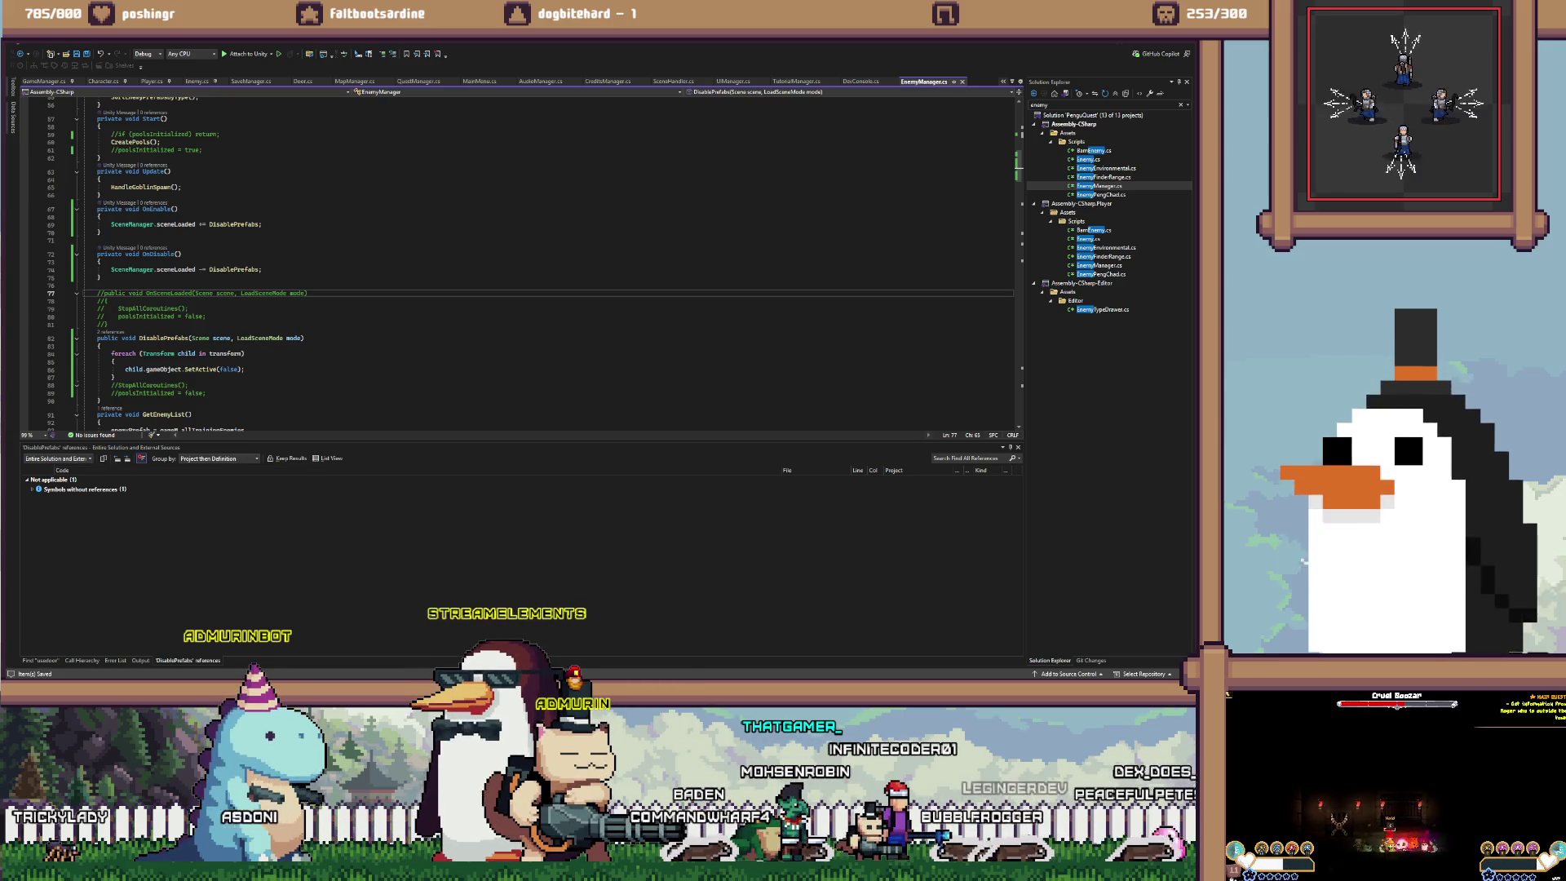
Leave EnemyManager.cs in Visual Studio and bring the PenguQuest Unity editor to the front
key("alt+Tab")
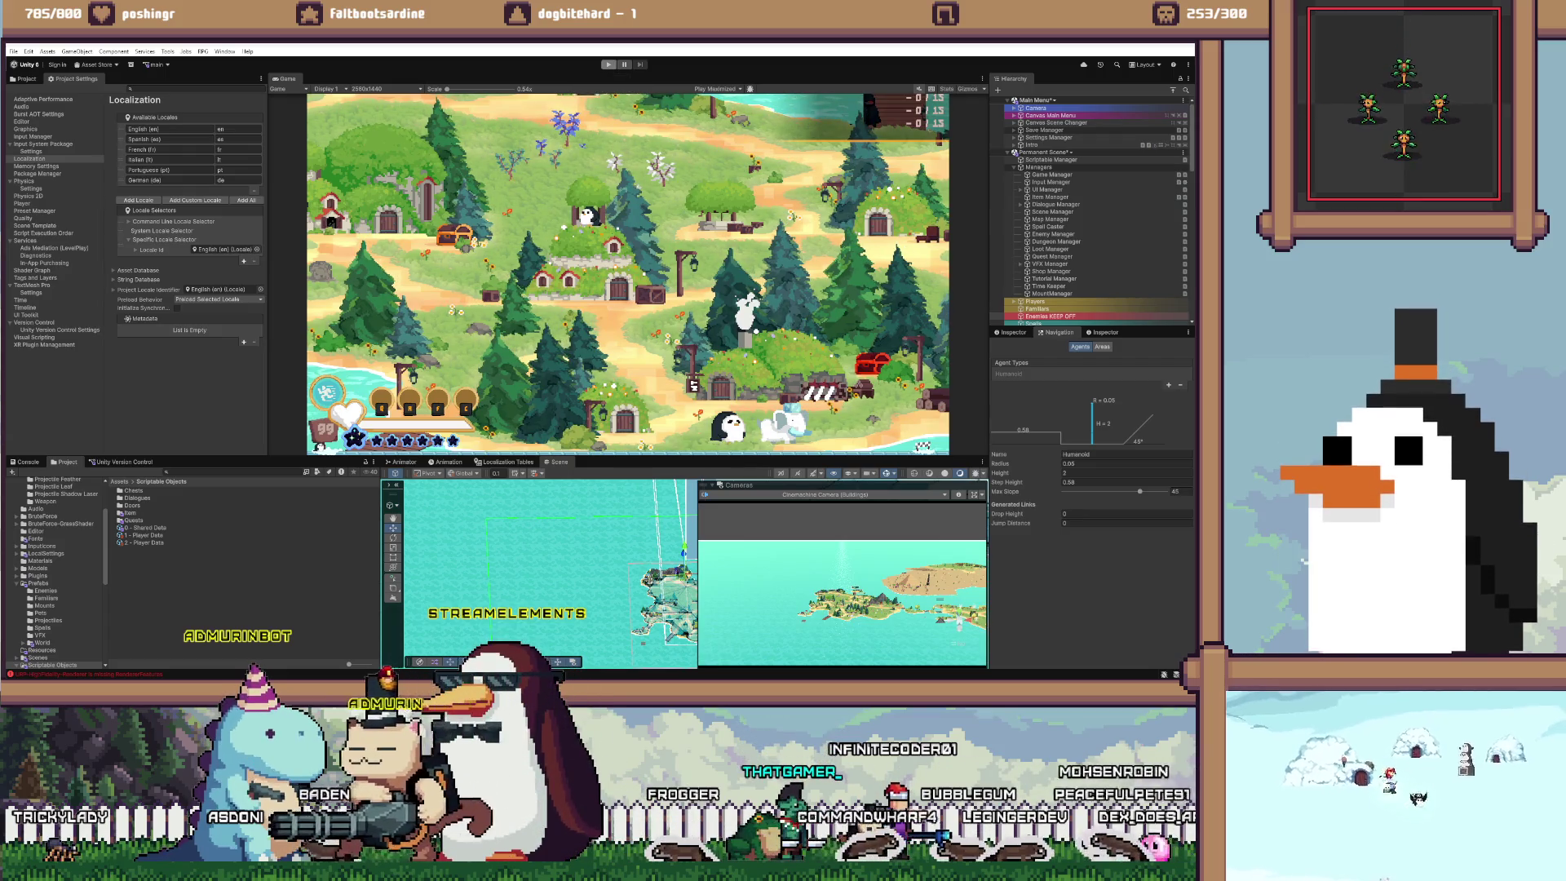
Enter Play mode and let the game reach the Waddle Quest main menu
key("ctrl+p")
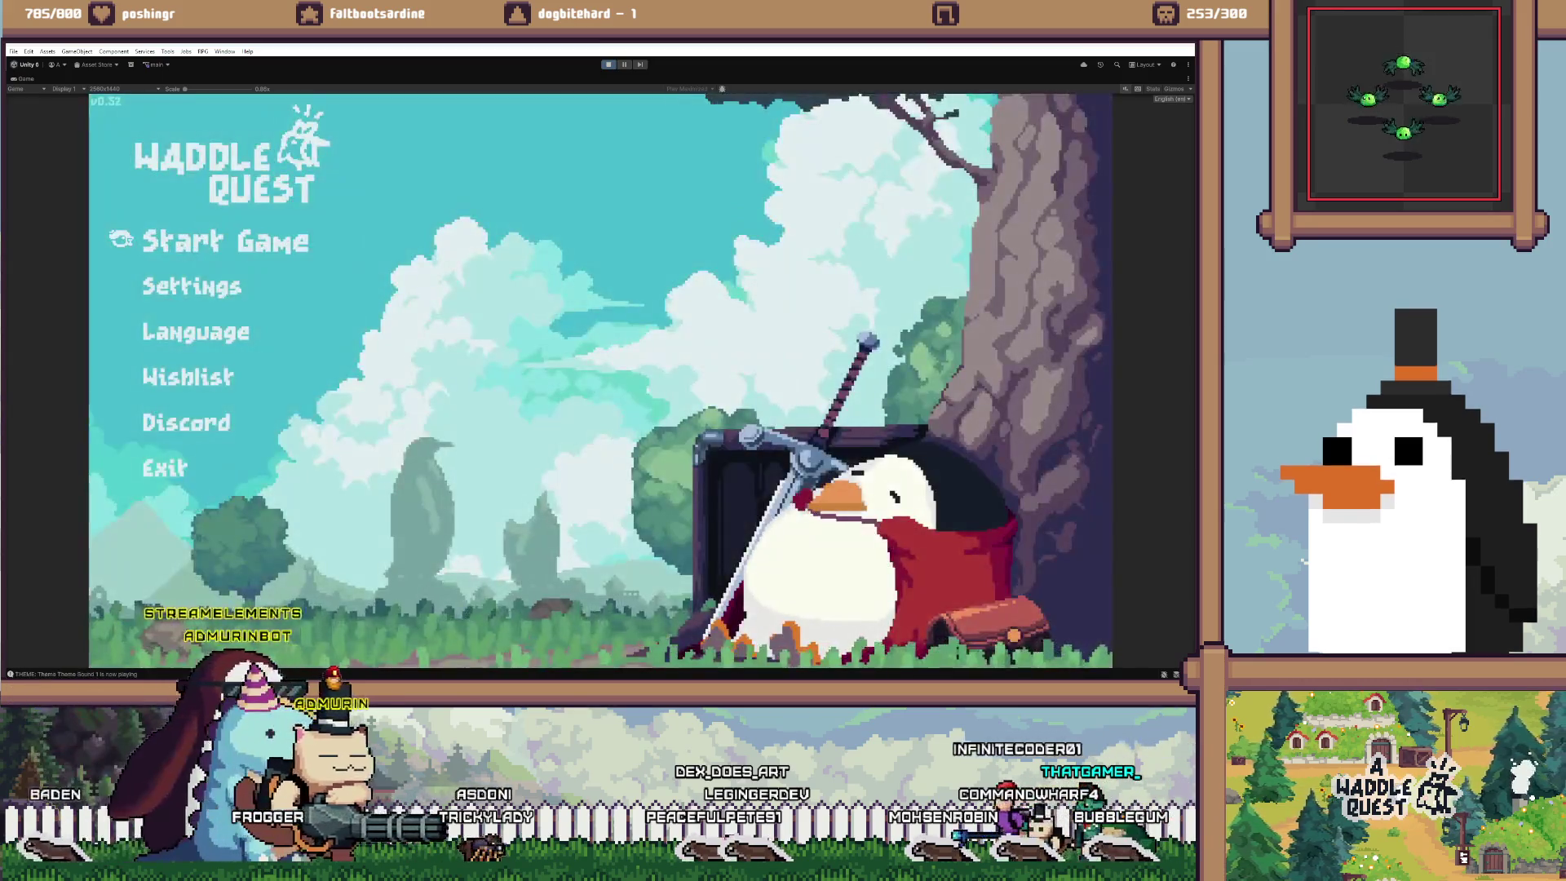
Choose Start Game and begin a solo game as Player One on keyboard
key("Return")
key("Return")
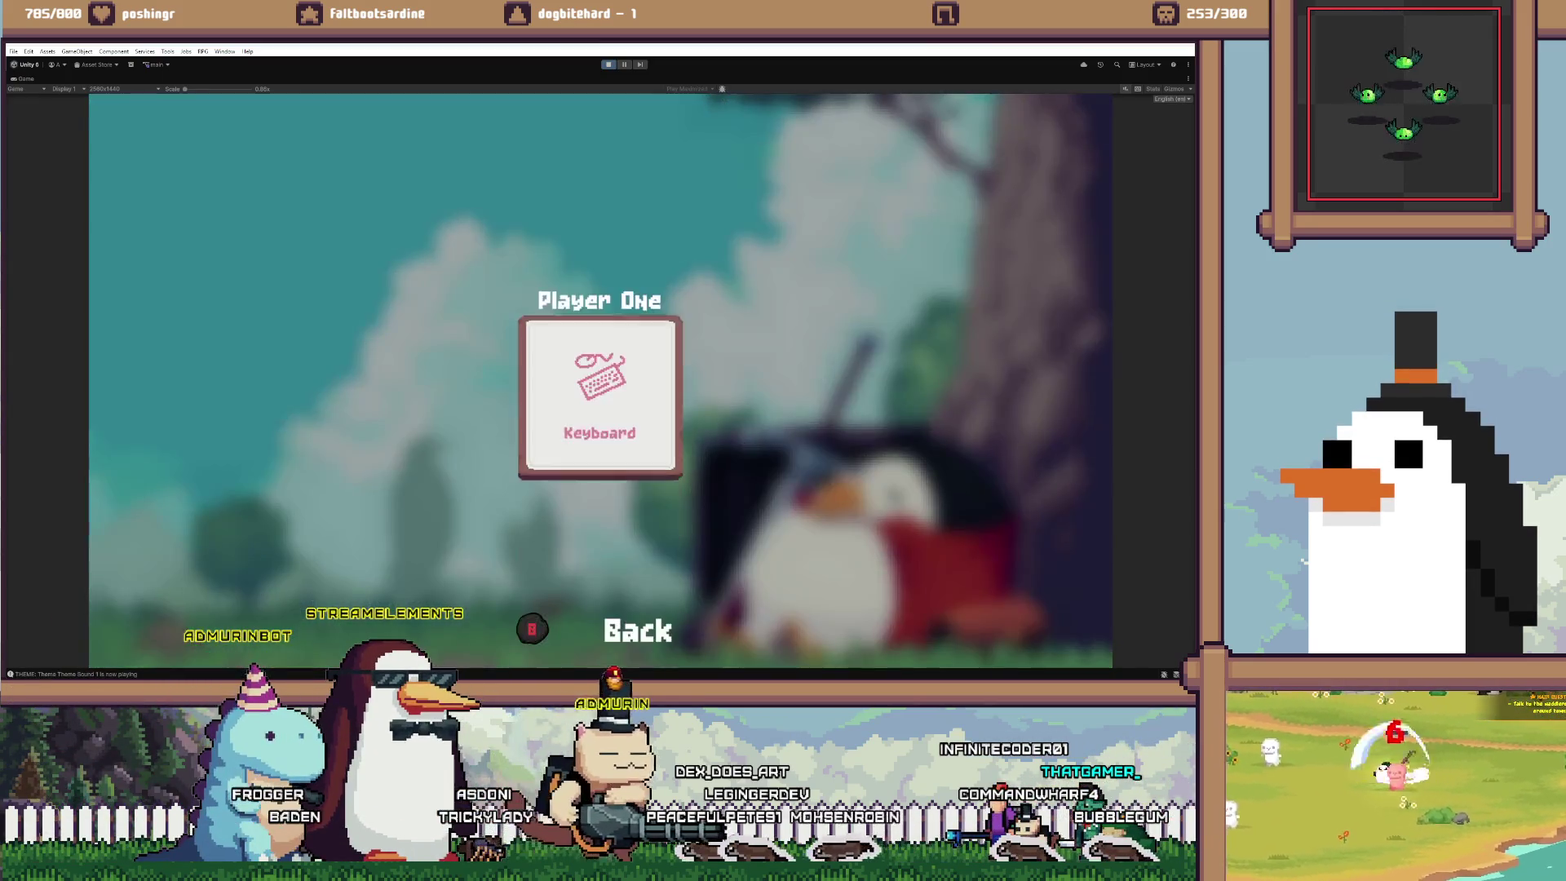
key("Return")
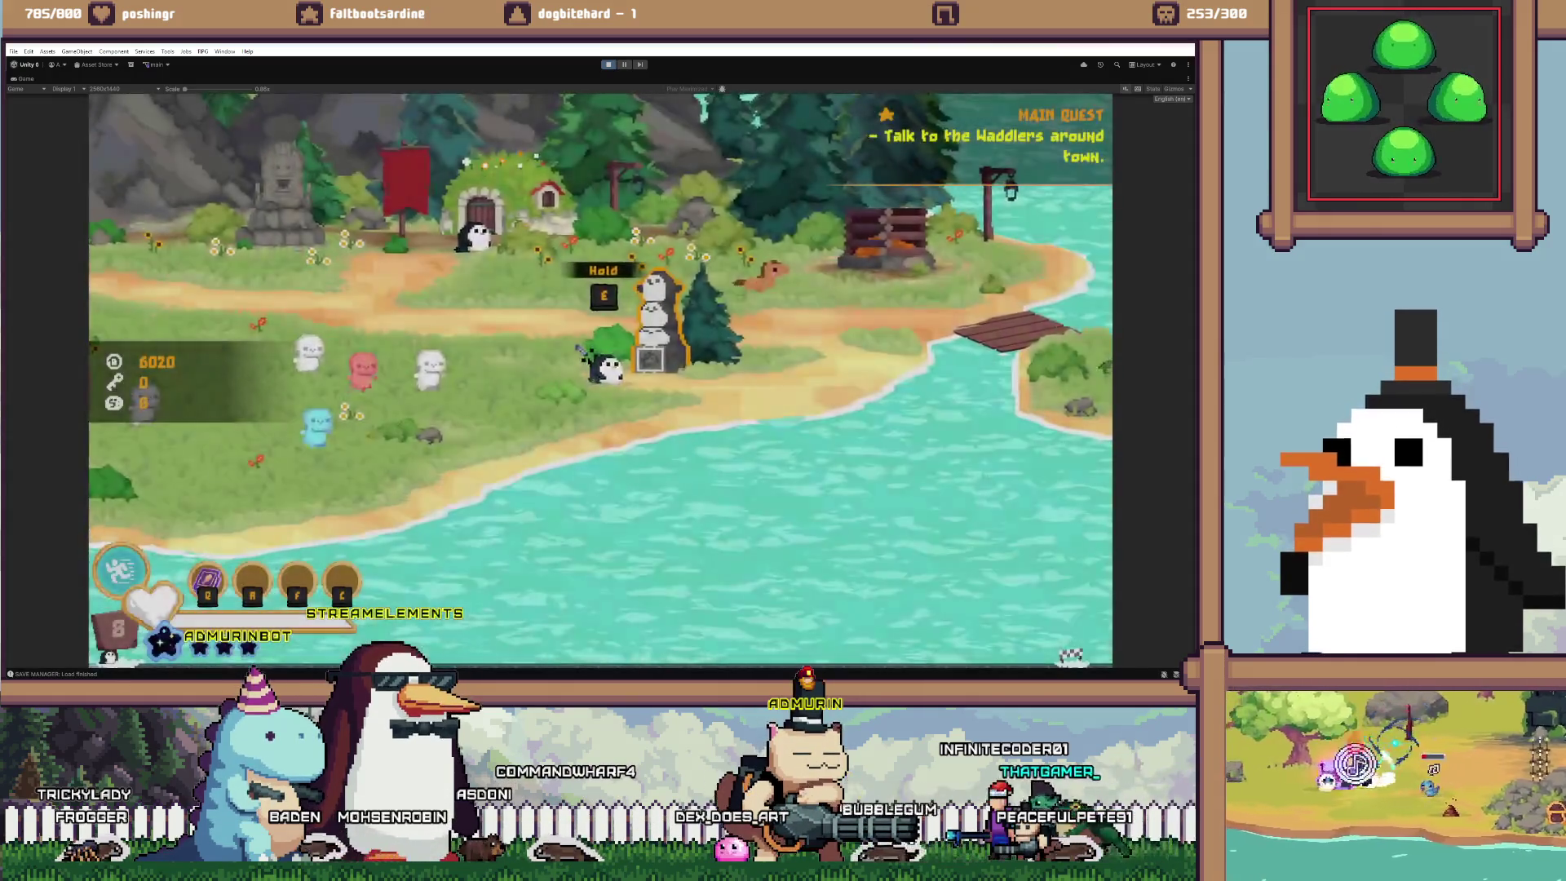
Roam the field to grab the key, then fight the pink enemy and beach enemies
key("a")
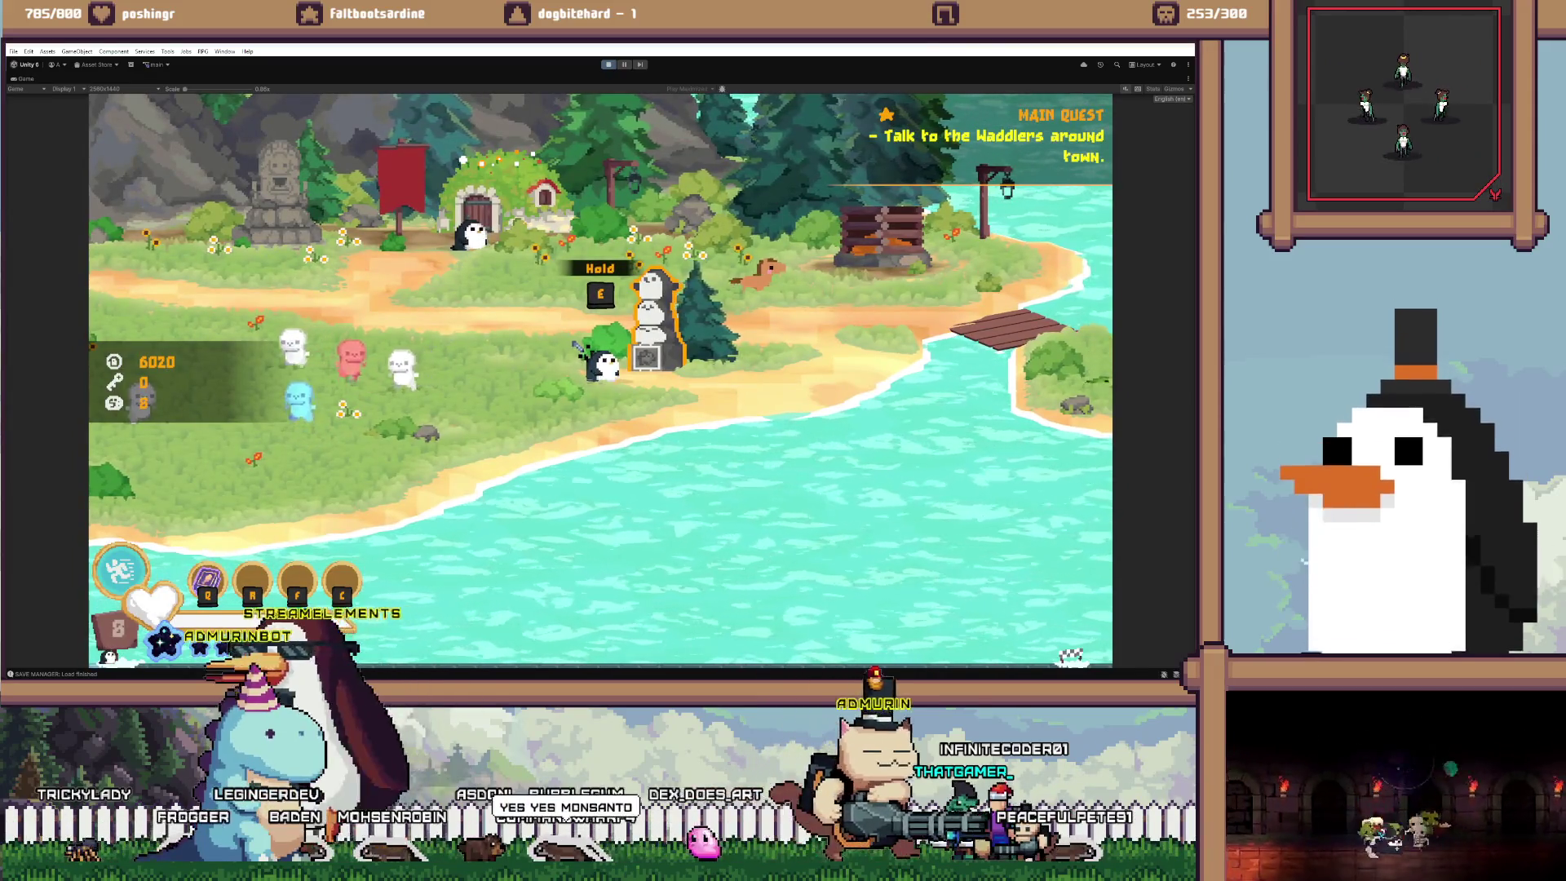
key("a")
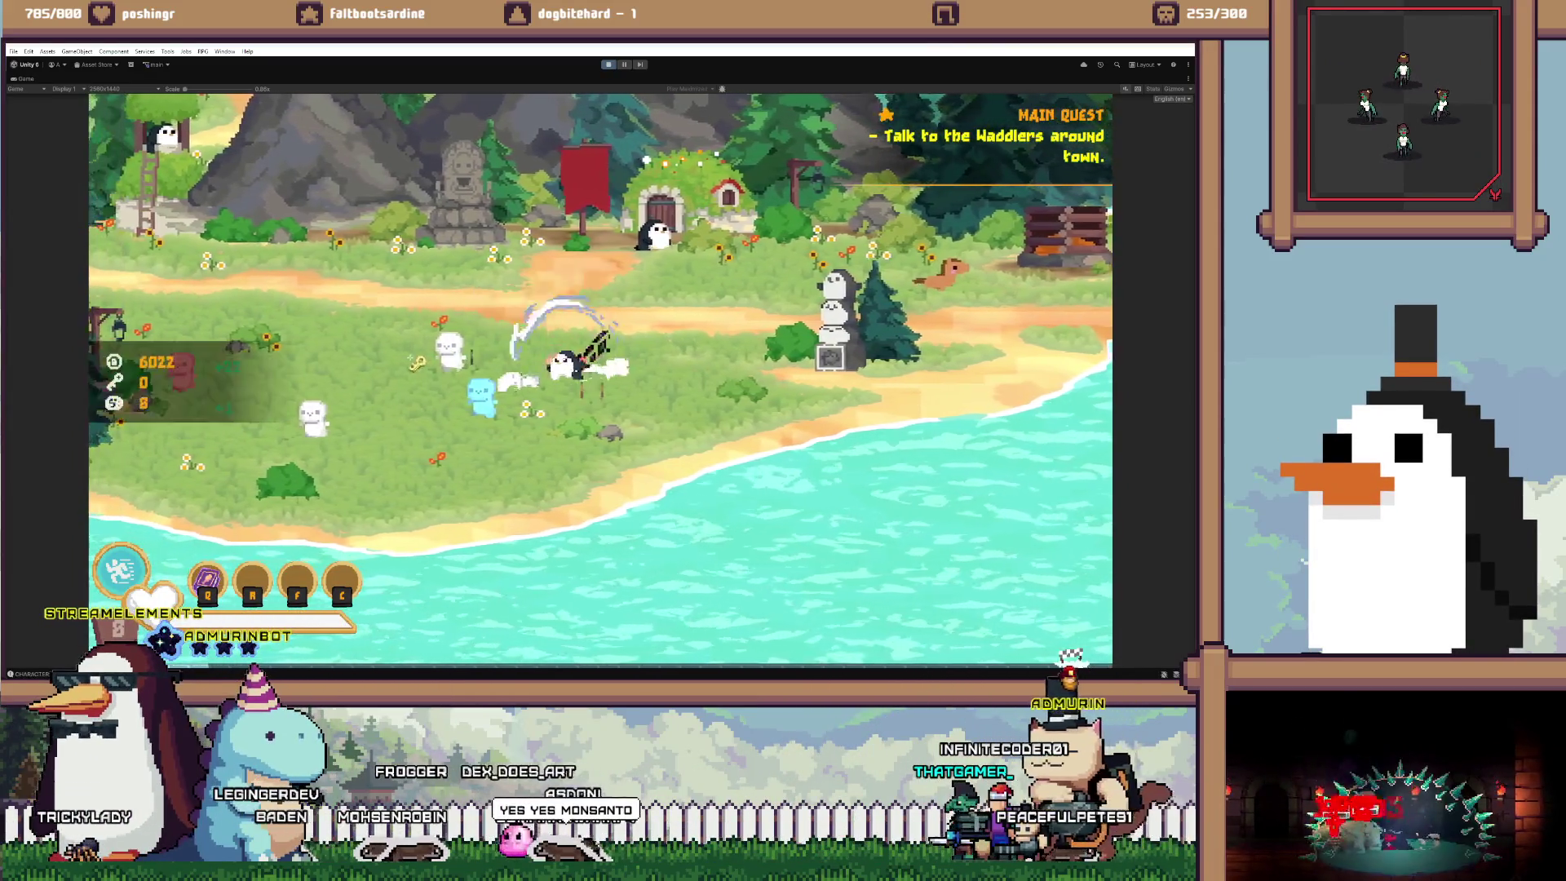
key("a")
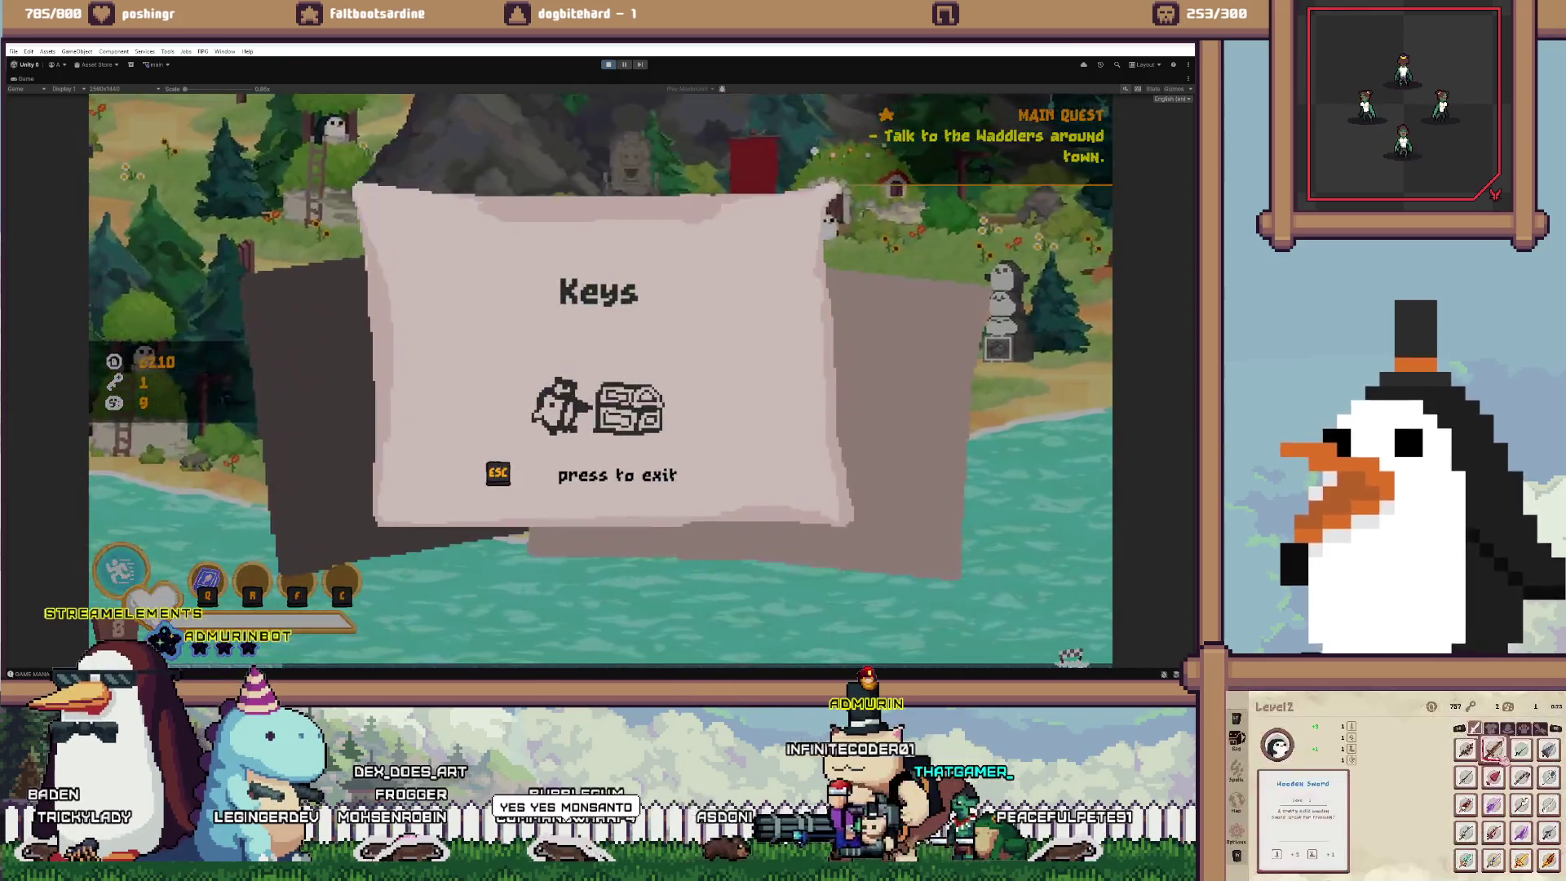
key("d")
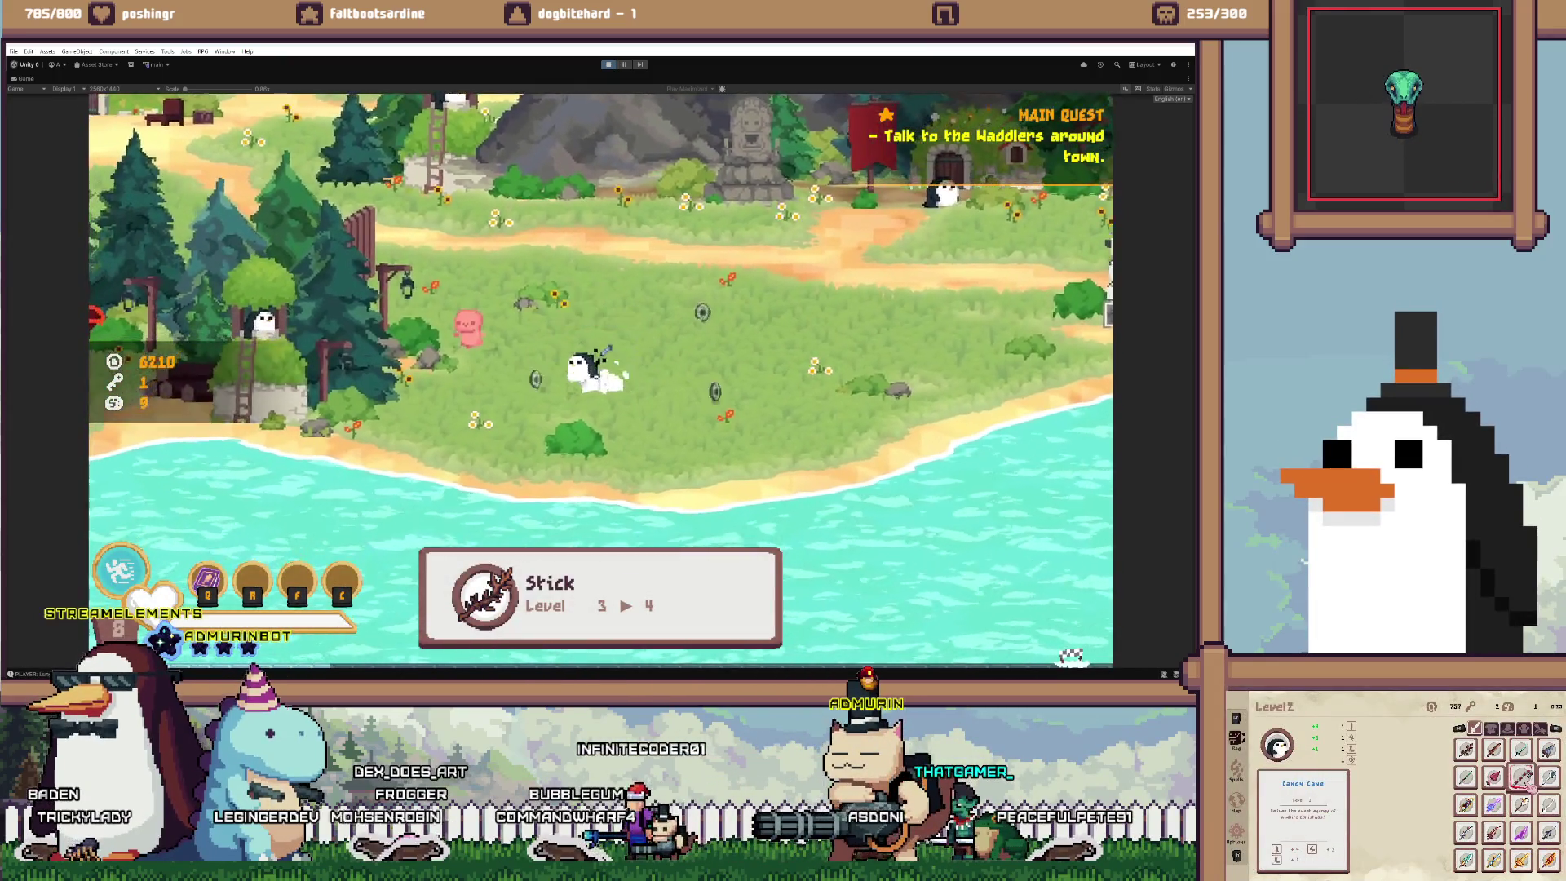
key("a")
key("w")
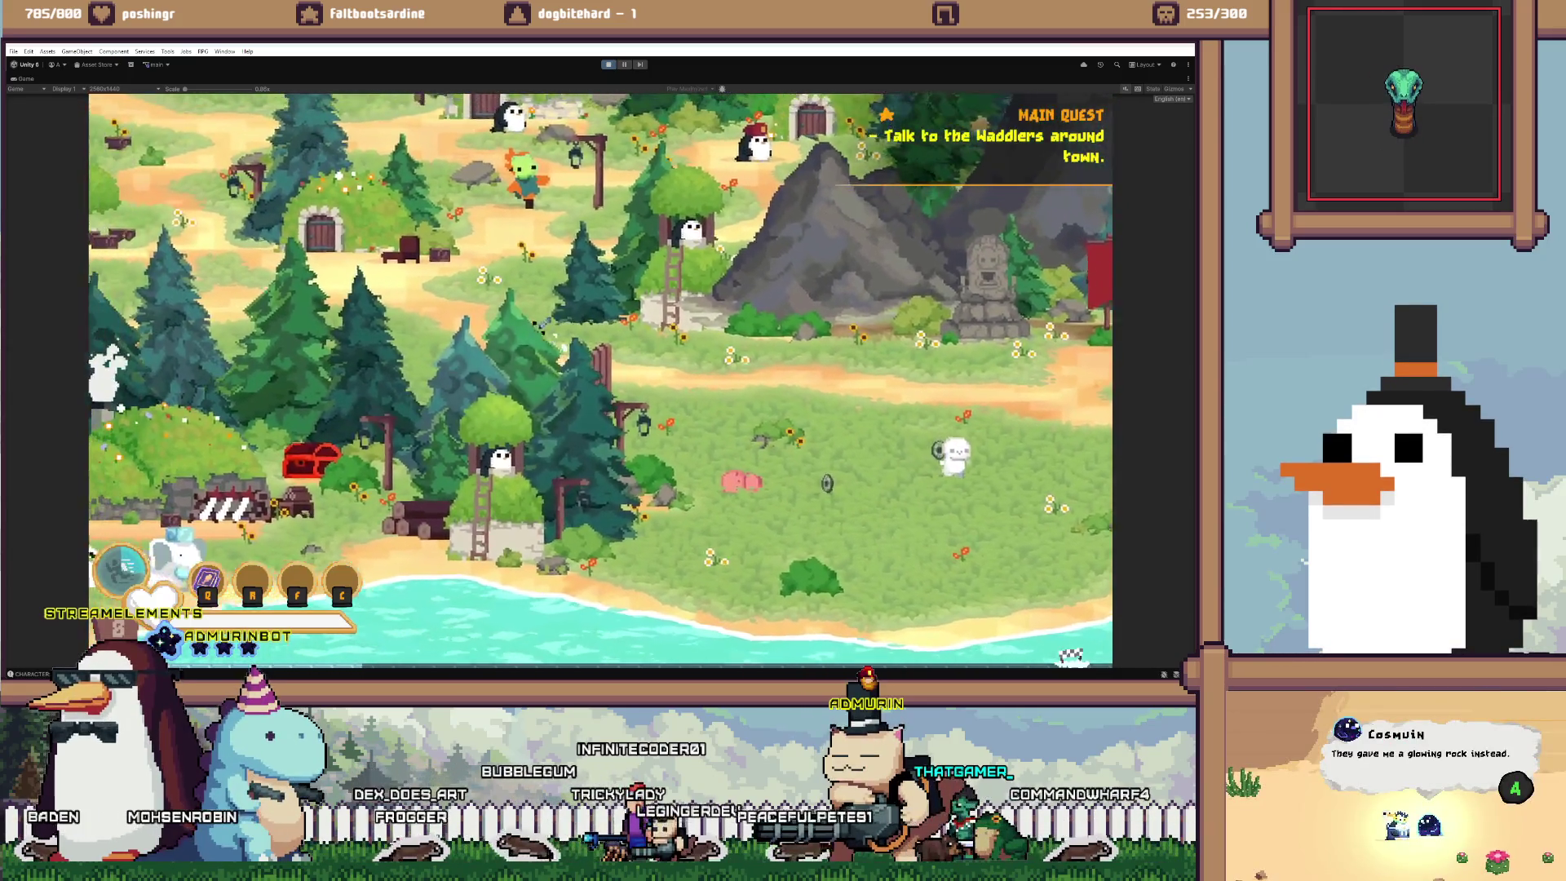
key("a")
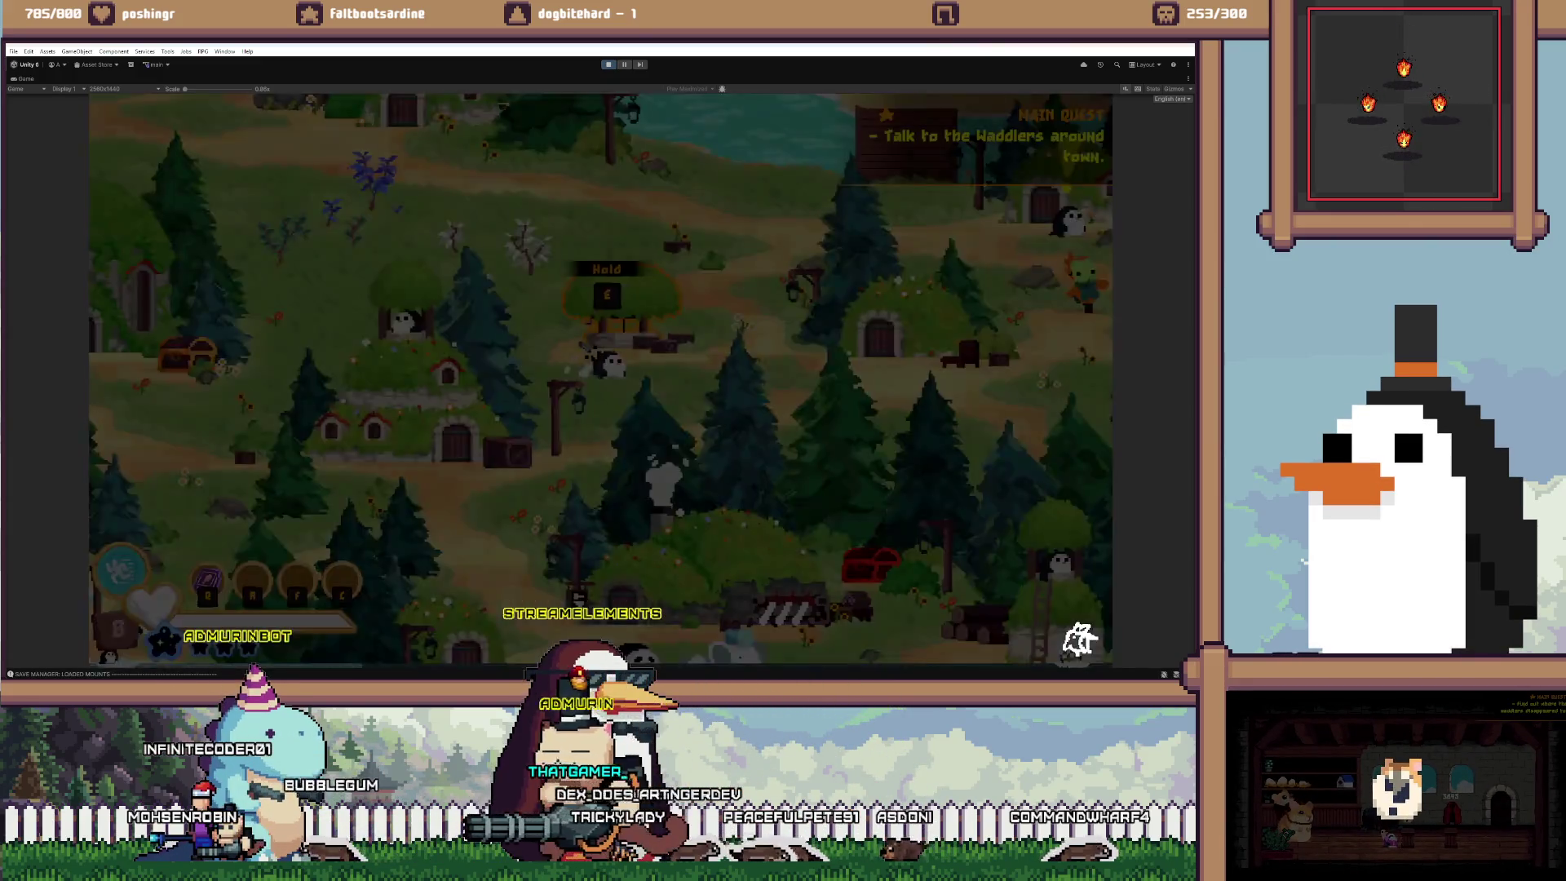
key("d")
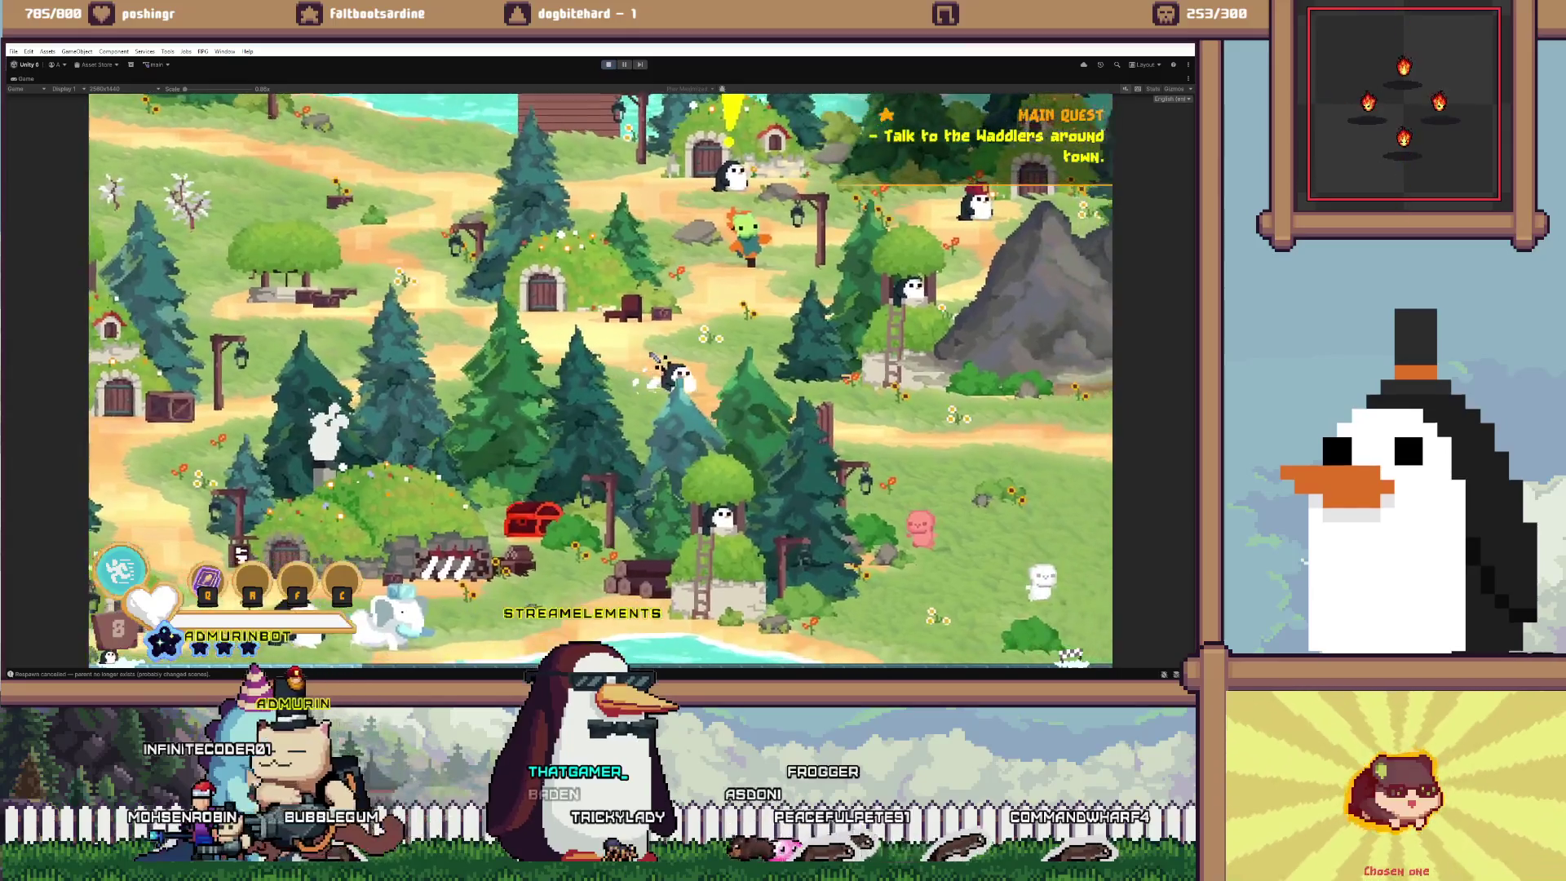
key("d")
key("s")
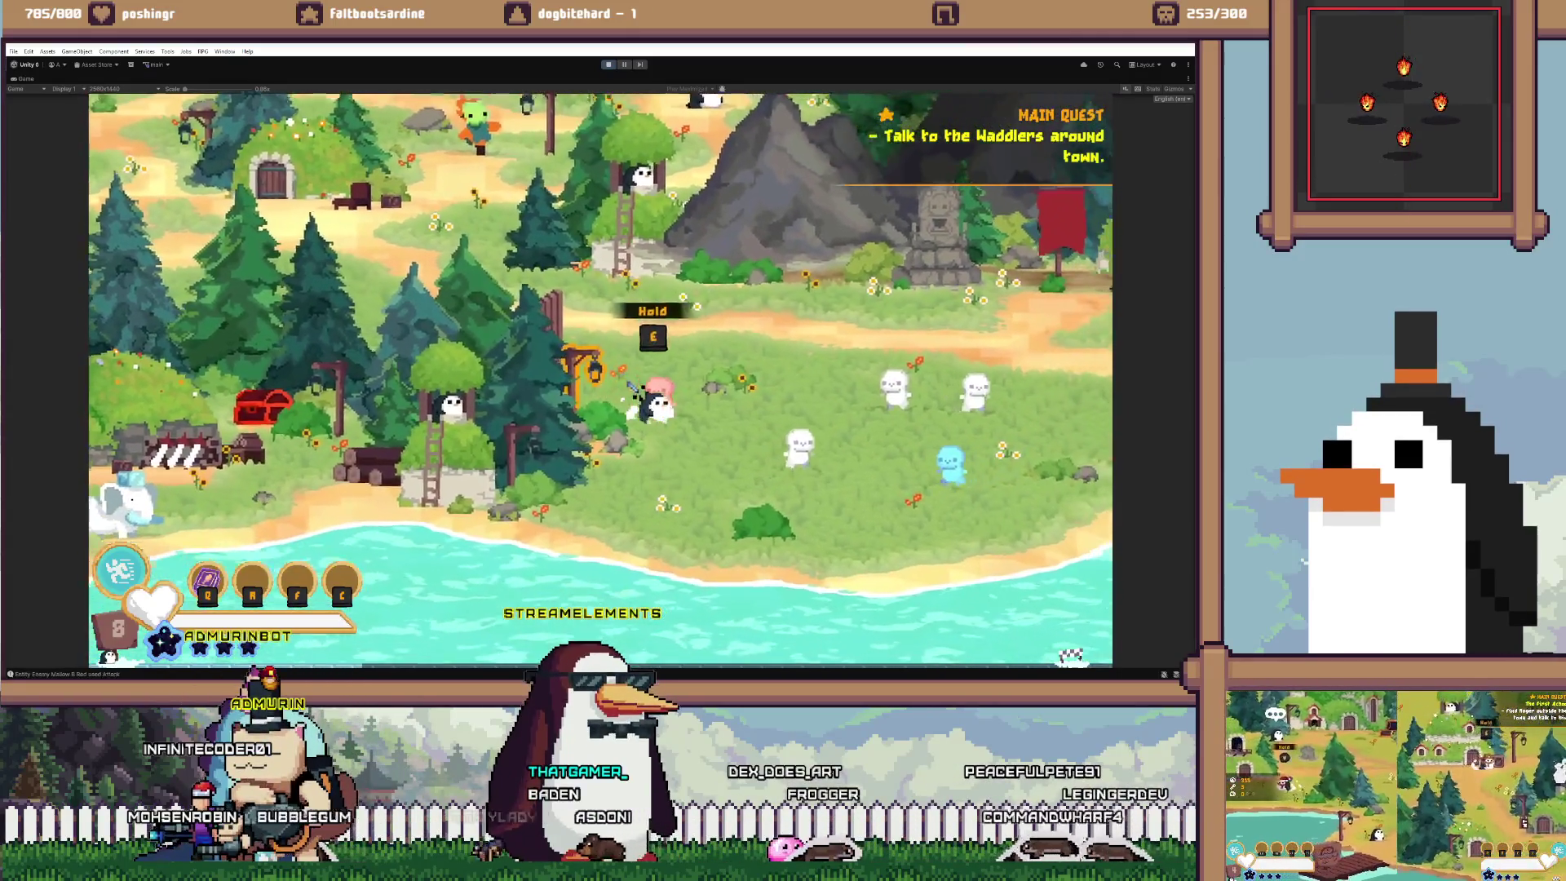
key("d")
key("s")
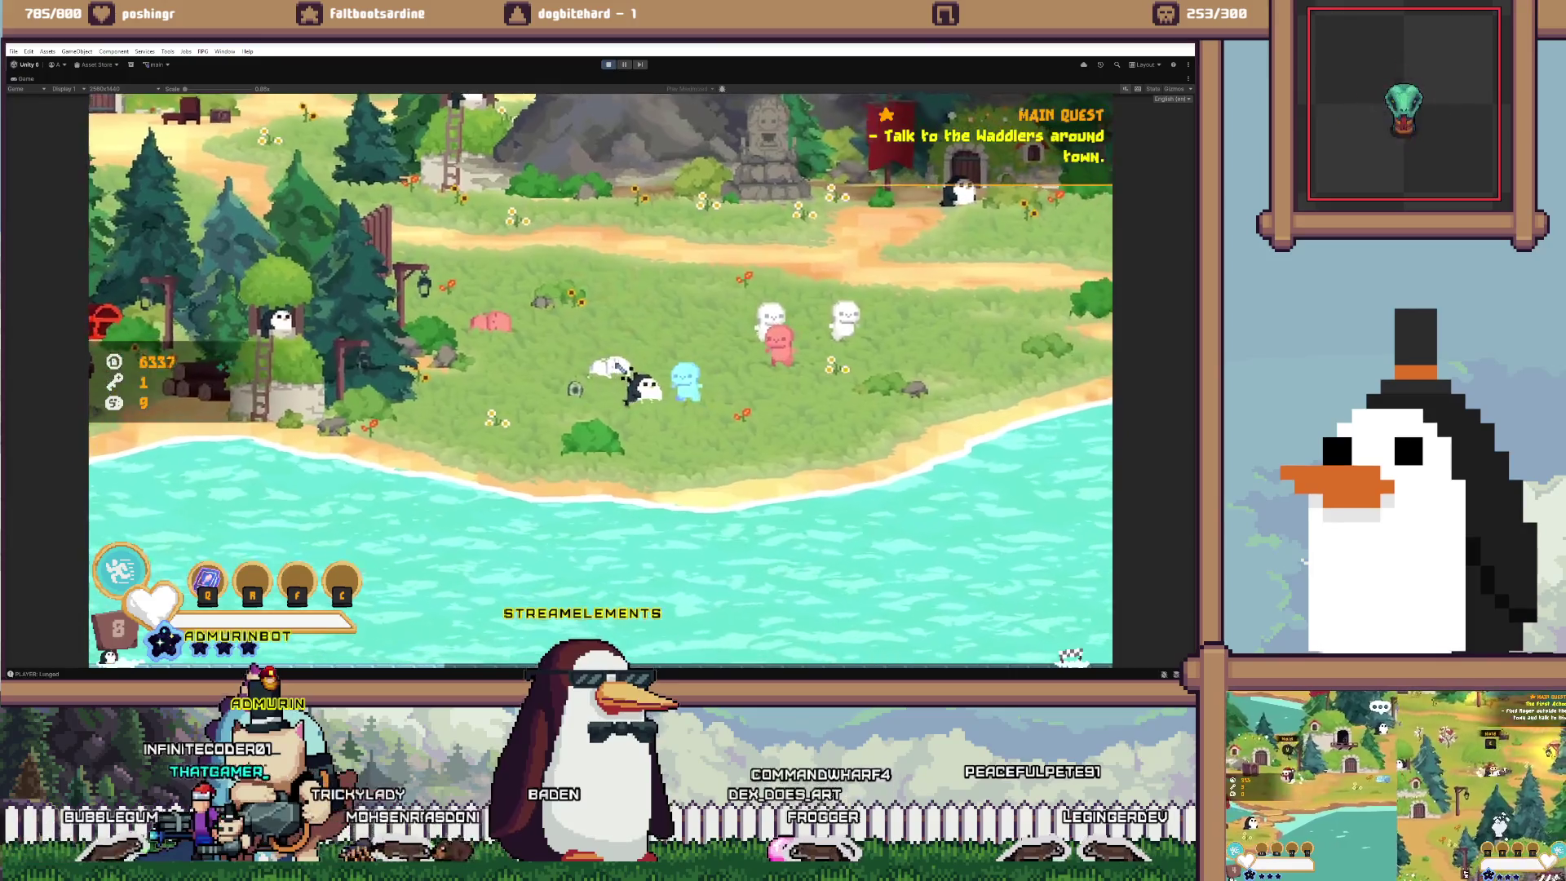
key("d")
key("w")
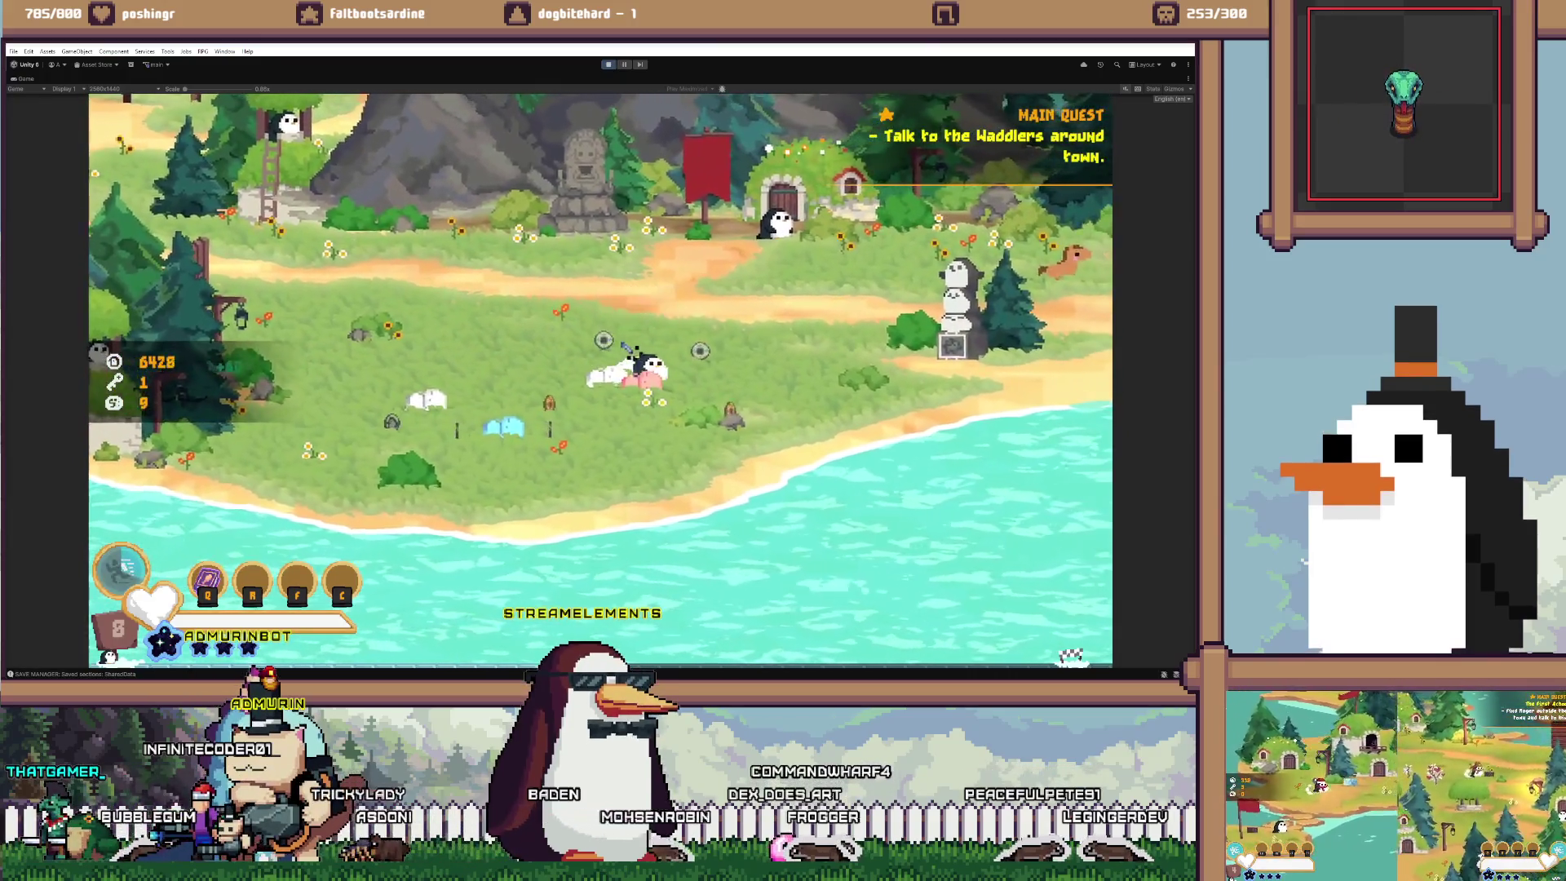
key("a")
key("w")
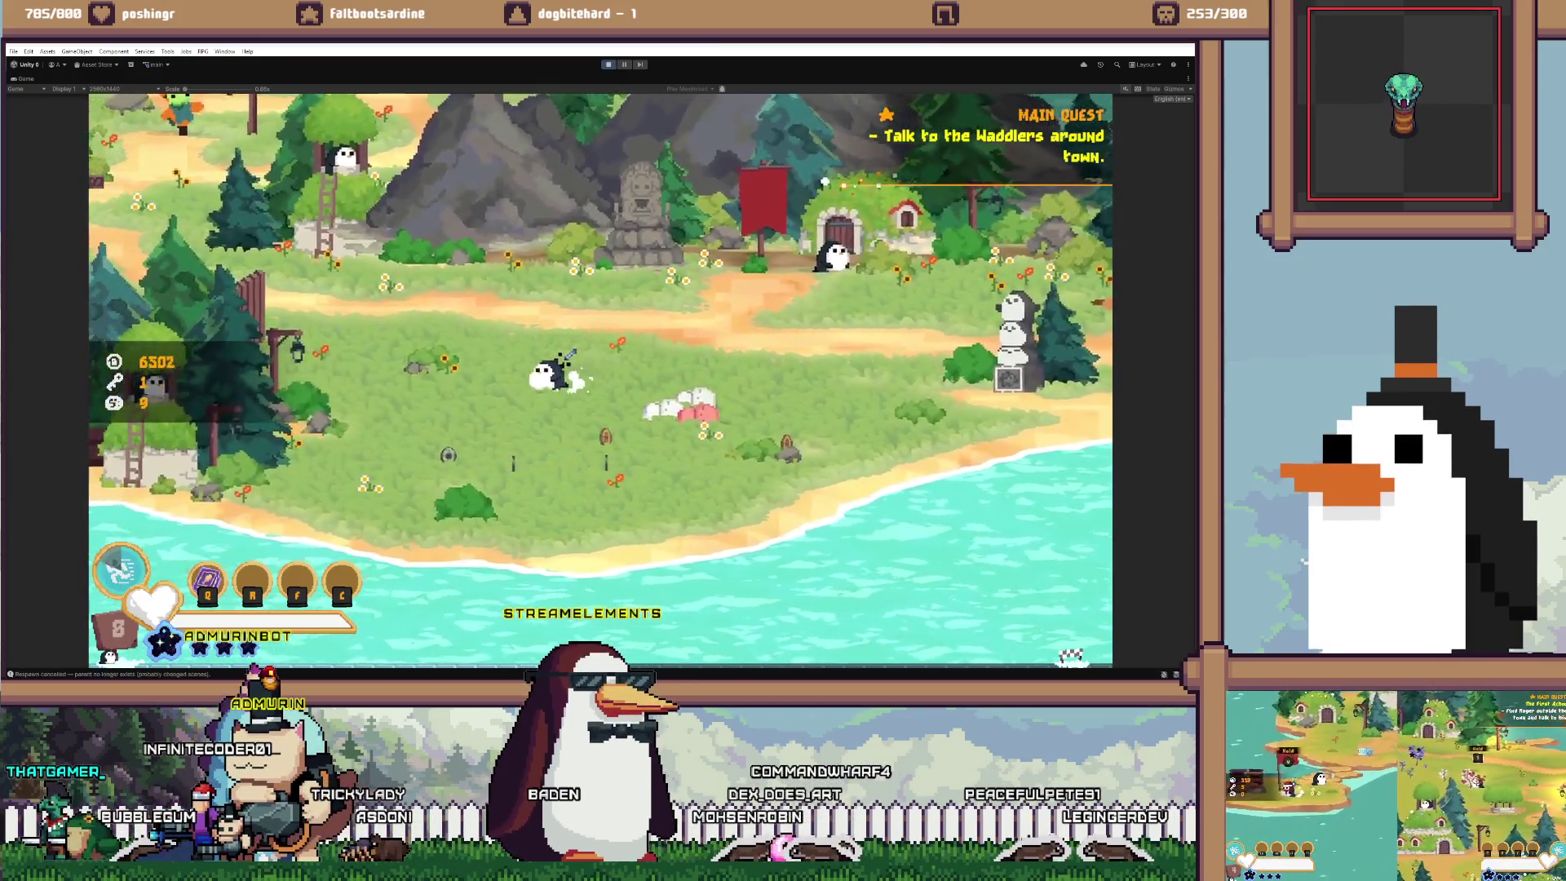
Walk up-left to the town house and hold E to load another scene
key("a")
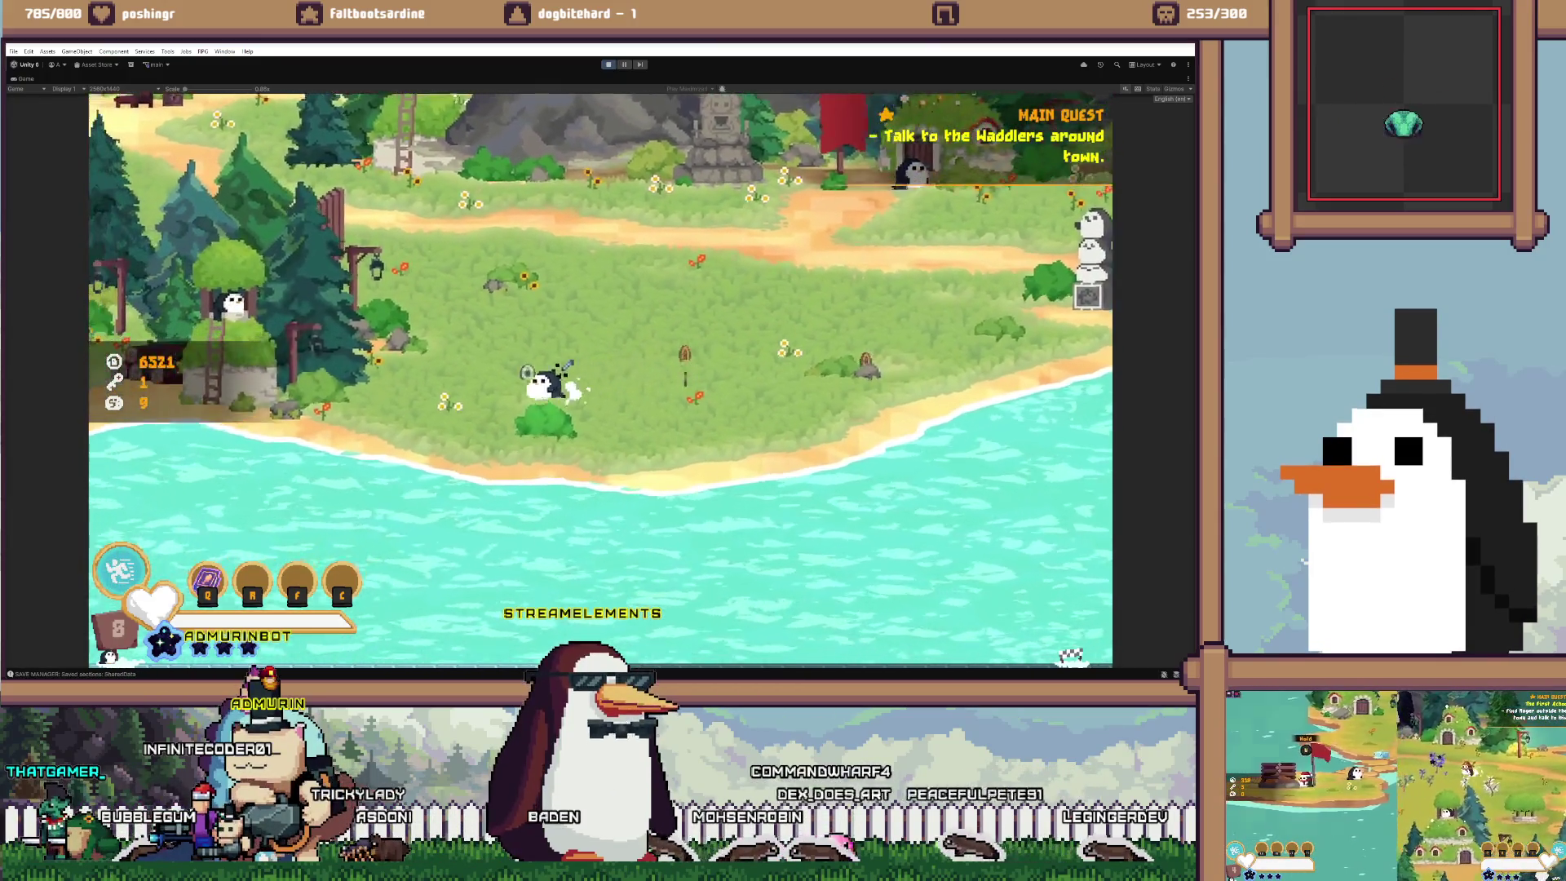
key("w")
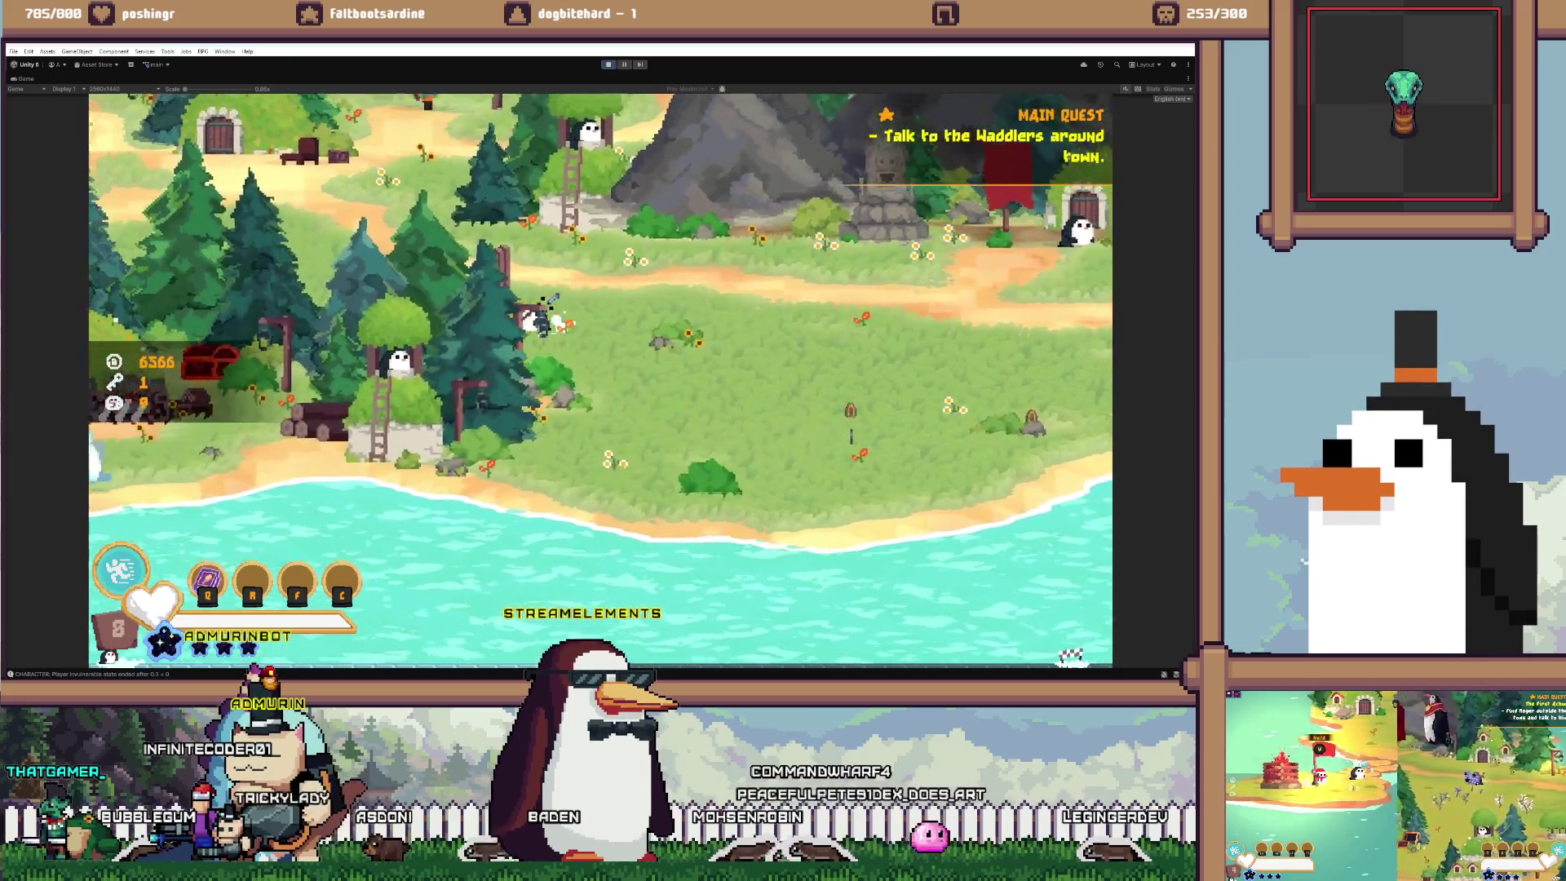
key("a")
key("w")
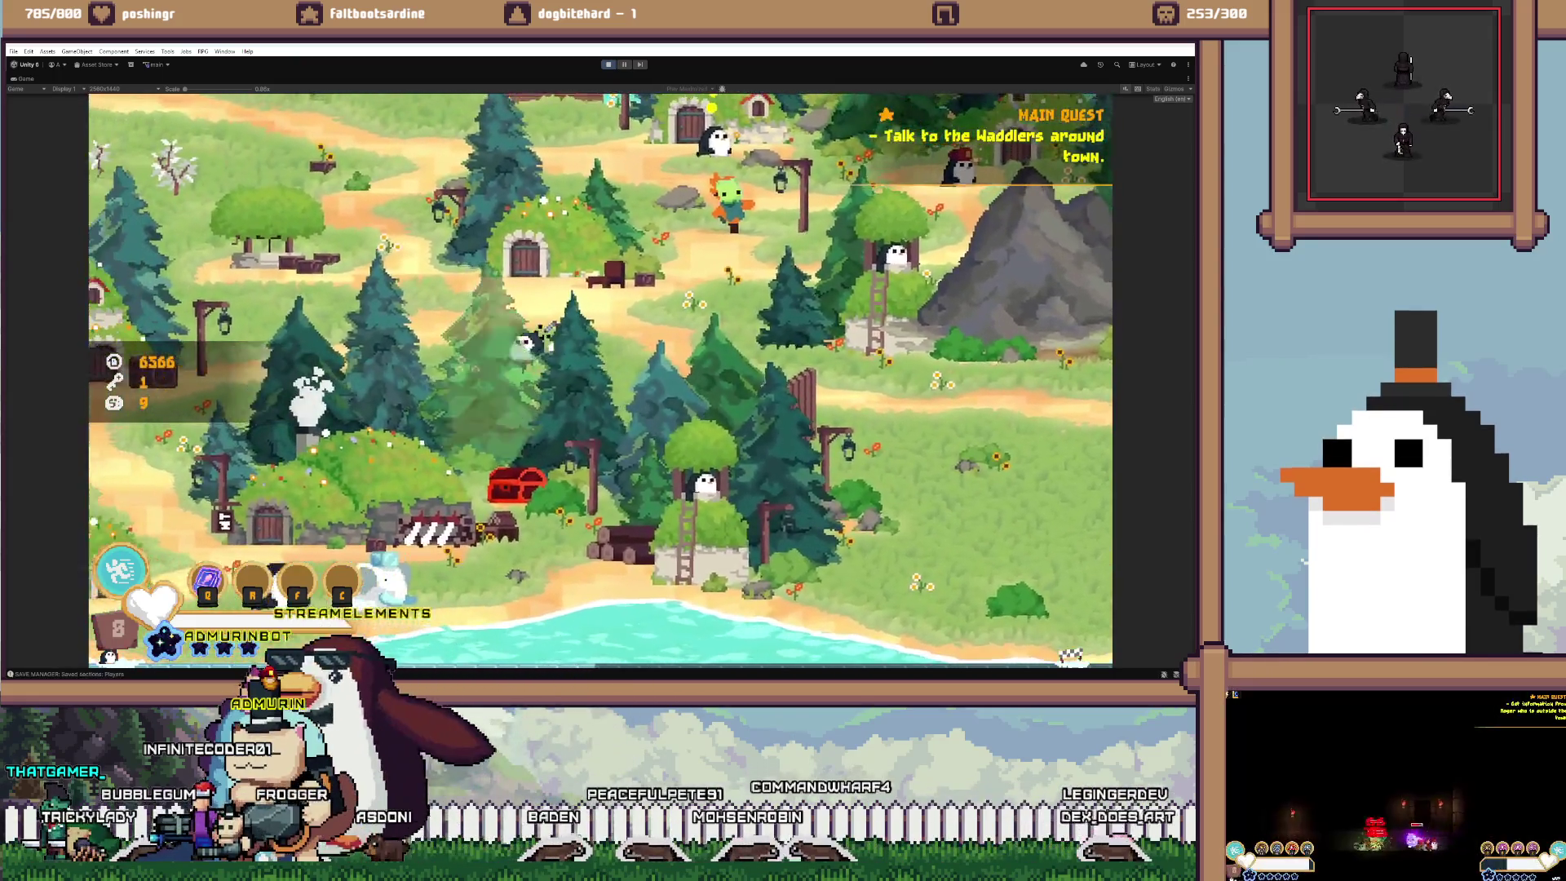
key("a")
key("w")
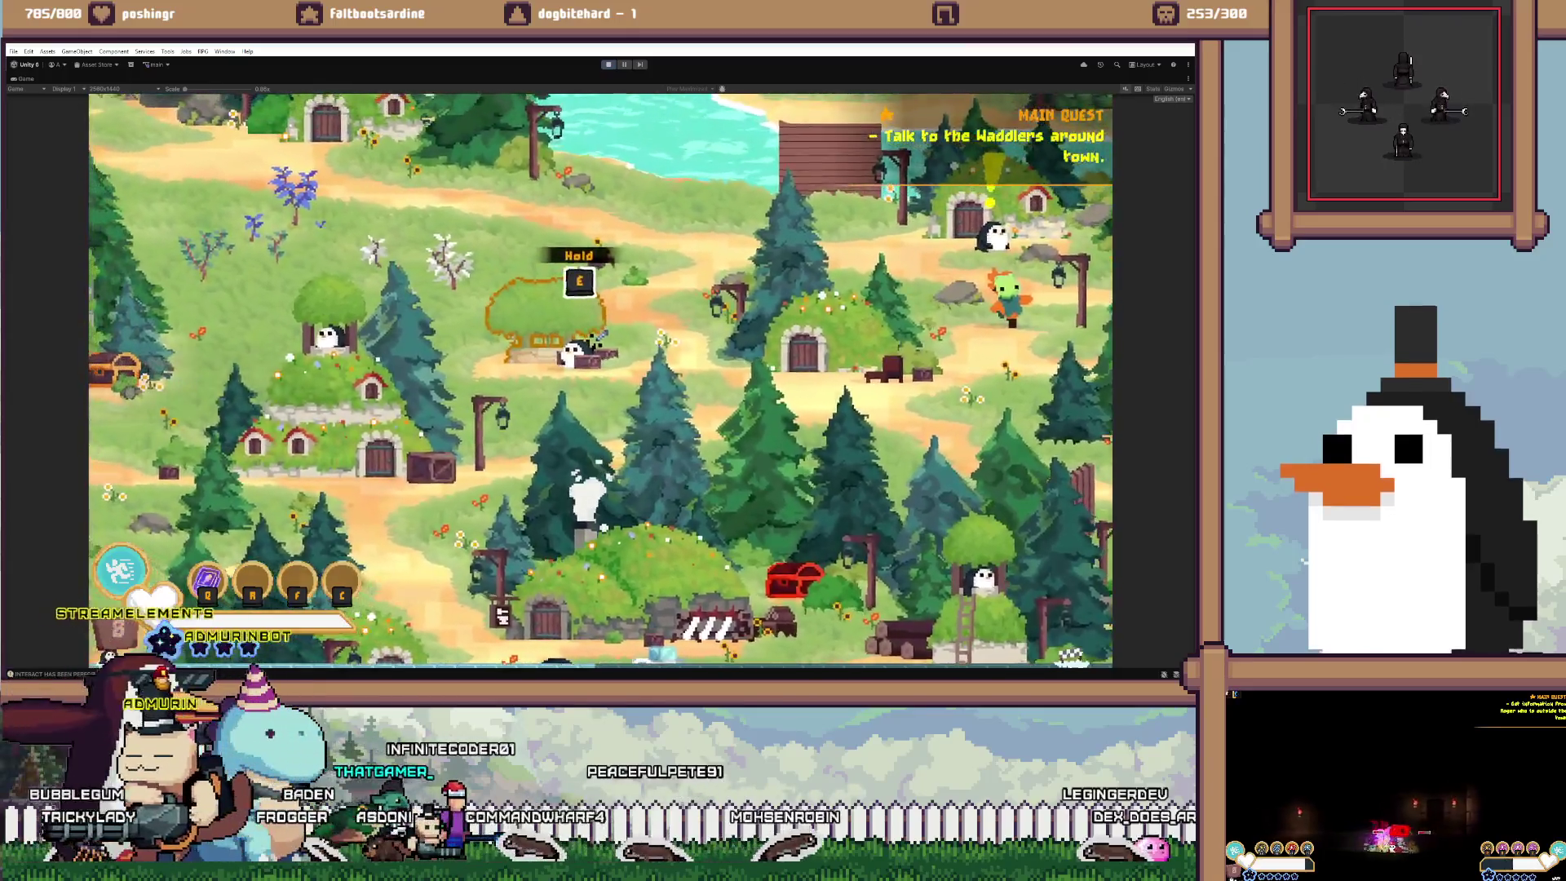
key("e")
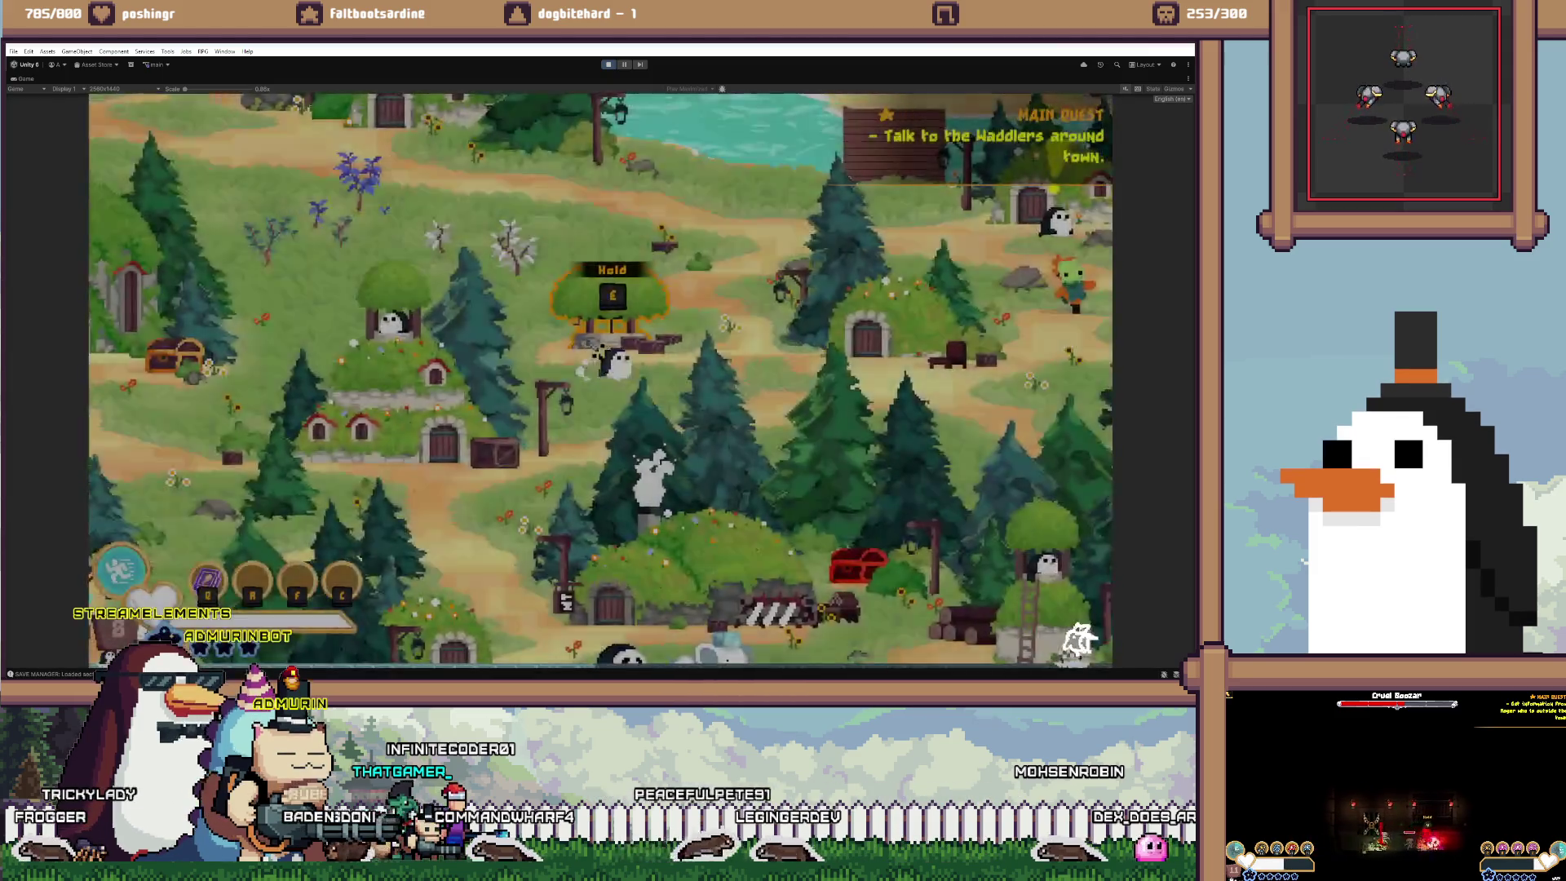
Return to the beach field and fight the respawned enemies
key("d")
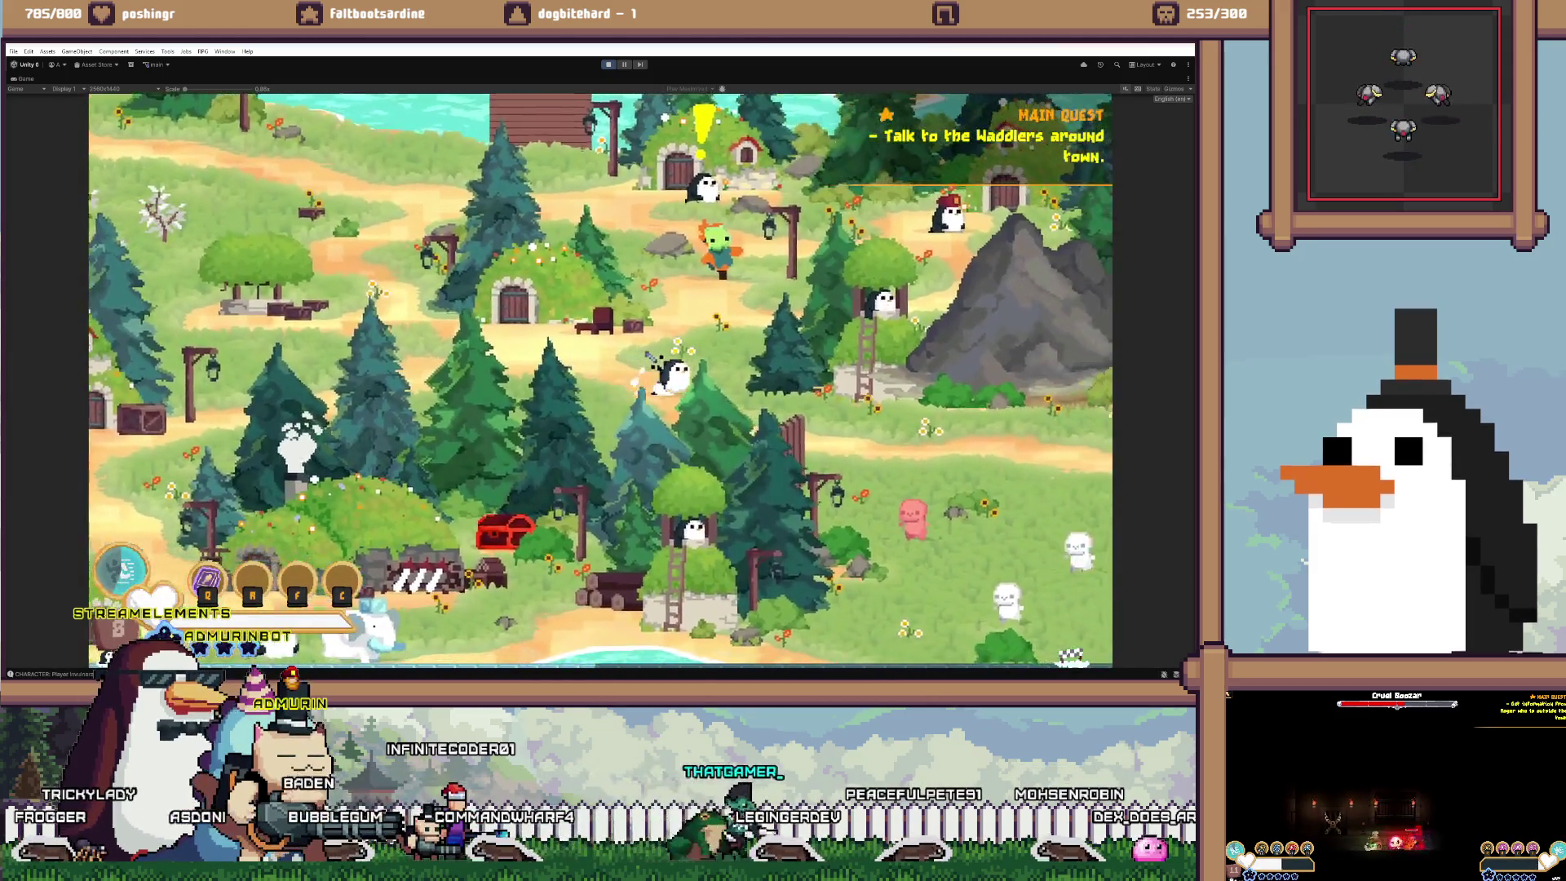
key("s")
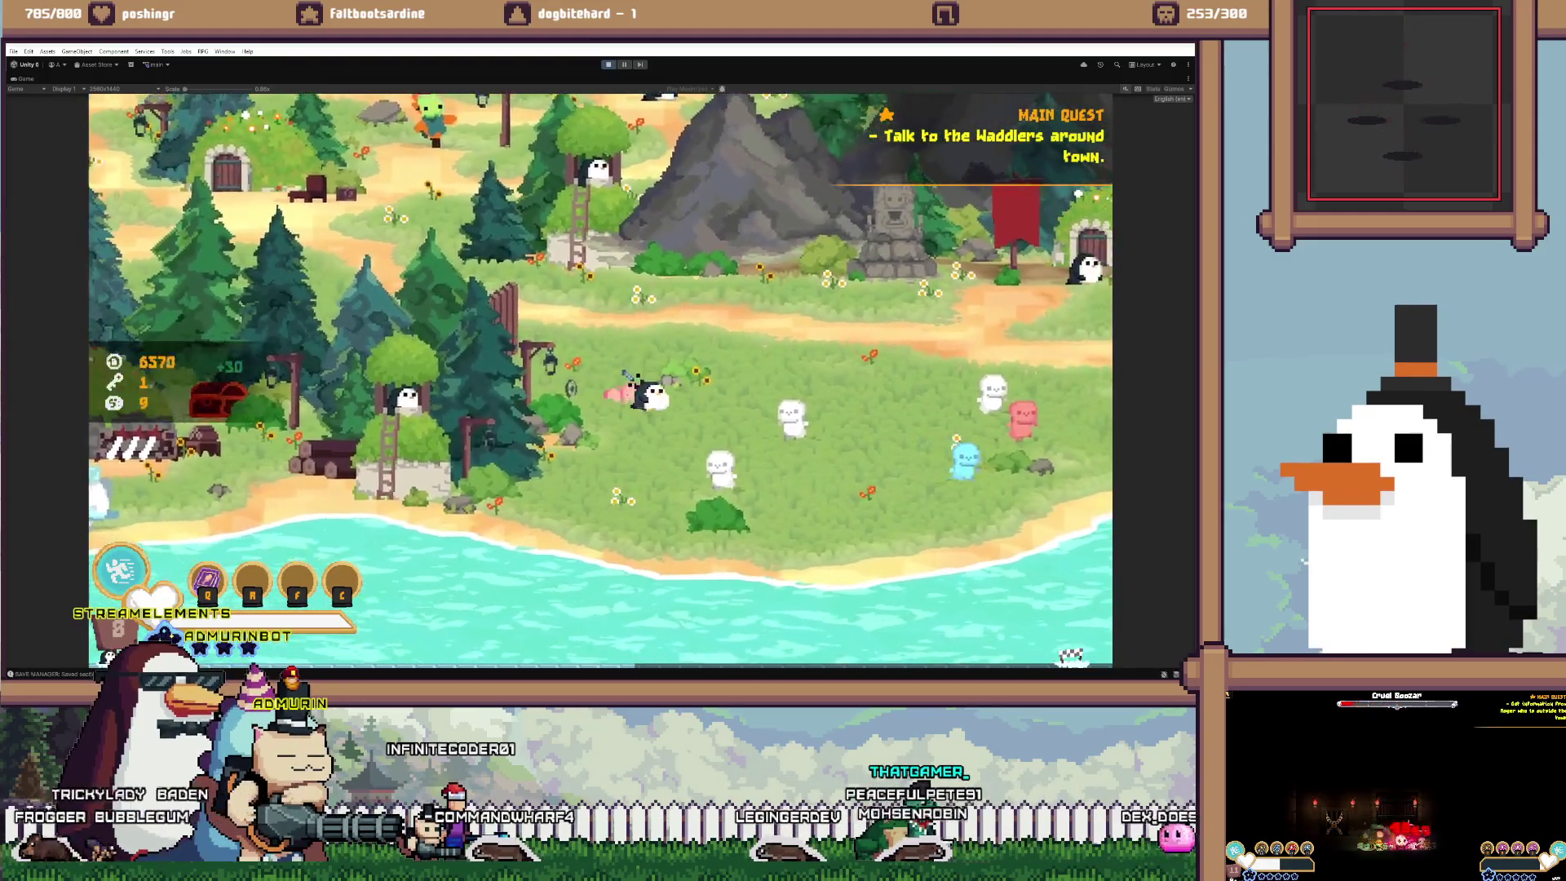
key("d")
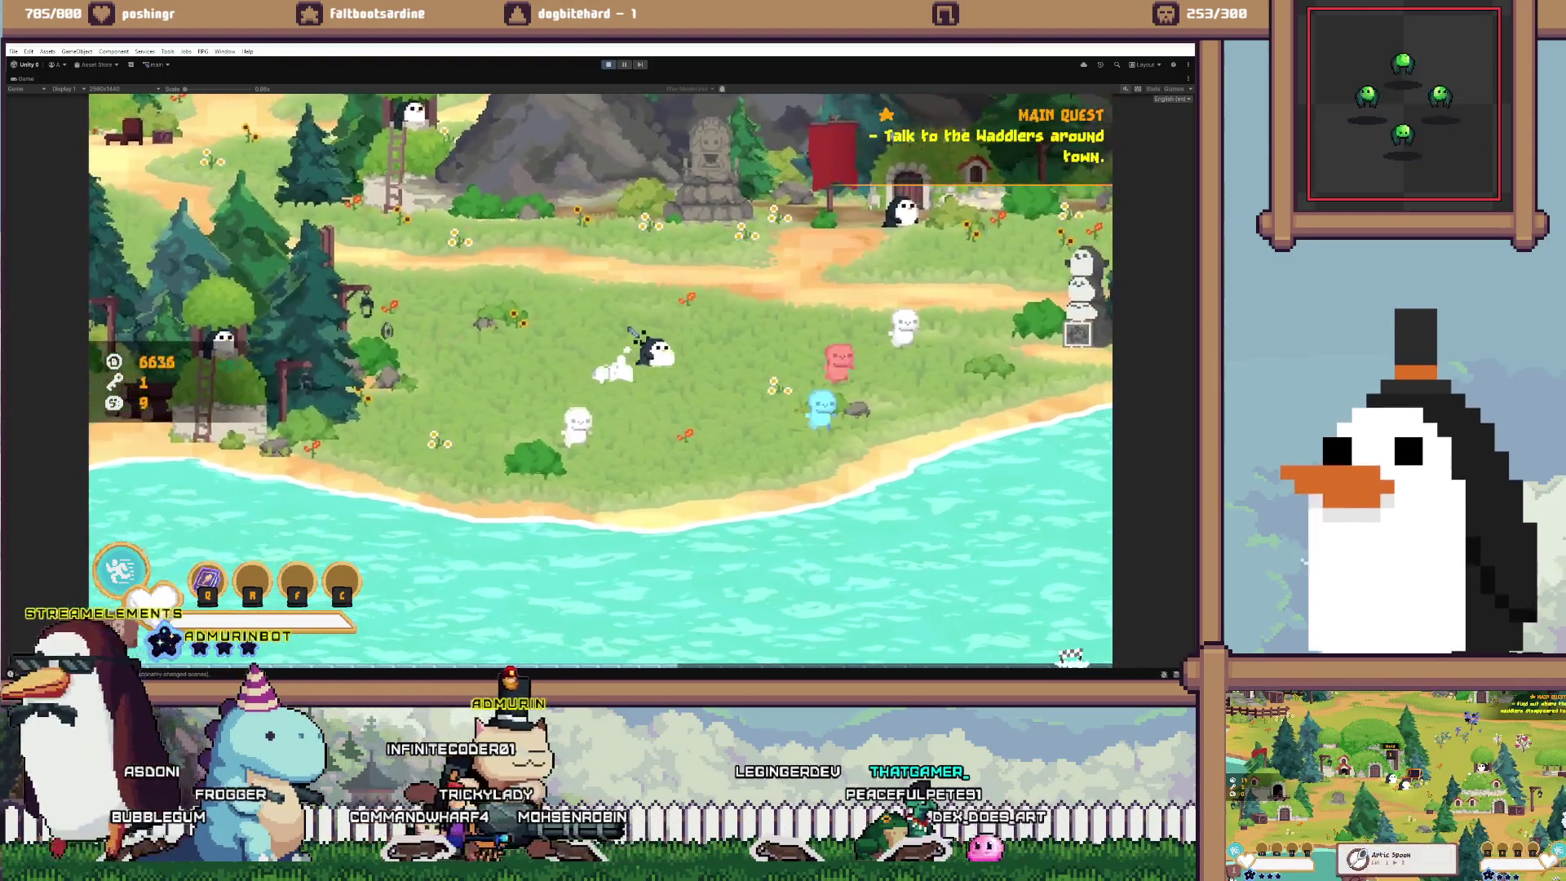
key("d")
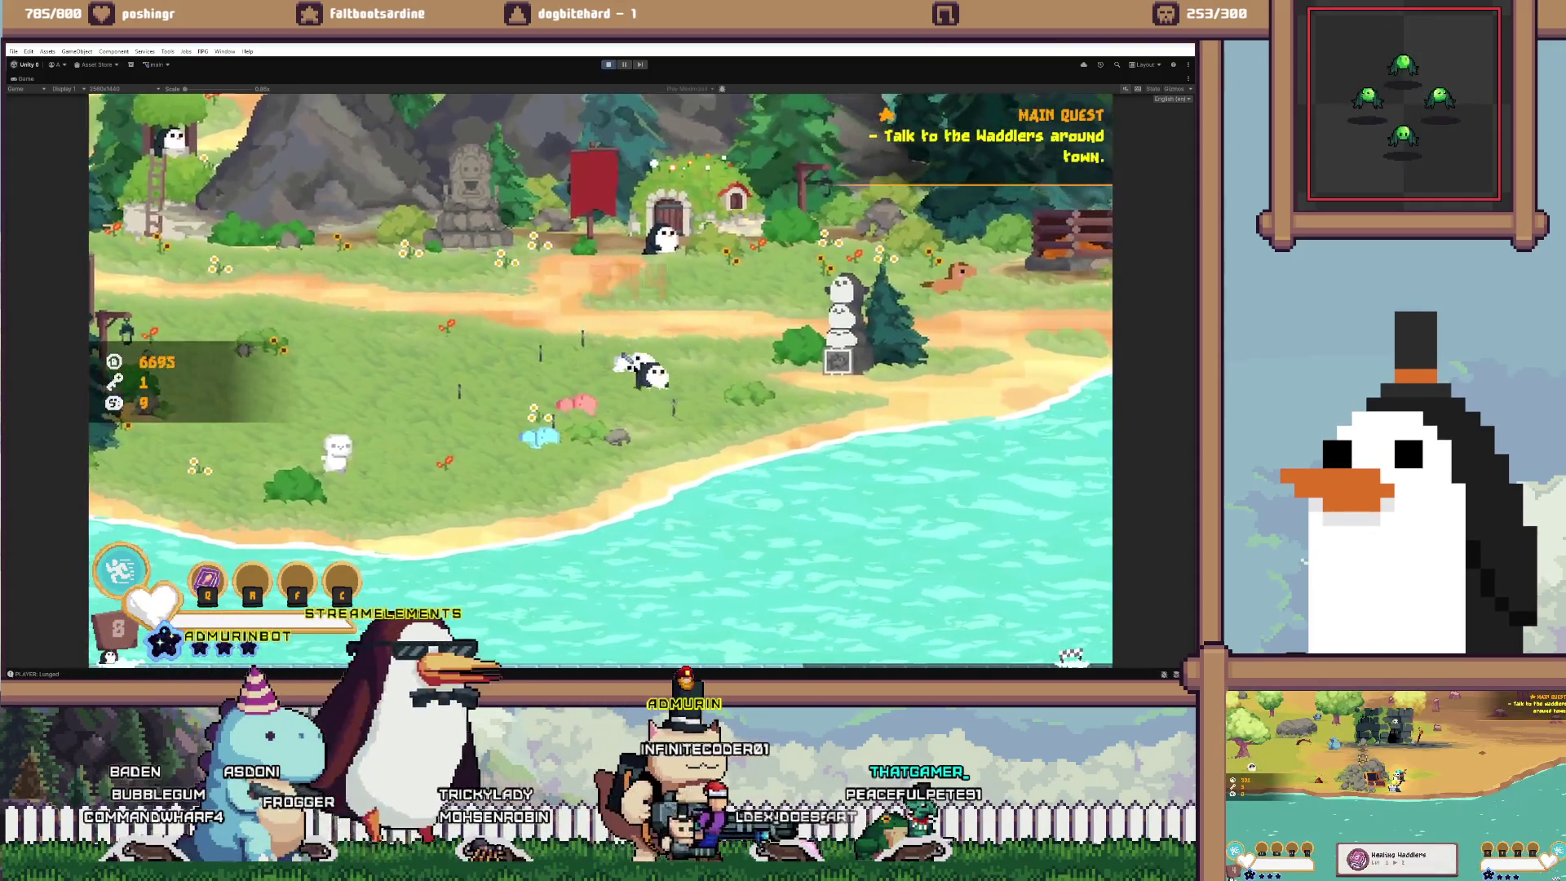
key("a")
key("w")
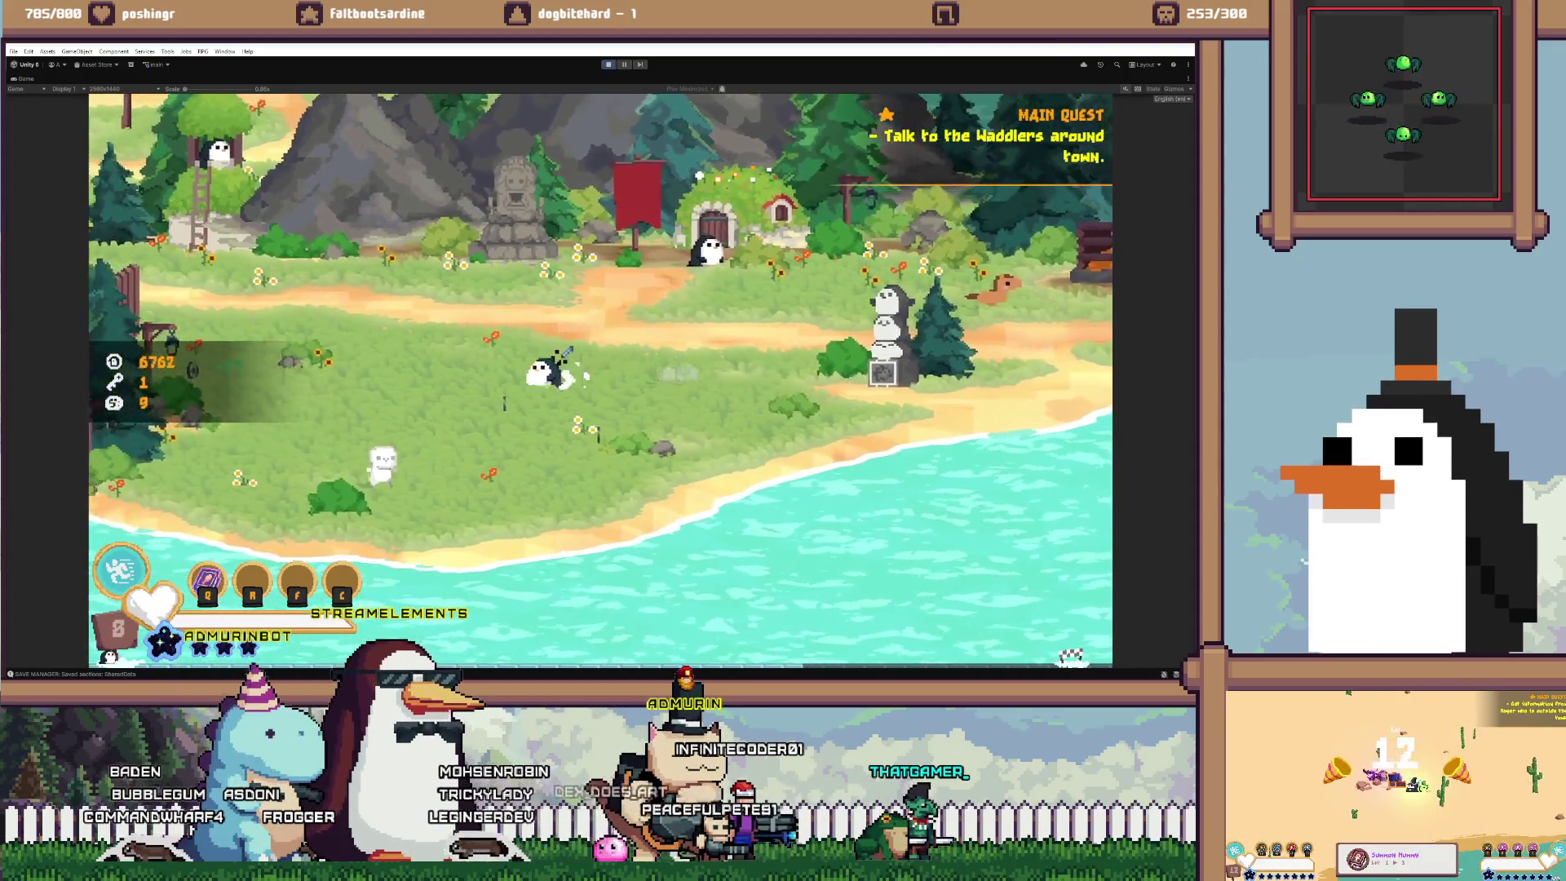
key("s")
key("a")
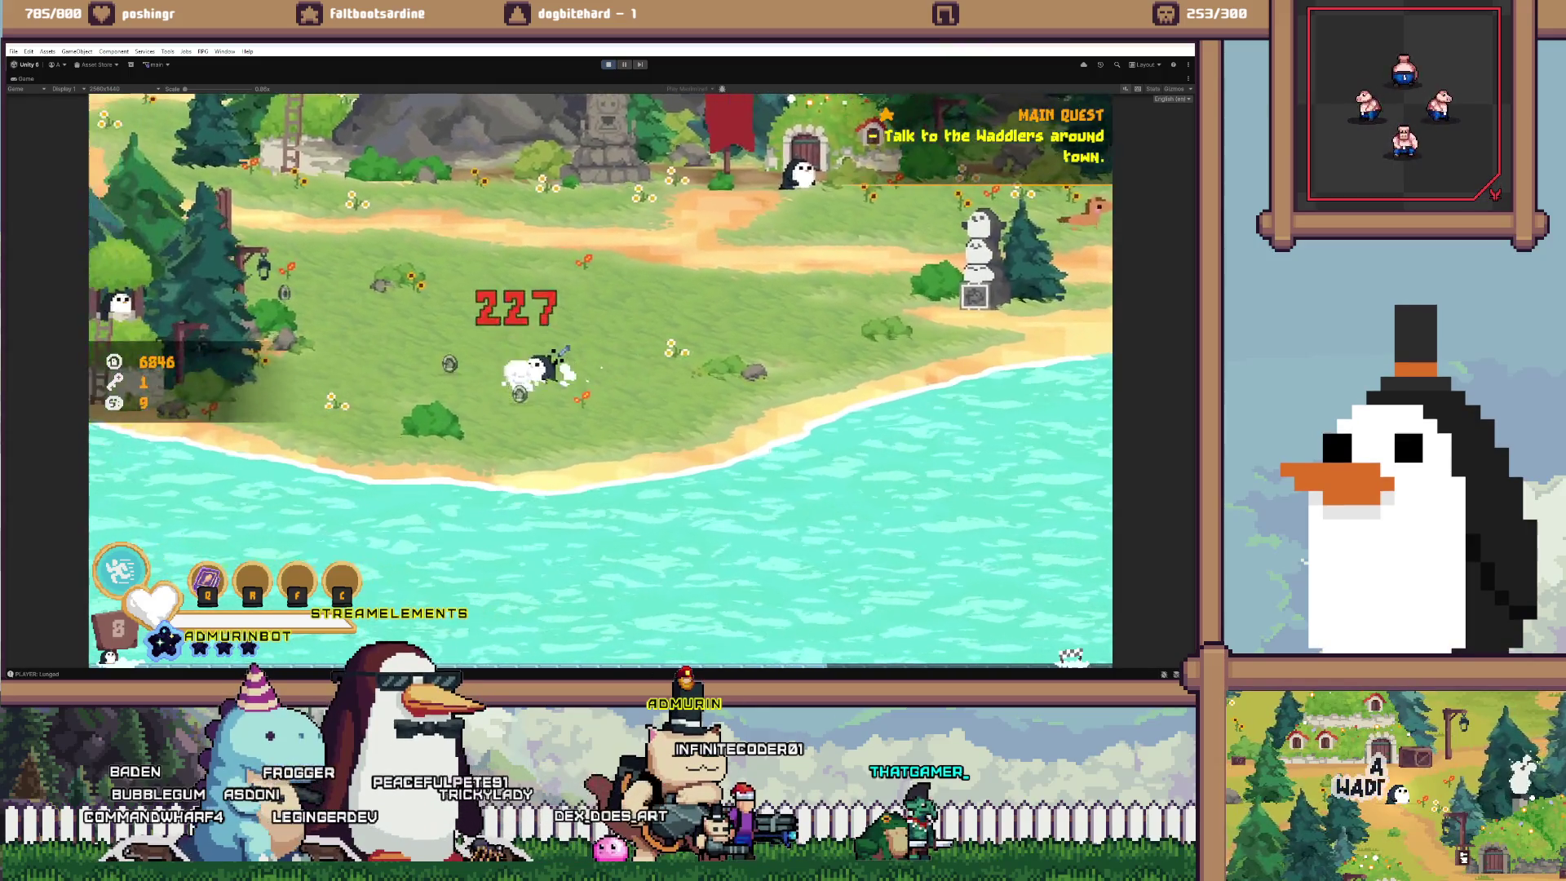
key("a")
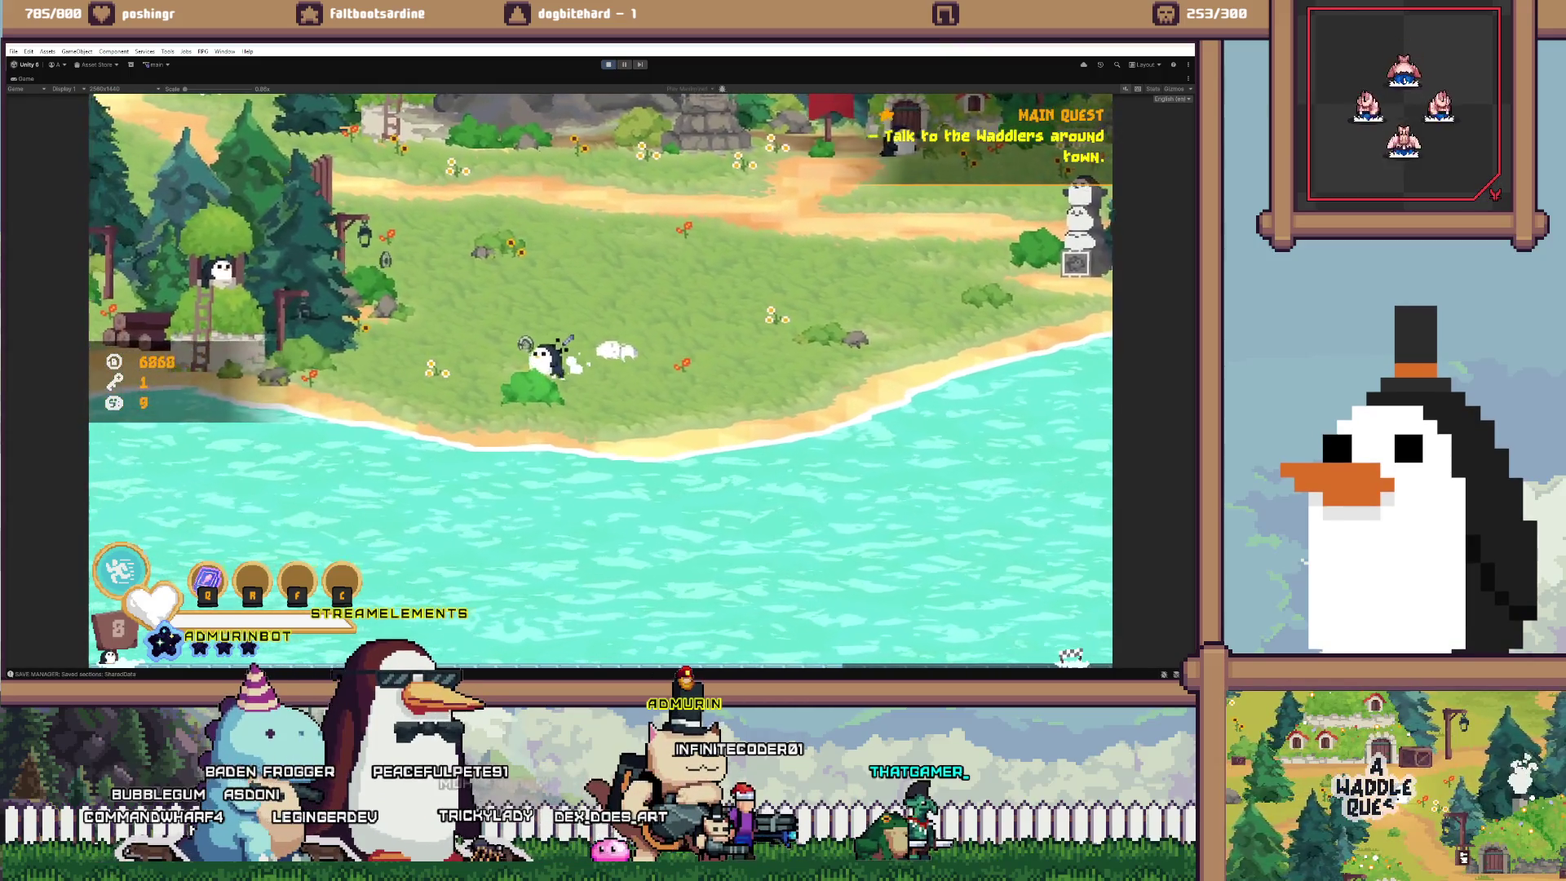
key("w")
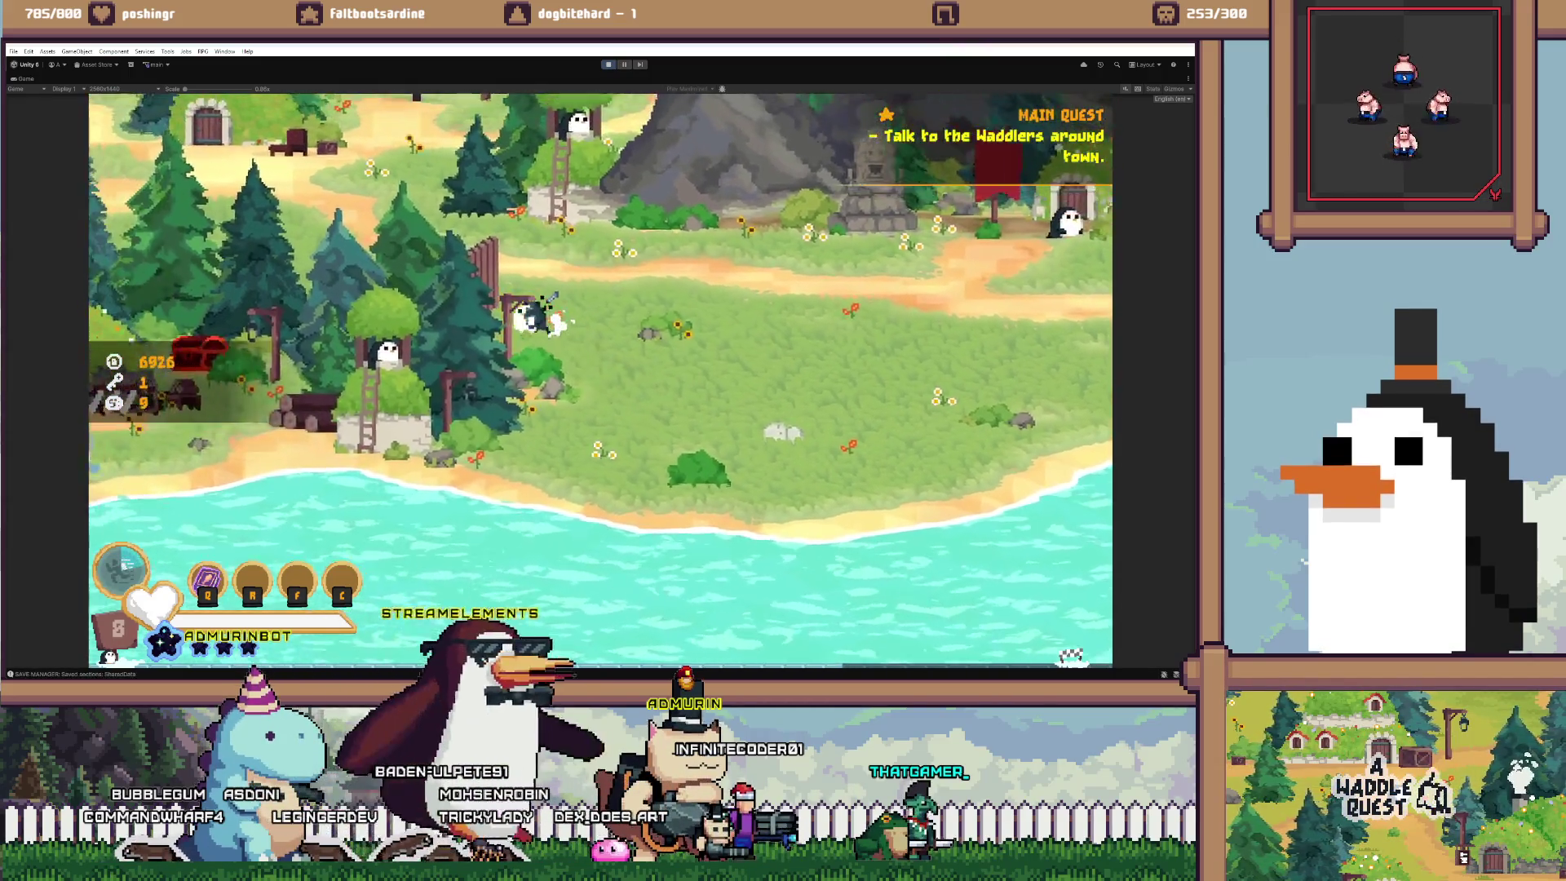
Enter the treehouse to change scene, then attack the slimes after returning
key("a")
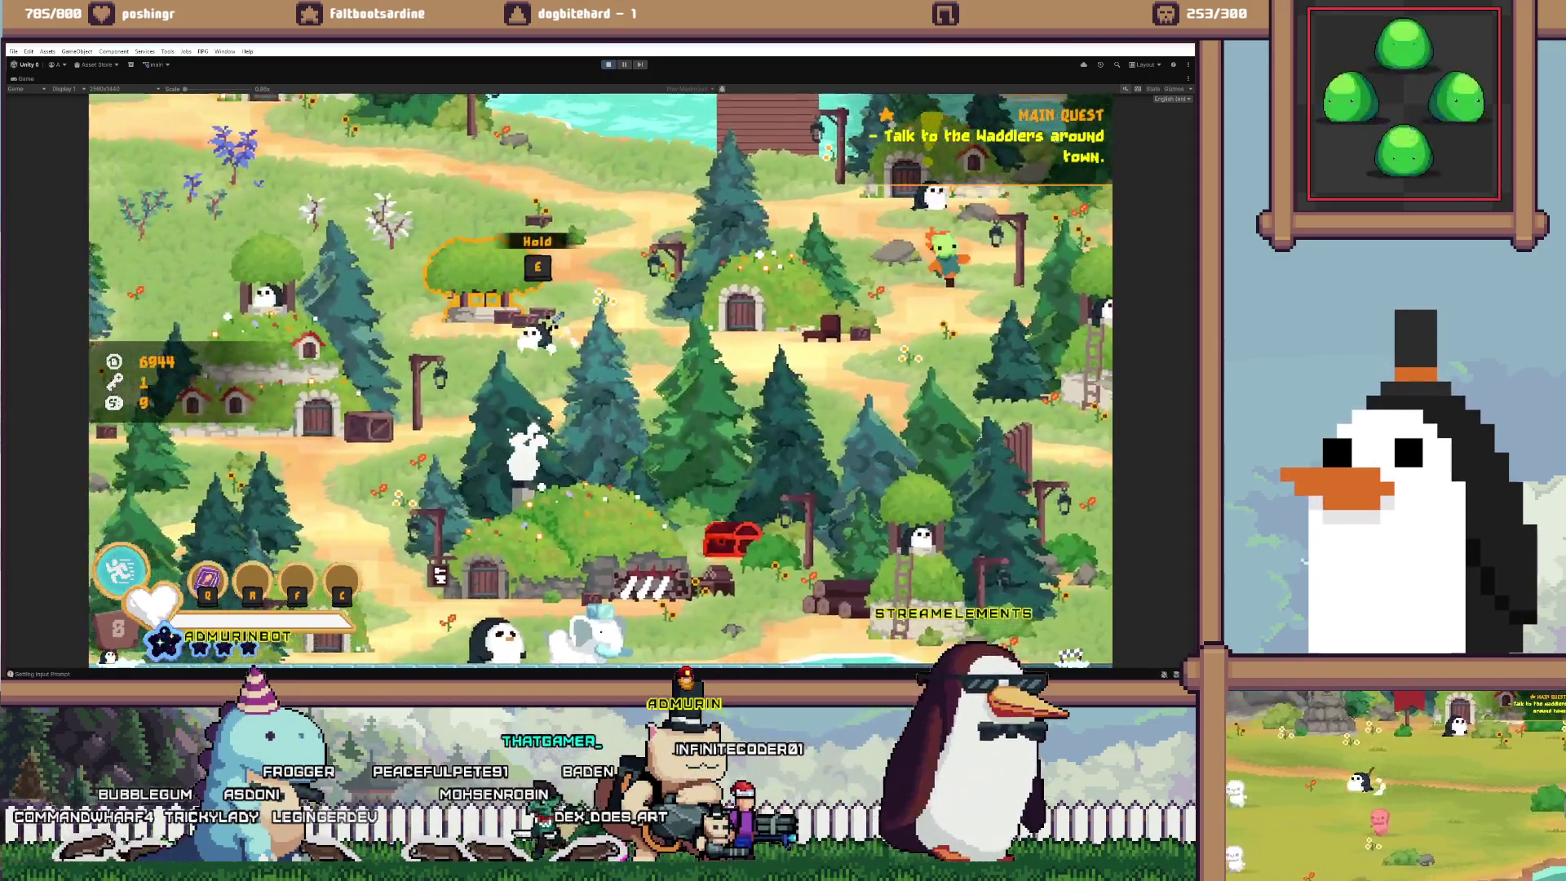
key("e")
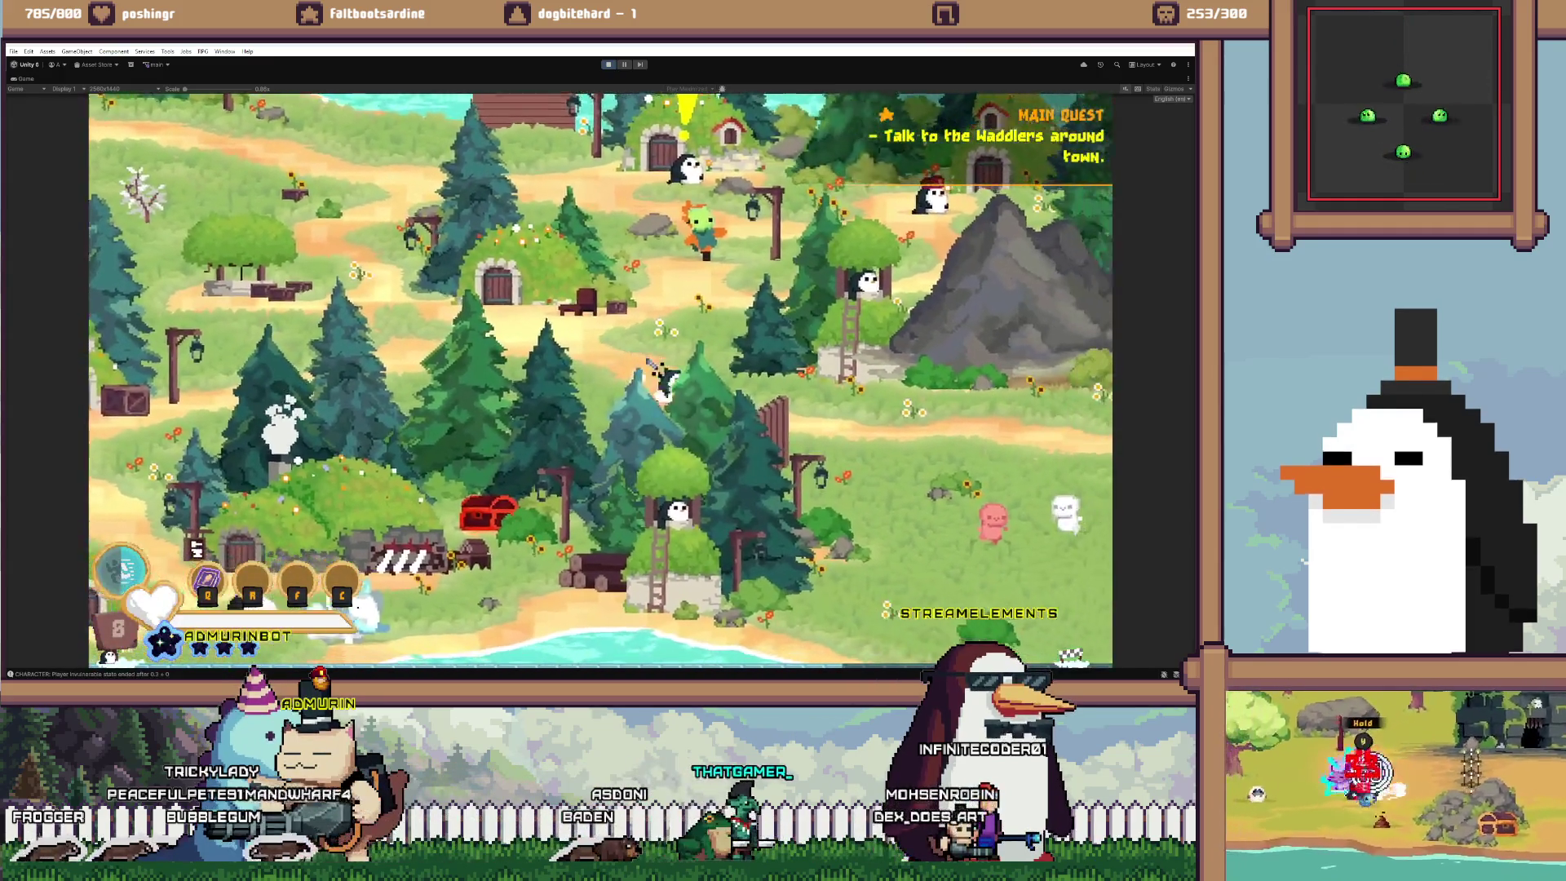
key("d")
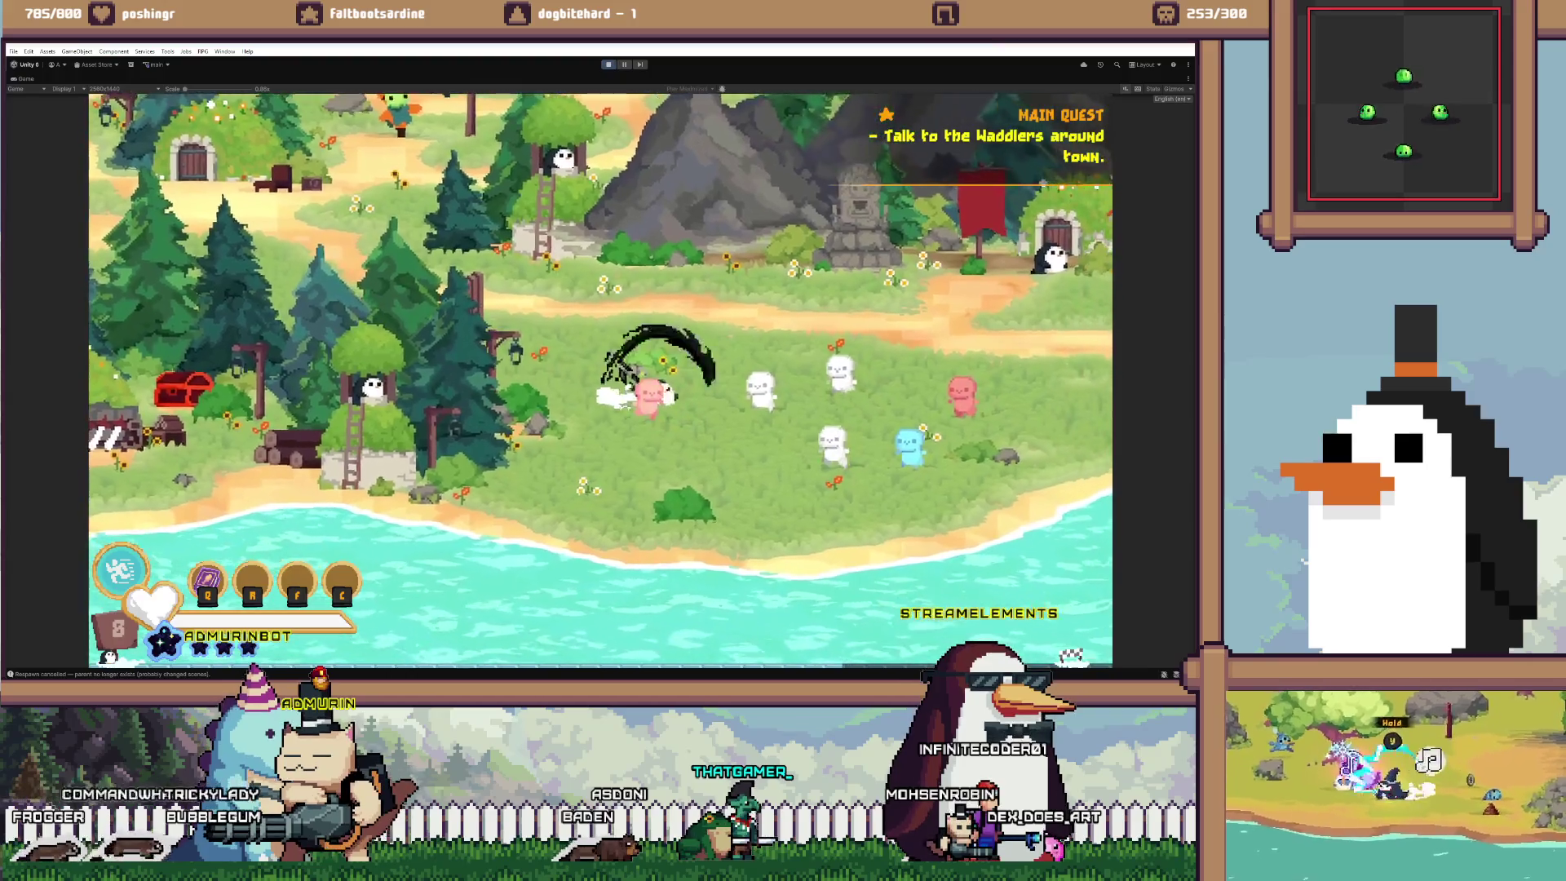
key("d")
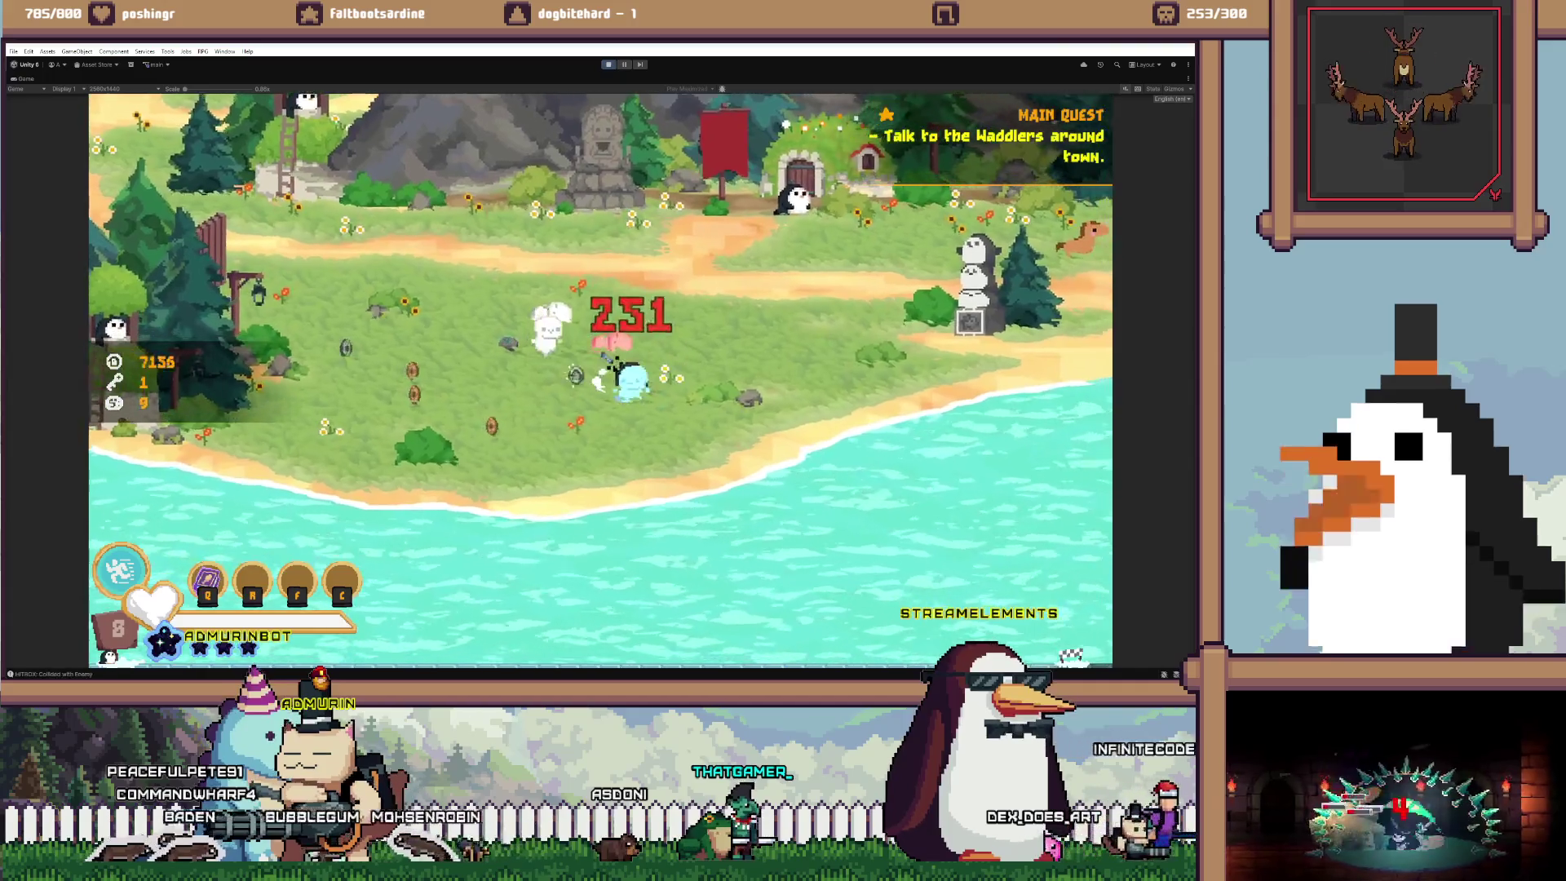
key("d")
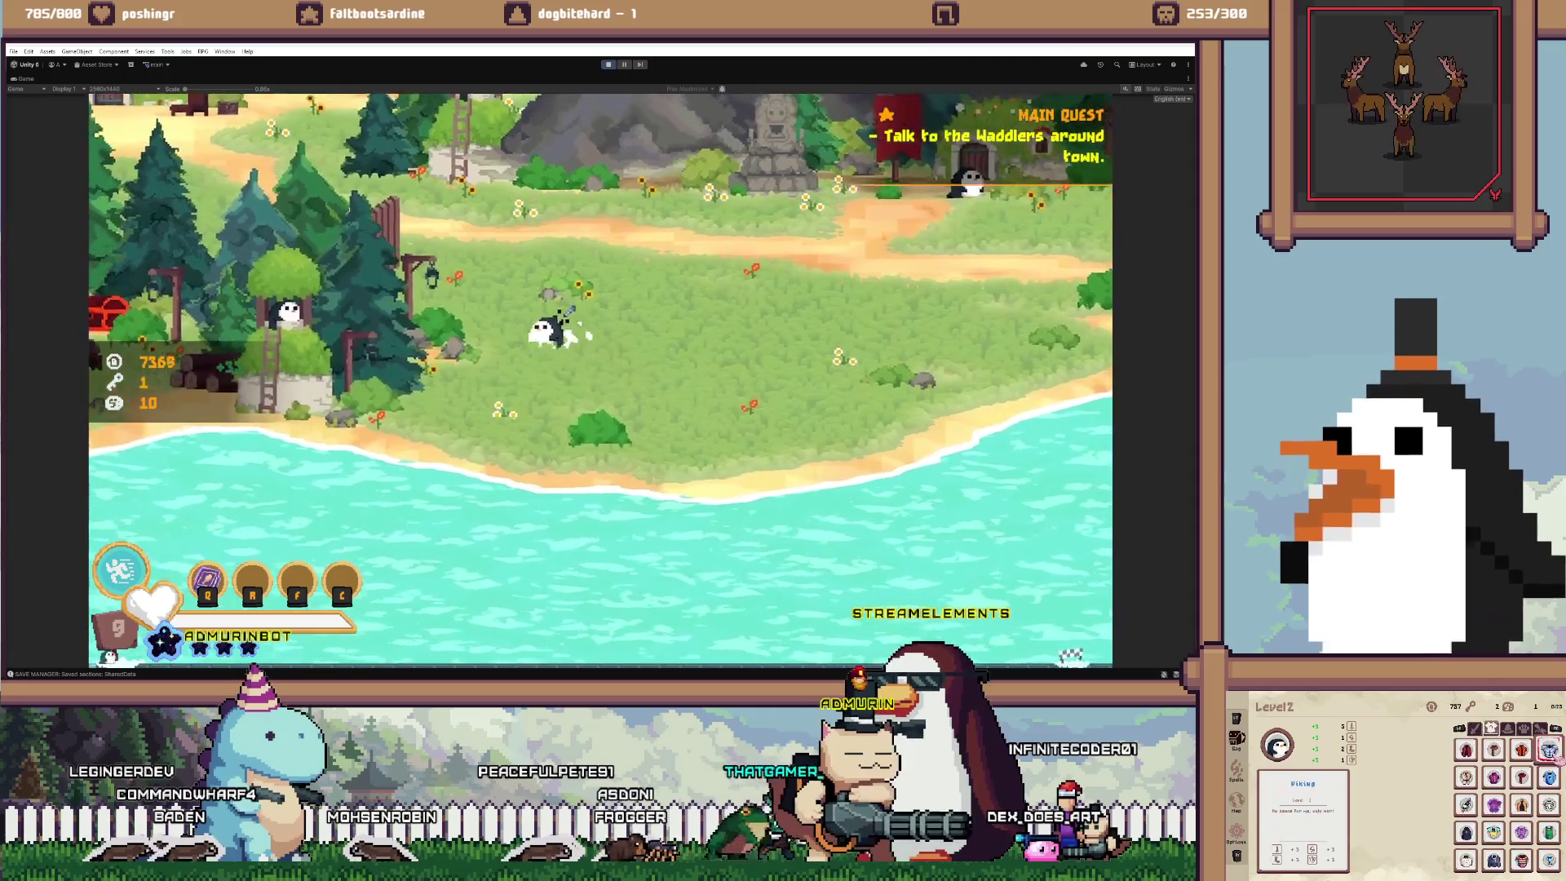
Walk right across the island, then back left through the village to the house door
key("d")
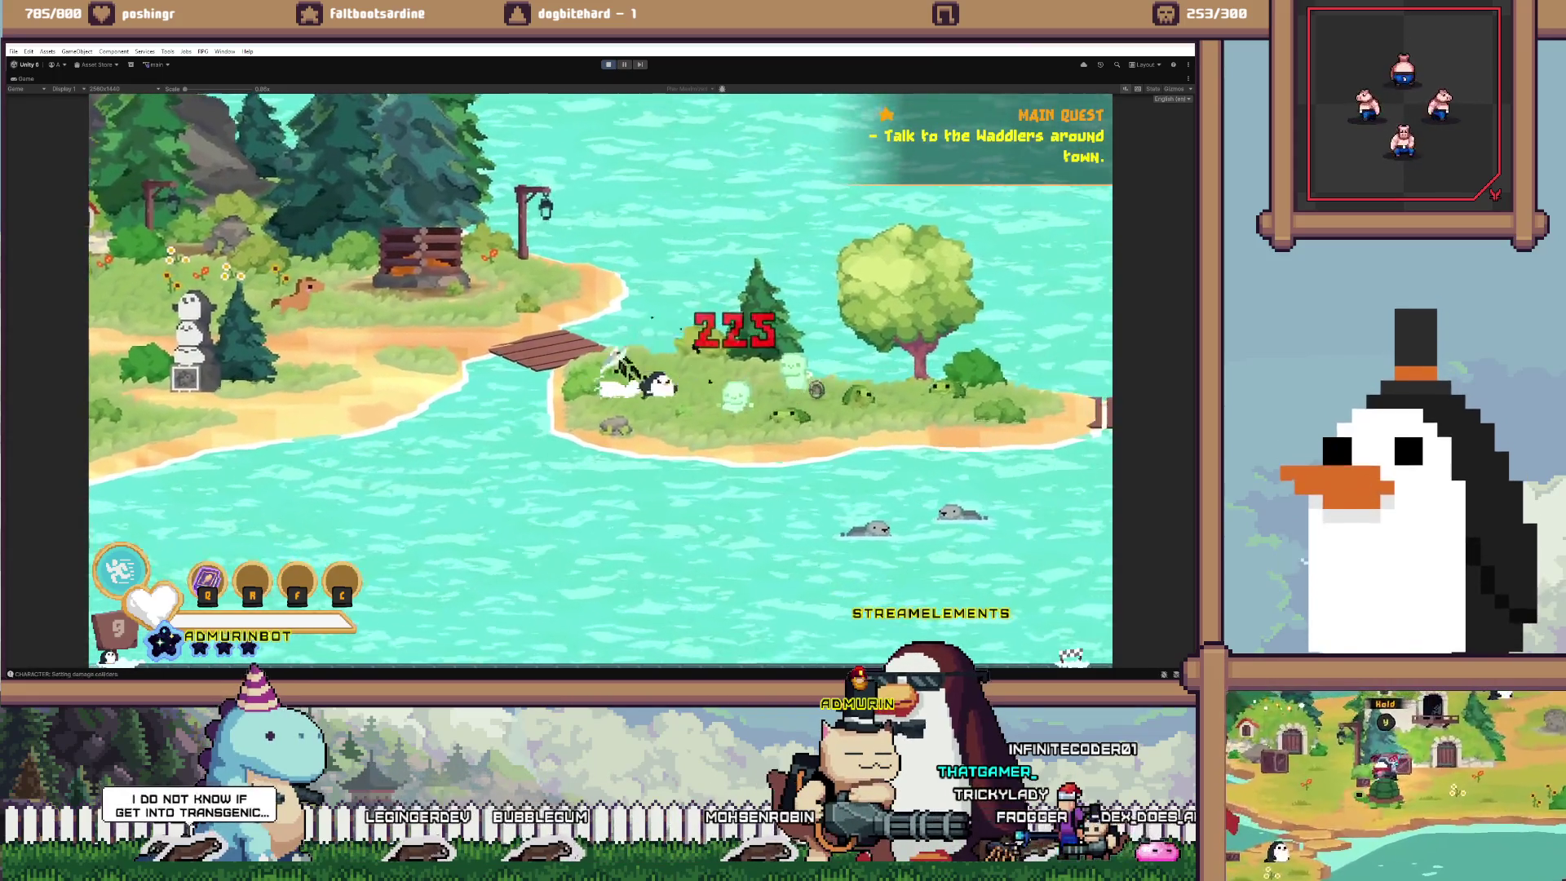
key("d")
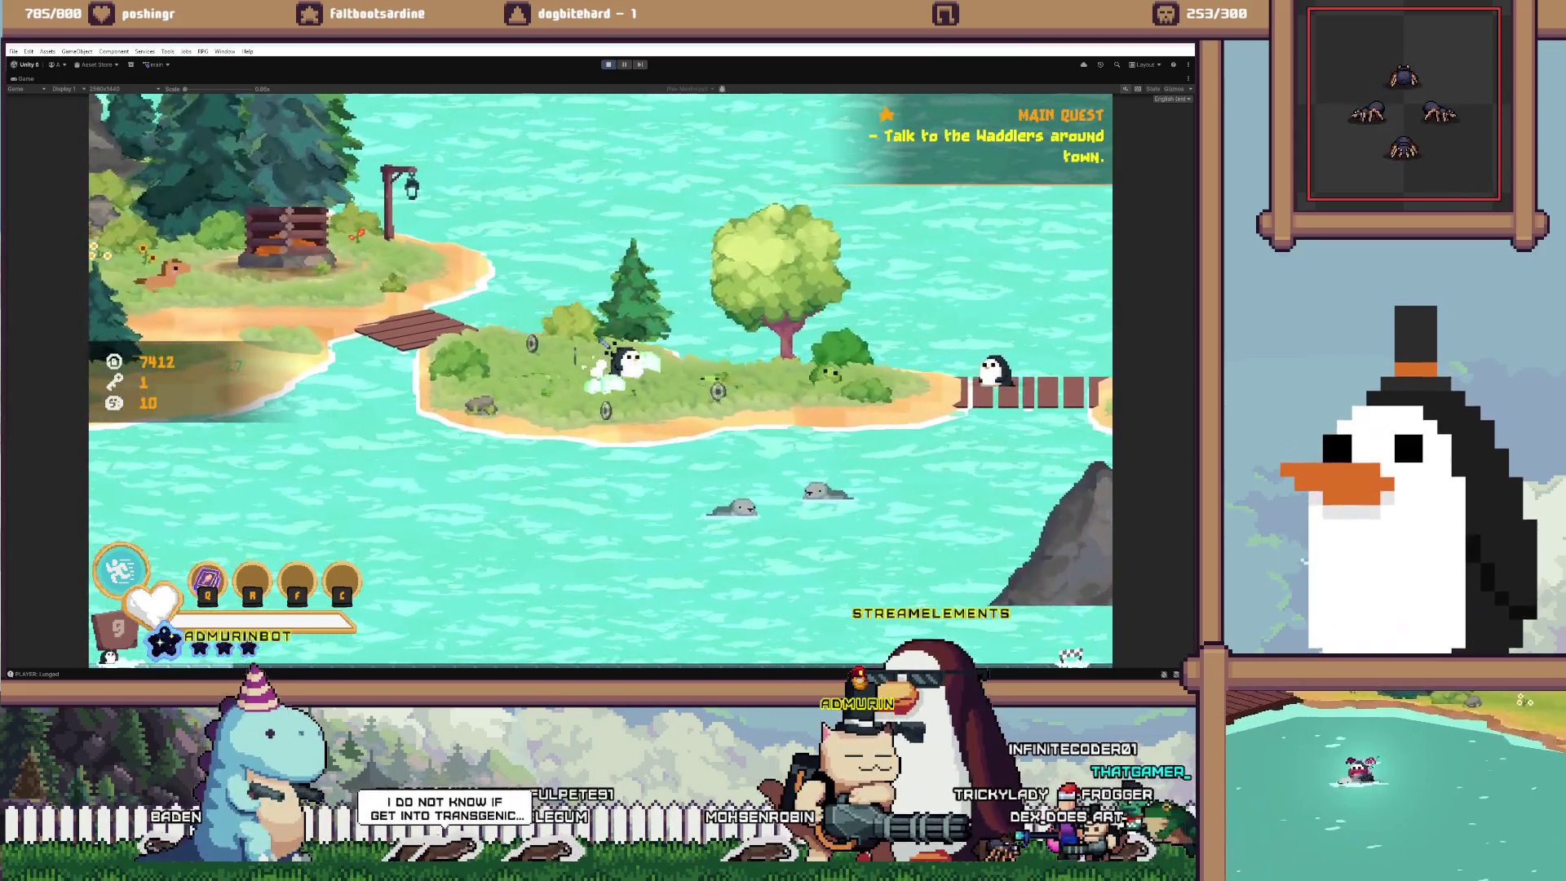
key("d")
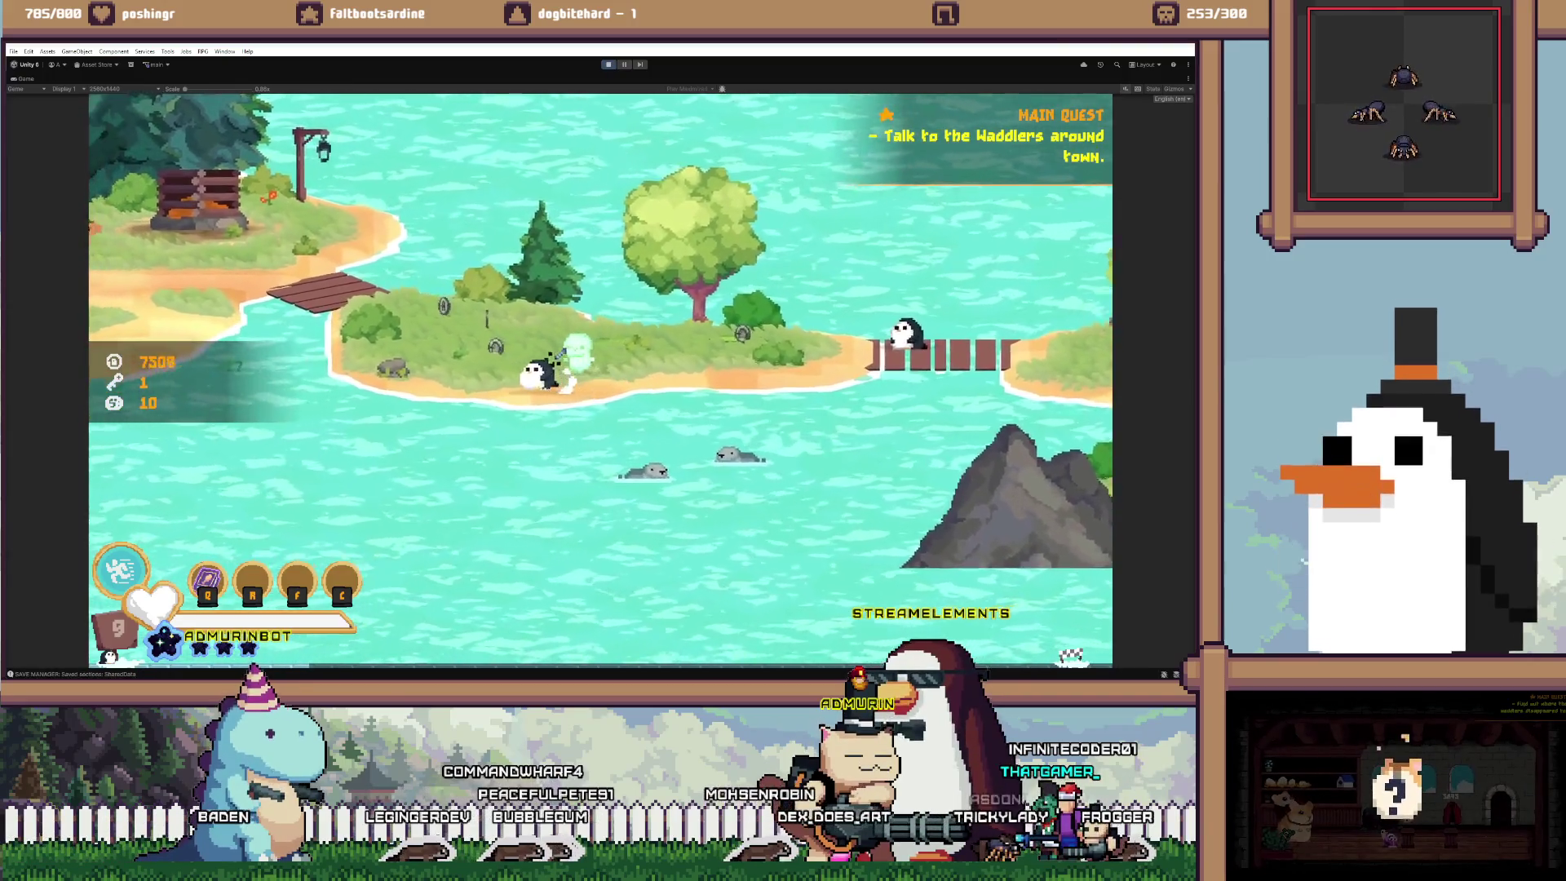
key("a")
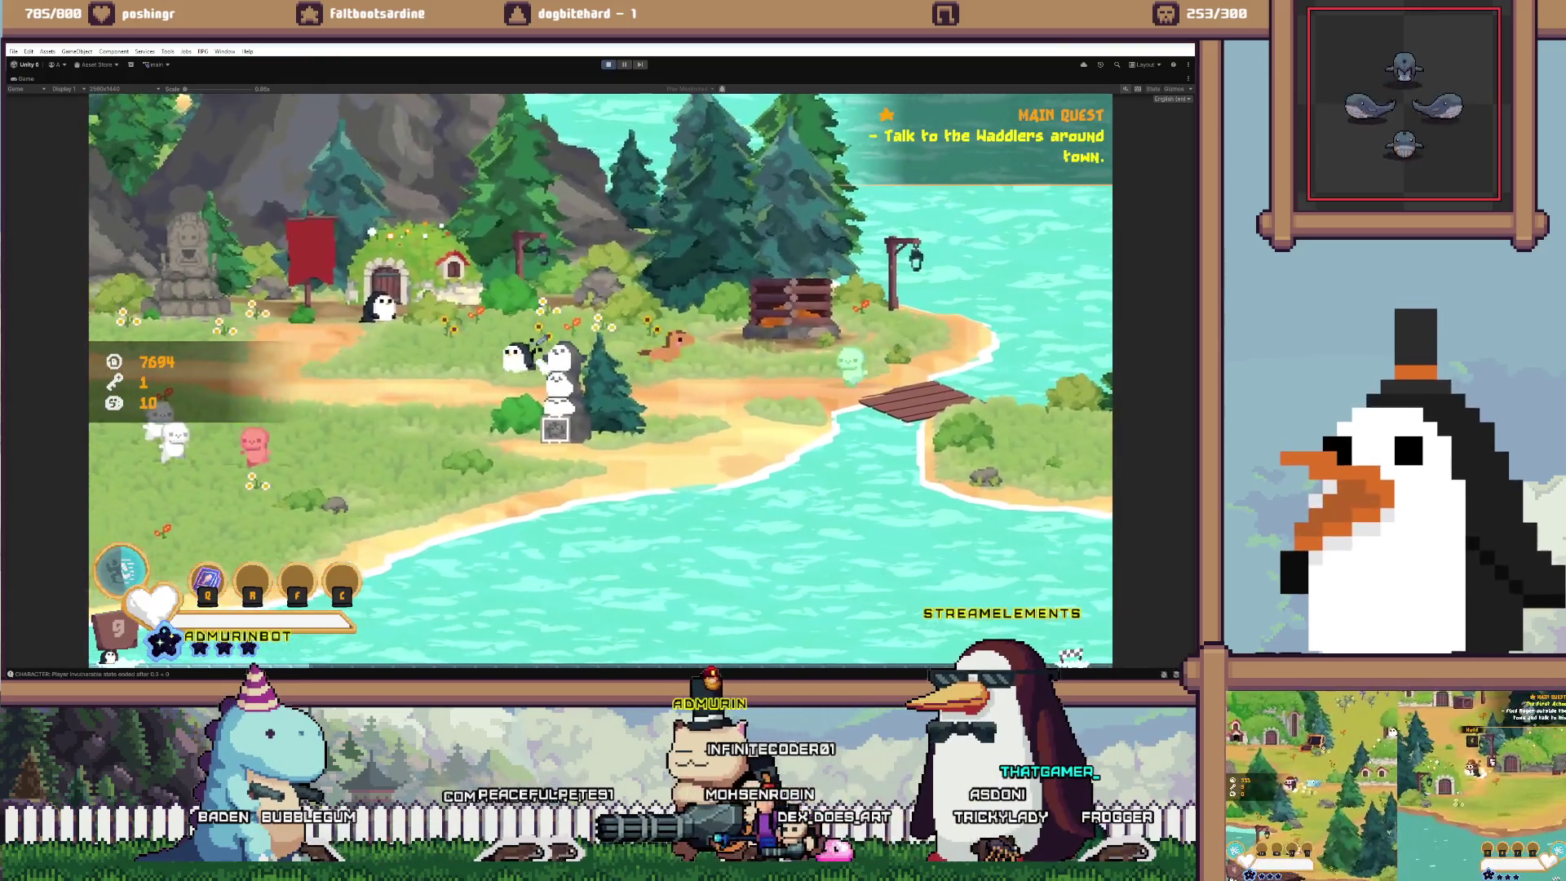
key("a")
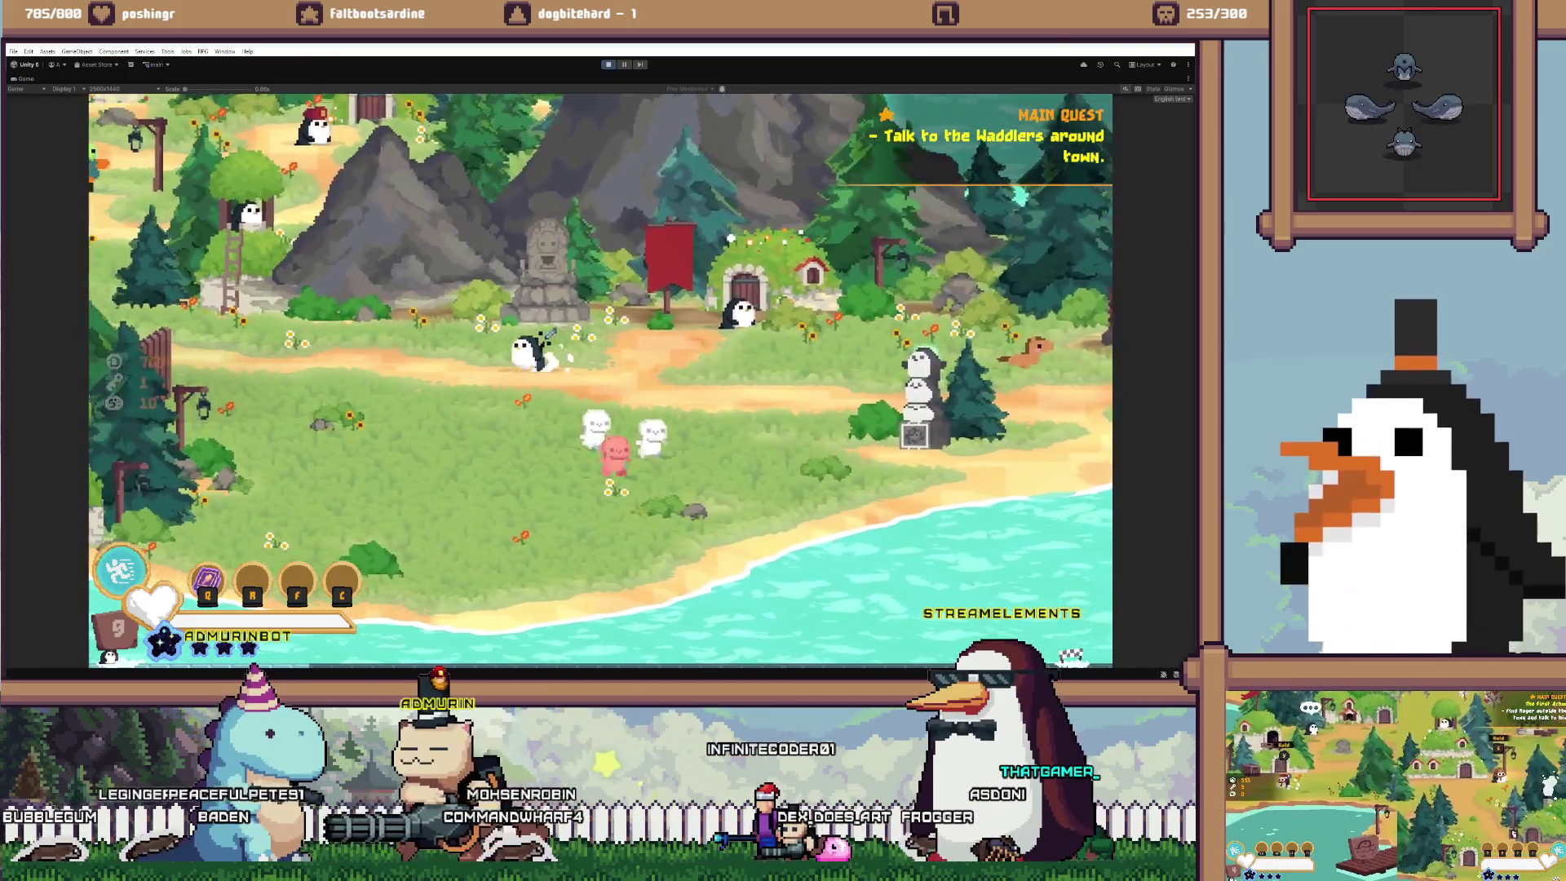
key("a")
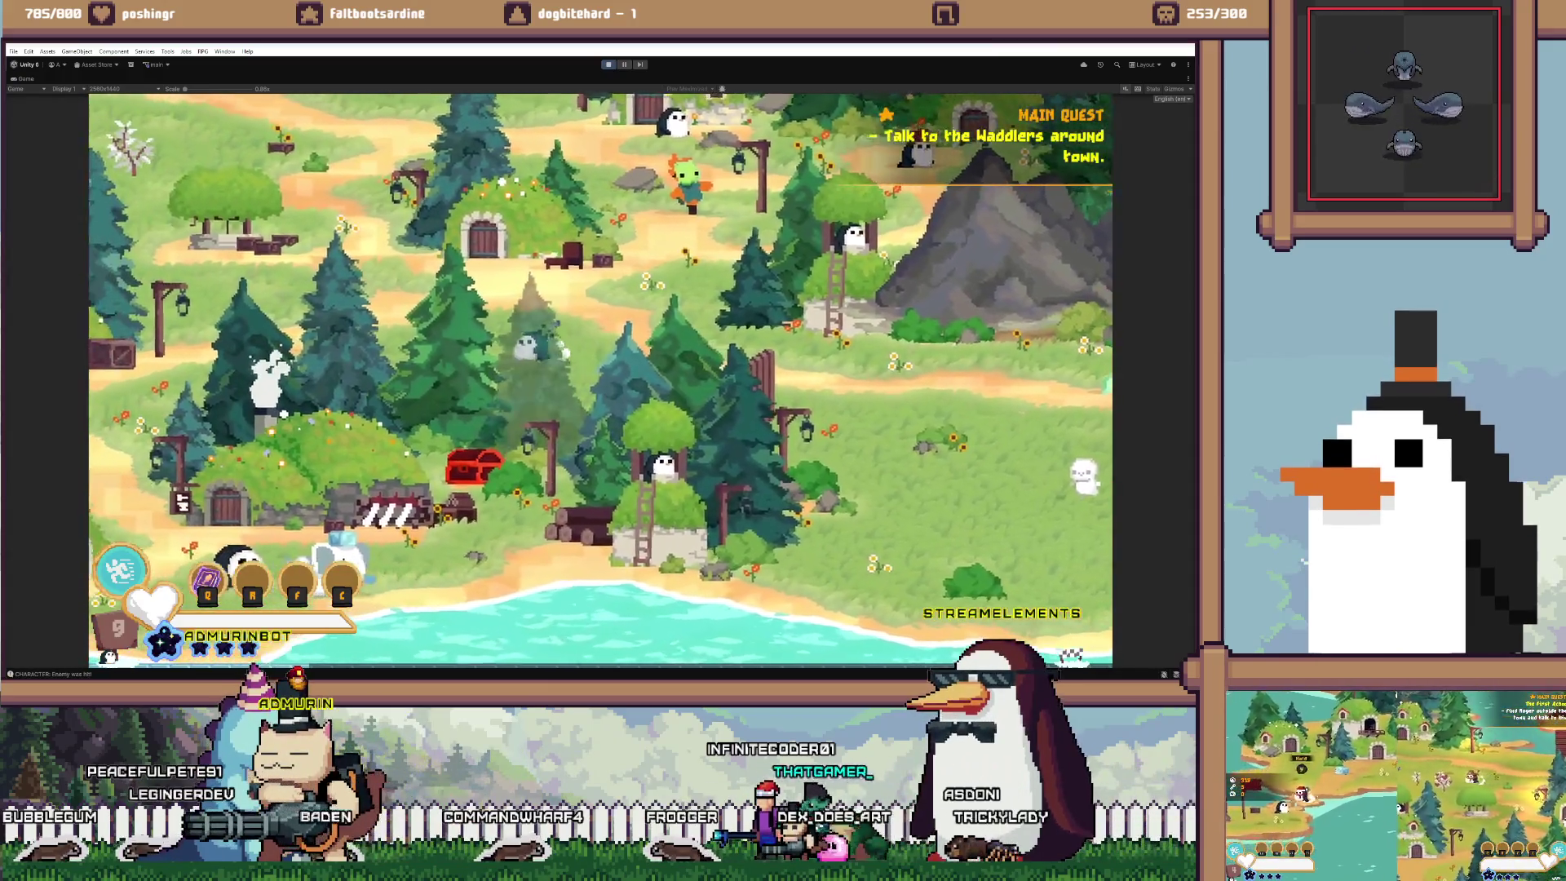
key("a")
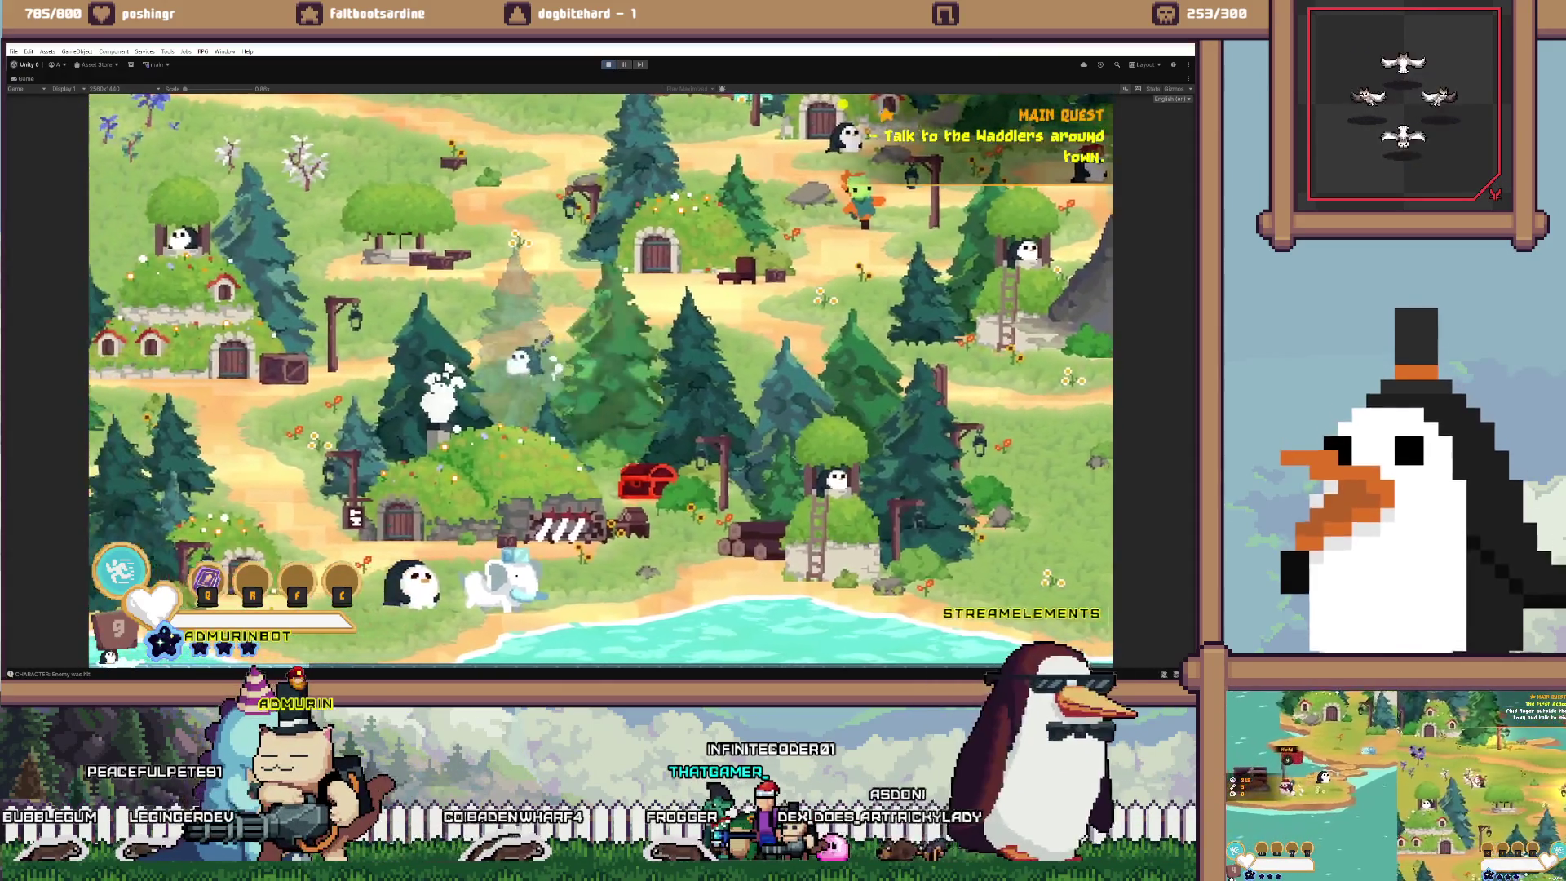
key("a")
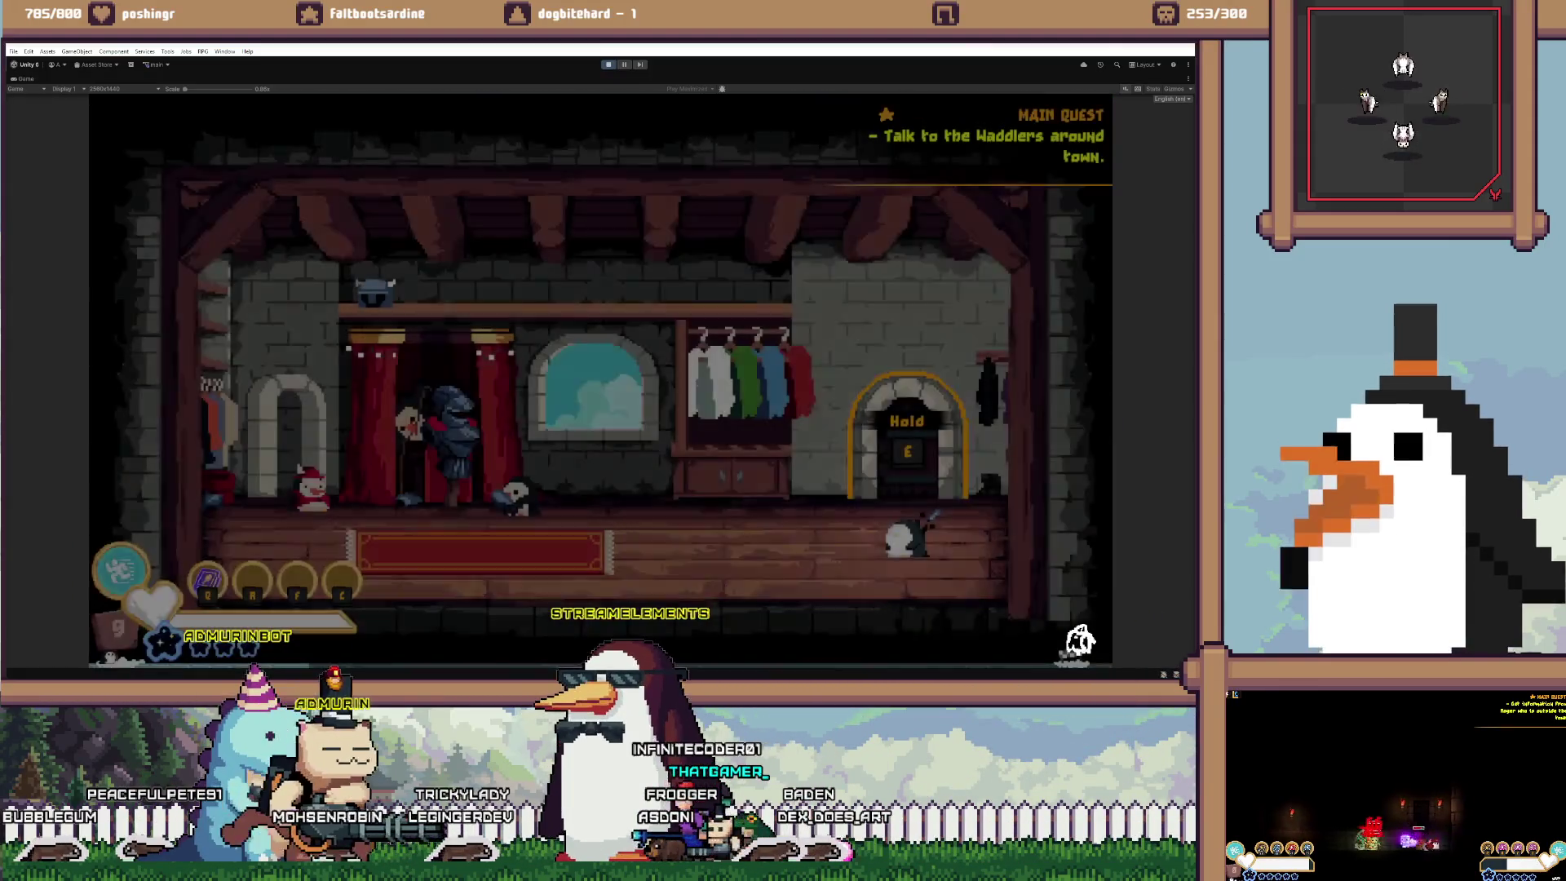
Head right out through the village and slash the waddlers on the grass
key("d")
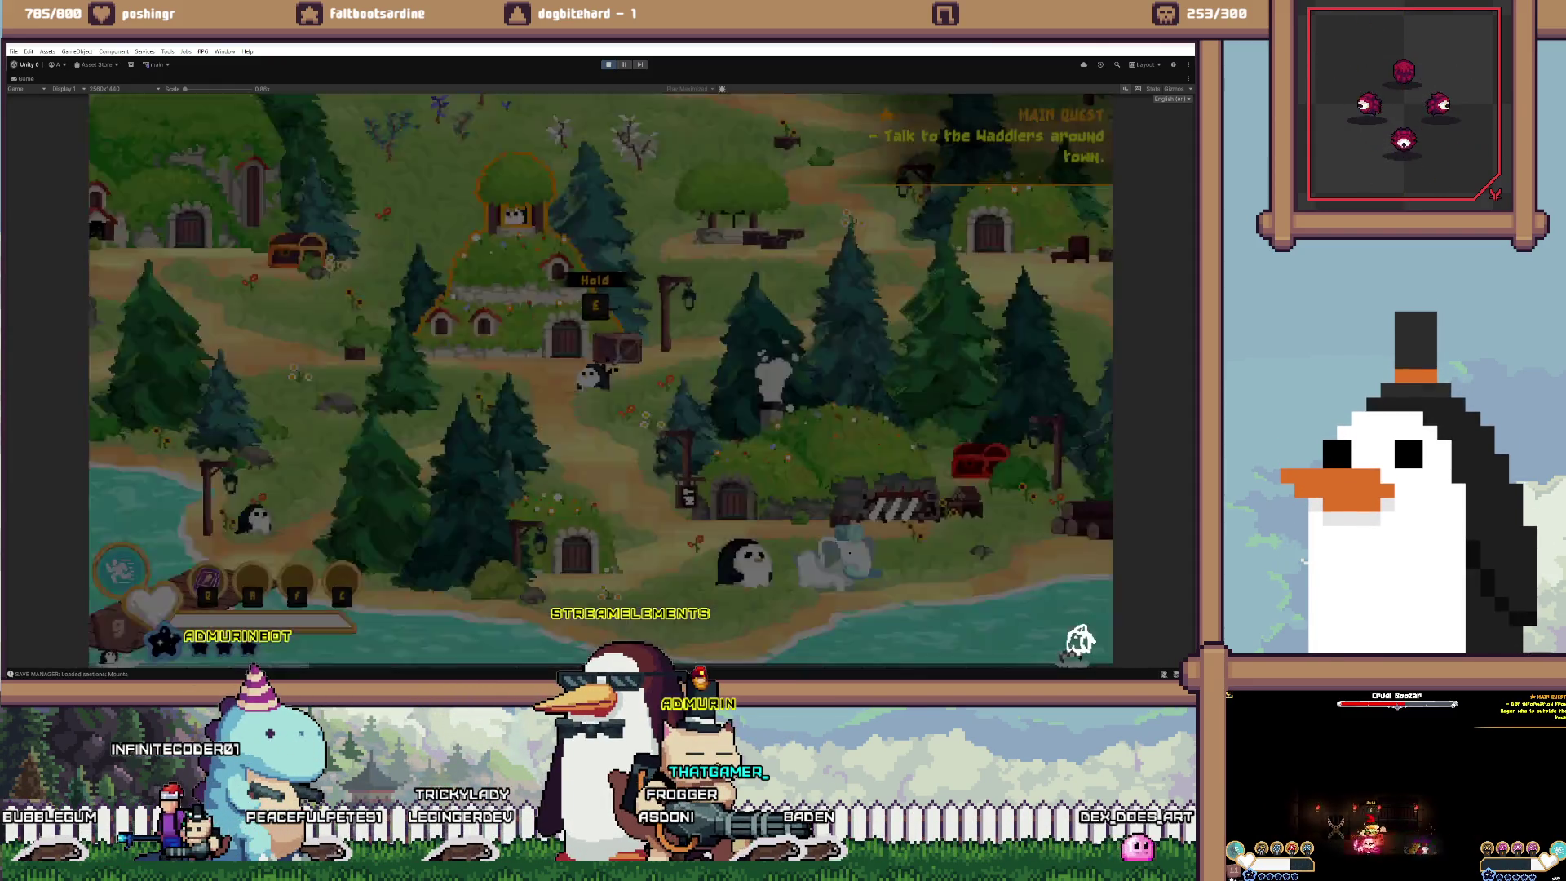
key("d")
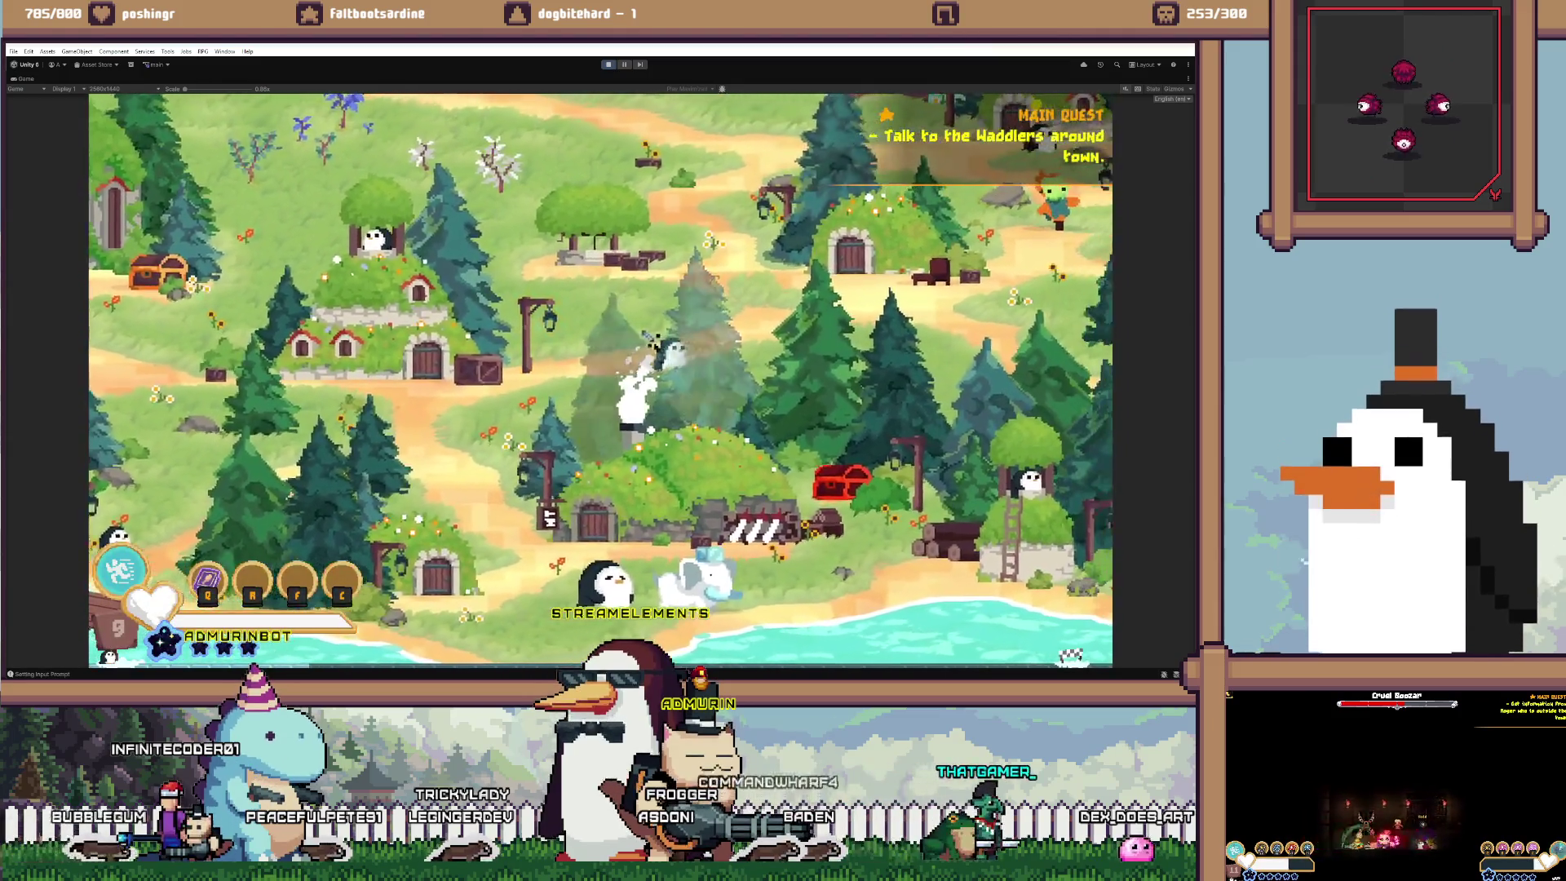
key("d")
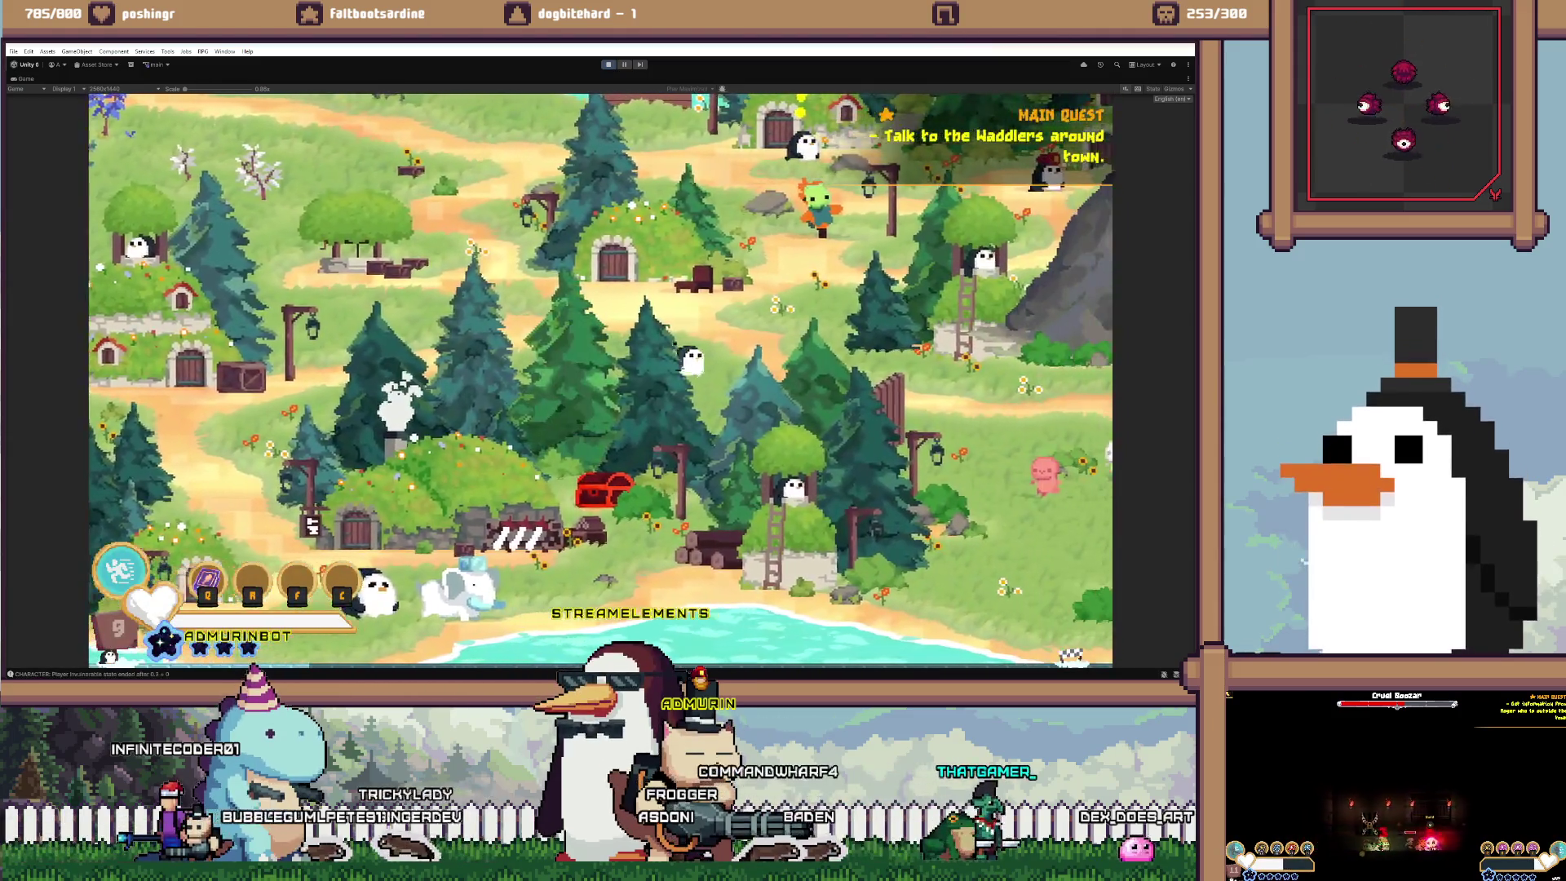
key("d")
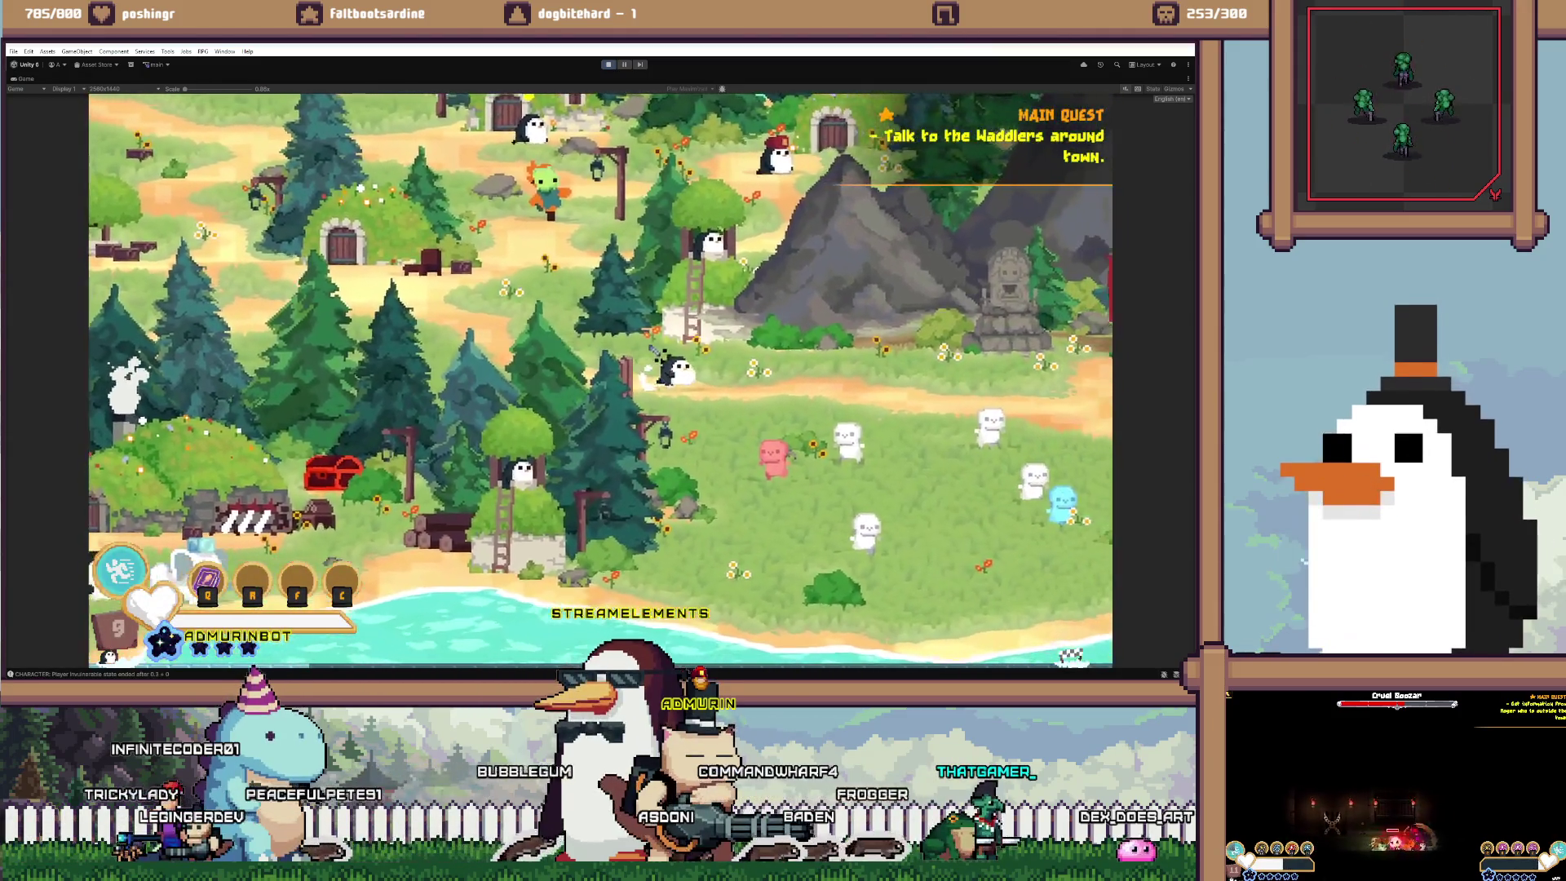
key("d")
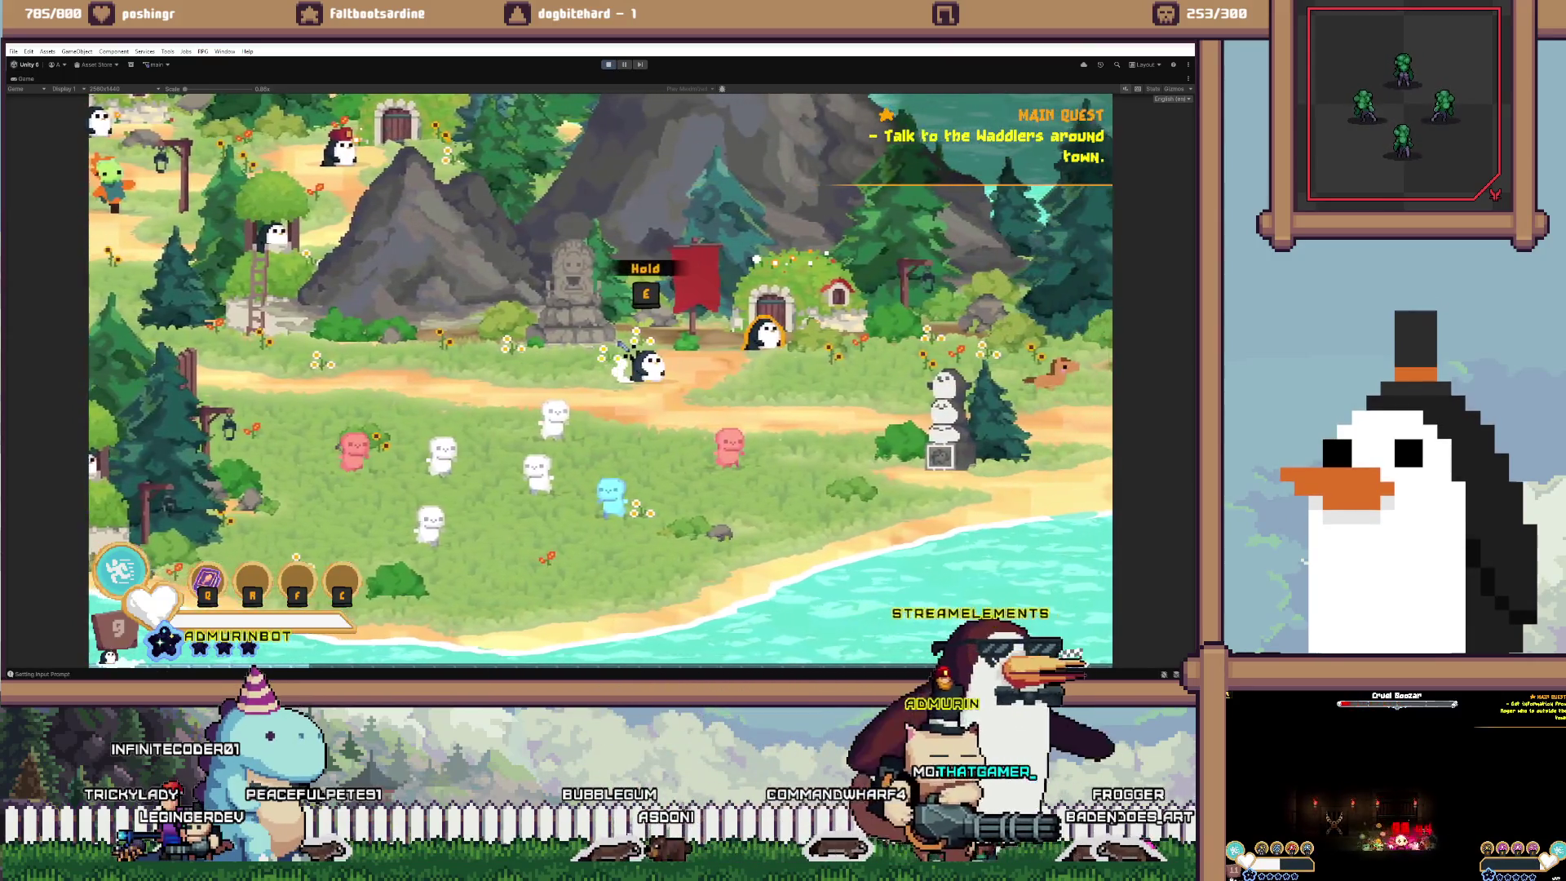
key("s")
left_click(659, 382)
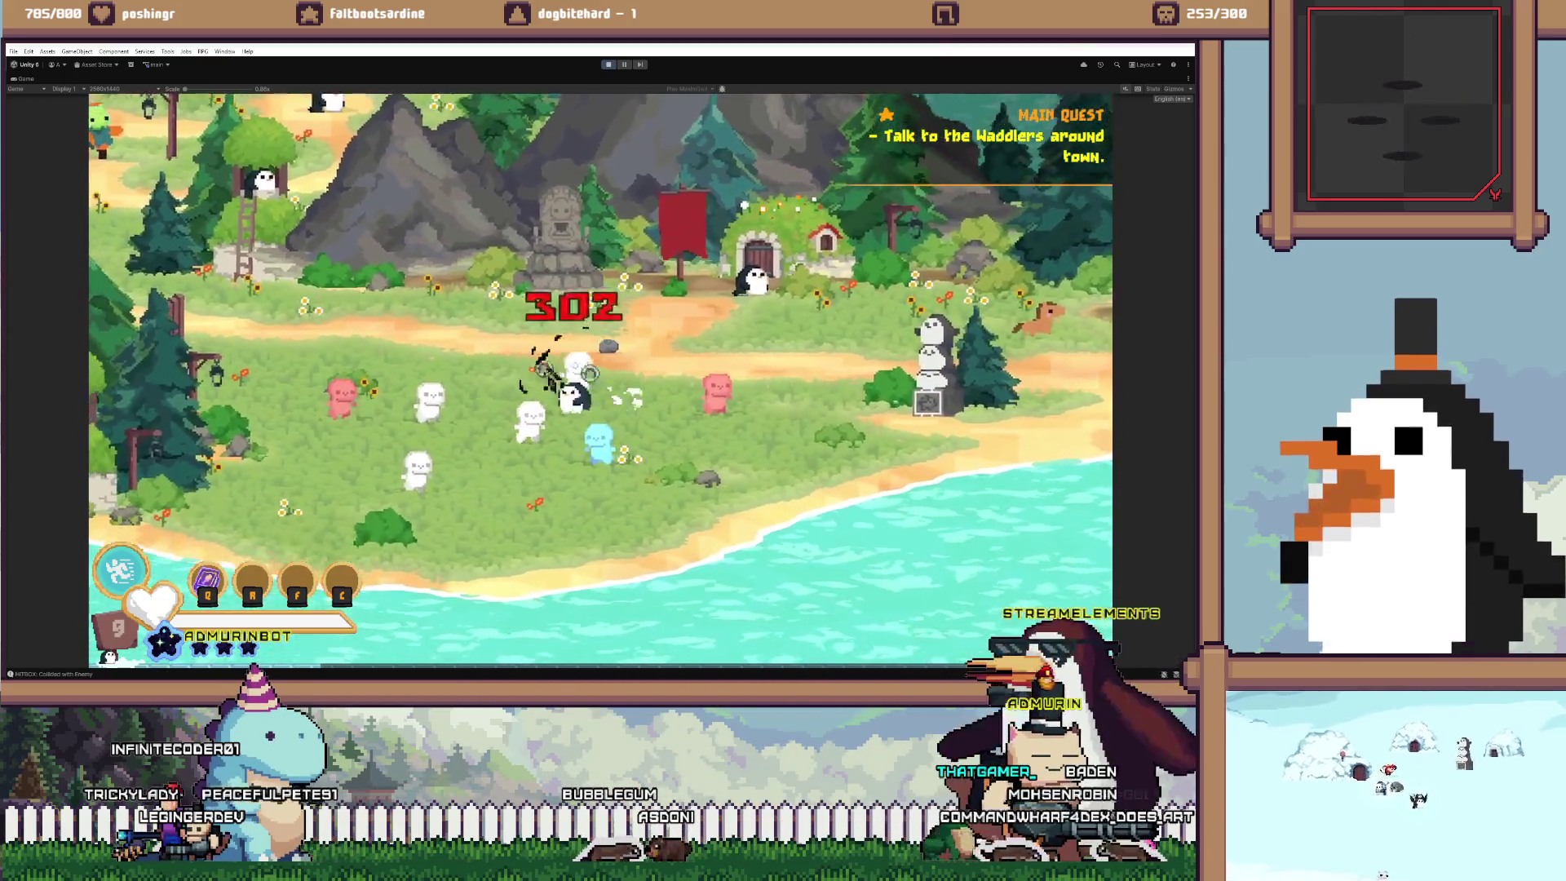
key("d")
left_click(757, 351)
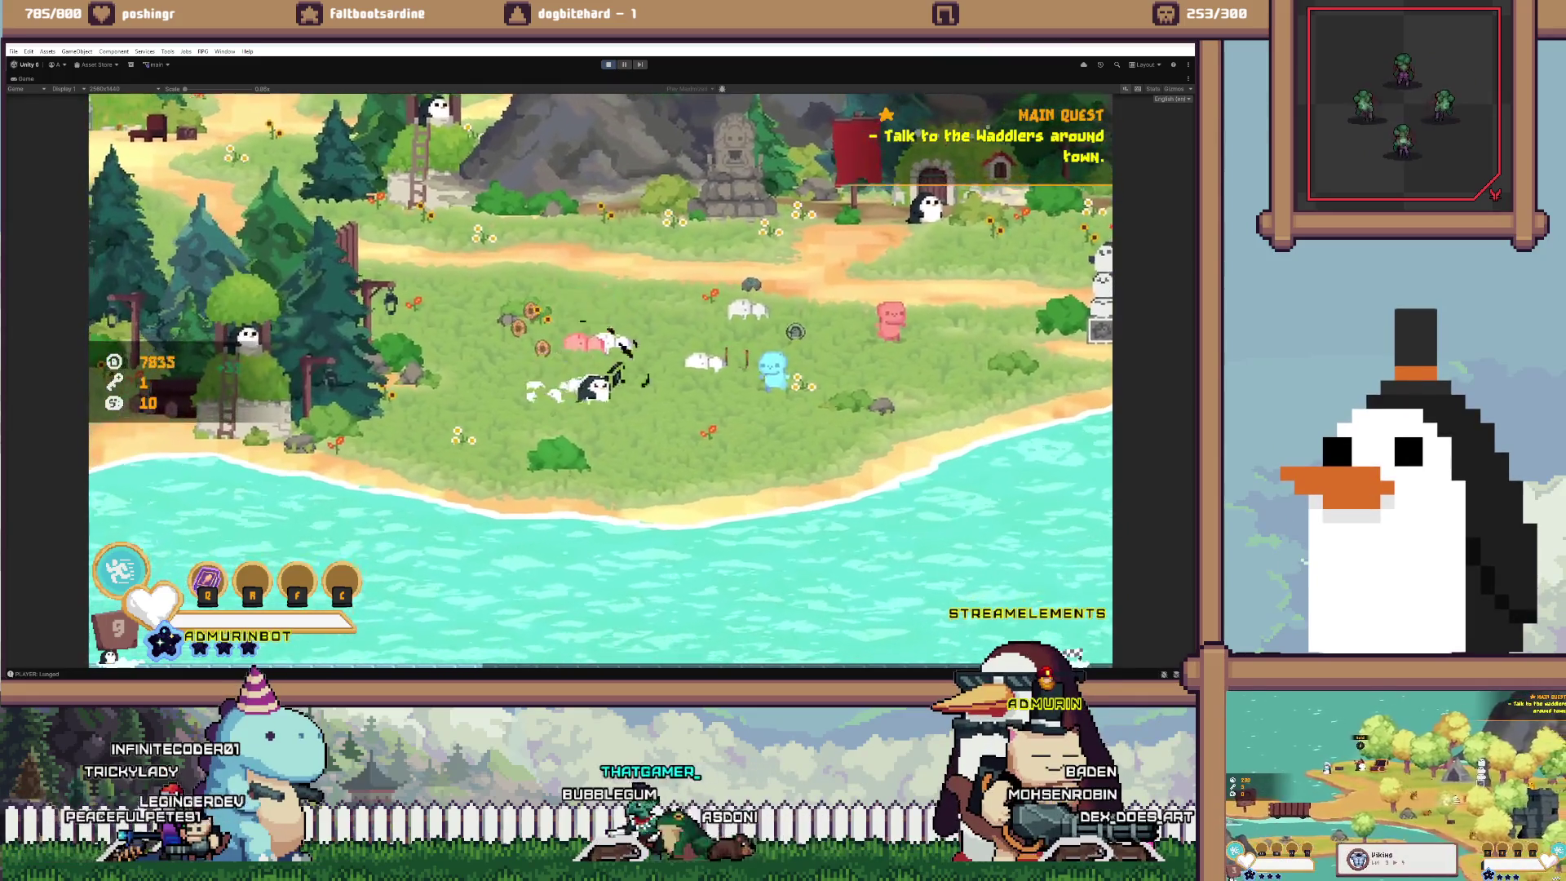
key("d")
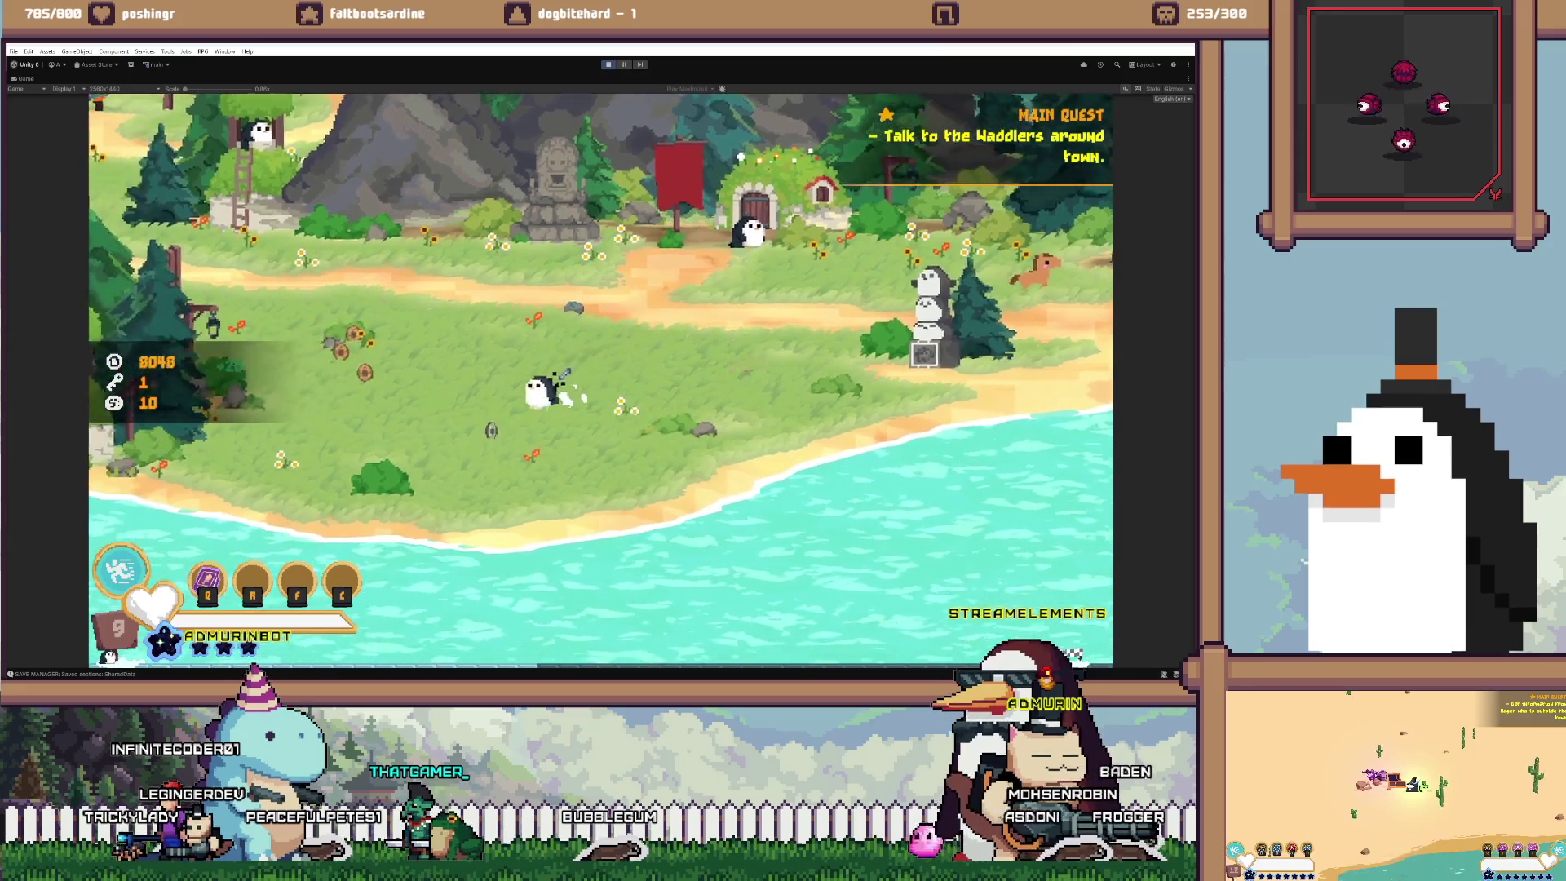
Walk up-left through the village into the scene transition
key("a")
key("w")
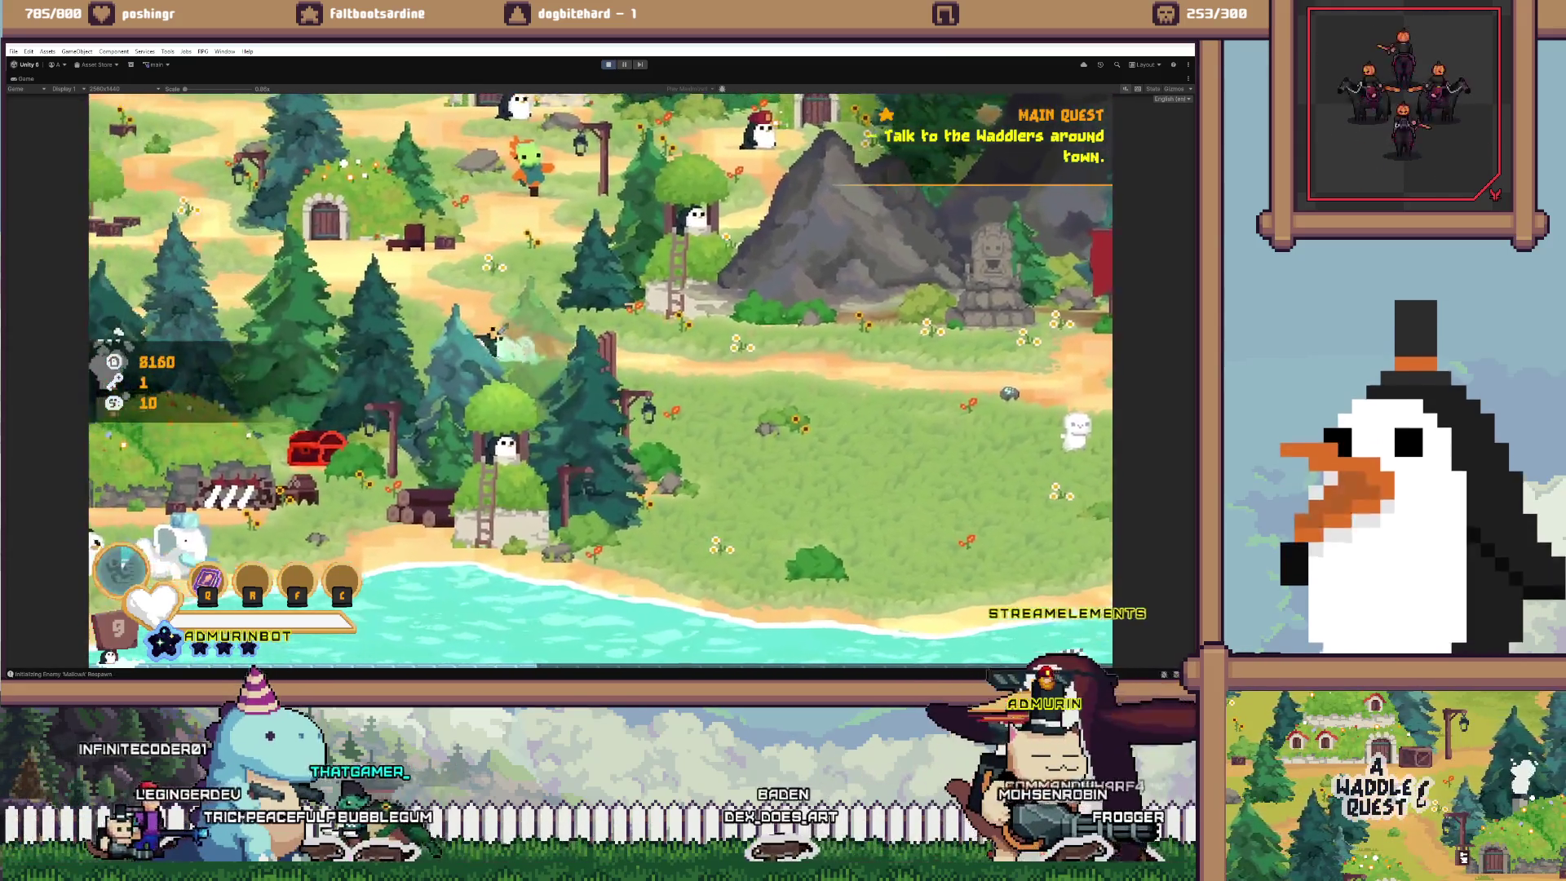
key("a")
key("w")
key("a")
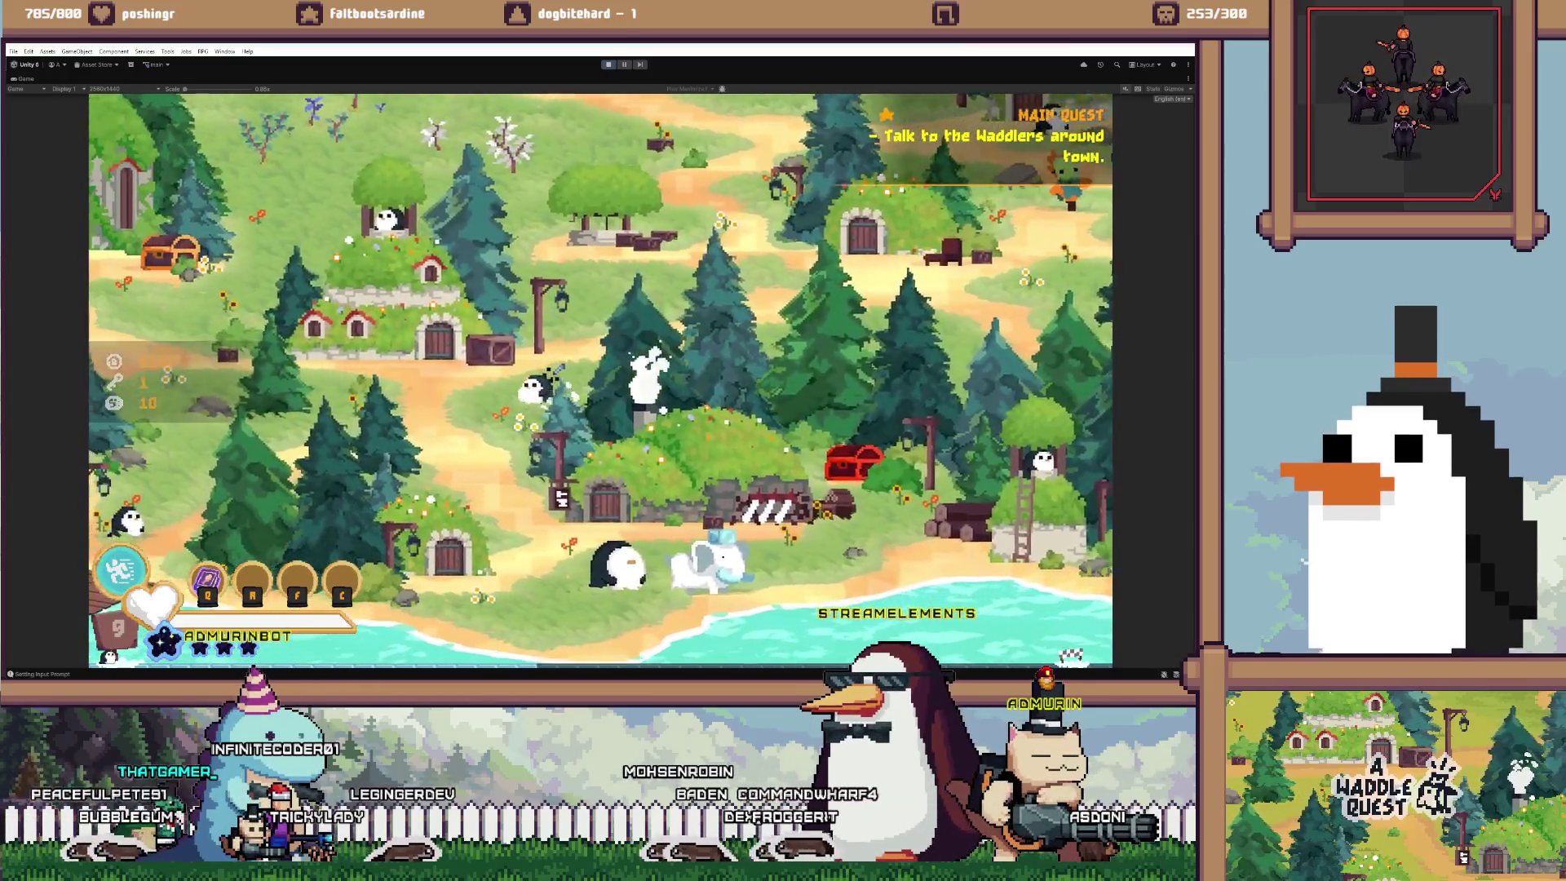
key("a")
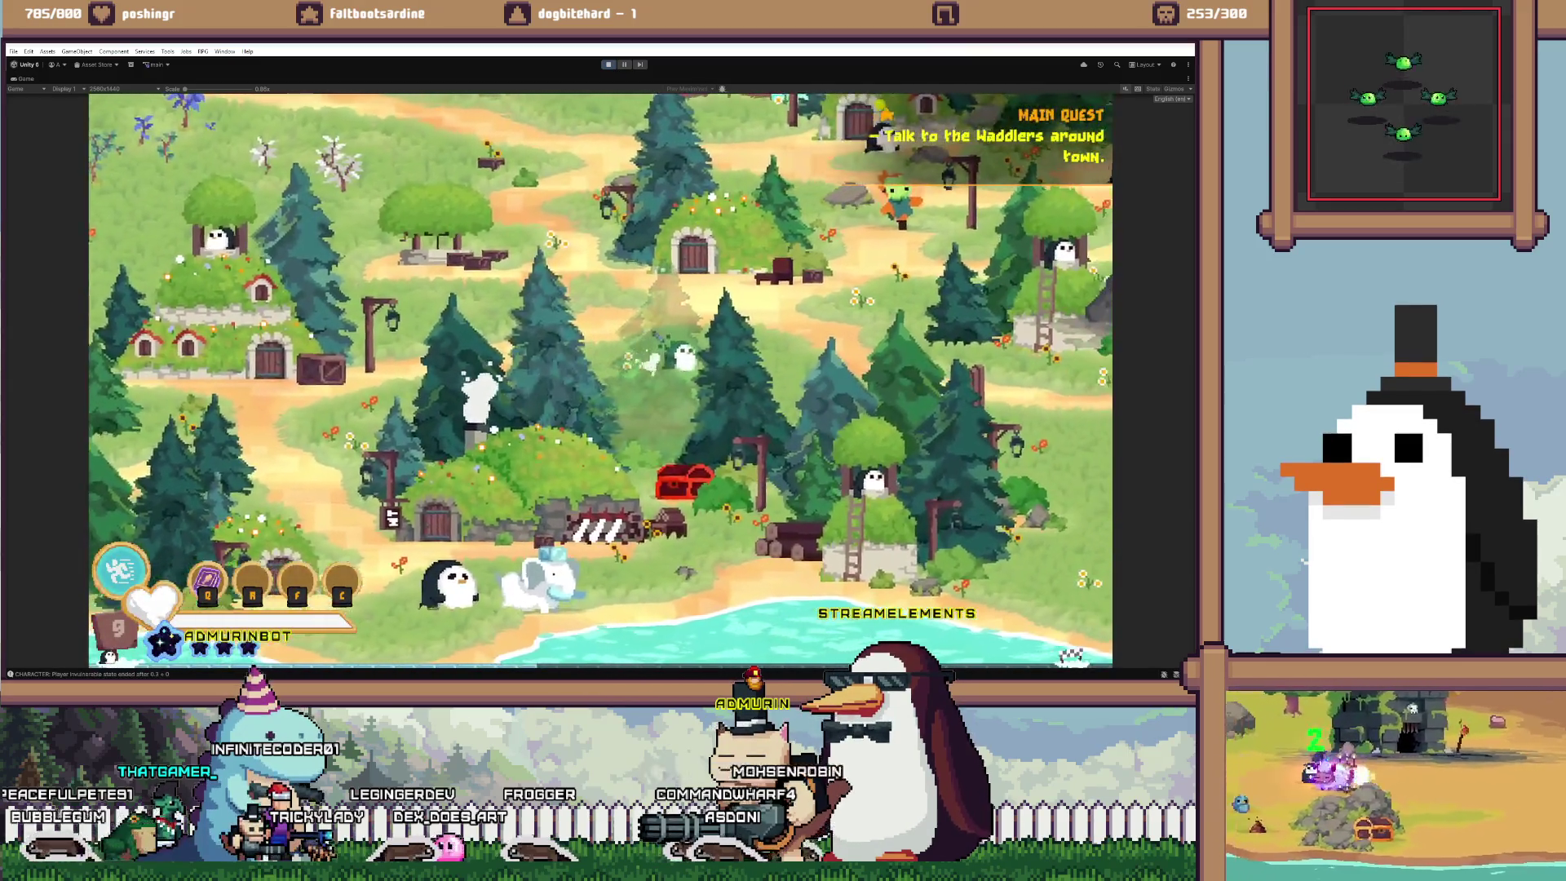
Return to the beach, attack the blue enemy, then walk left toward the house door
key("d")
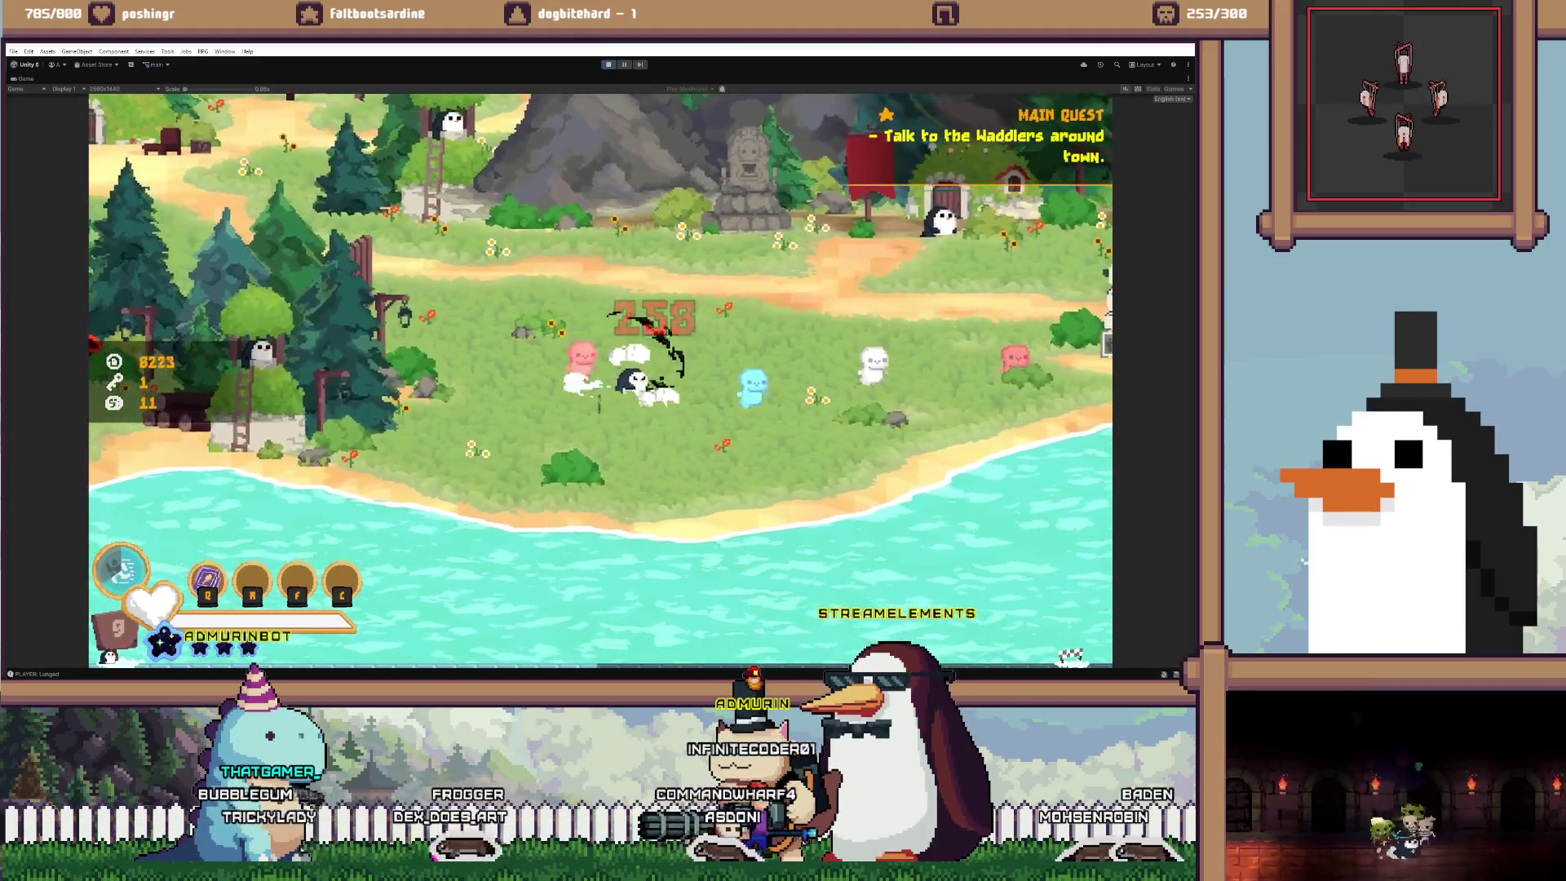
key("d")
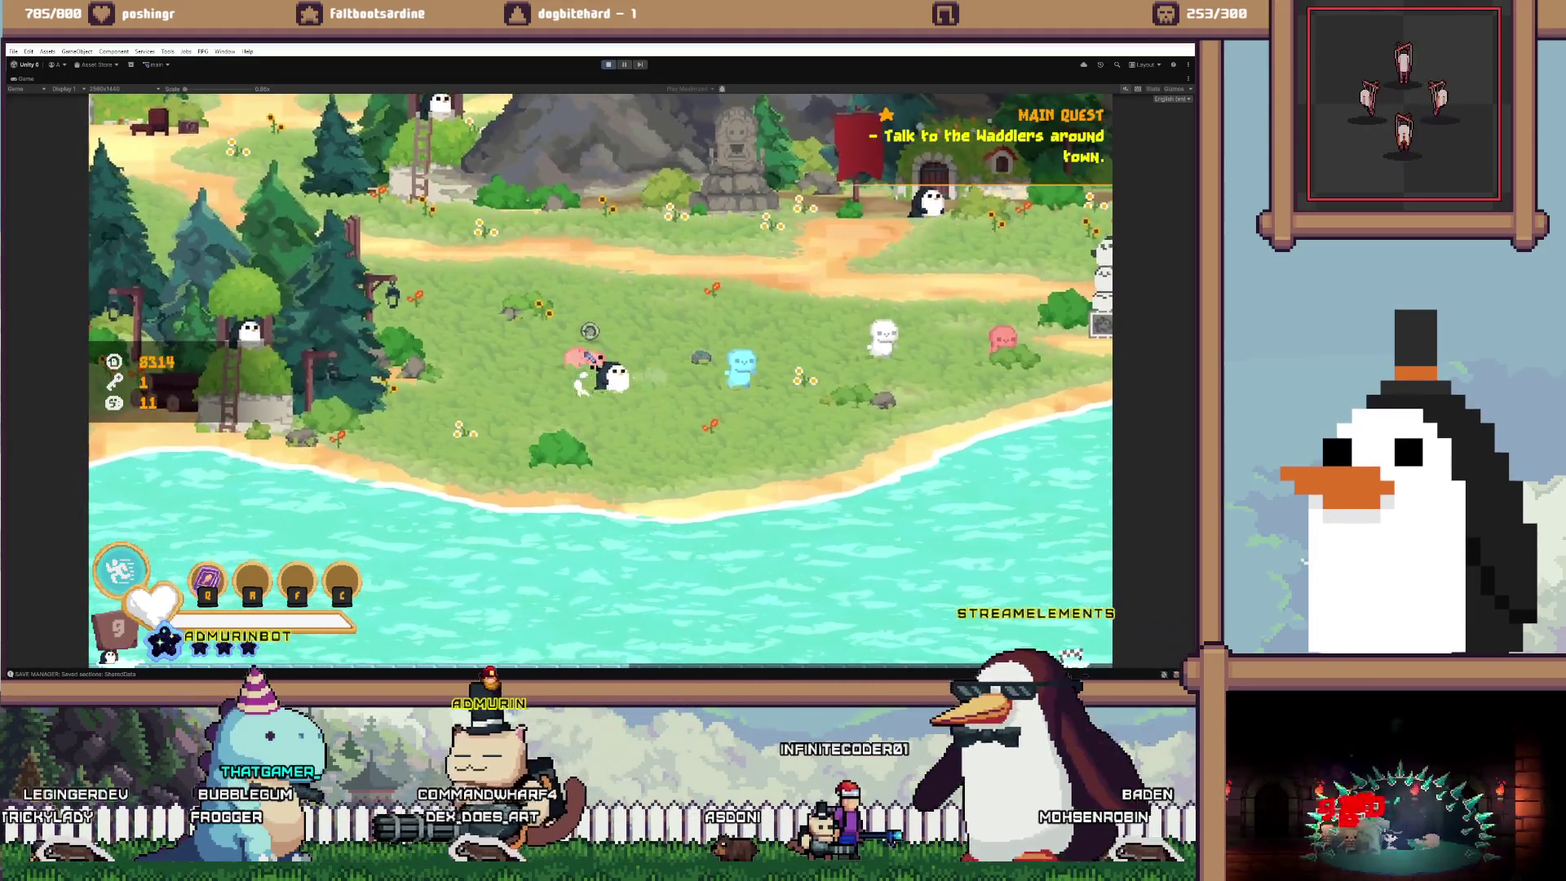
left_click(552, 331)
key("d")
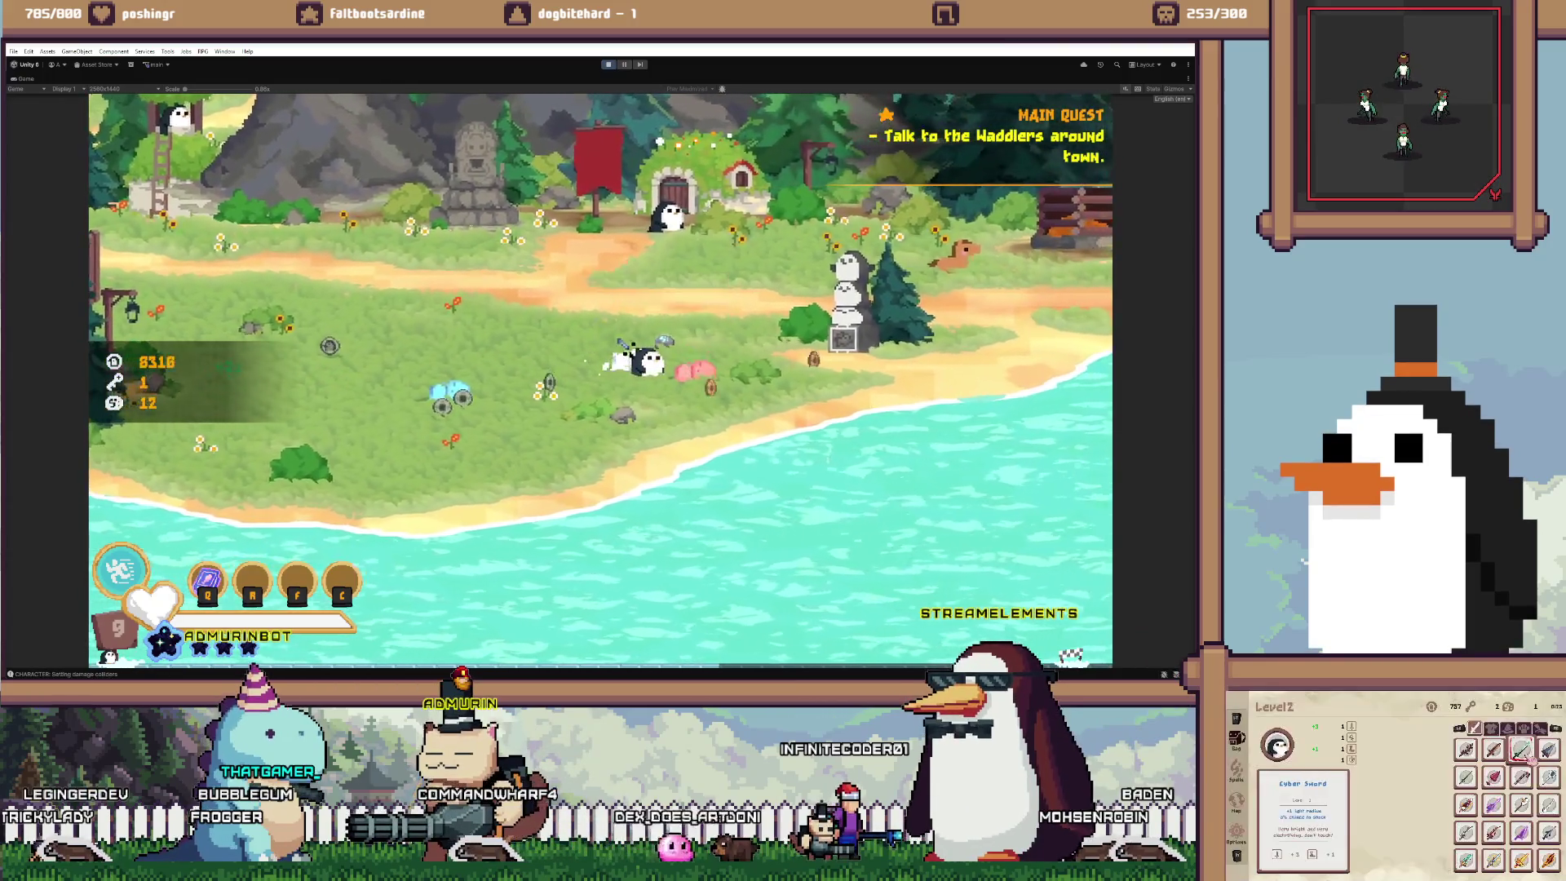
key("a")
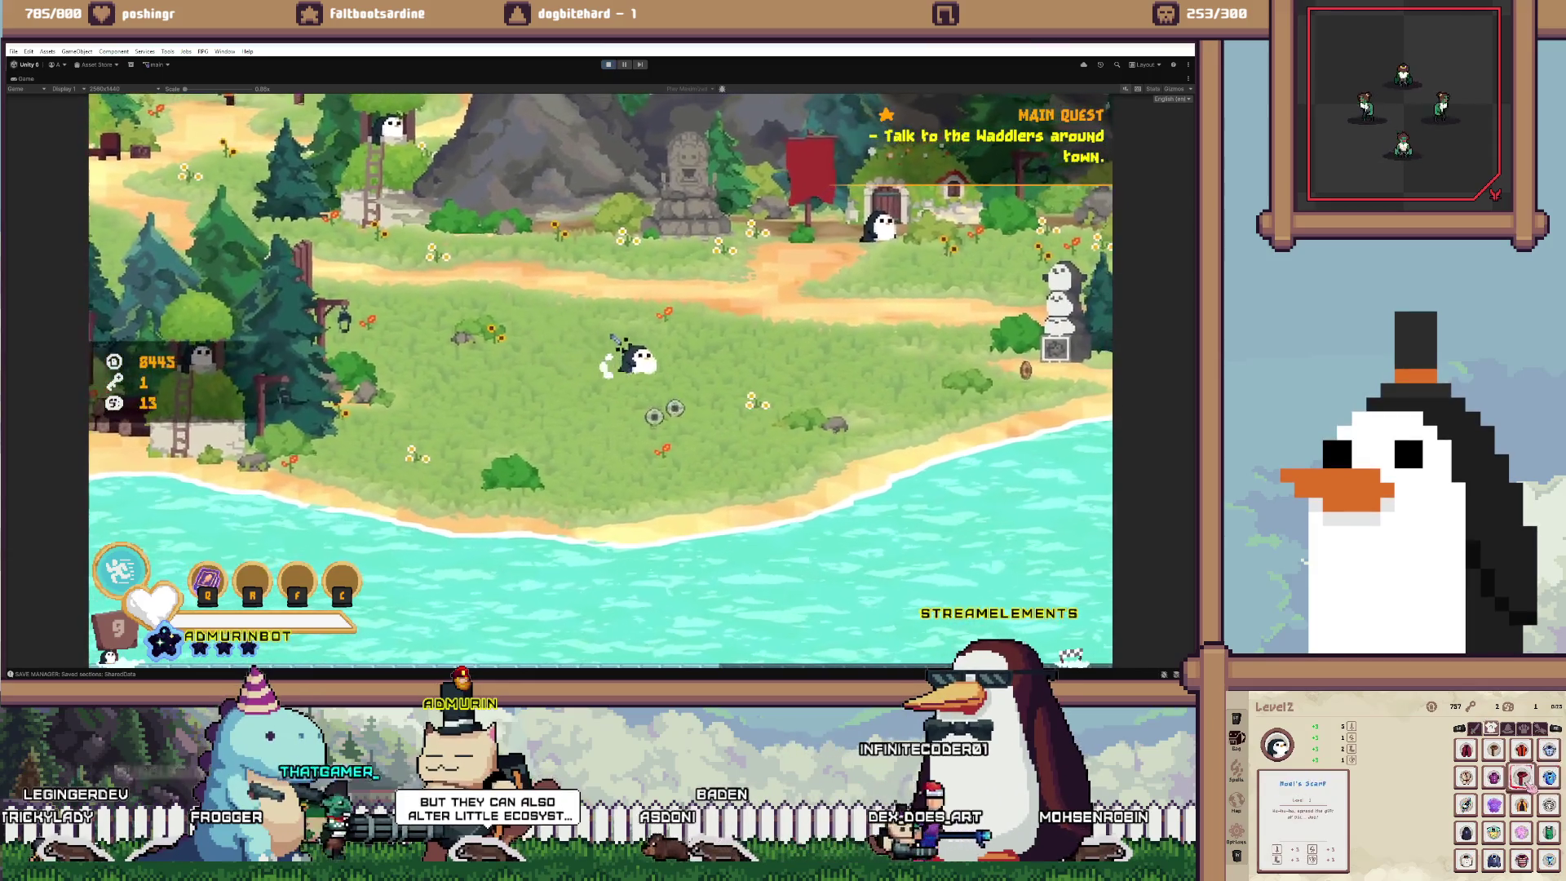
key("d")
key("s")
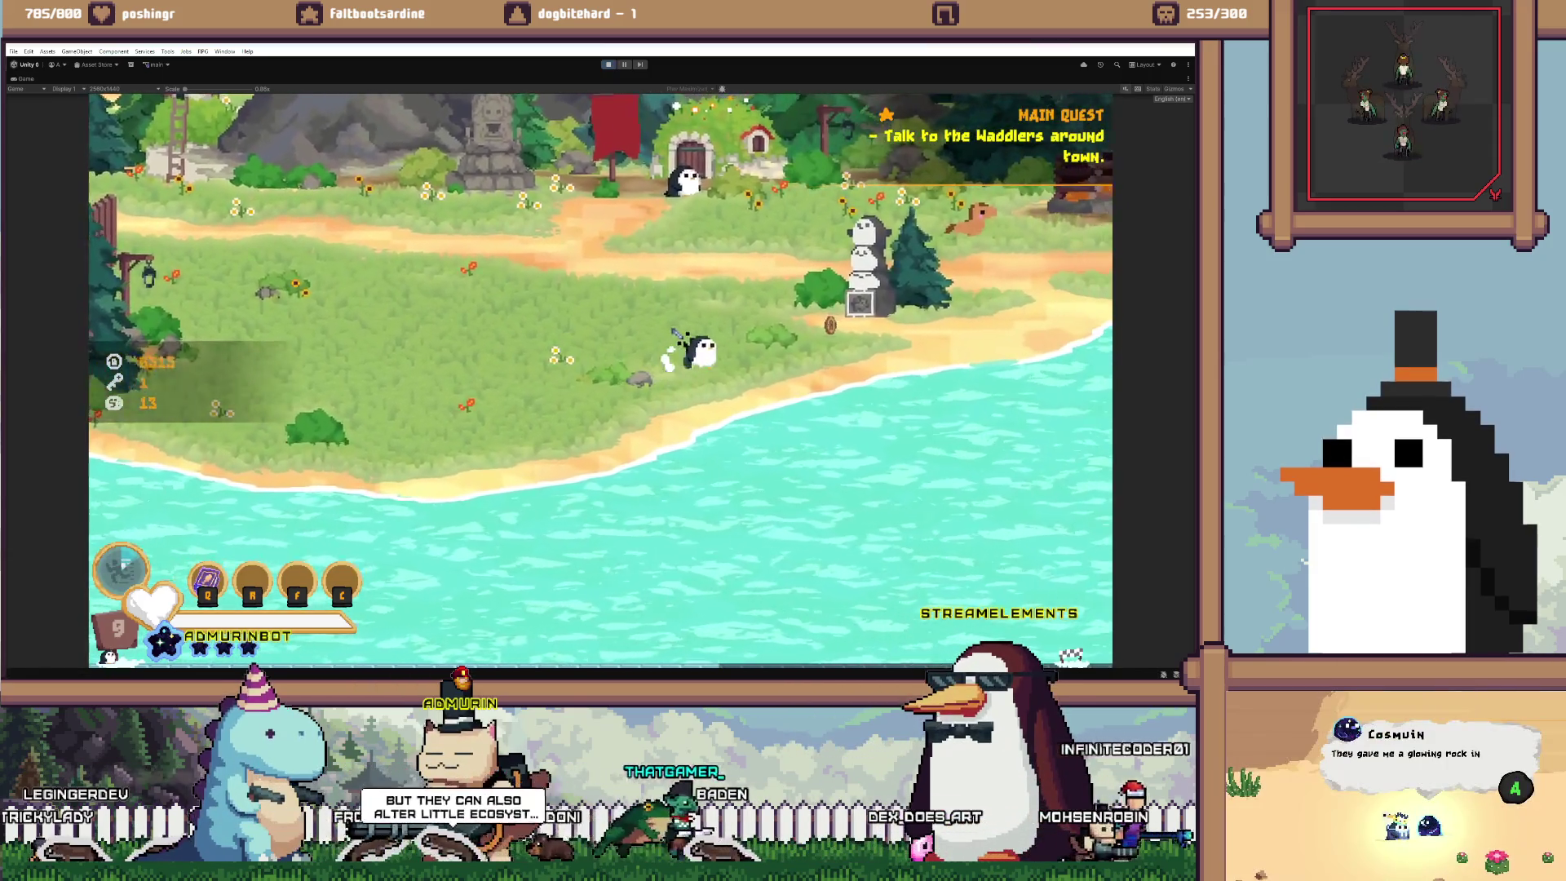
key("a")
key("w")
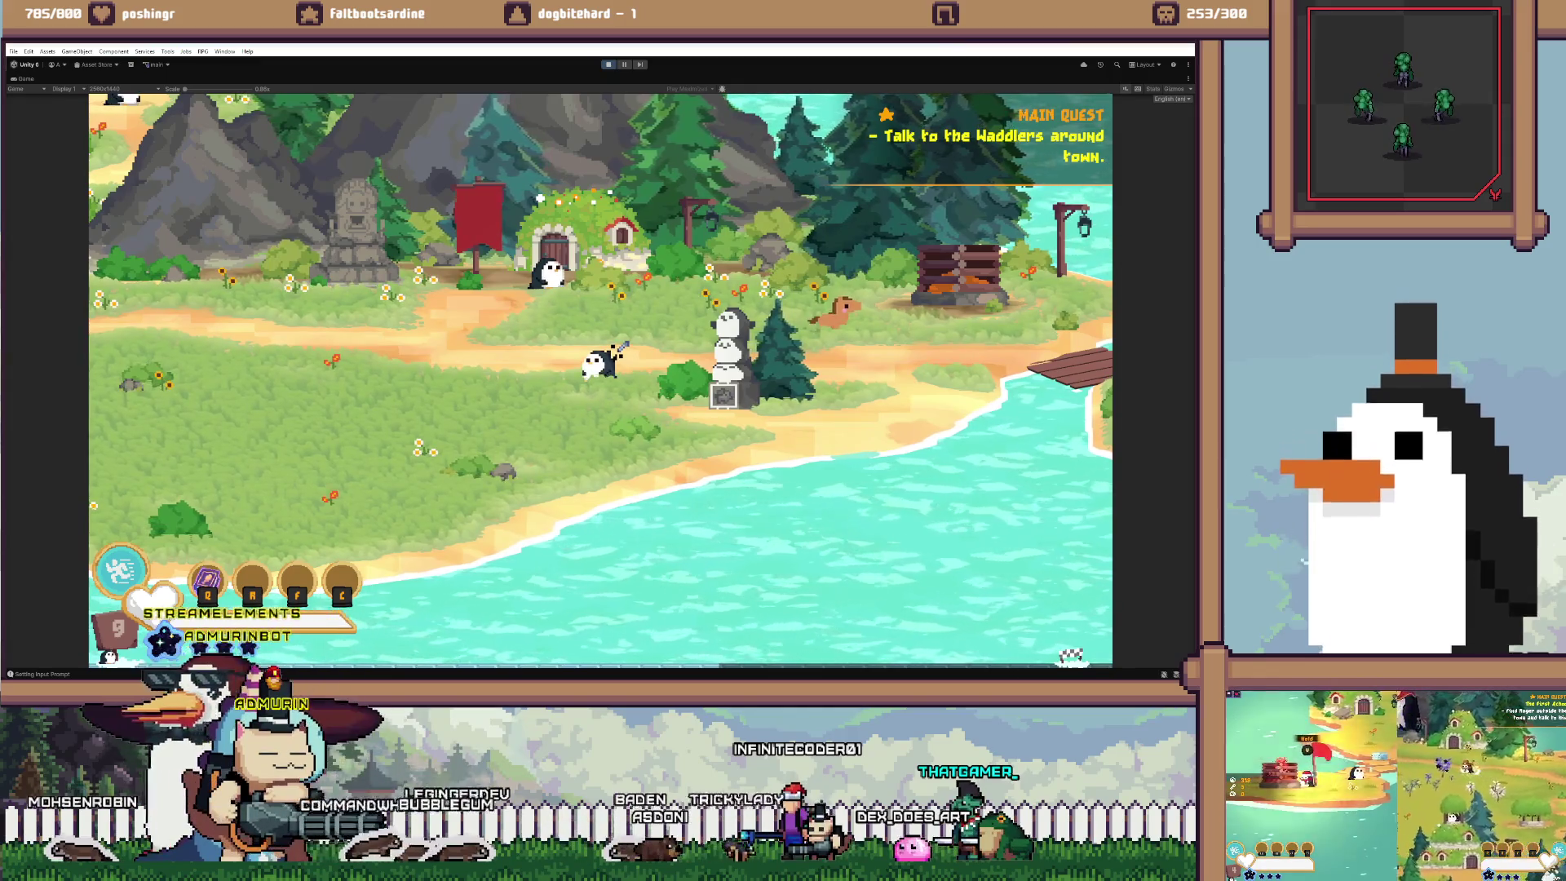
key("a")
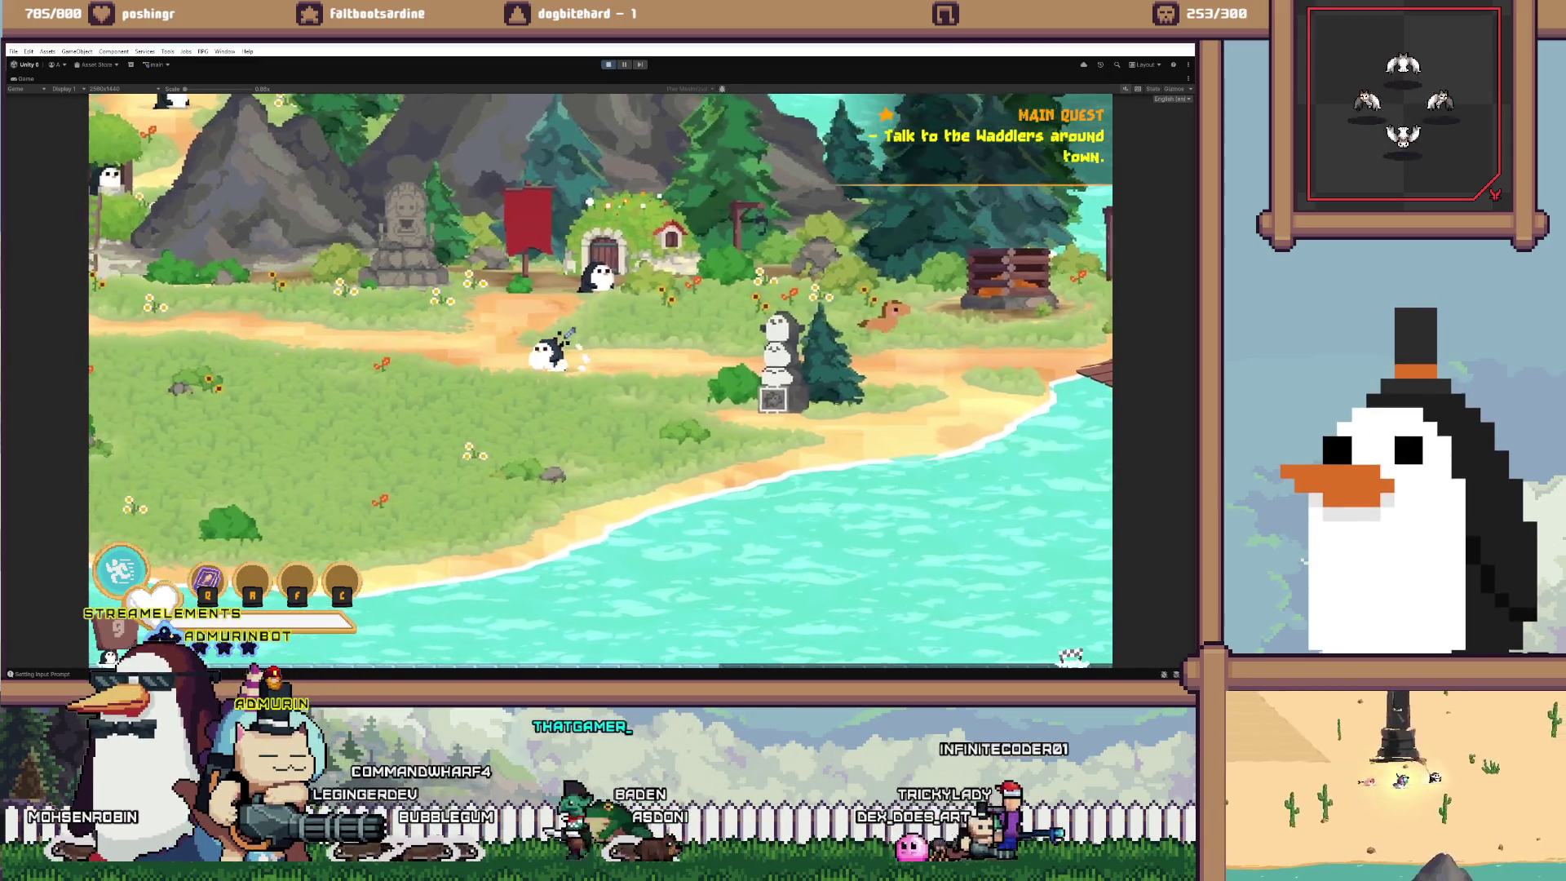
key("a")
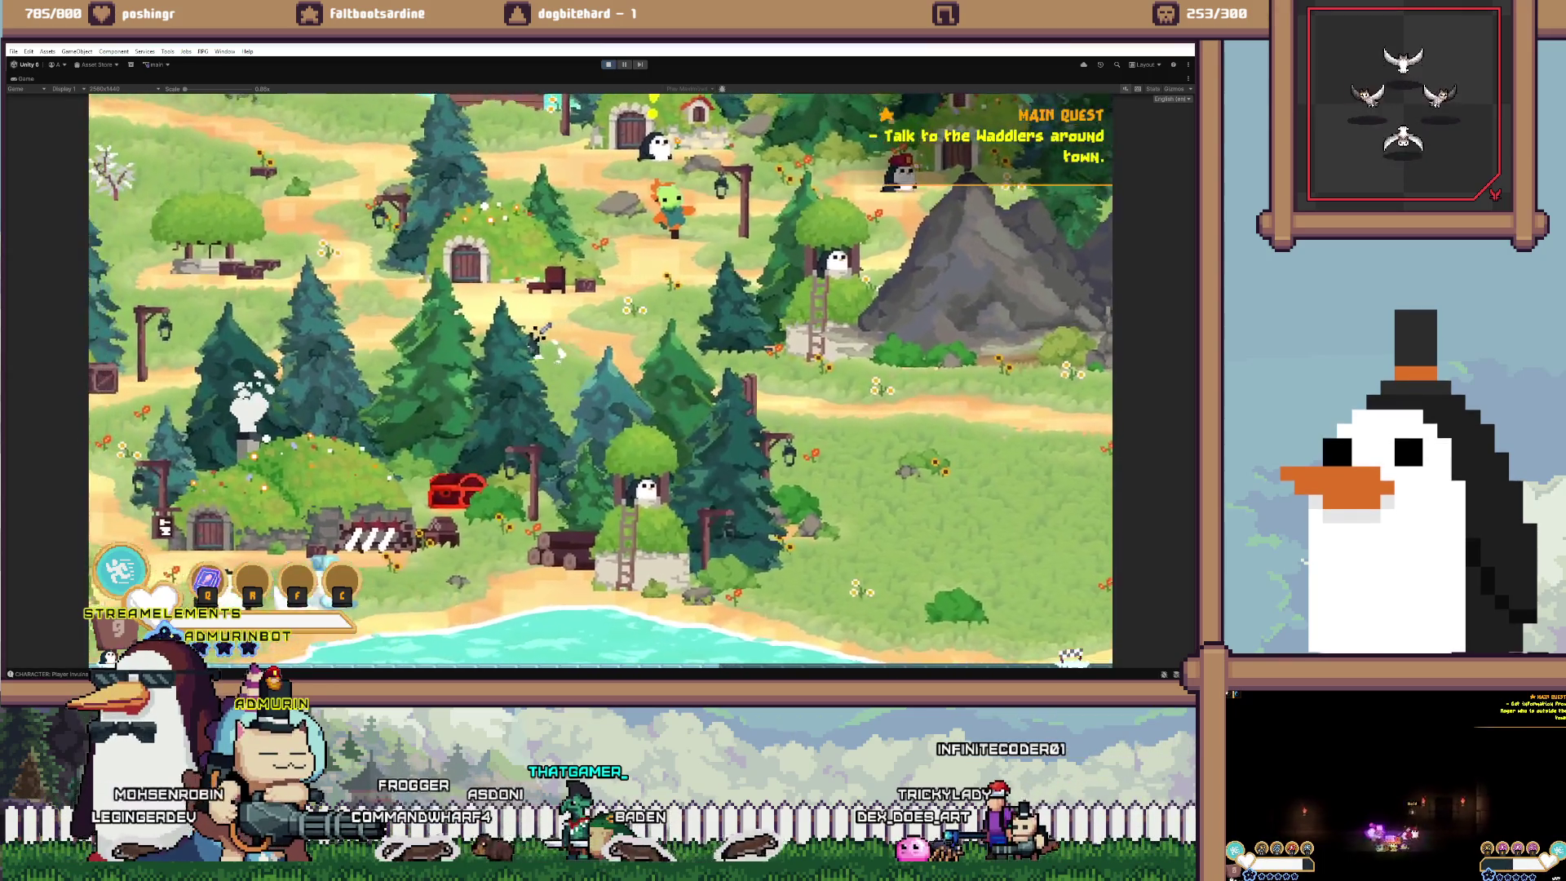
key("a")
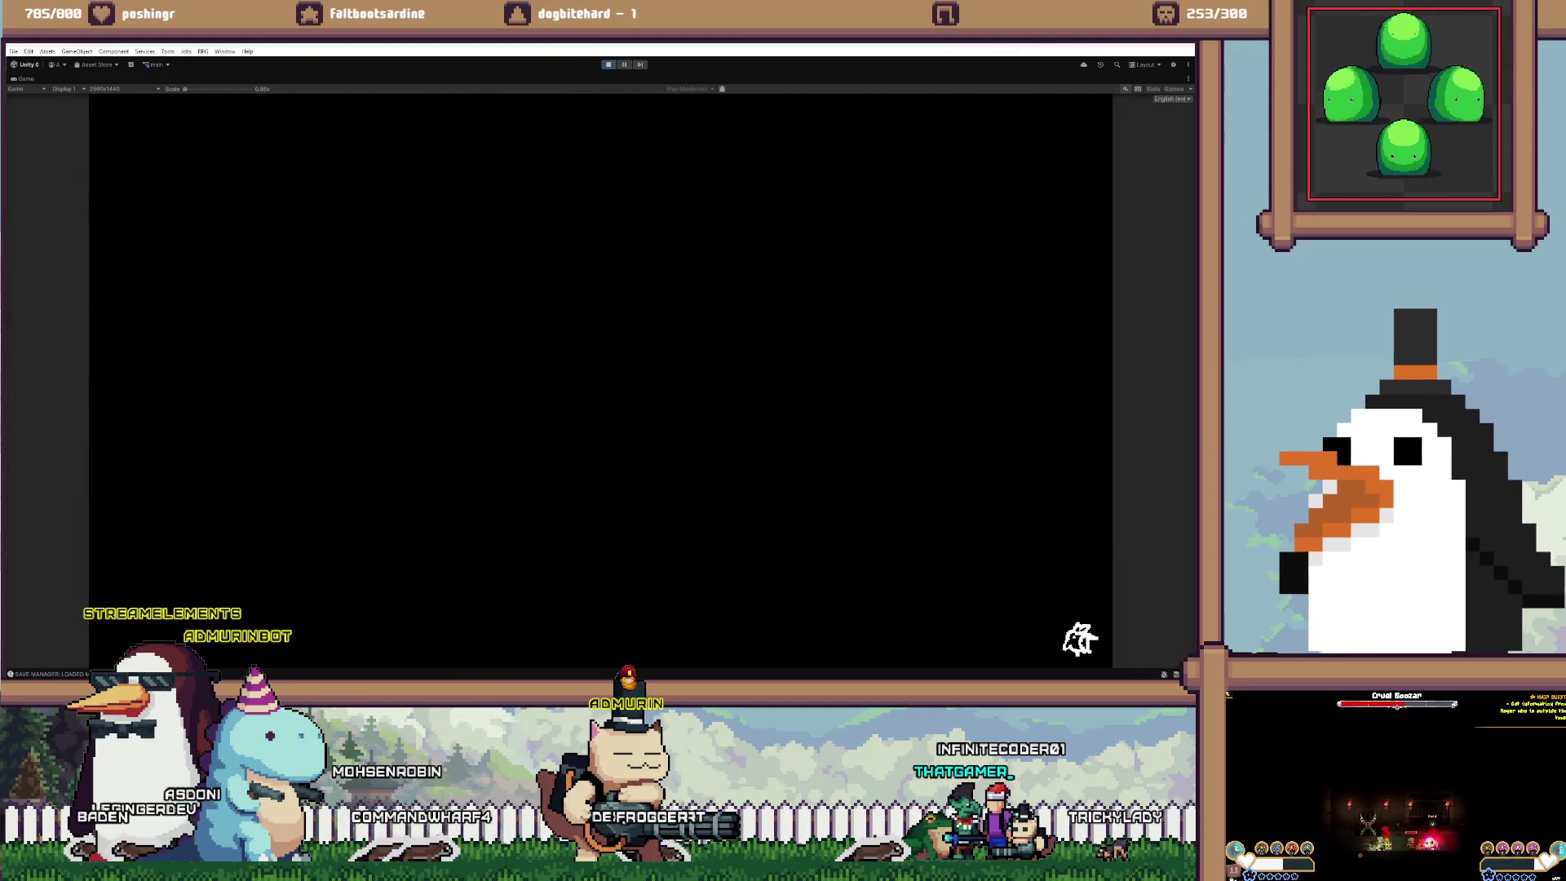
Load another scene via the door, find no enemies on the beach, then return to EnemyManager.cs line 79
key("e")
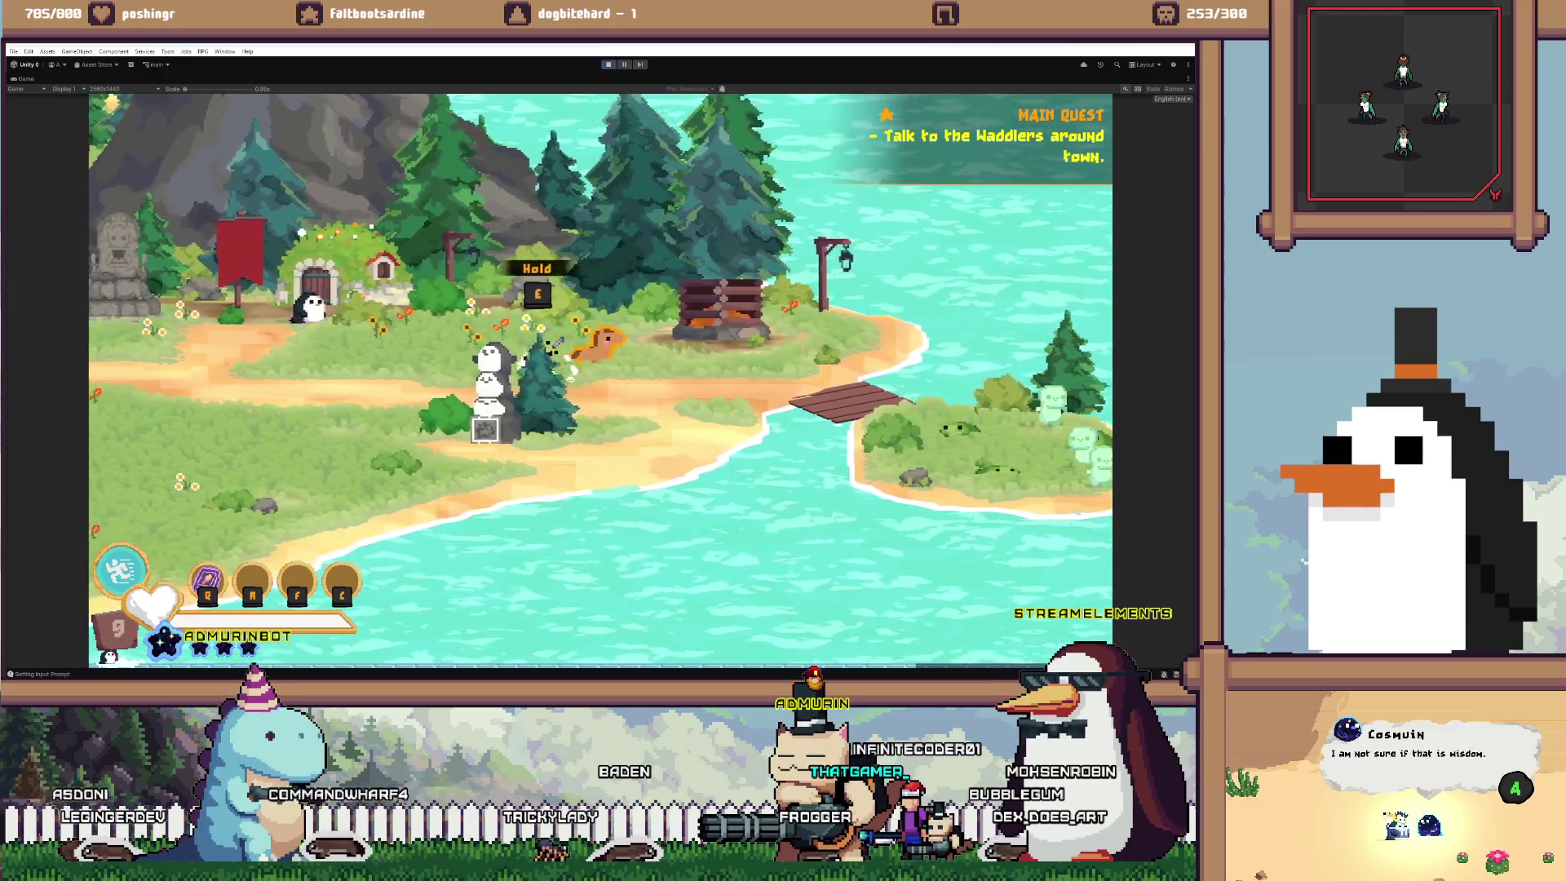
key("a")
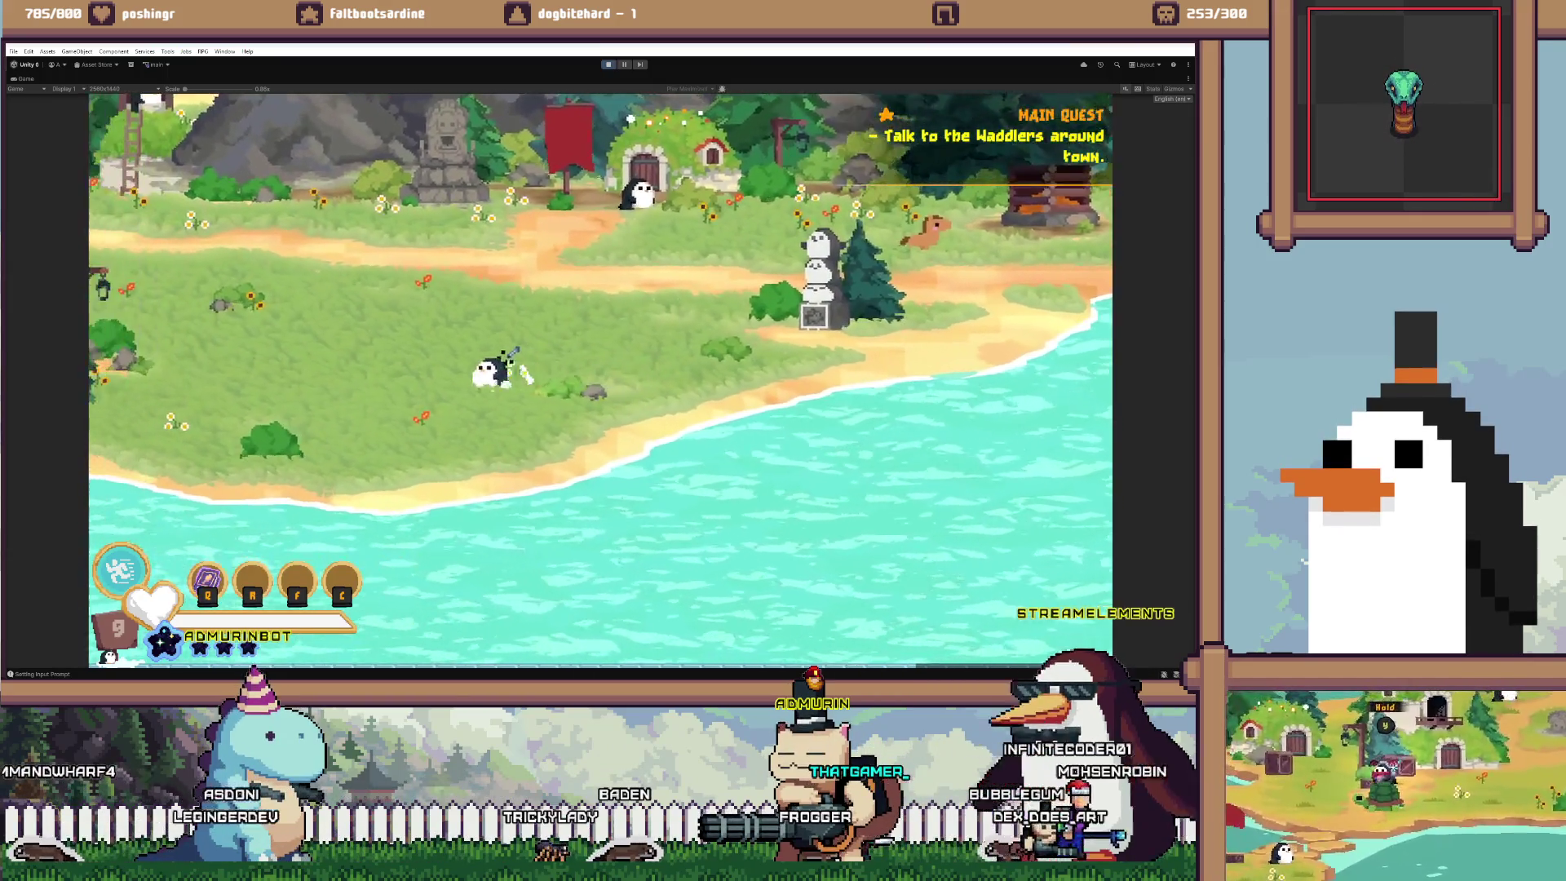
key("w")
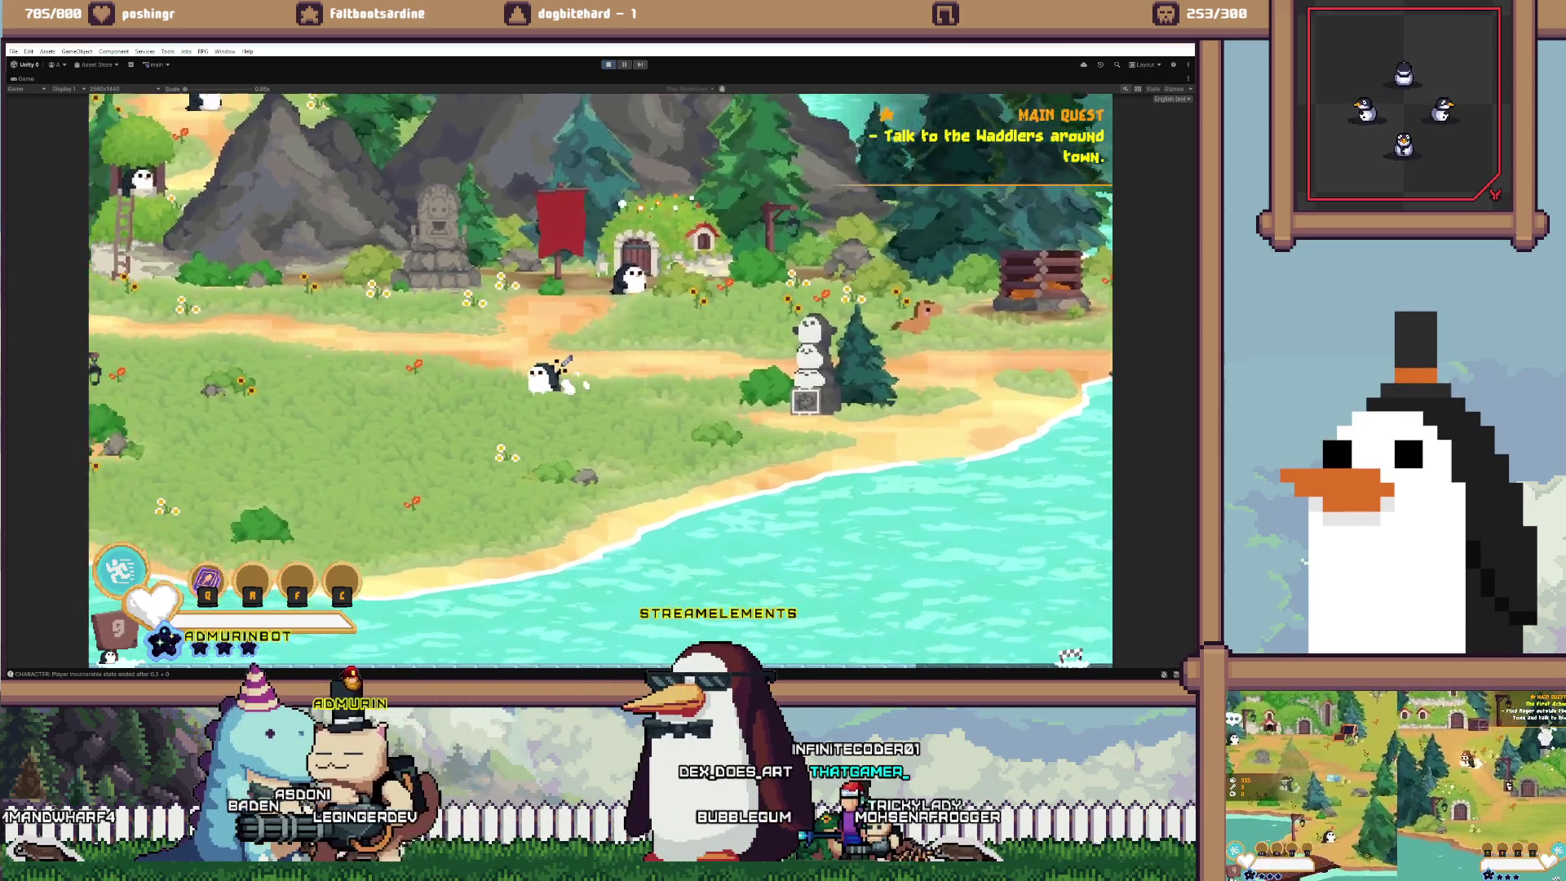
key("a")
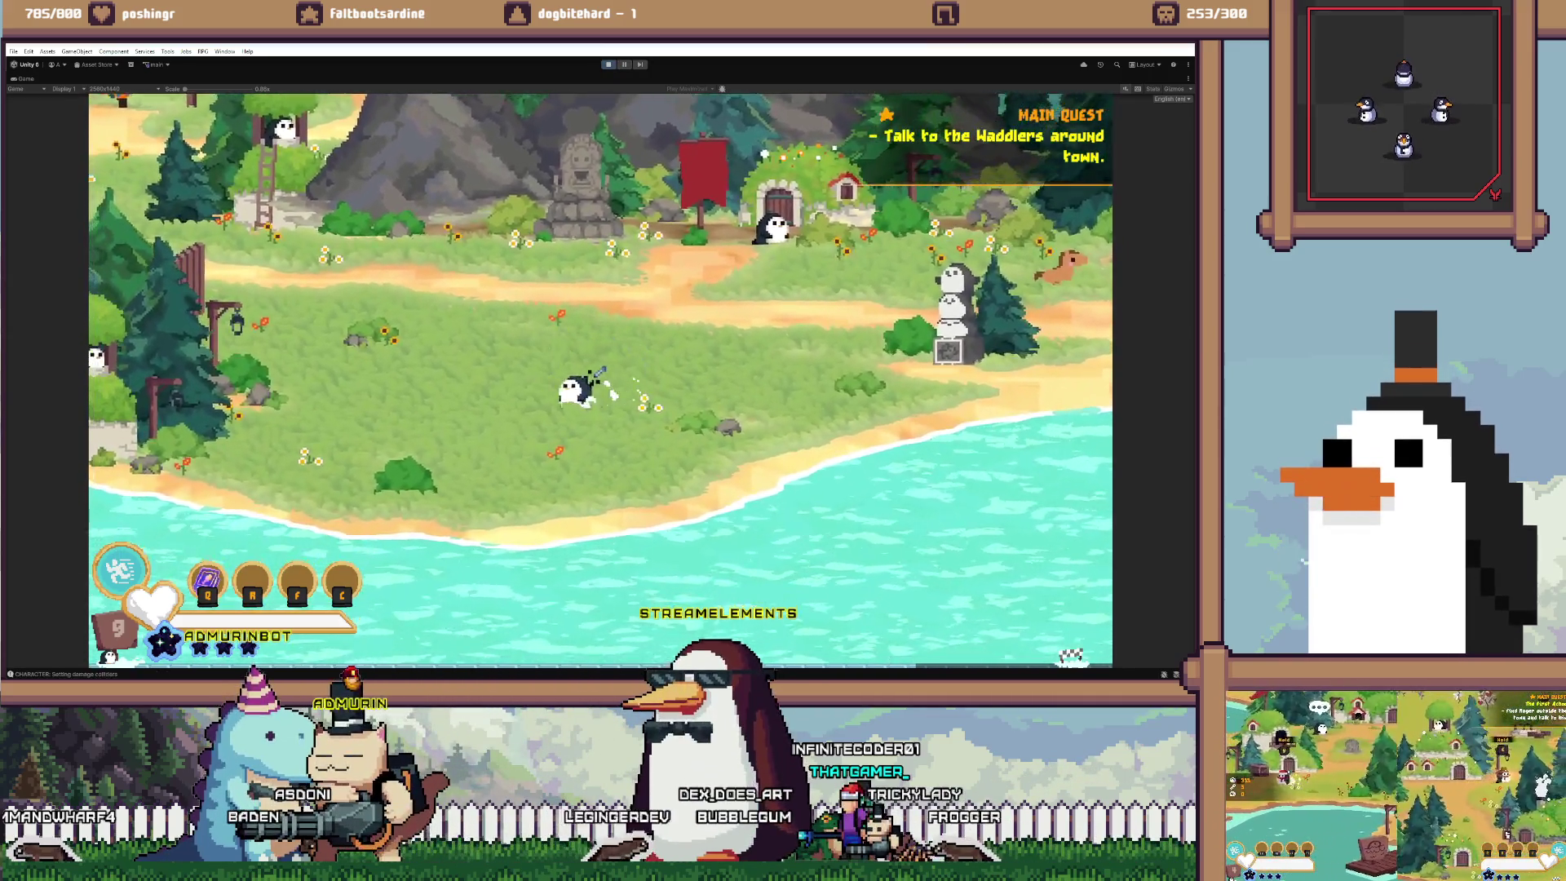
key("a")
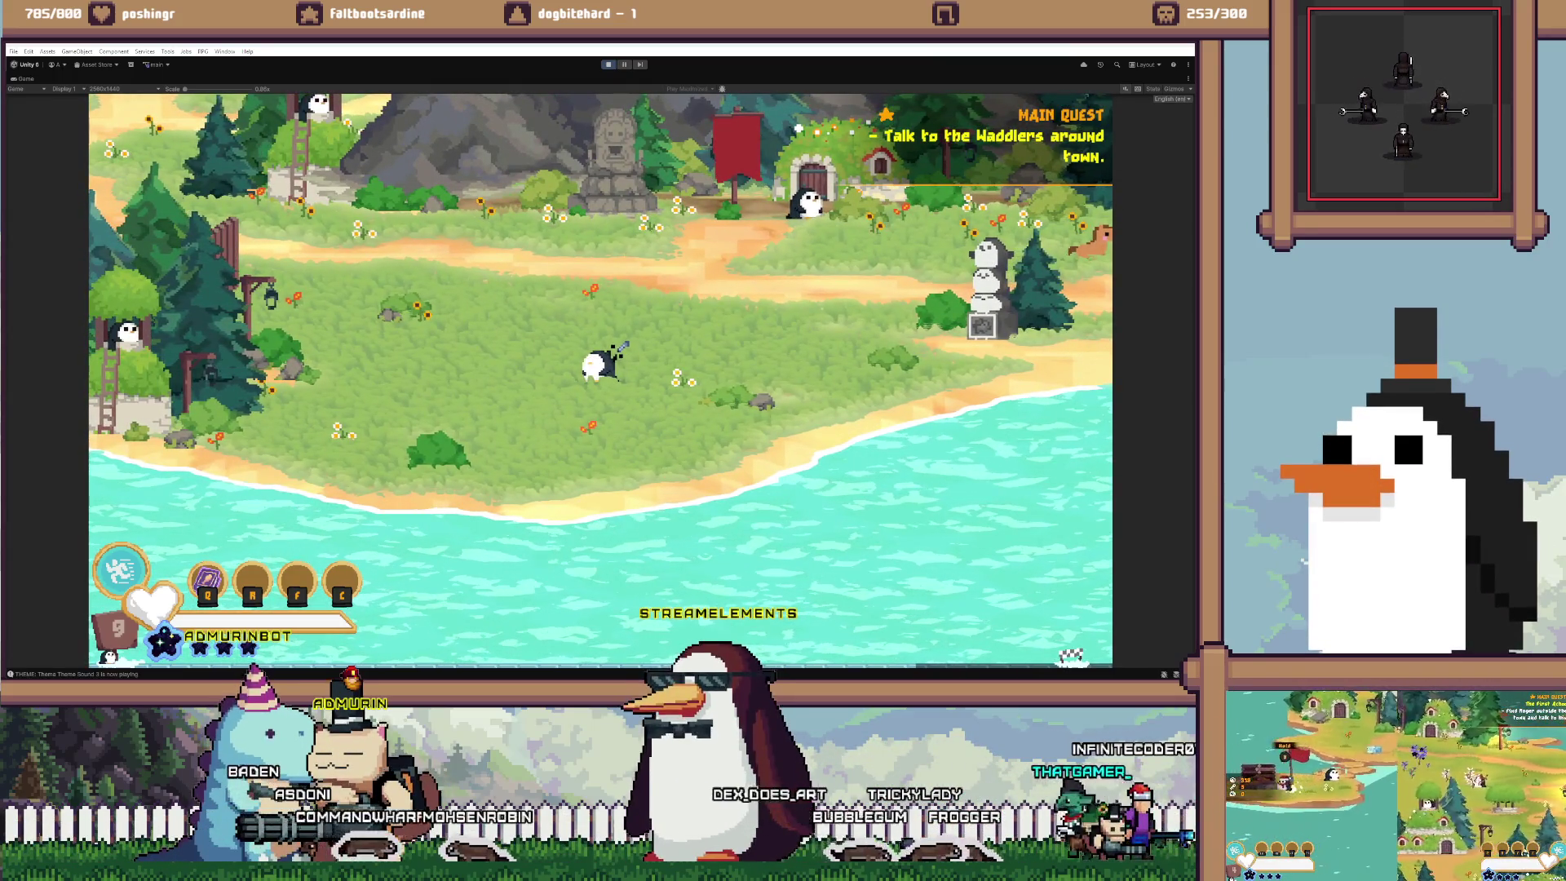
key("alt+Tab")
left_click(189, 309)
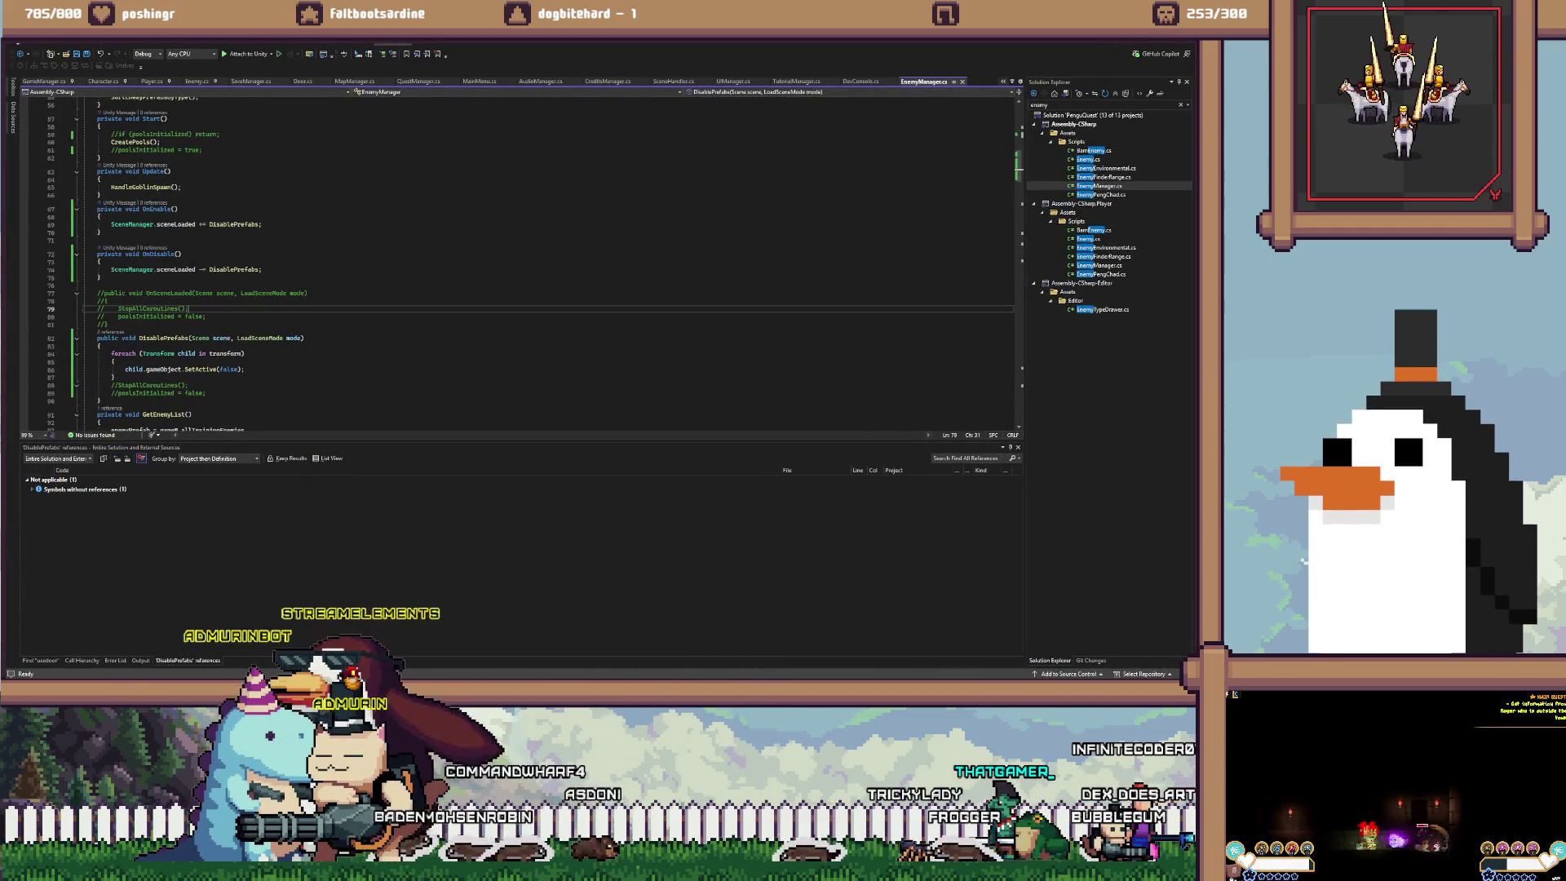
Delete the commented OnSceneLoaded method and the commented StopAllCoroutines/poolsInitialized lines
key("Delete")
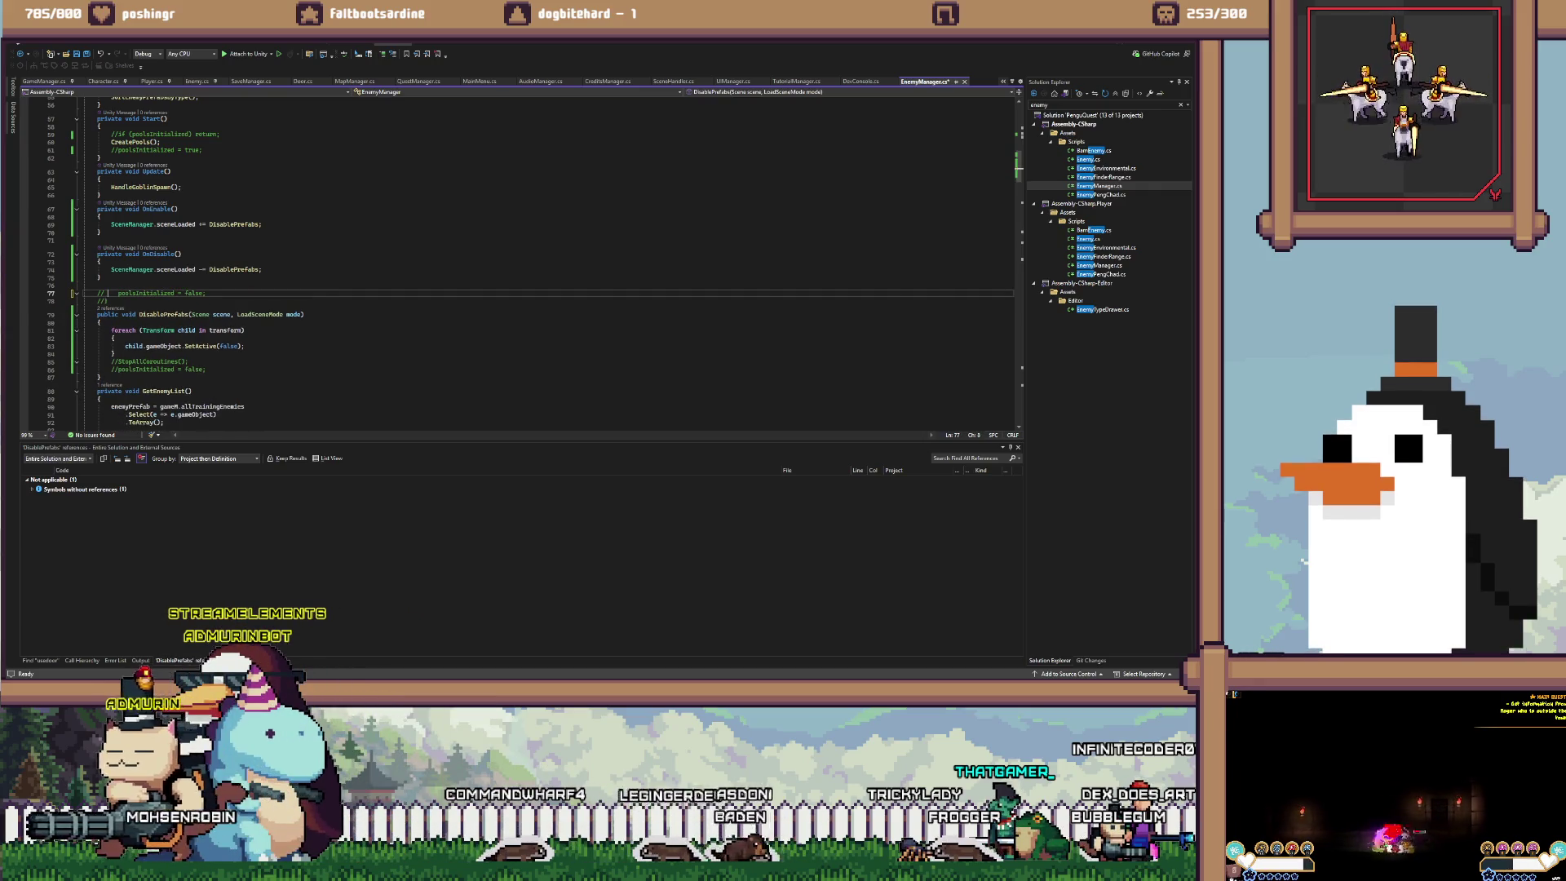
key("ctrl+shift+l")
left_click(111, 353)
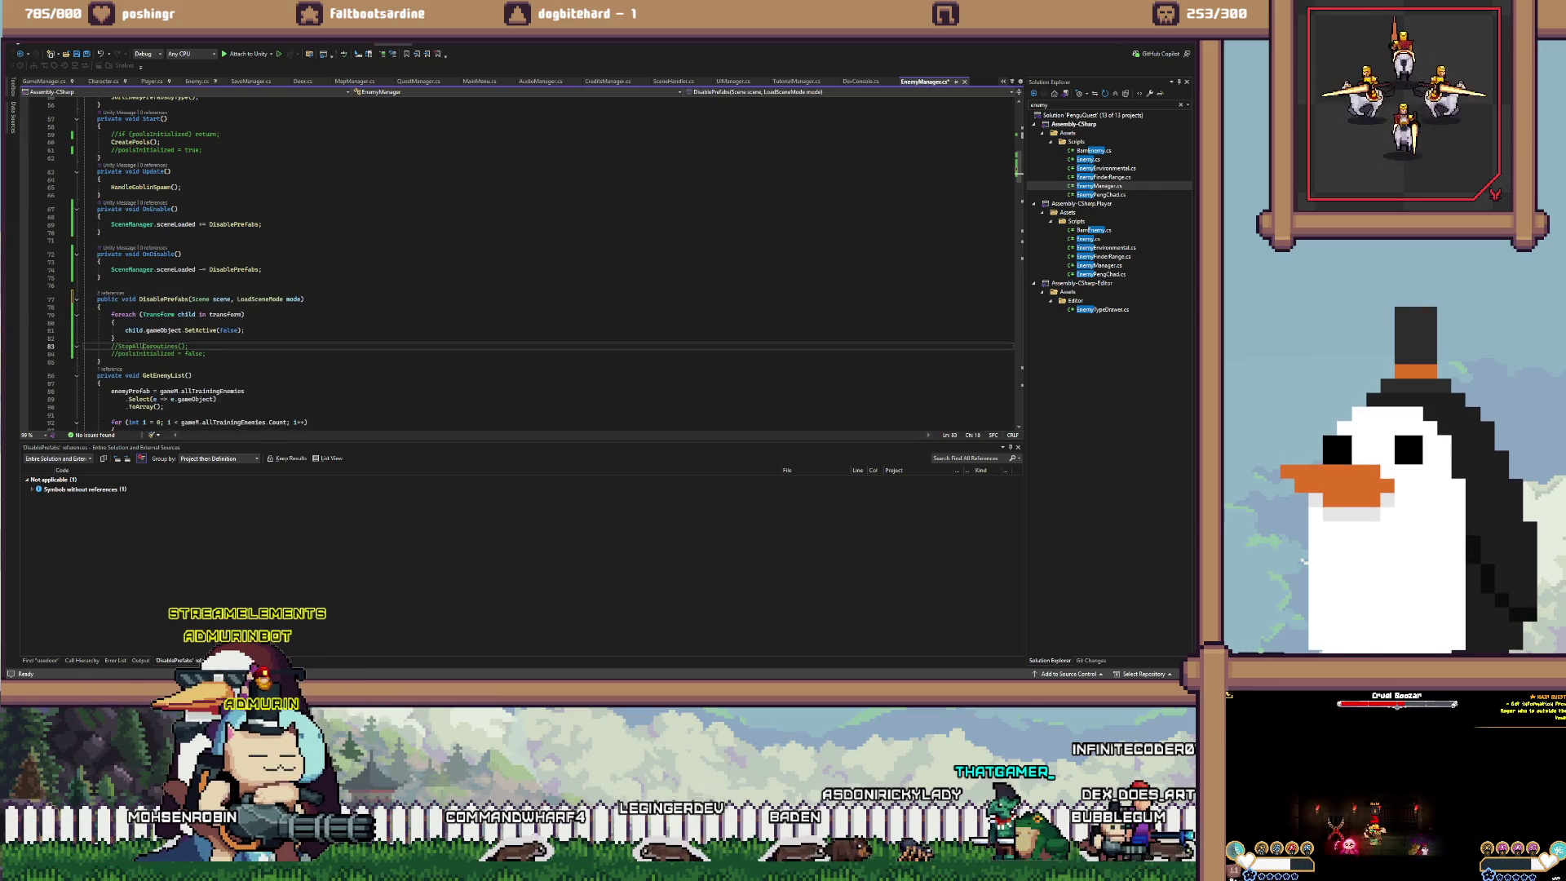
key("ctrl+shift+l")
key("ctrl+shift+l")
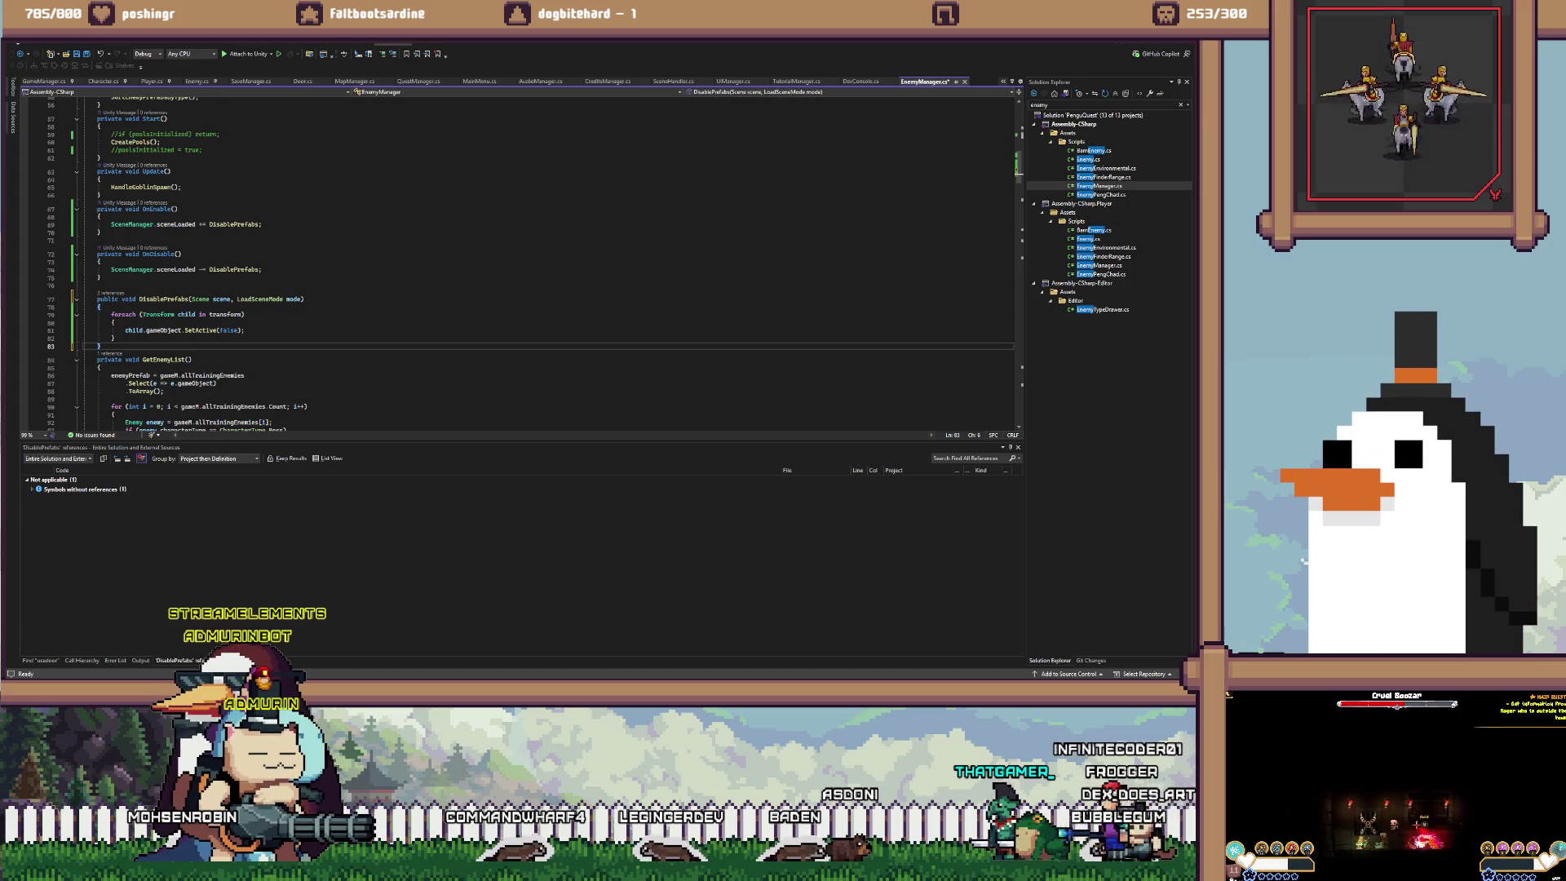
left_click(116, 322)
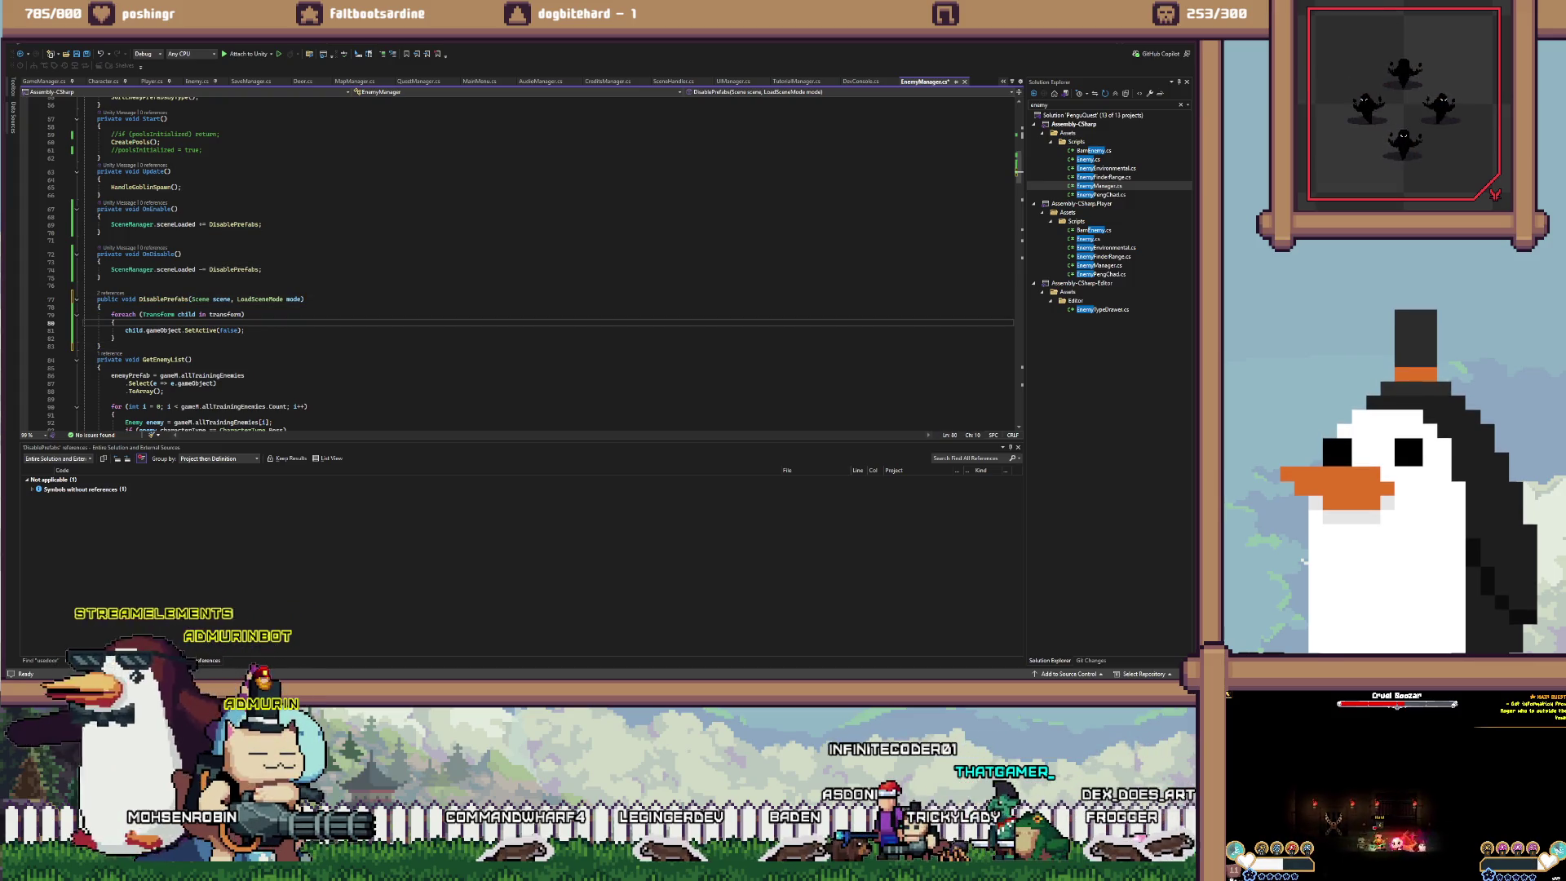
key("alt+Tab")
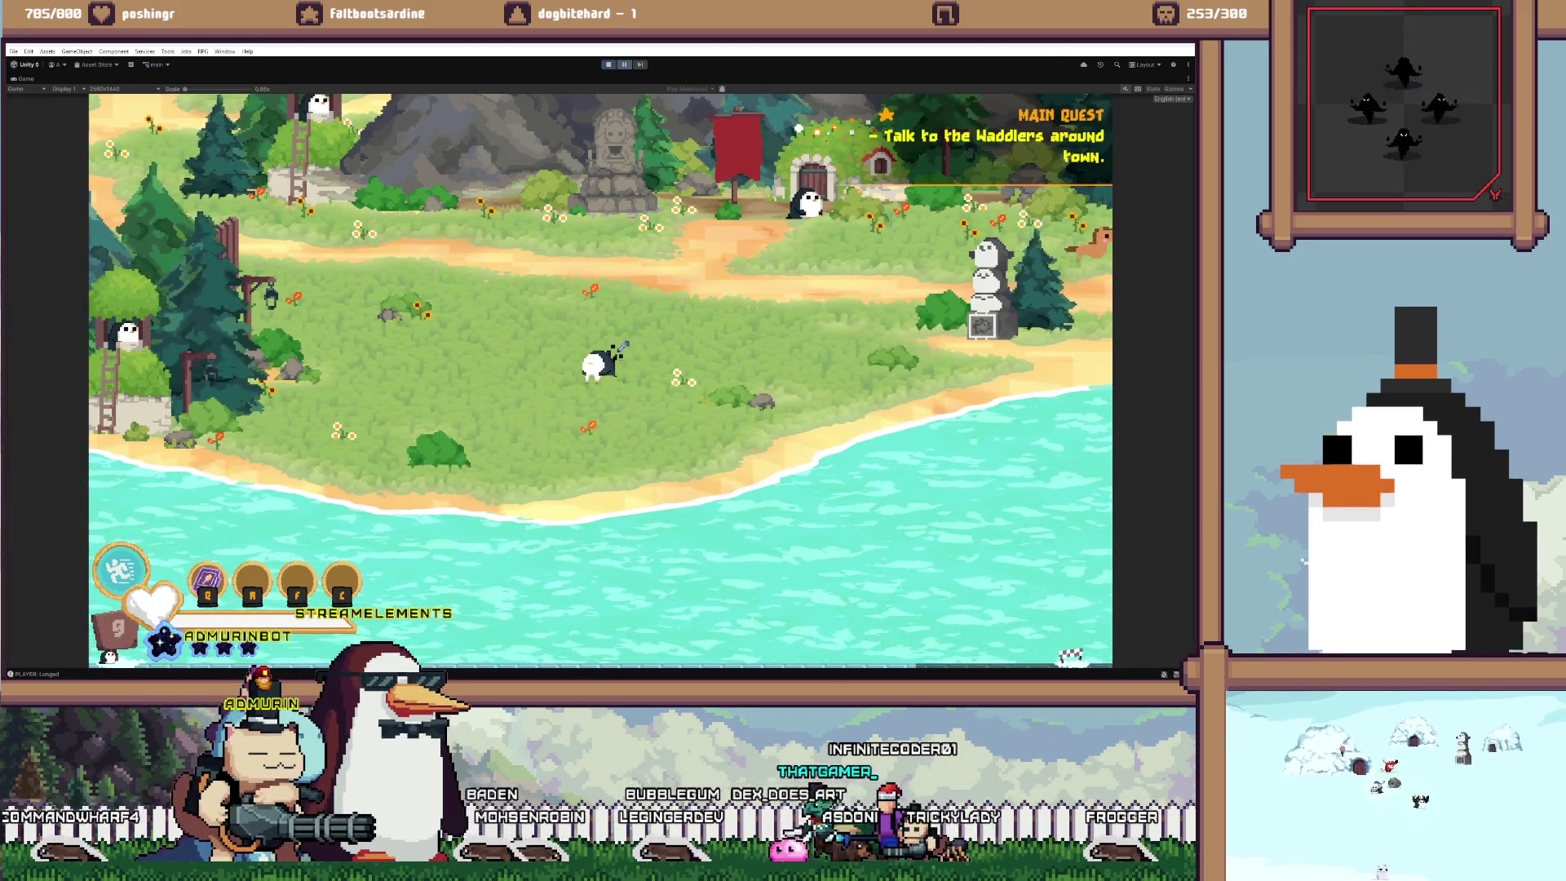
Restore the editor layout, expand Enemies, frame Mallow A White, and expand its Core settings in the Inspector
key("shift+space")
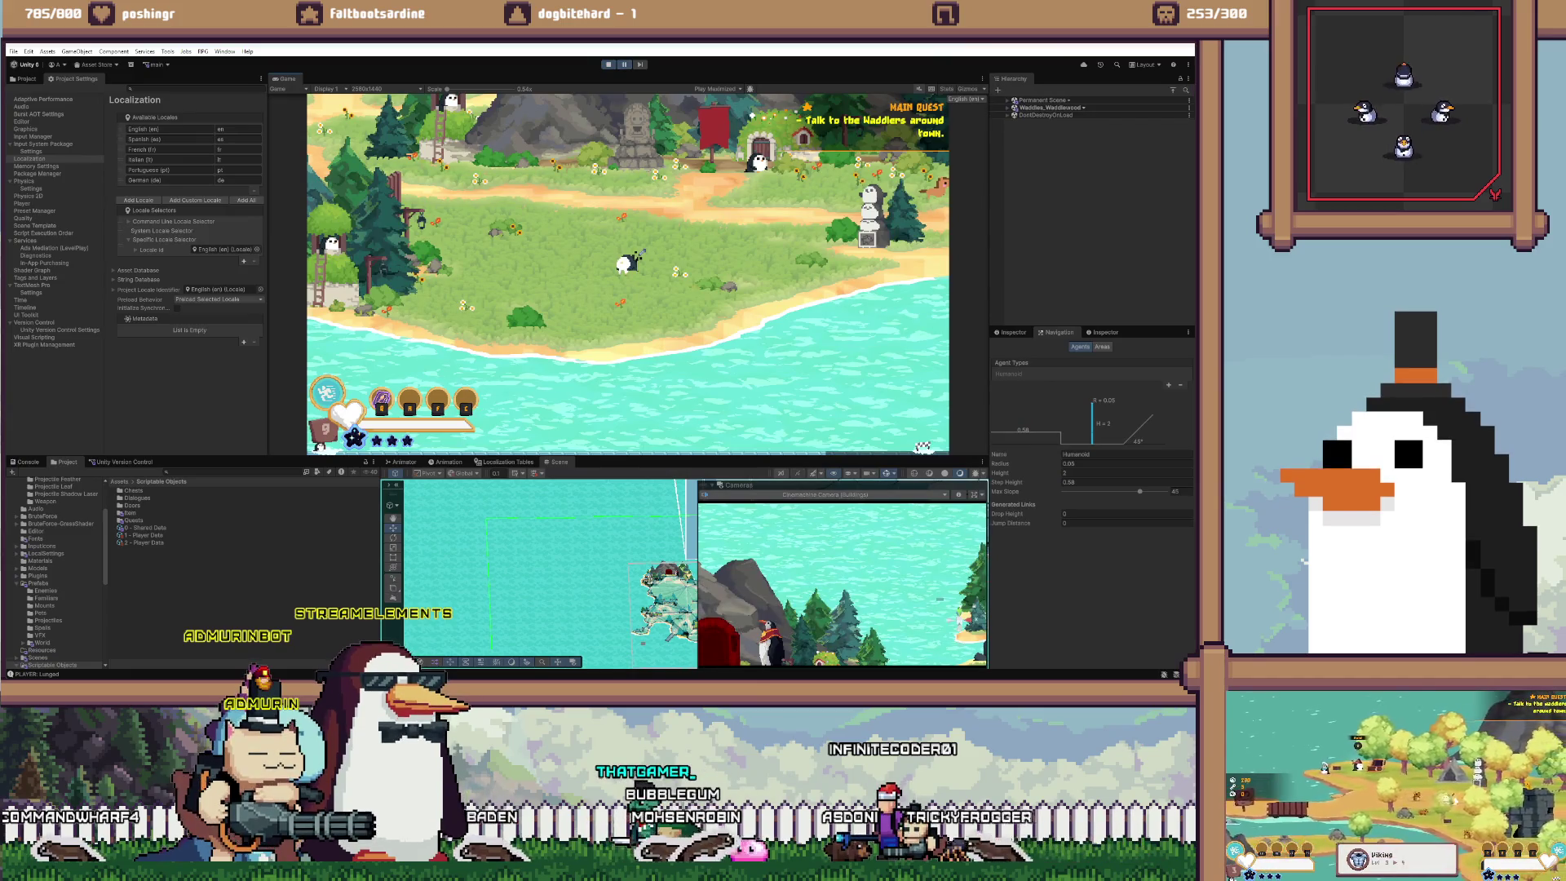
key("alt+Tab")
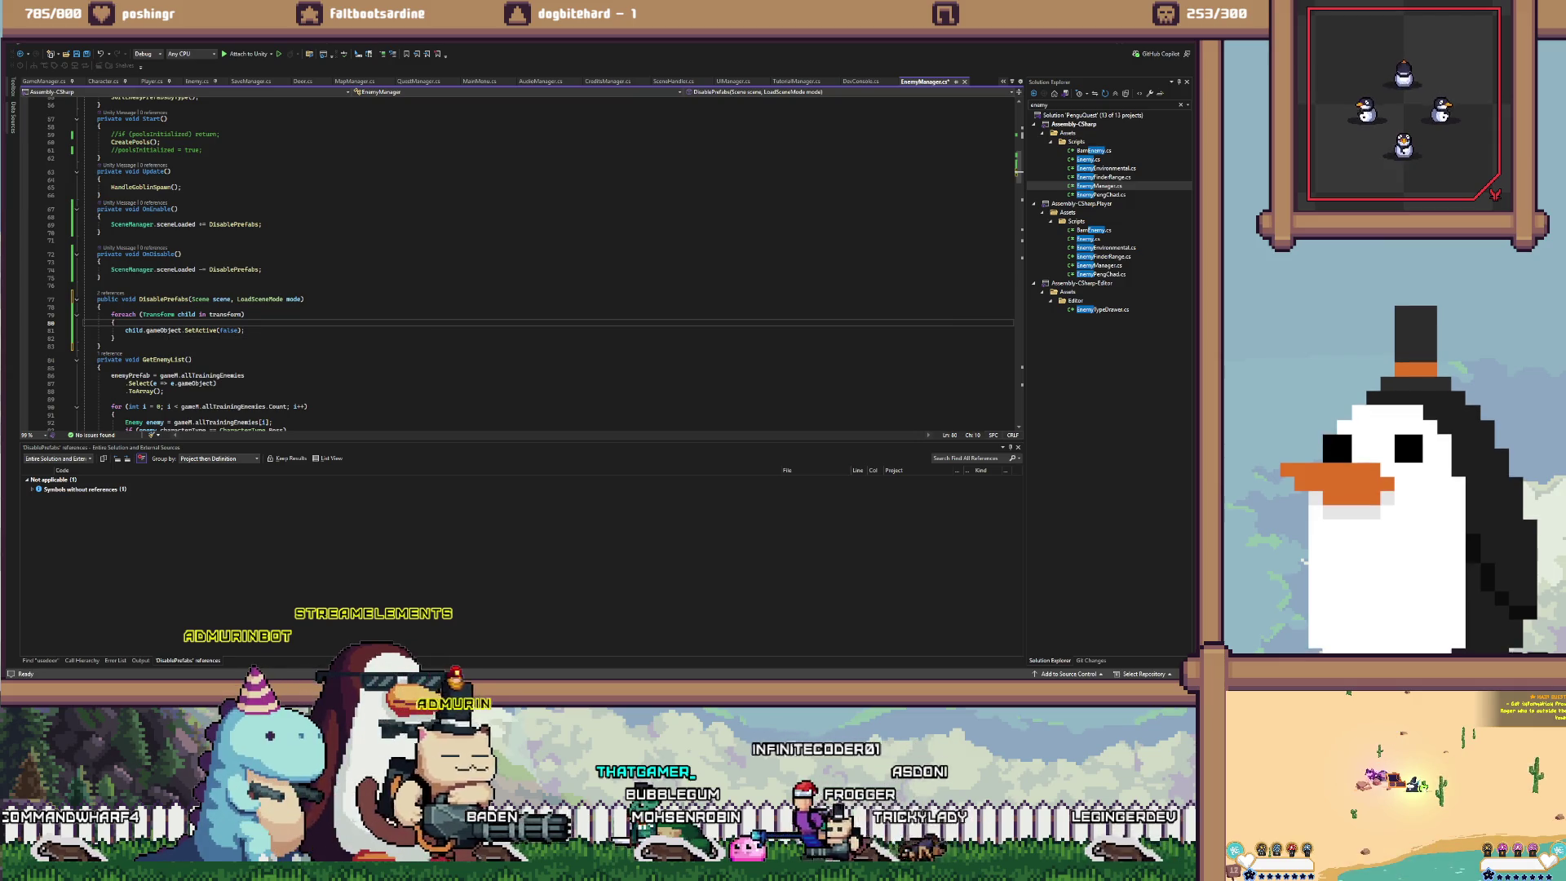
key("alt+Tab")
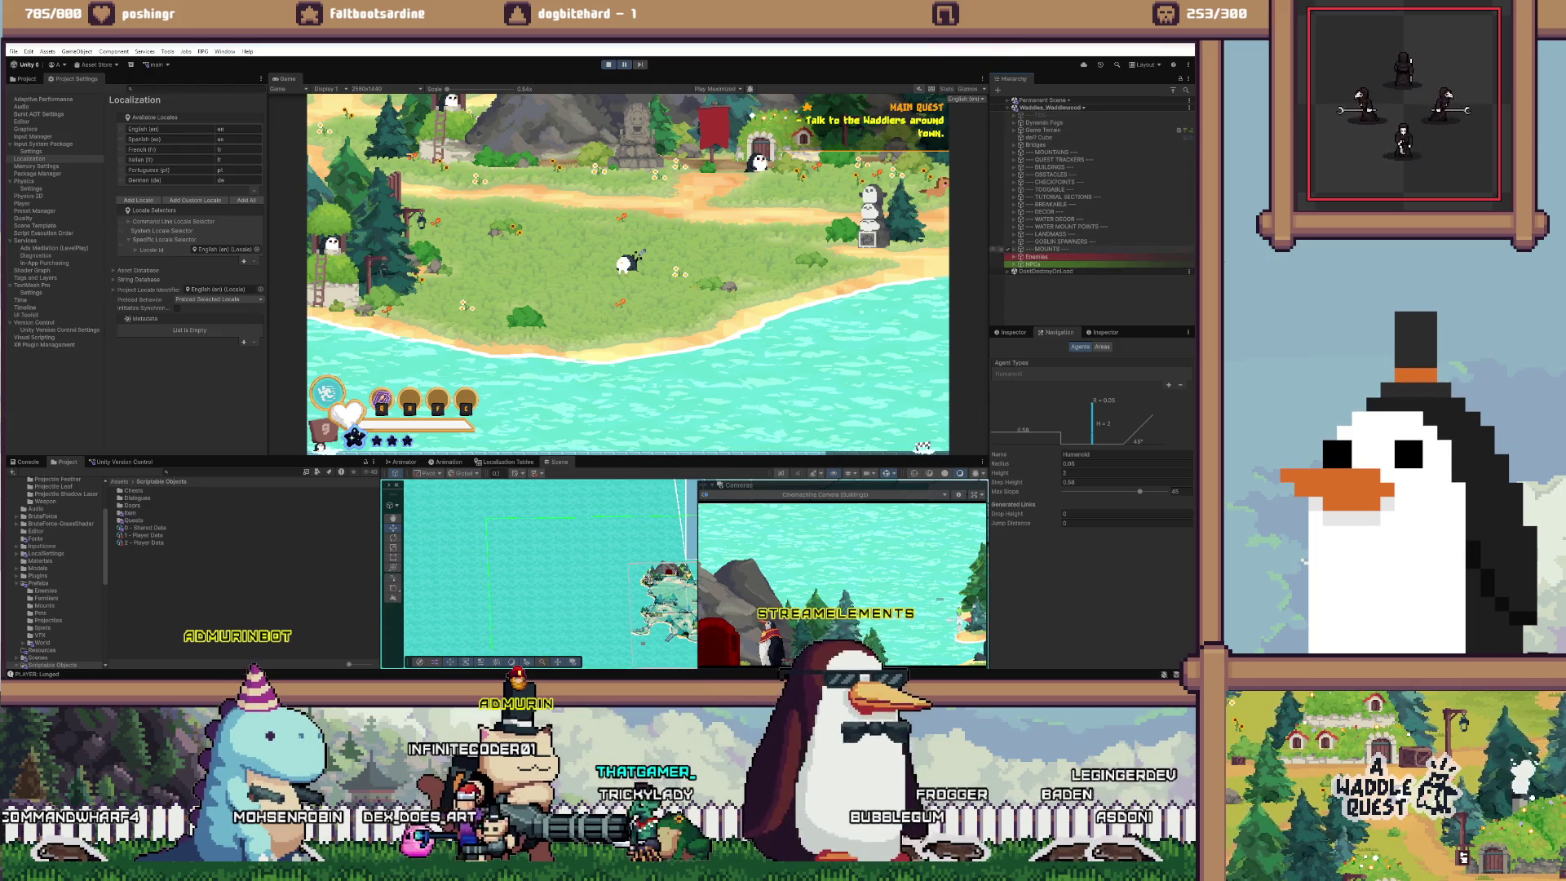
left_click(1014, 257)
scroll(1089, 212, "down", 5)
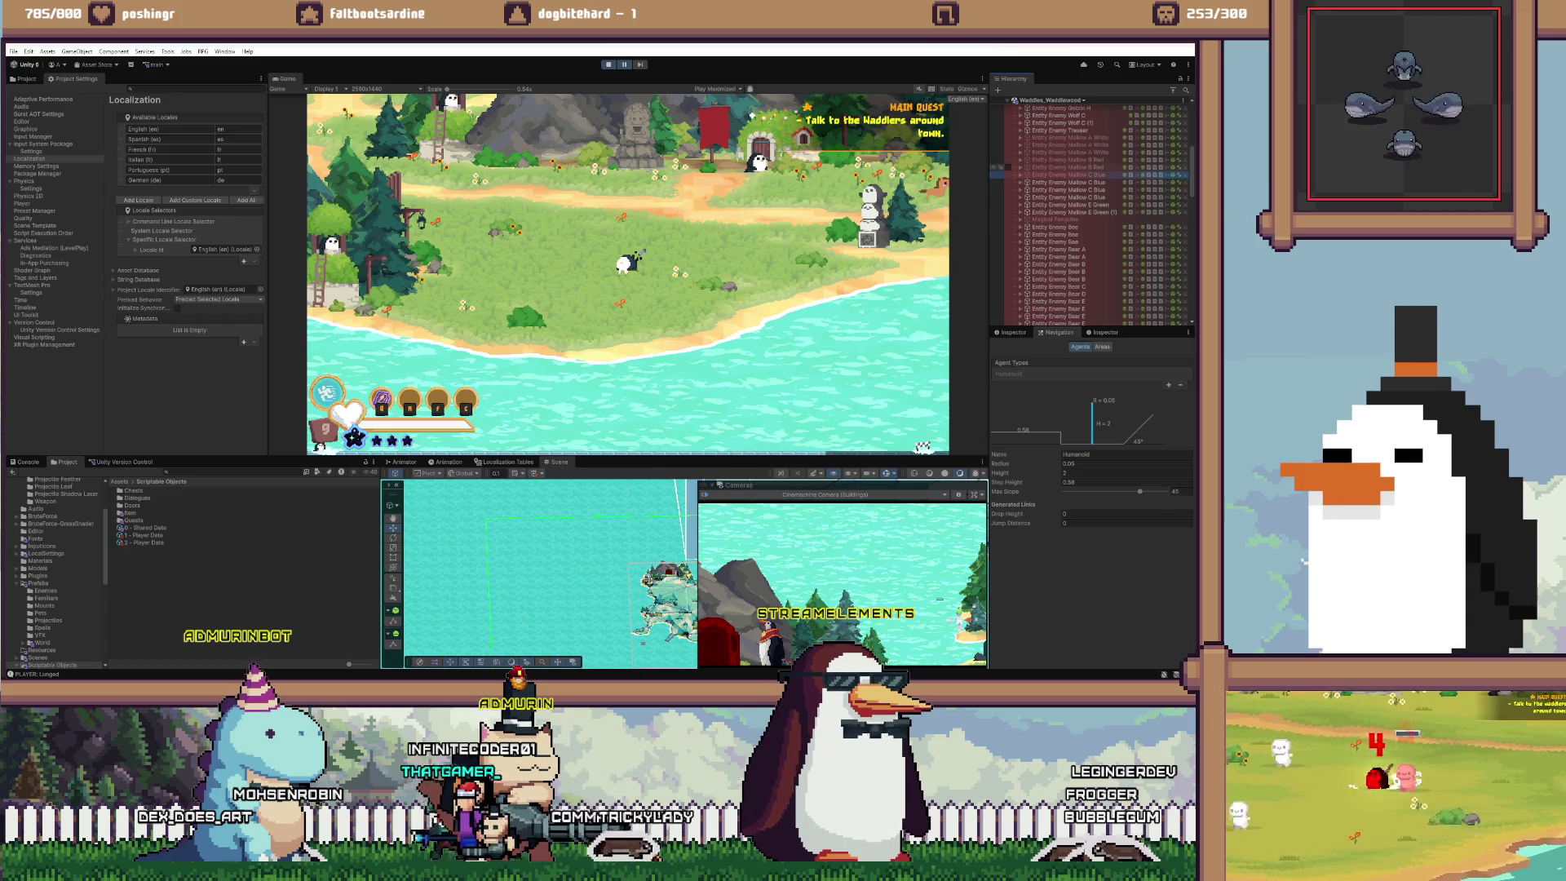
scroll(1089, 212, "up", 3)
scroll(1089, 212, "up", 3)
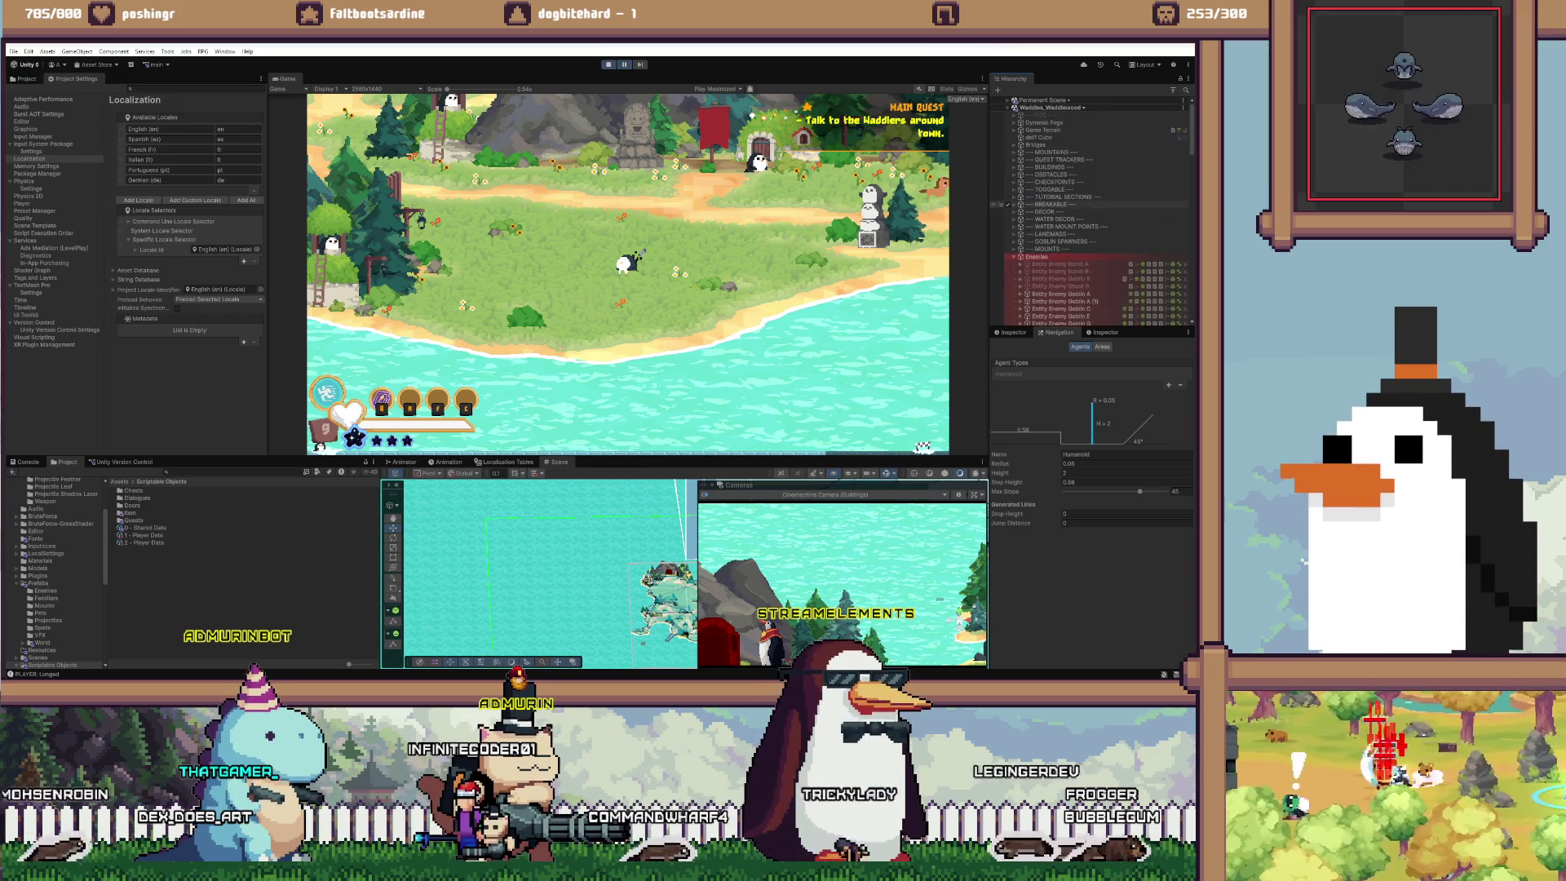
scroll(1088, 212, "down", 6)
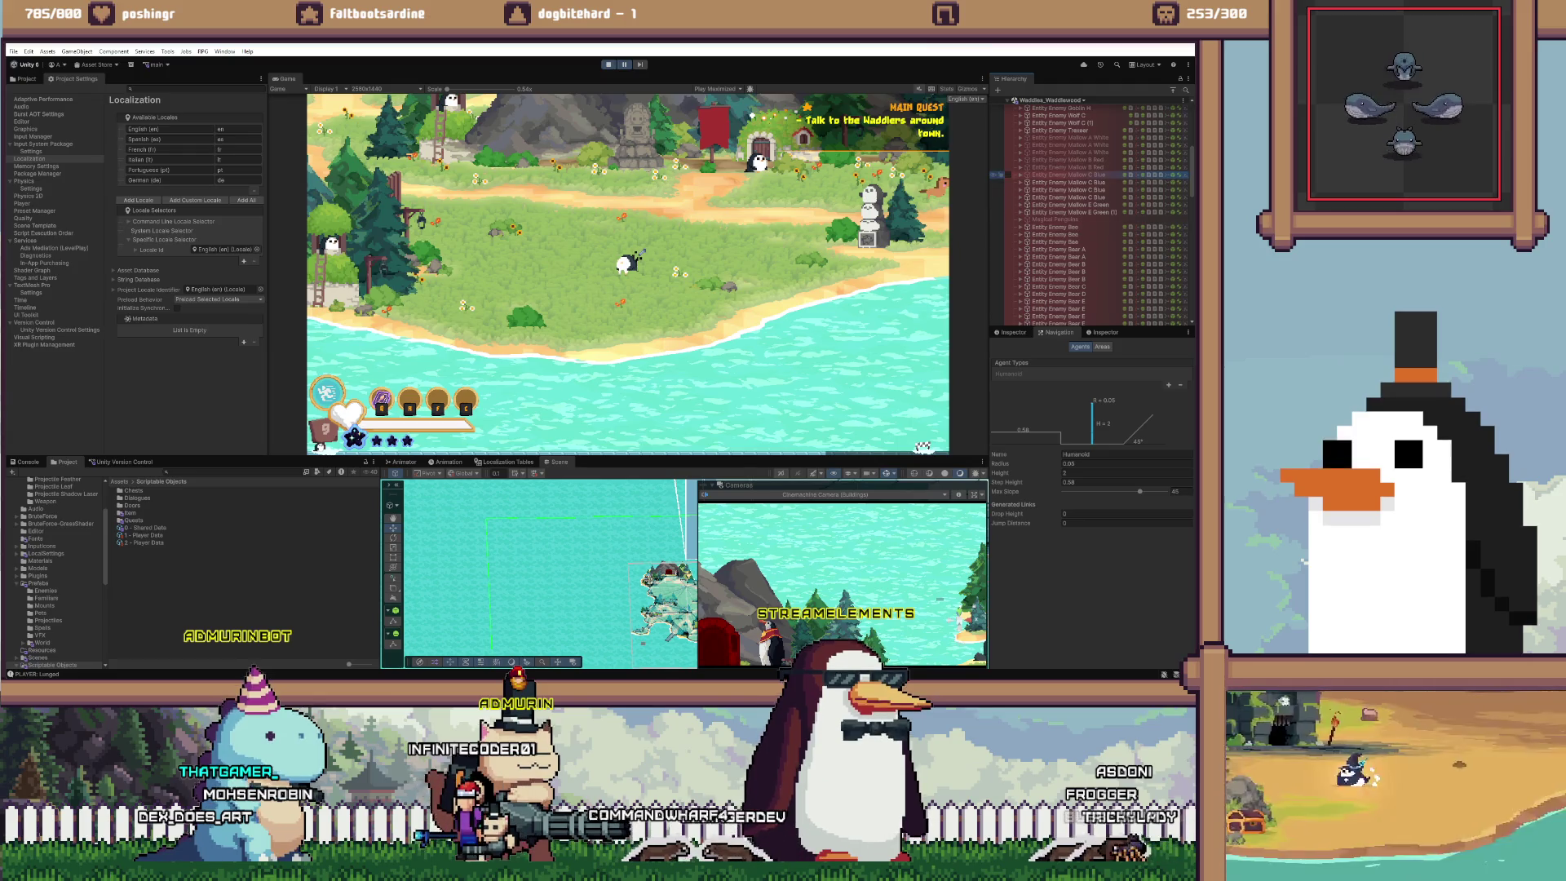
double_click(1069, 137)
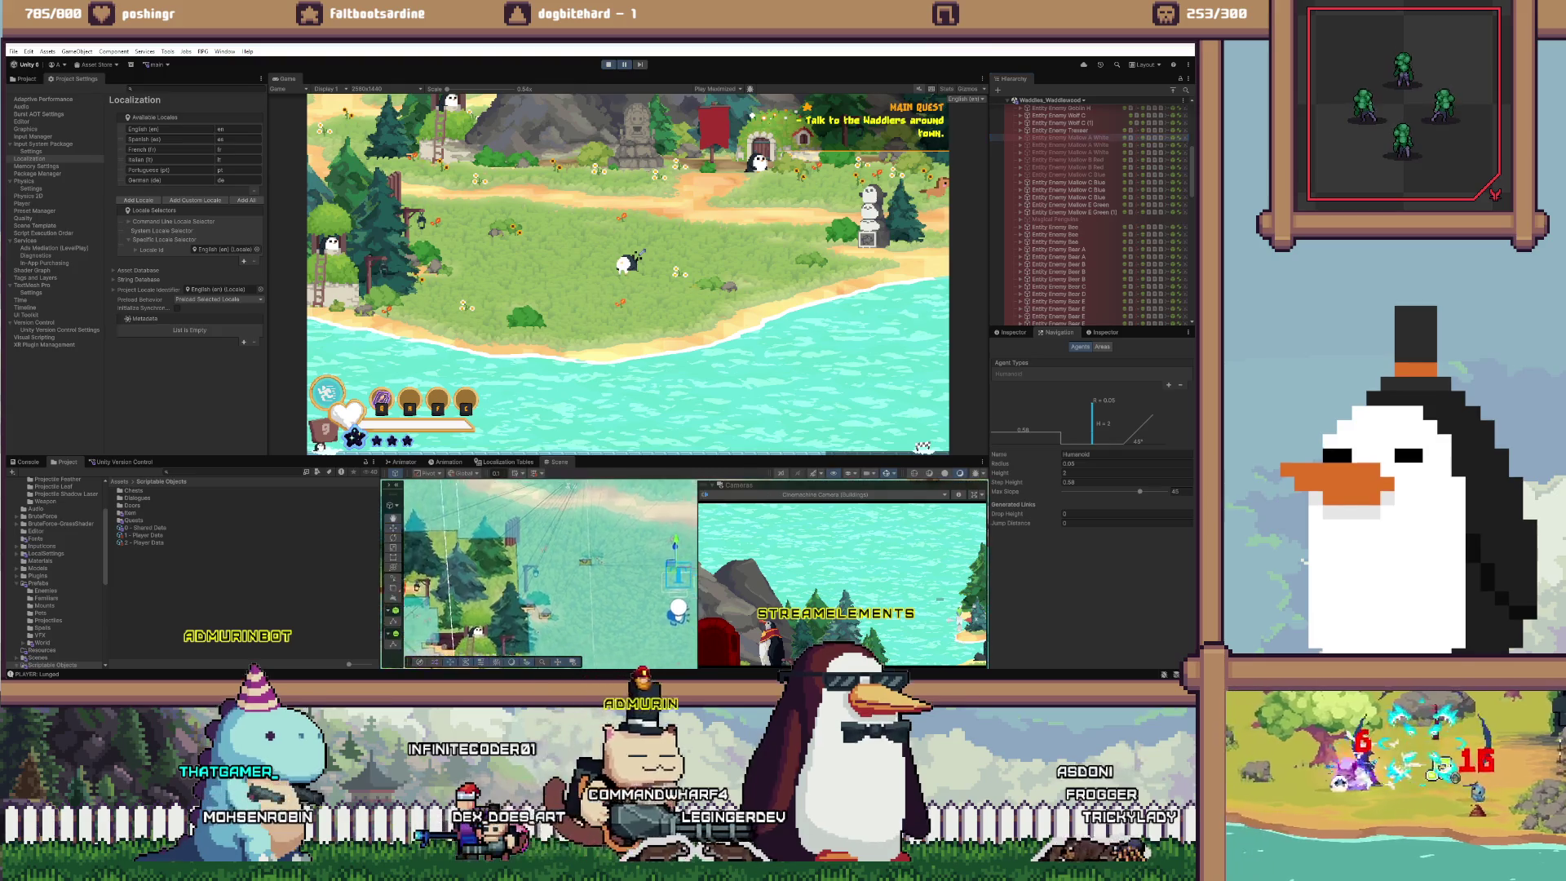
left_click(1013, 332)
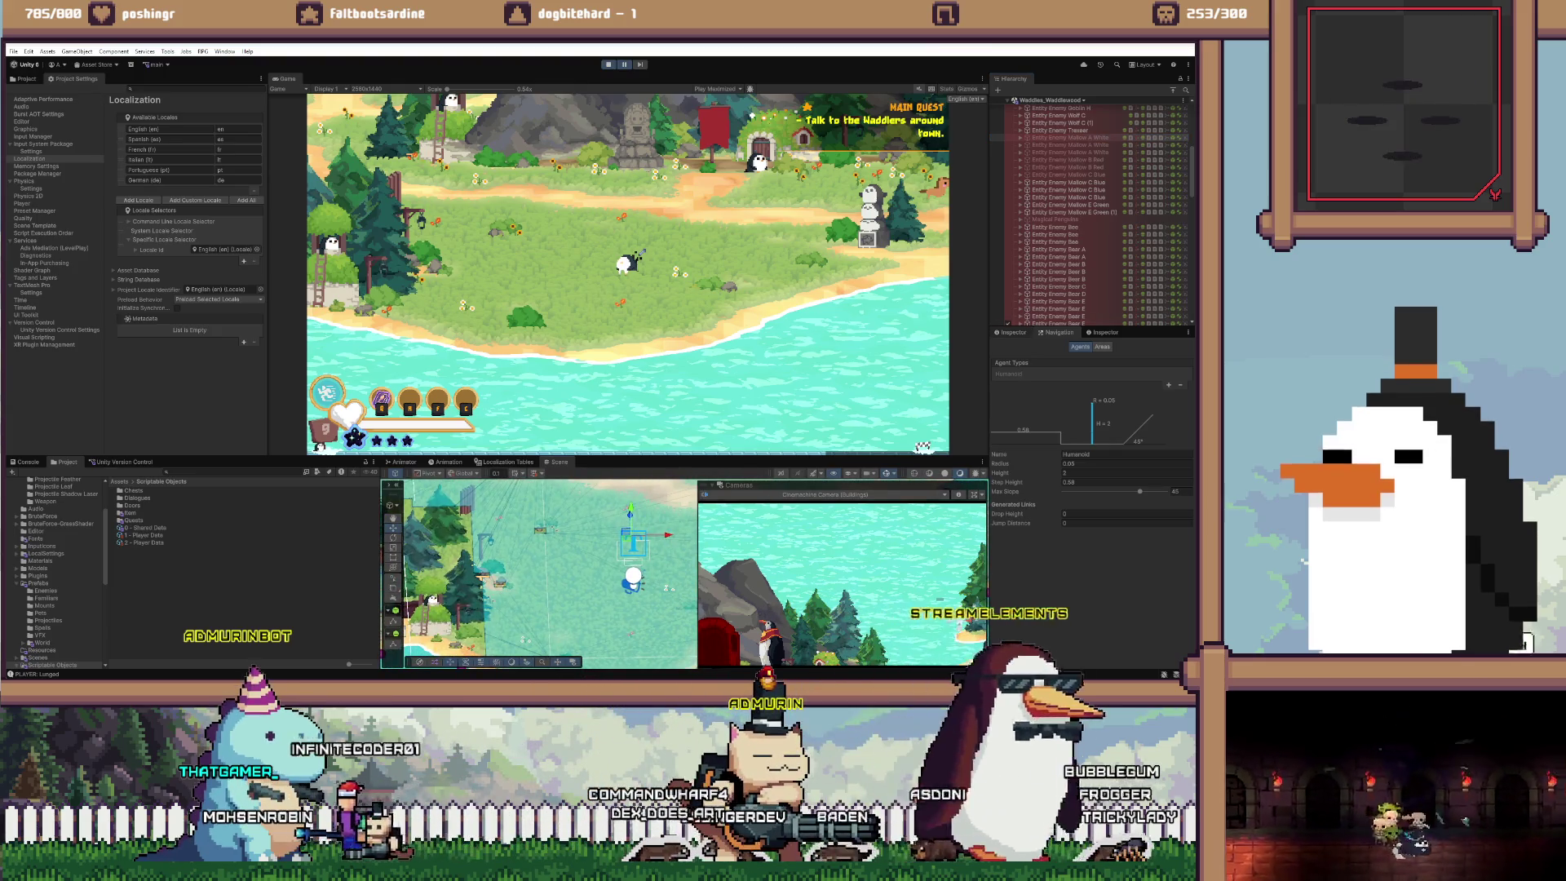
scroll(1089, 489, "down", 2)
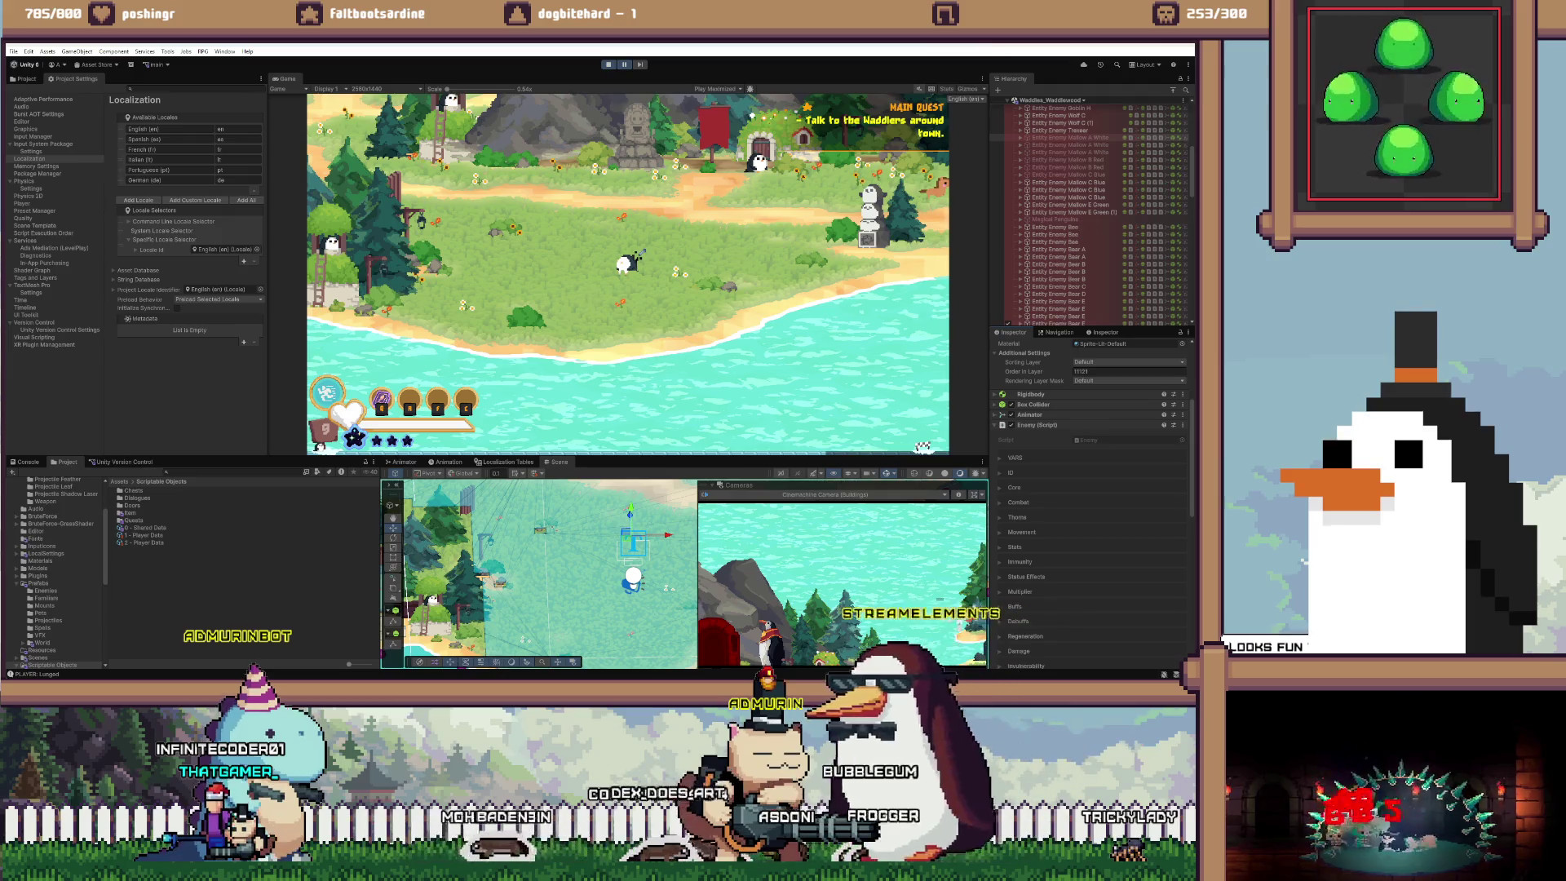
left_click(1013, 486)
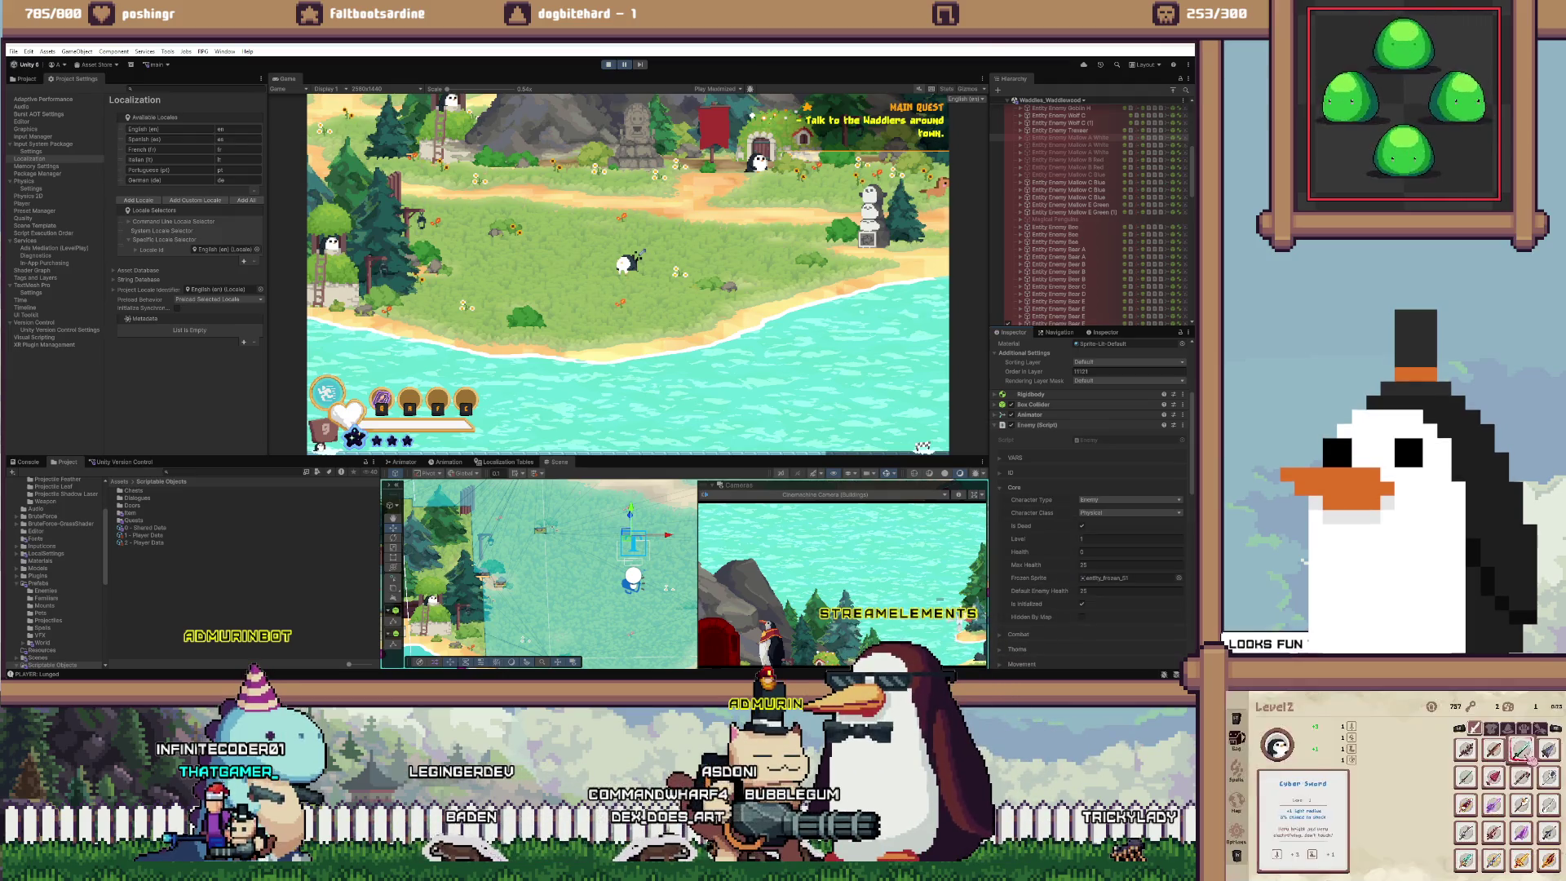
Read EnemyManager.cs from SortEnemyPrefabsByType down to RespawnEnemyCoroutine, highlighting its references
key("alt+Tab")
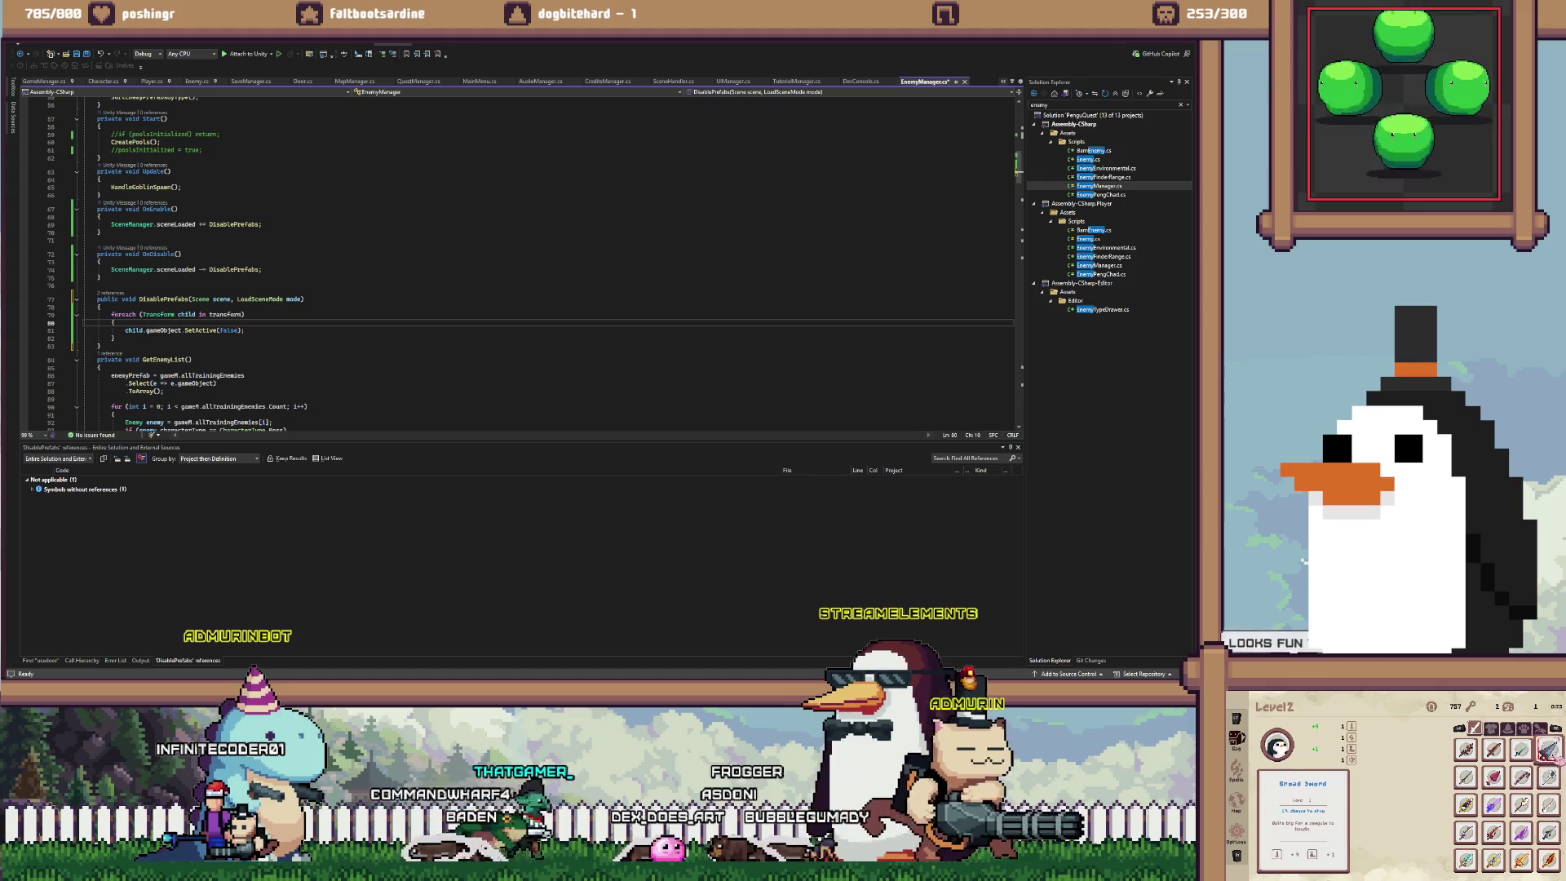
key("Down")
key("Down")
key("Down")
scroll(522, 261, "down", 9)
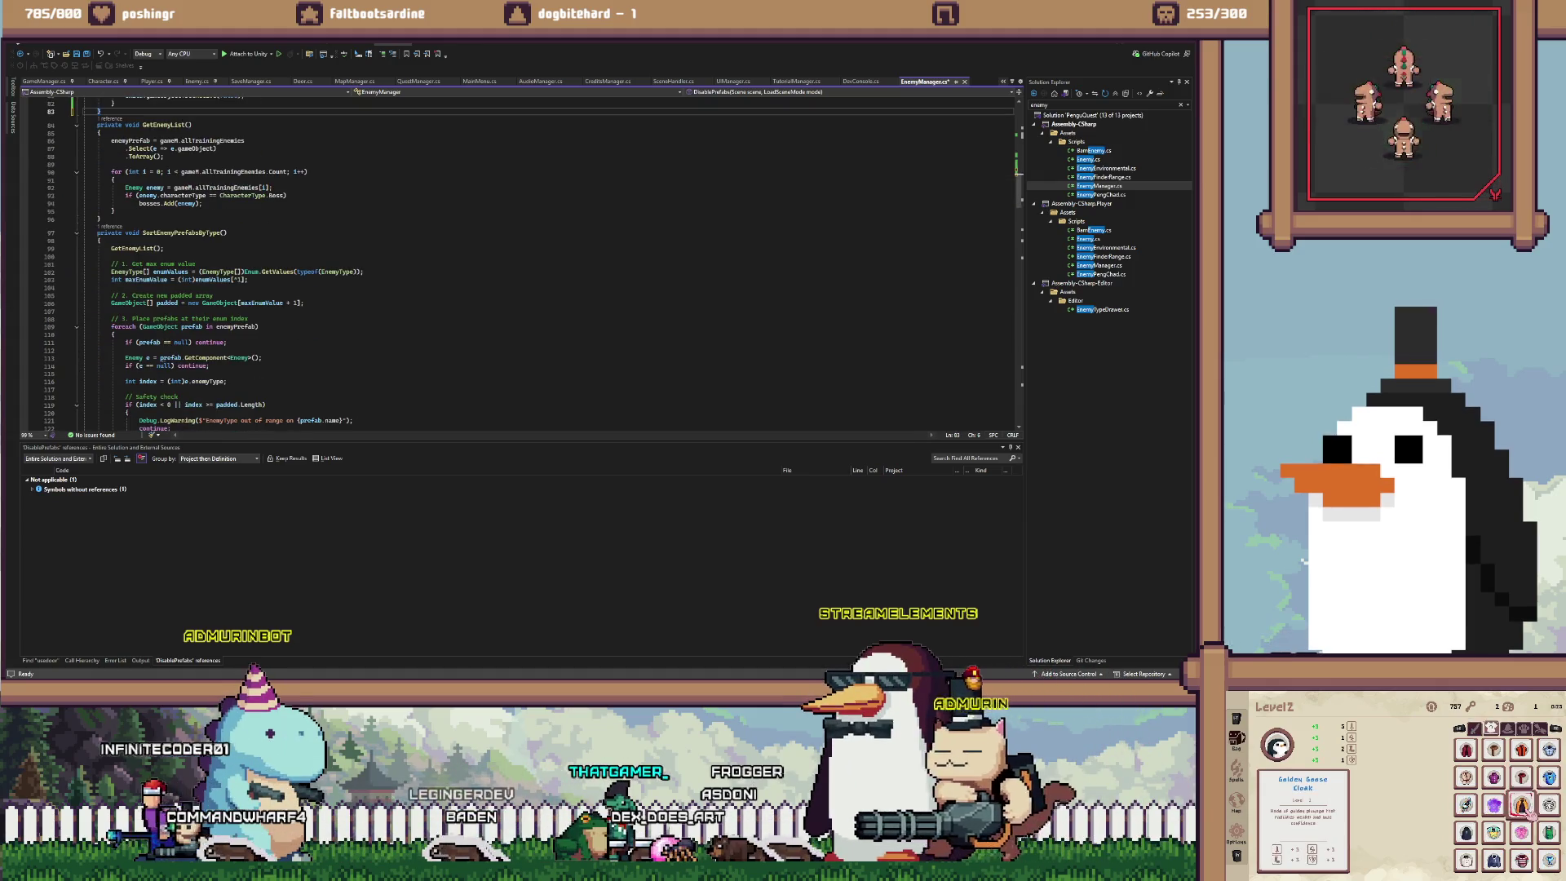
left_click(196, 263)
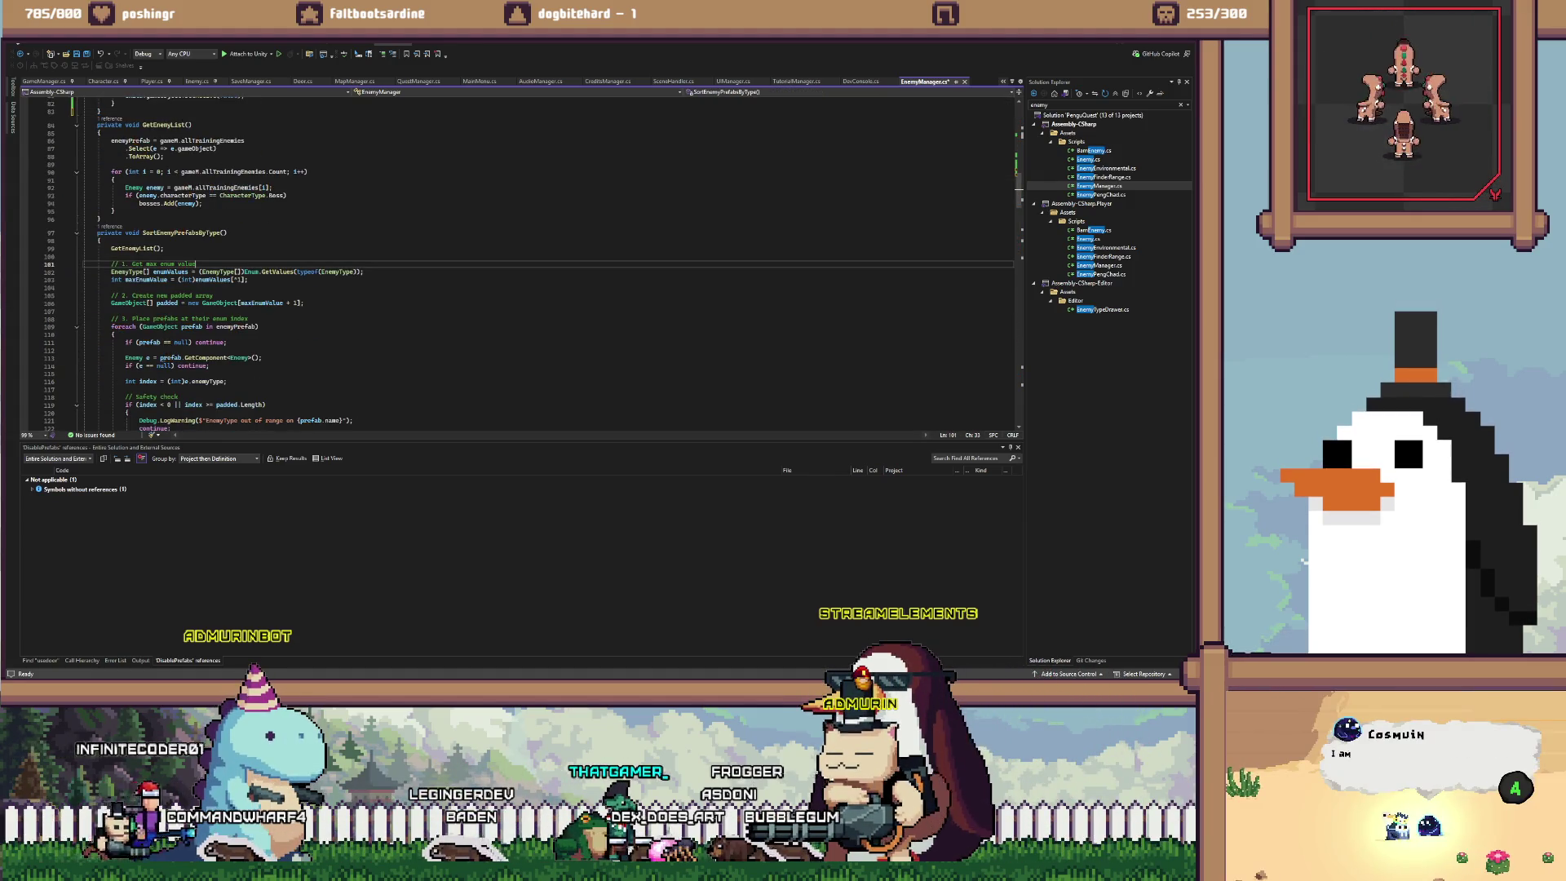
scroll(534, 265, "down", 20)
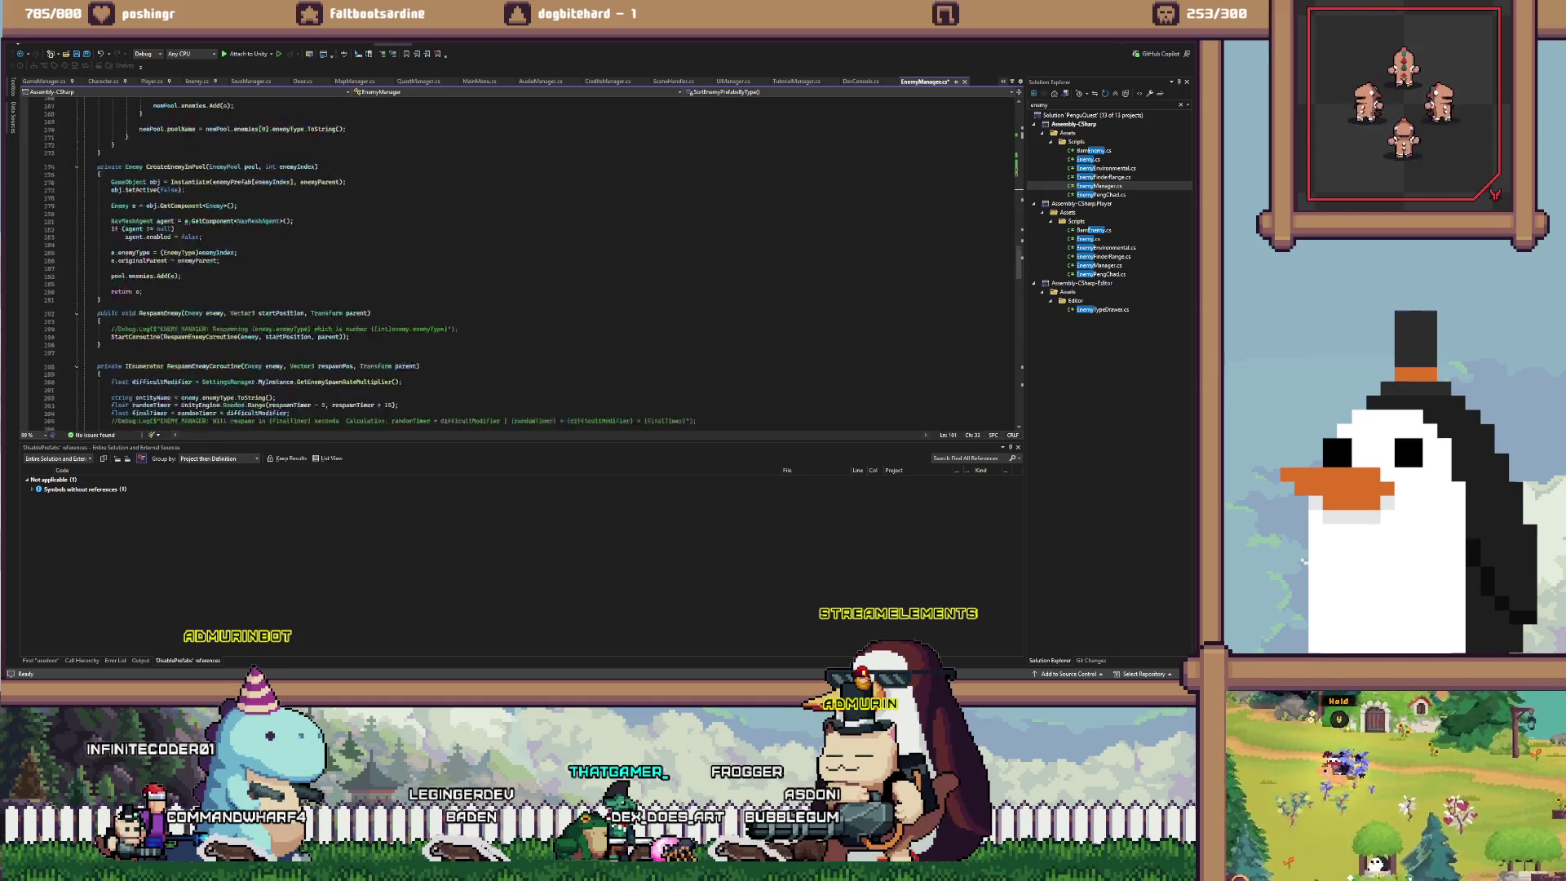
scroll(522, 261, "down", 4)
left_click(213, 271)
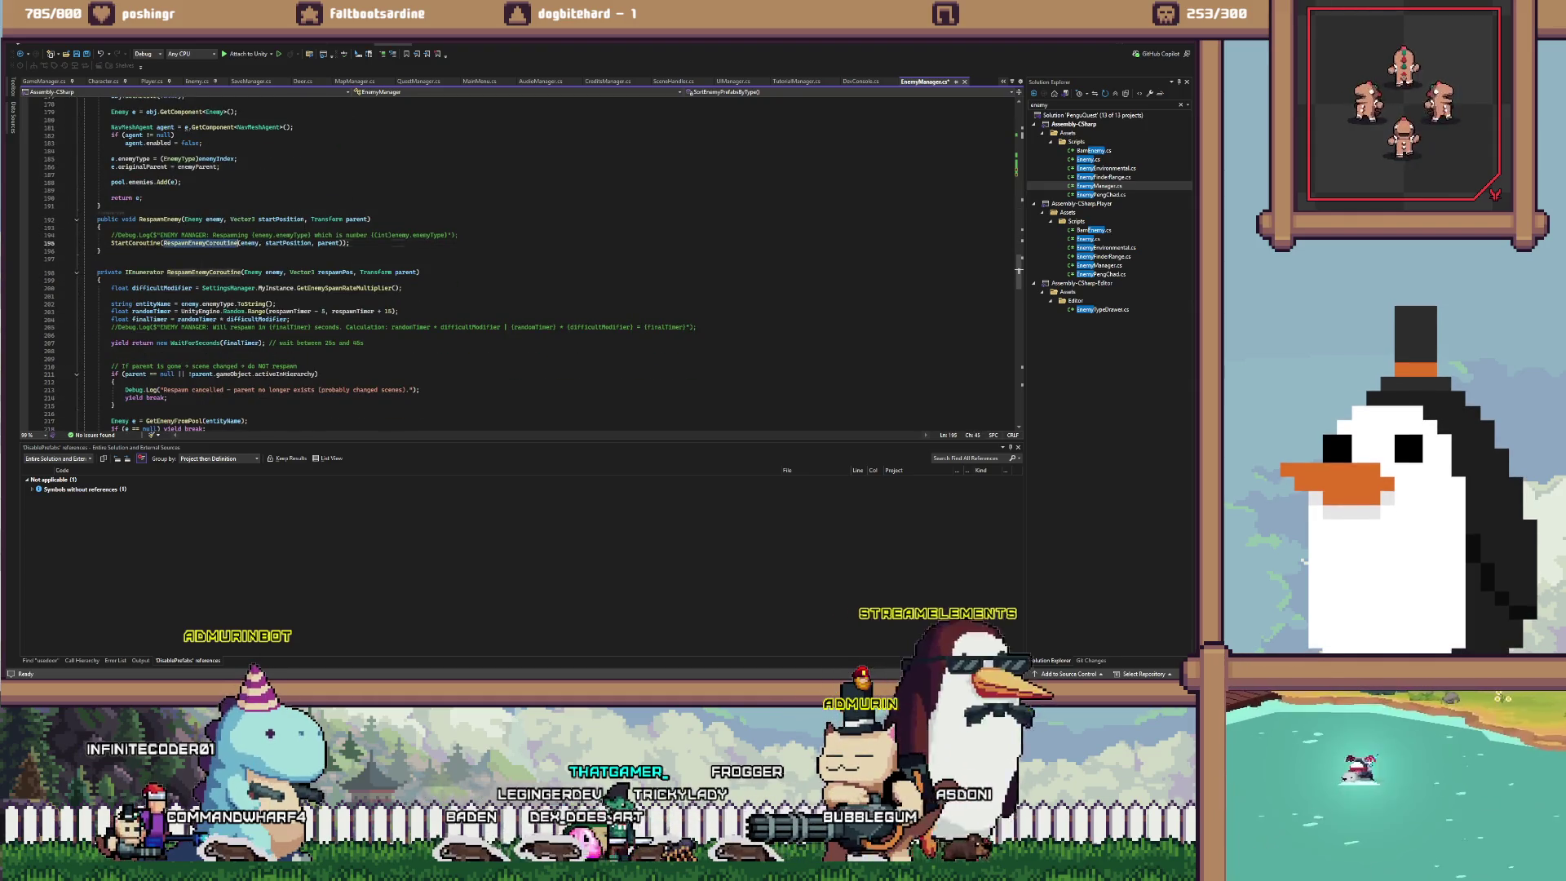
key("ctrl+Right")
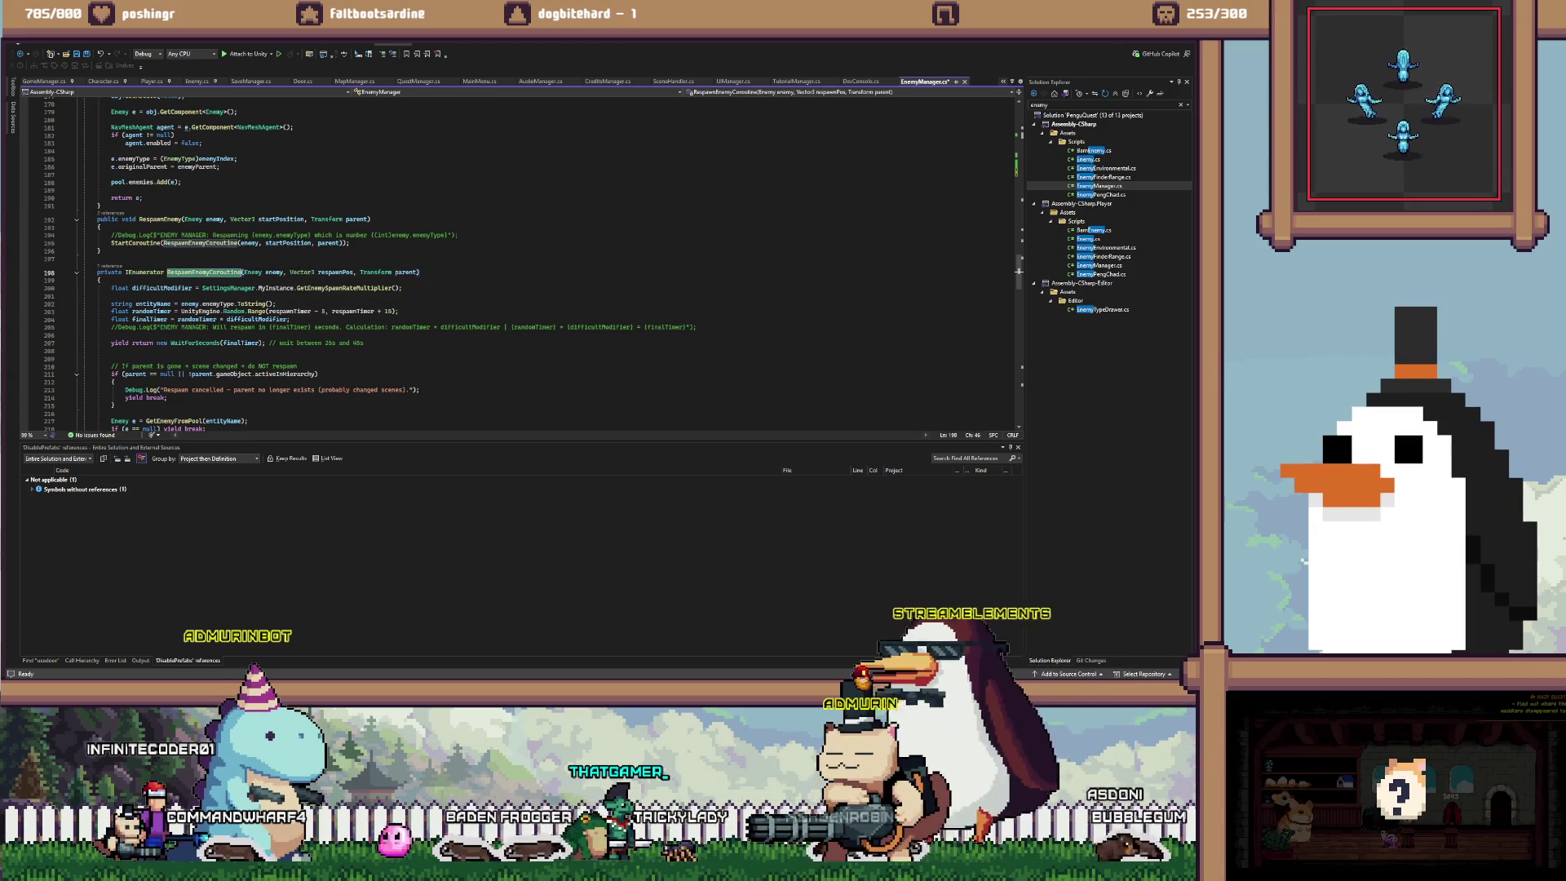
scroll(522, 261, "down", 3)
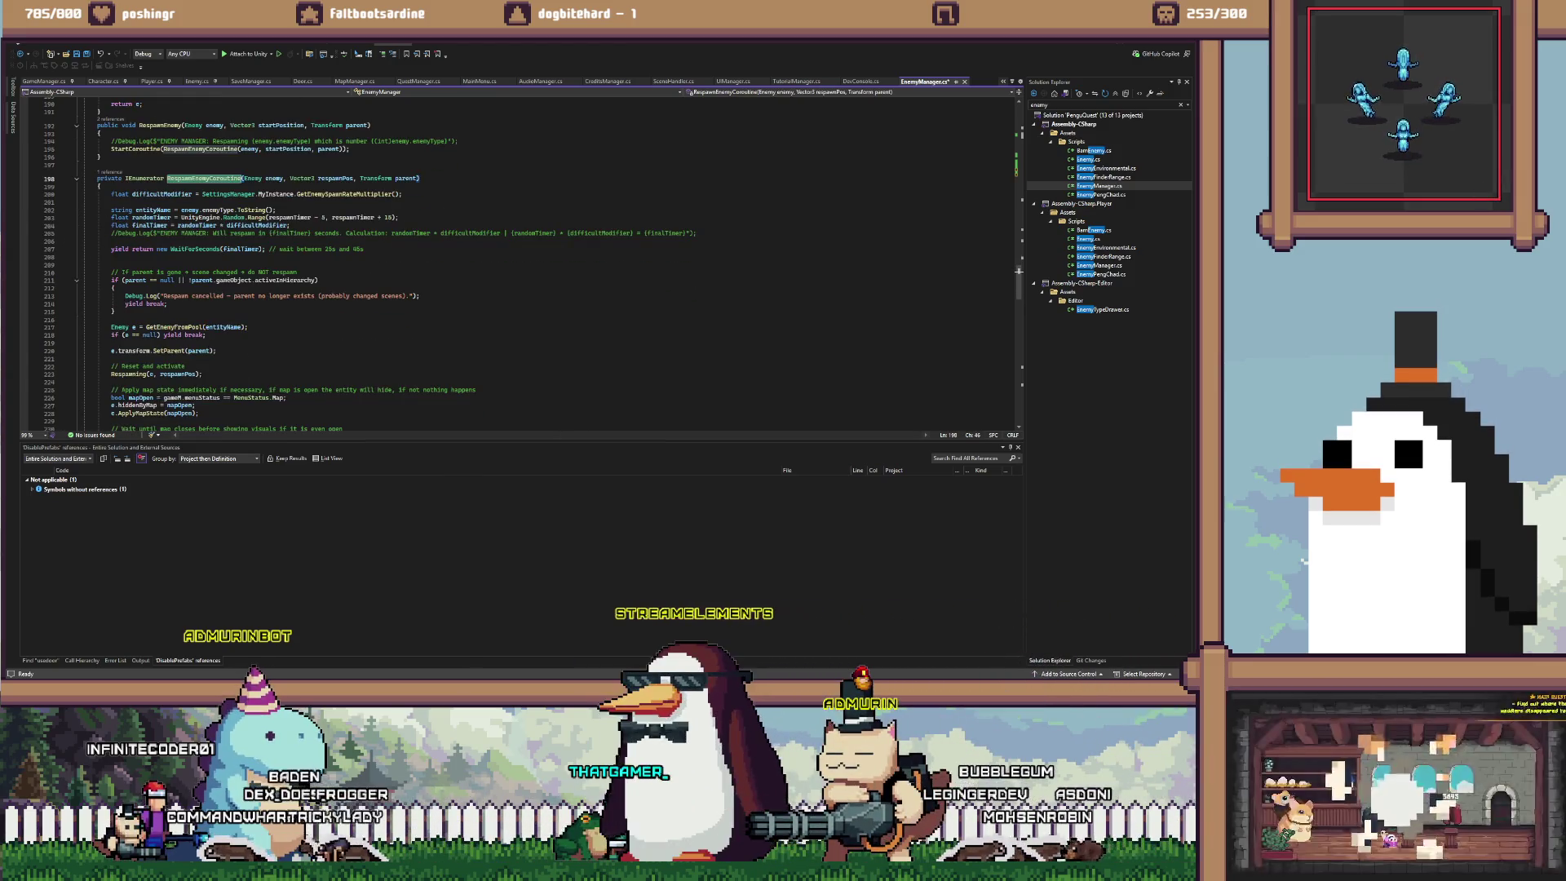
key("alt+Tab")
Filter the Console to 'respawn' and open the 'Respawn cancelled' message's source line
type("res")
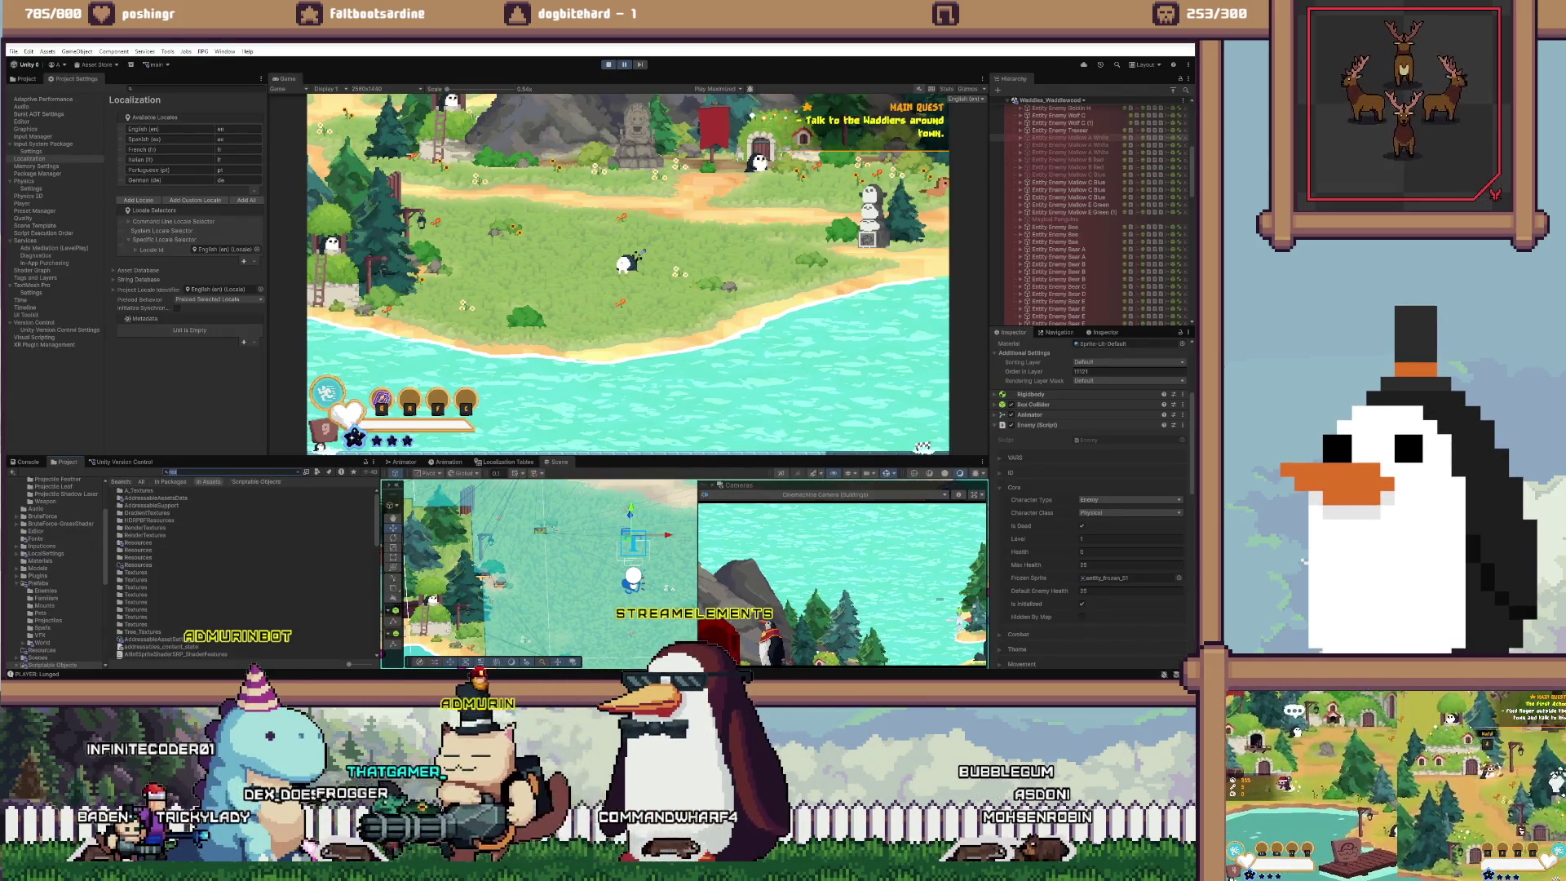
key("ctrl+shift+c")
type("spawn")
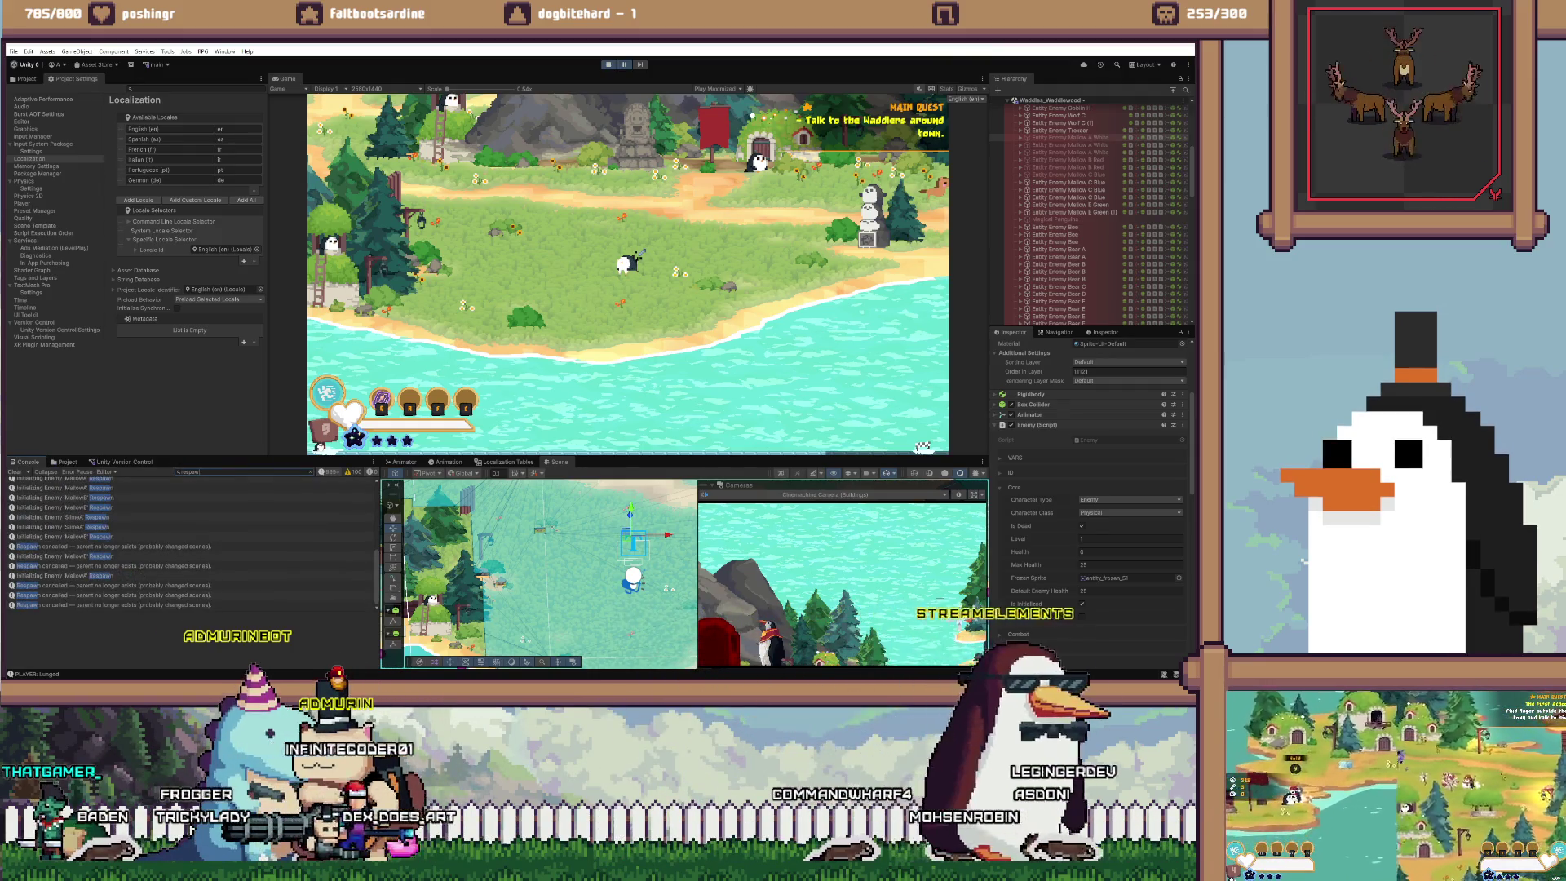
left_click(114, 547)
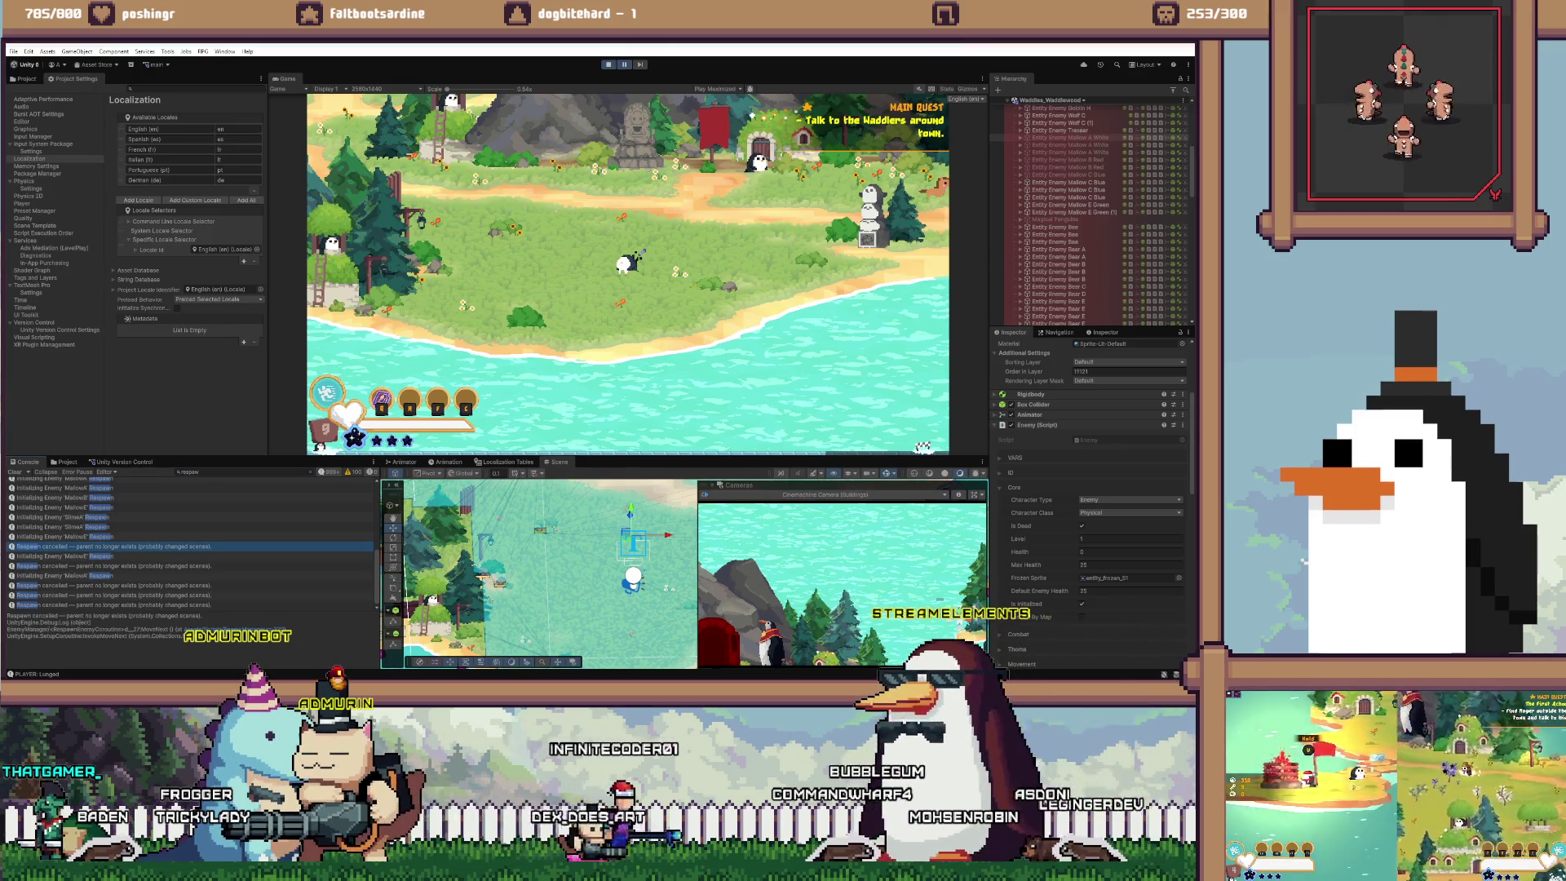
double_click(114, 546)
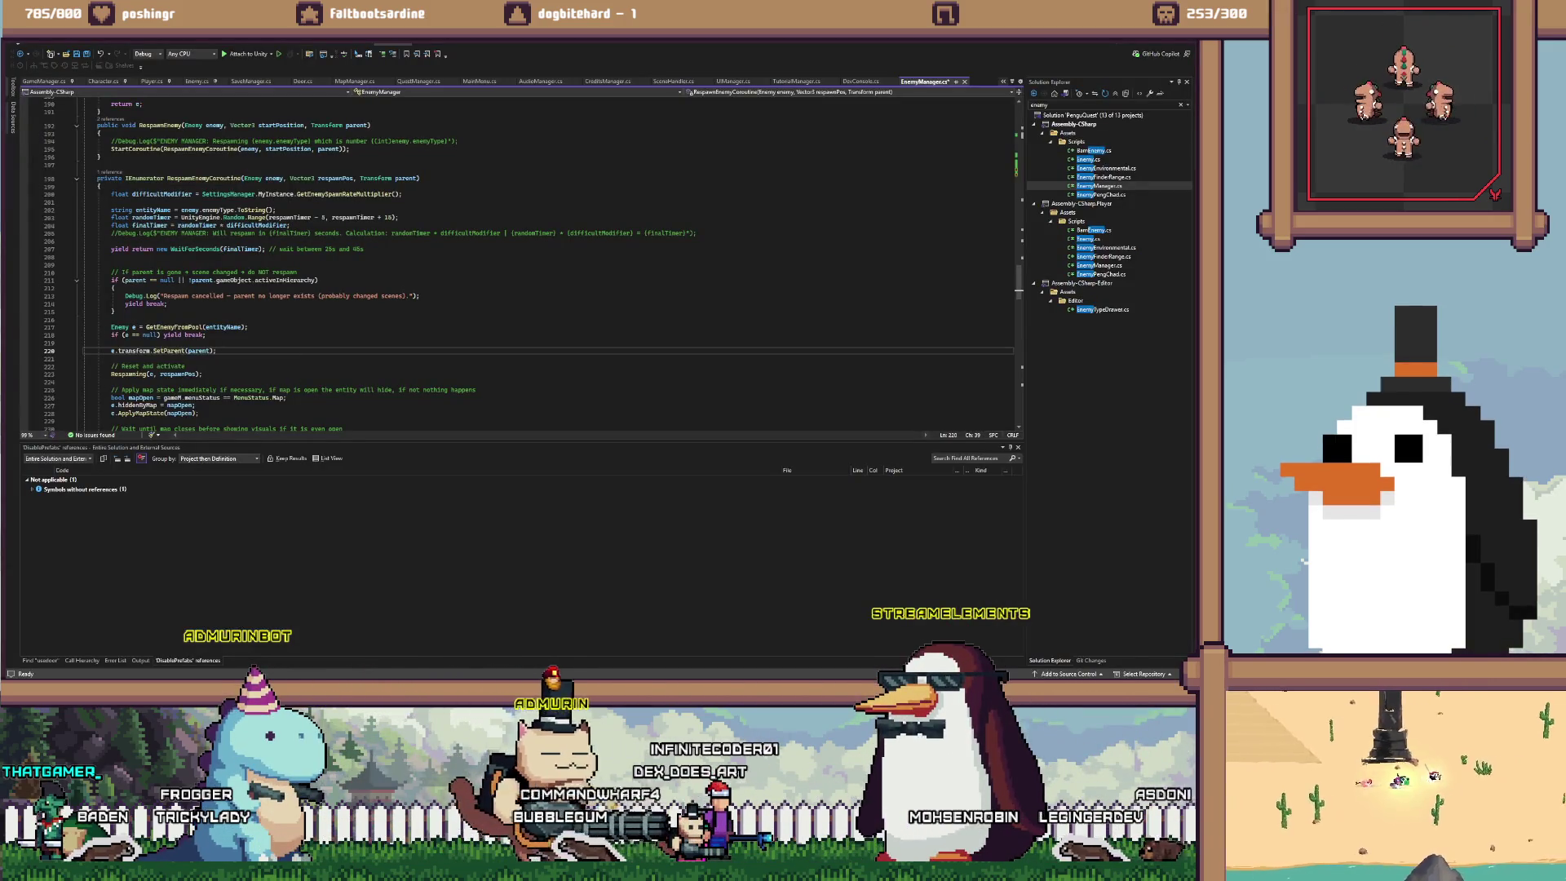
left_click(152, 280)
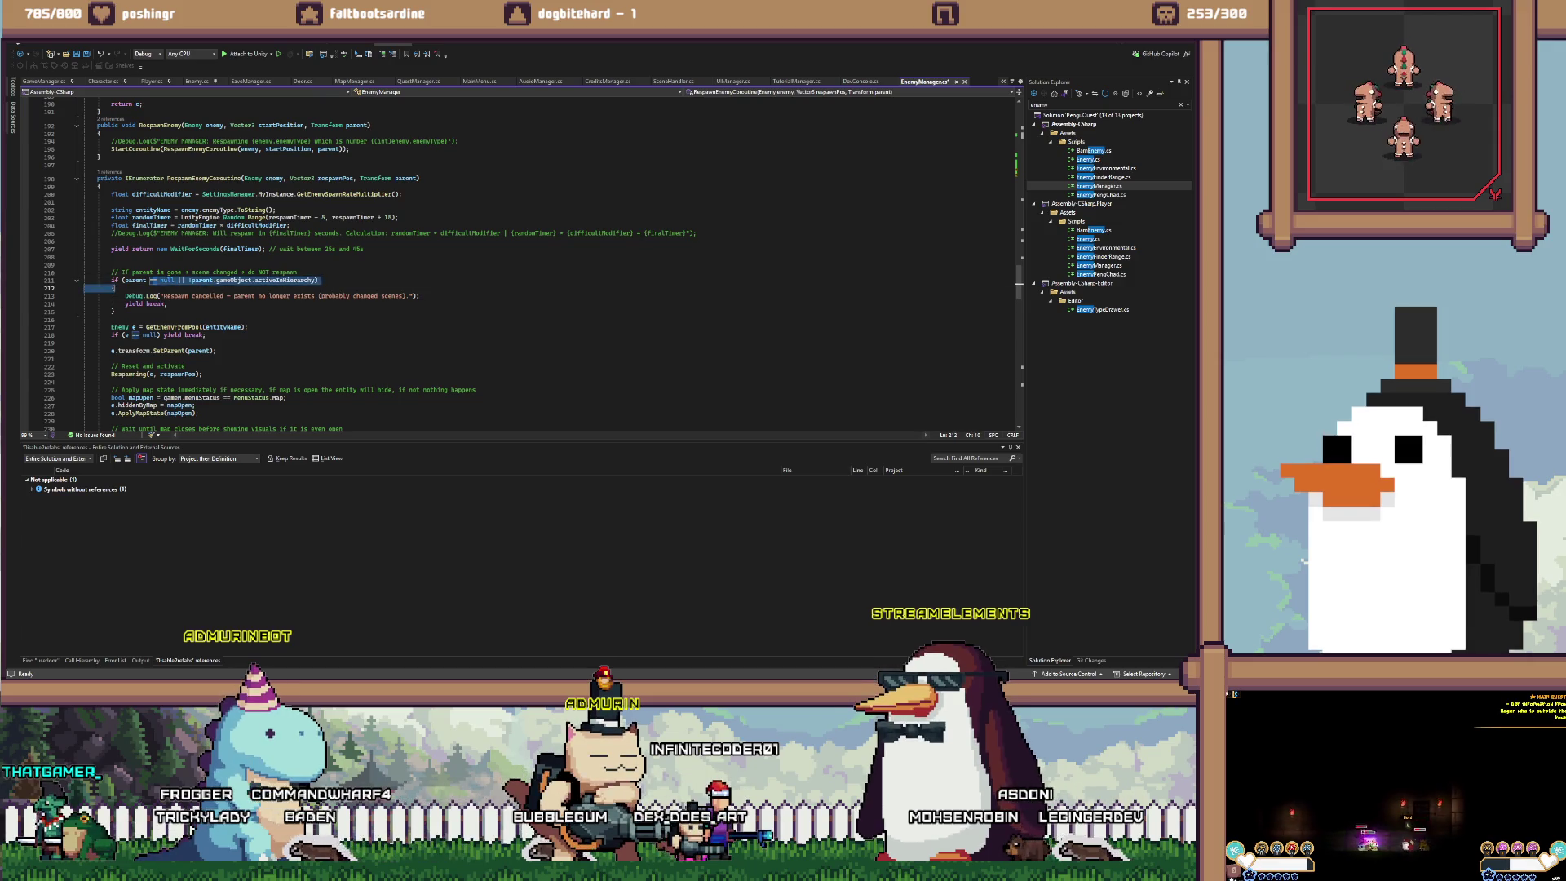
left_click(253, 280)
key("Down")
key("Down")
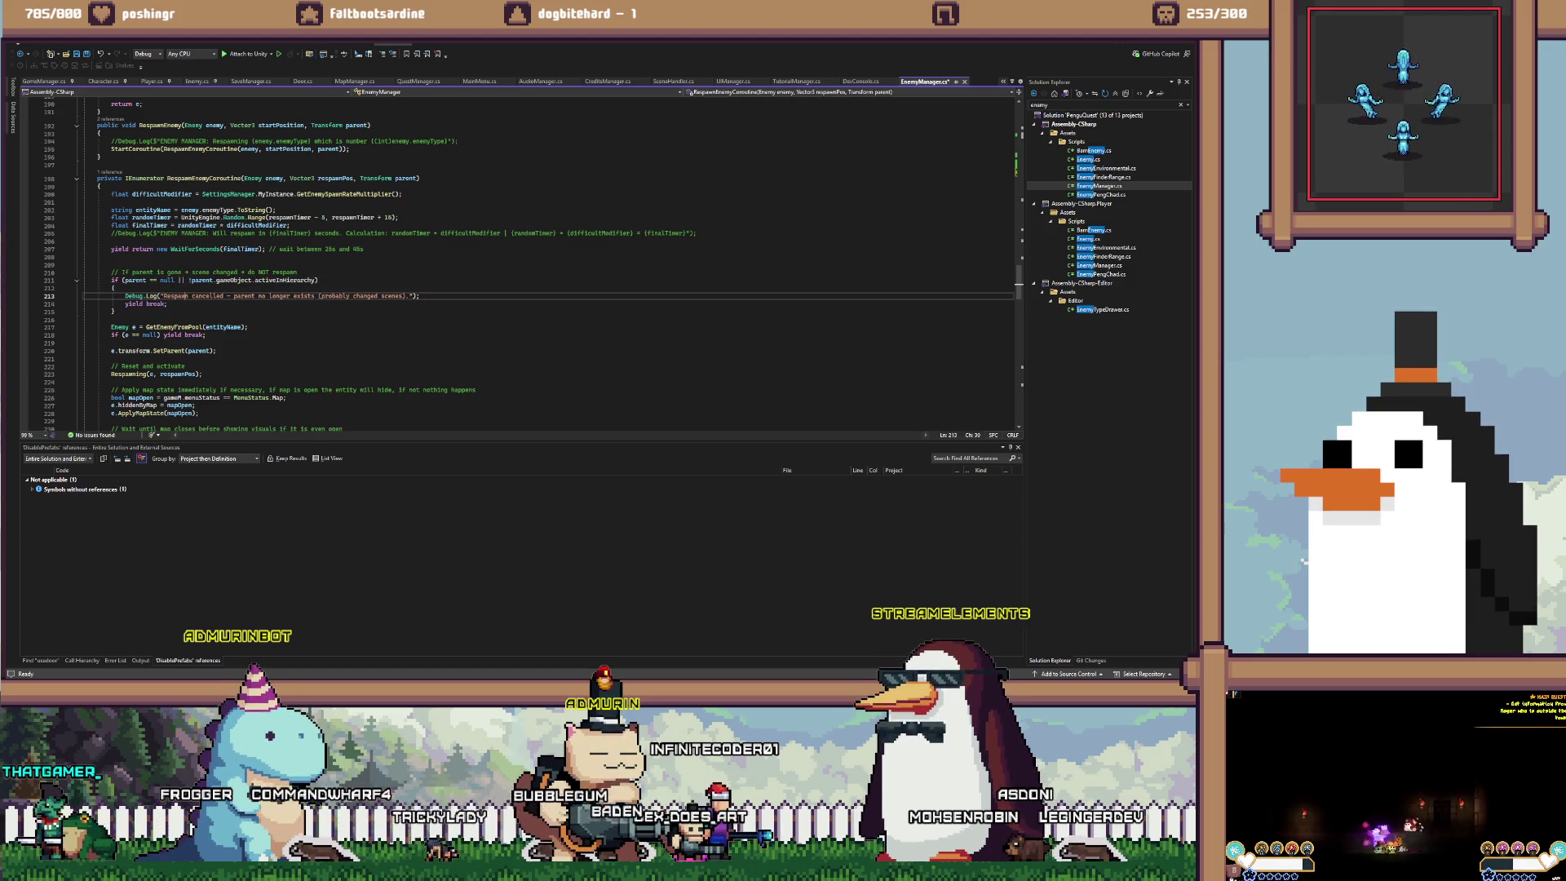
key("Down")
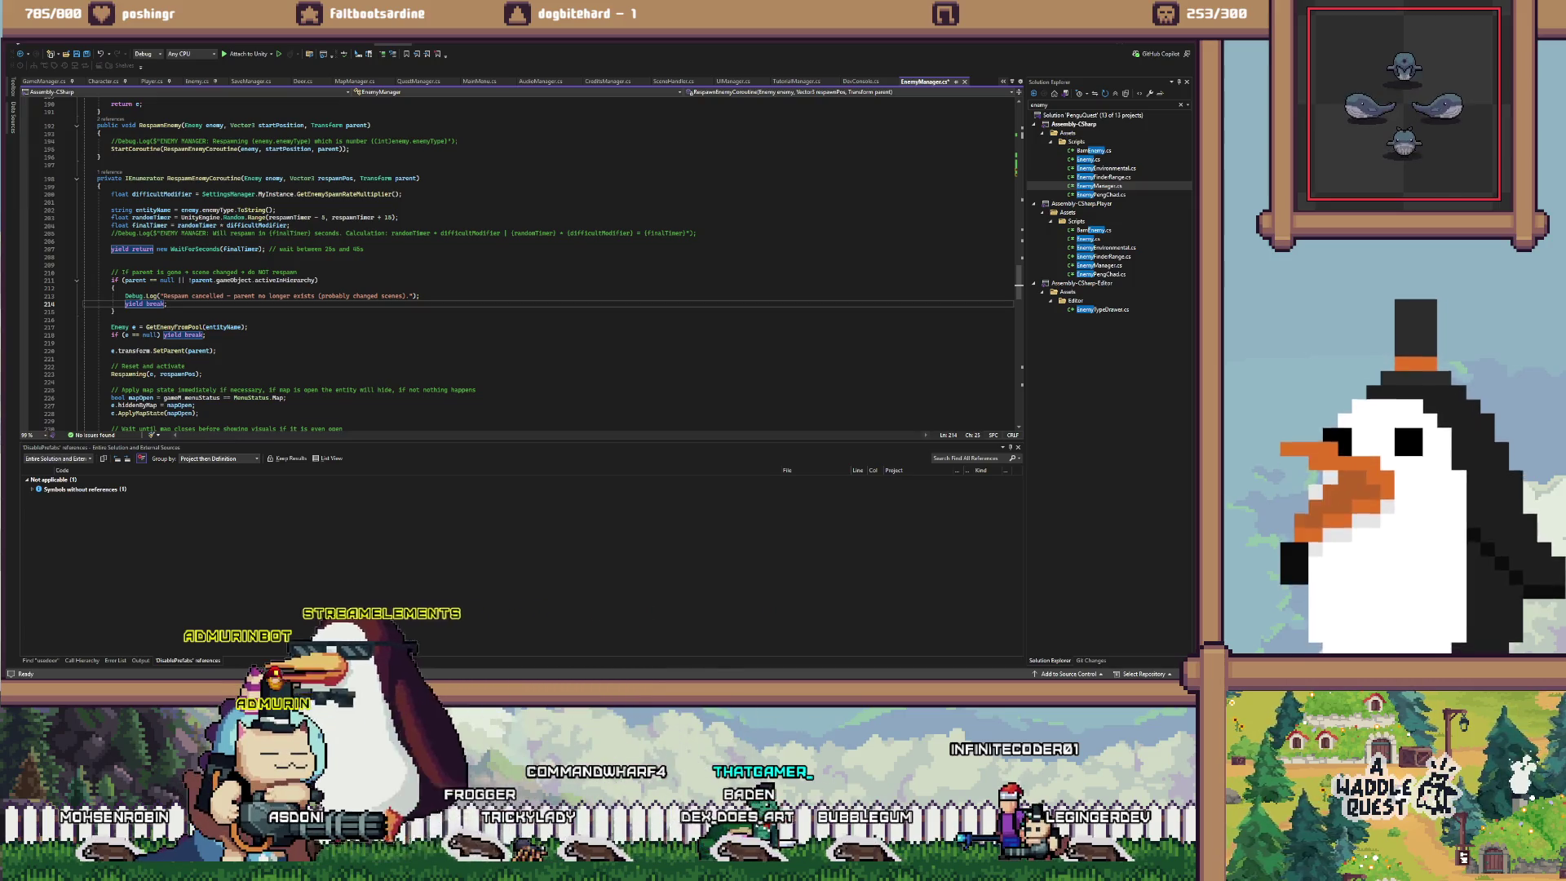
left_click_drag(164, 295, 409, 295)
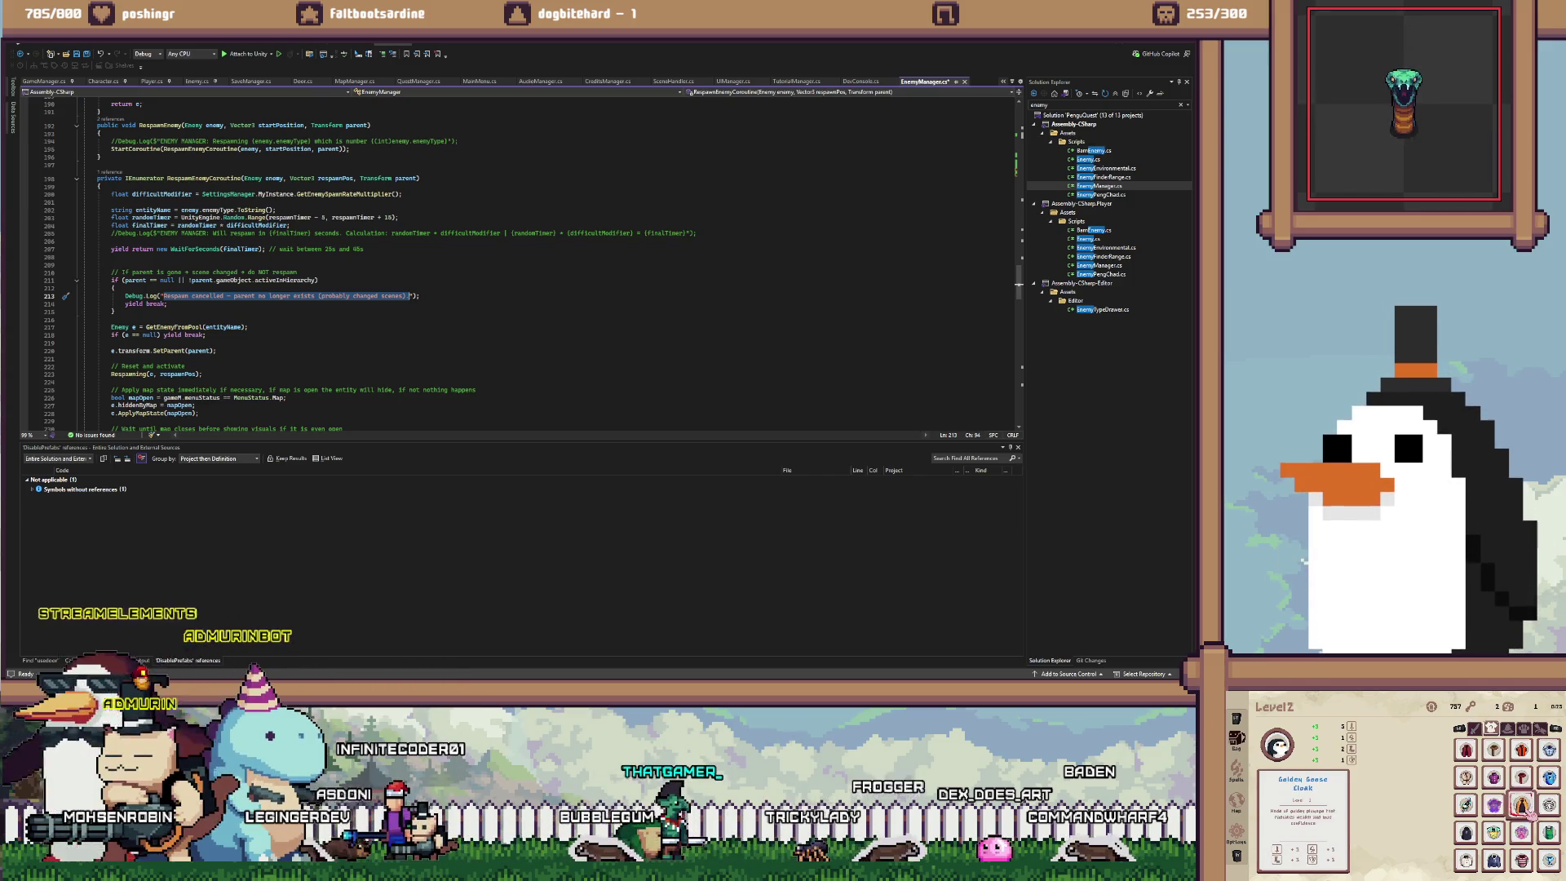
key("Escape")
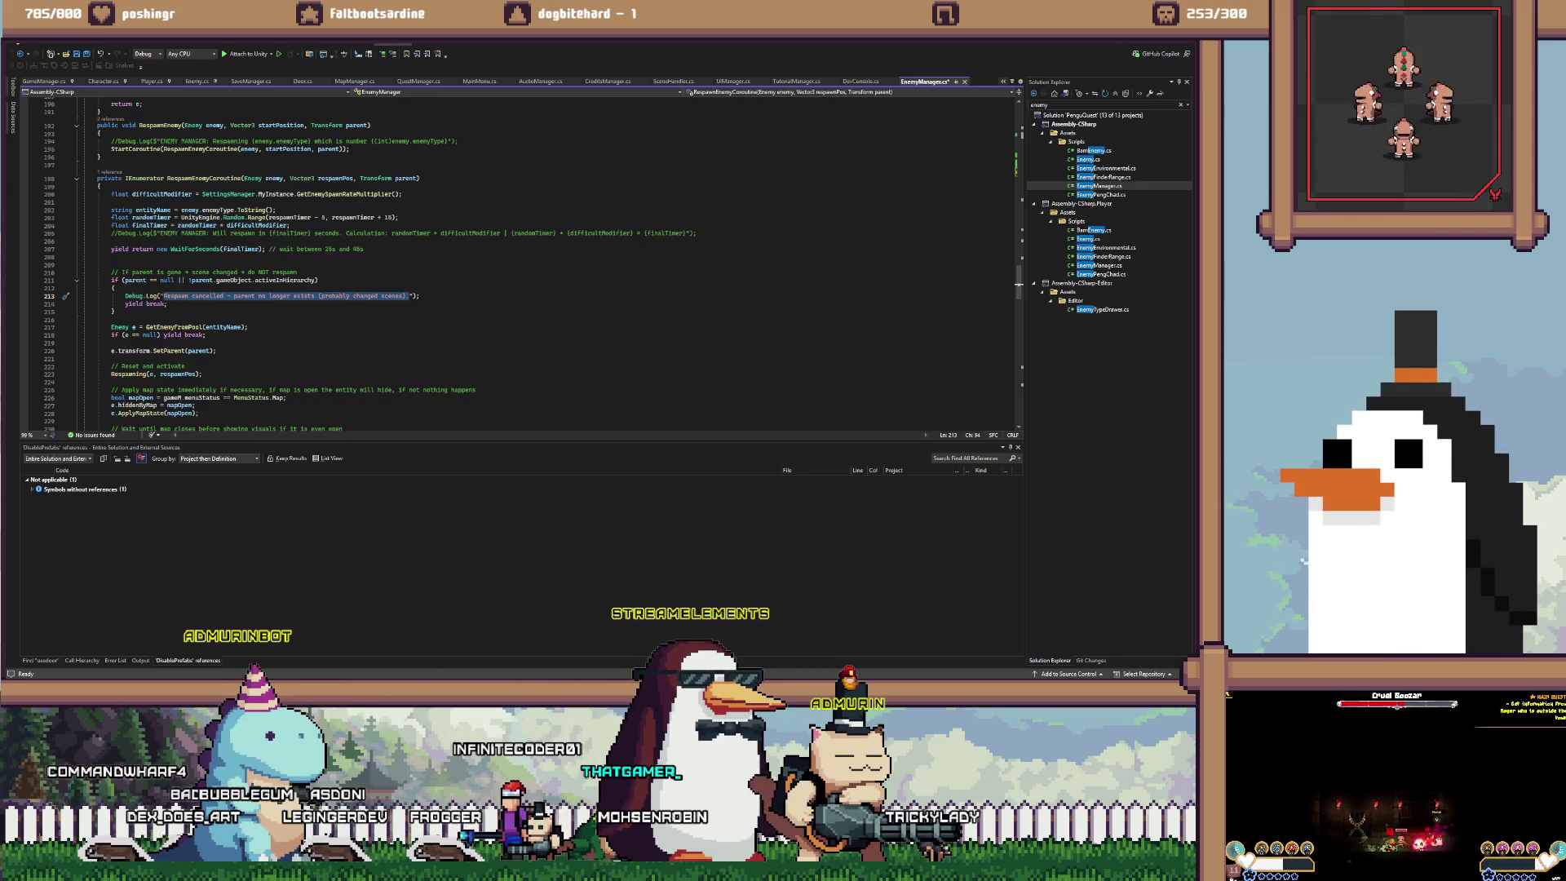
scroll(522, 261, "up", 15)
Cut the two commented-out poolsInitialized lines out of Start(), leaving the CreatePools call
scroll(522, 261, "up", 20)
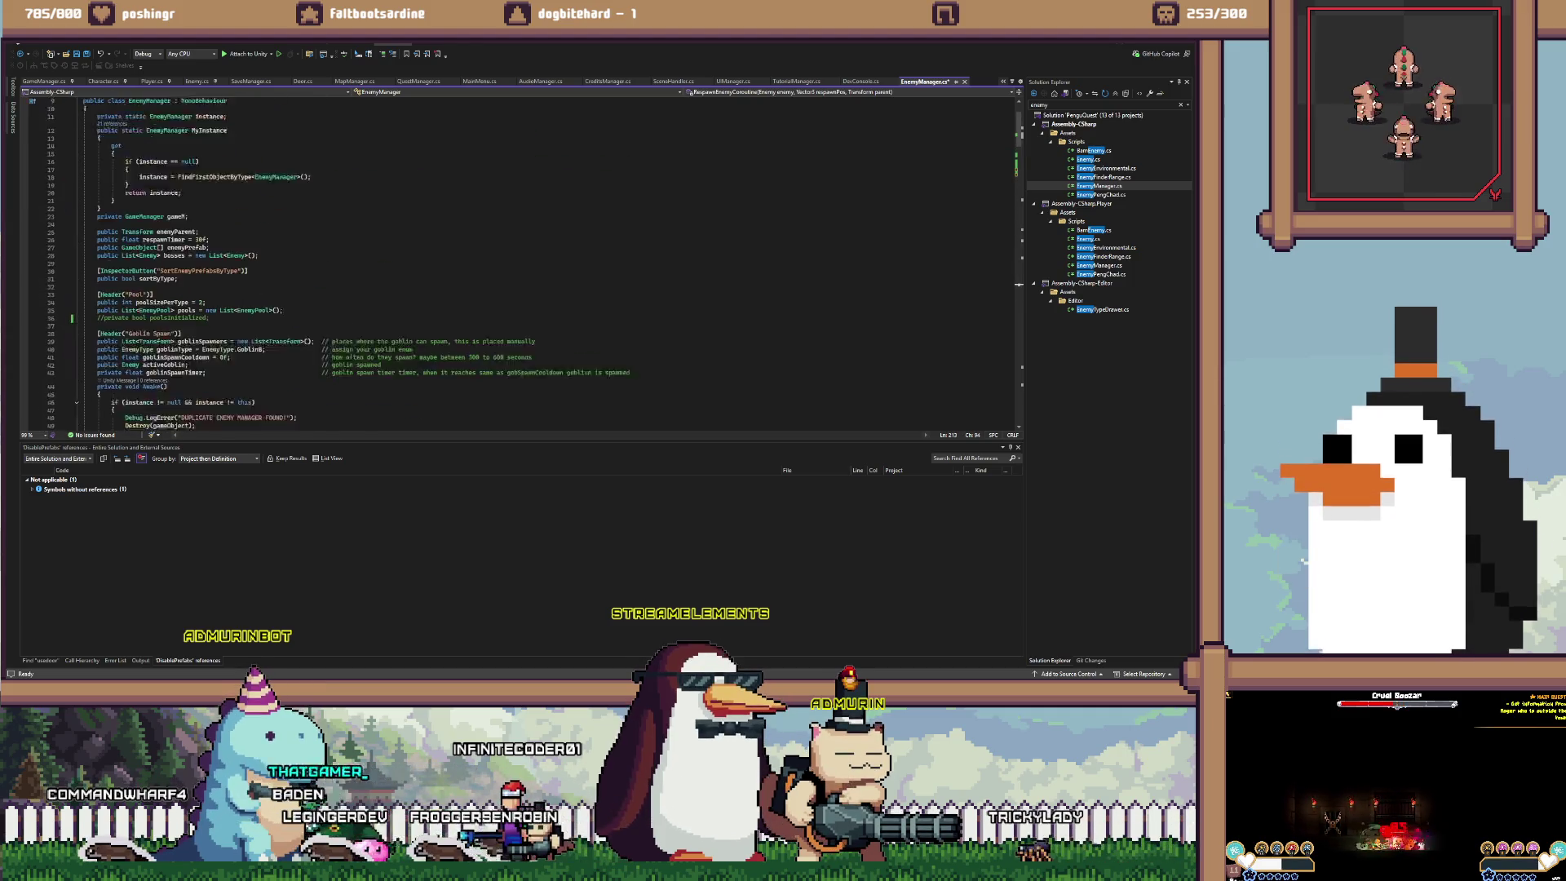
scroll(522, 261, "down", 2)
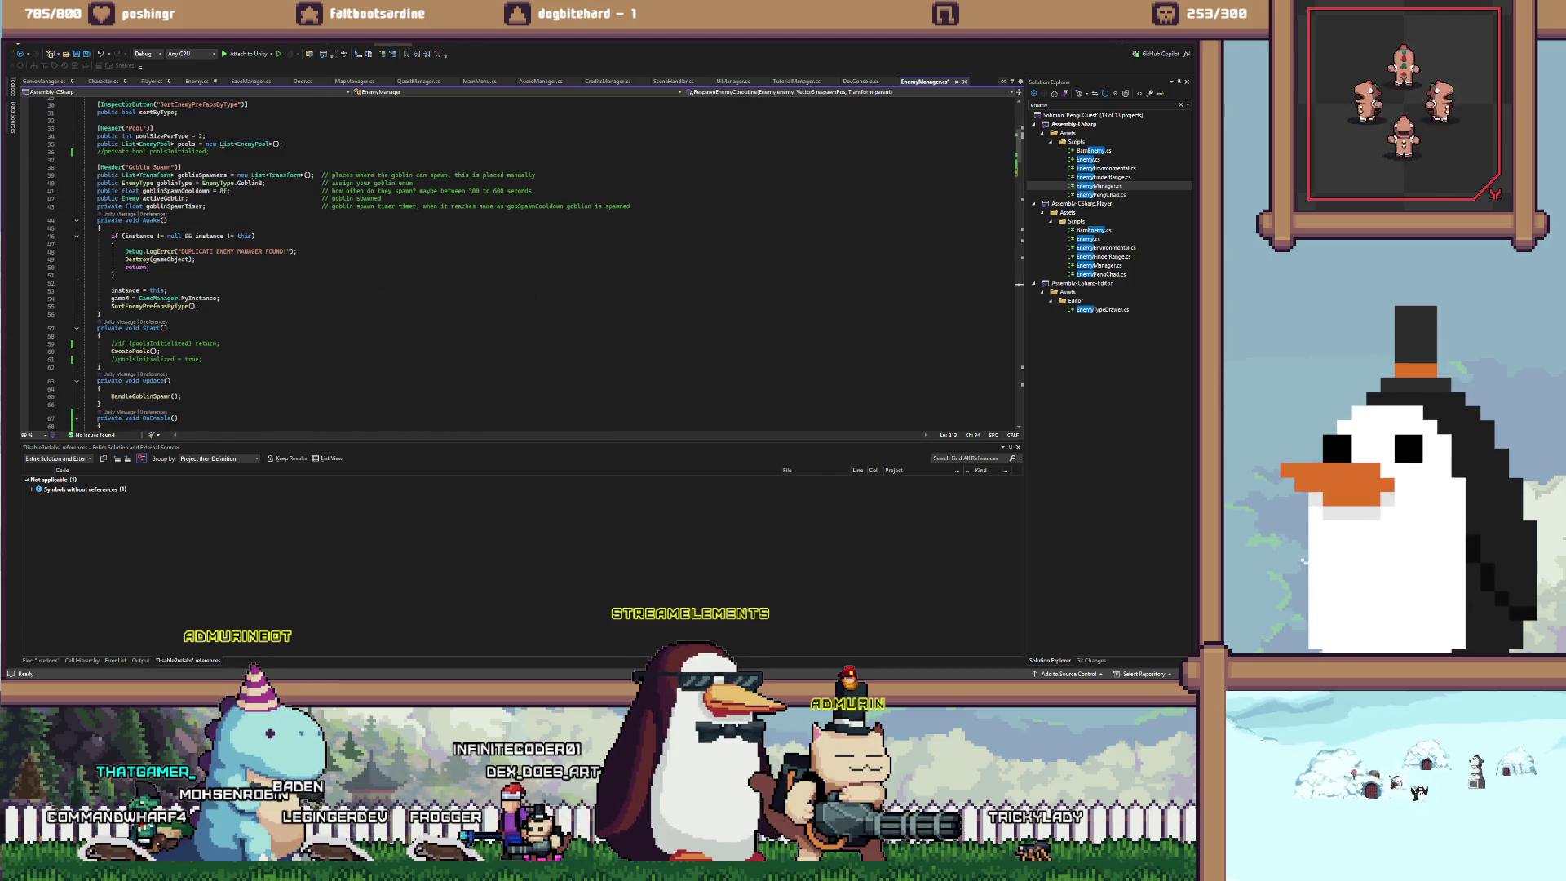
scroll(522, 261, "down", 5)
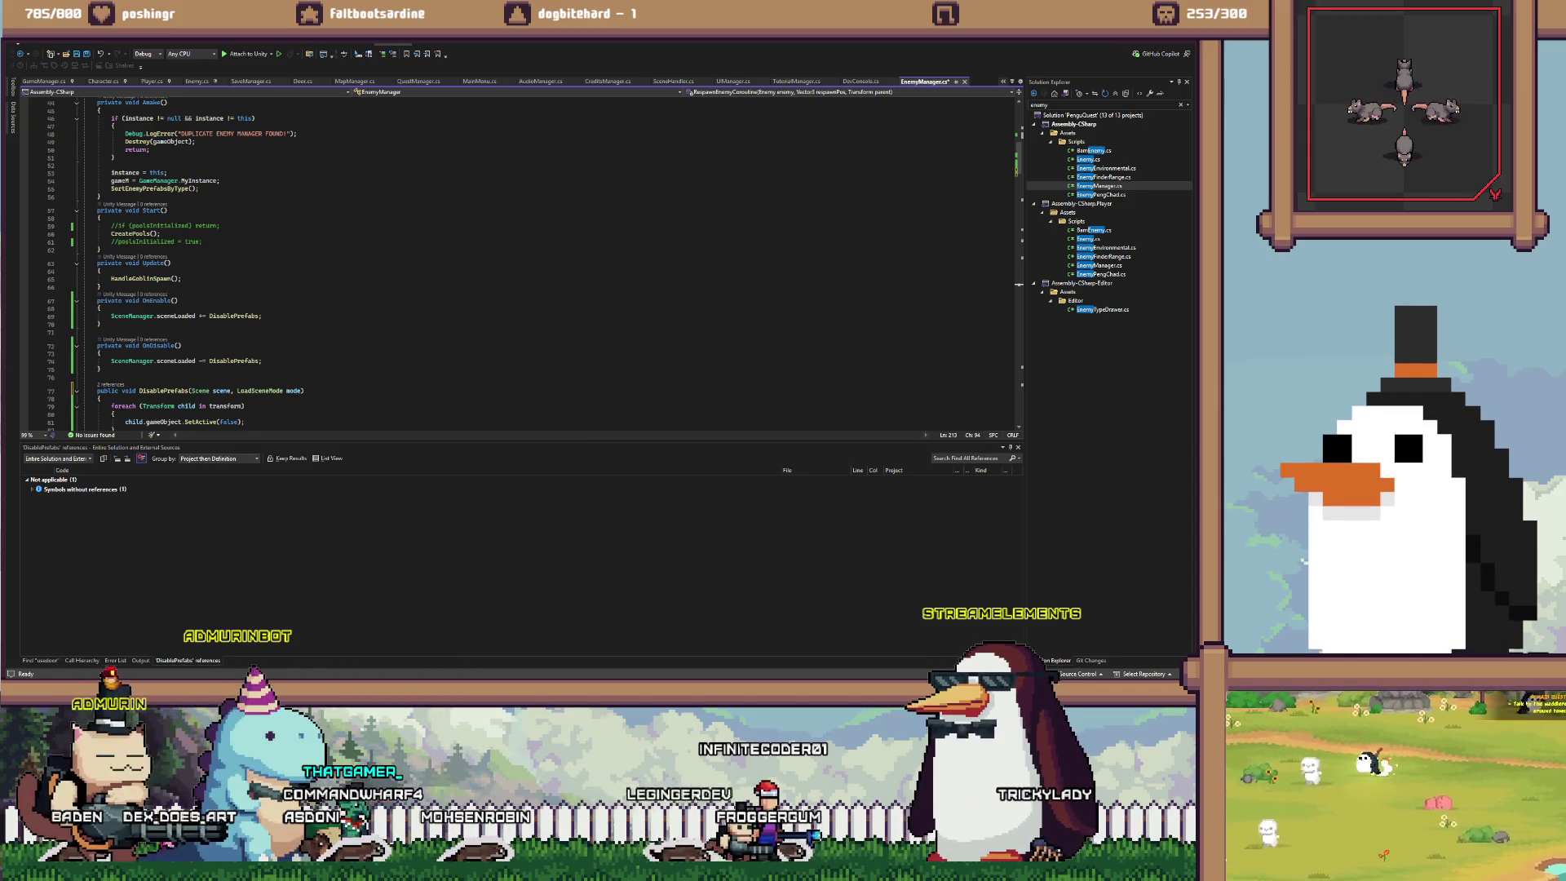
left_click(146, 225)
key("ctrl+x")
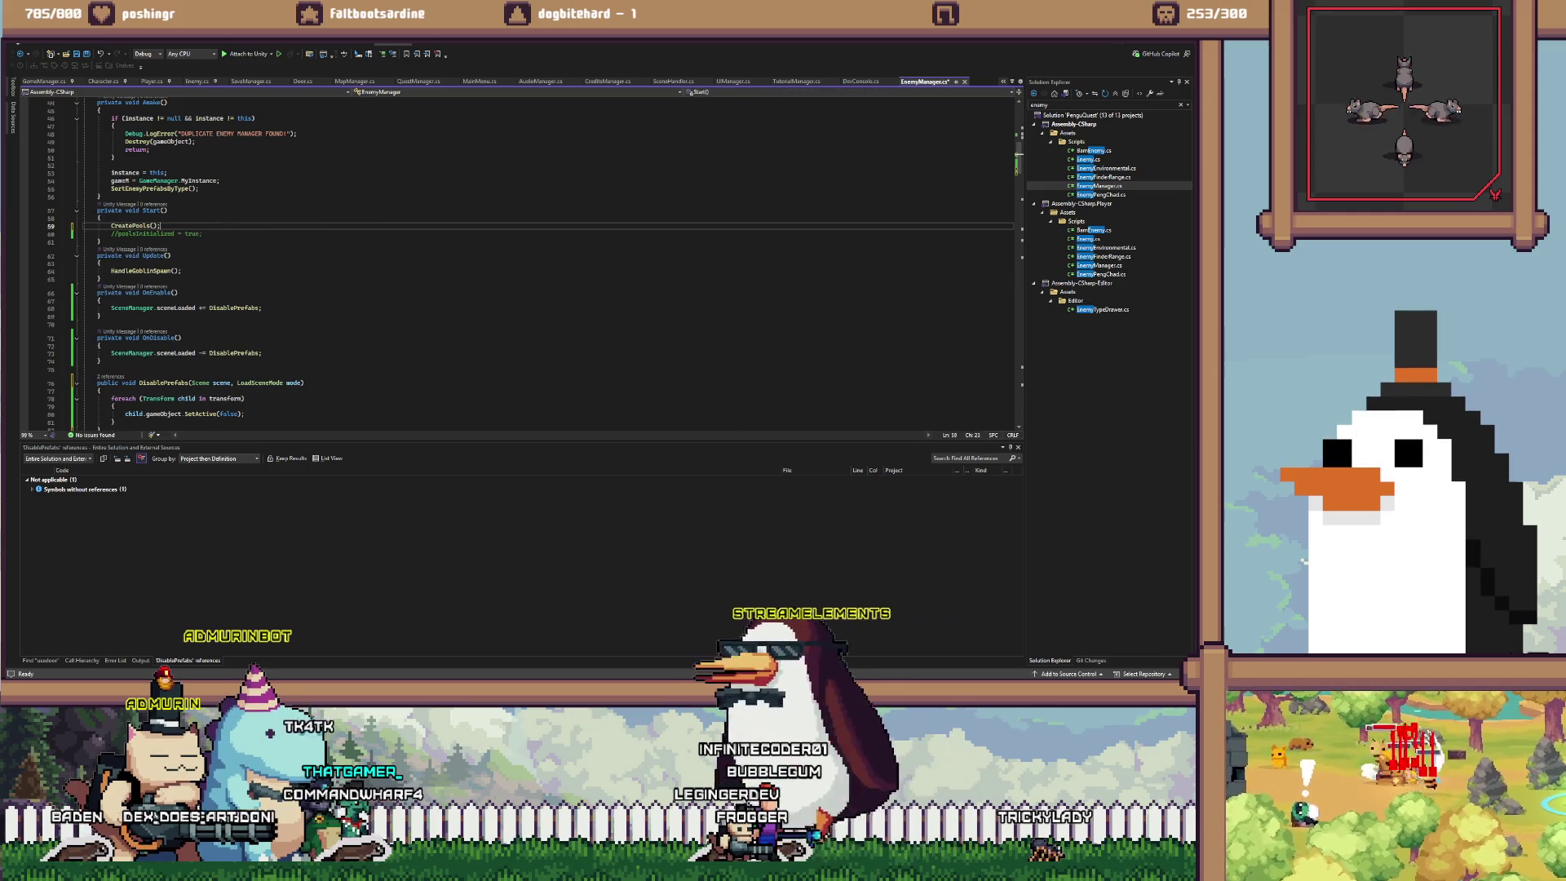
left_click(147, 234)
key("ctrl+x")
Select the entire EnemyManager.cs script
scroll(522, 261, "up", 8)
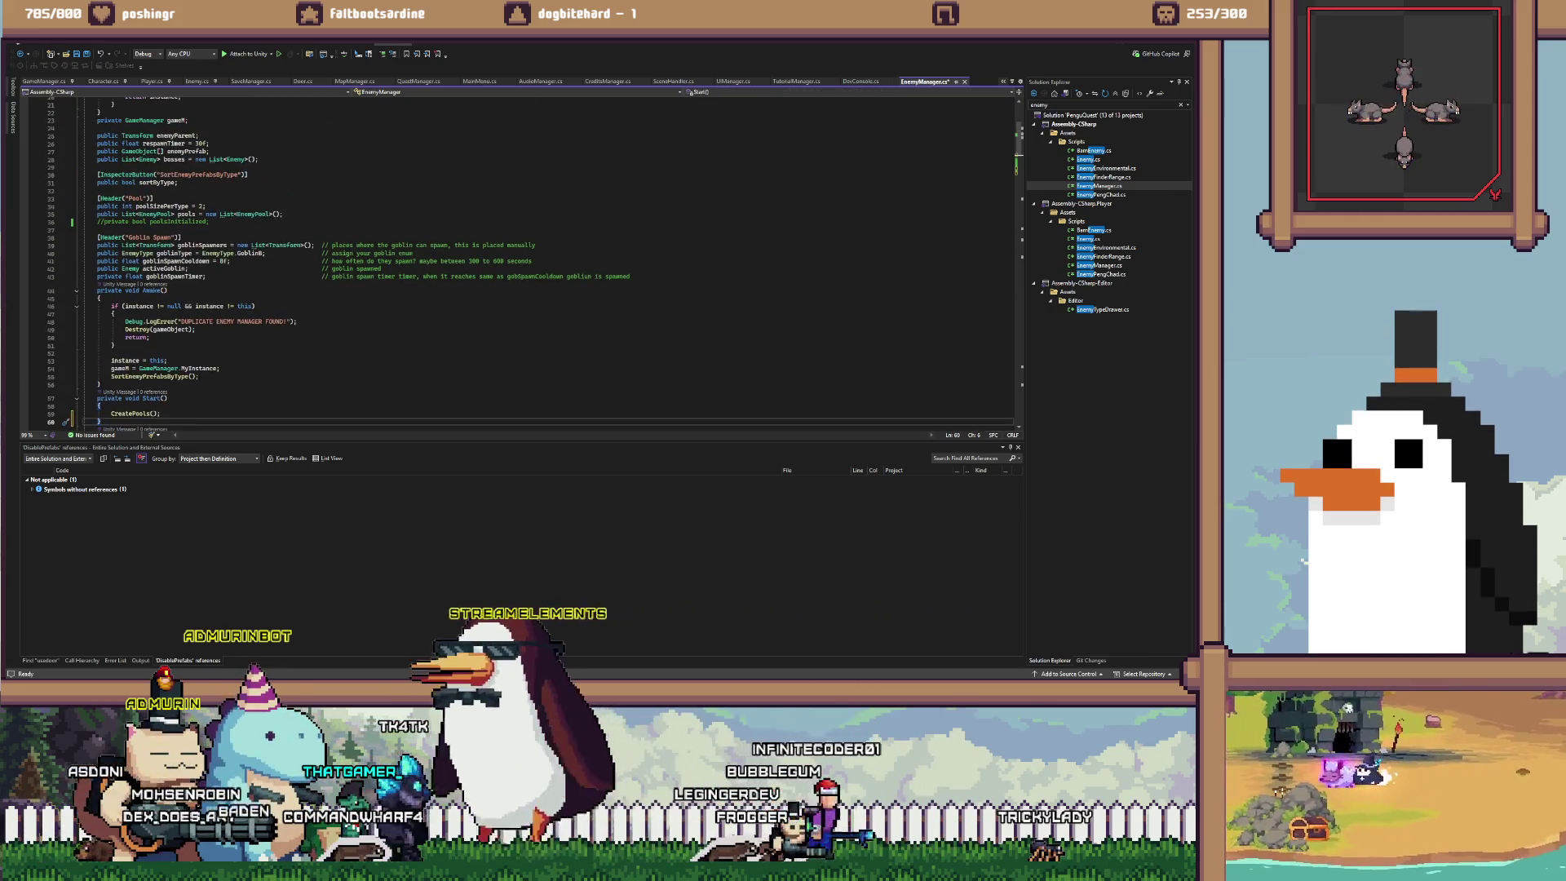
left_click(114, 345)
scroll(522, 261, "down", 20)
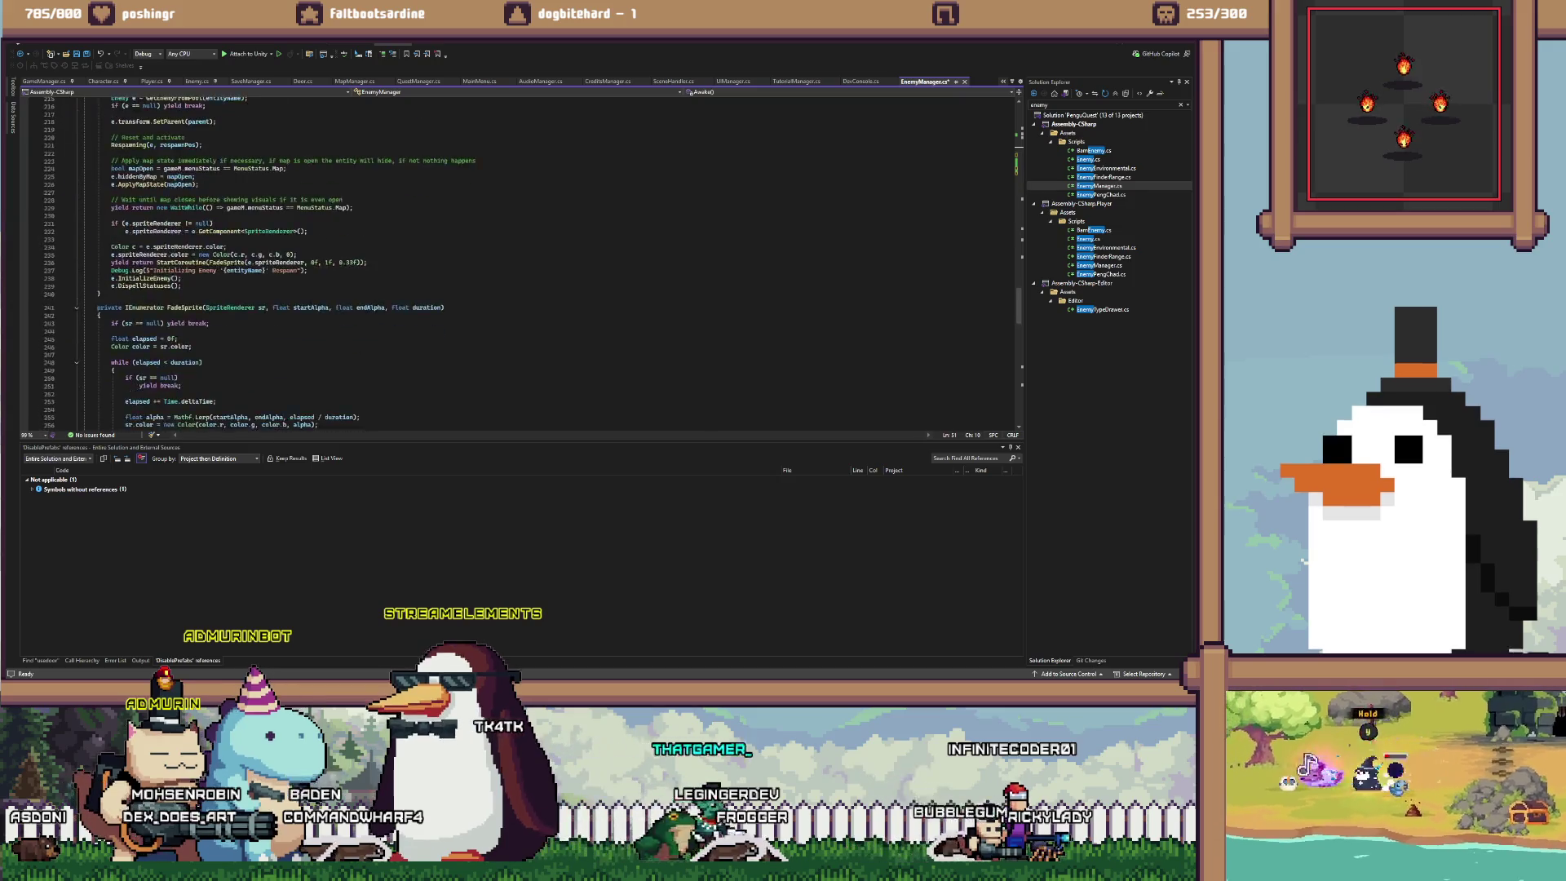
key("ctrl+a")
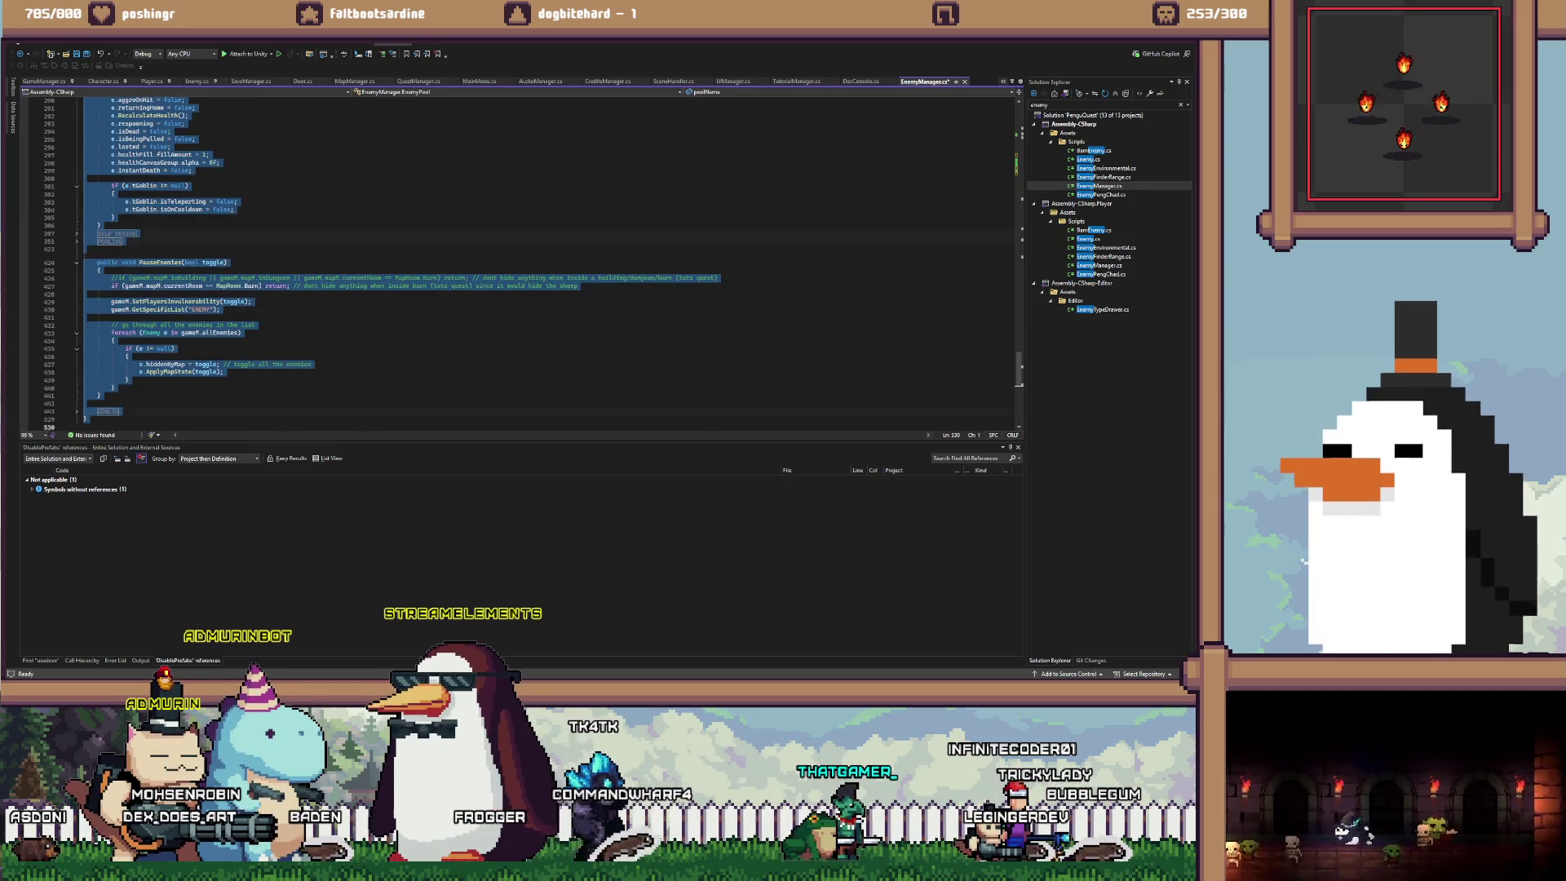
key("Escape")
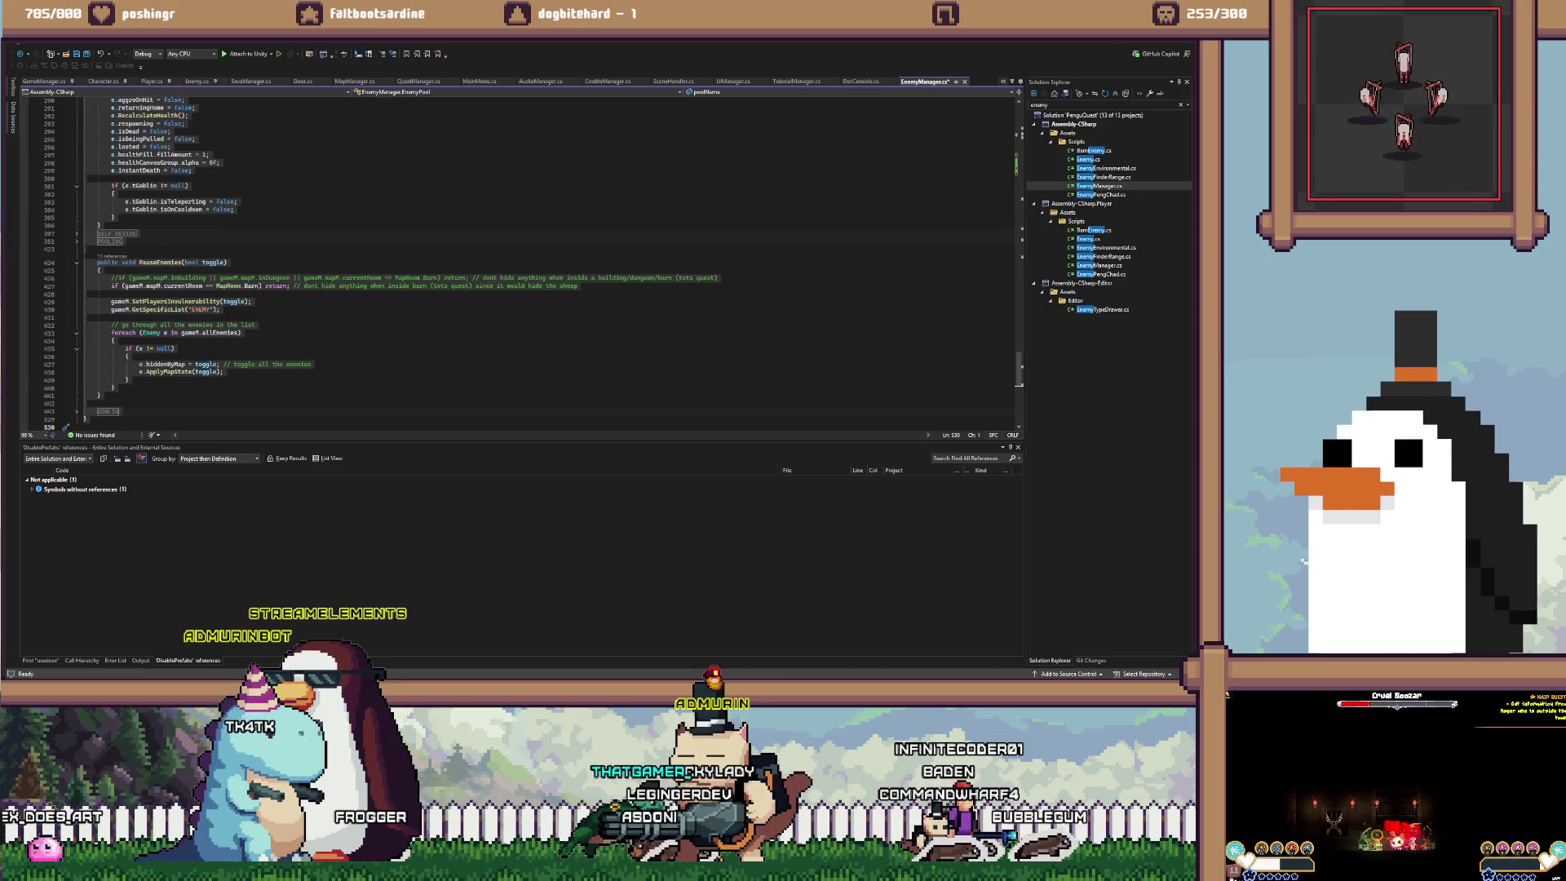
key("ctrl+a")
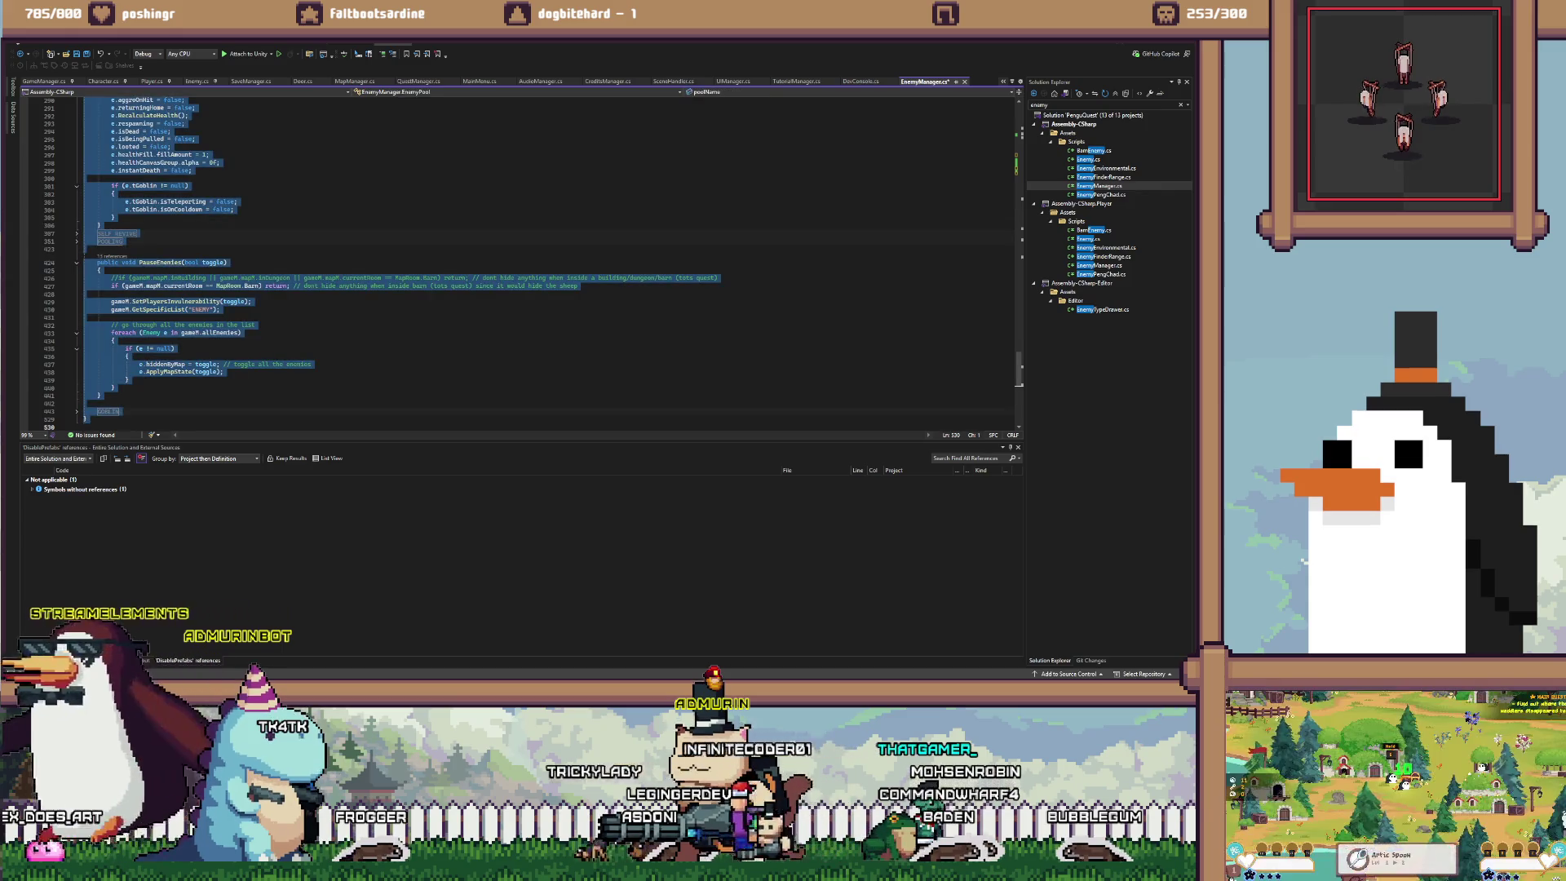
left_click(65, 428)
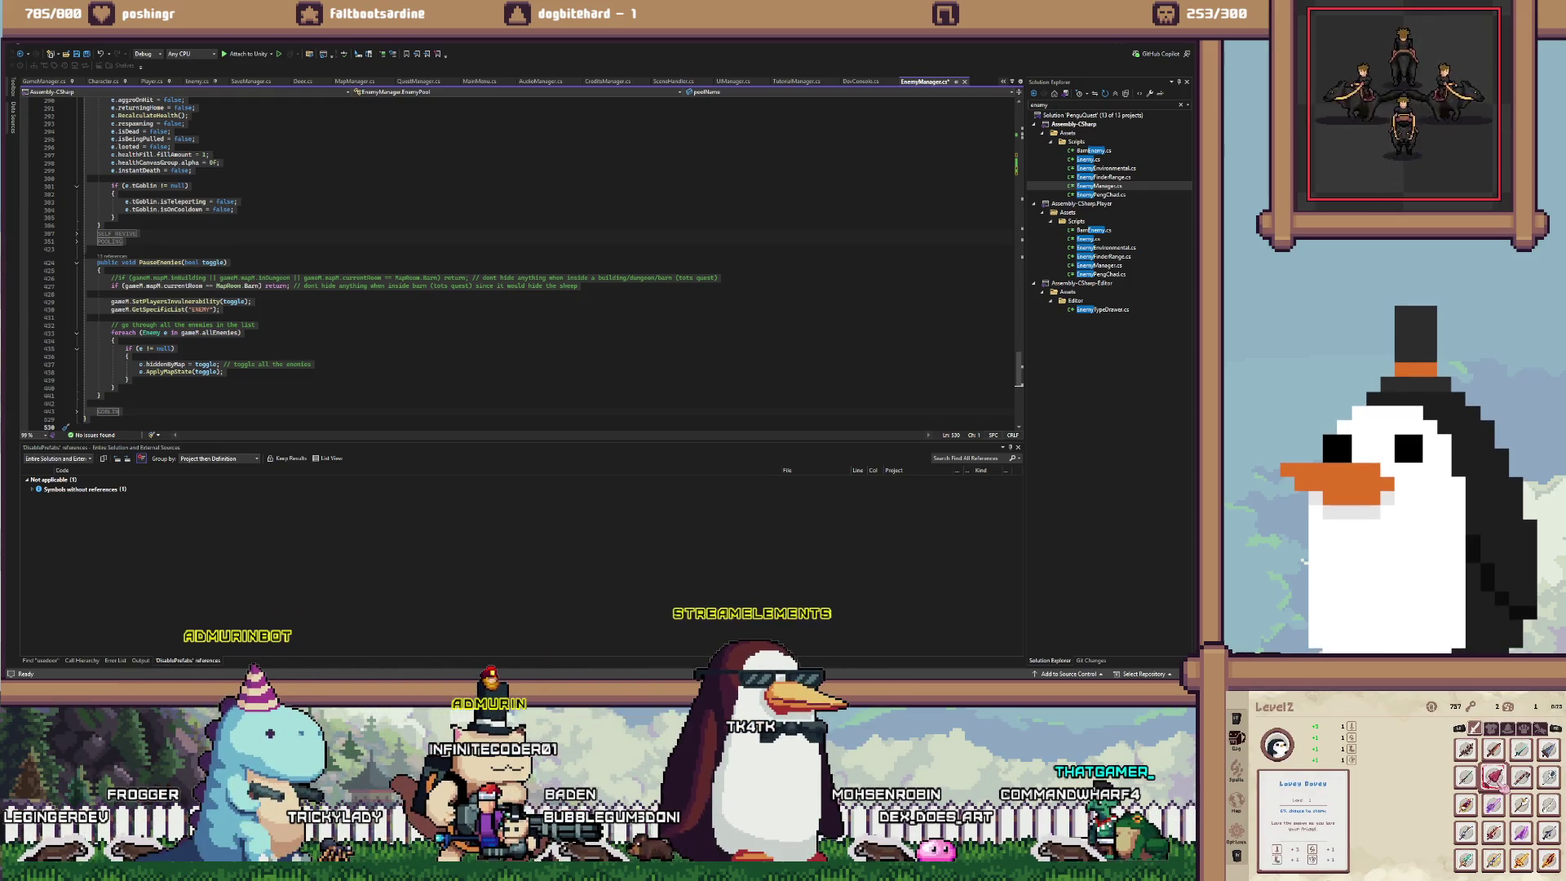
left_click(1550, 777)
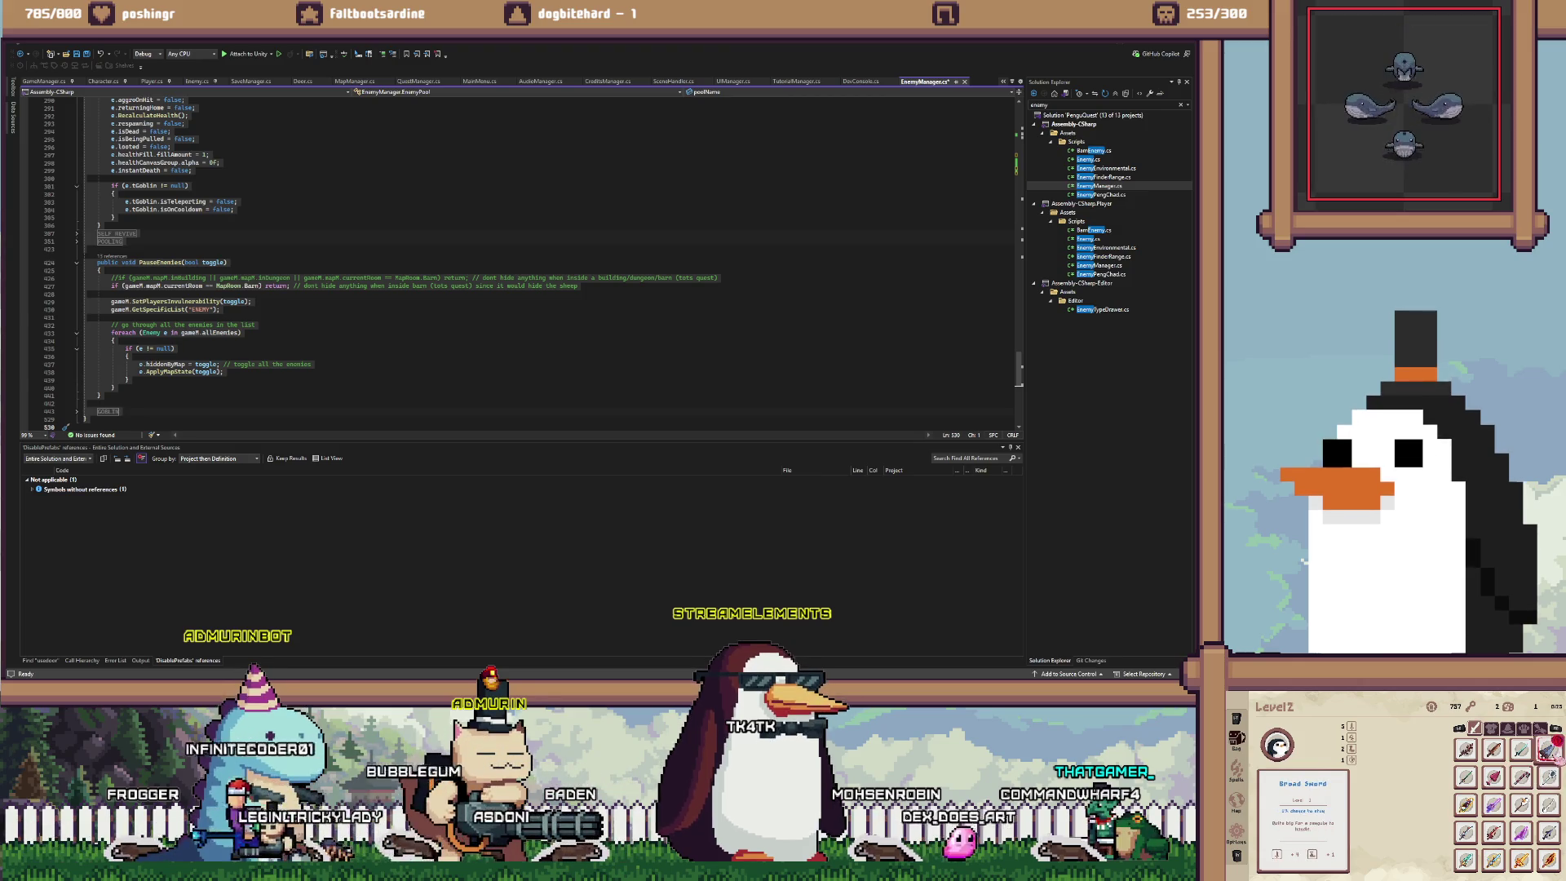
left_click(1491, 729)
left_click(1522, 776)
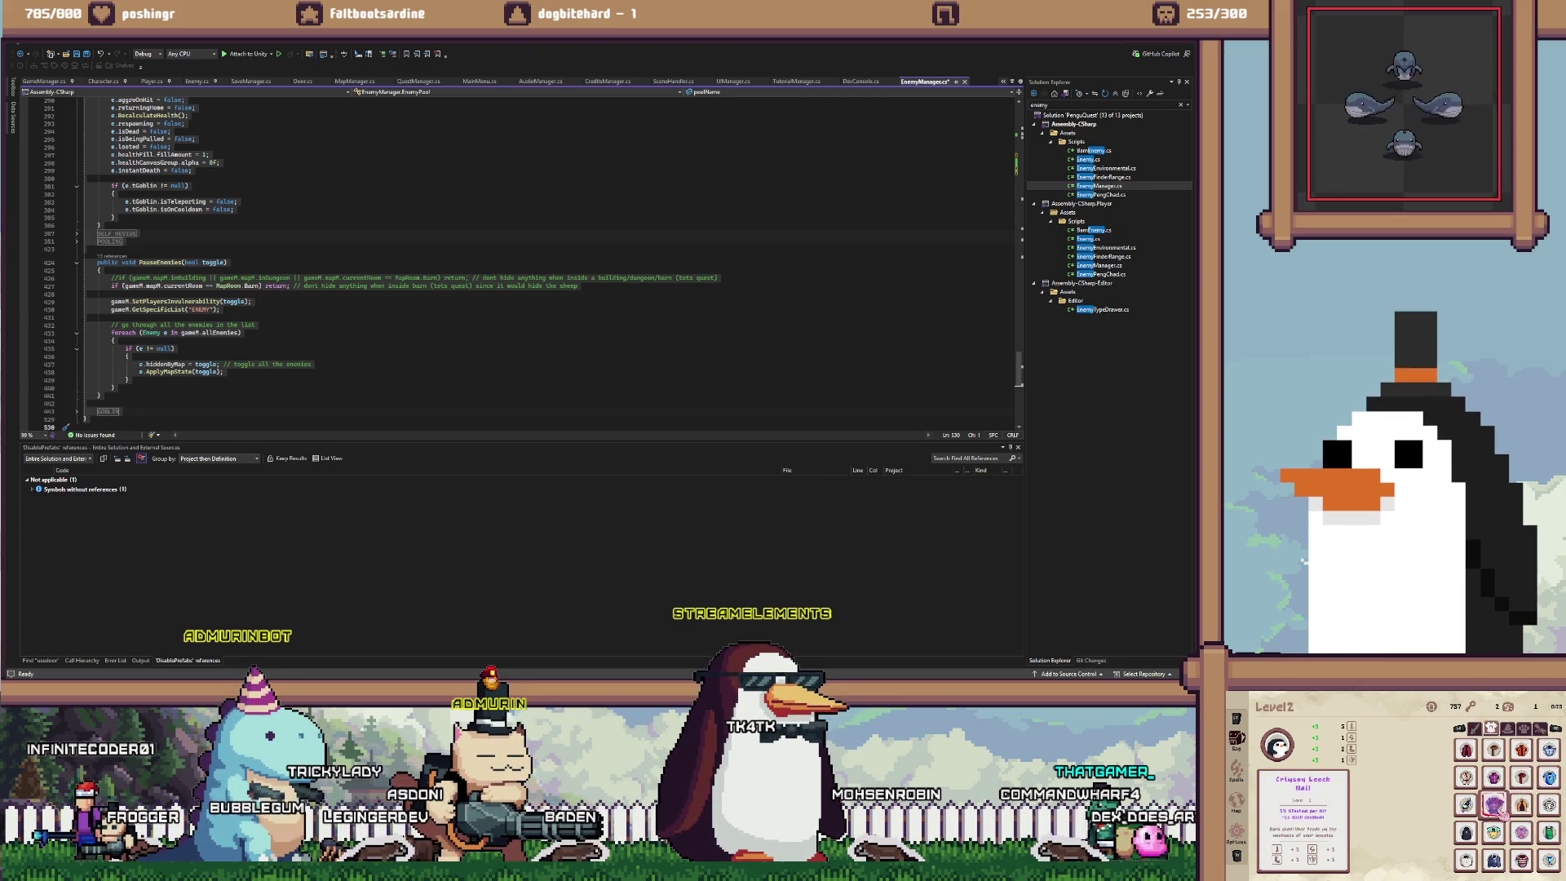
key("Escape")
scroll(522, 261, "up", 20)
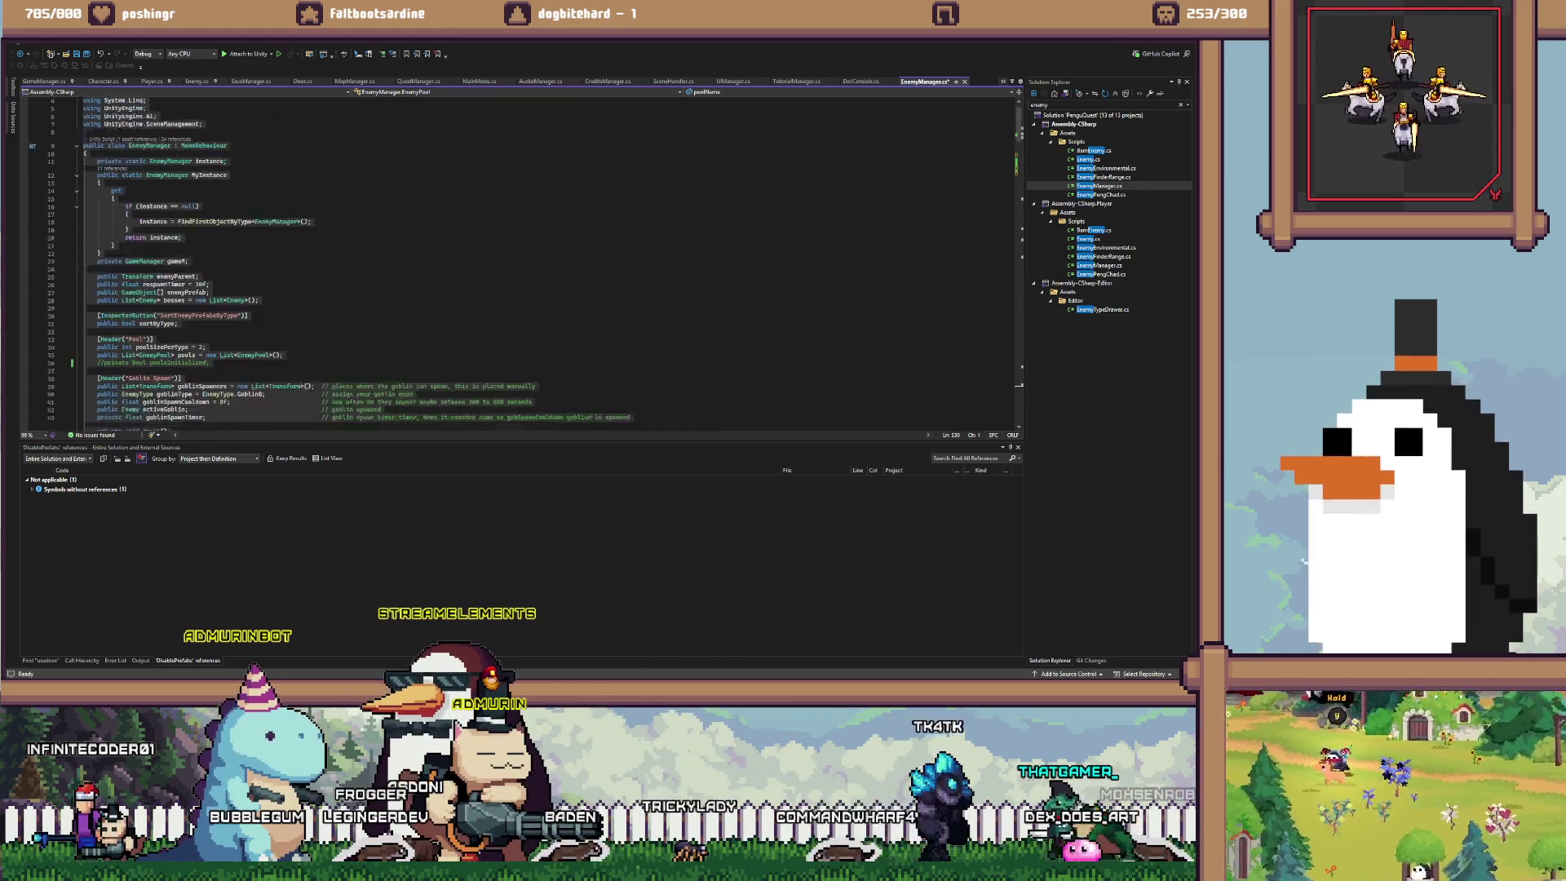
Replace the OnEnable/OnDisable/DisablePrefabs block with the OnSceneLoaded handlers and paste in ResetEnemyManager
left_click(210, 214)
scroll(522, 261, "down", 12)
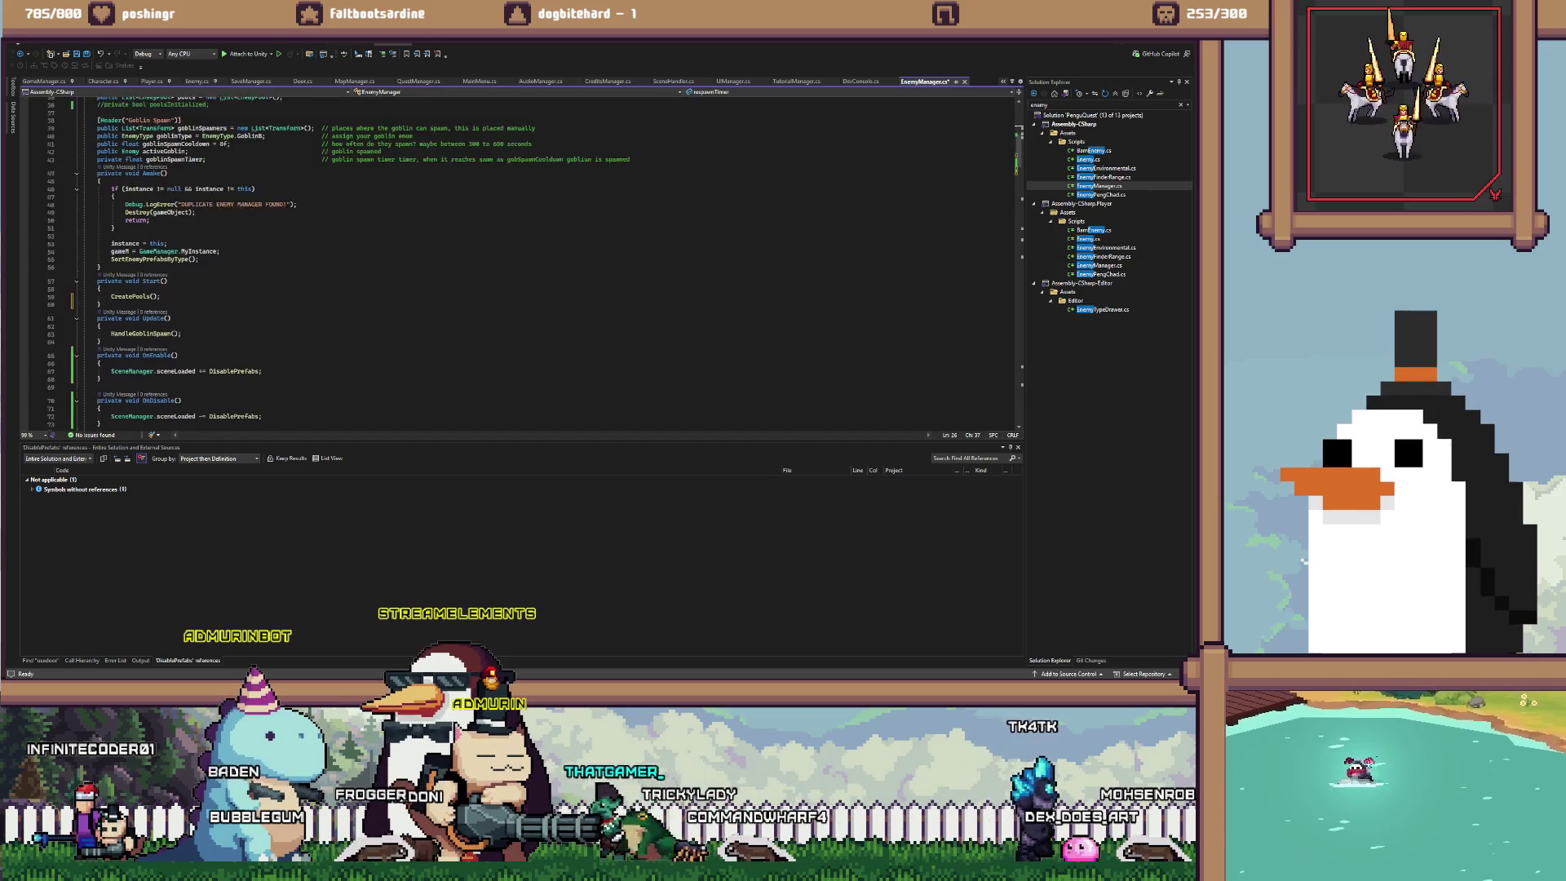
left_click_drag(103, 398, 92, 261)
type("private void OnEnable()     {         SceneManager.sceneLoaded += OnSceneLoaded;     }      private void OnDisable()     {         SceneManager.sceneLoaded -= OnSceneLoaded;     }      private void OnSceneLoaded(Scene scene, LoadSceneMode mode)     {         ResetEnemyManager();     }")
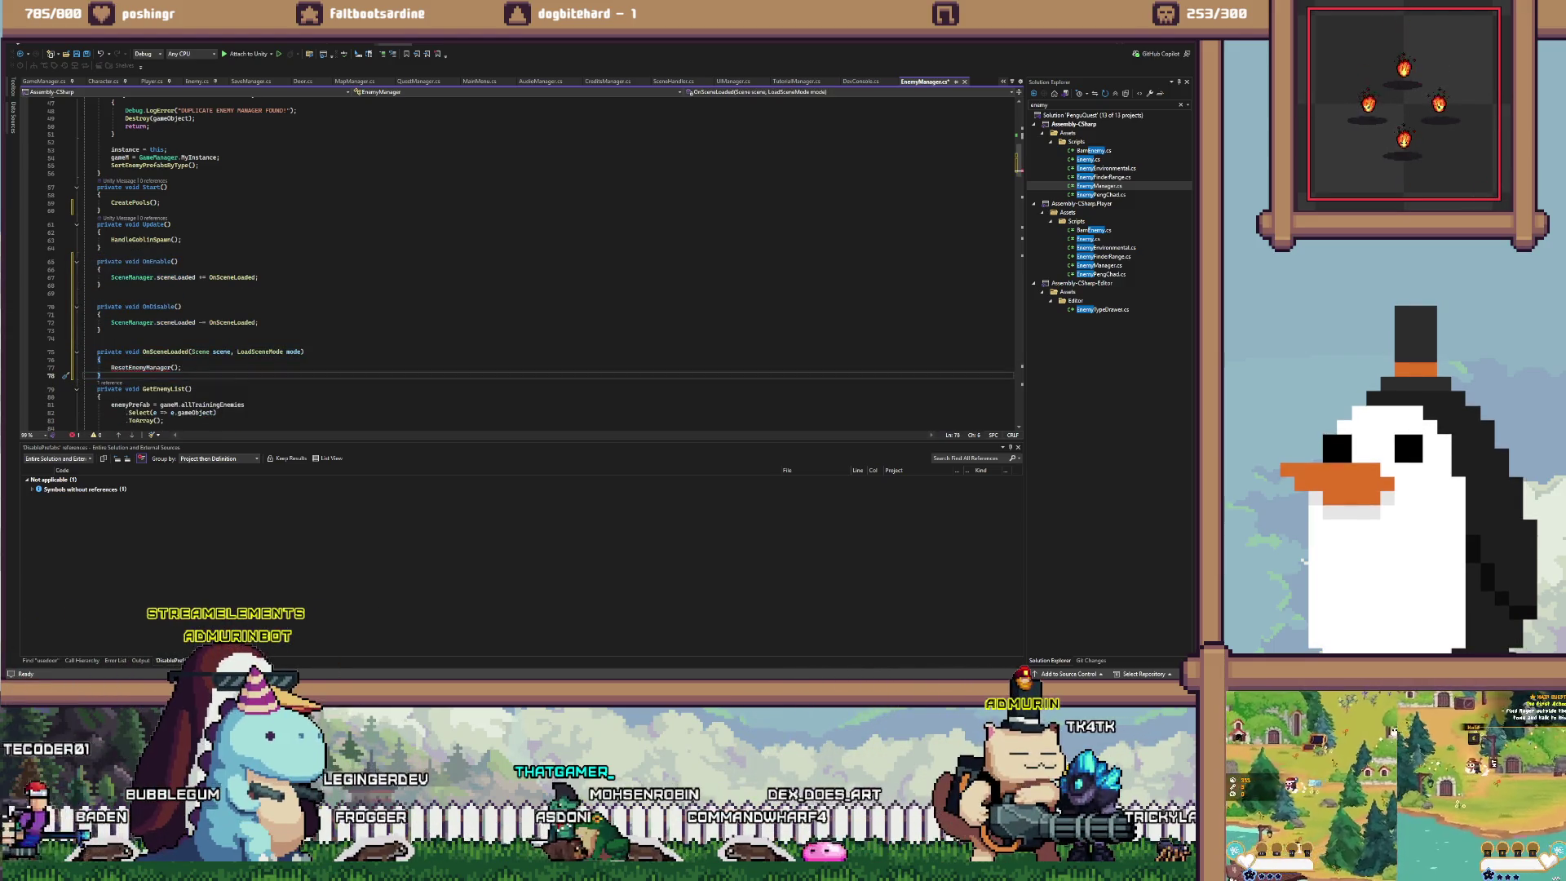
key("ctrl+v")
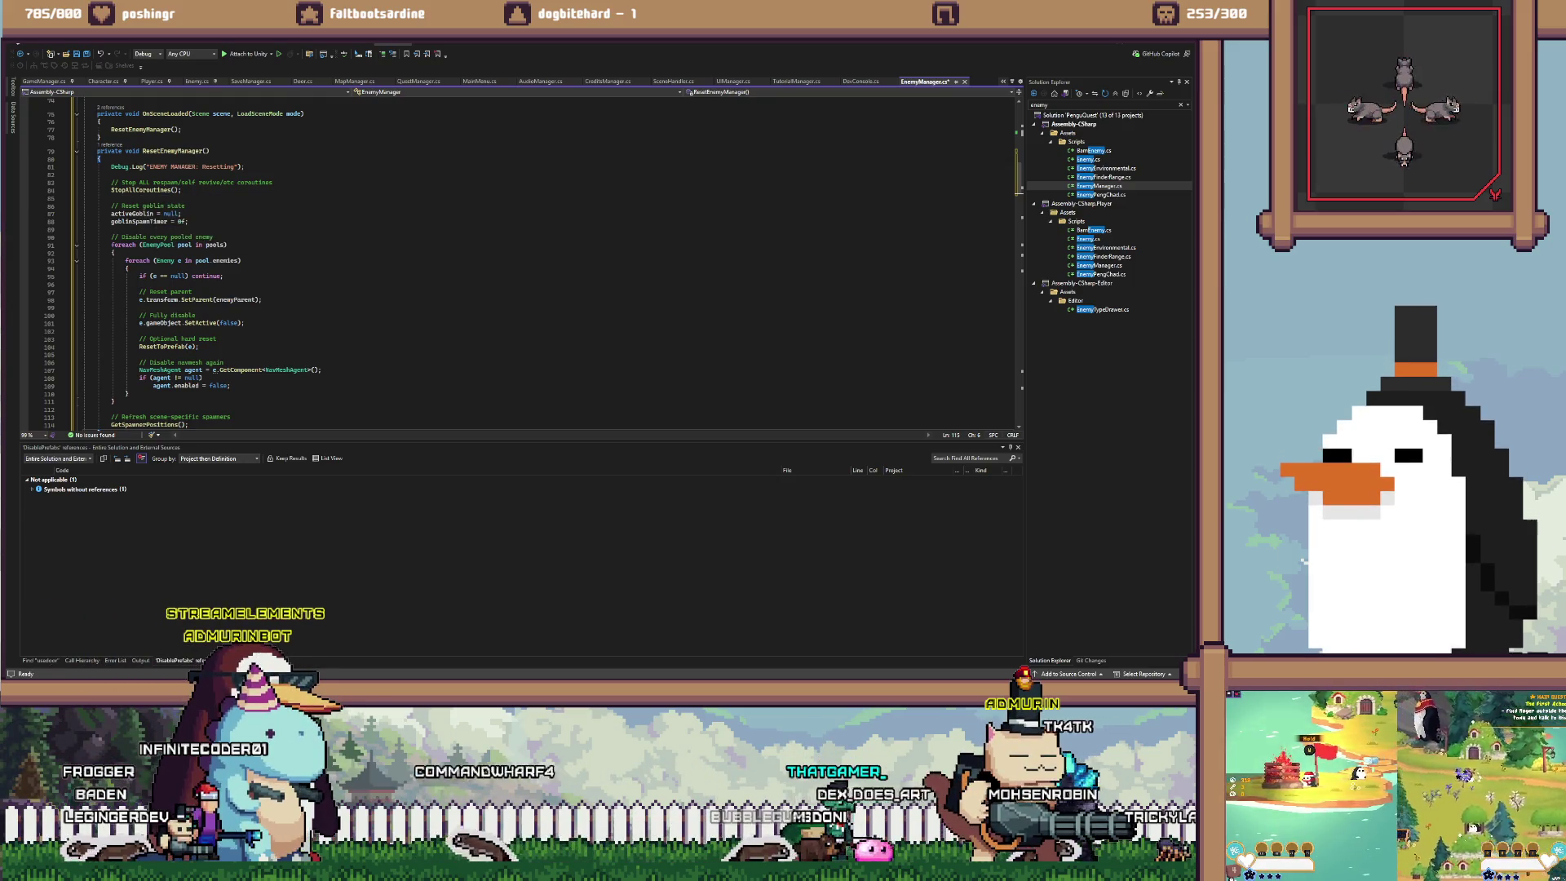
Review the new ResetEnemyManager method, then save all changed files
scroll(522, 261, "down", 2)
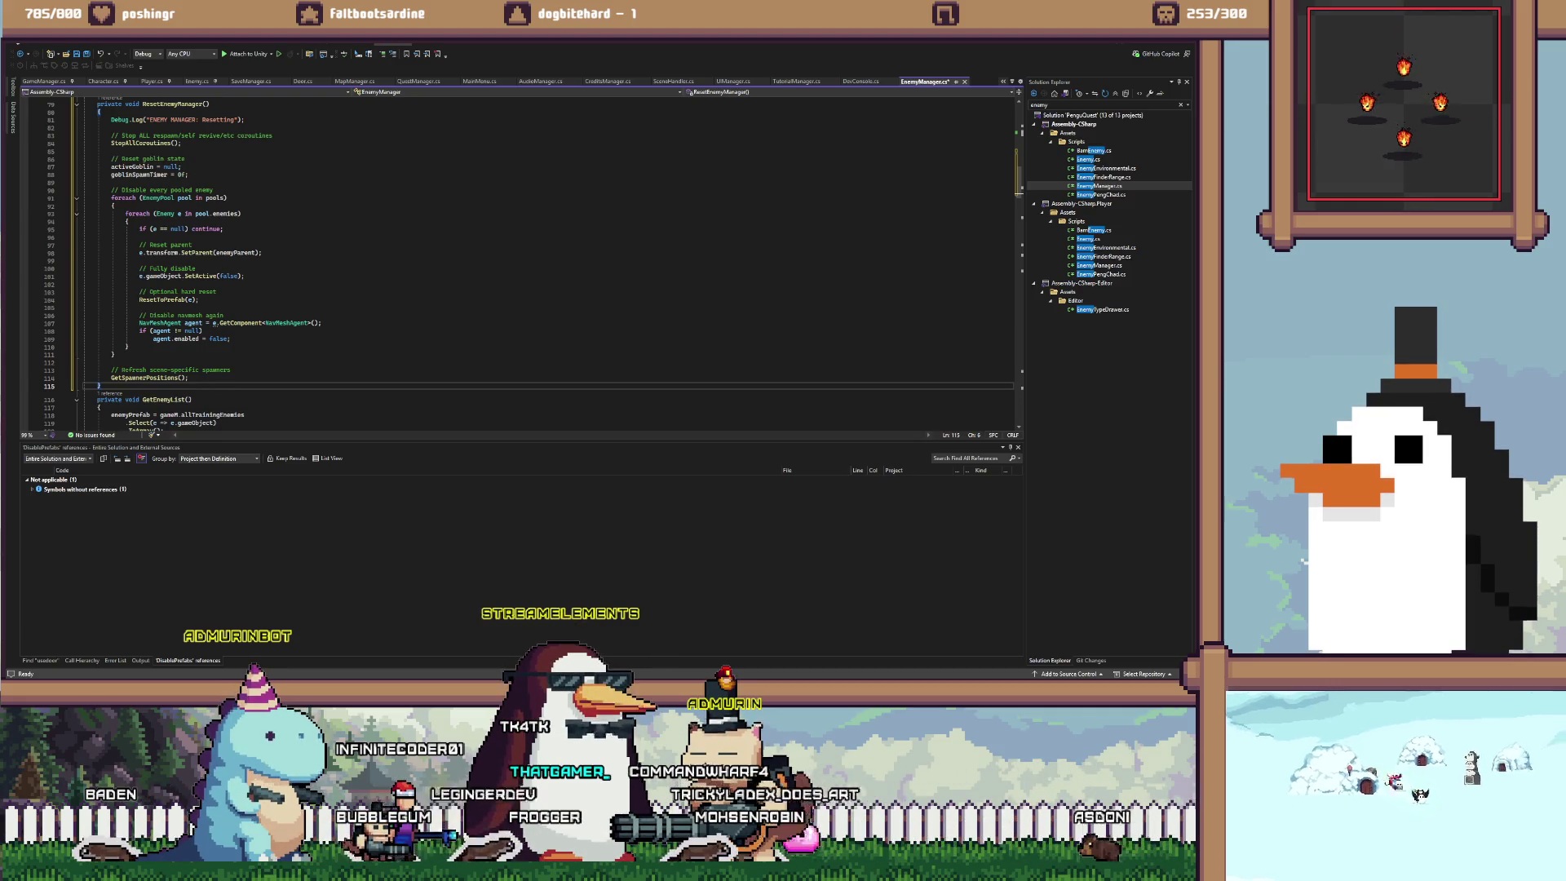
scroll(522, 261, "up", 1)
scroll(212, 226, "up", 20)
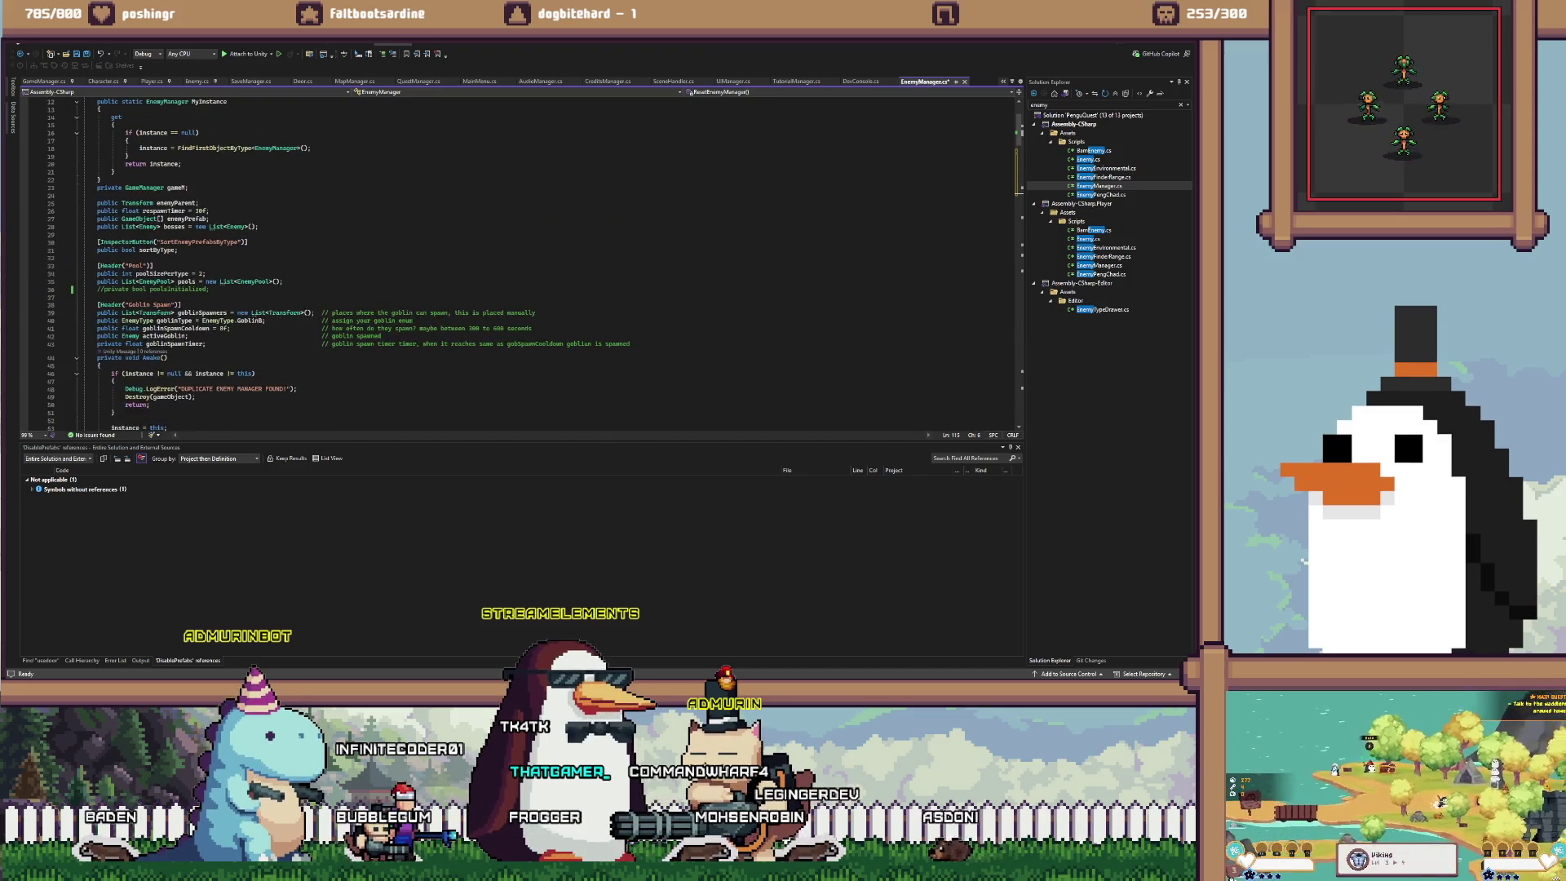
scroll(212, 227, "down", 20)
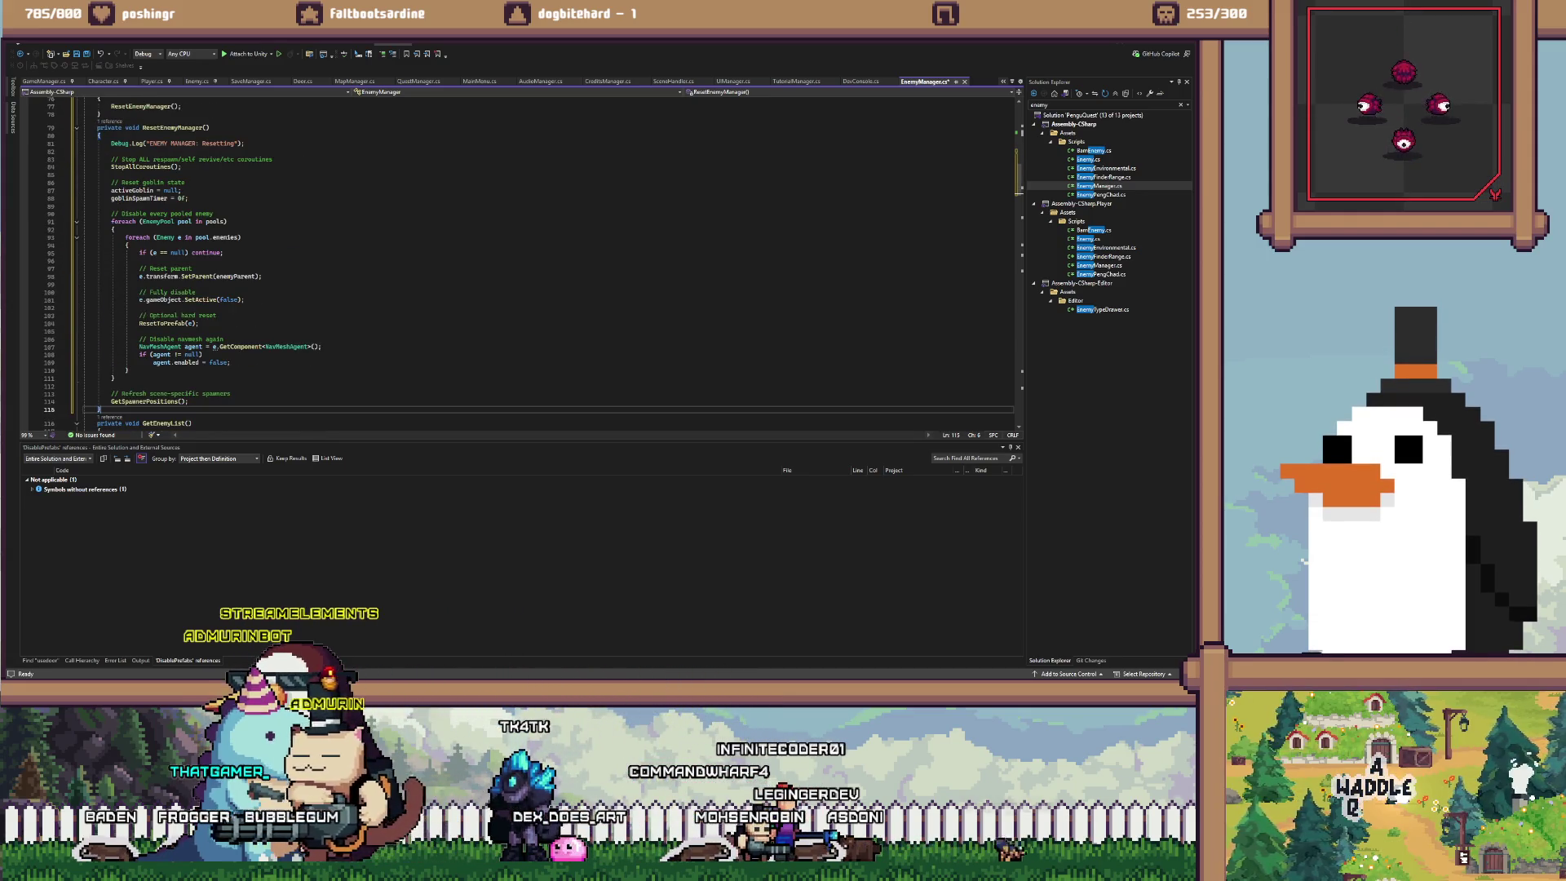
mouse_move(235, 276)
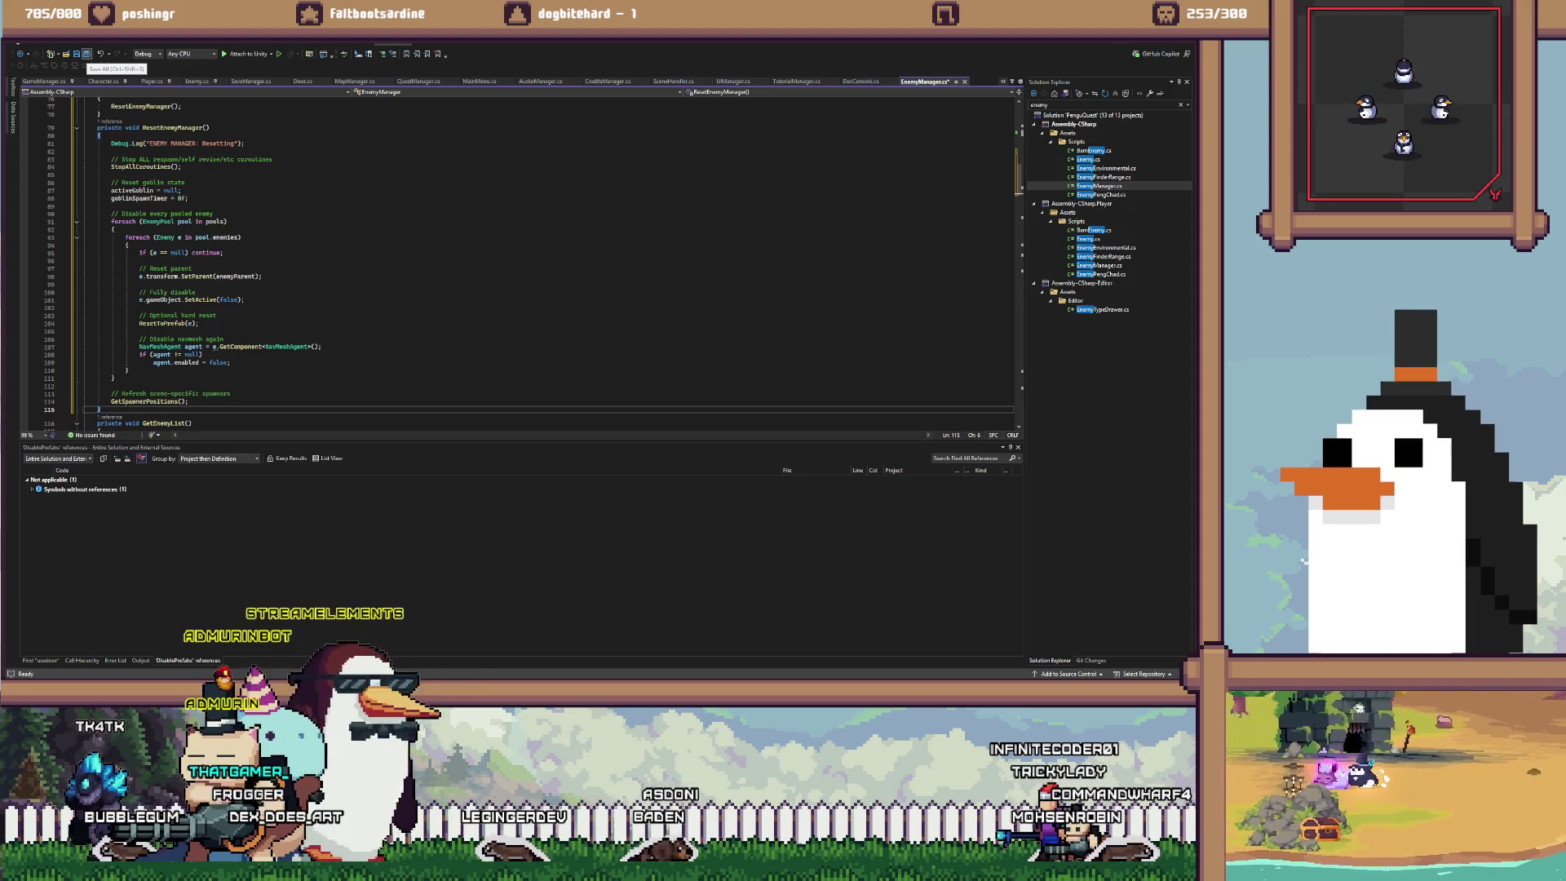
left_click(87, 54)
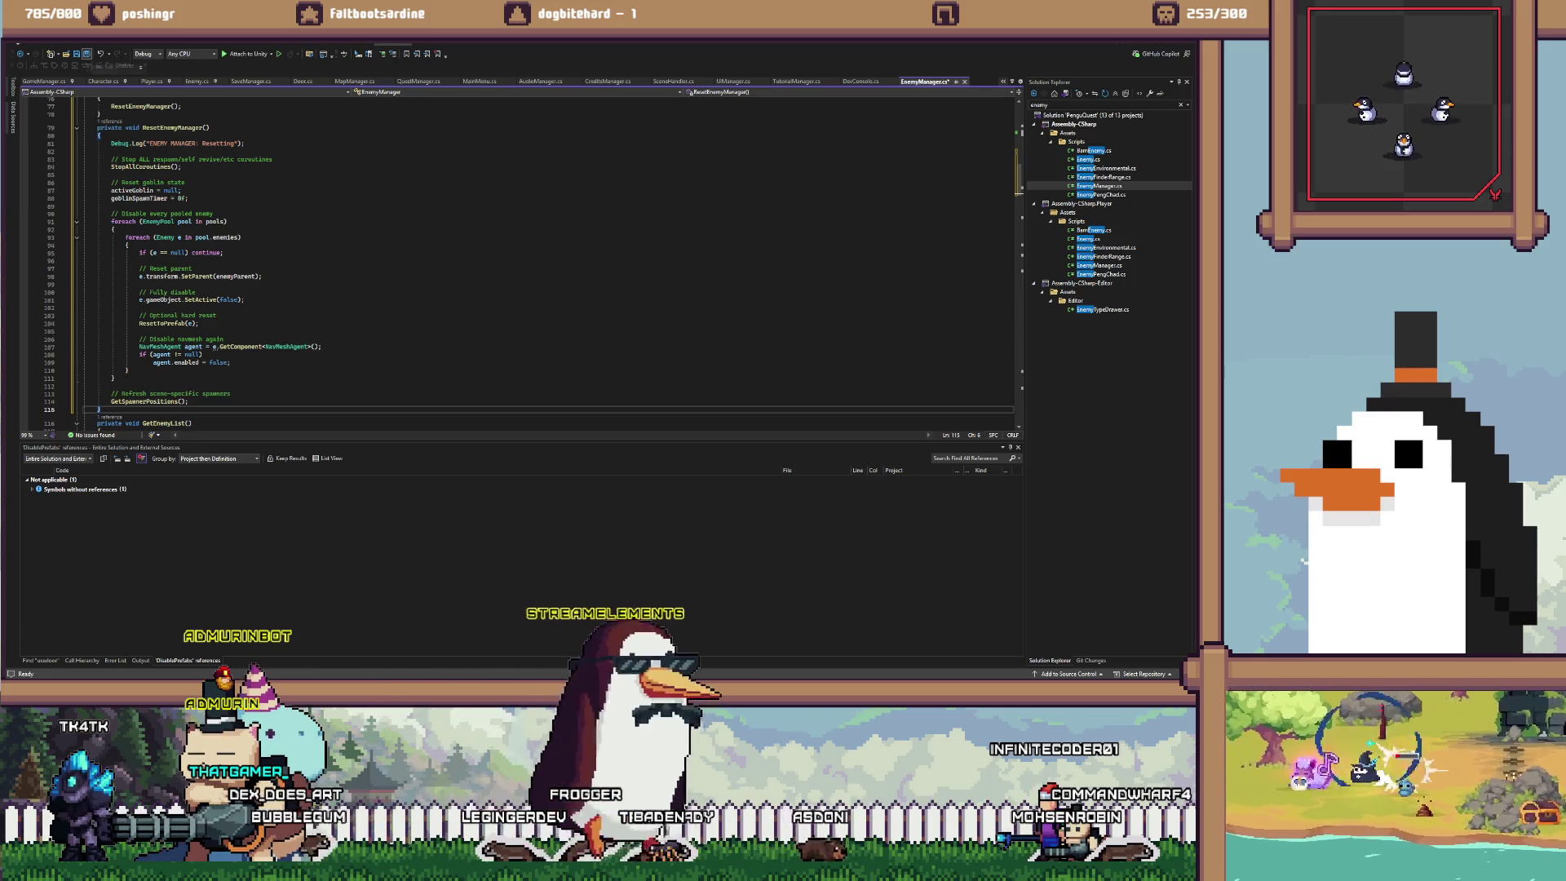
Look over the saved EnemyManager.cs once more, then switch to the Unity editor
scroll(522, 261, "down", 5)
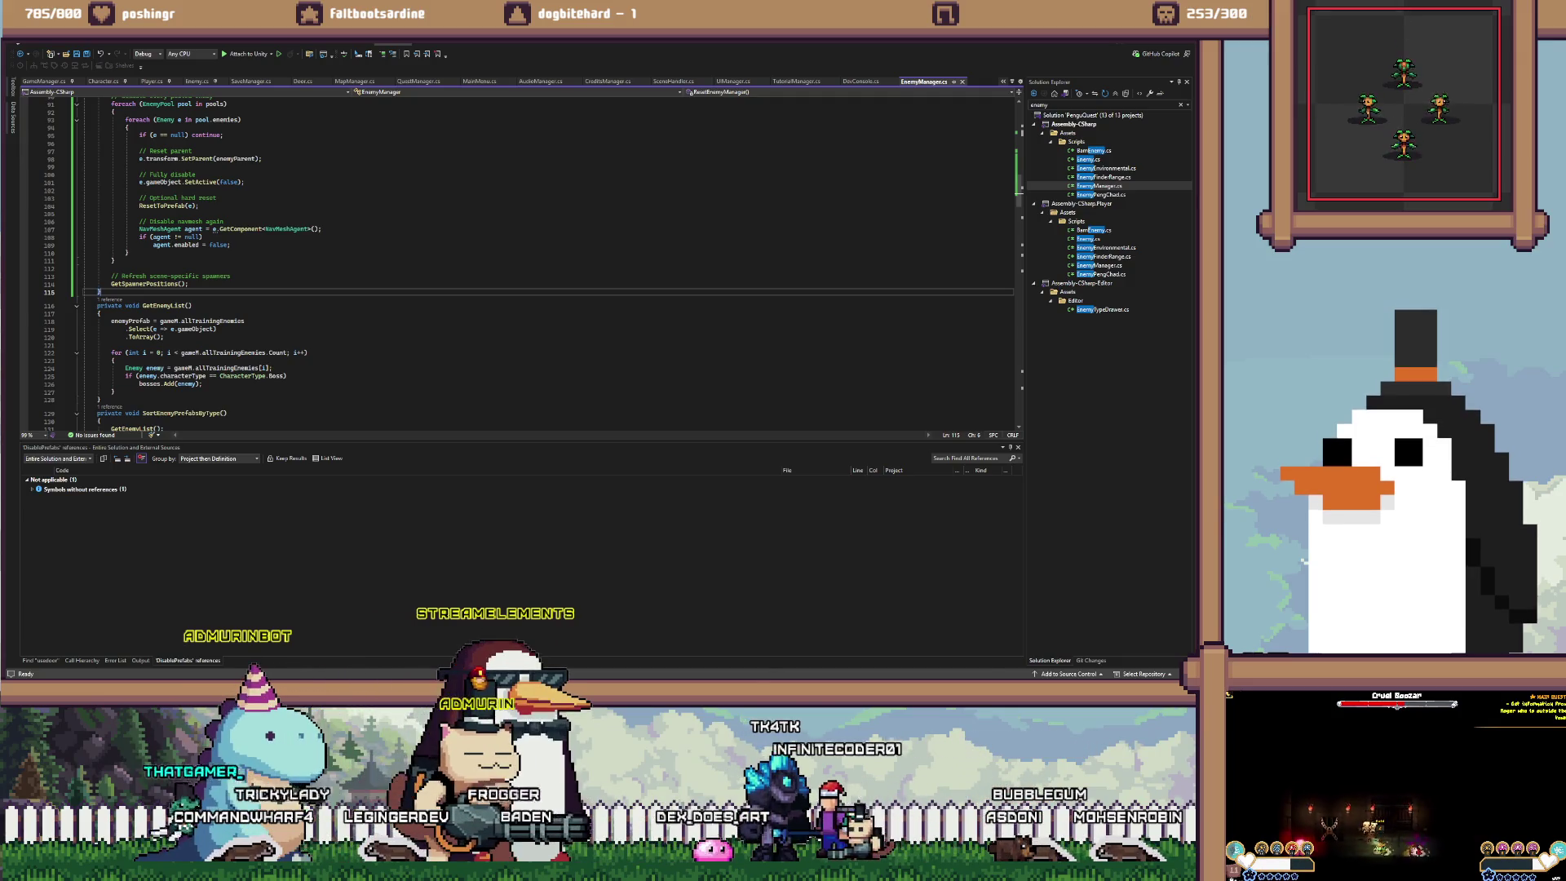
key("alt+Tab")
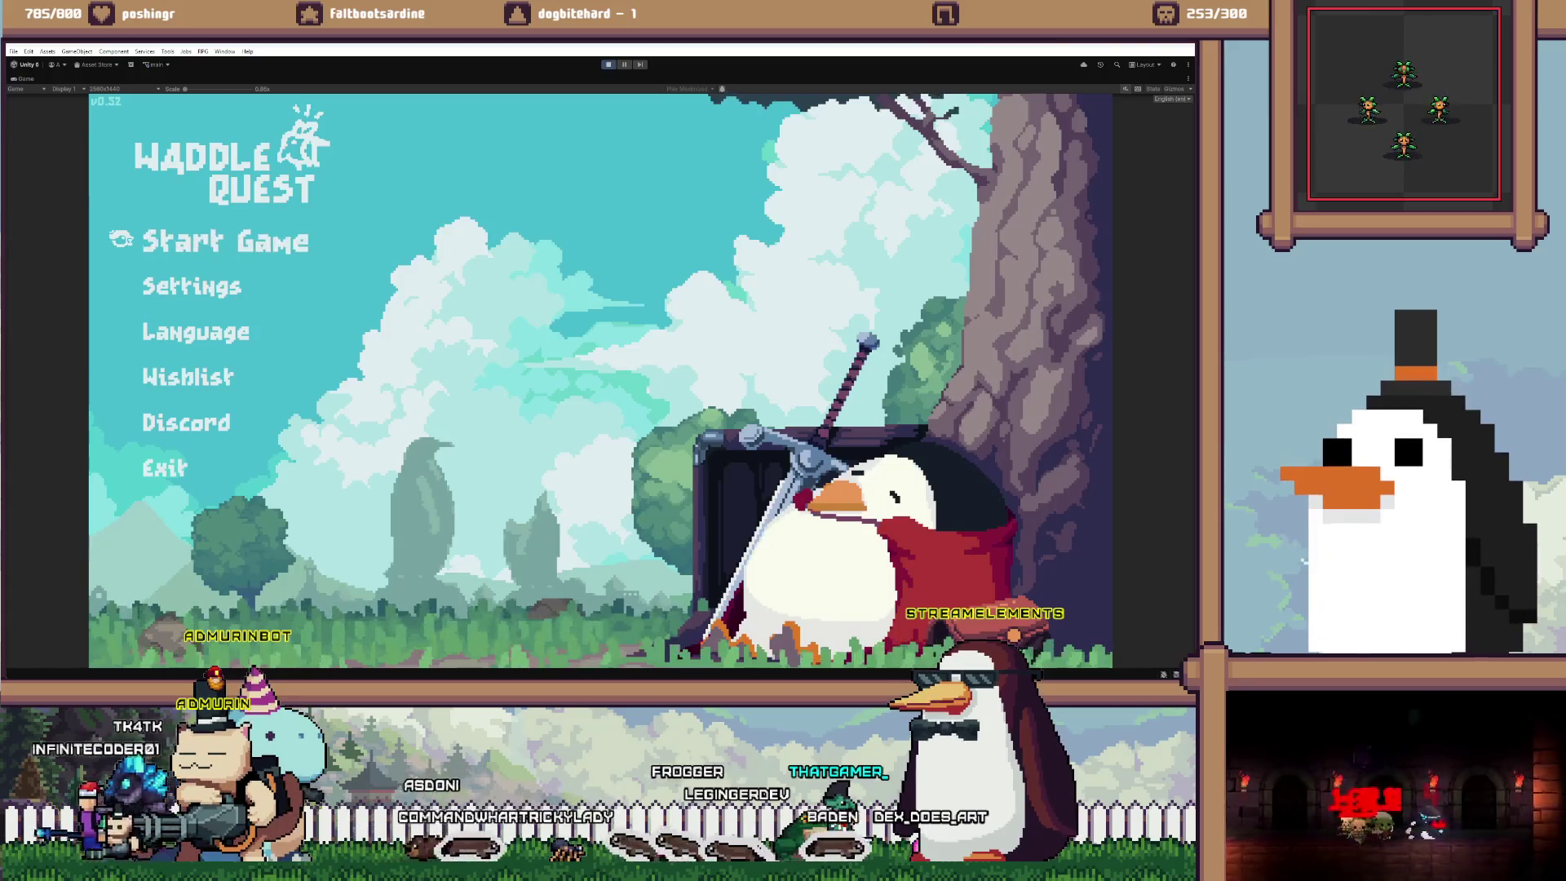
Start a new game from the Waddle Quest main menu
key("Return")
key("Return")
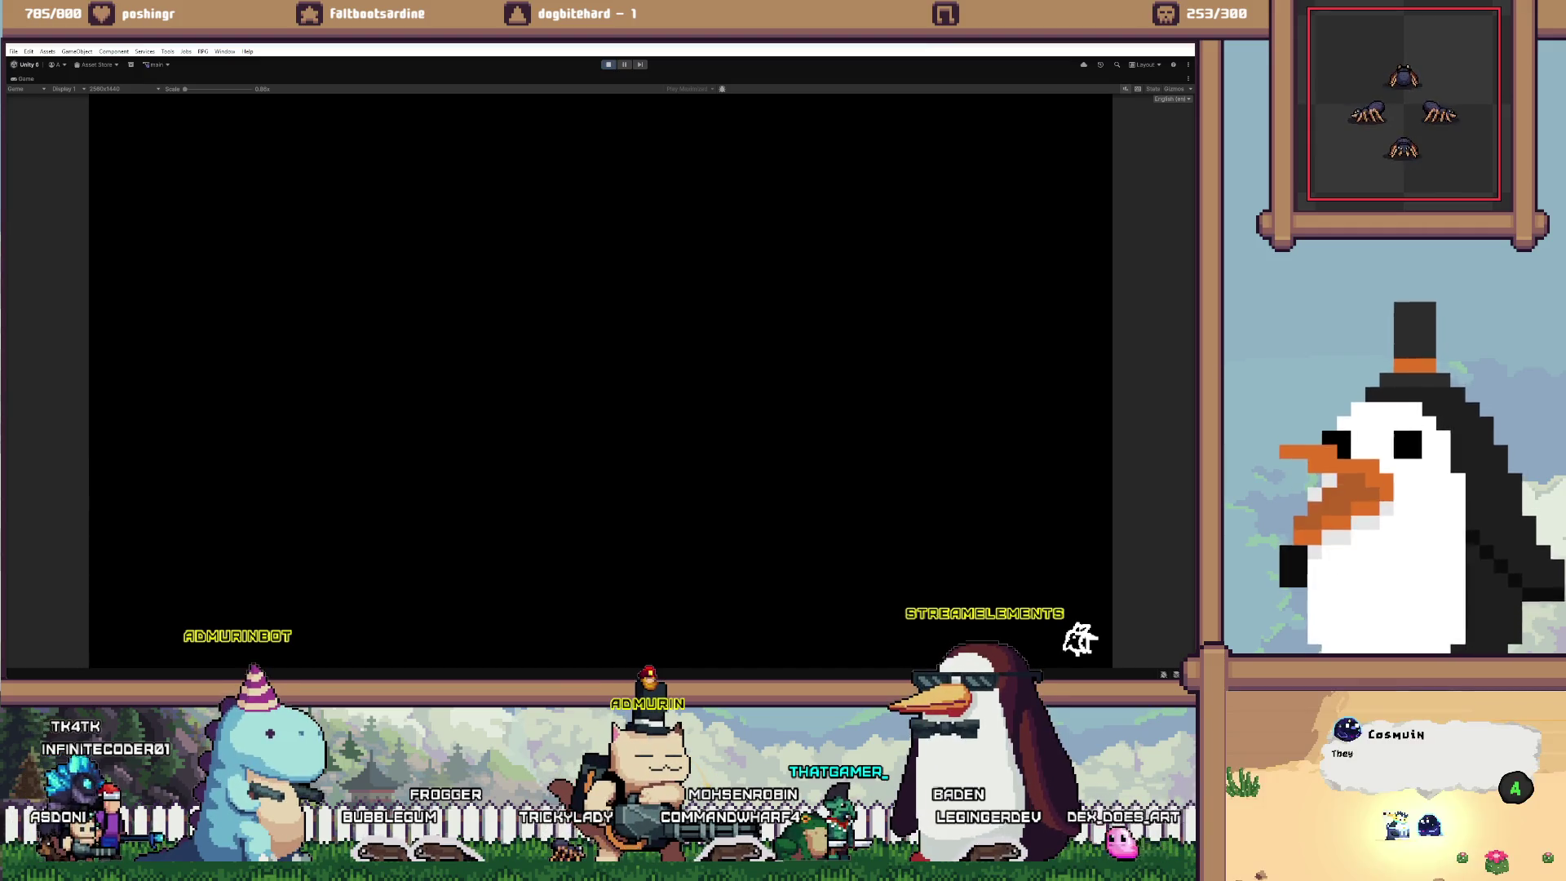
Walk the penguin left along the shore into town and enter a building's door
key("a")
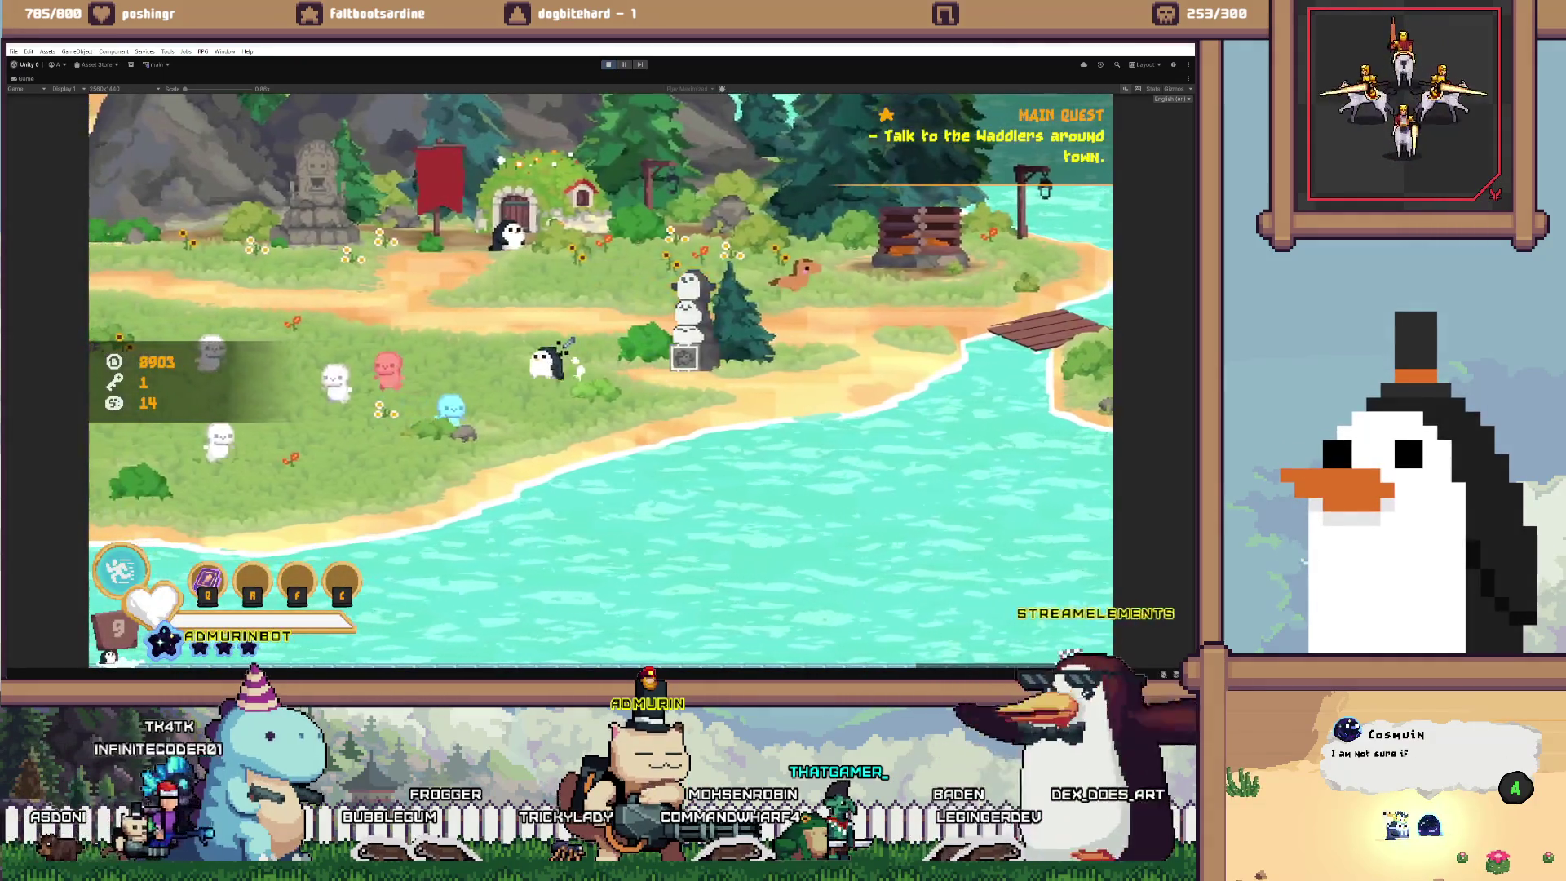
key("a")
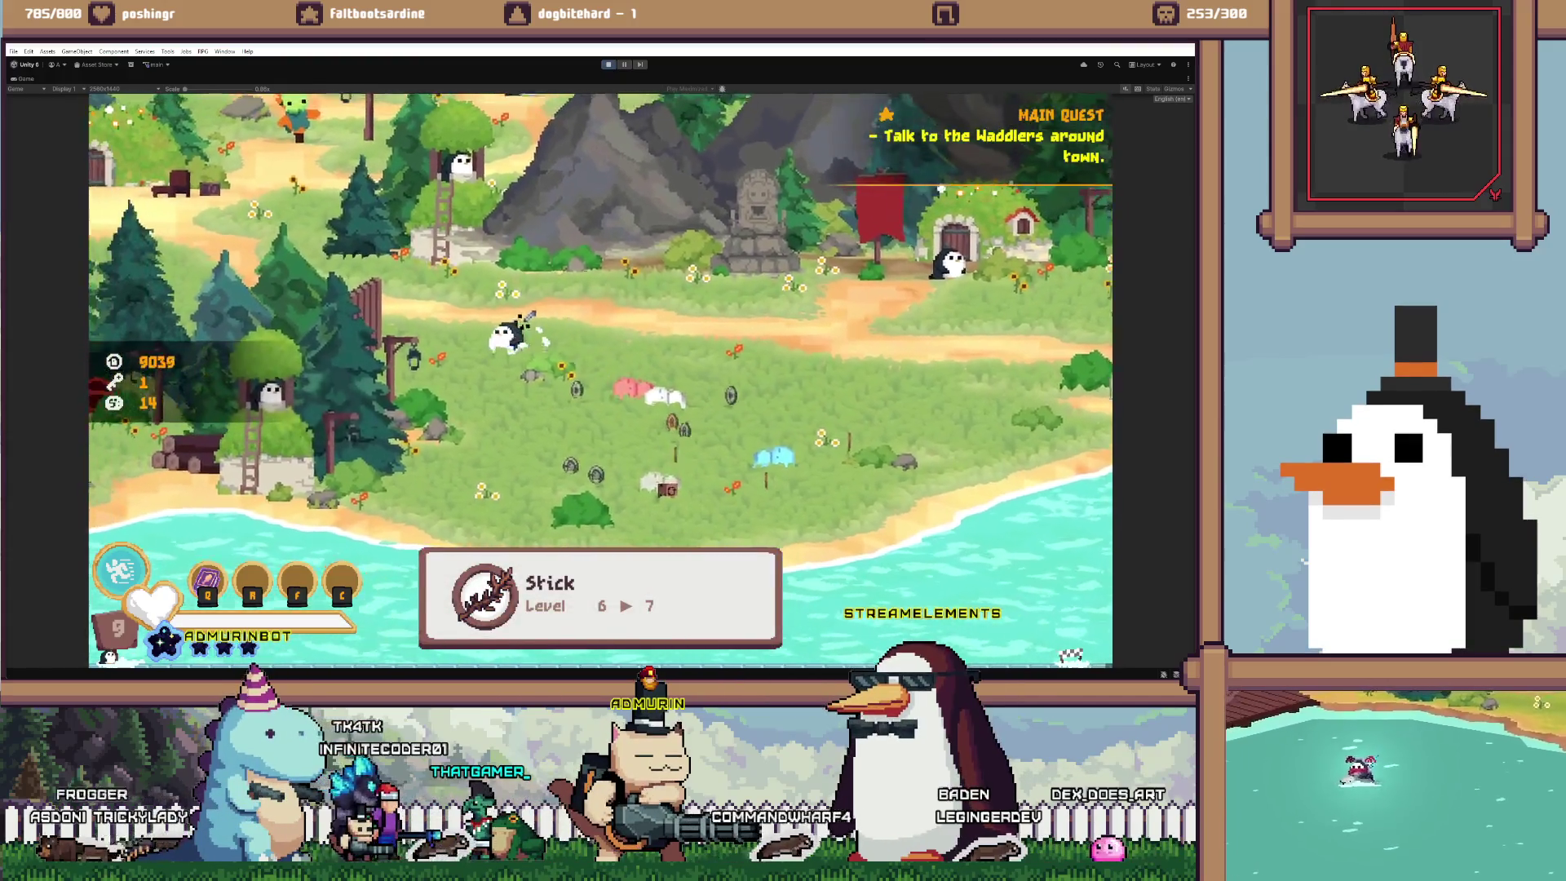
key("a")
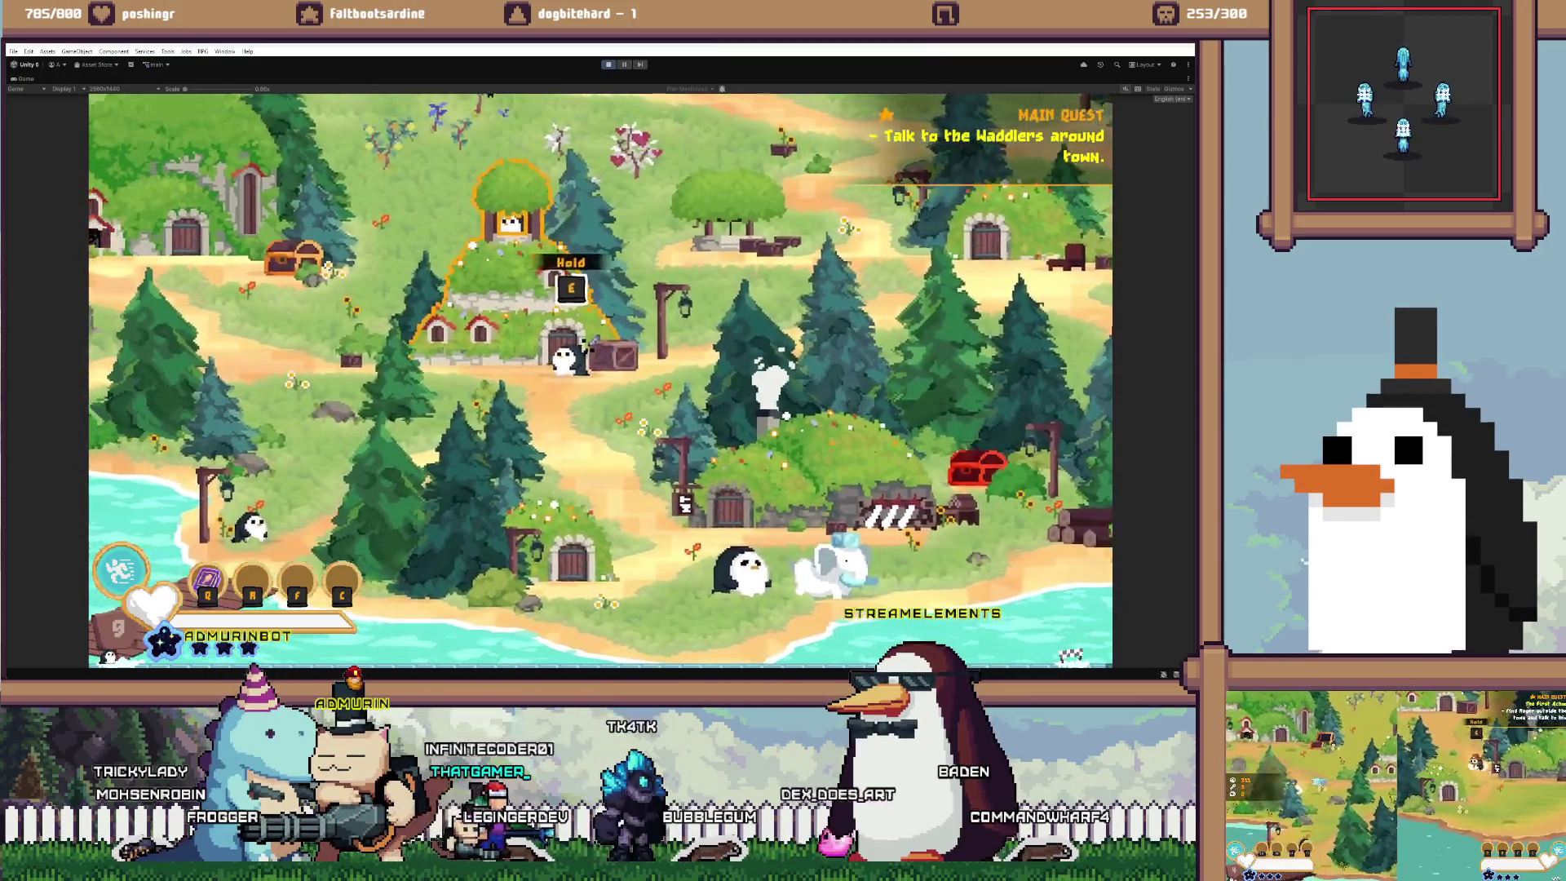
key("a")
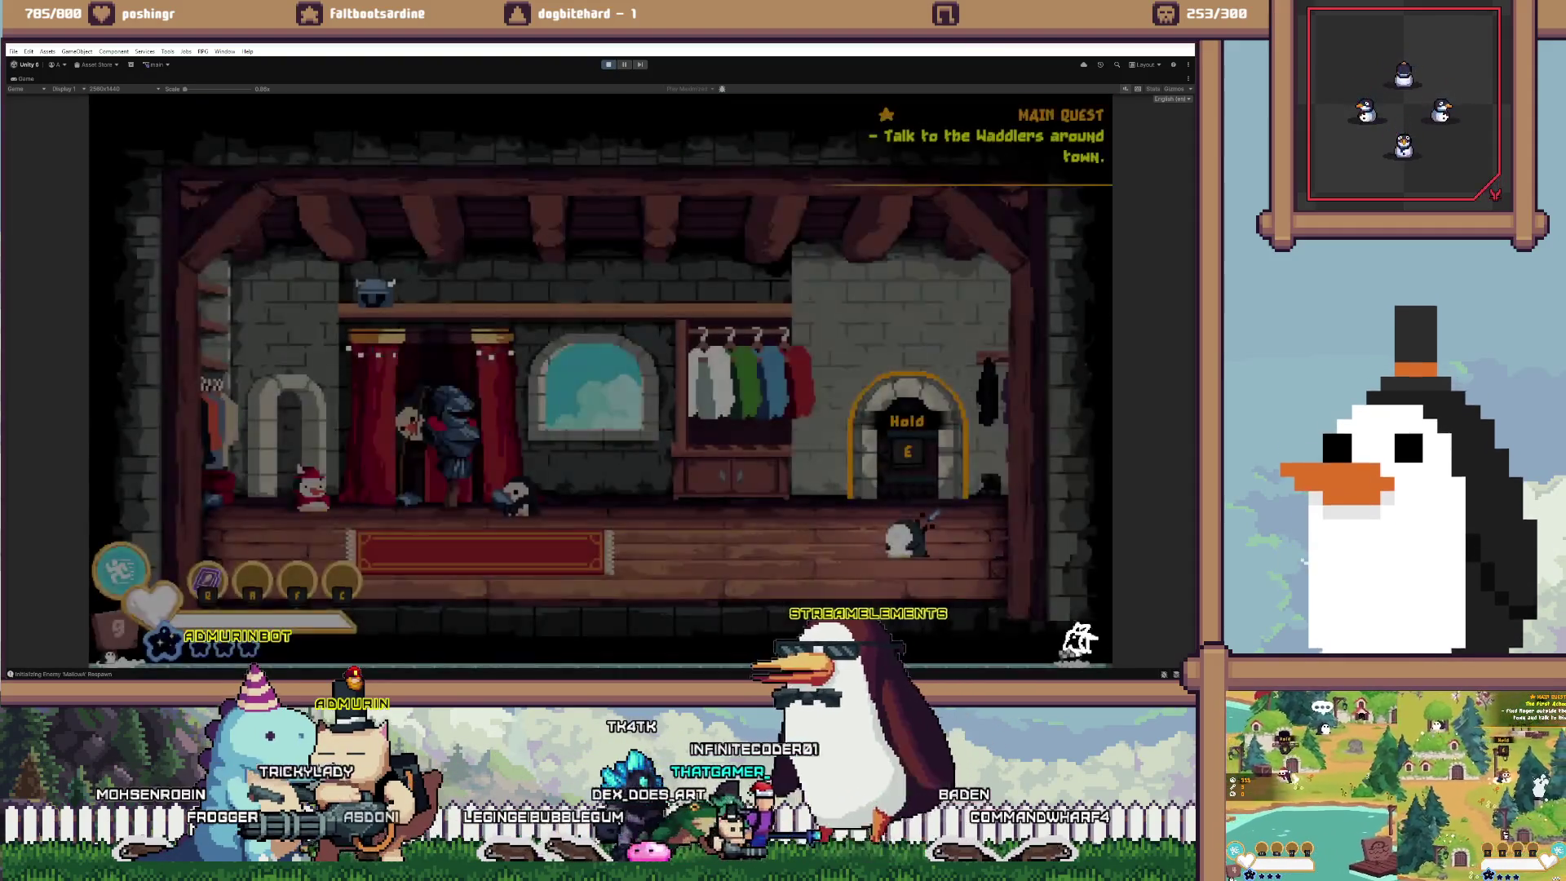
key("e")
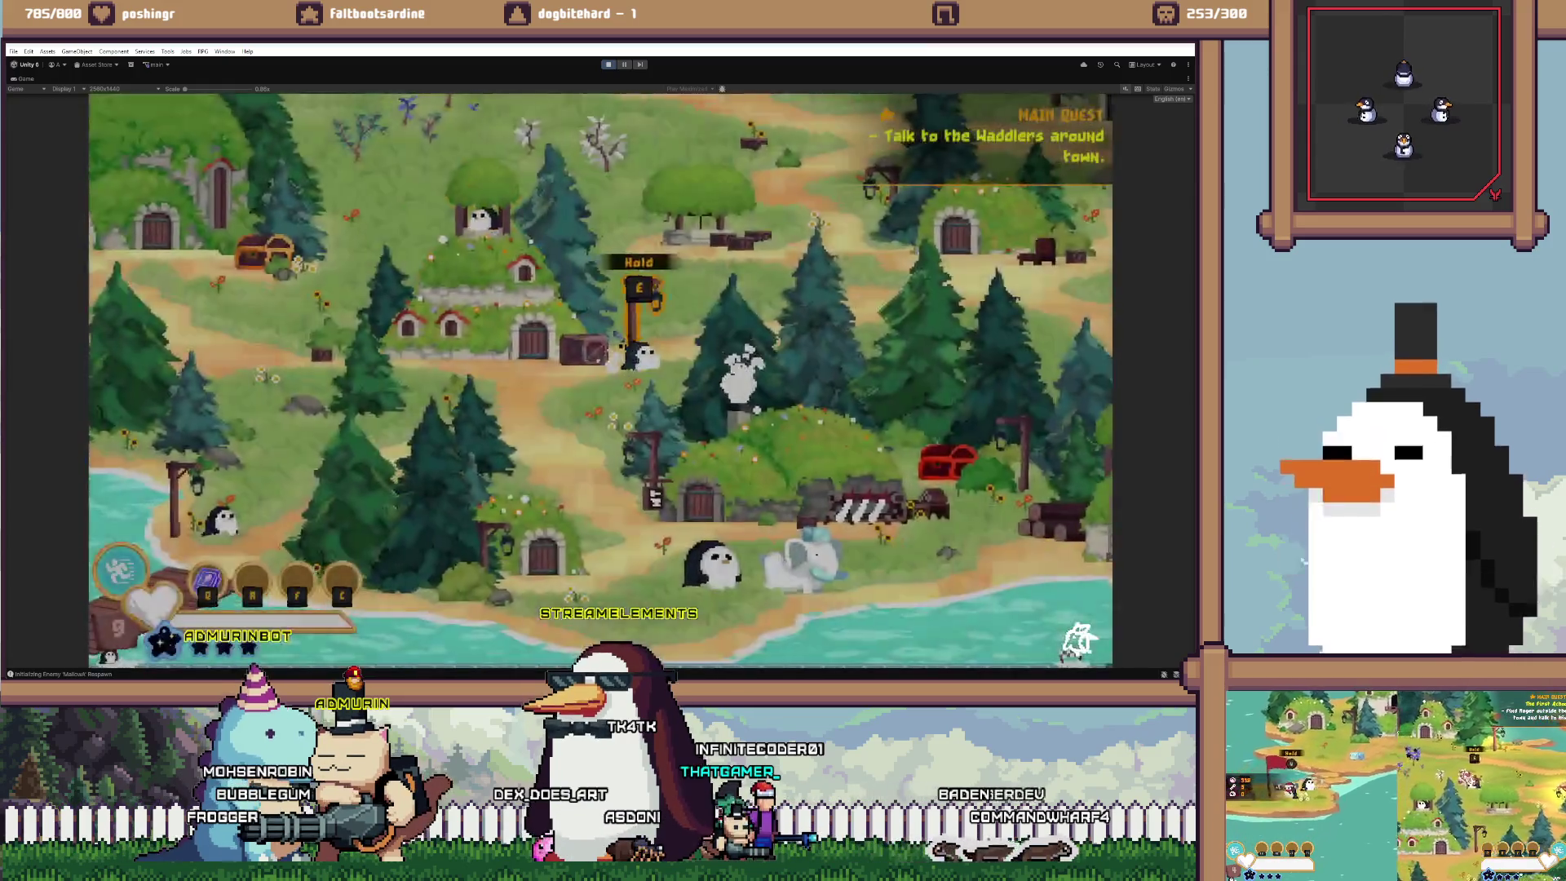
Walk the penguin through town collecting coins, then to a house to reload the scene
key("d")
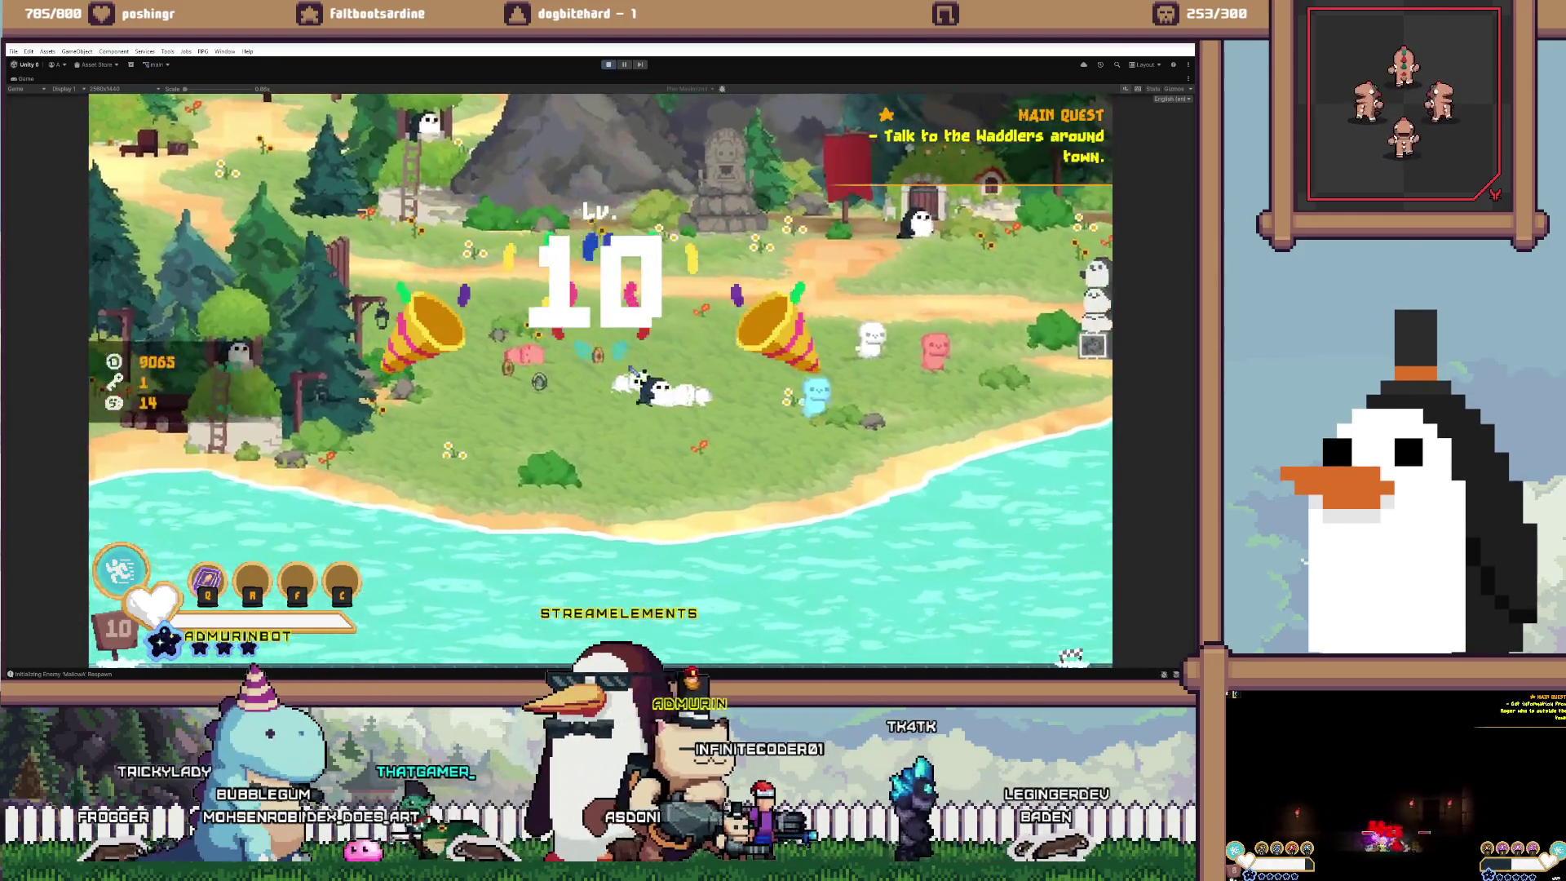
key("d")
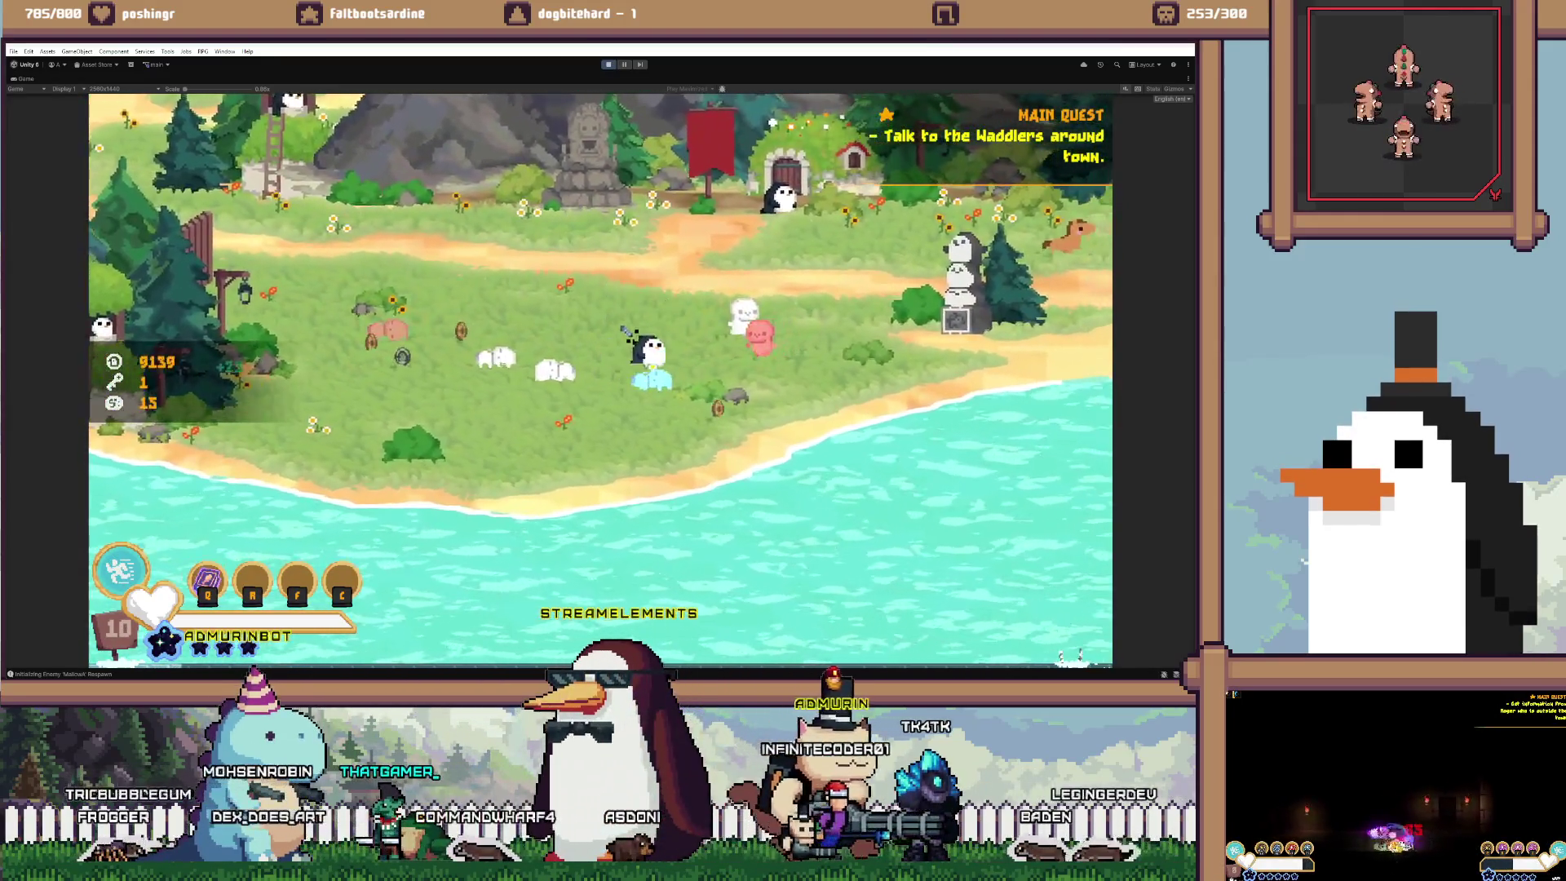
key("w")
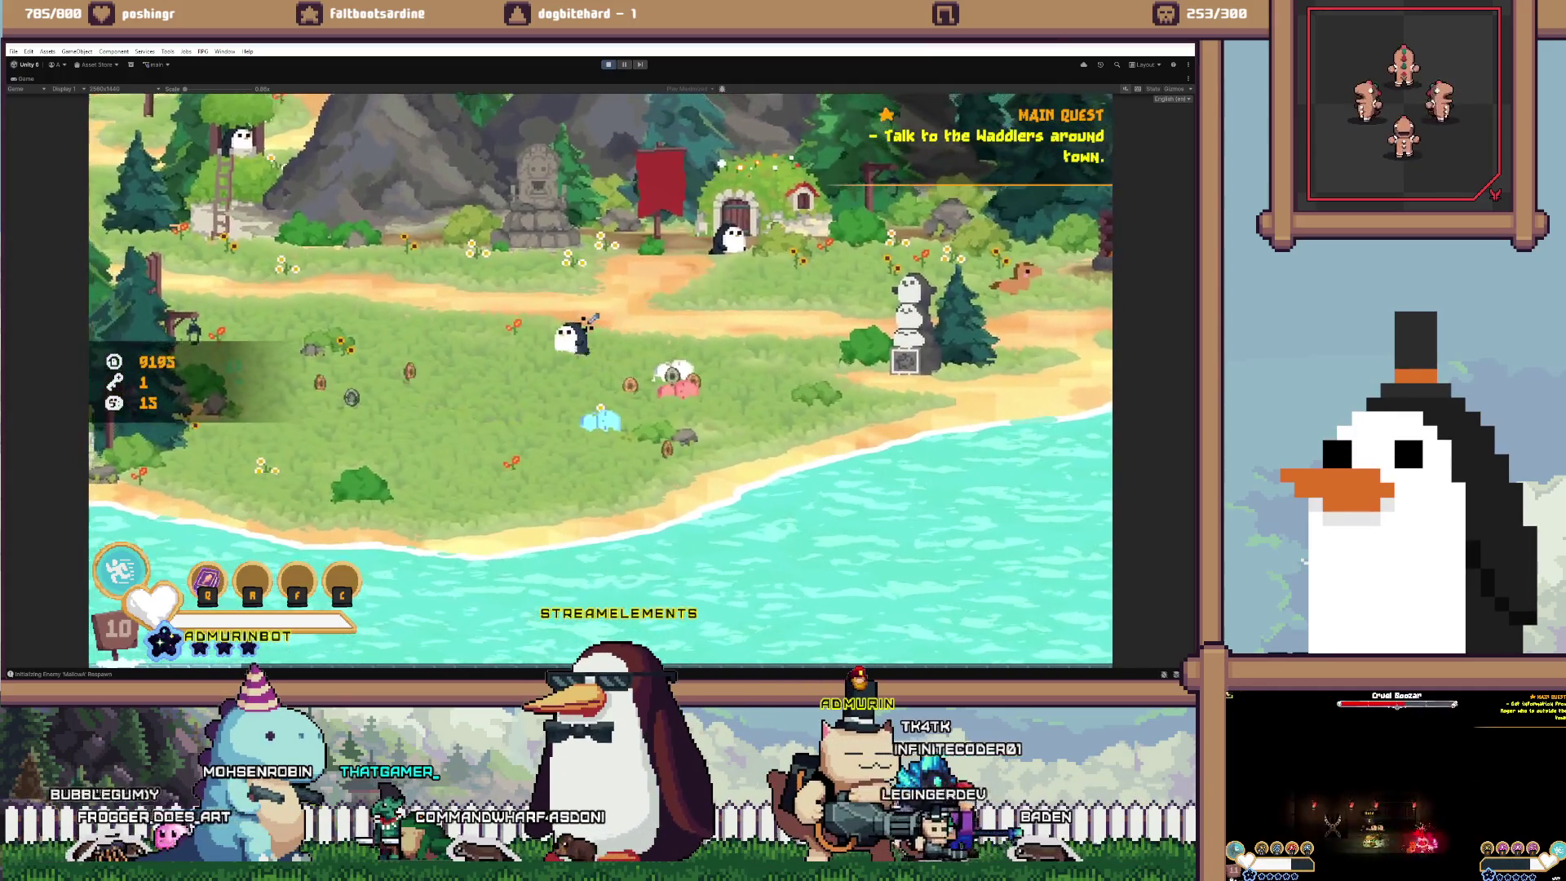
key("a")
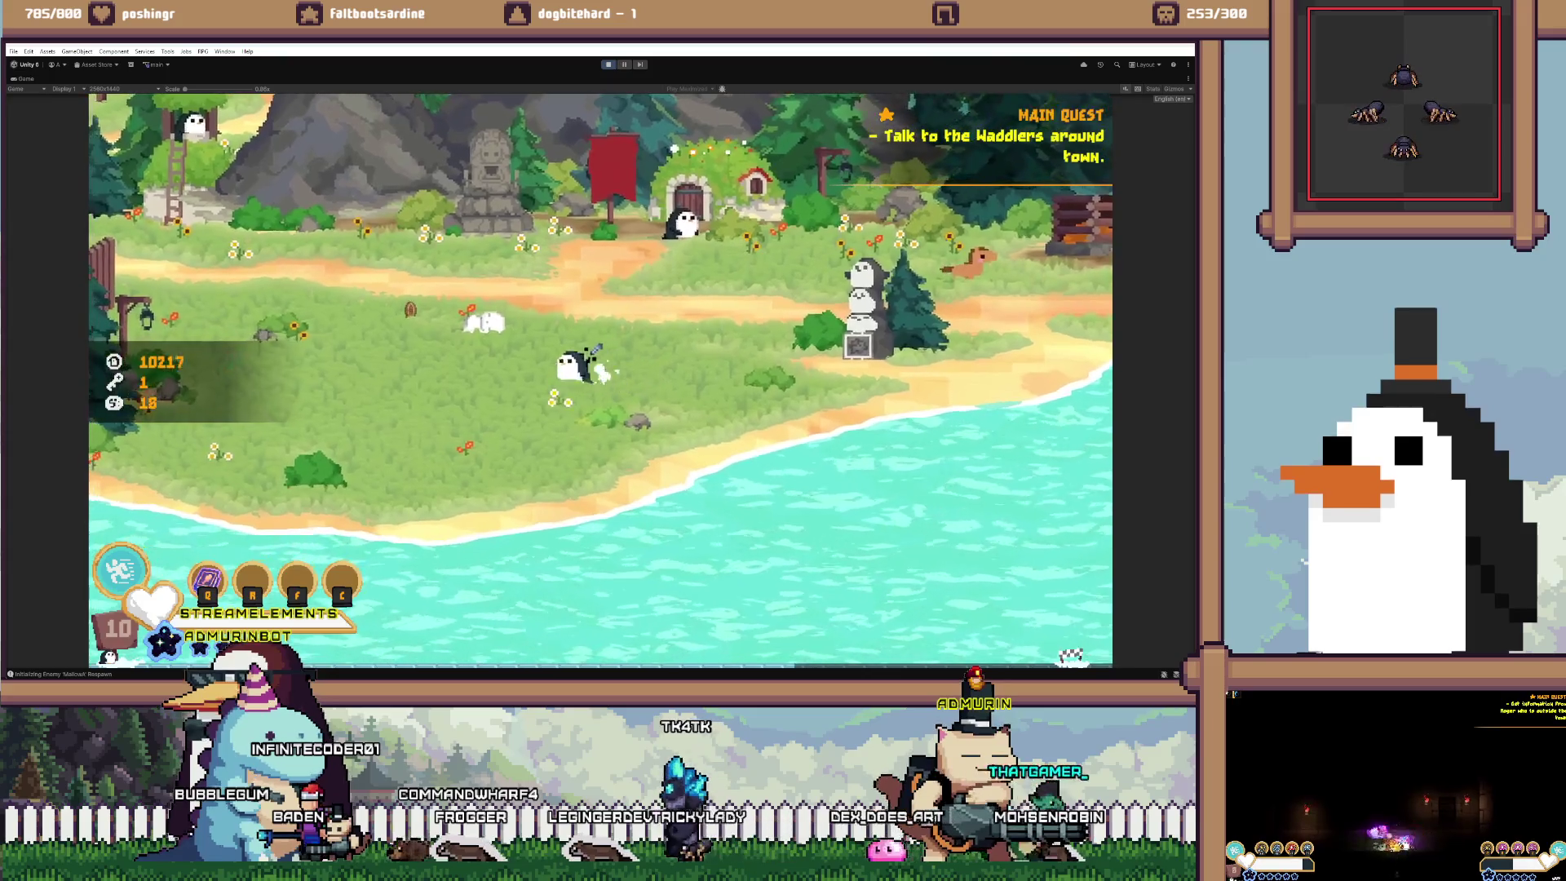
key("a")
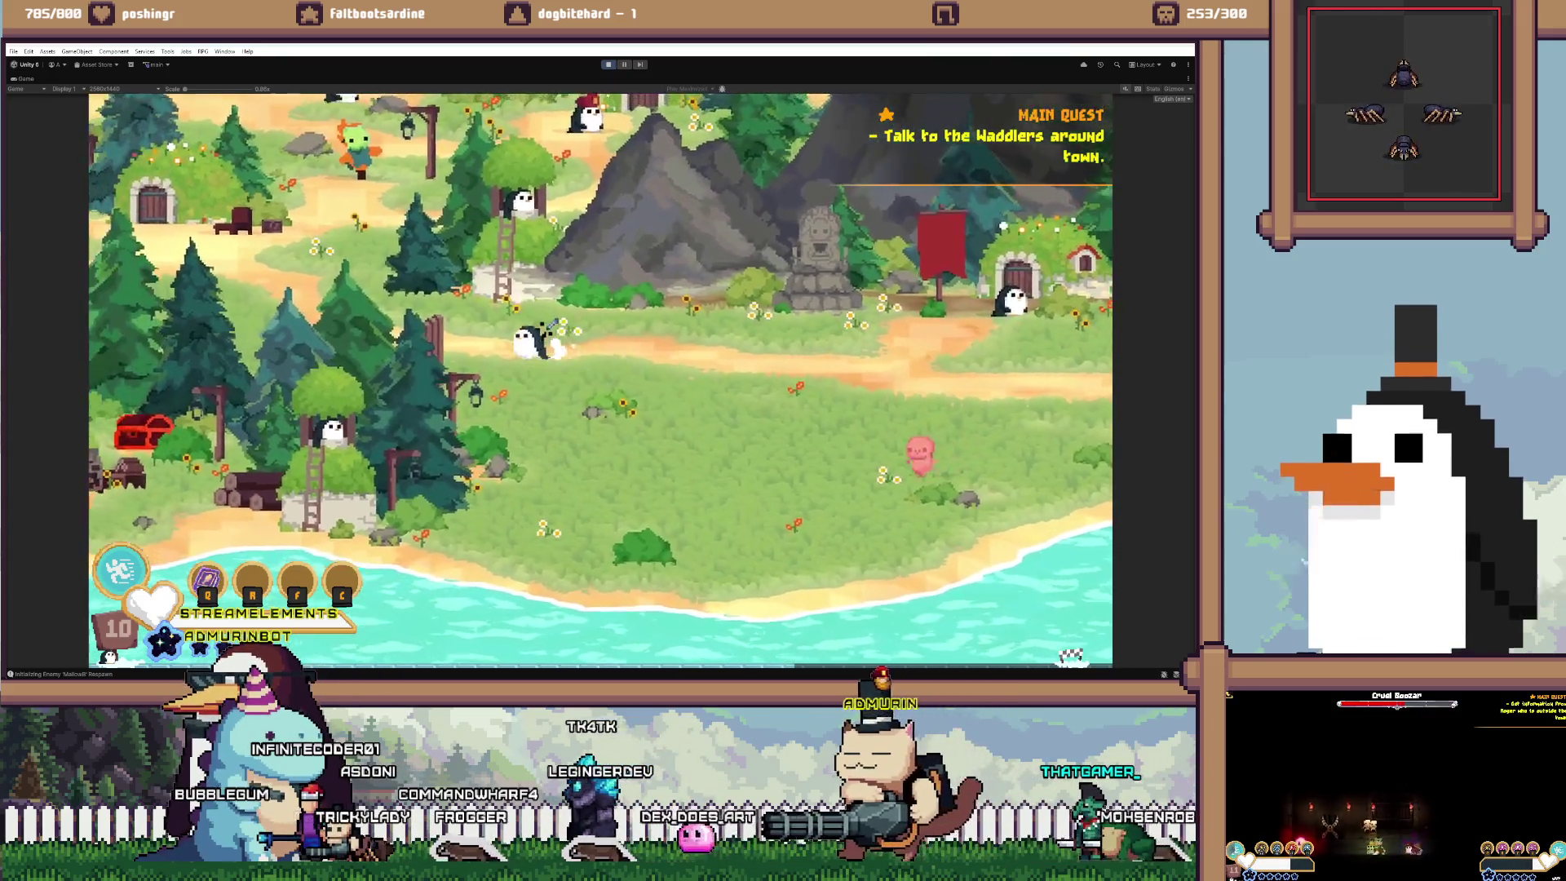
key("a")
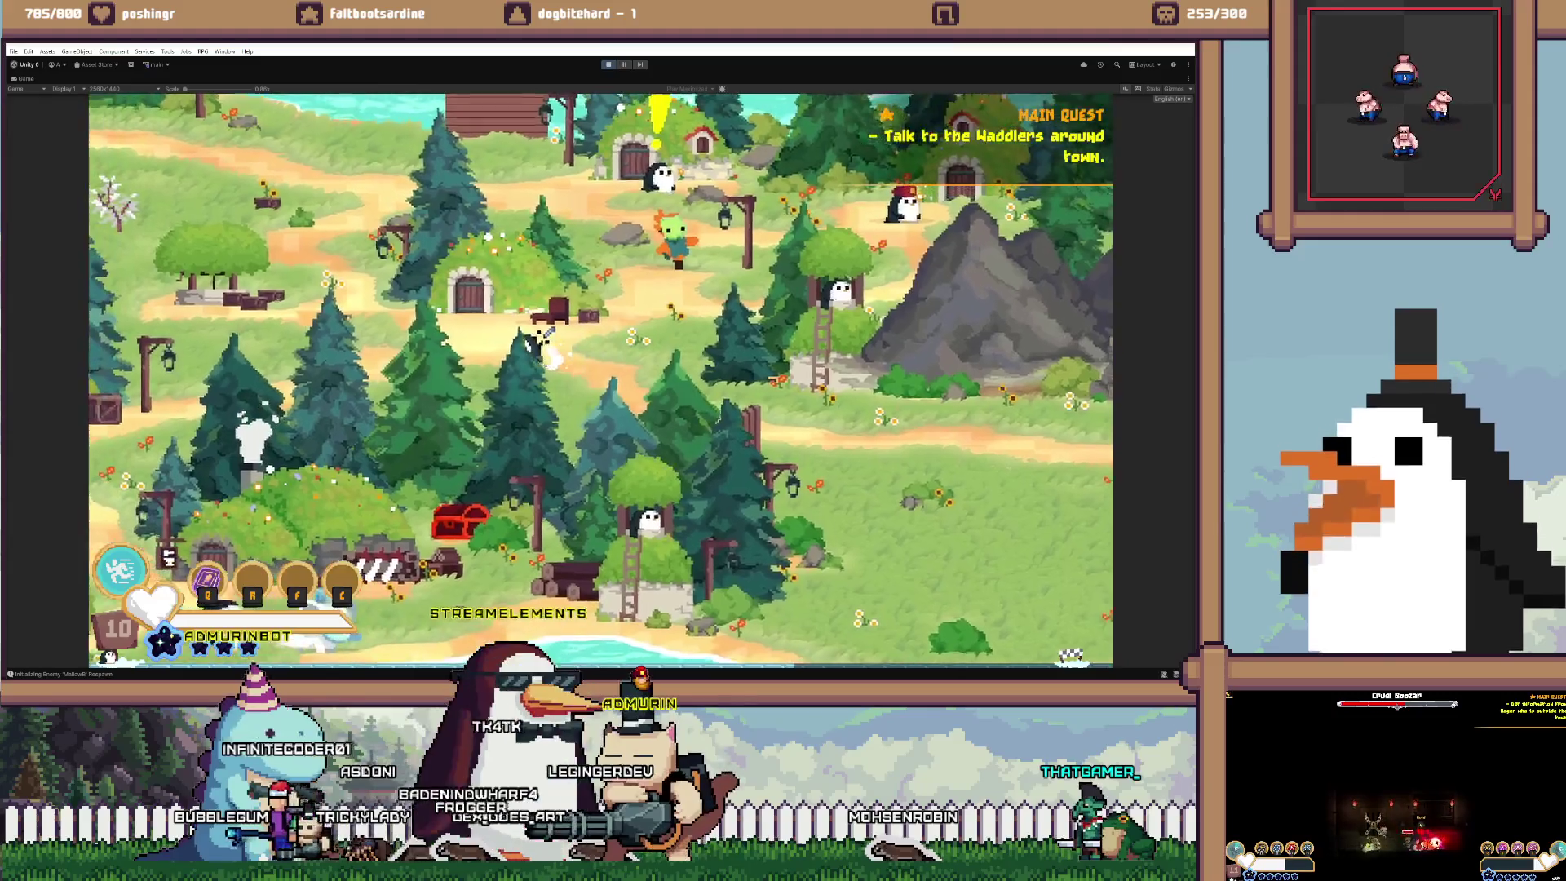
key("w")
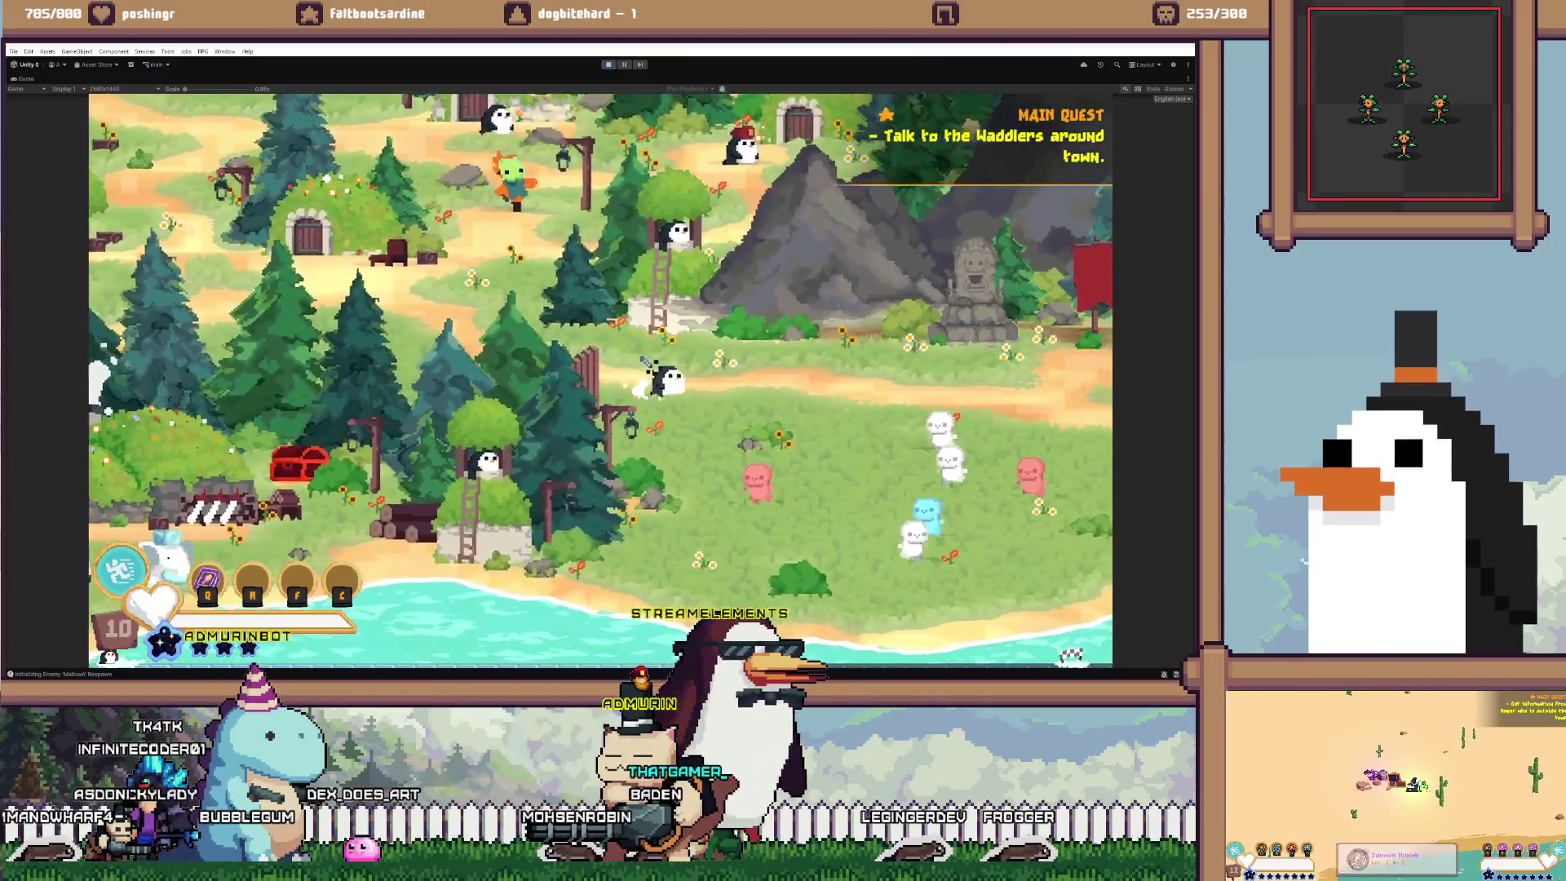
Fight the meadow enemies, then walk up-left to the hobbit house and enter the test room
key("s")
key("d")
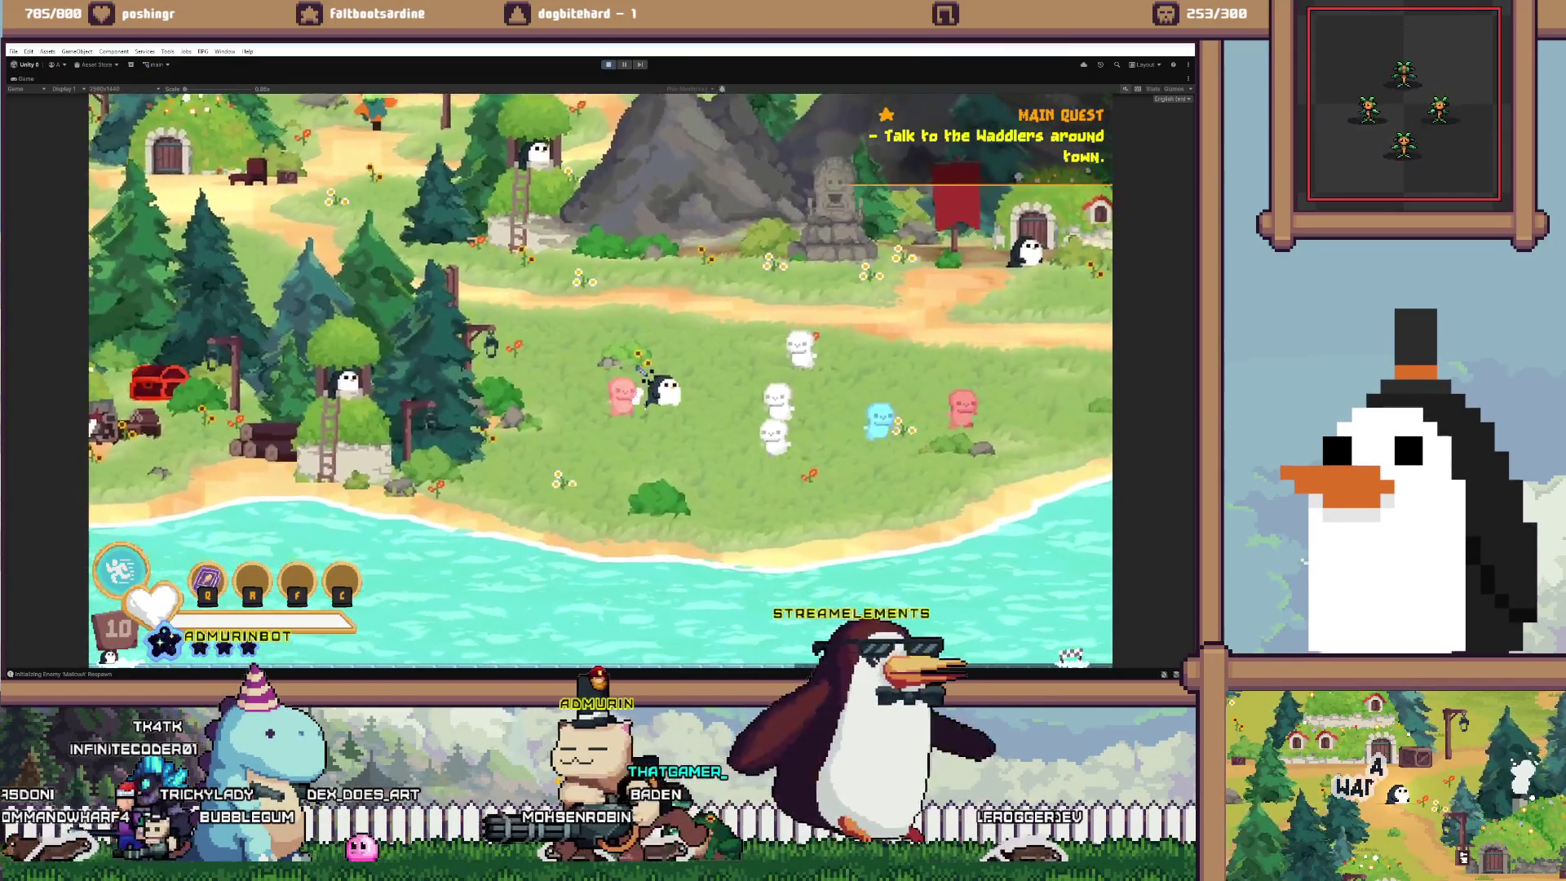
key("d")
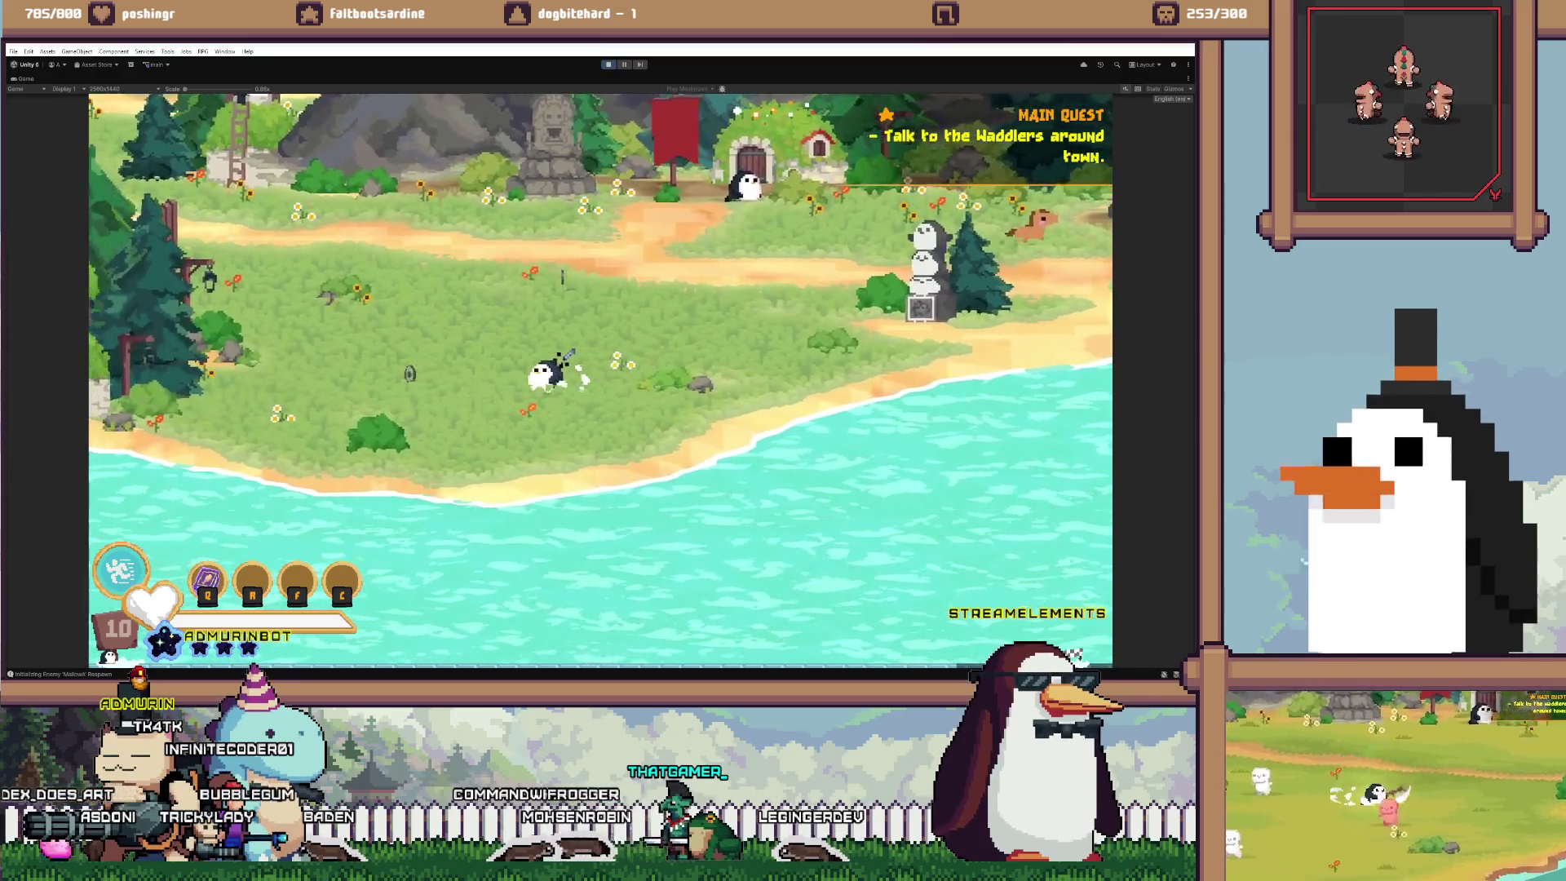
key("a")
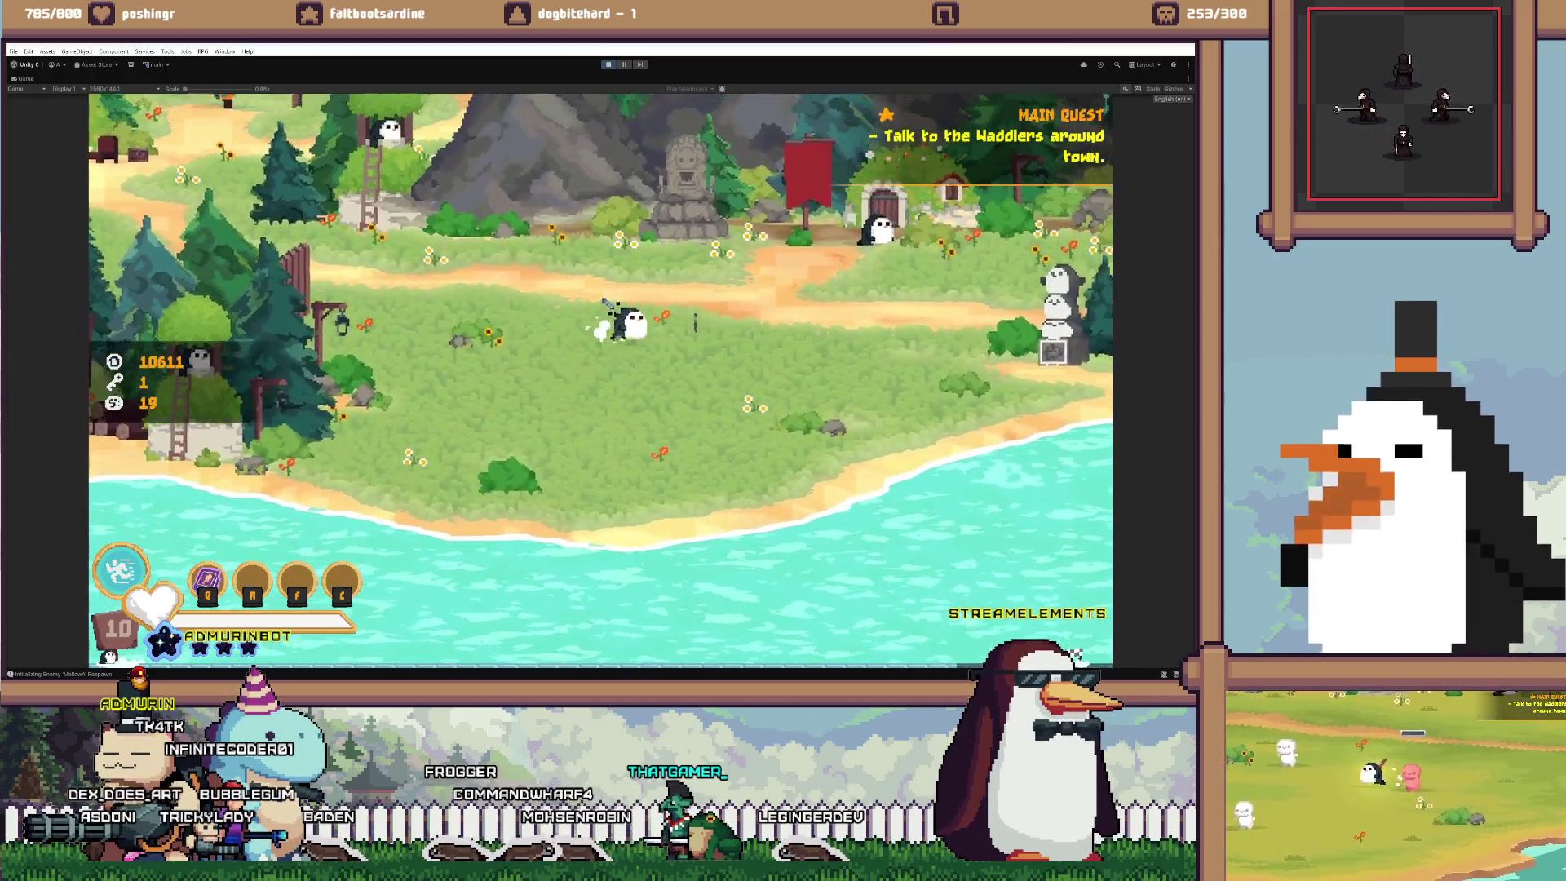
key("w")
key("a")
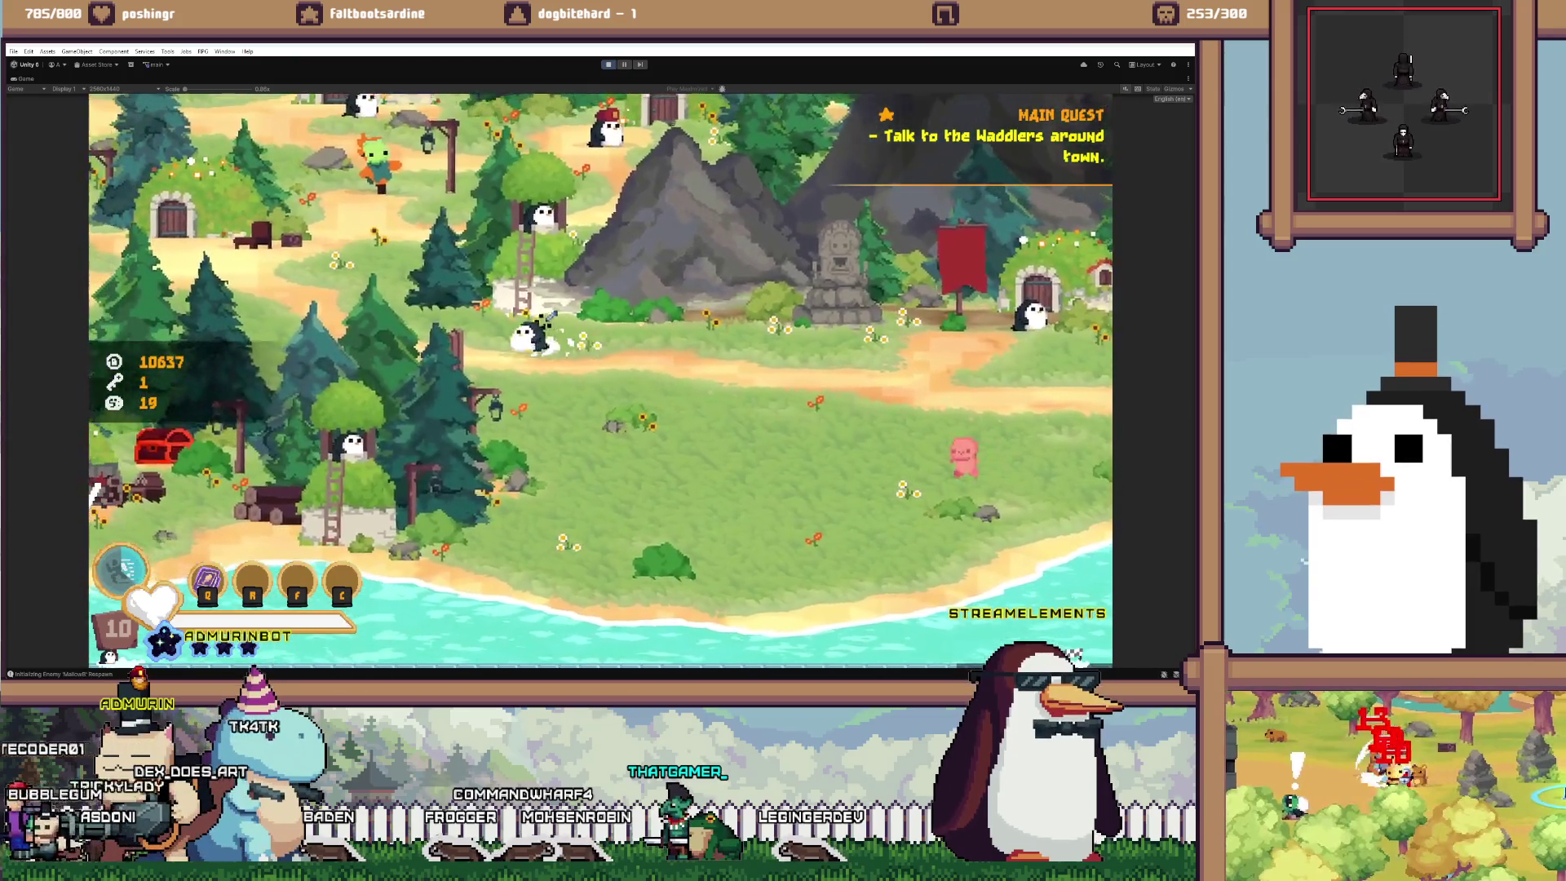
key("w")
key("a")
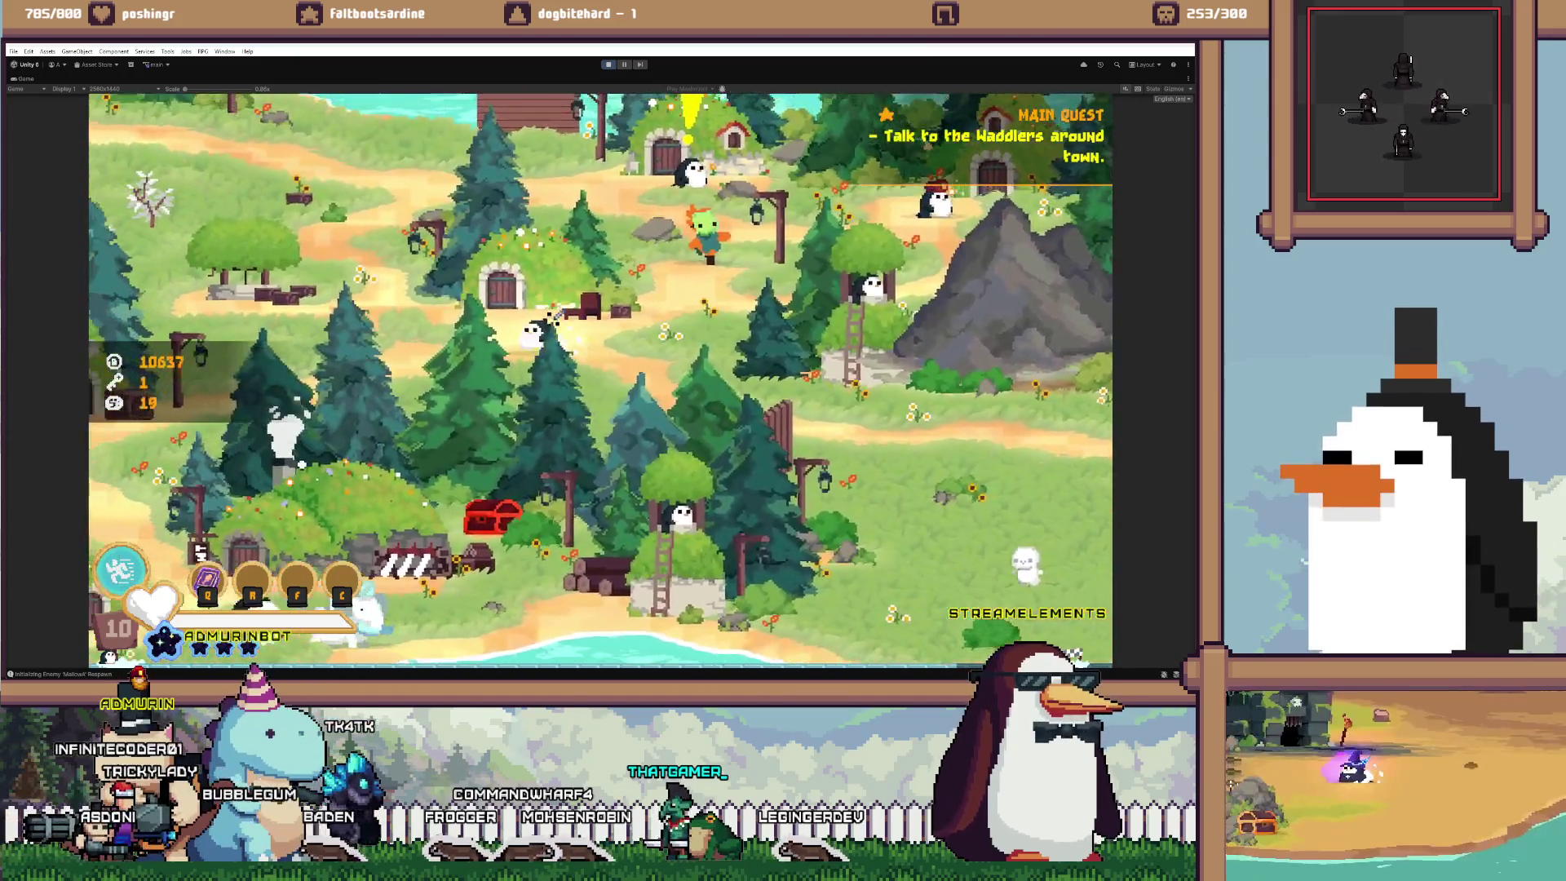
key("w")
key("a")
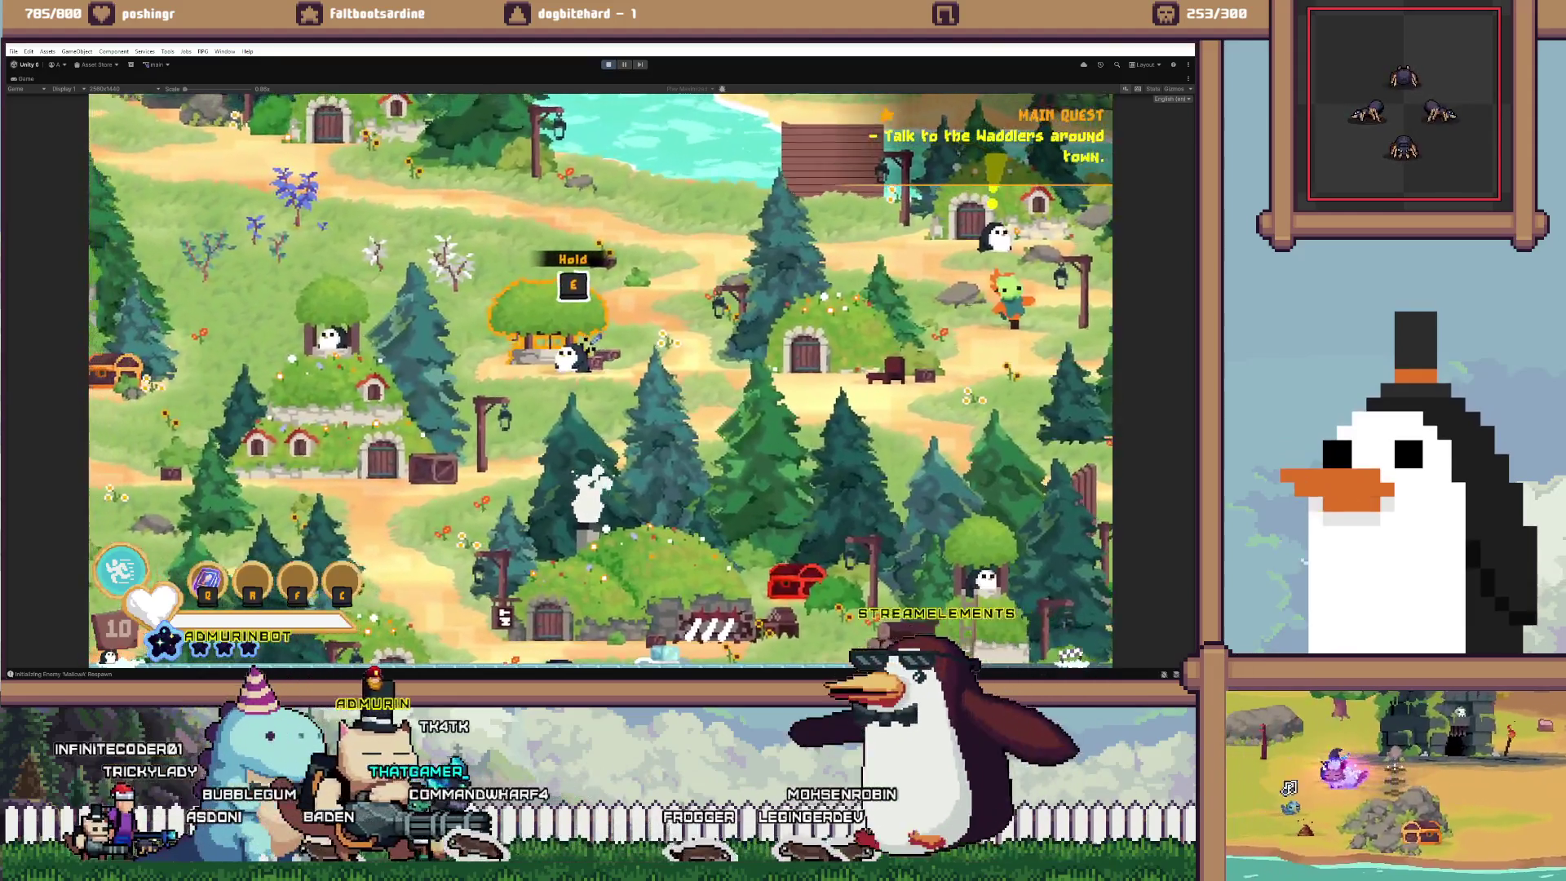
key("e")
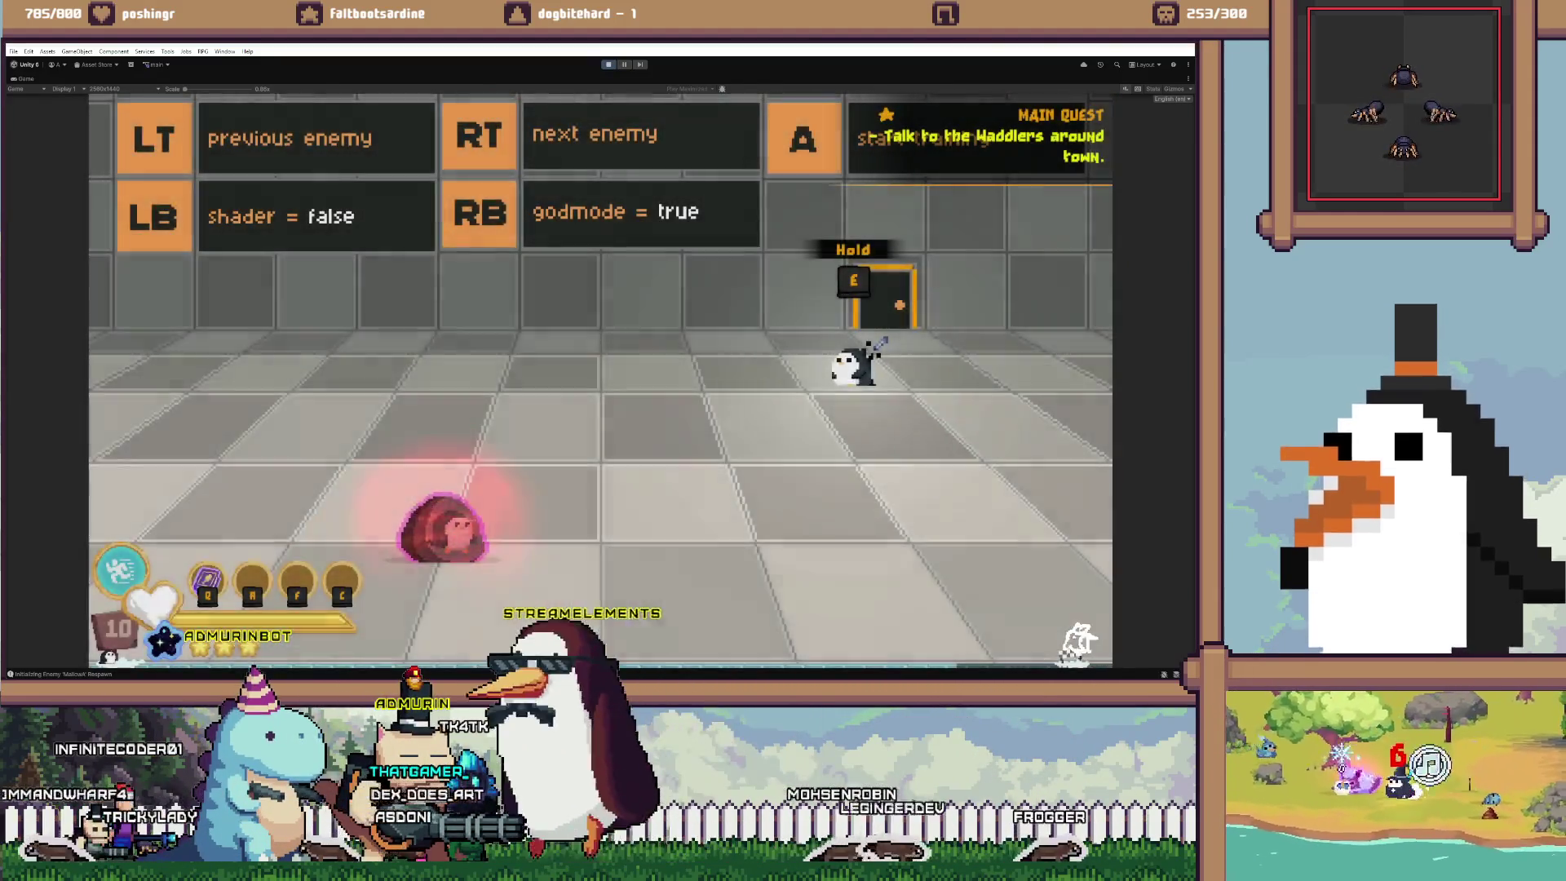
Leave the grey enemy test room and return to the village meadow
key("w")
key("e")
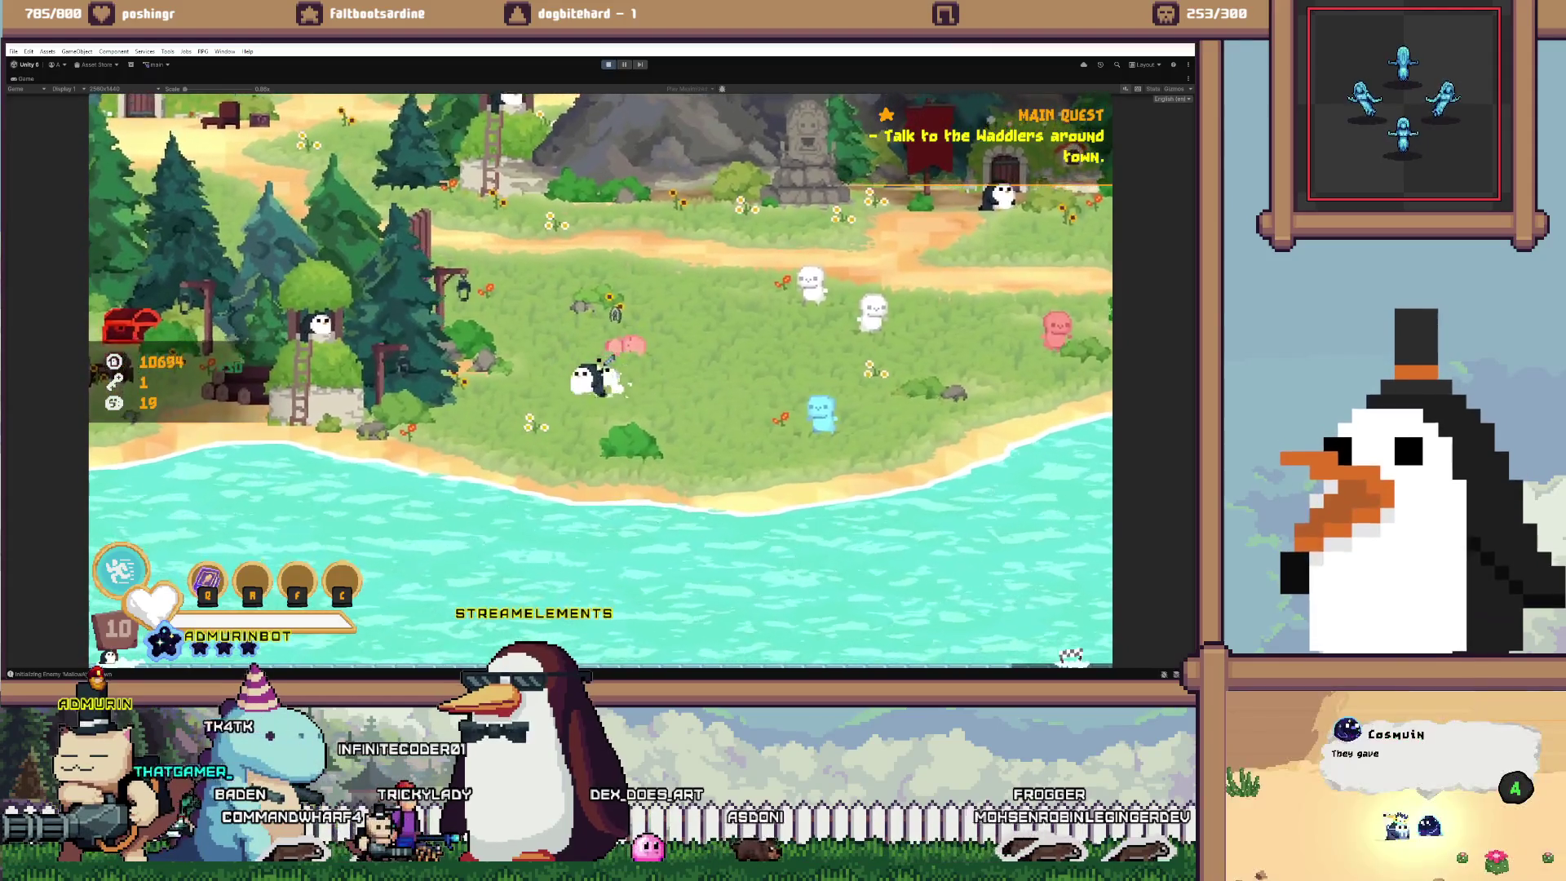
Kill enemies near the statue to level up, then walk left into a village house to load a scene
key("d")
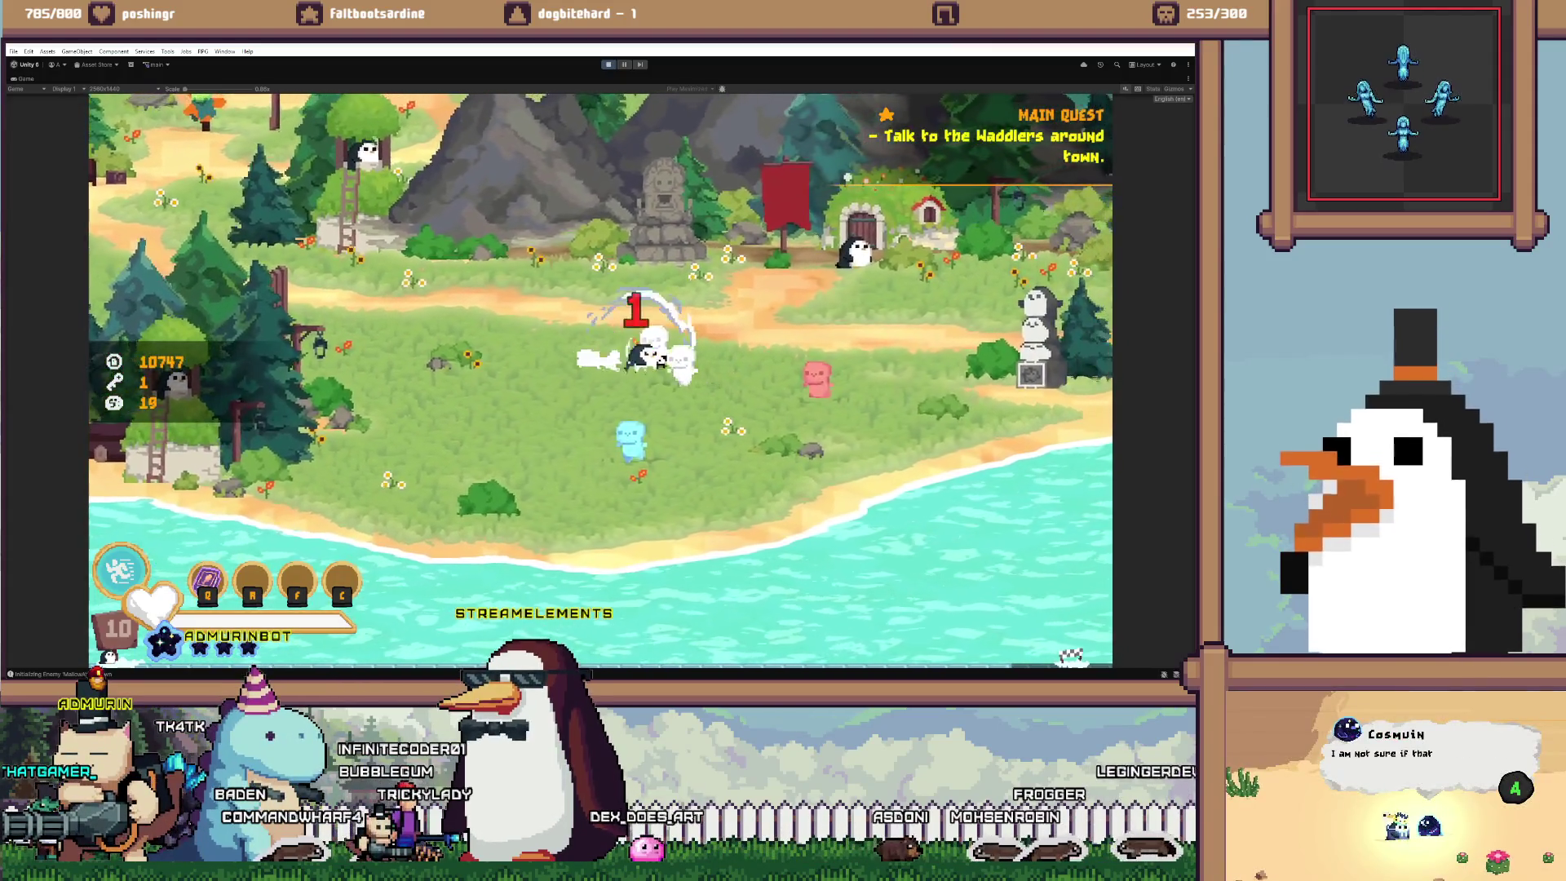
key("d")
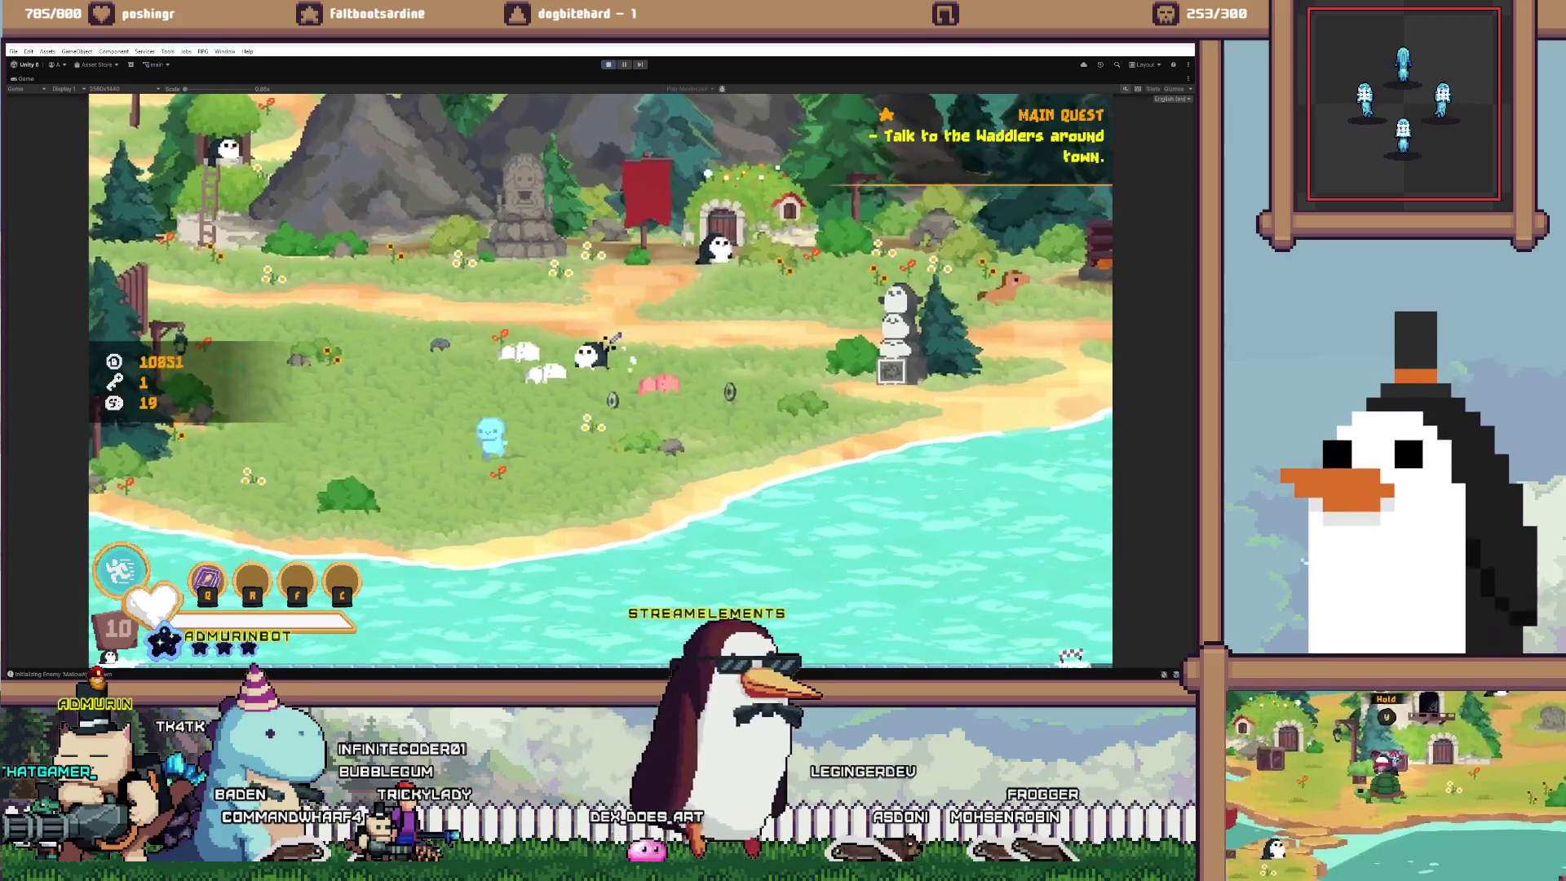
key("a")
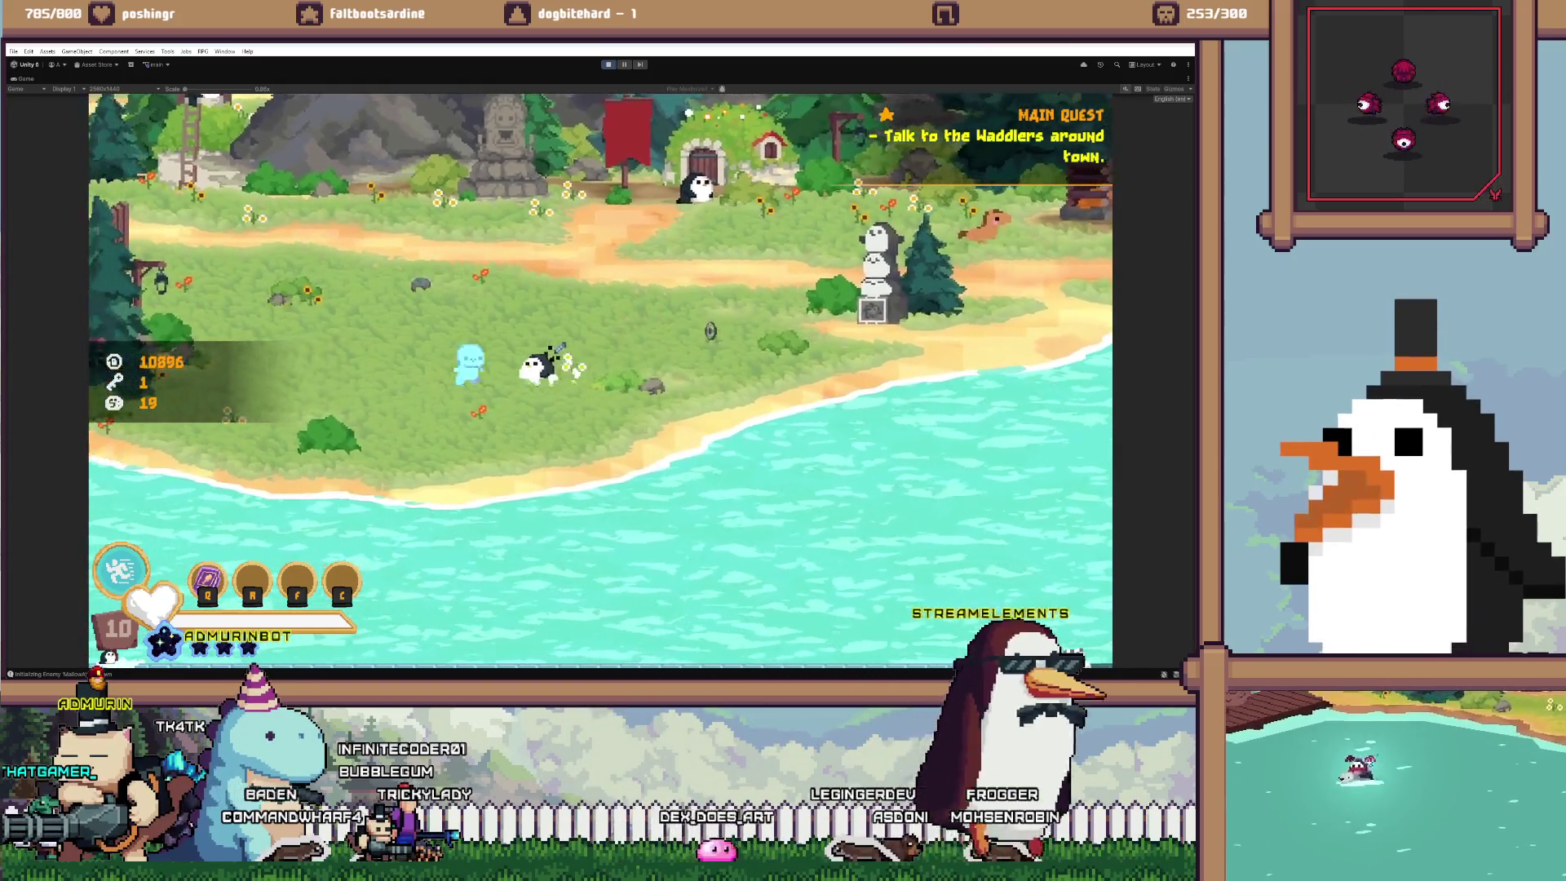
key("w")
key("a")
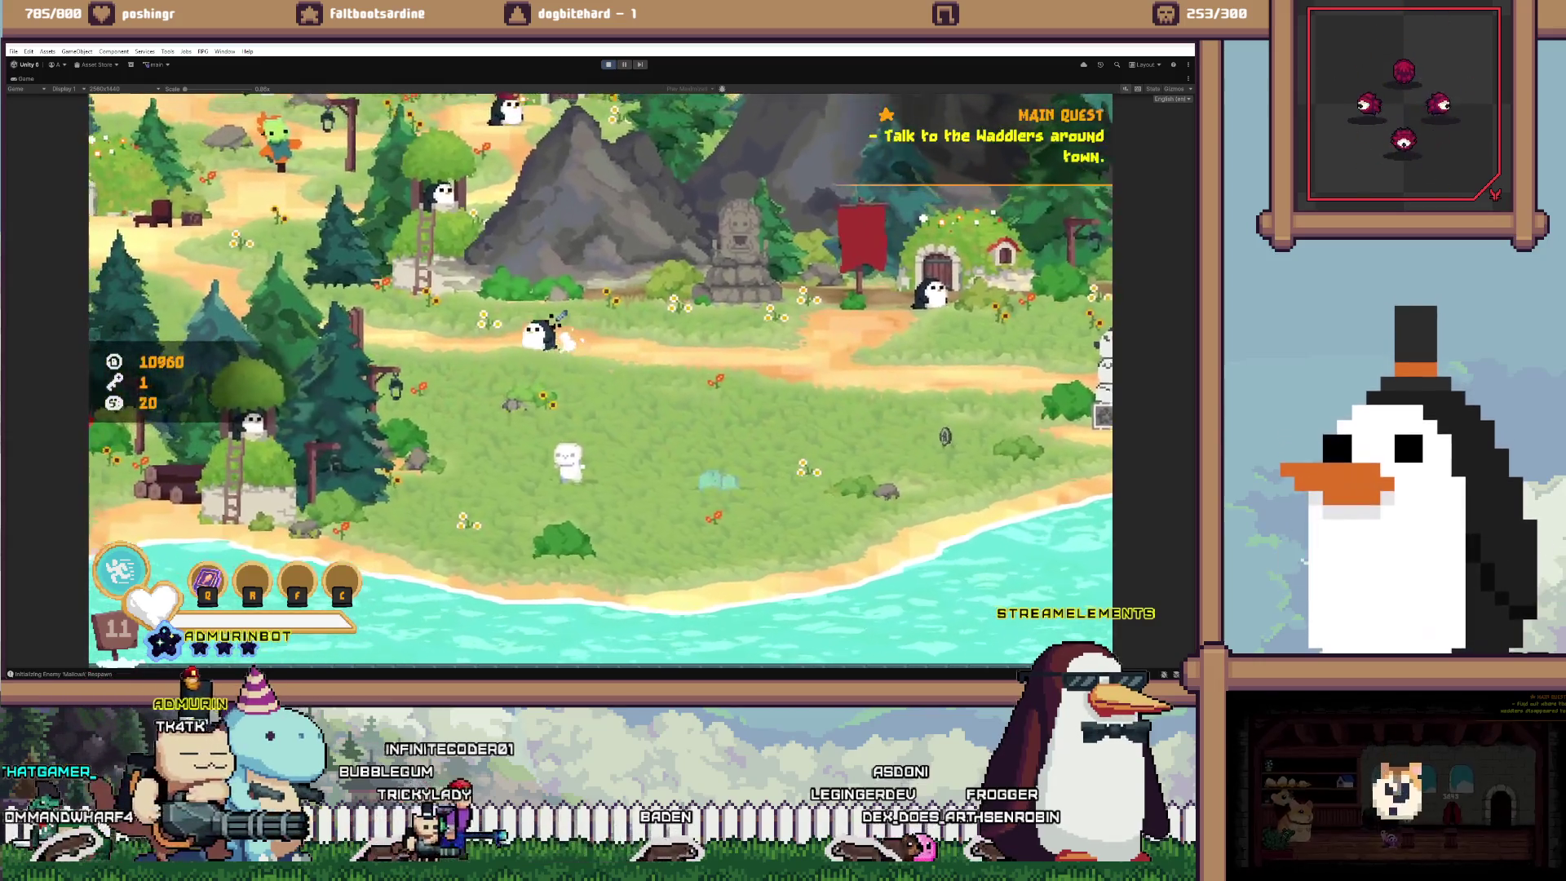
key("a")
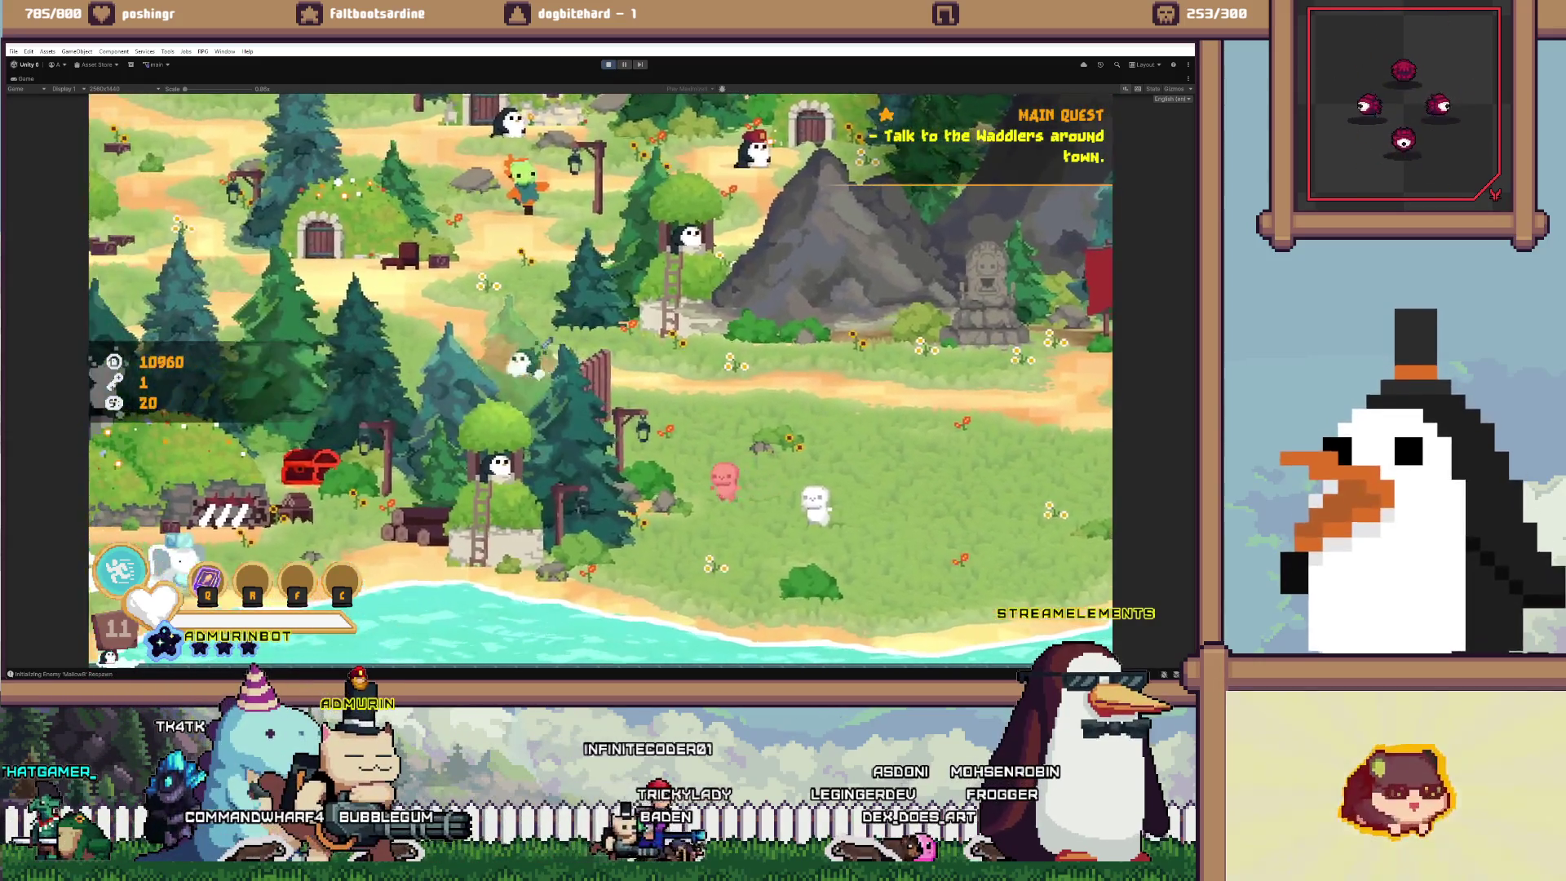
key("a")
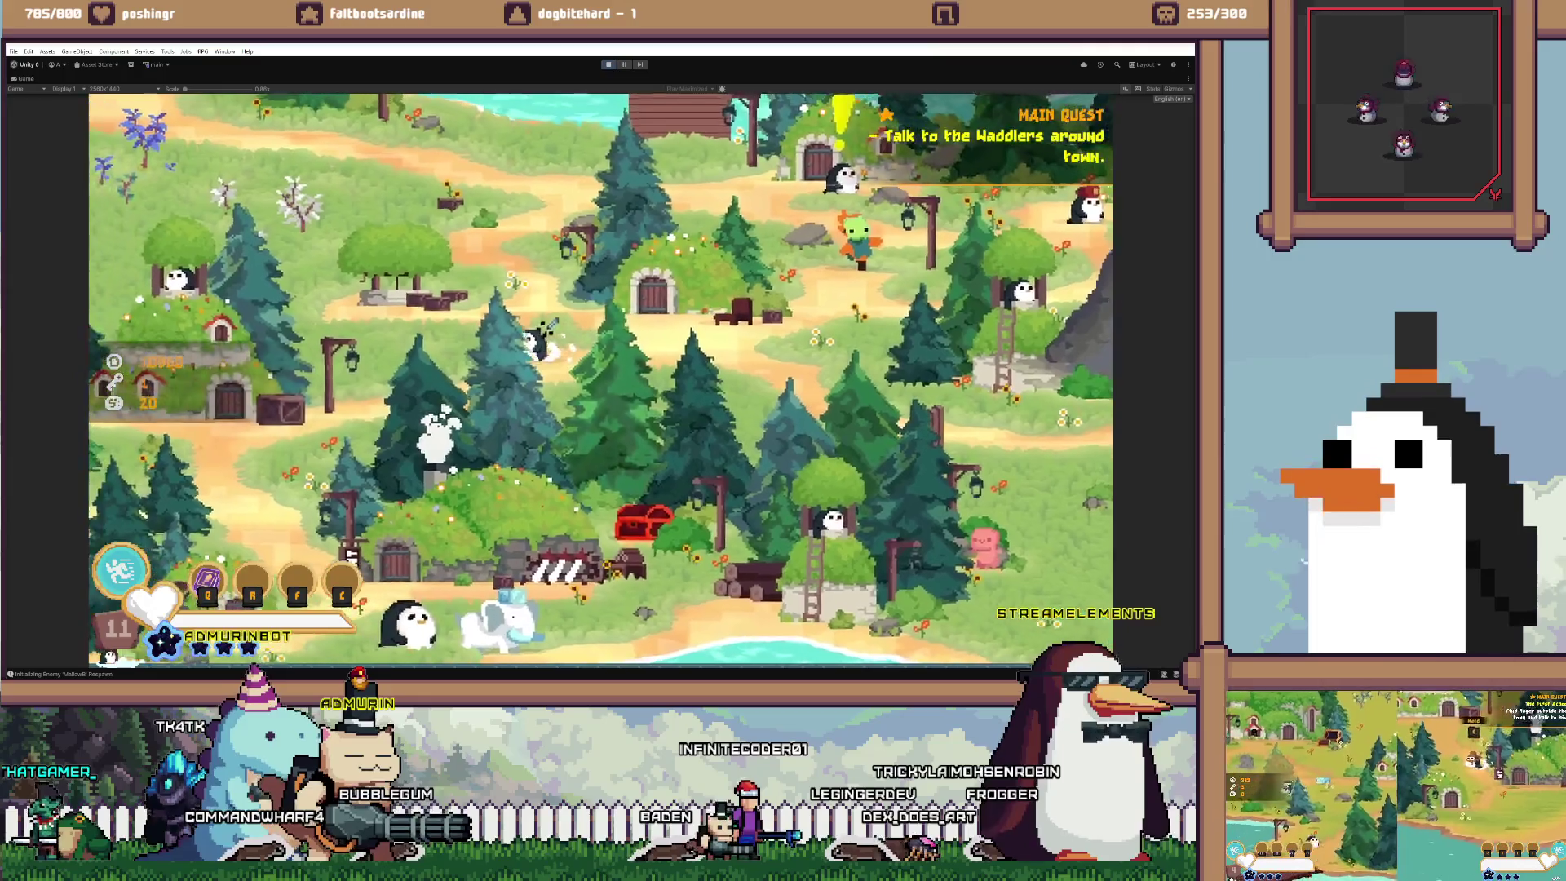
key("a")
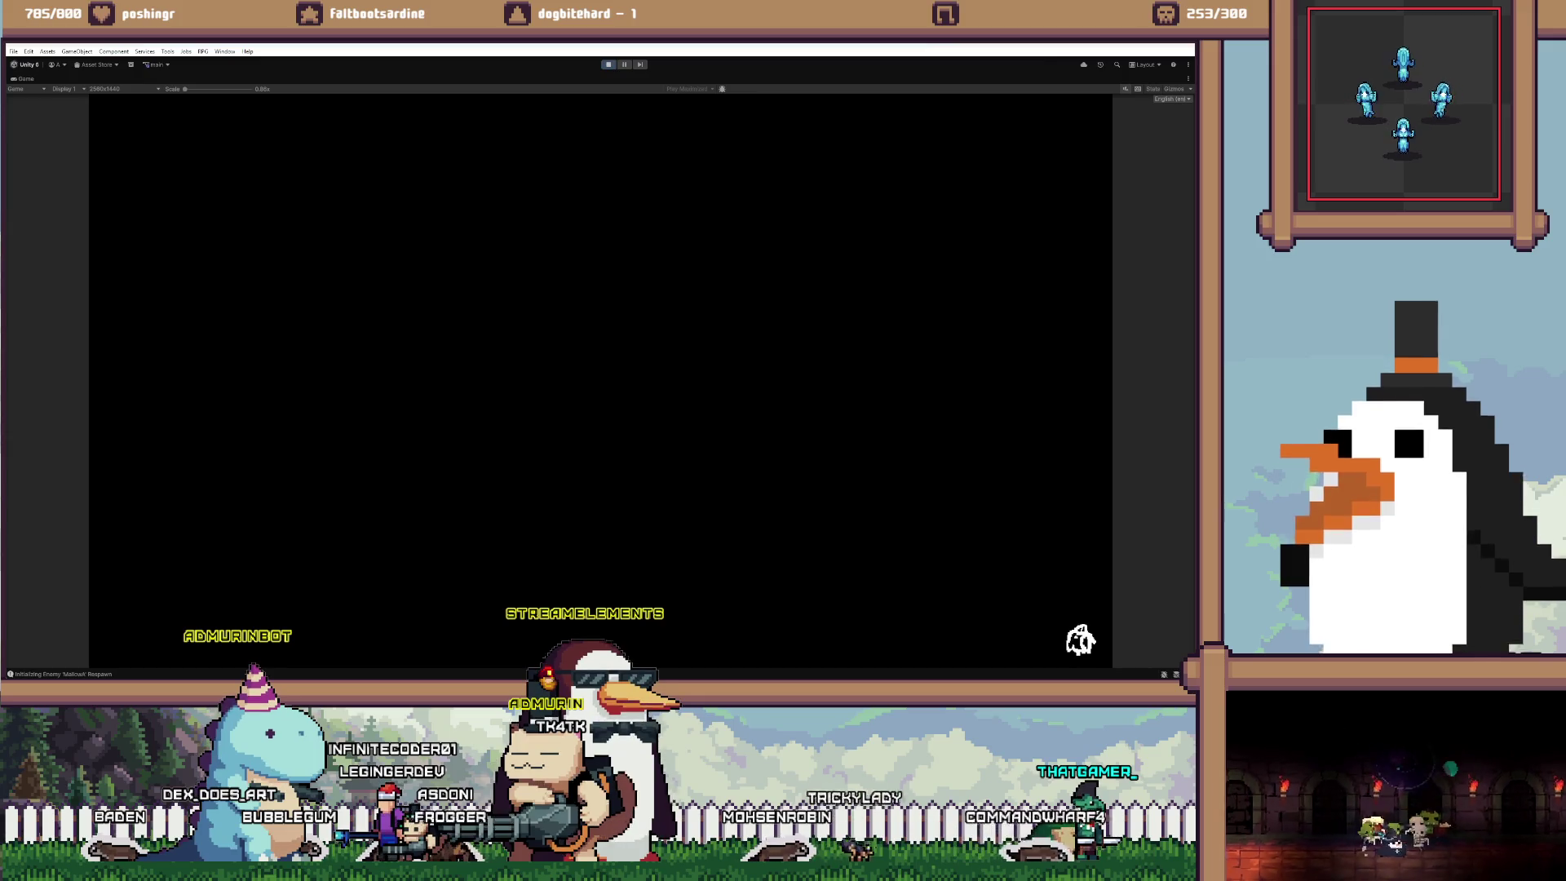
Walk onto the meadow, hit the white and pink enemies, then head to a house door
key("d")
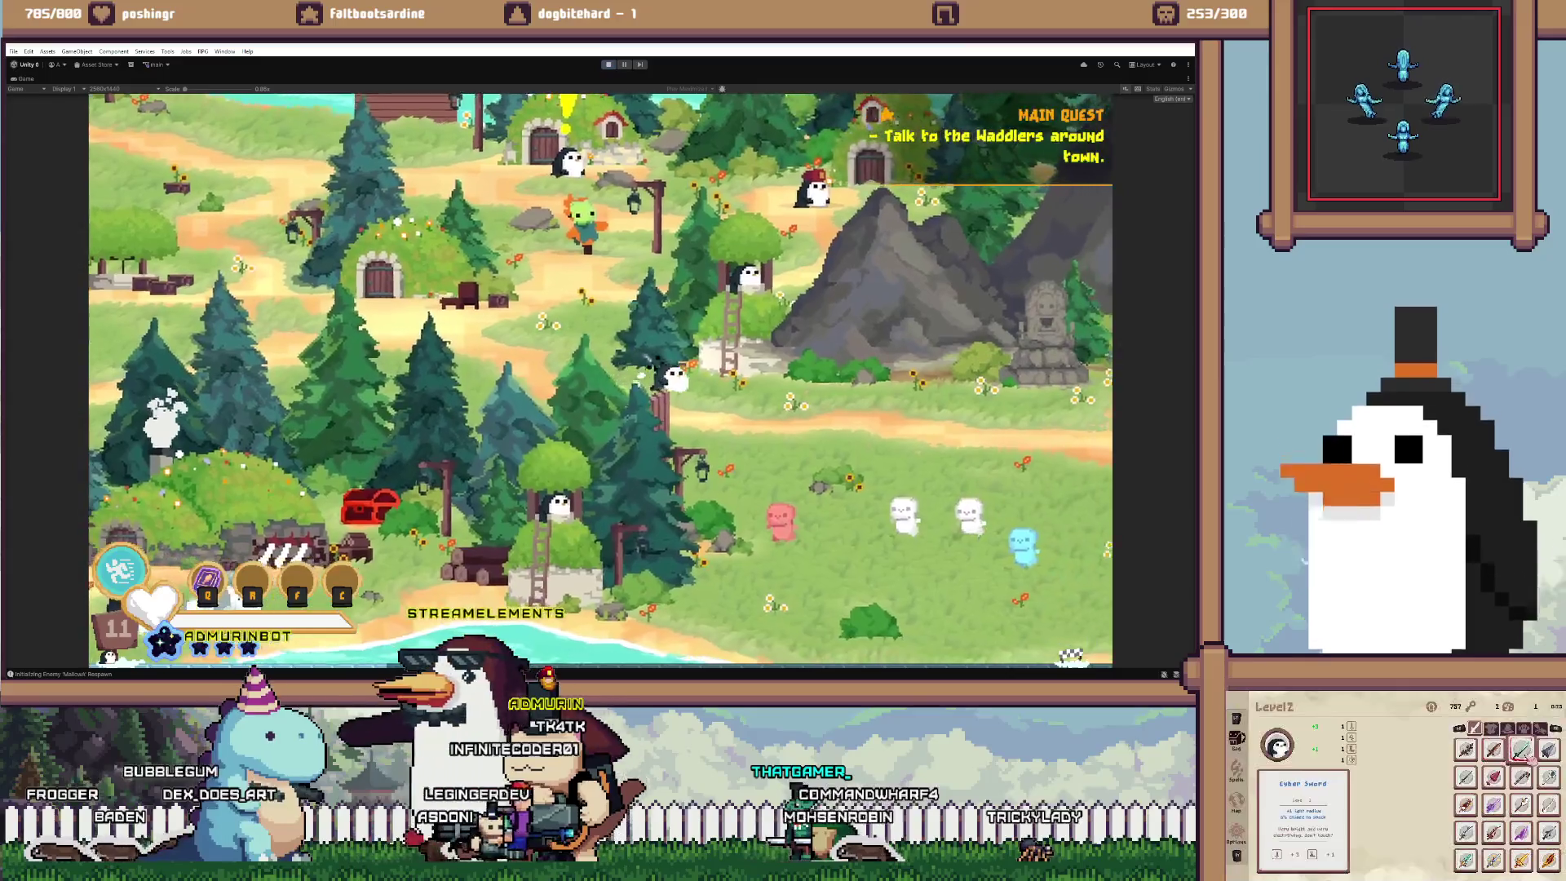
key("s")
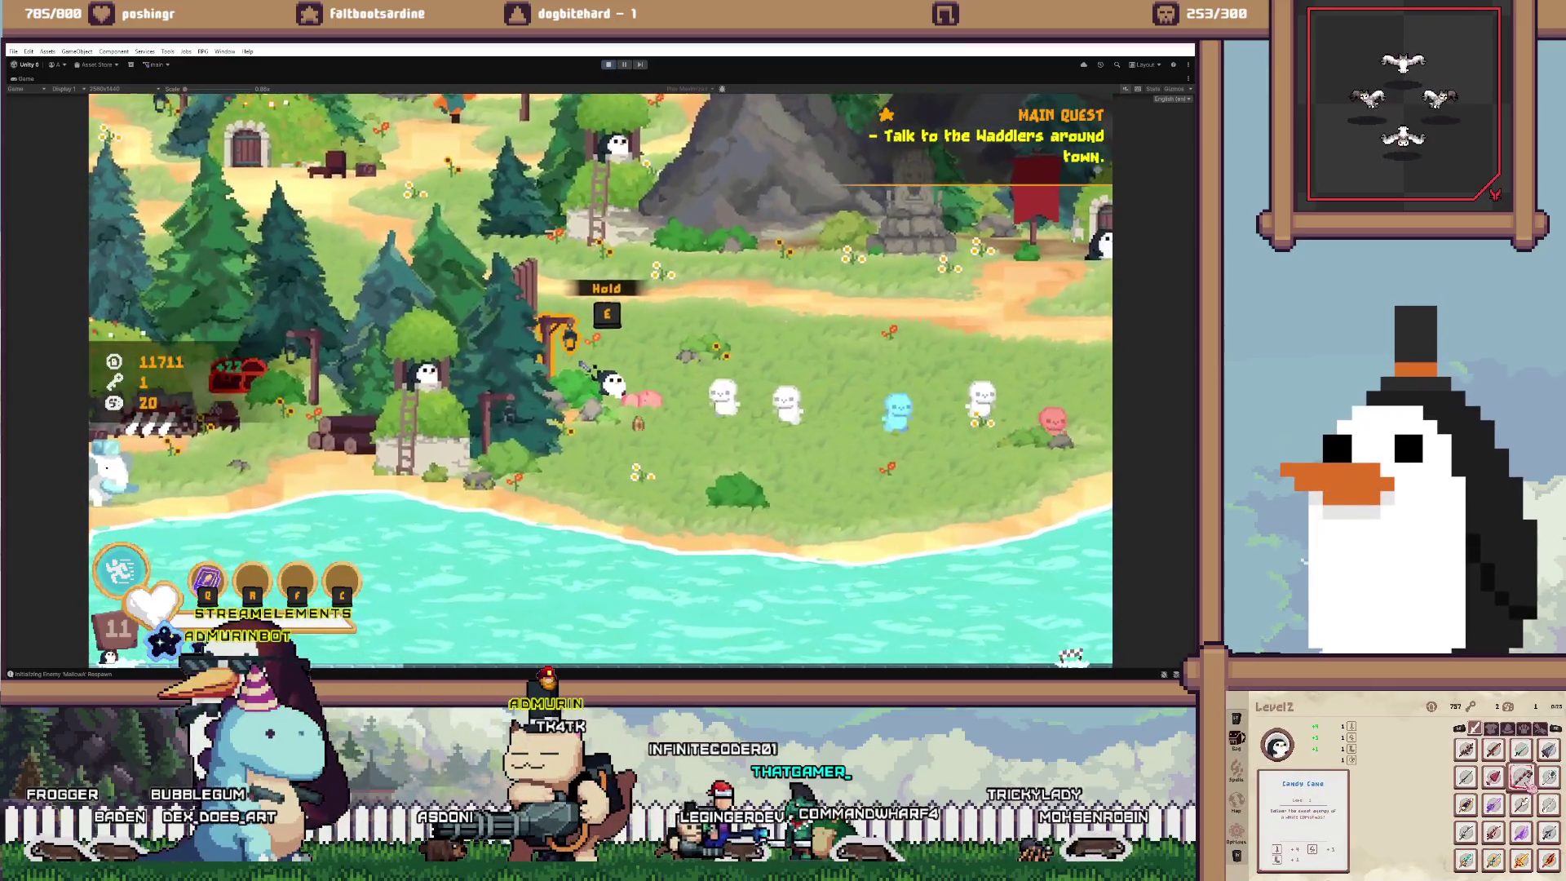
key("d")
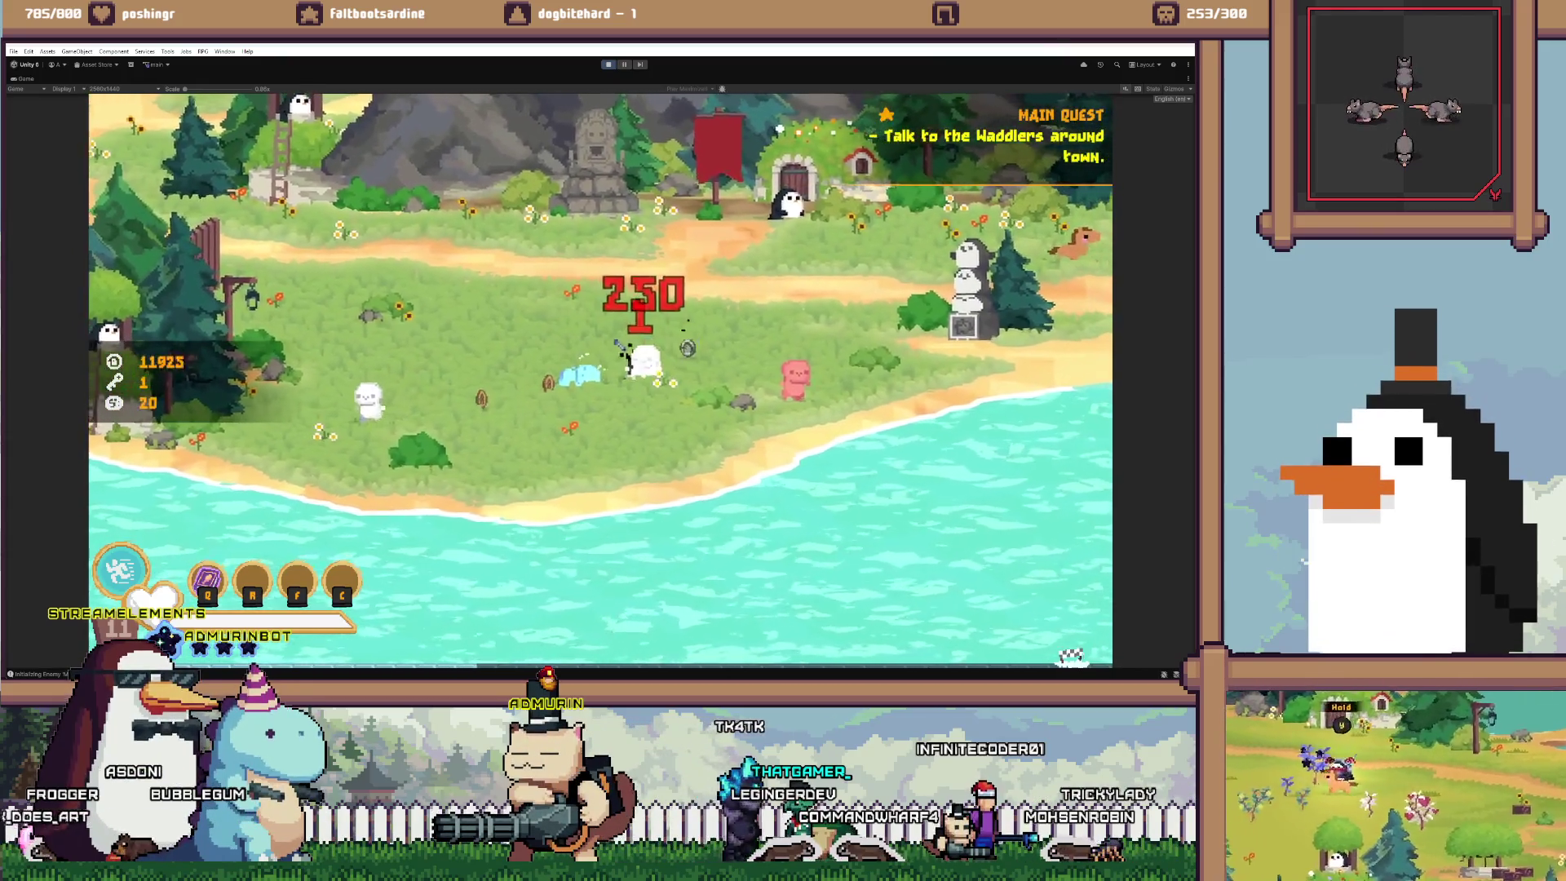
key("a")
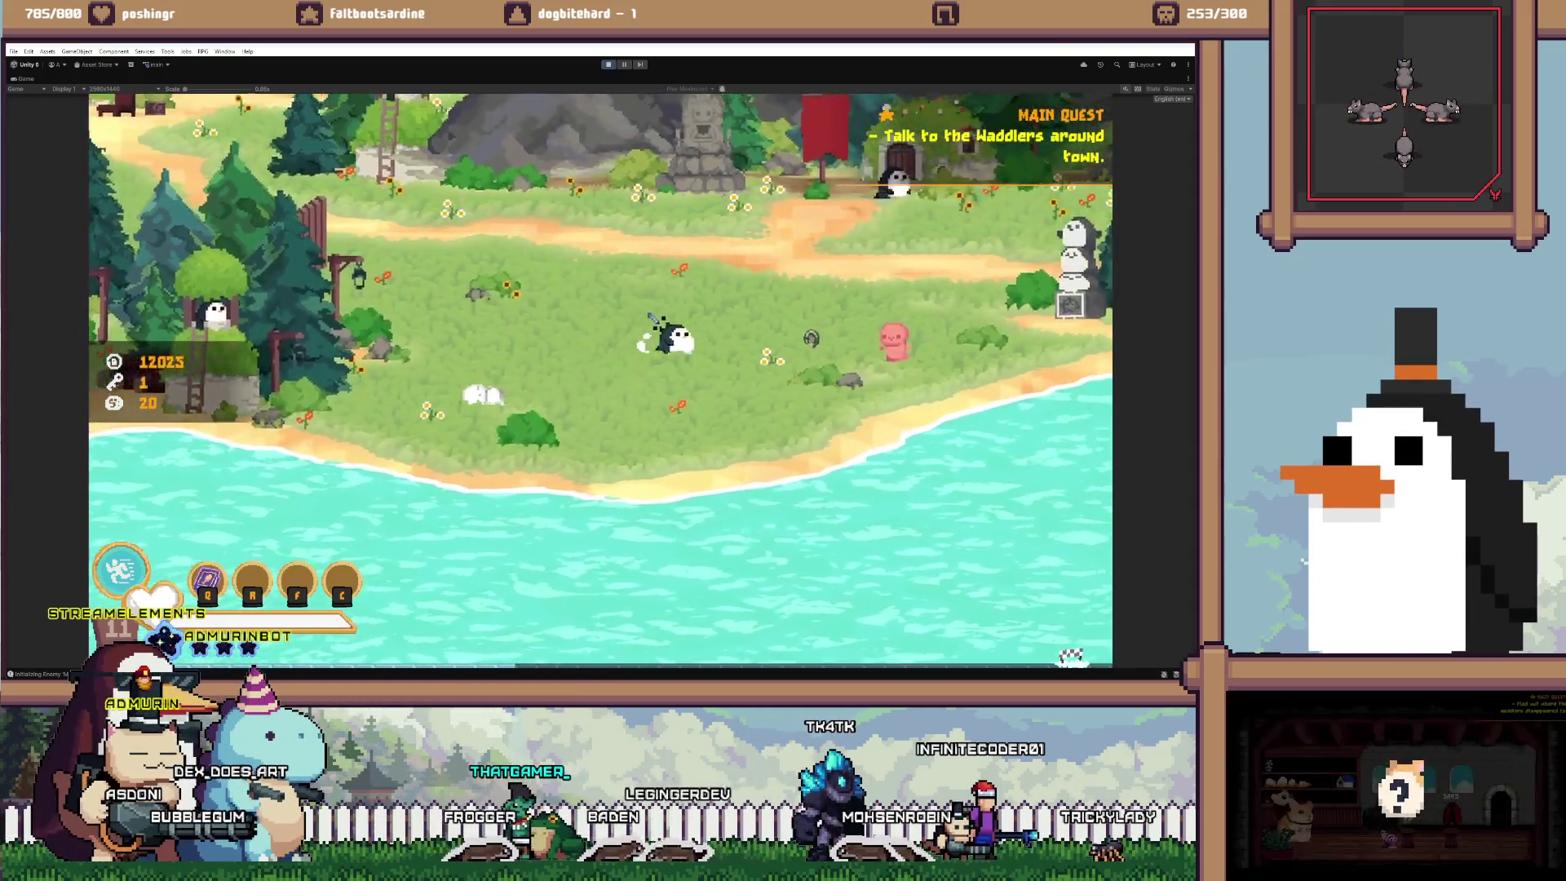
key("a")
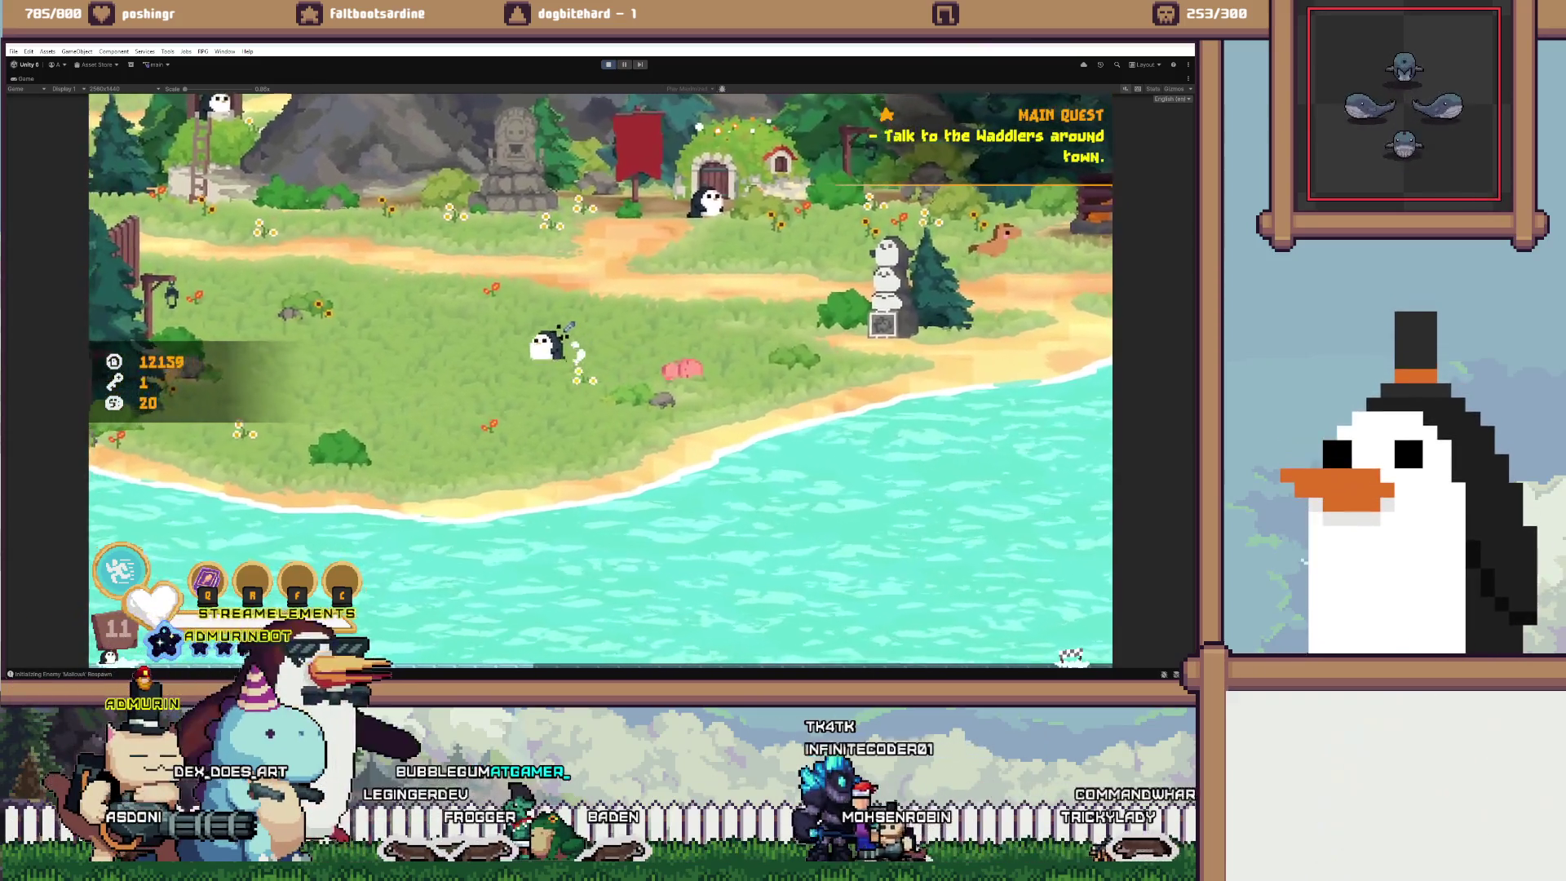
key("a")
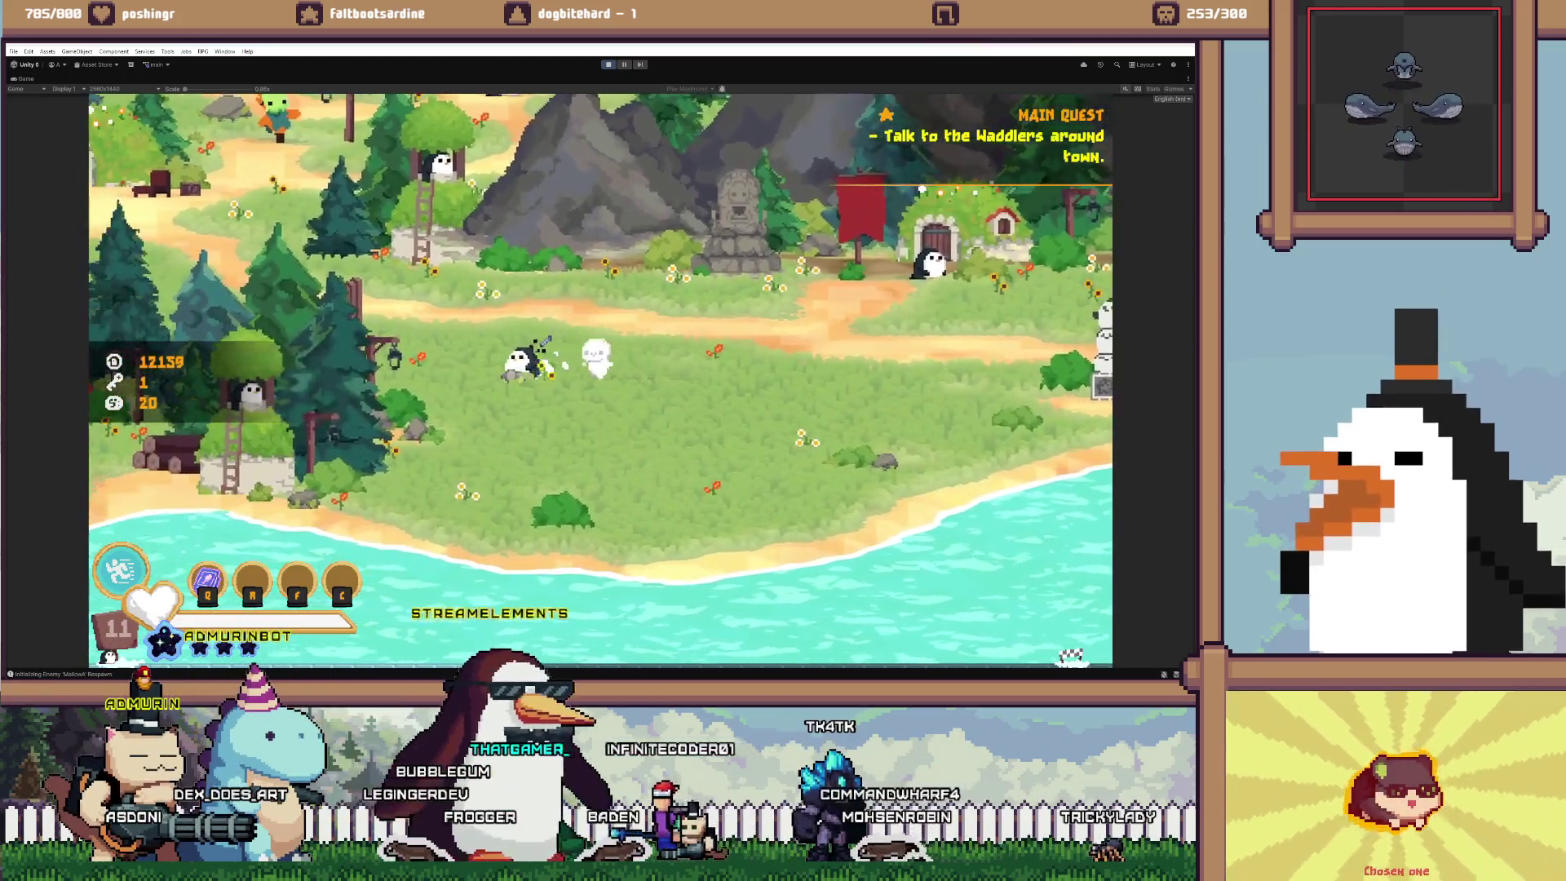
key("a")
key("d")
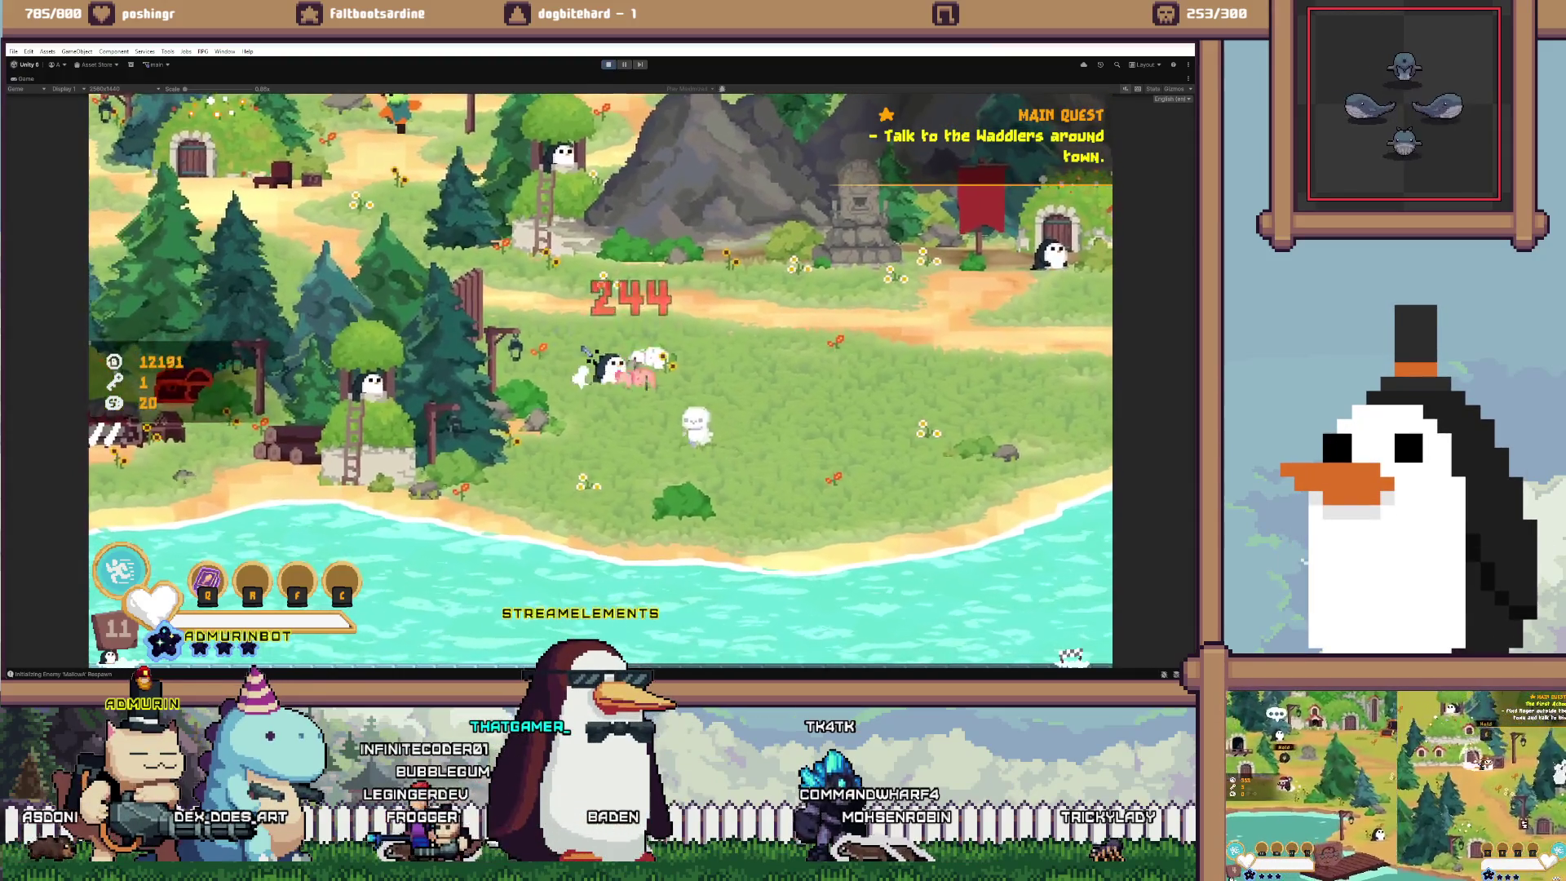
key("w")
key("a")
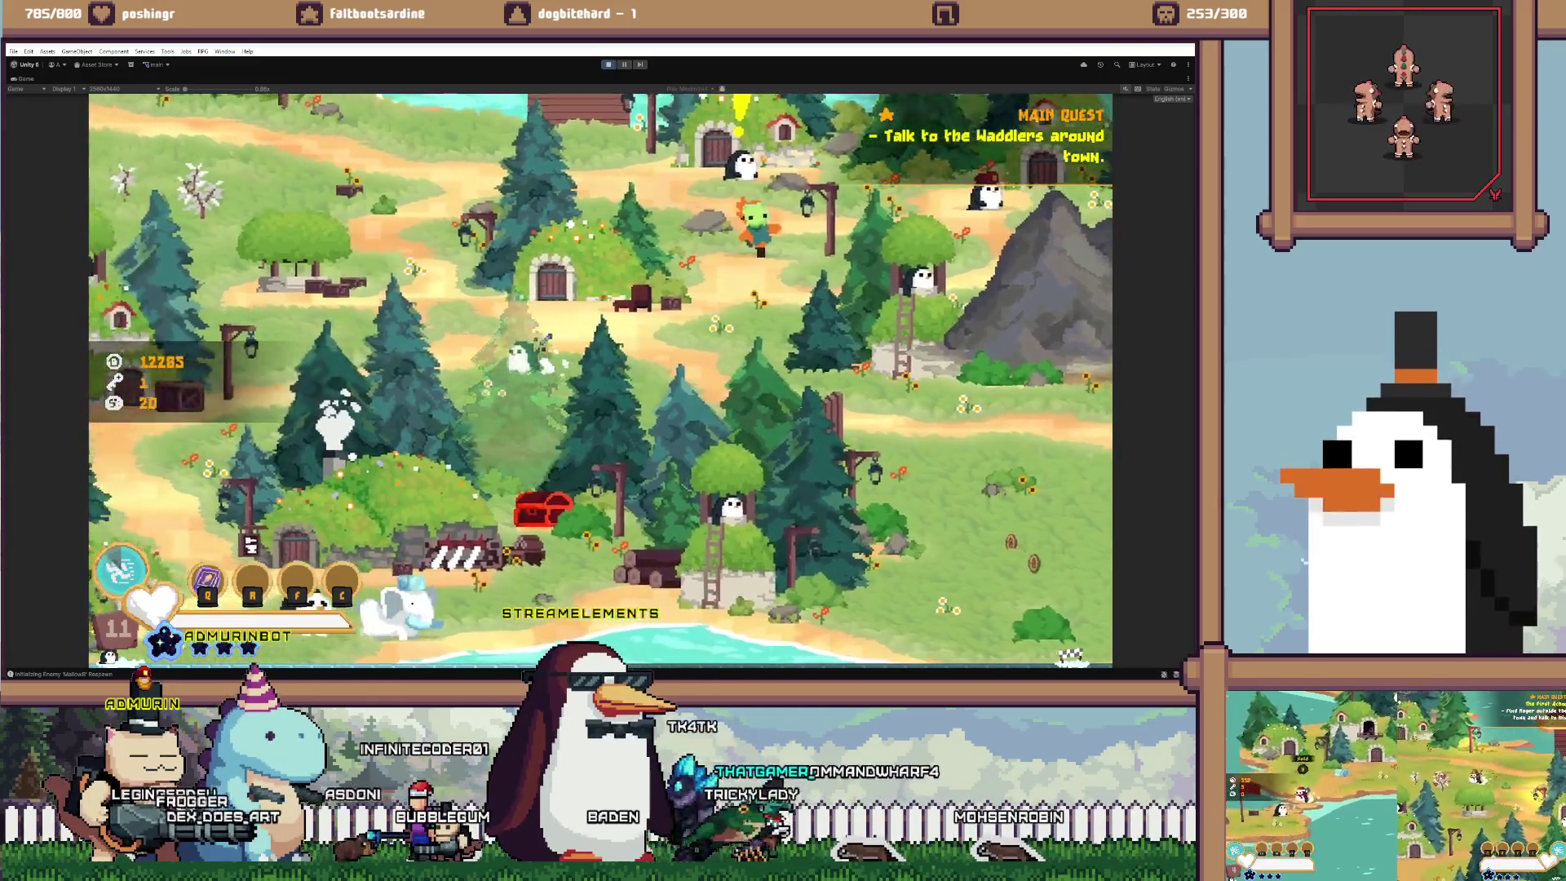
key("a")
key("w")
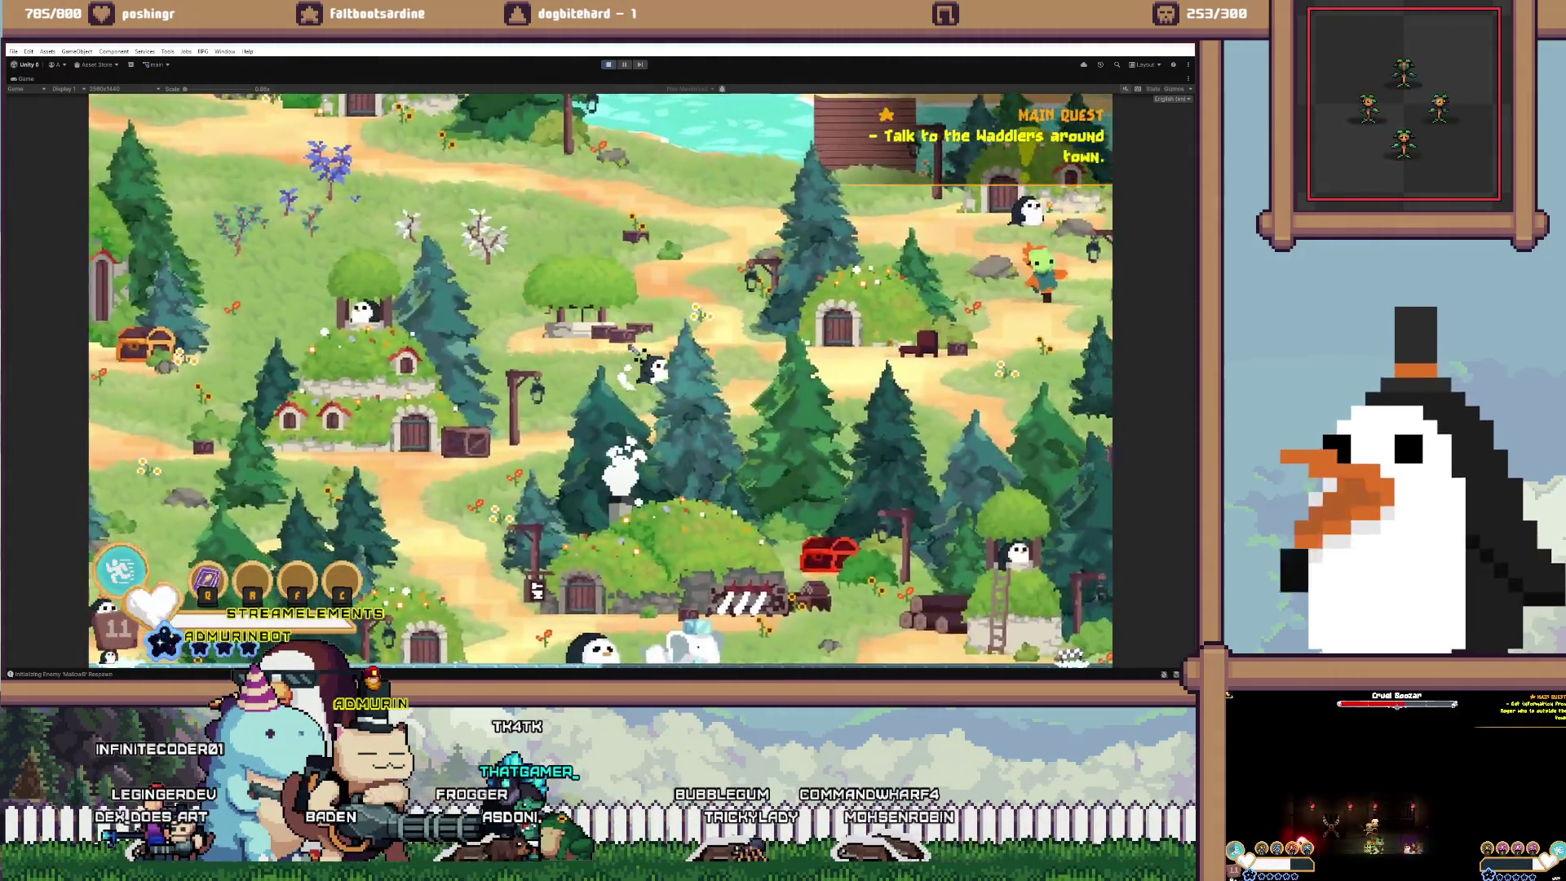
Cross the meadow fighting pink enemies and collect the dropped coins and key
key("d")
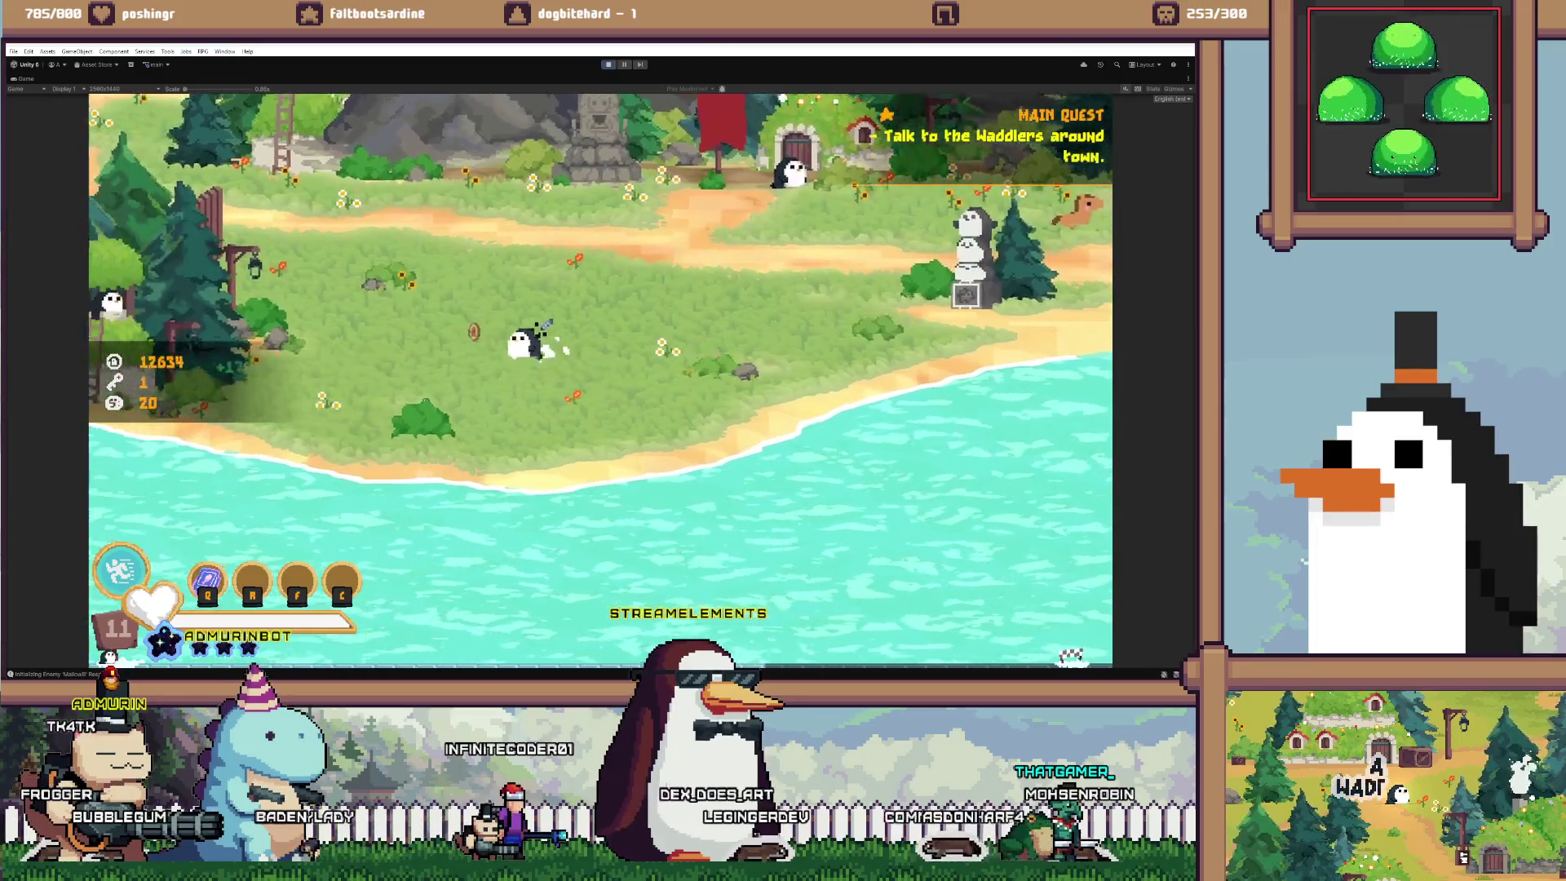
key("d")
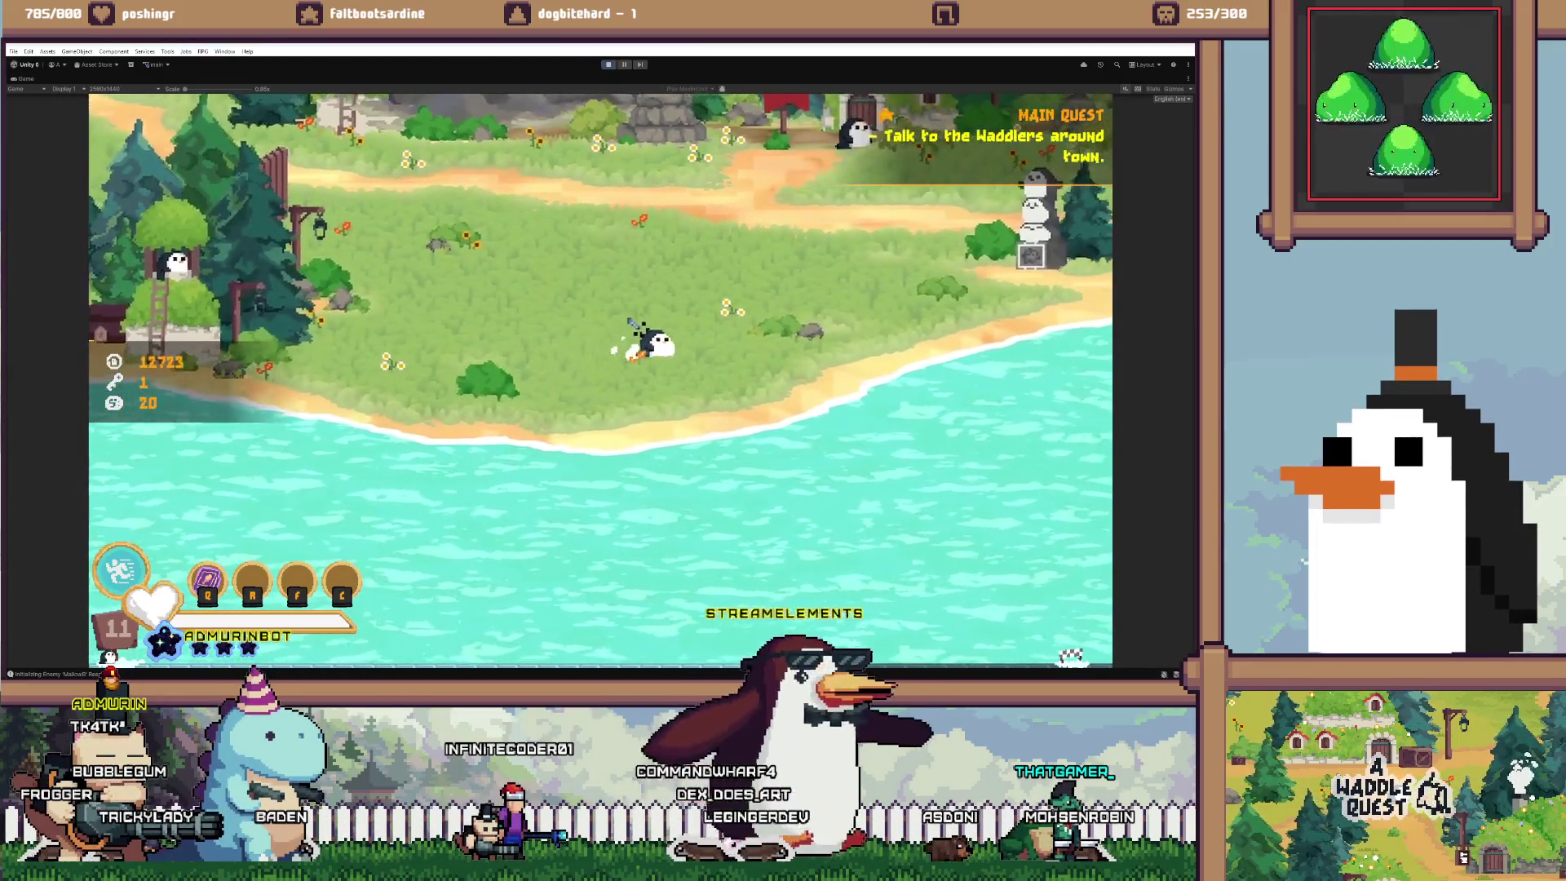
key("d")
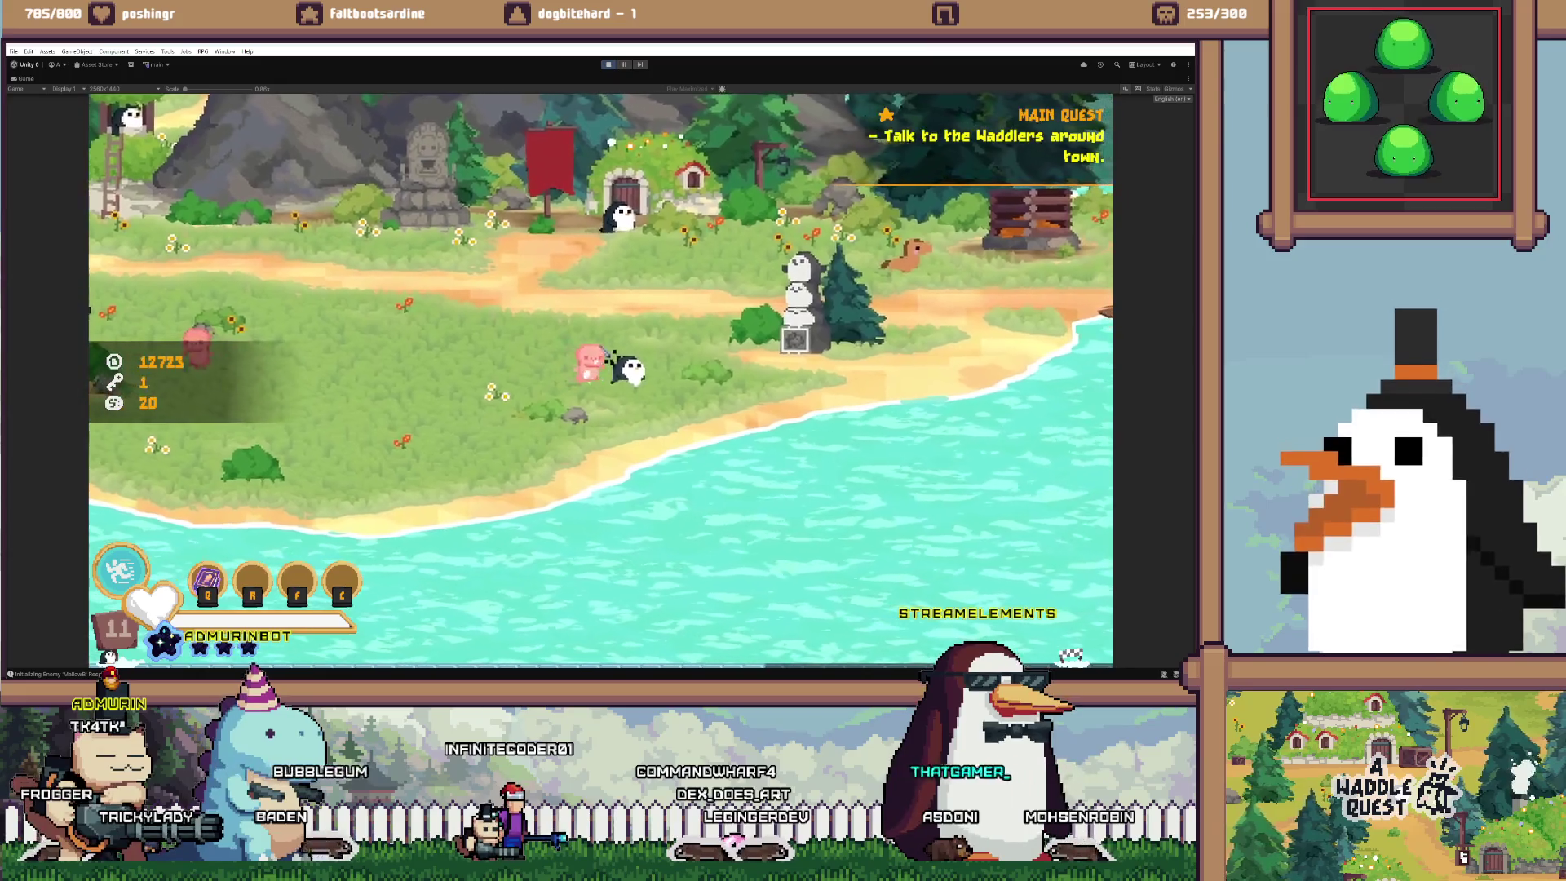
key("a")
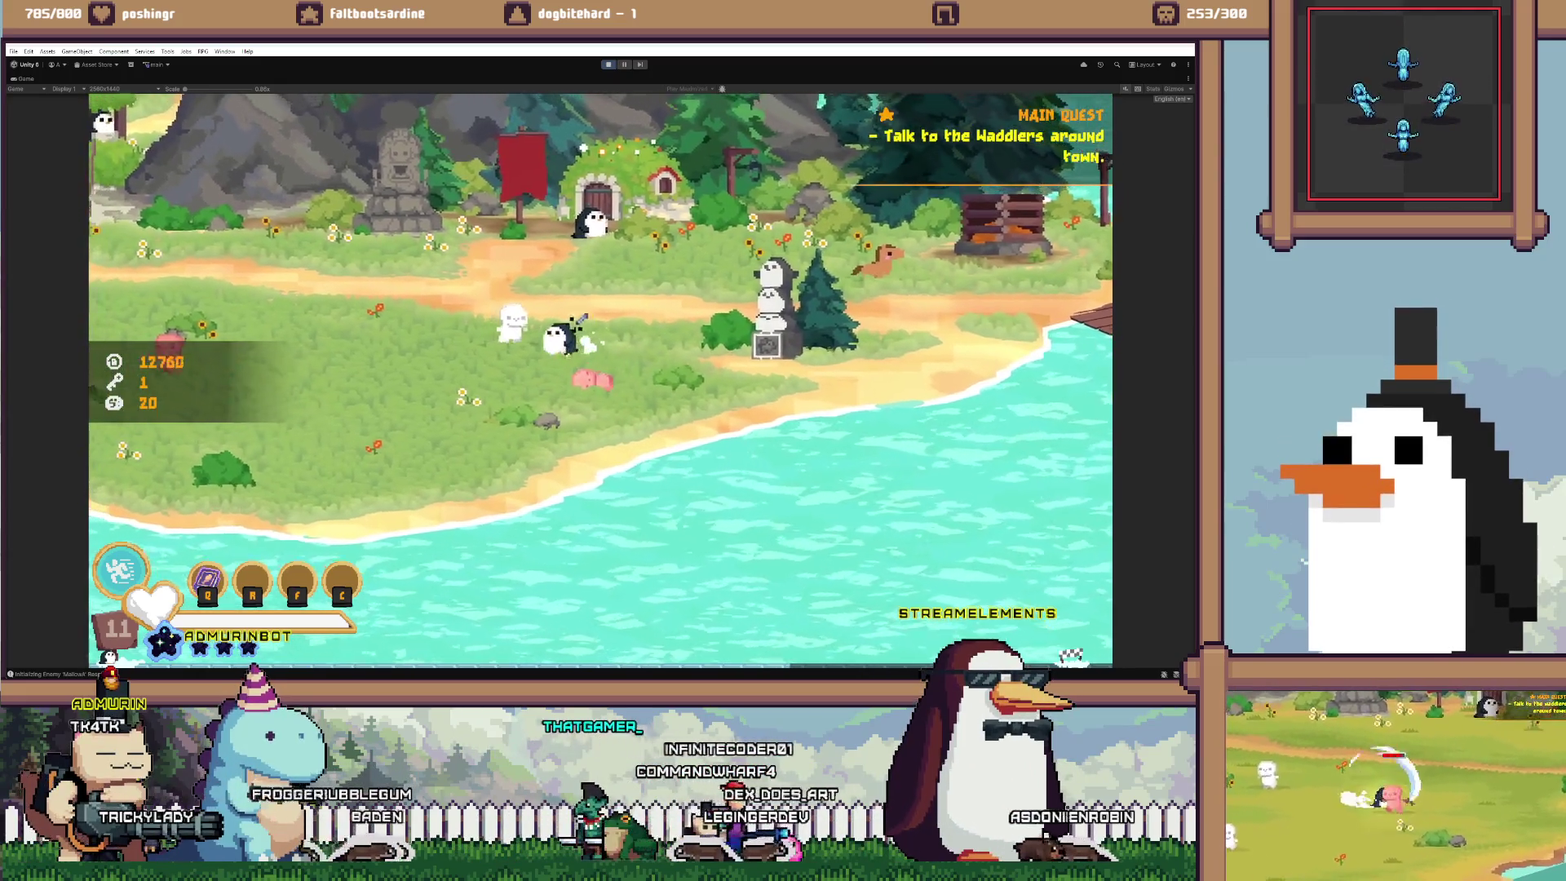
key("a")
key("s")
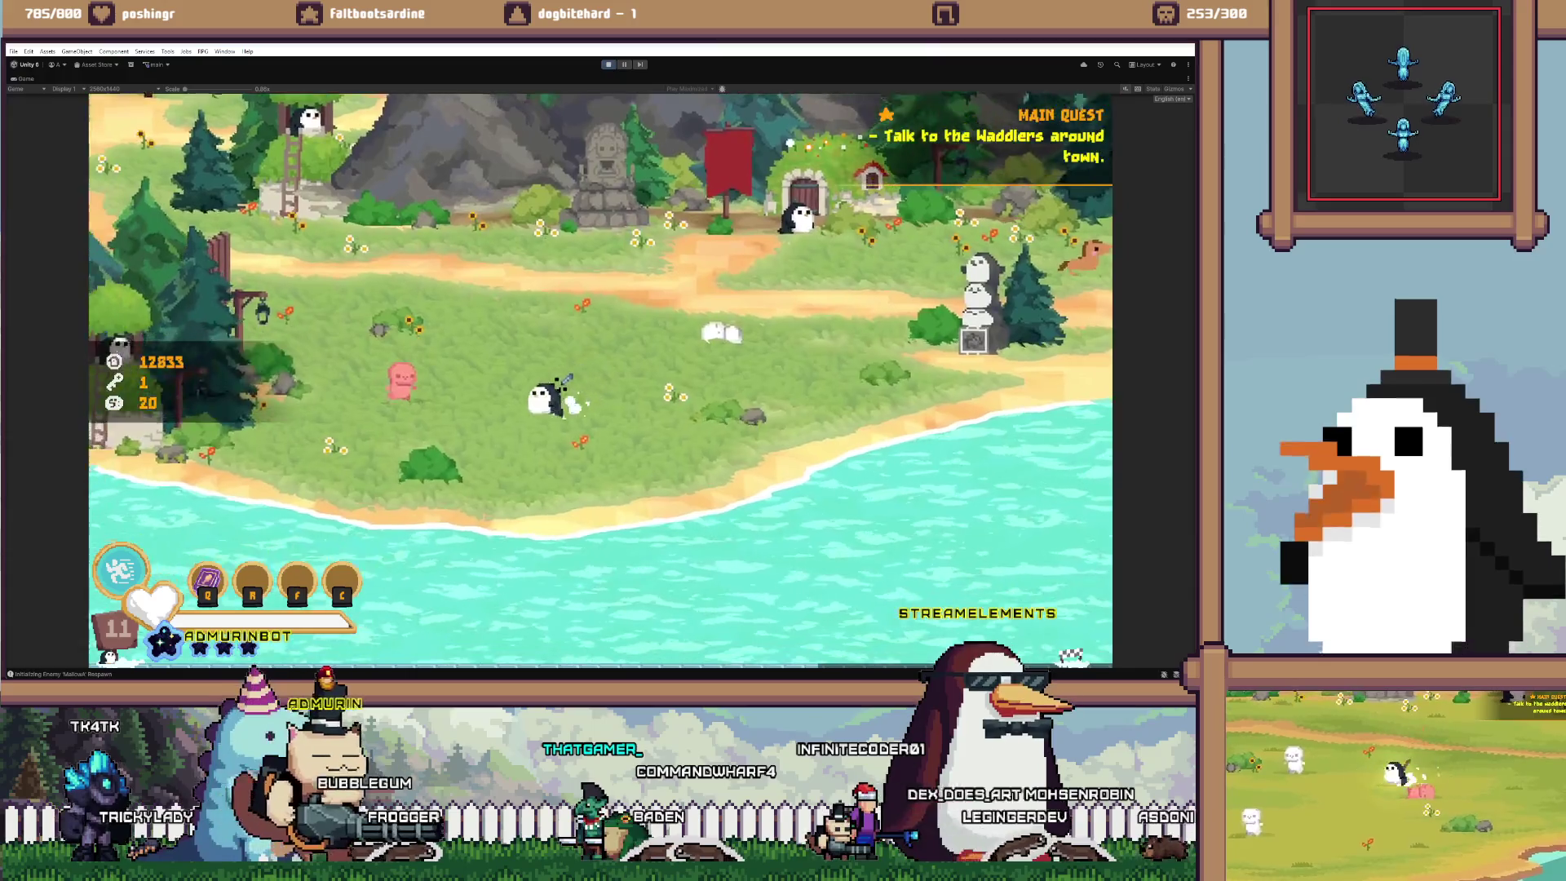
key("a")
key("w")
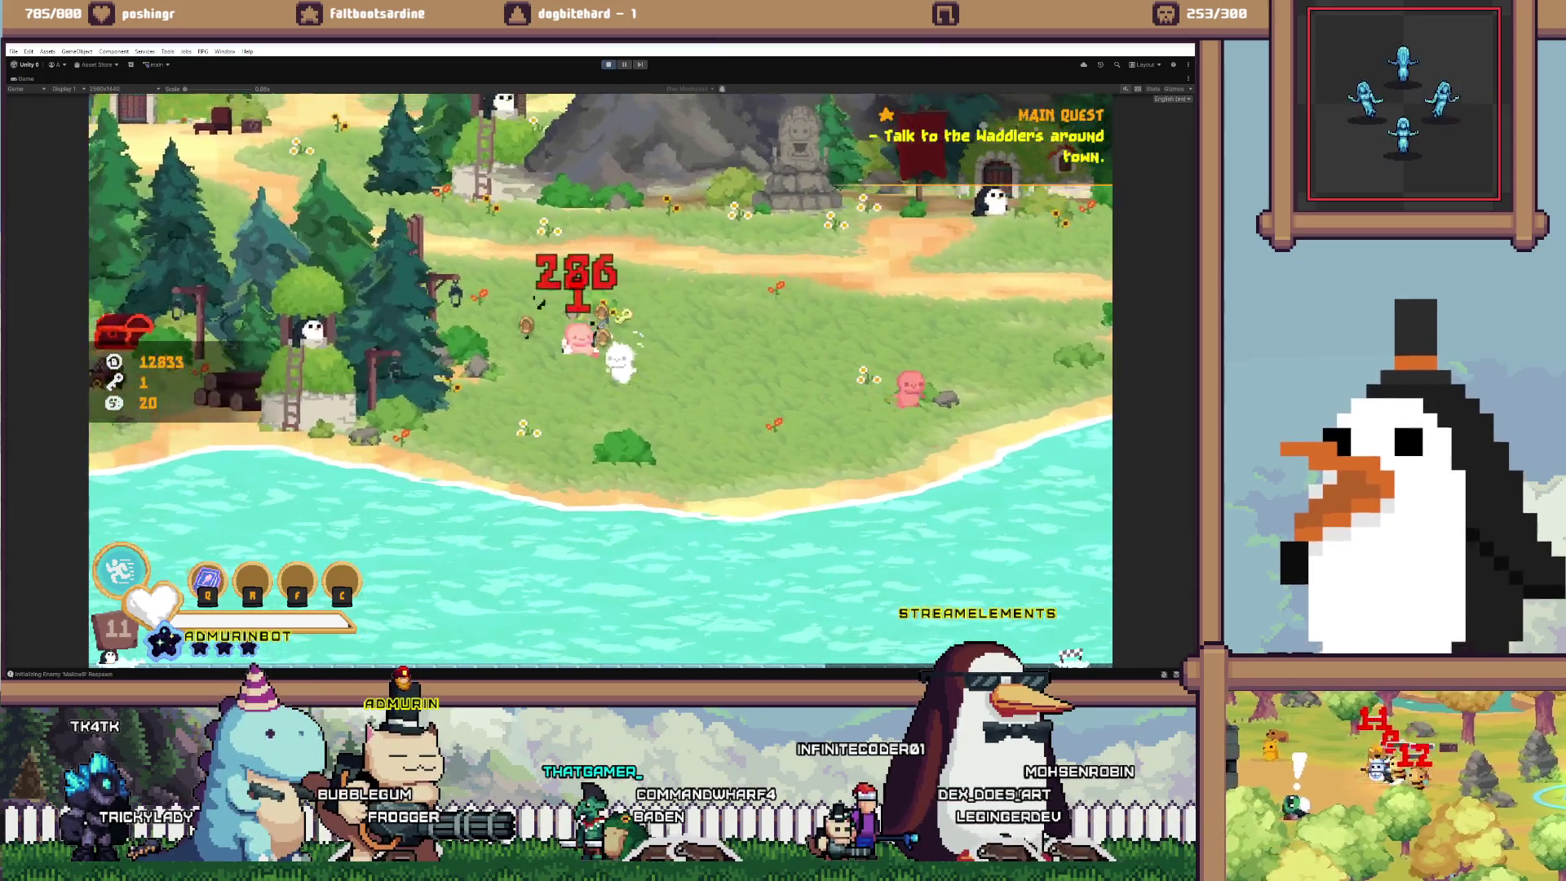
key("w")
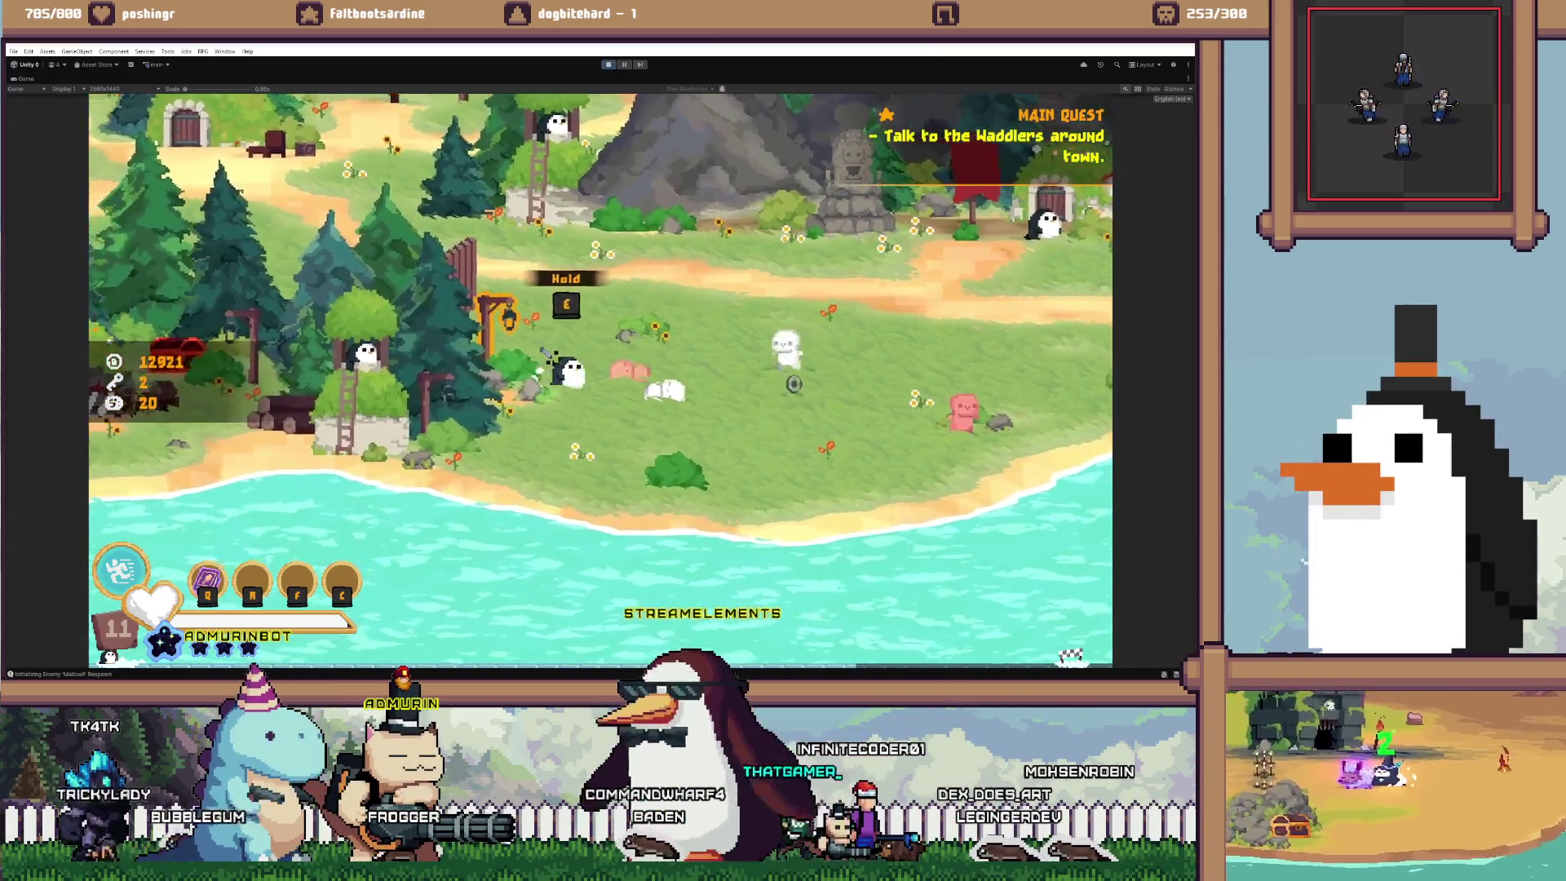
key("d")
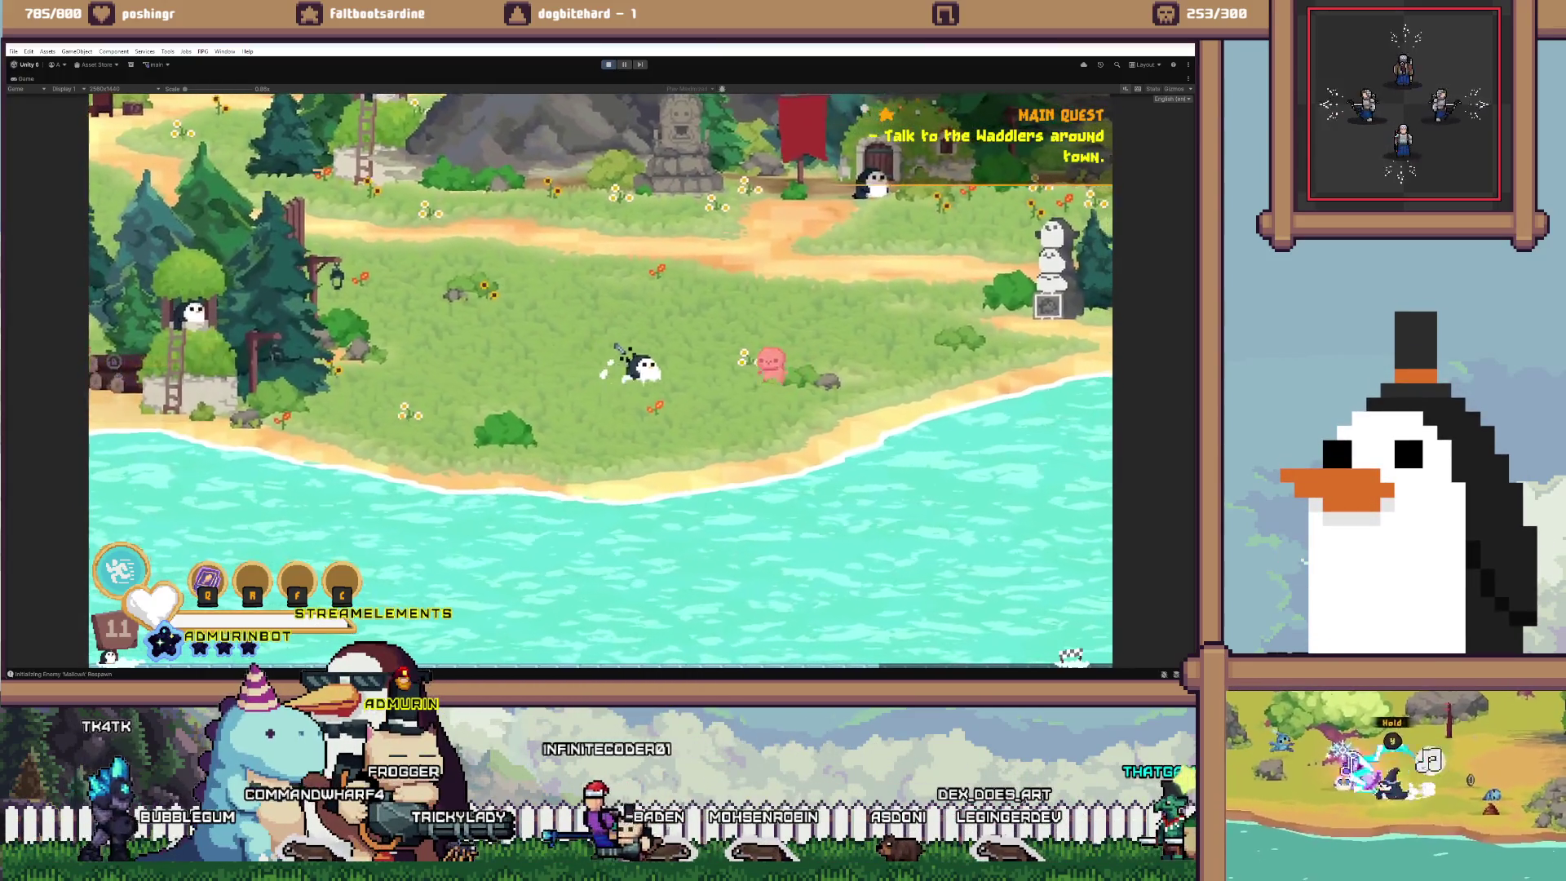
key("d")
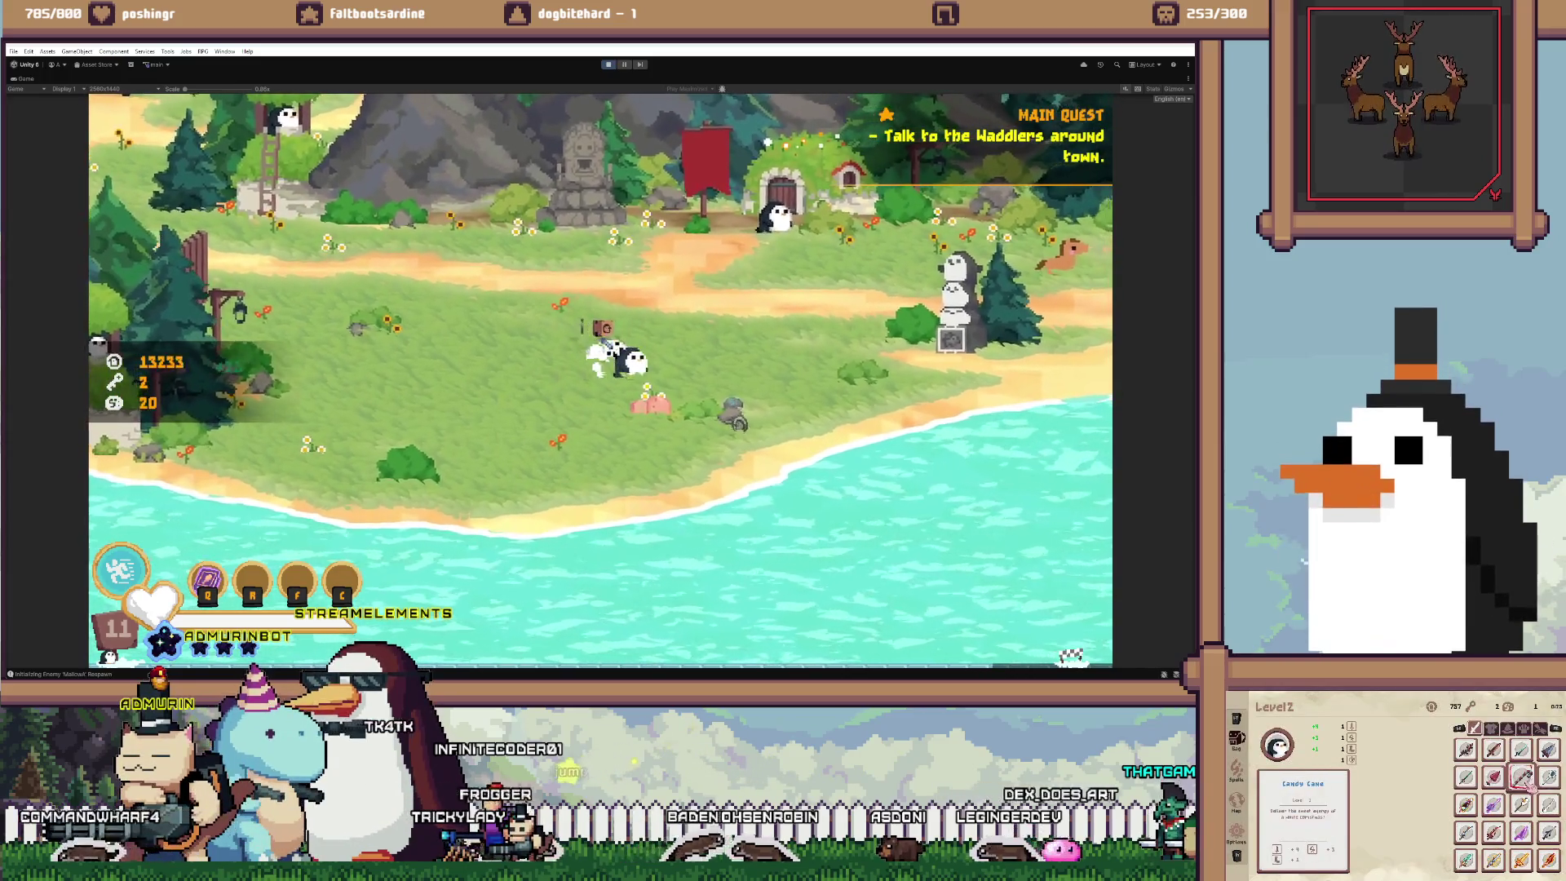
Roam the meadow collecting coins and defeat enemies to reach level 12
key("w")
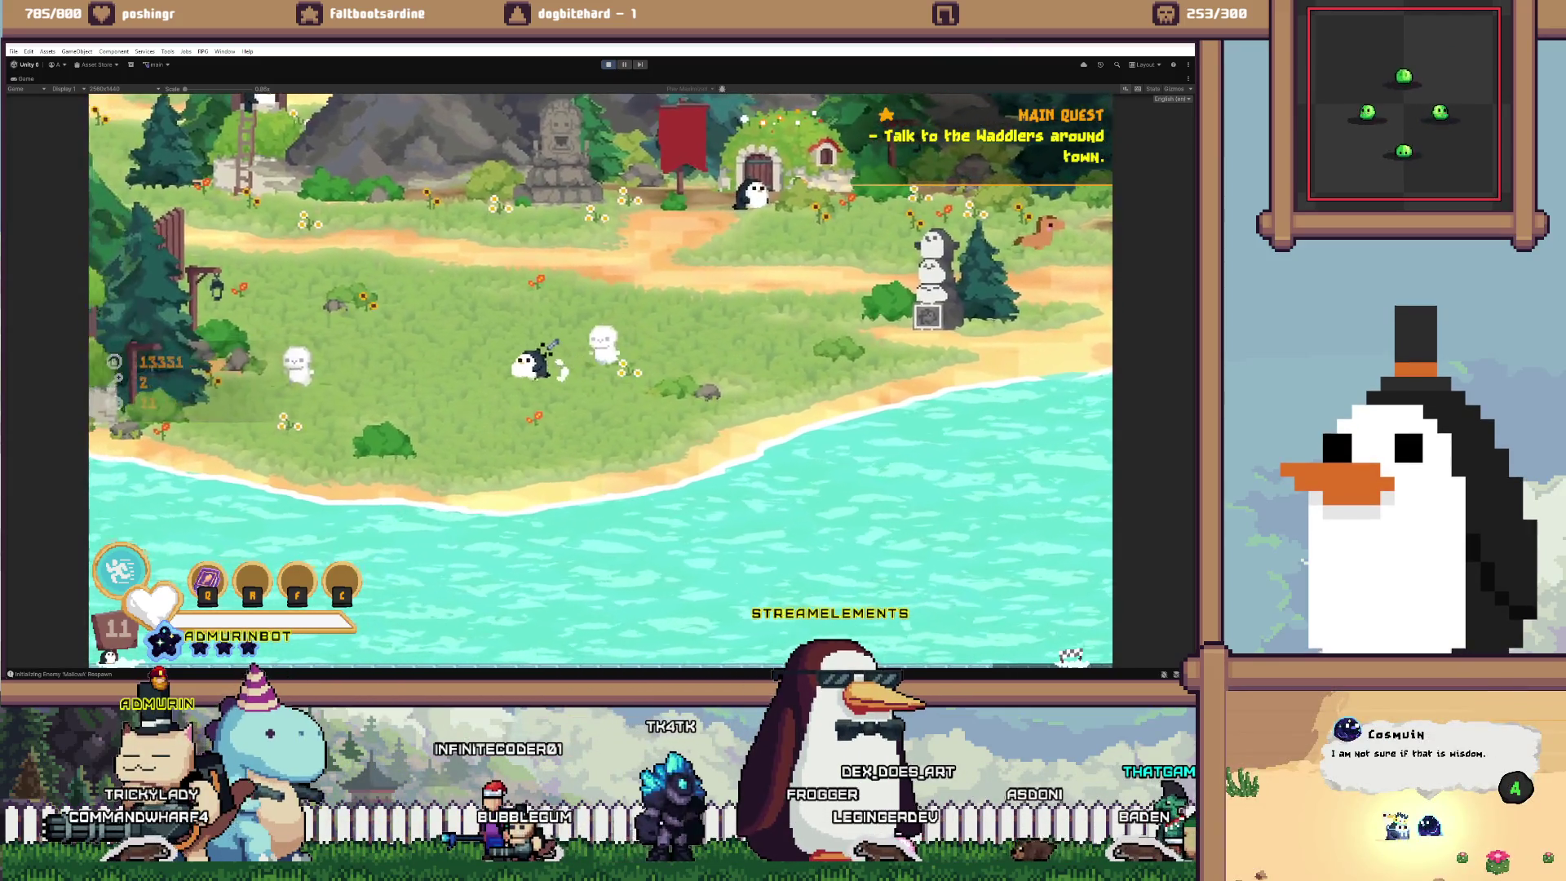
key("a")
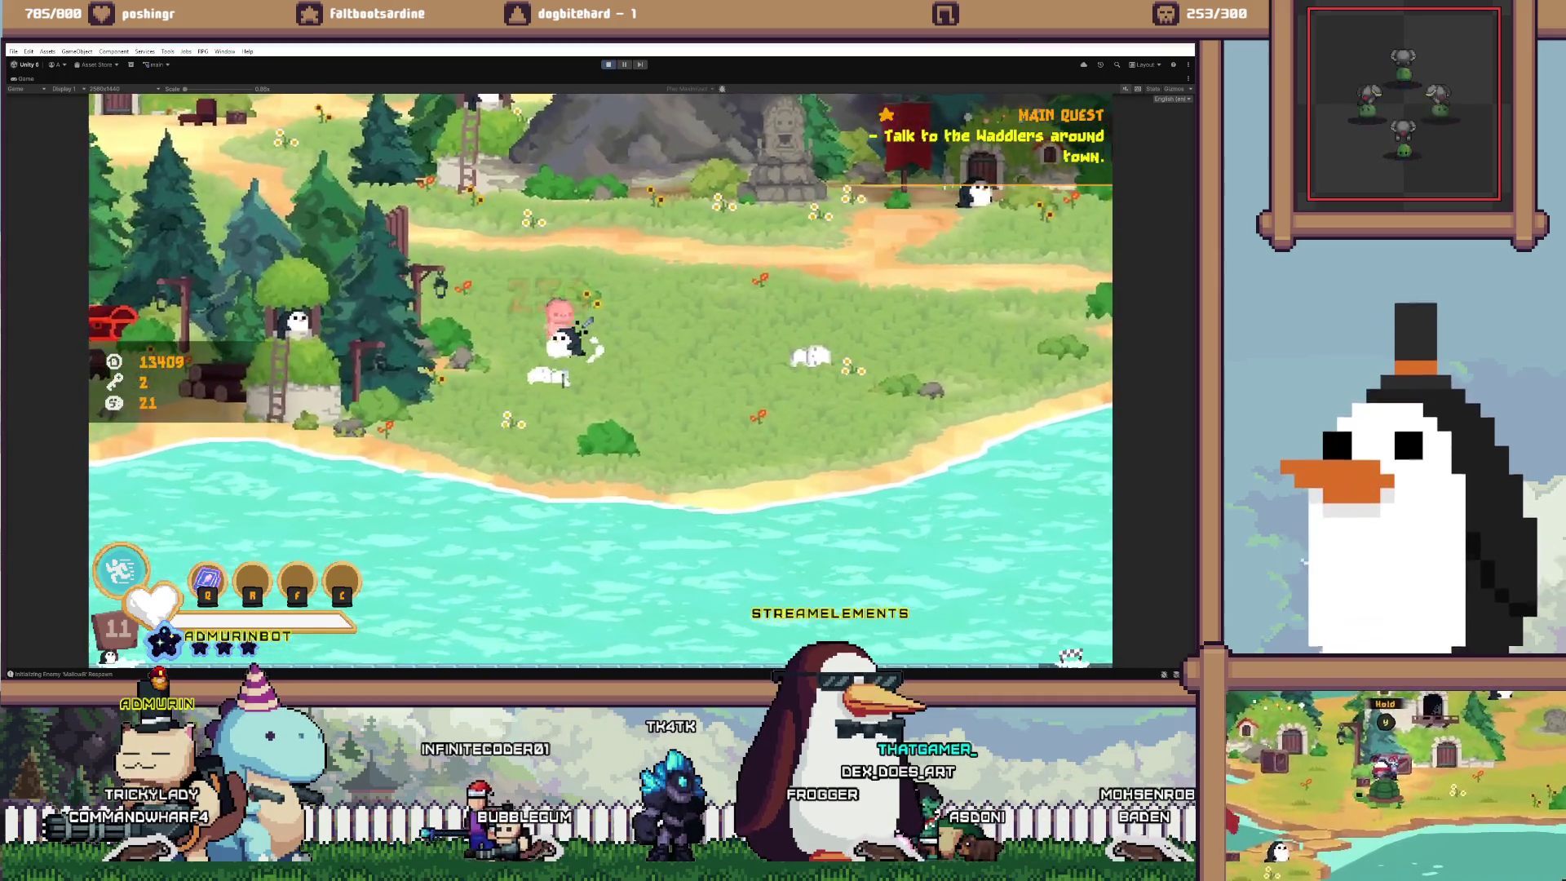
key("a")
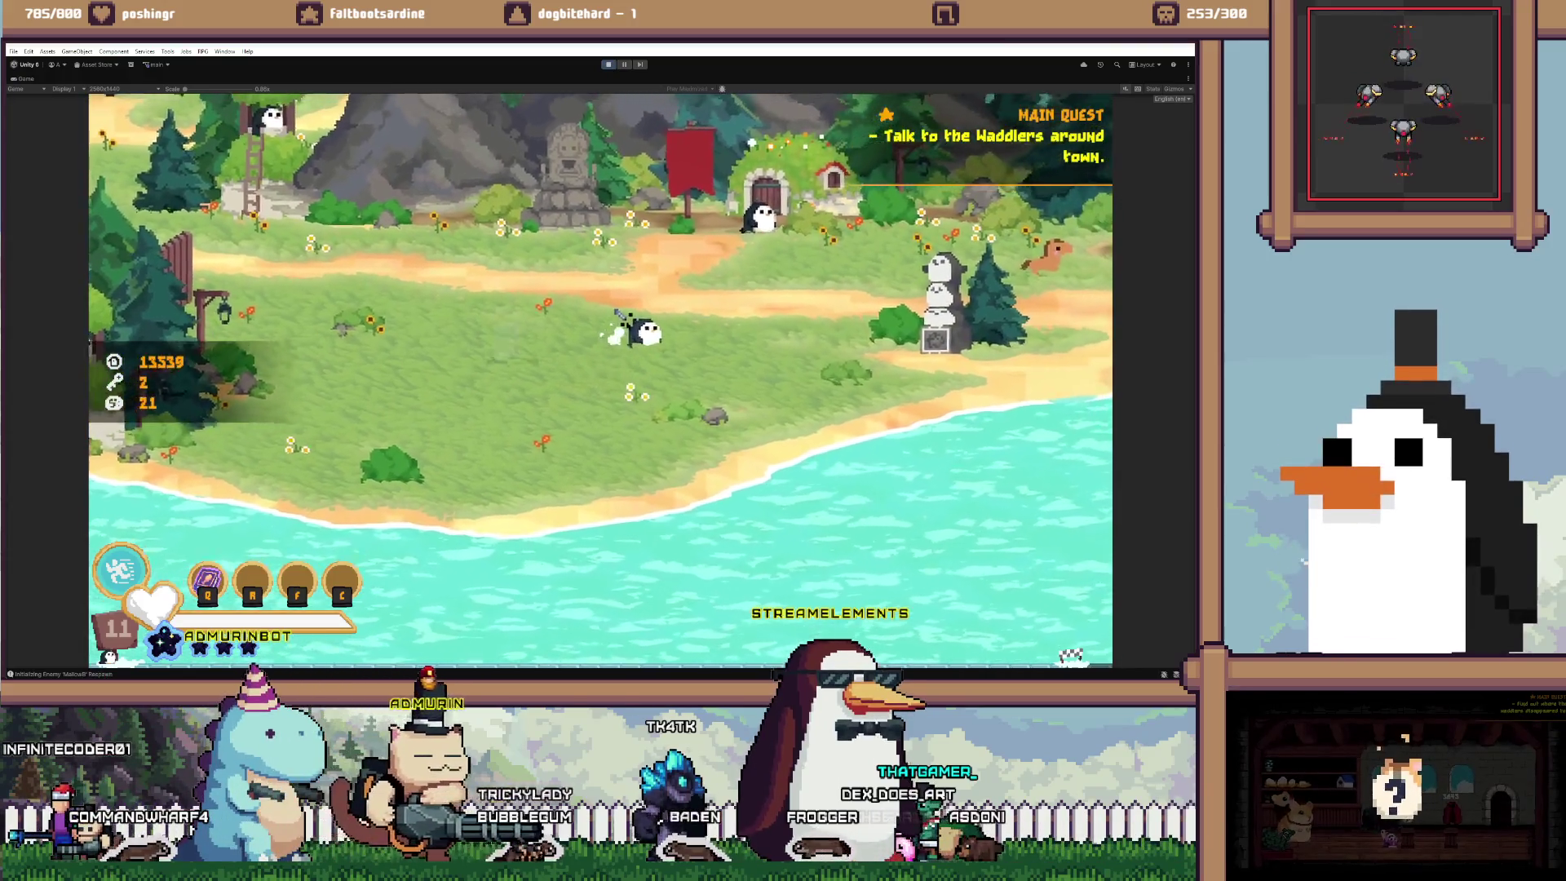
key("d")
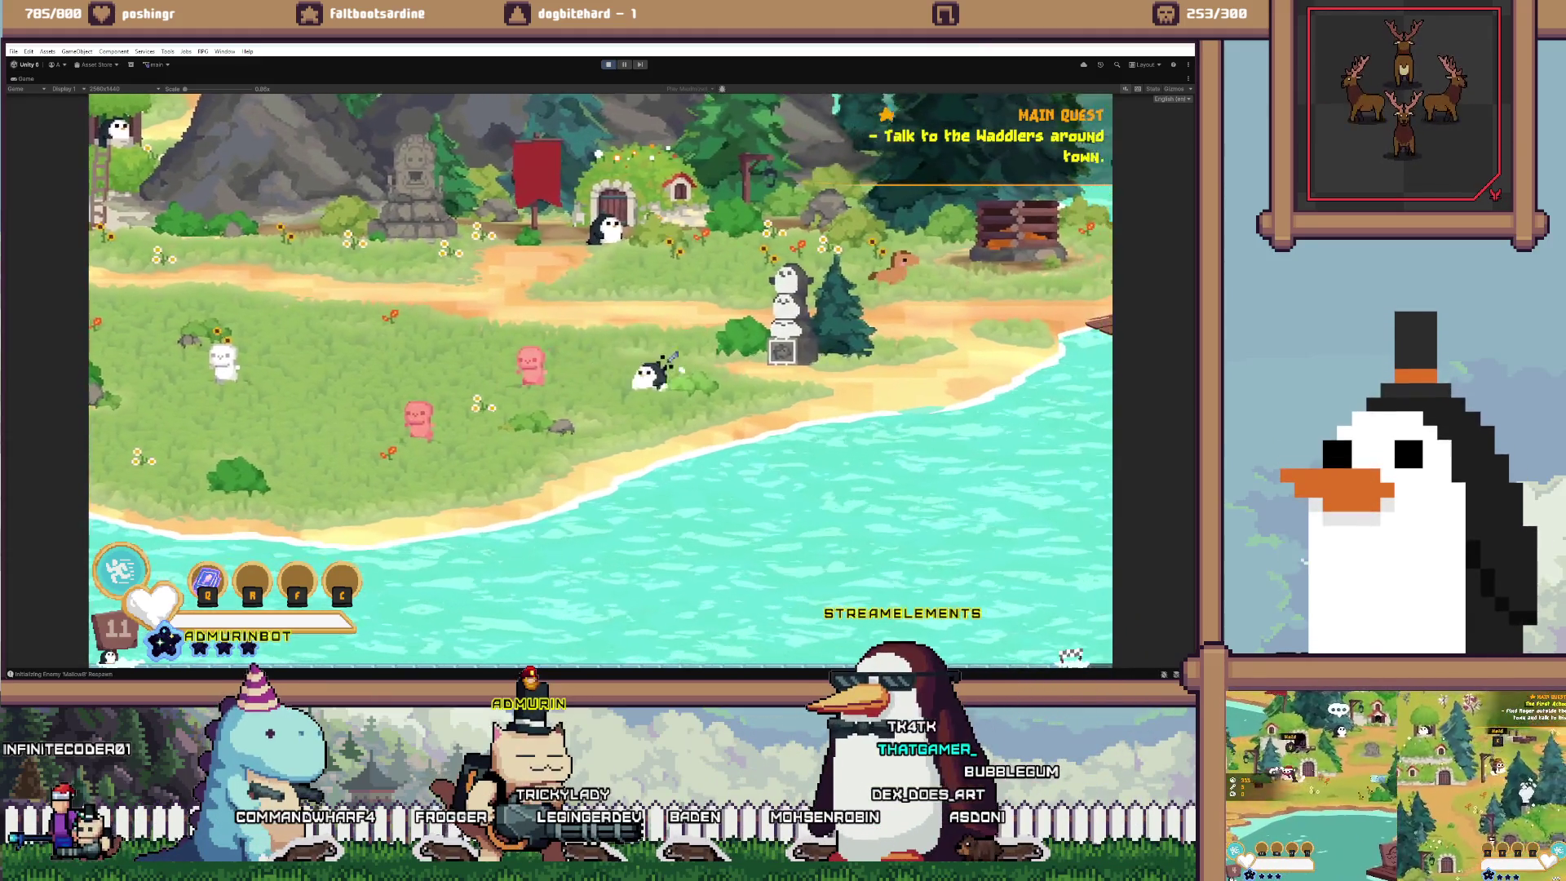
key("a")
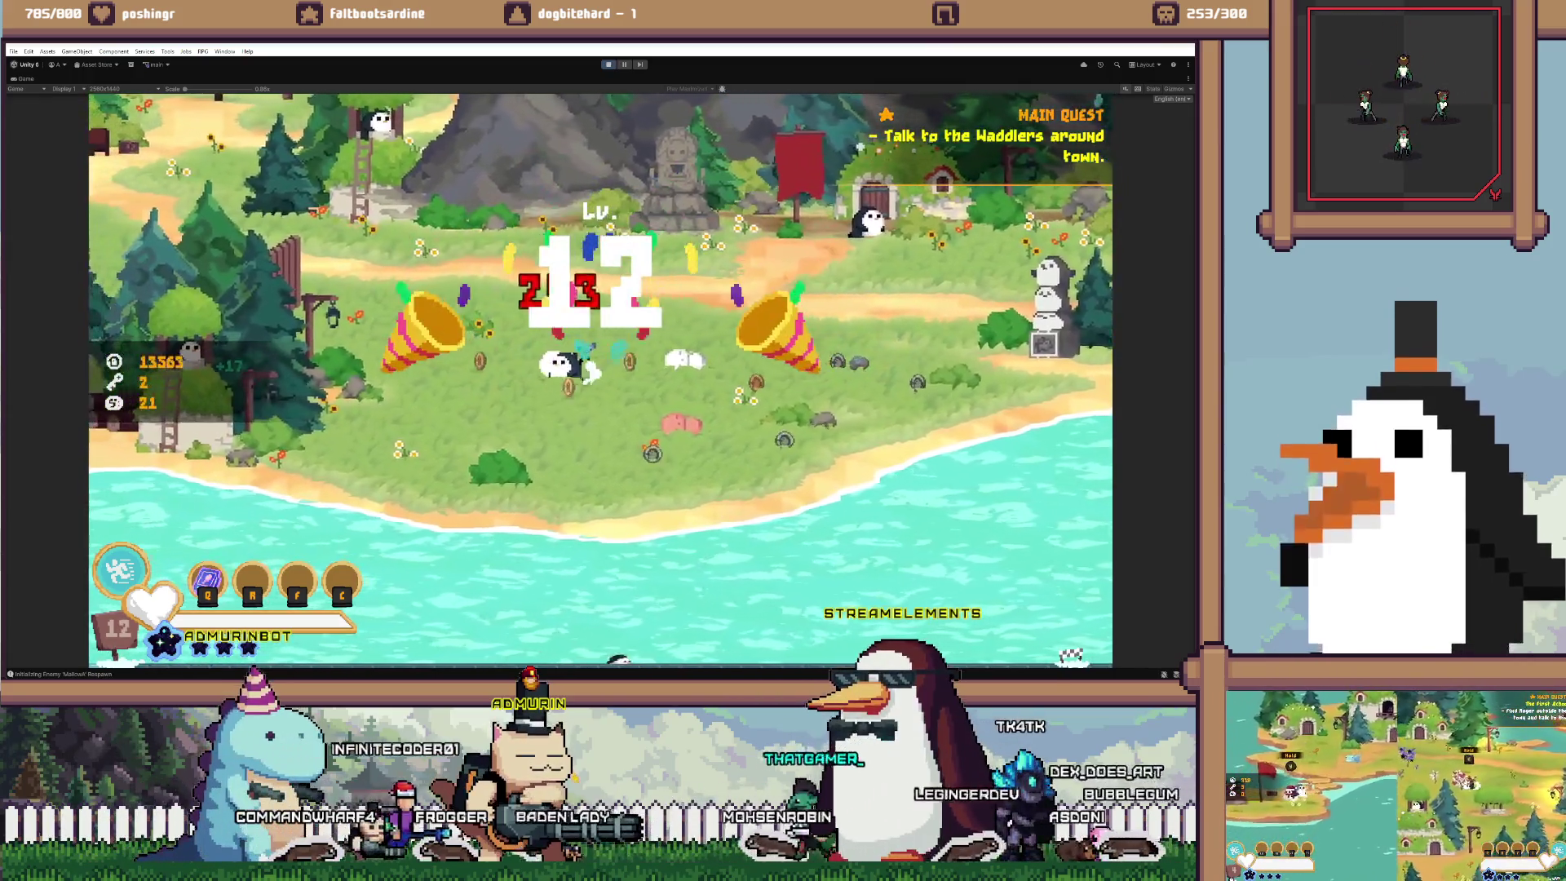
key("a")
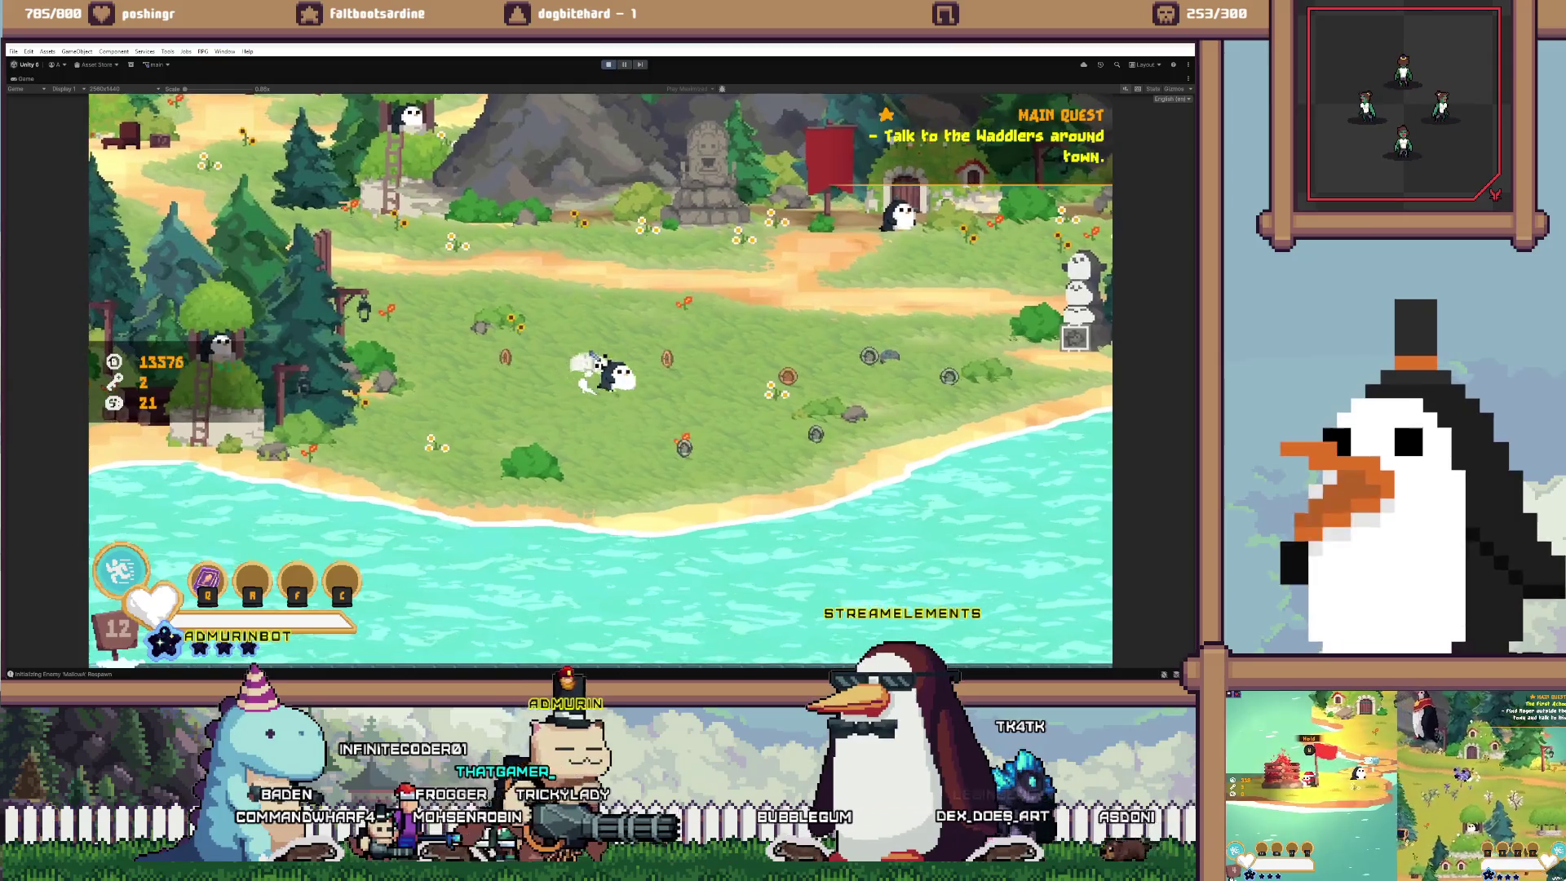
key("d")
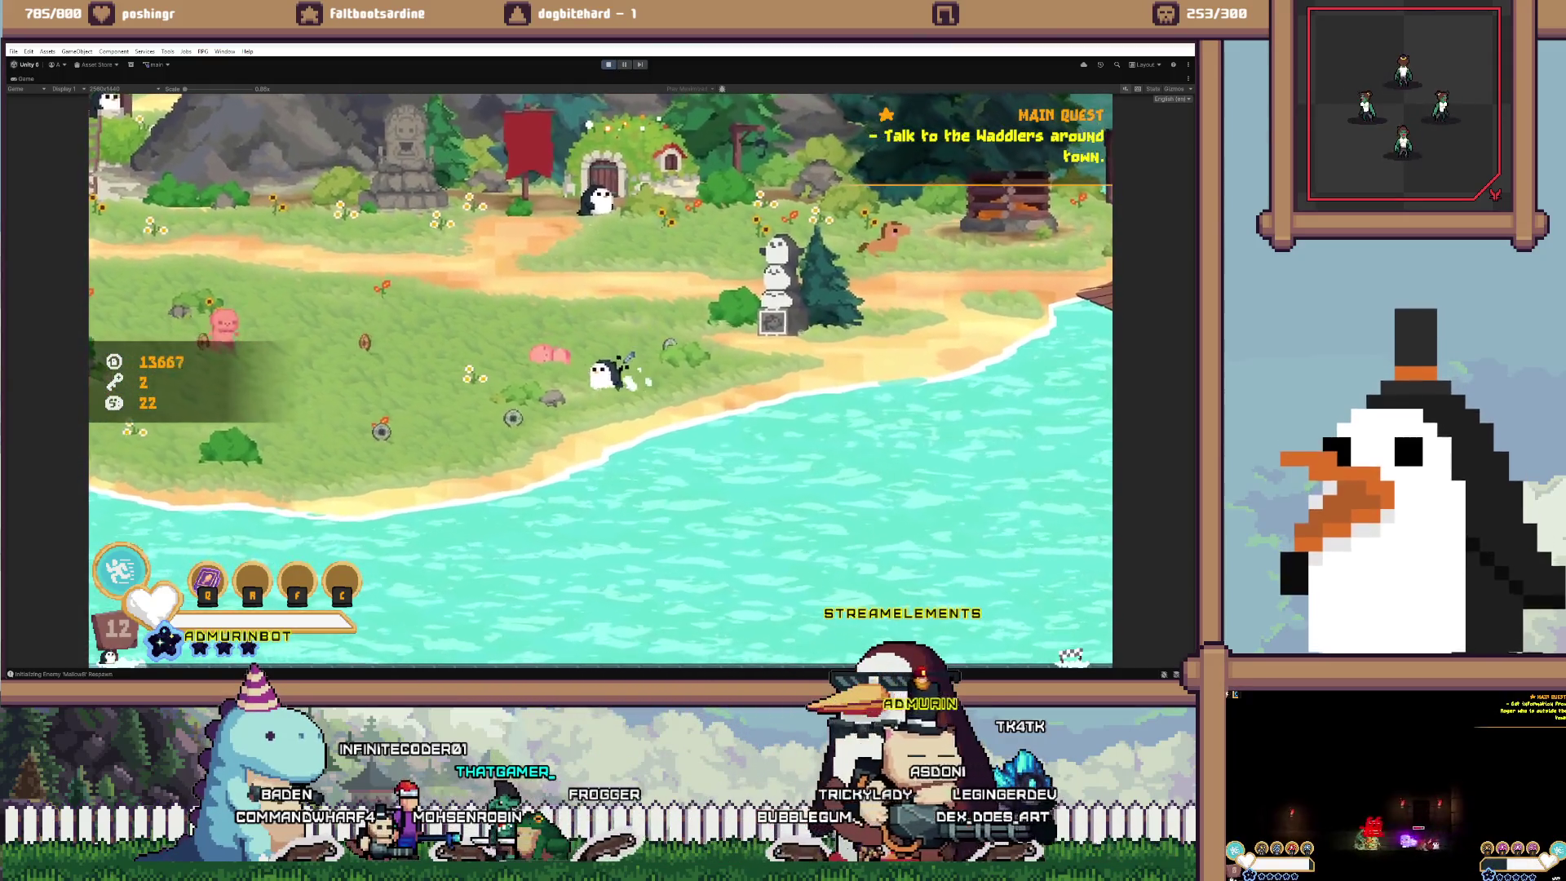
key("w")
key("d")
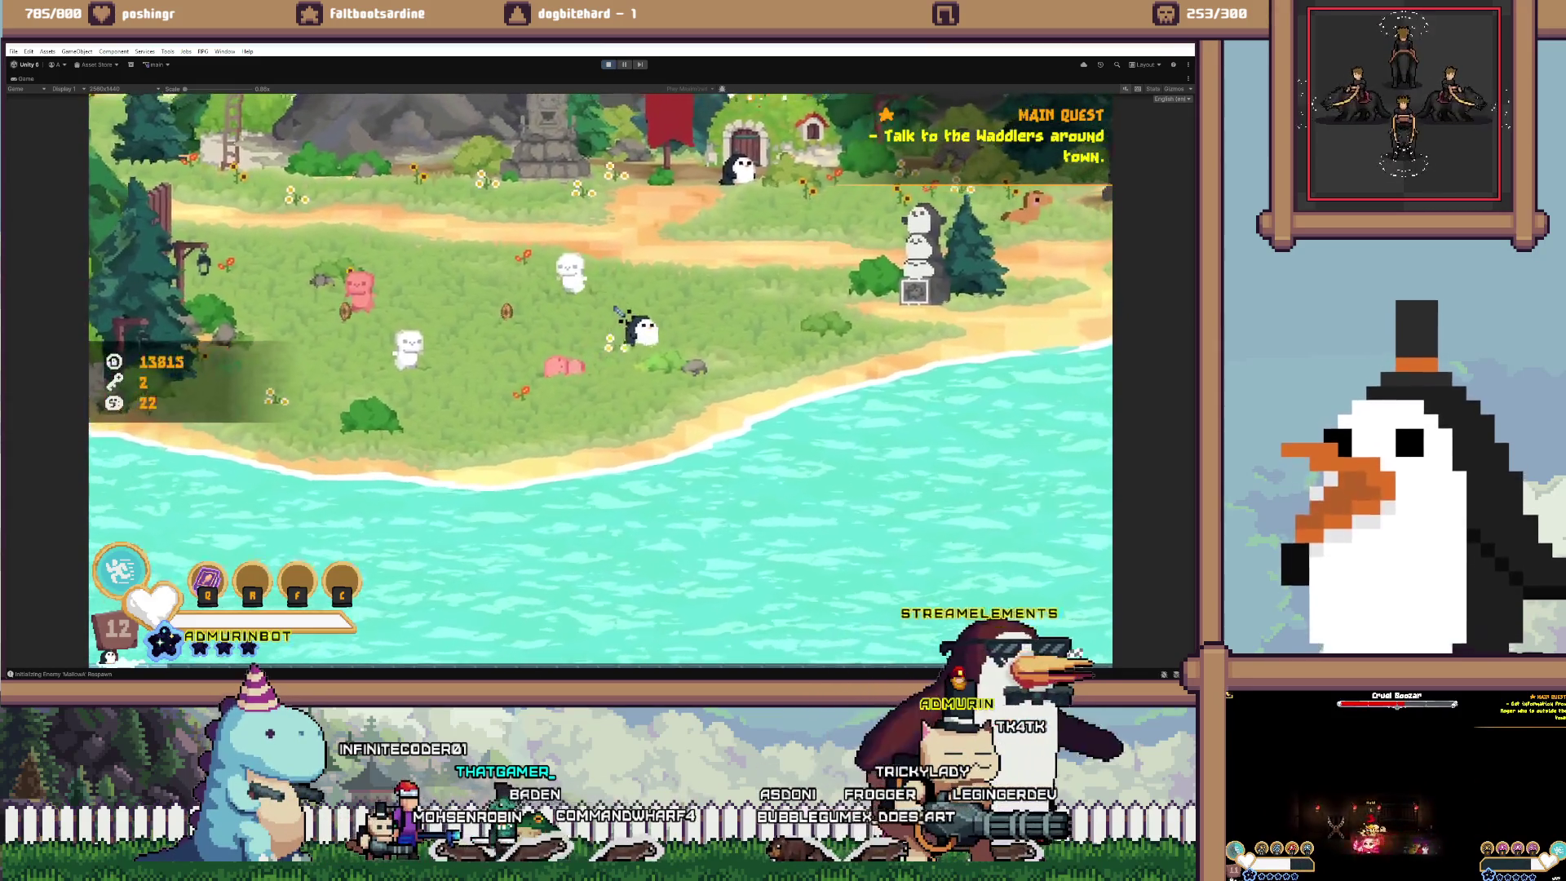
Keep attacking enemies across the grass, bringing coins up to 14121
key("a")
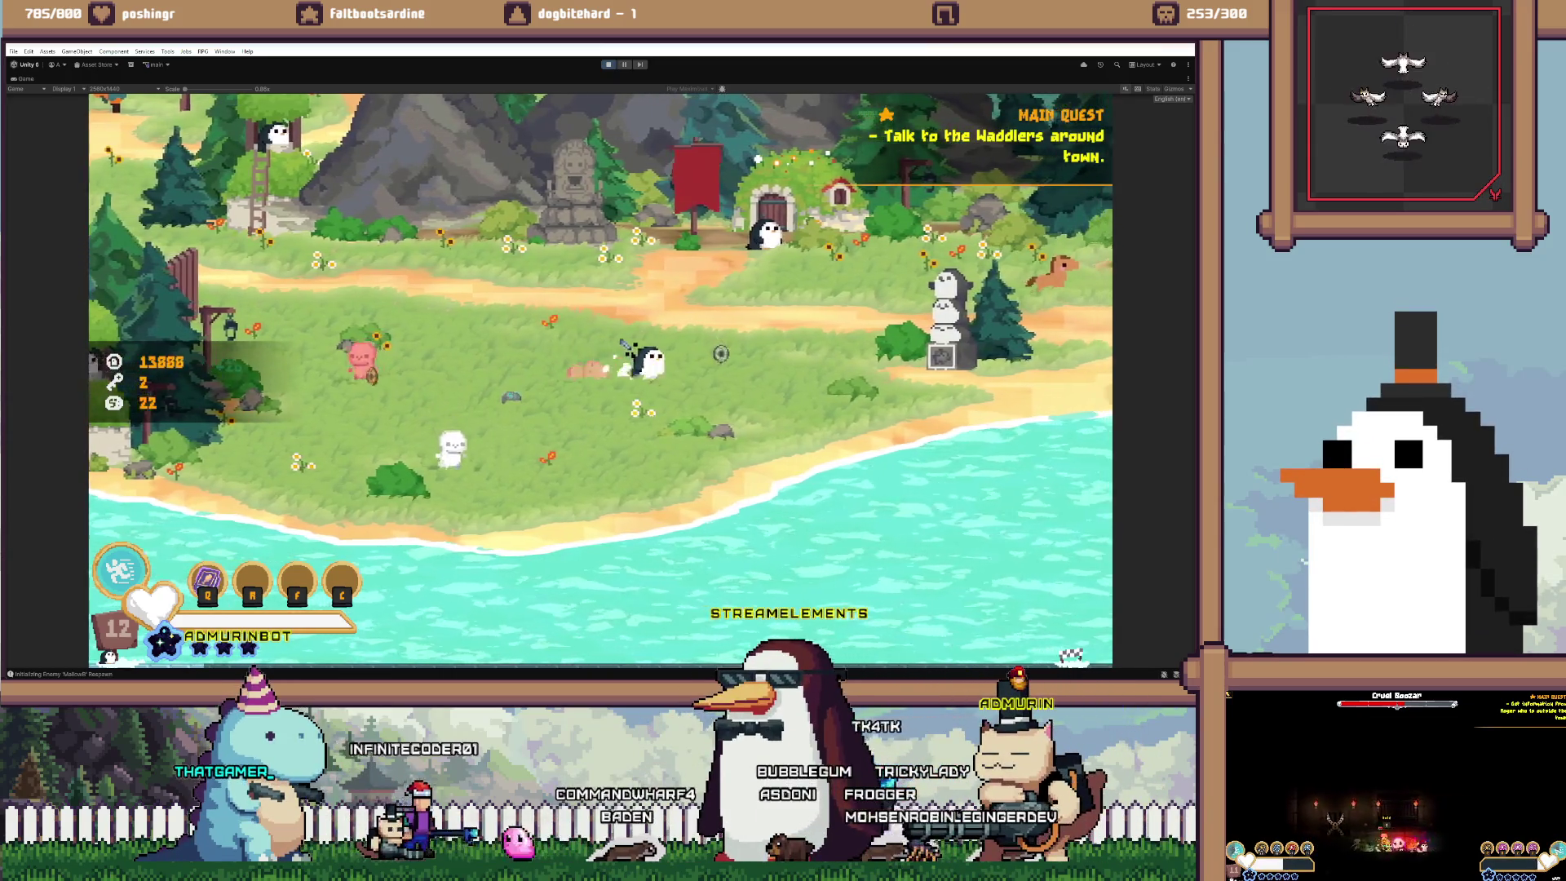
key("a")
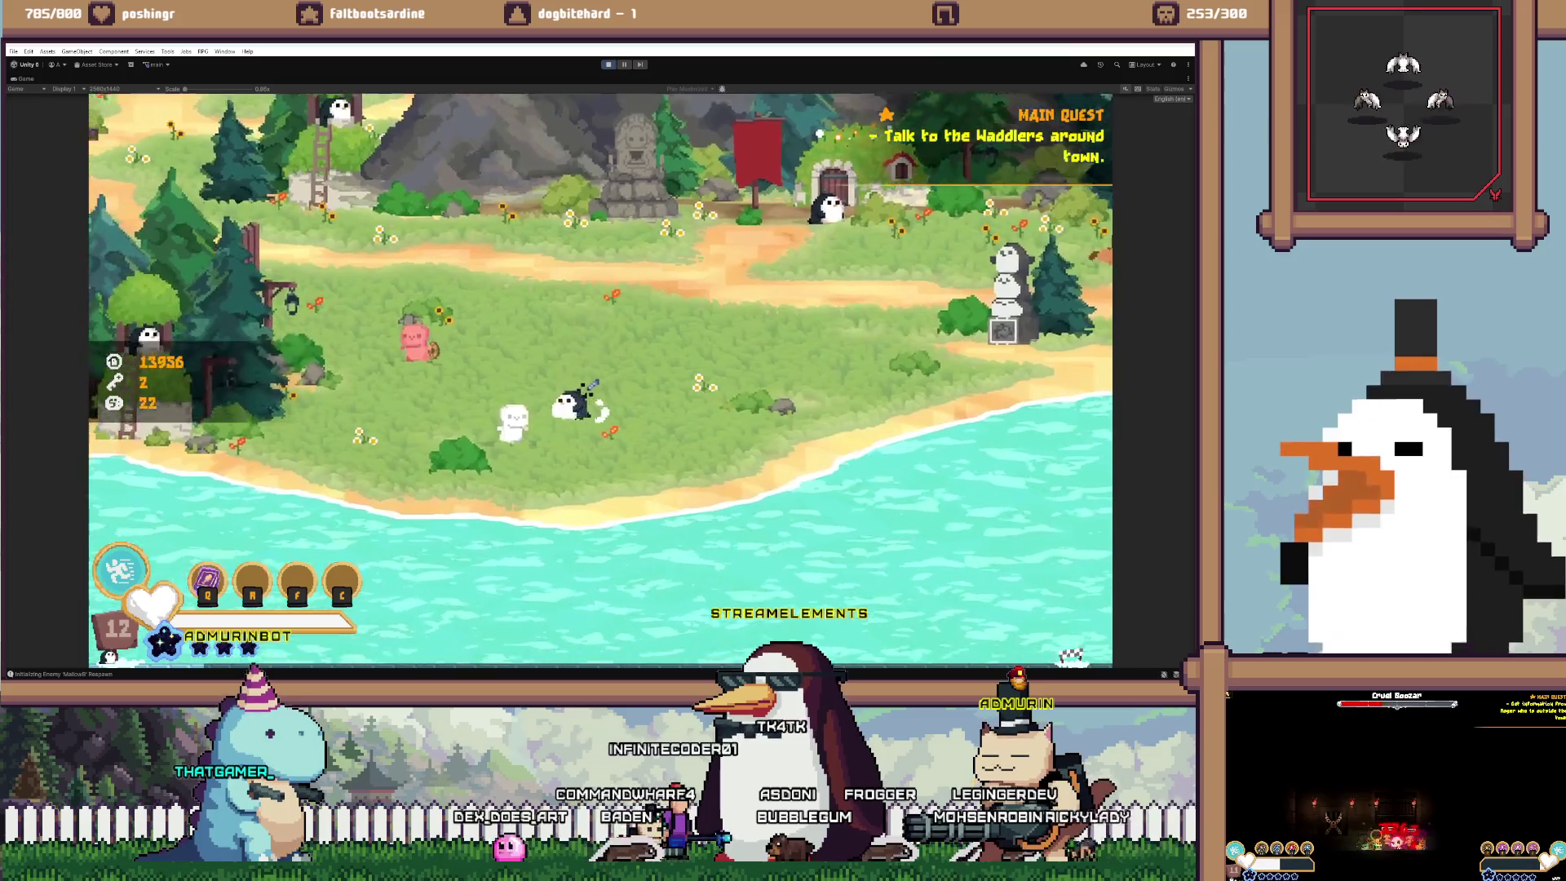
key("a")
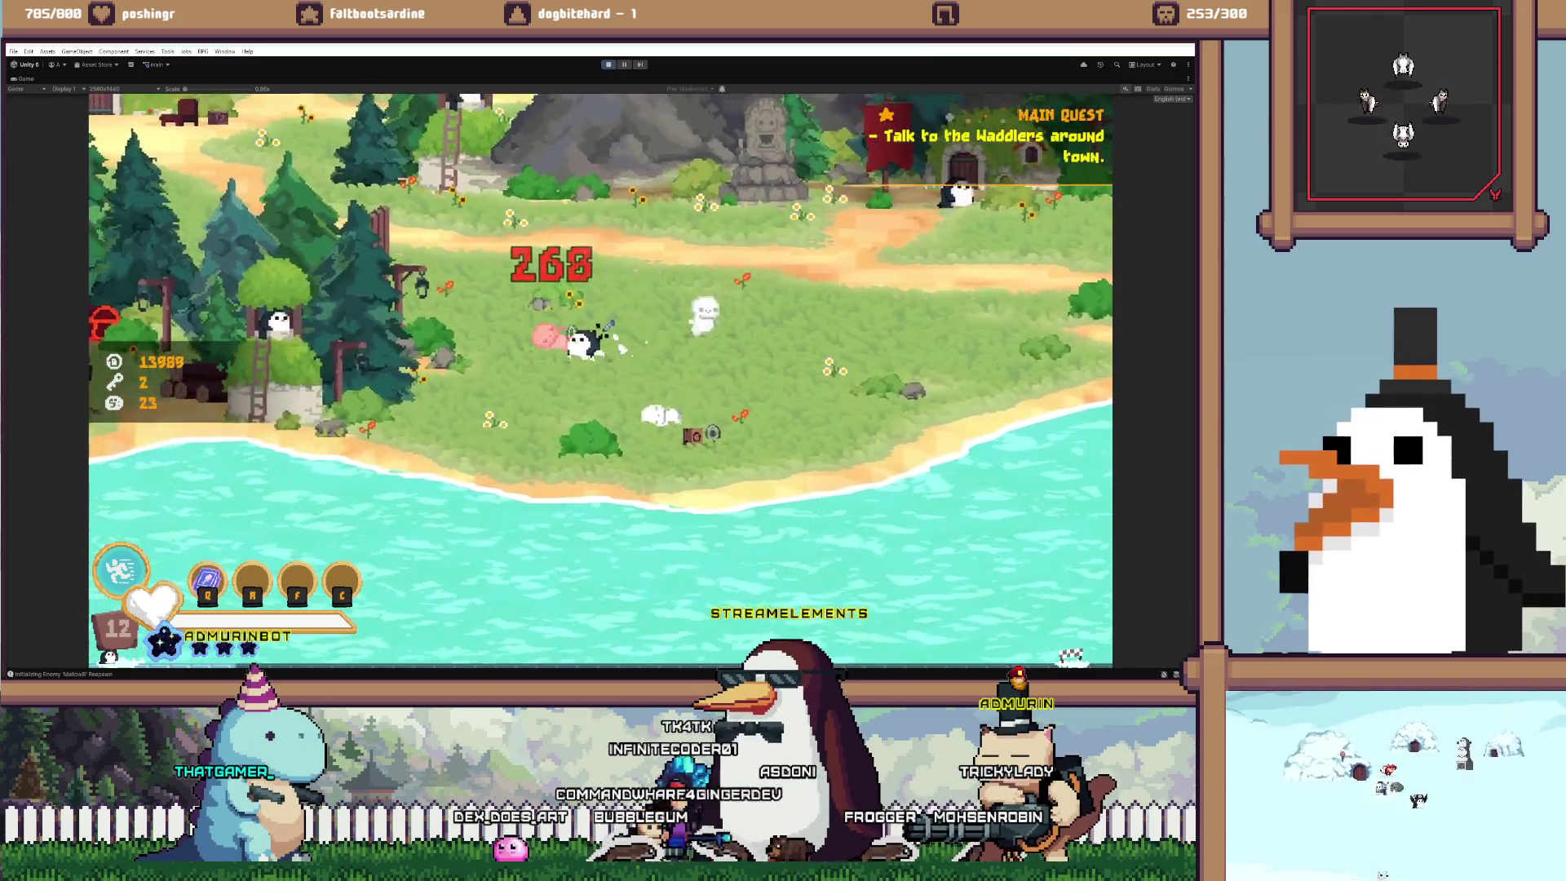
key("a")
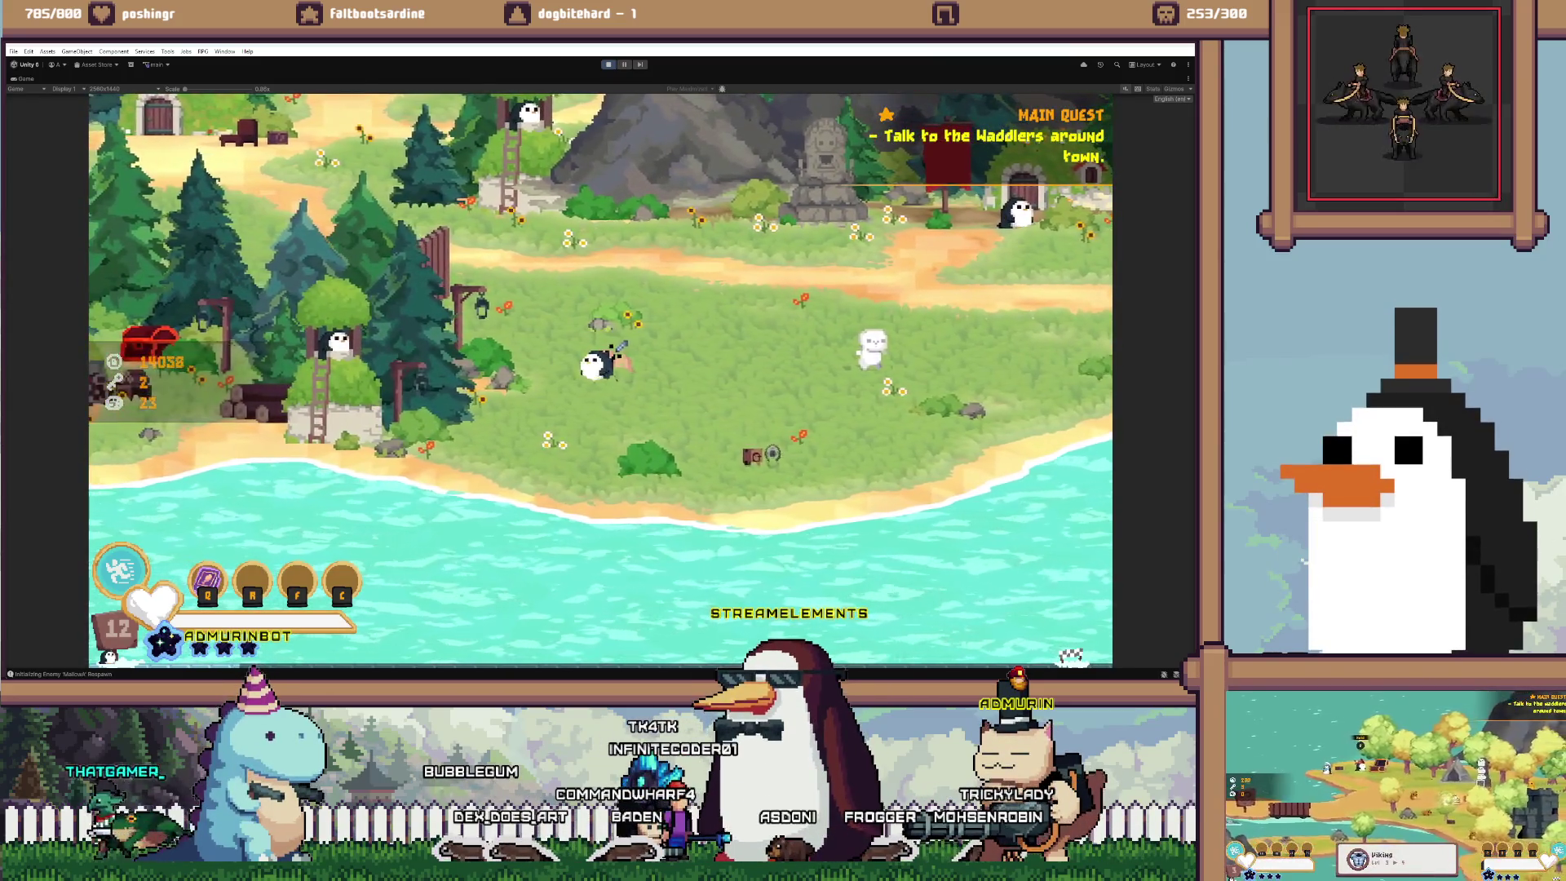
key("d")
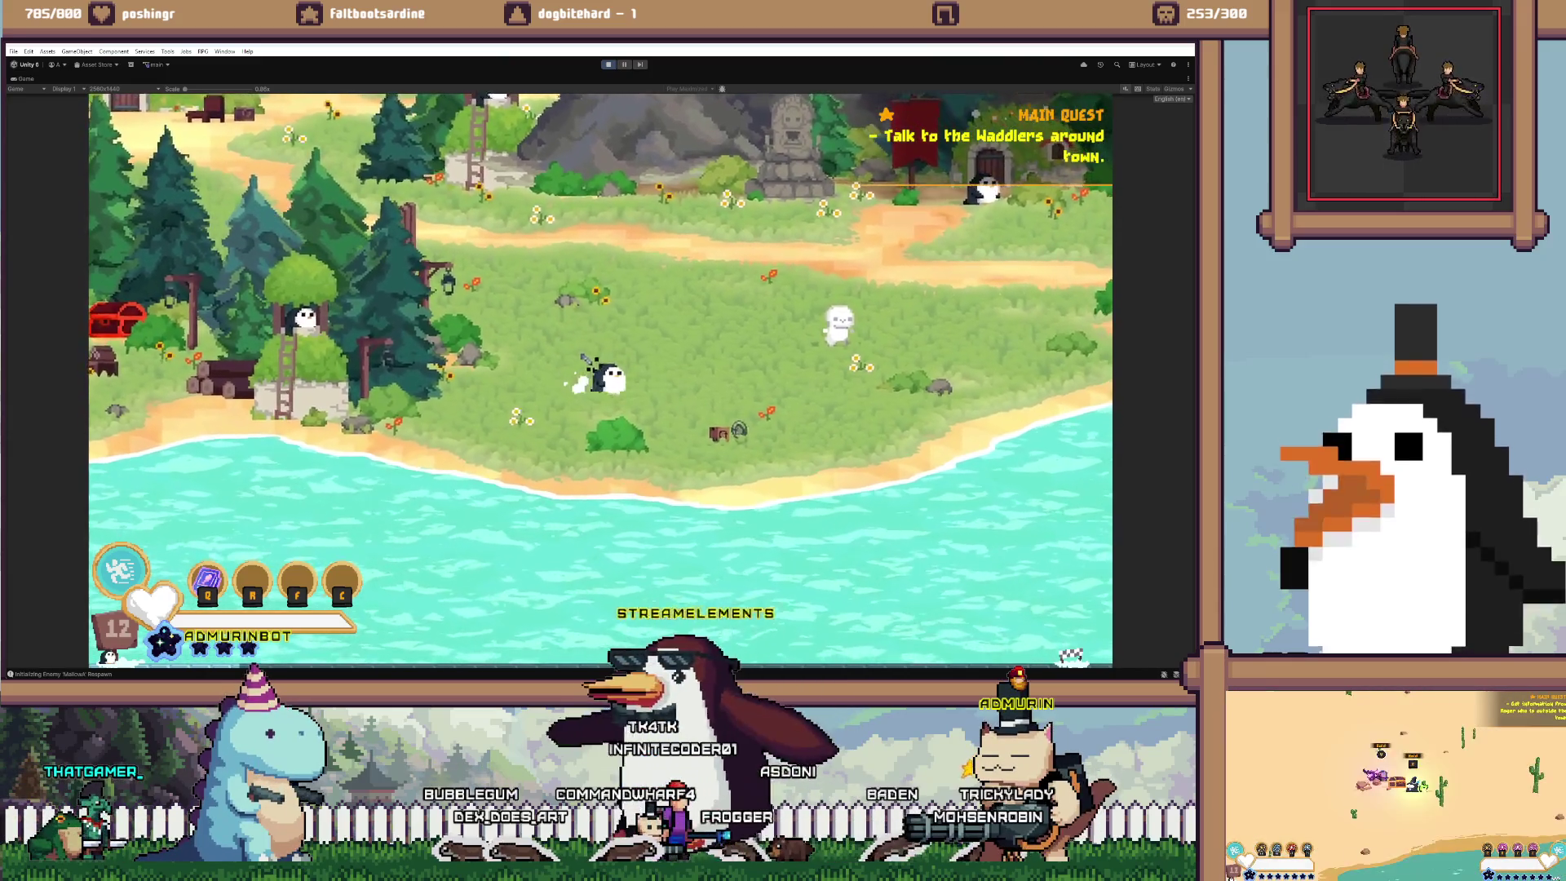
key("d")
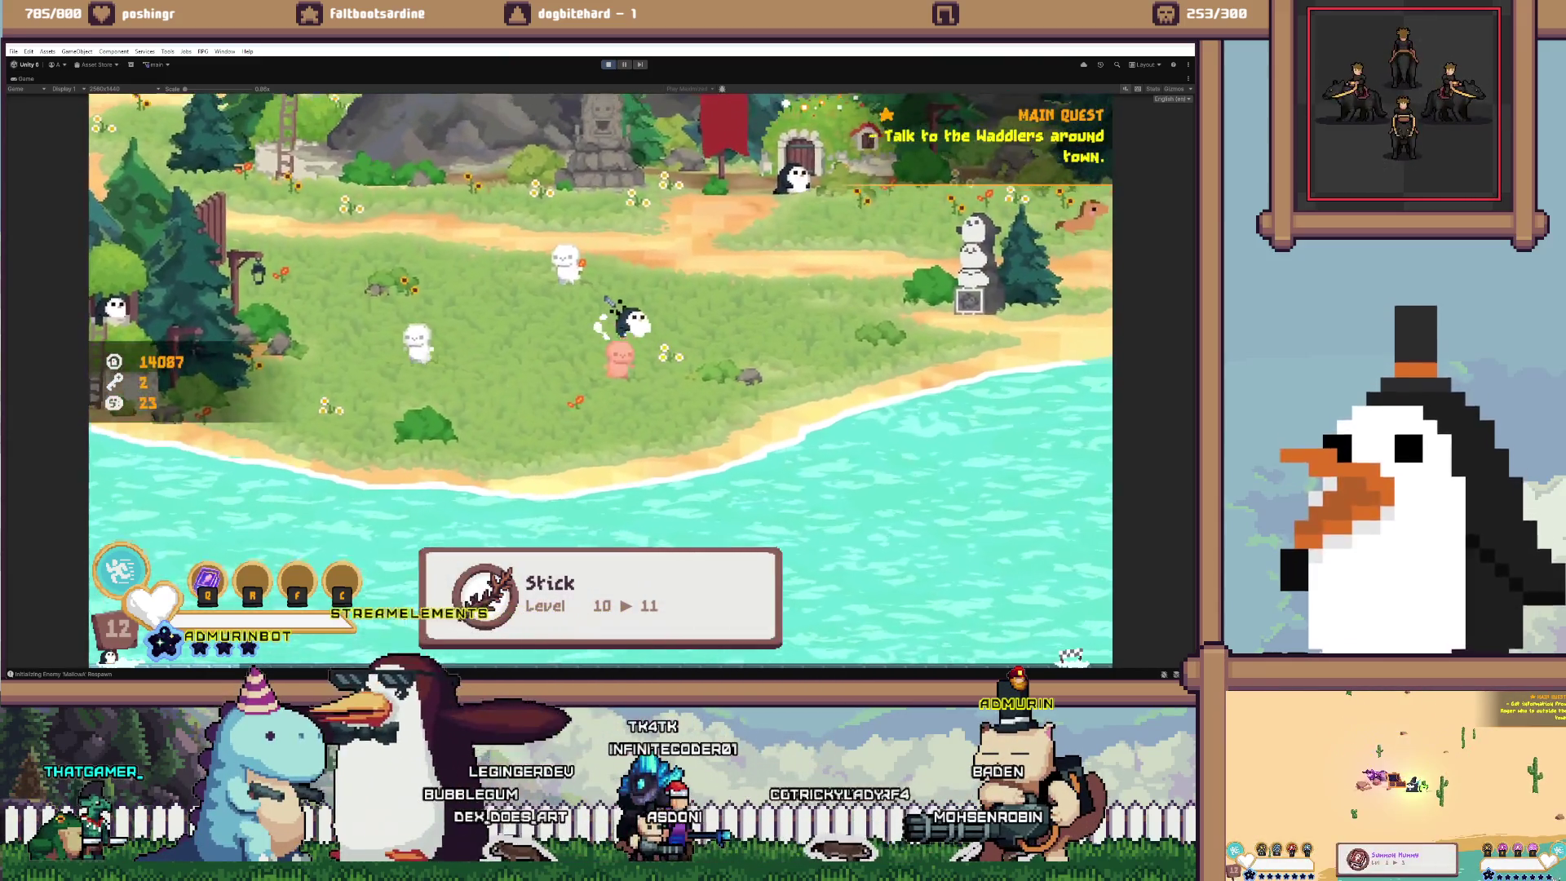
key("d")
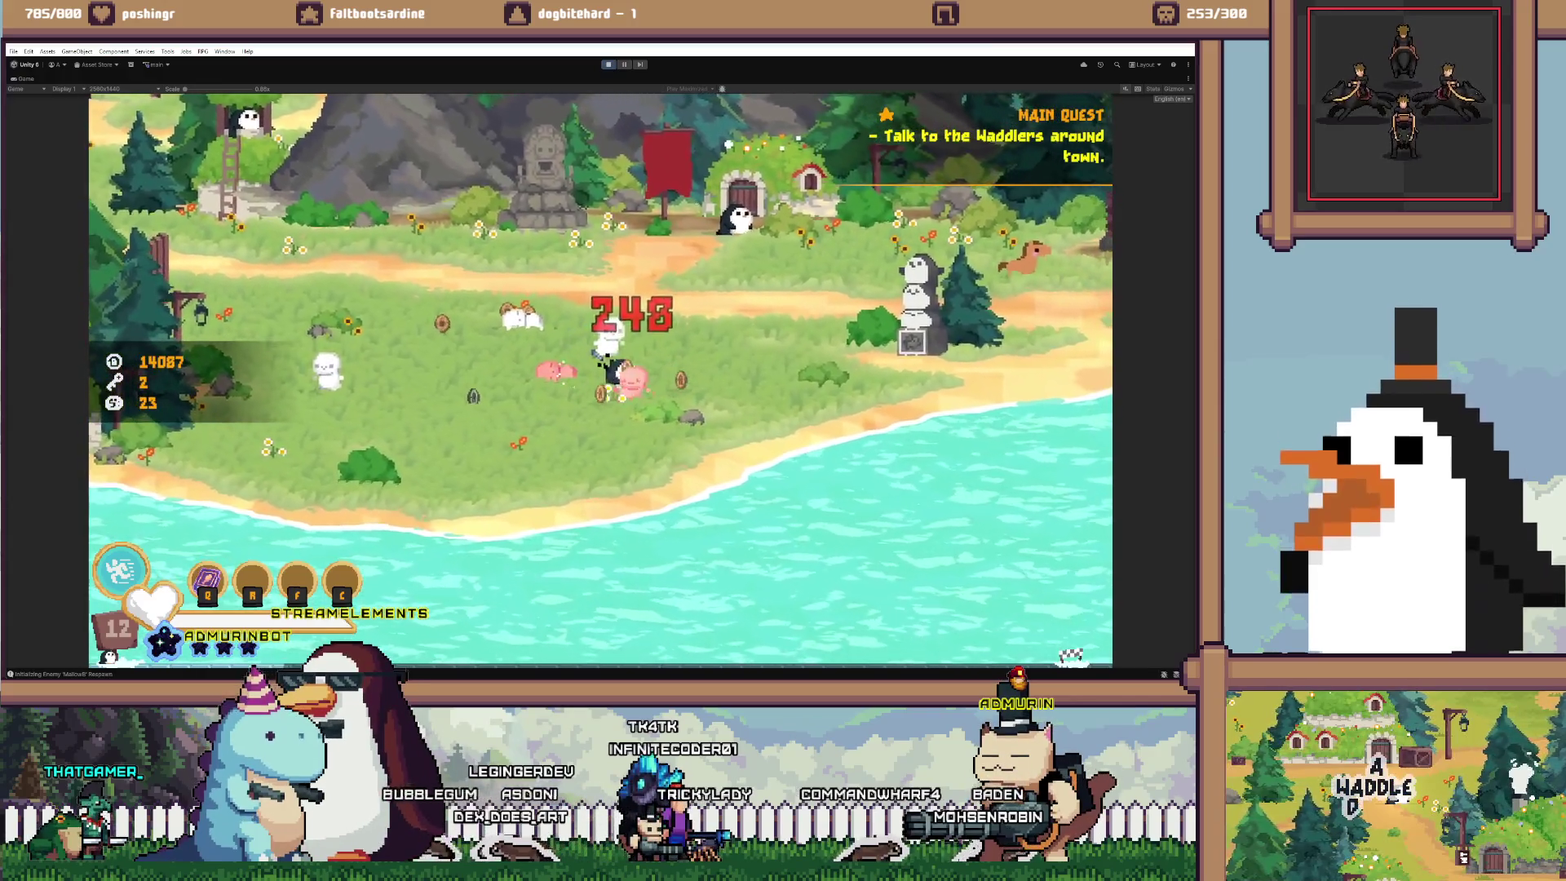
key("a")
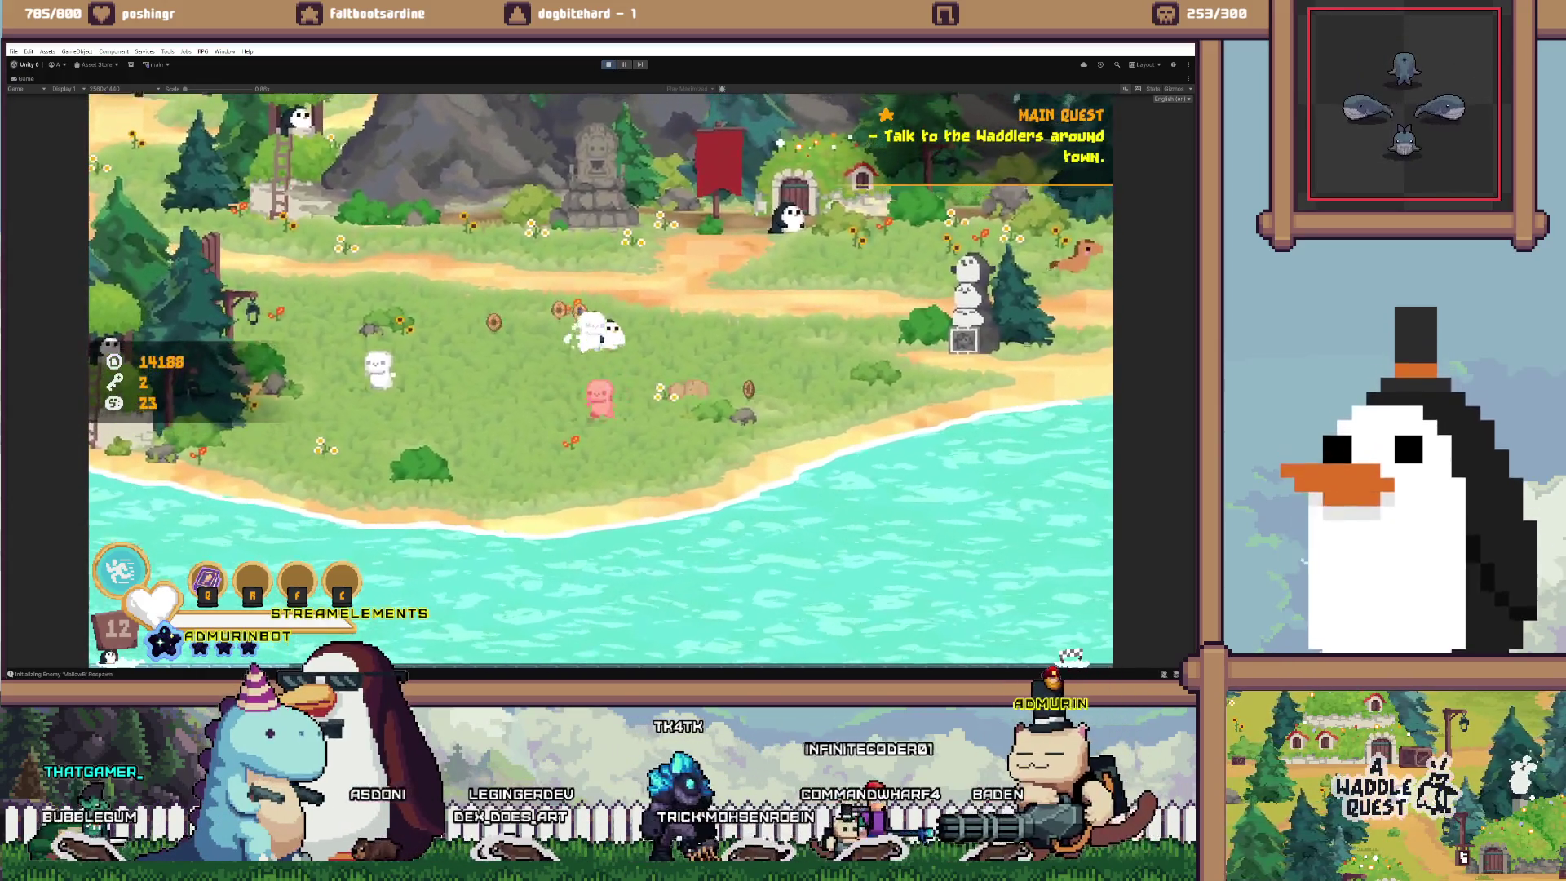
key("a")
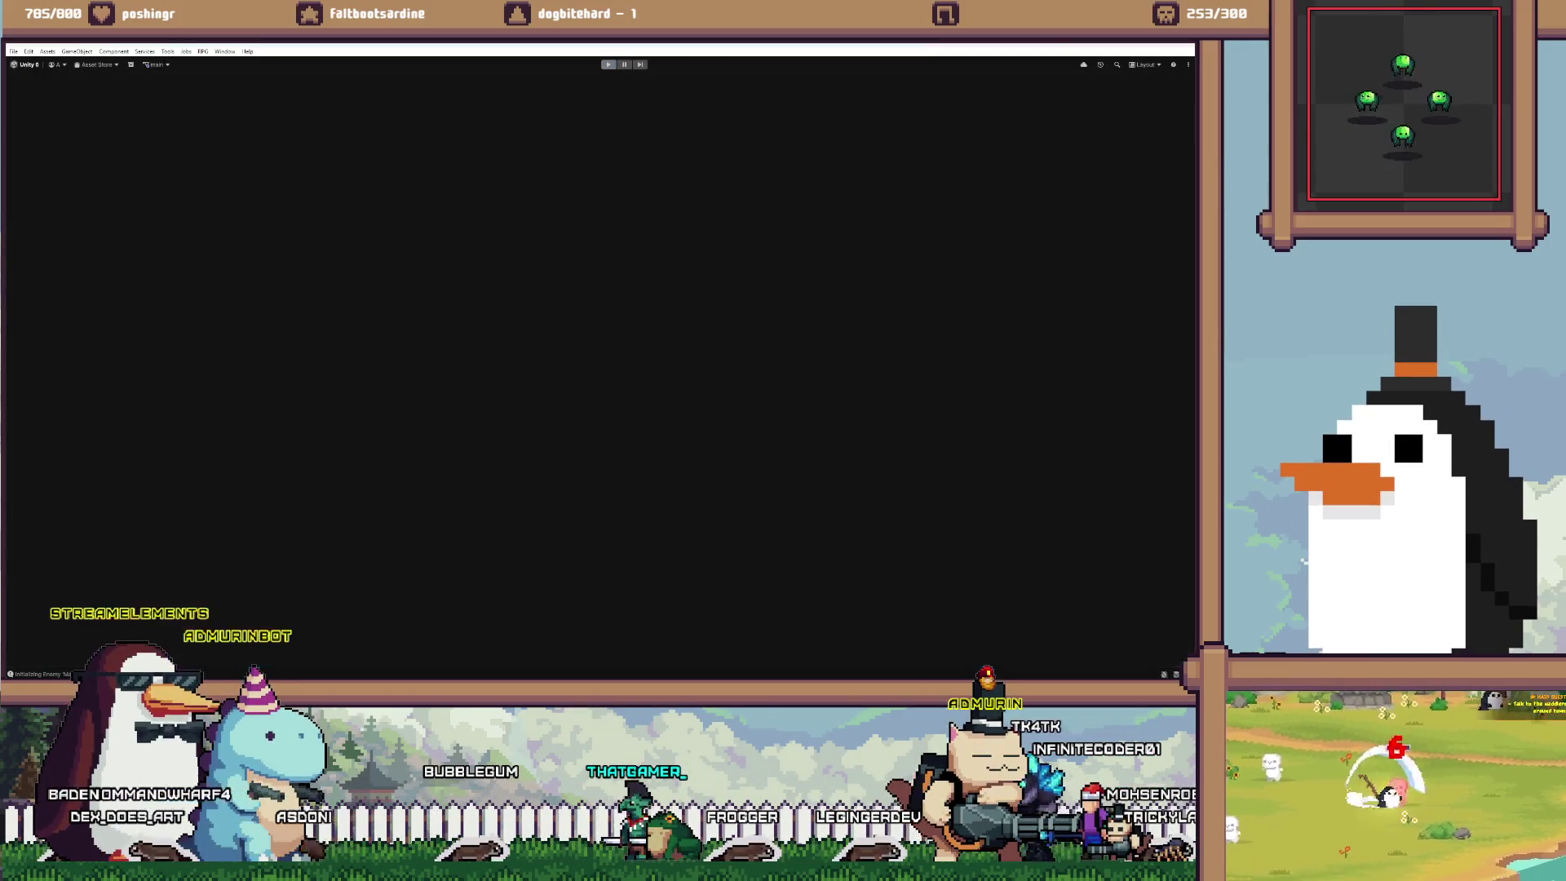
Start the game in Play mode and advance past the Admurin Arts splash to the Waddle Quest menu
key("ctrl+p")
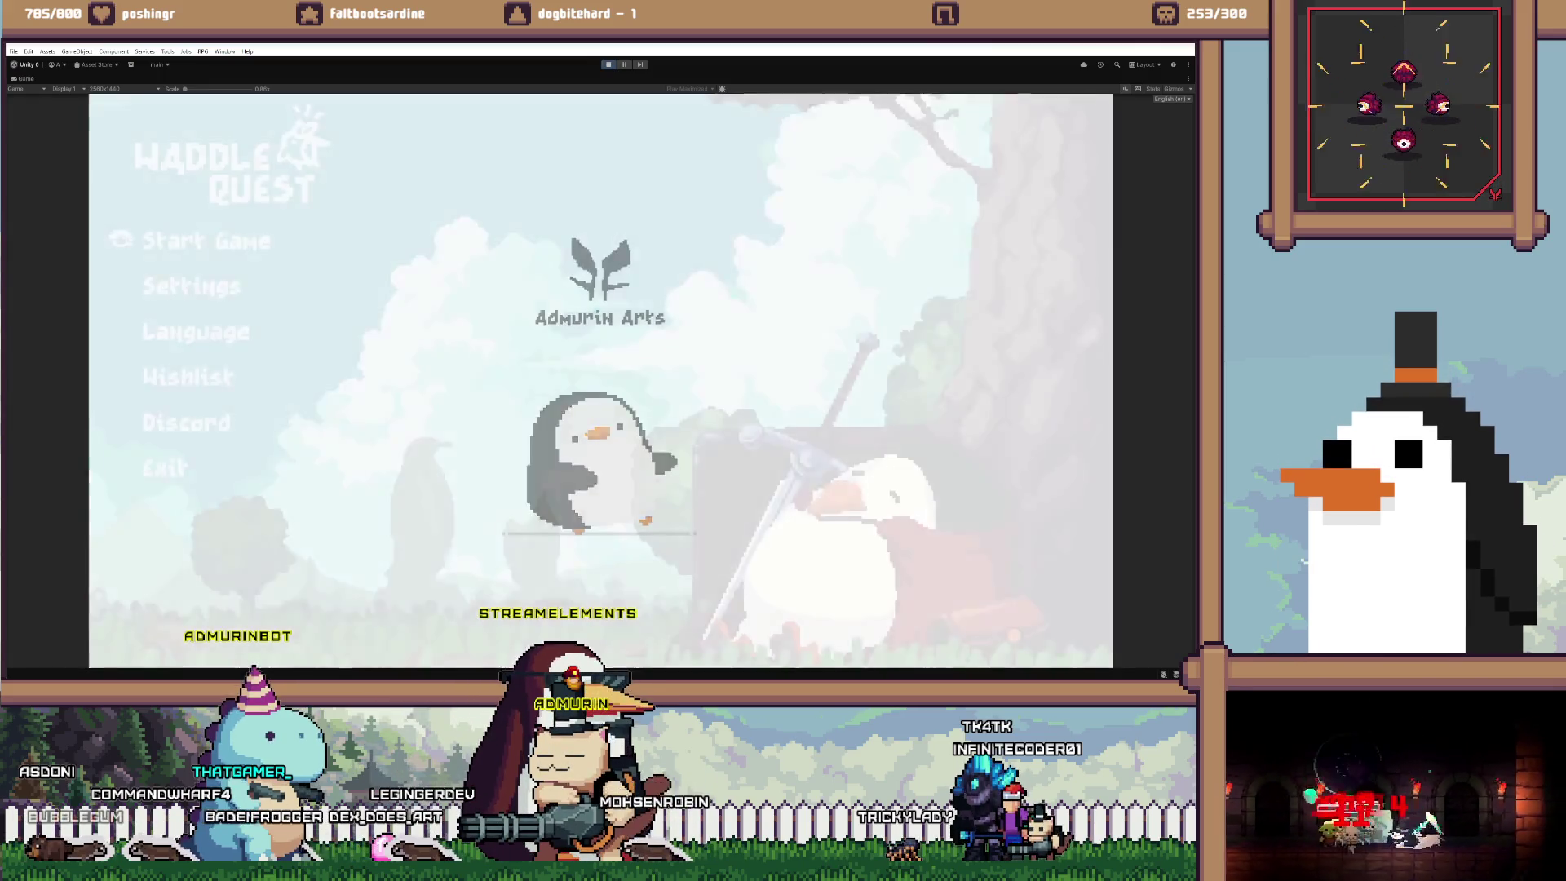
key("Return")
key("Return")
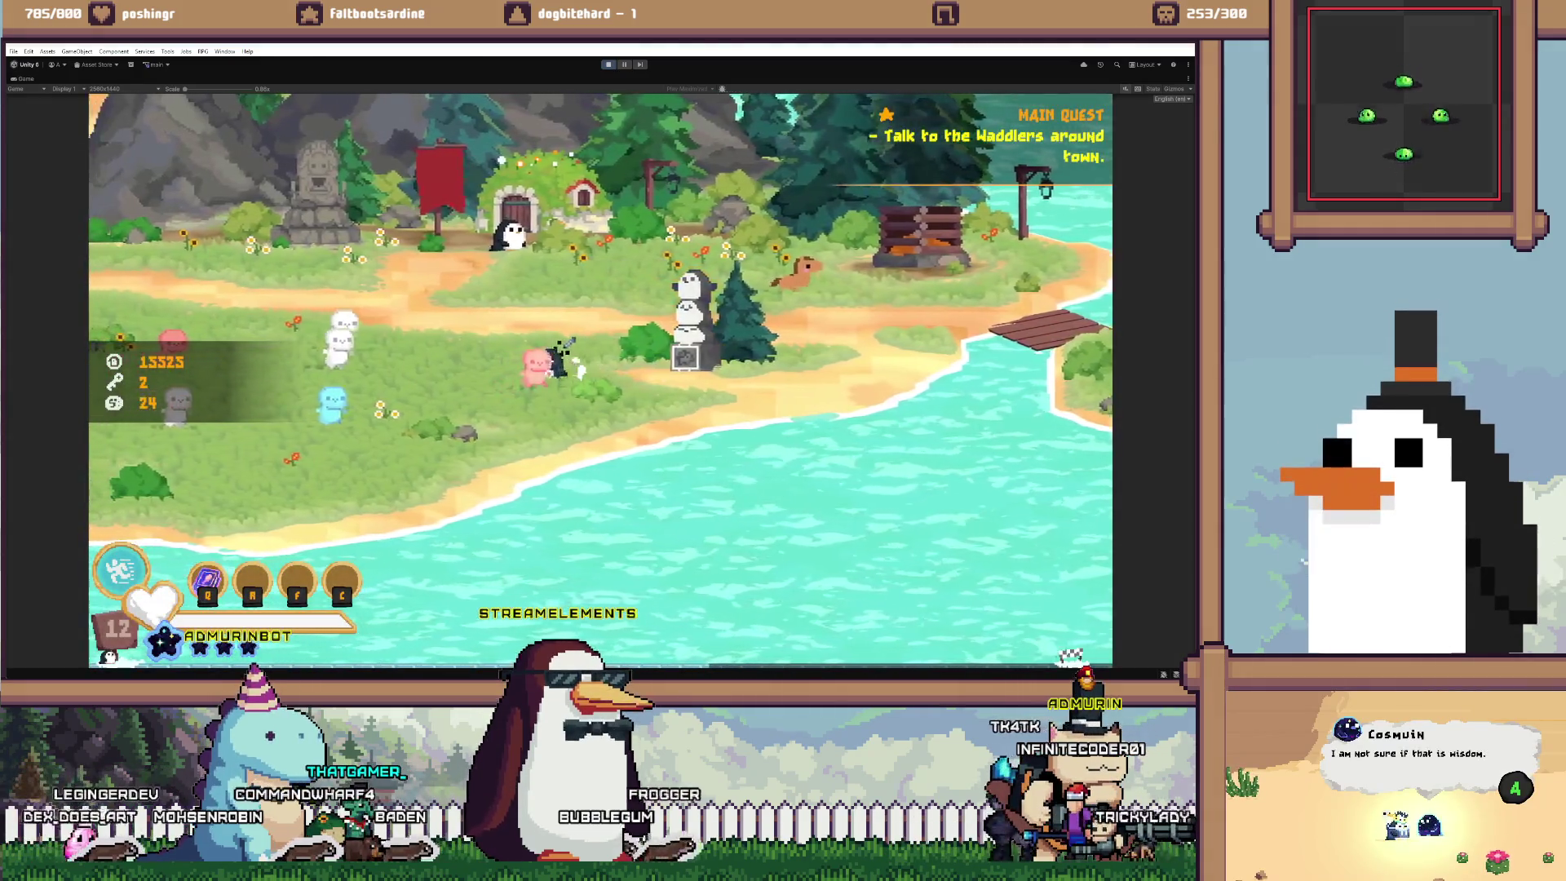
Walk through town, run the /godmode dev console command, then fight in the meadow
key("a")
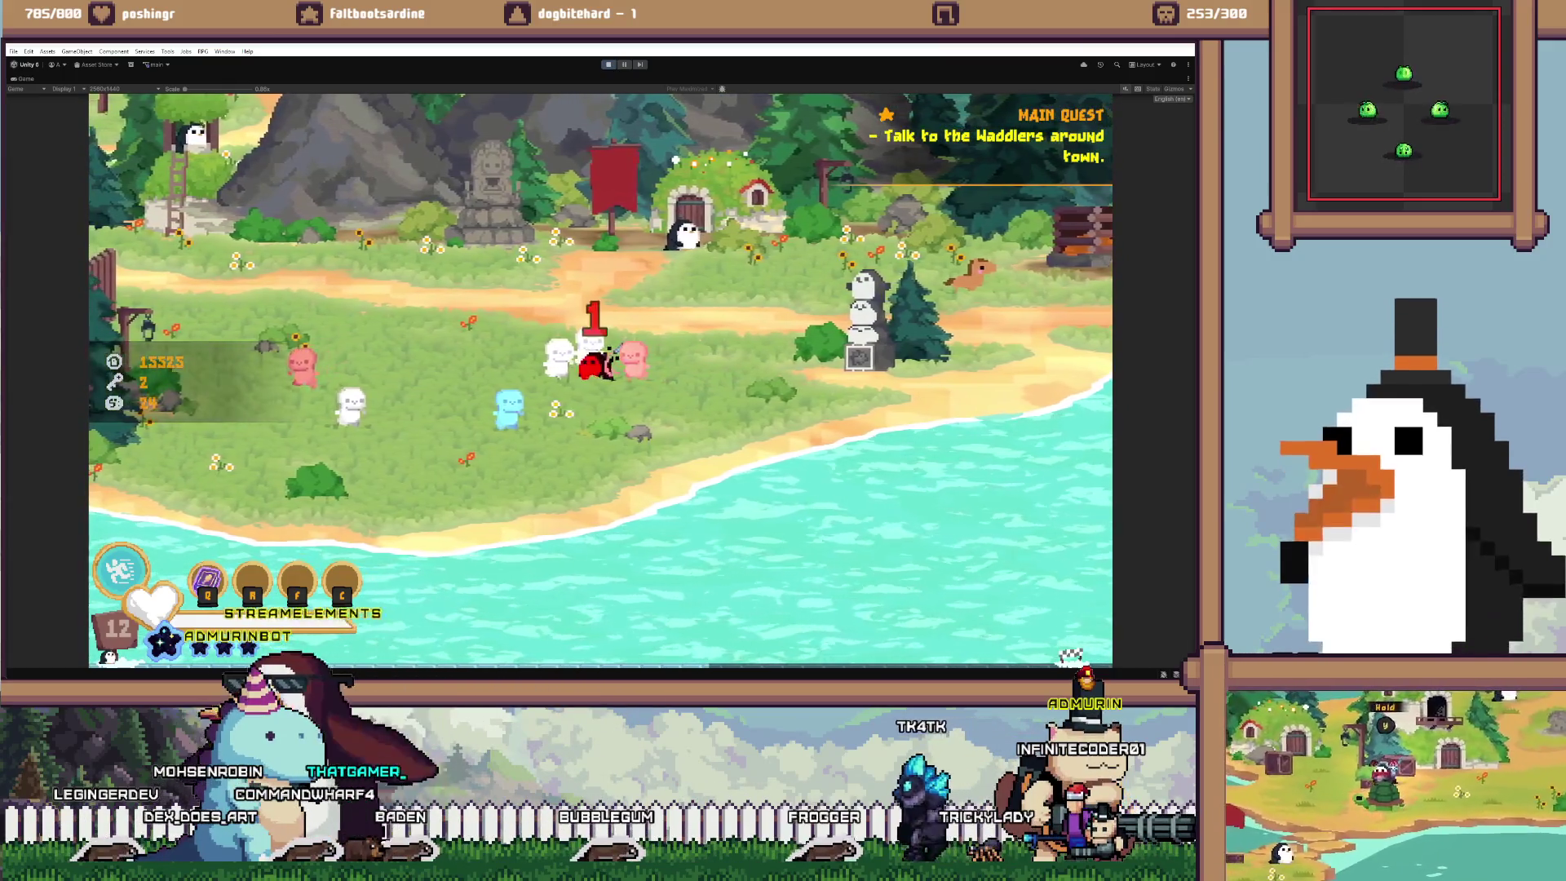
key("d")
key("slash")
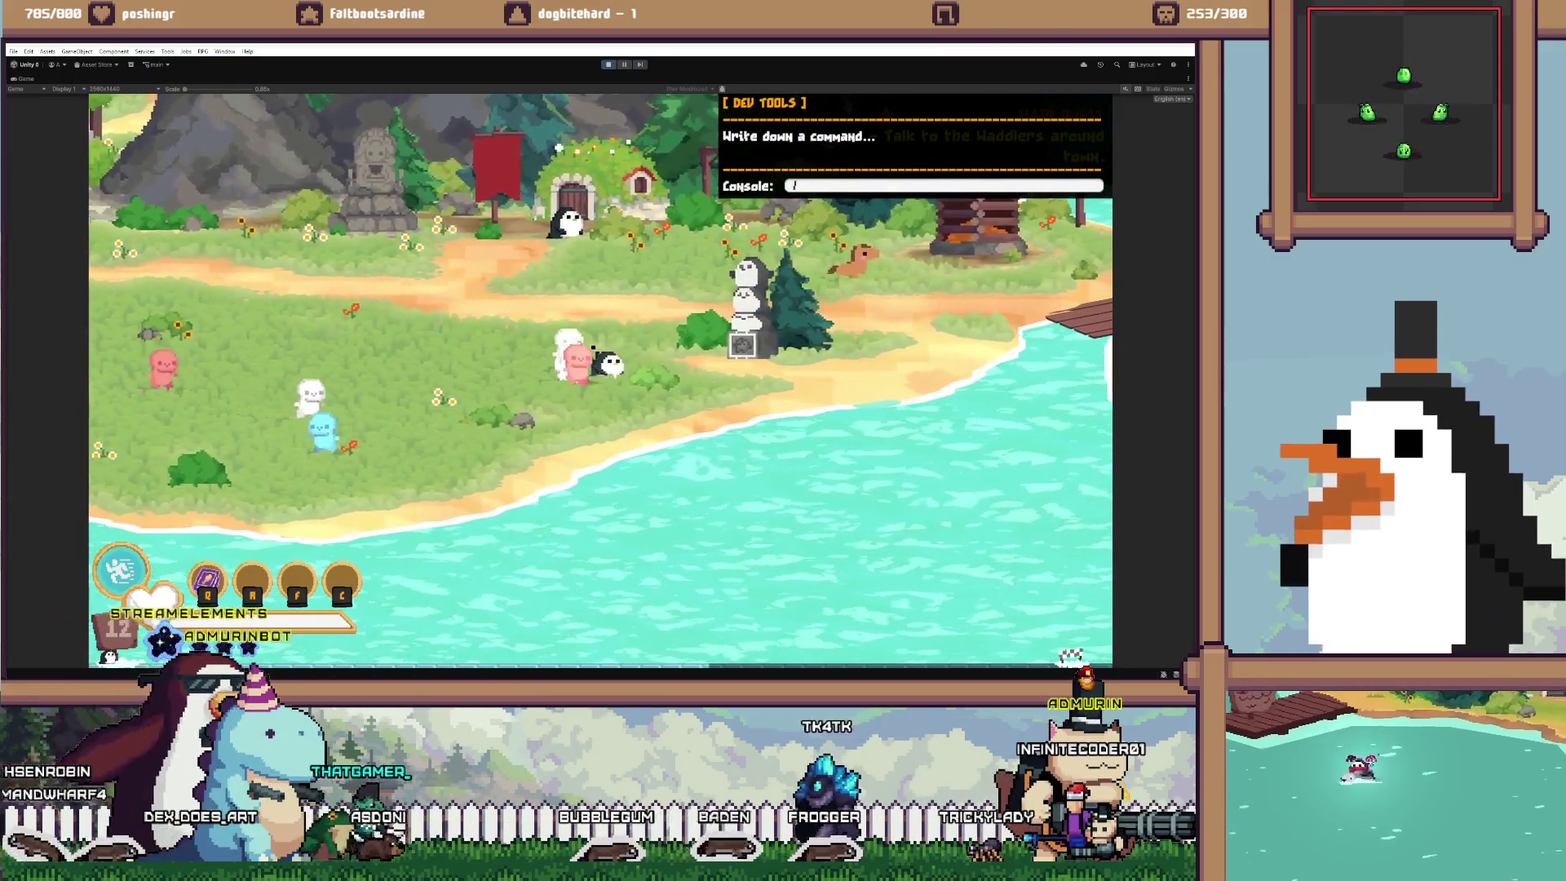
type("godmod")
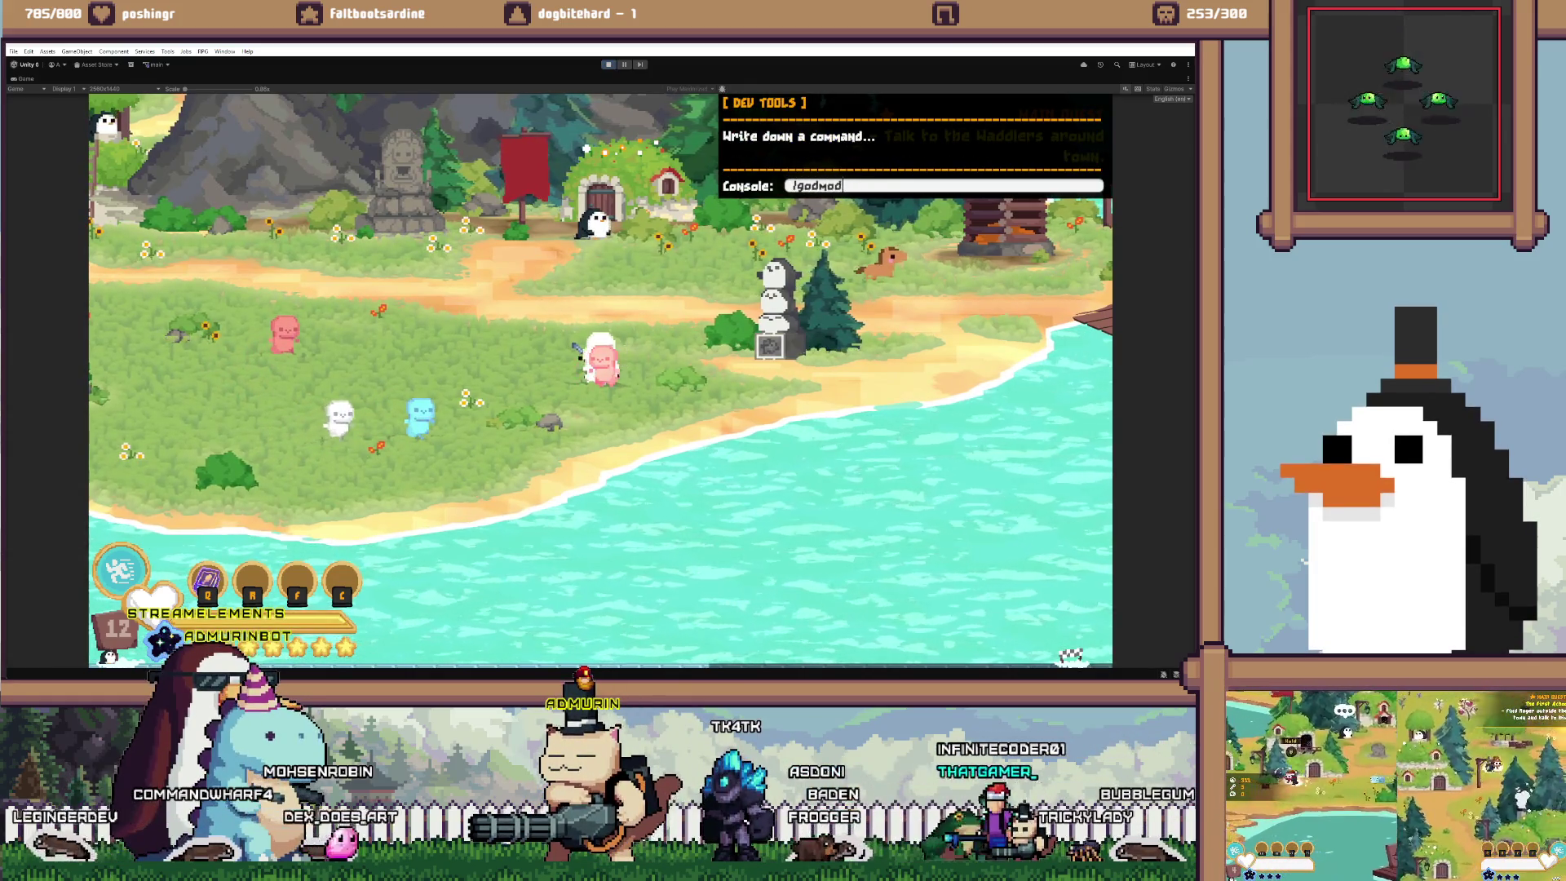
key("Return")
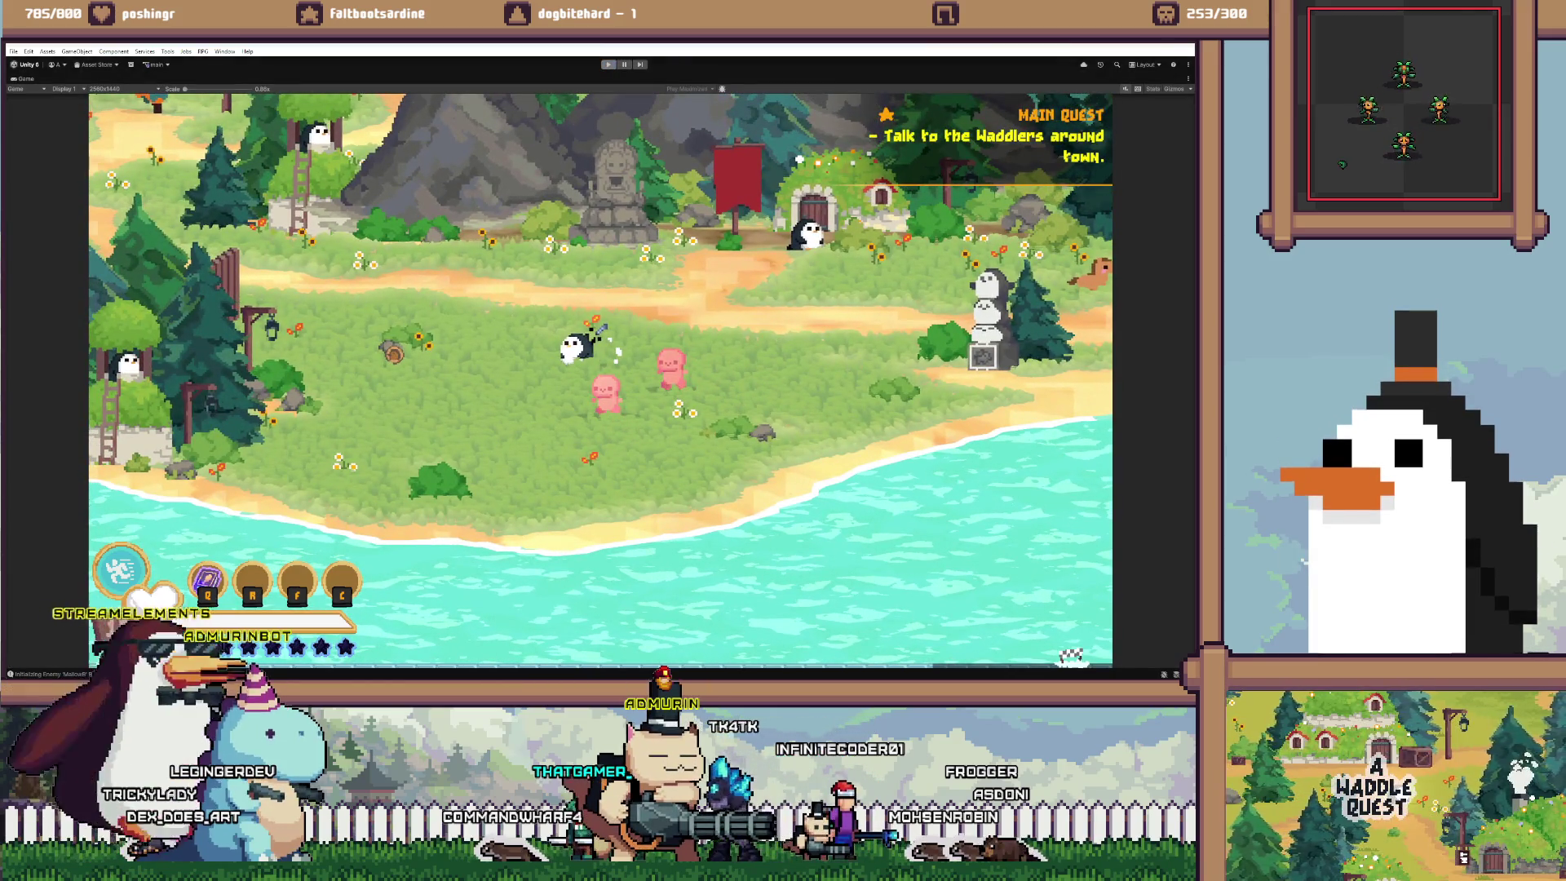
key("shift+space")
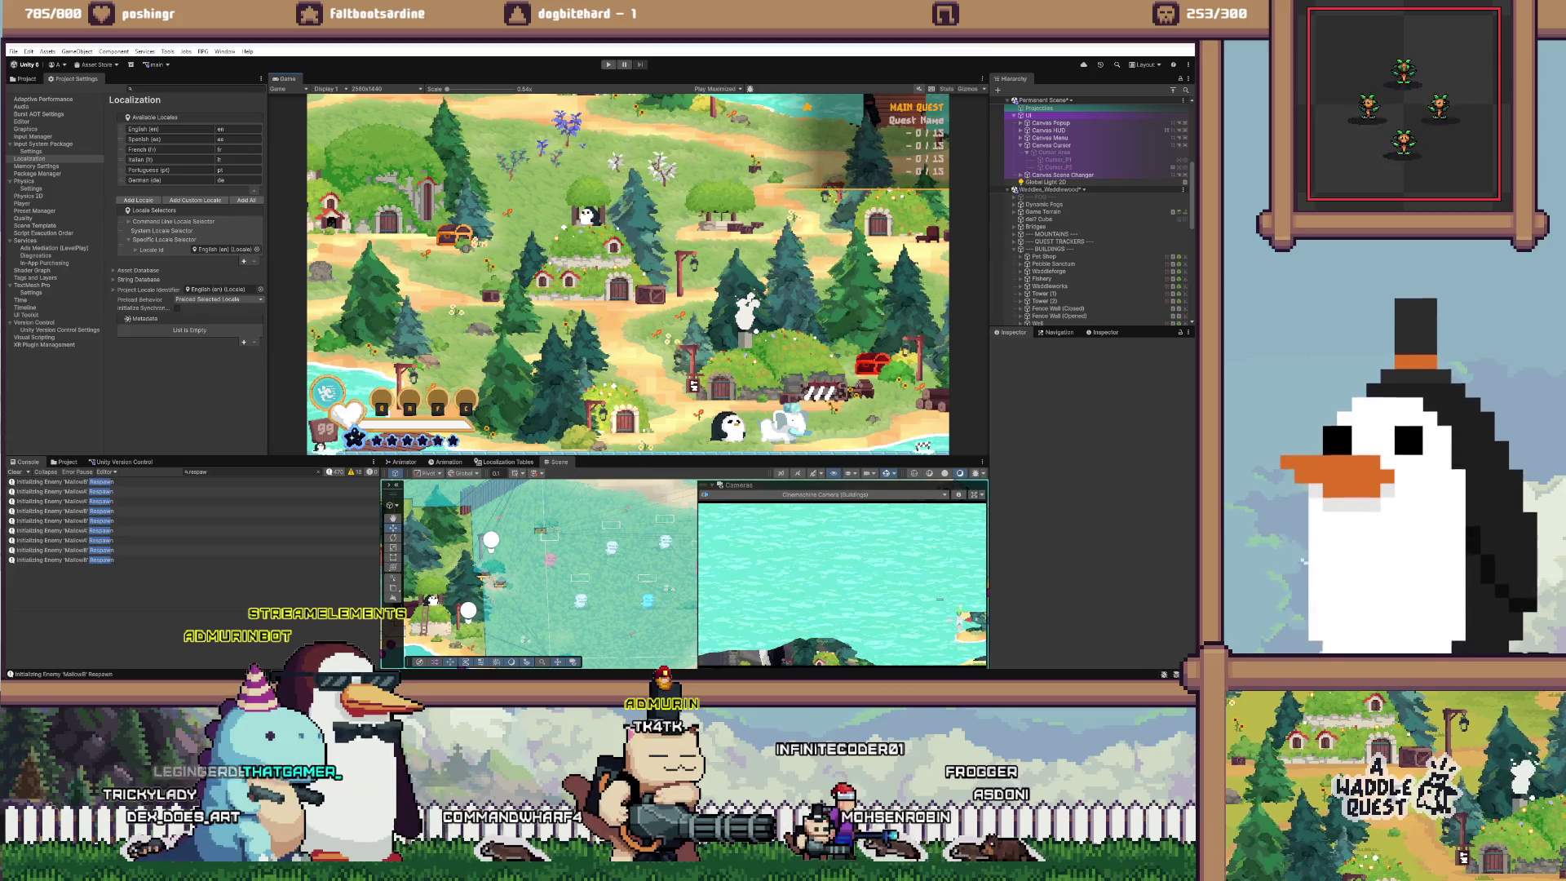
In the VS Code to-do list, delete the killing-entity respawn line about chonk mode
key("alt+Tab")
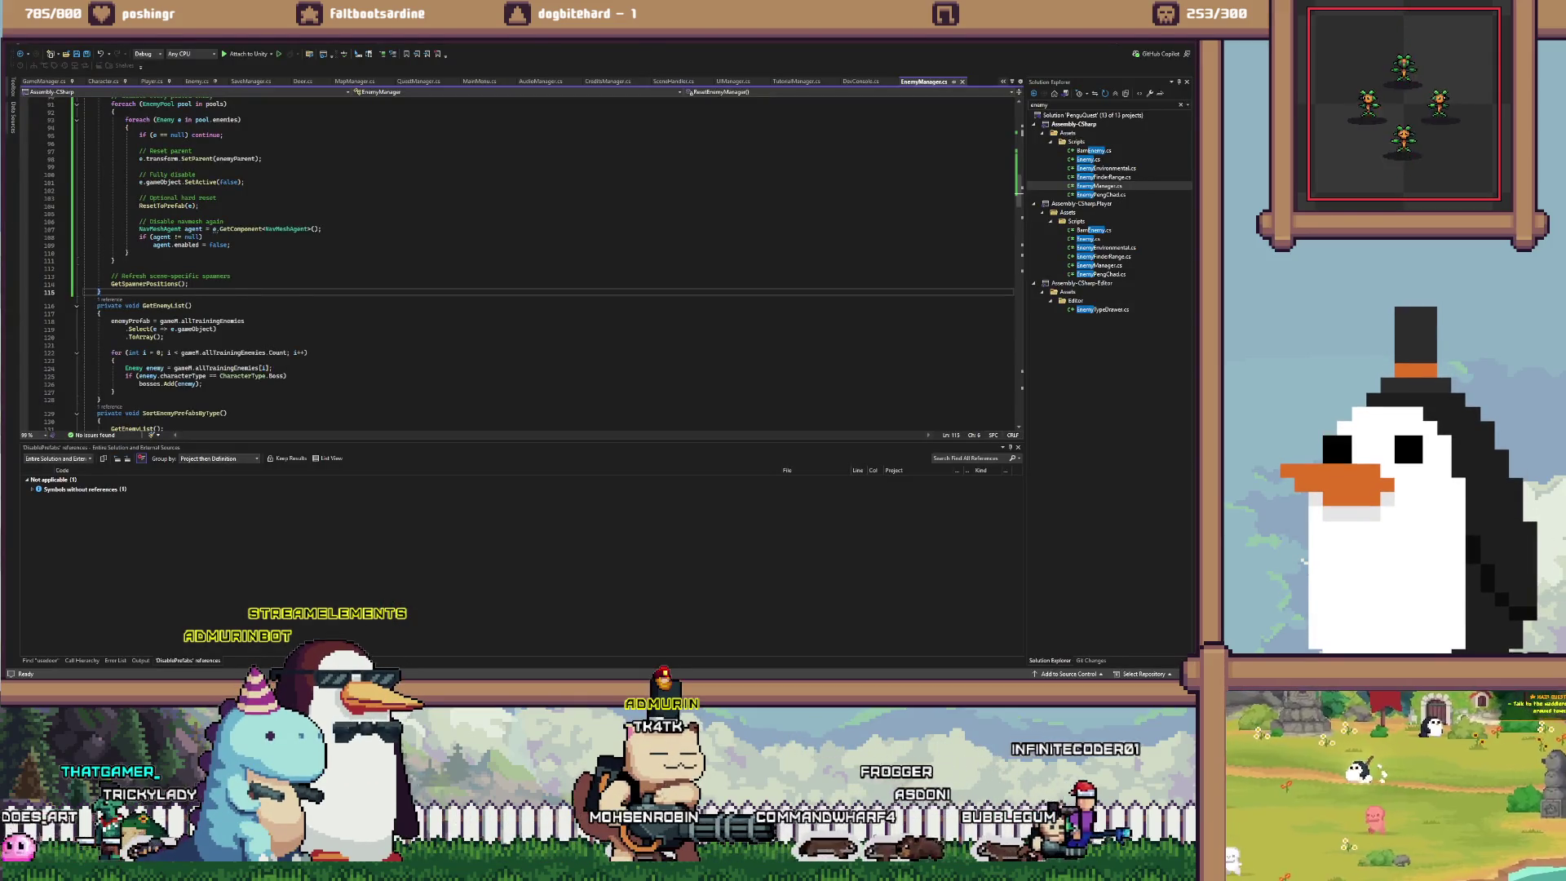
key("alt+Tab")
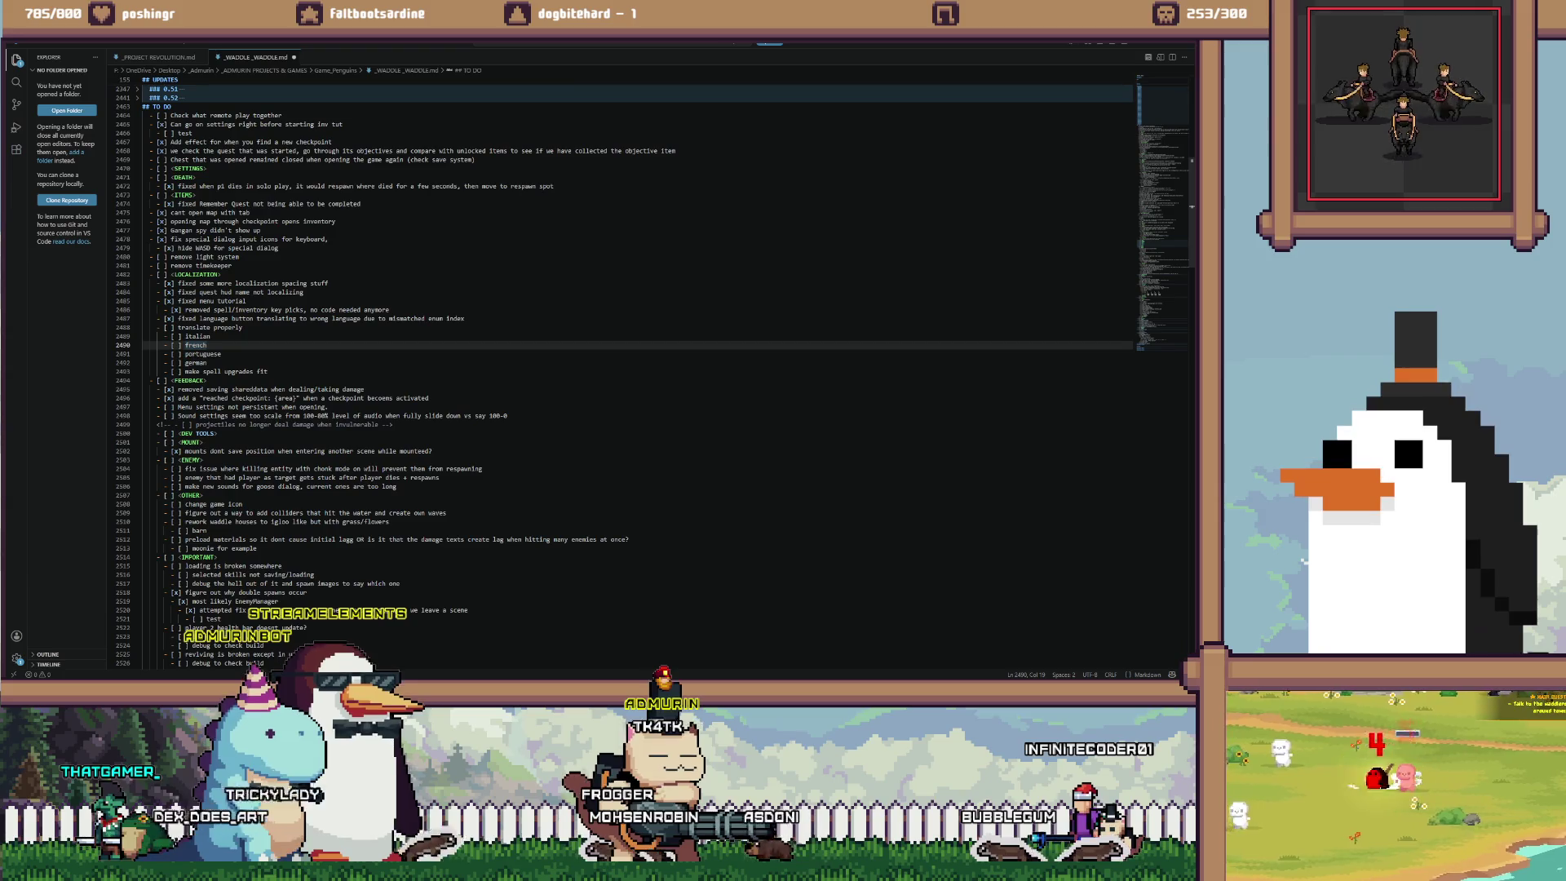
left_click(243, 407)
scroll(639, 371, "down", 3)
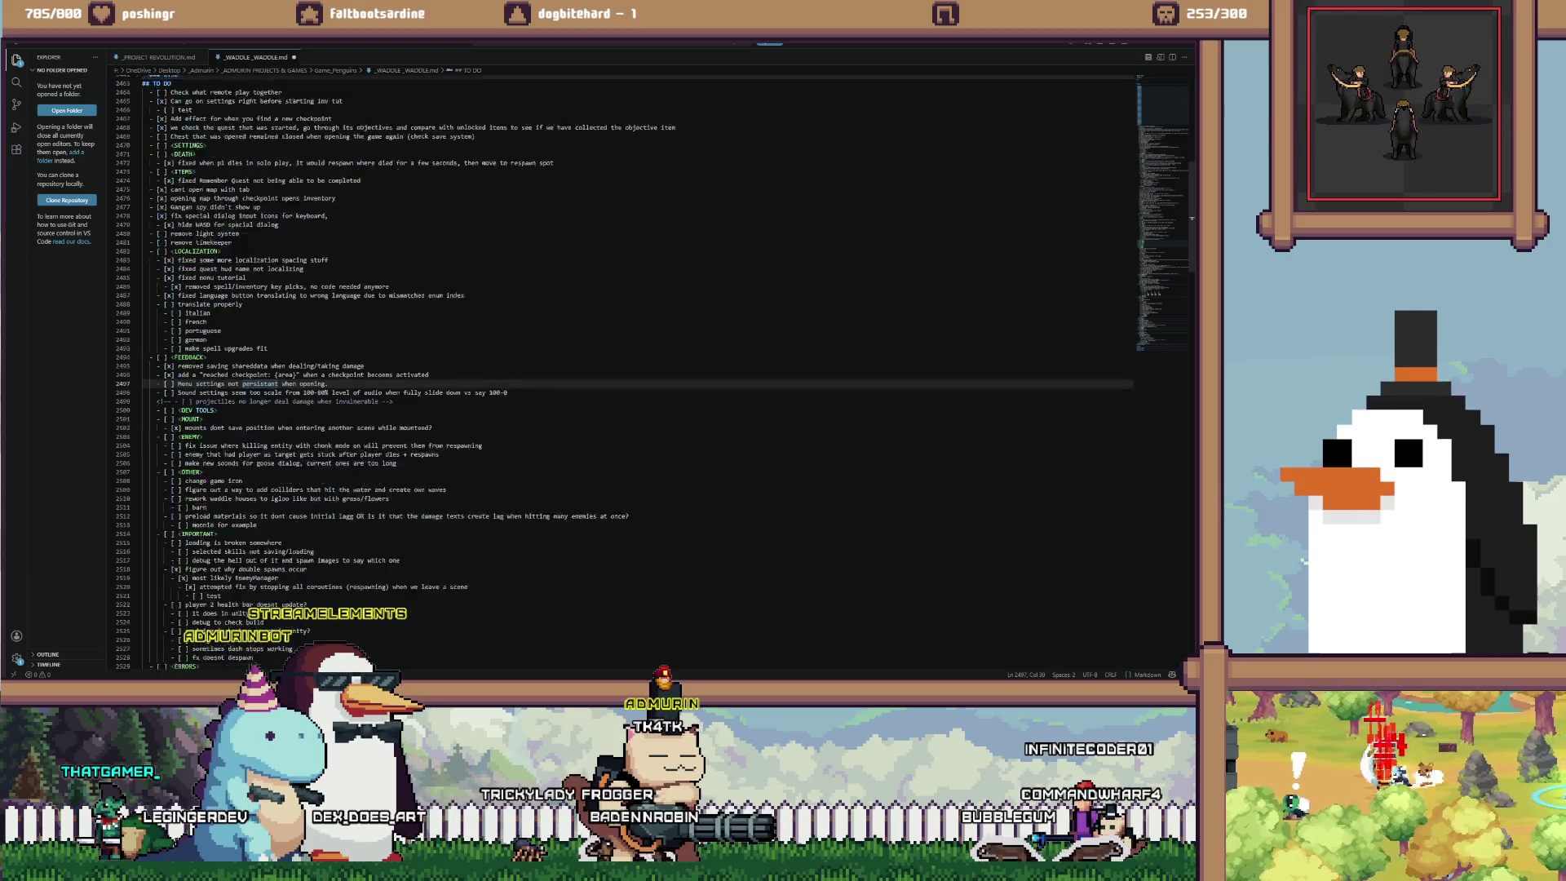
left_click(180, 399)
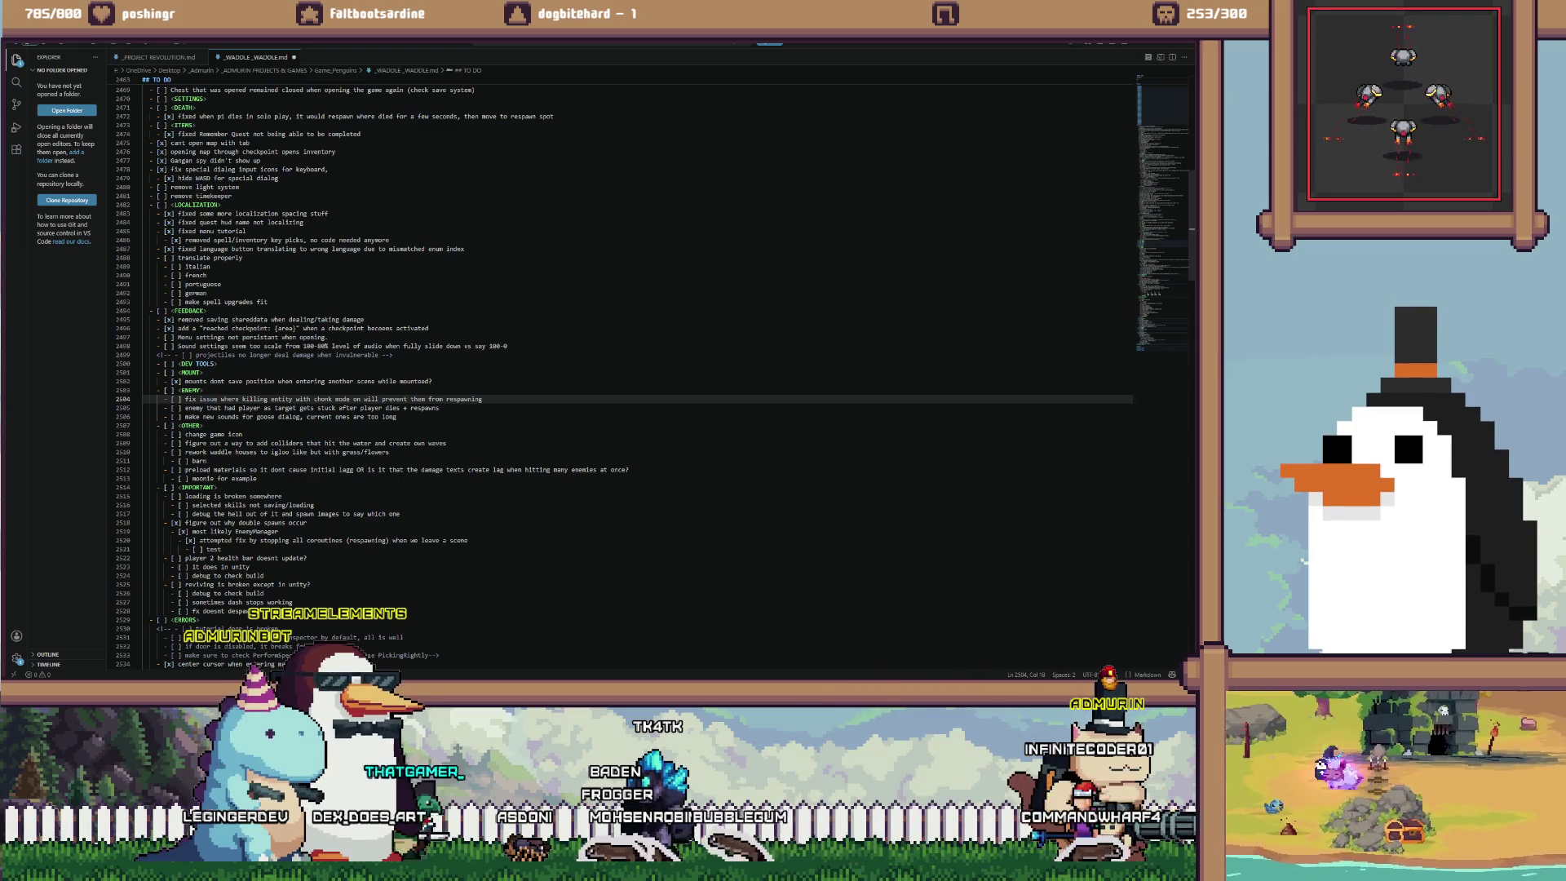
key("ctrl+x")
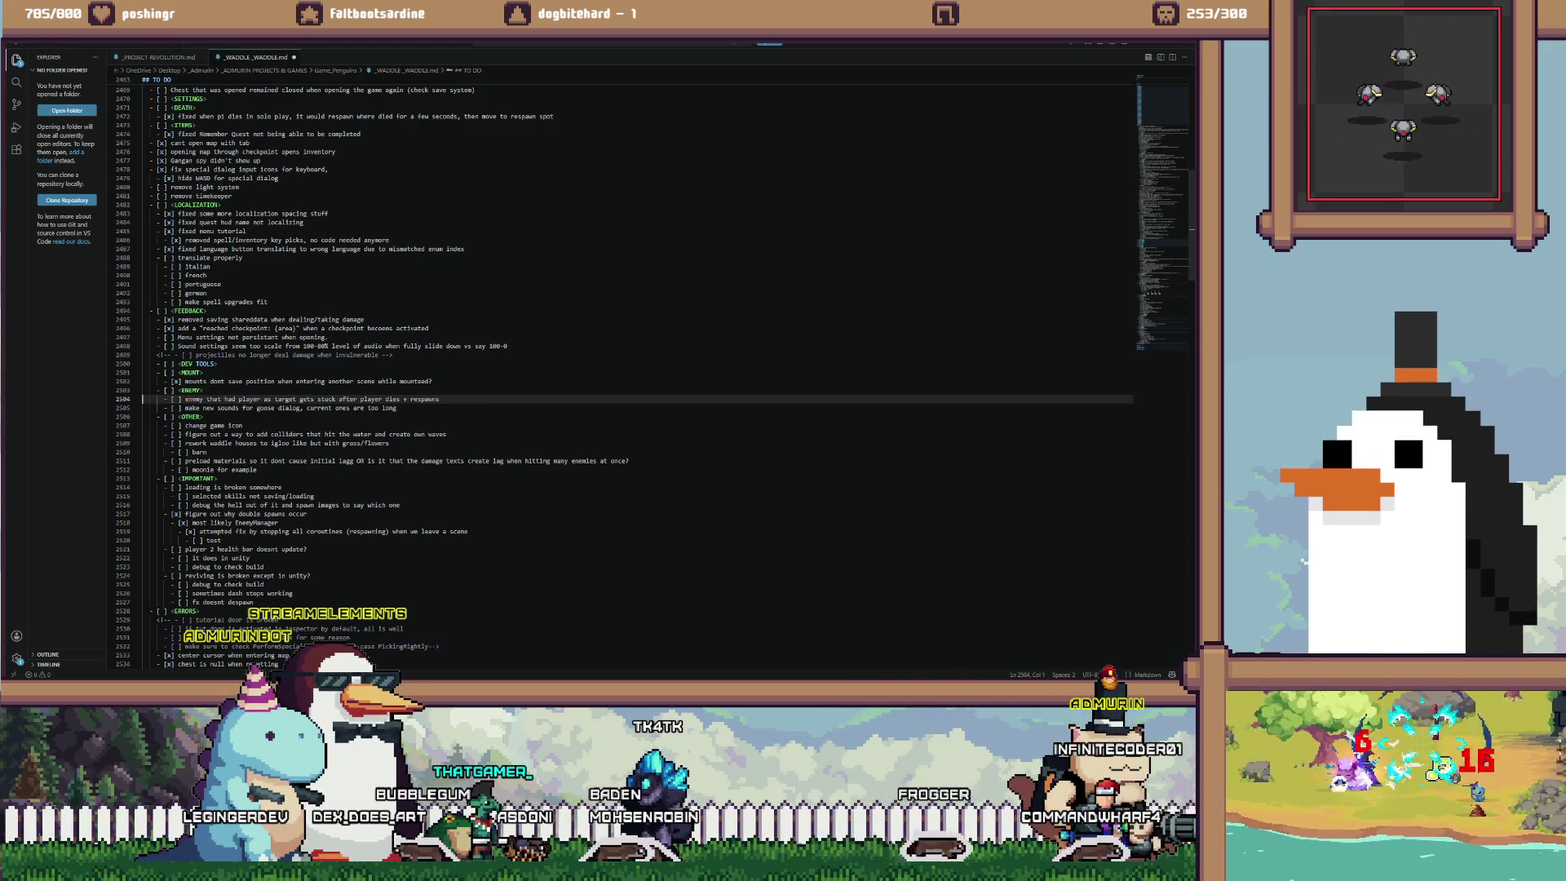
Select the old EnemyManager explanation at the end of the double-spawns entry
scroll(636, 367, "up", 5)
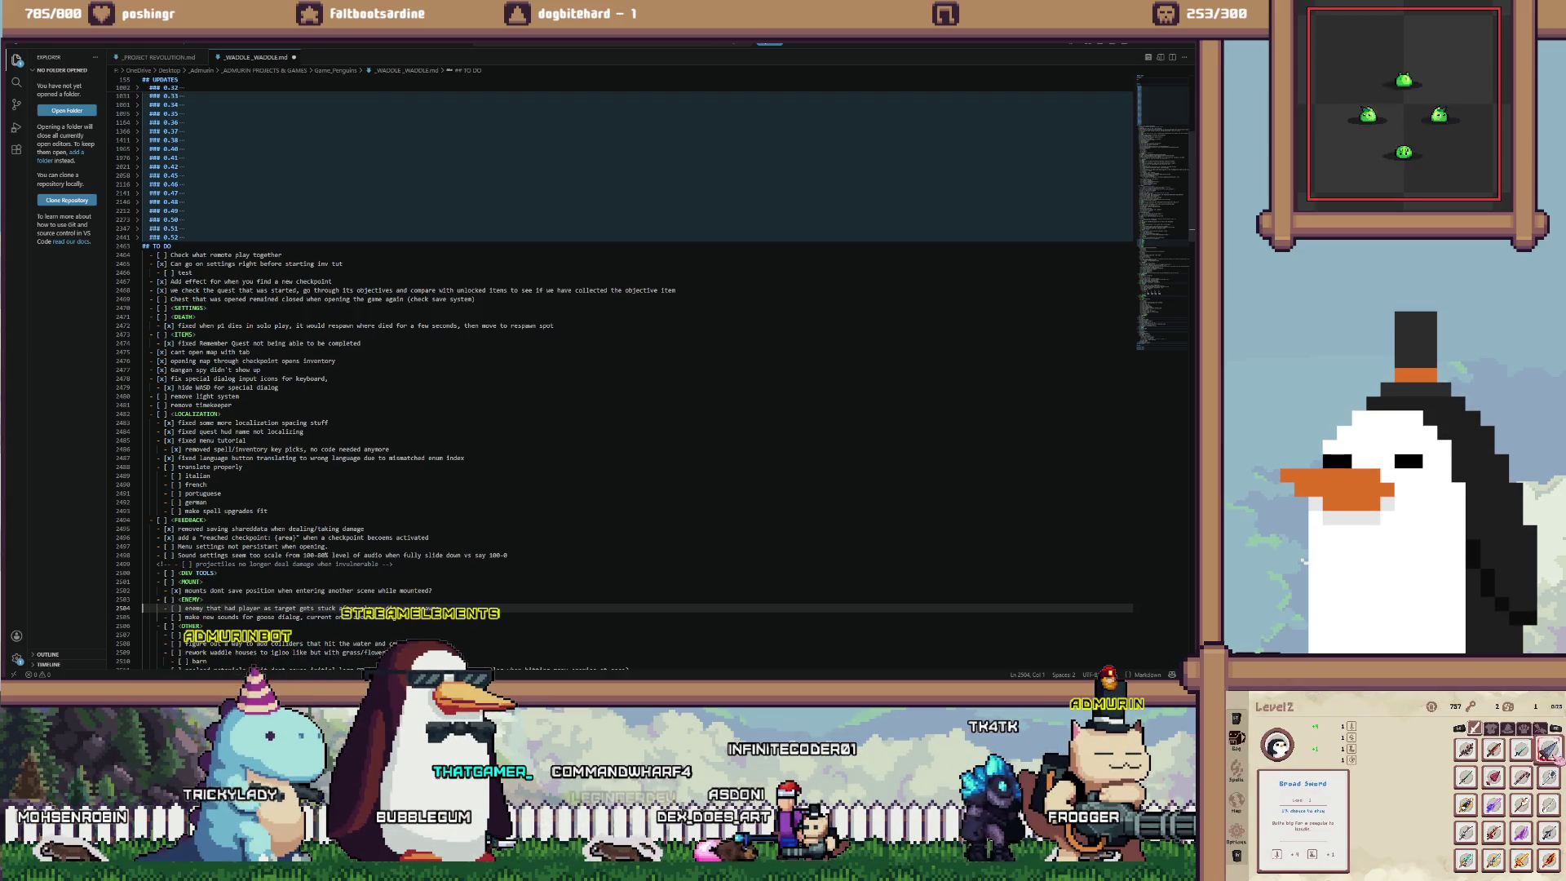
scroll(636, 367, "down", 5)
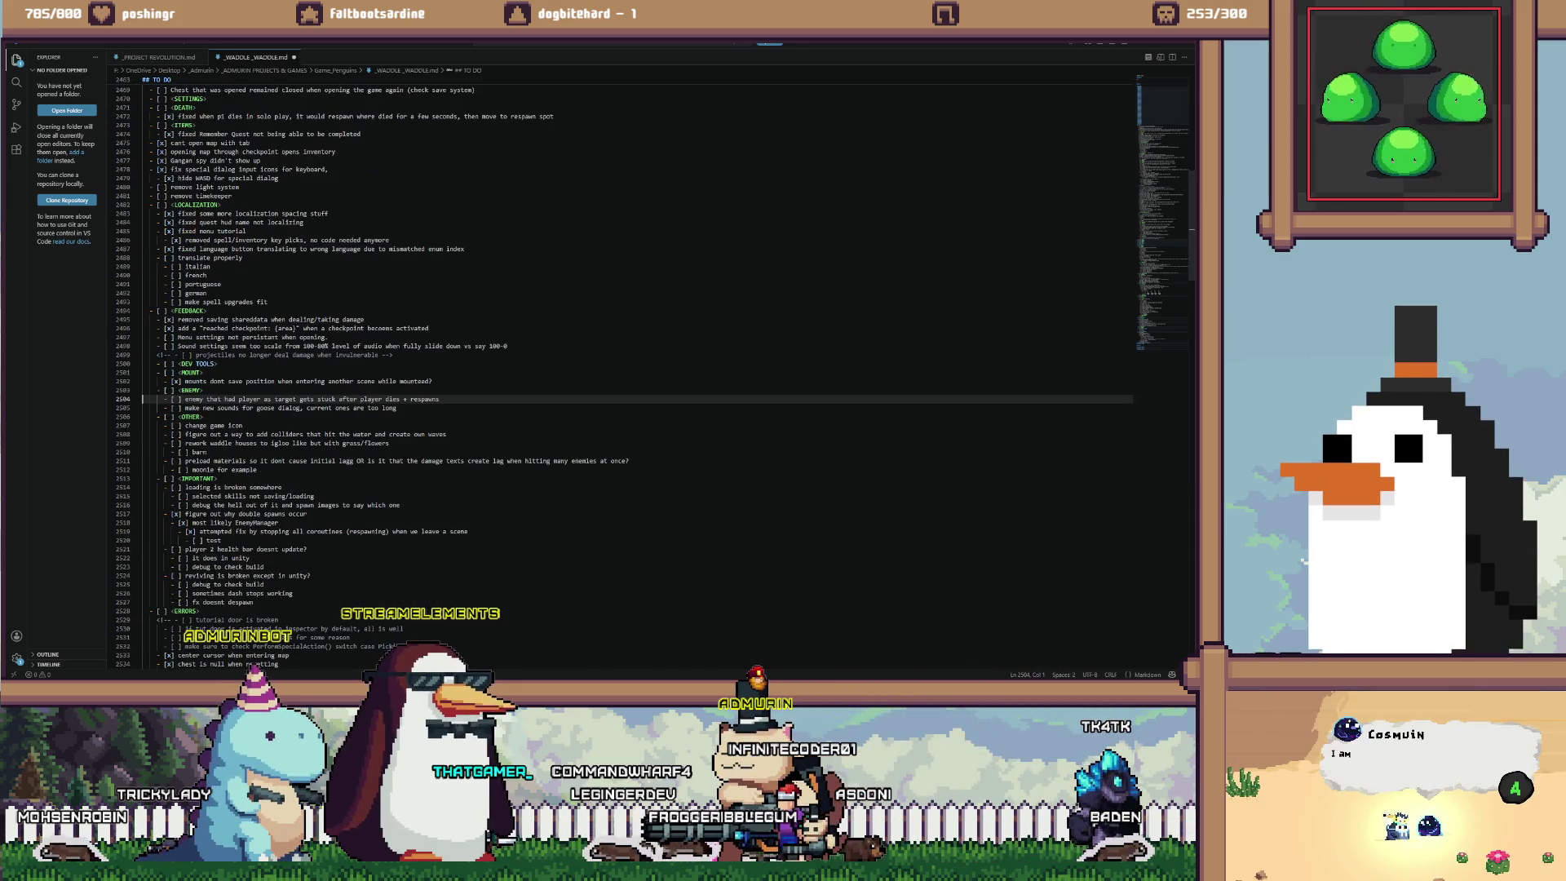
scroll(636, 367, "down", 2)
scroll(636, 367, "down", 3)
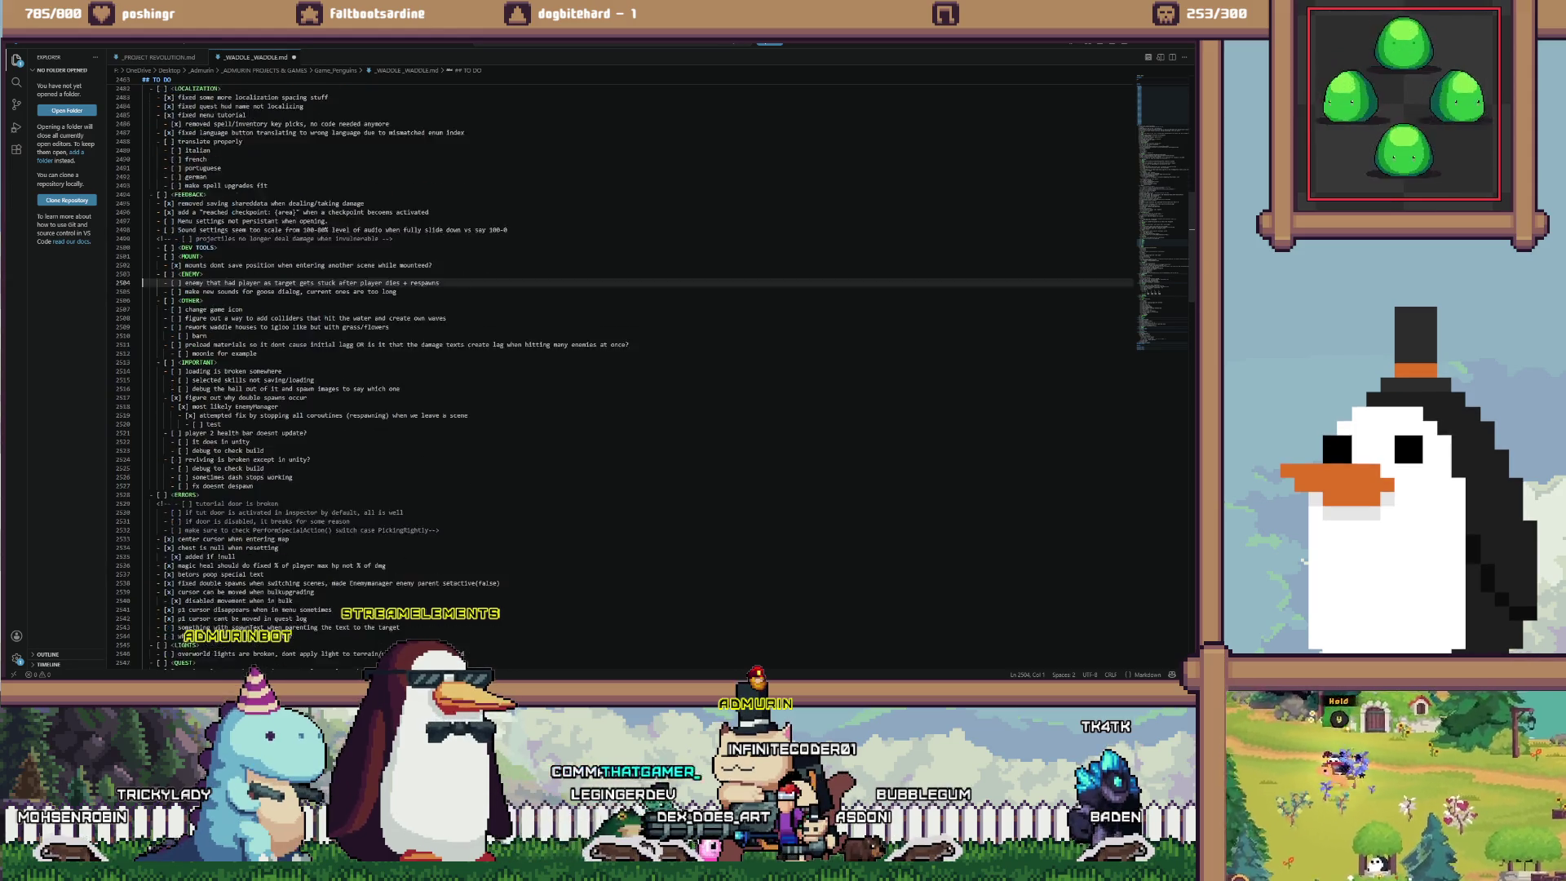
scroll(636, 367, "down", 2)
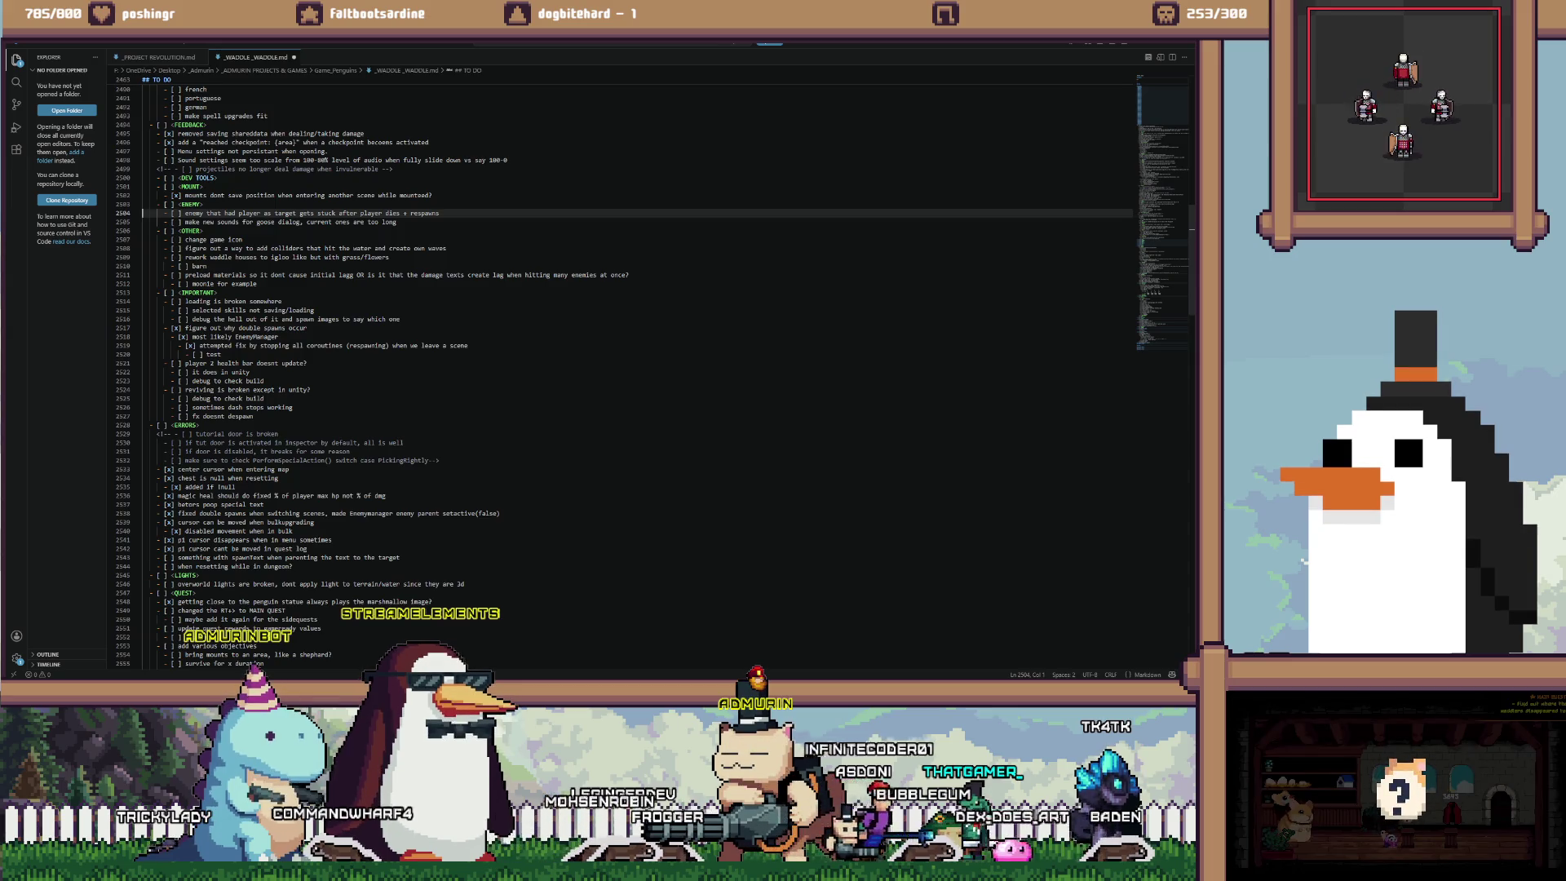
left_click(500, 513)
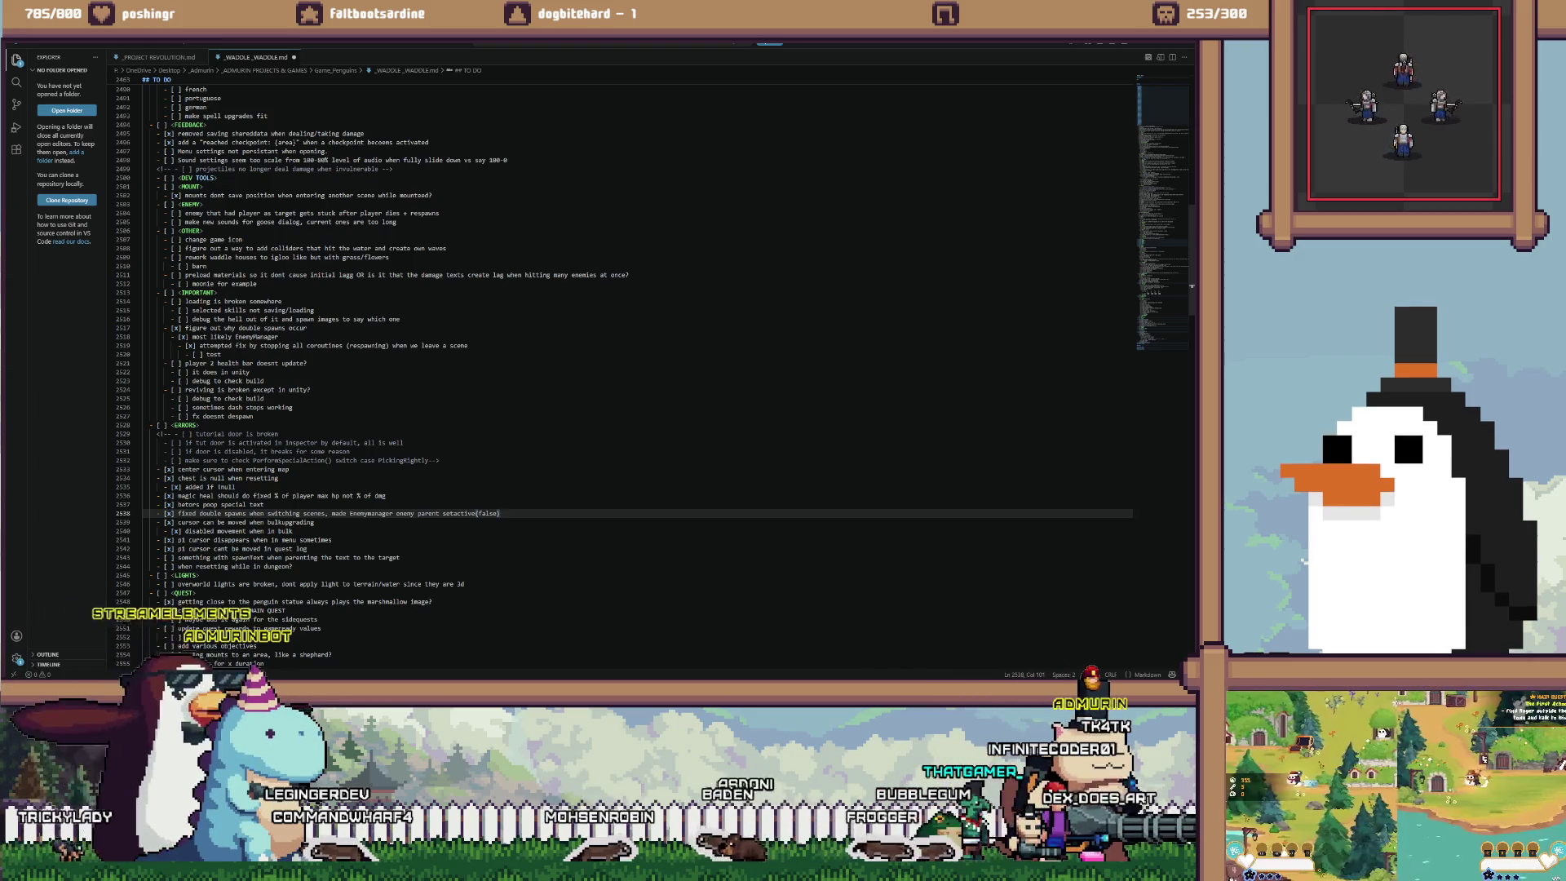
left_click_drag(500, 513, 333, 514)
Replace the explanation with 'entities in pool and also set their values to default'
key("Insert")
key("Delete")
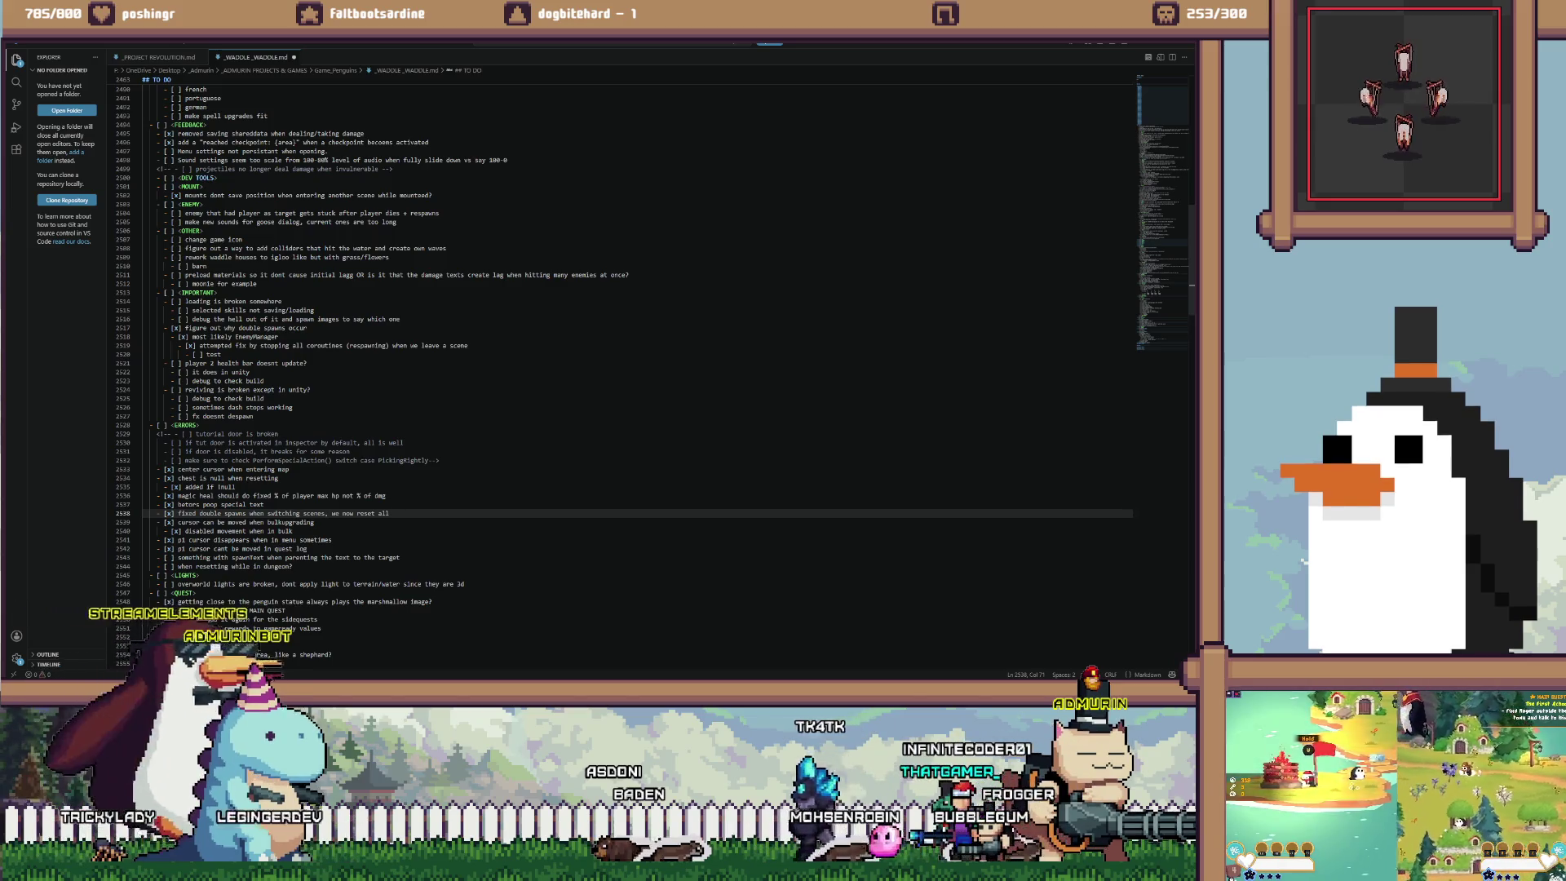
type("e")
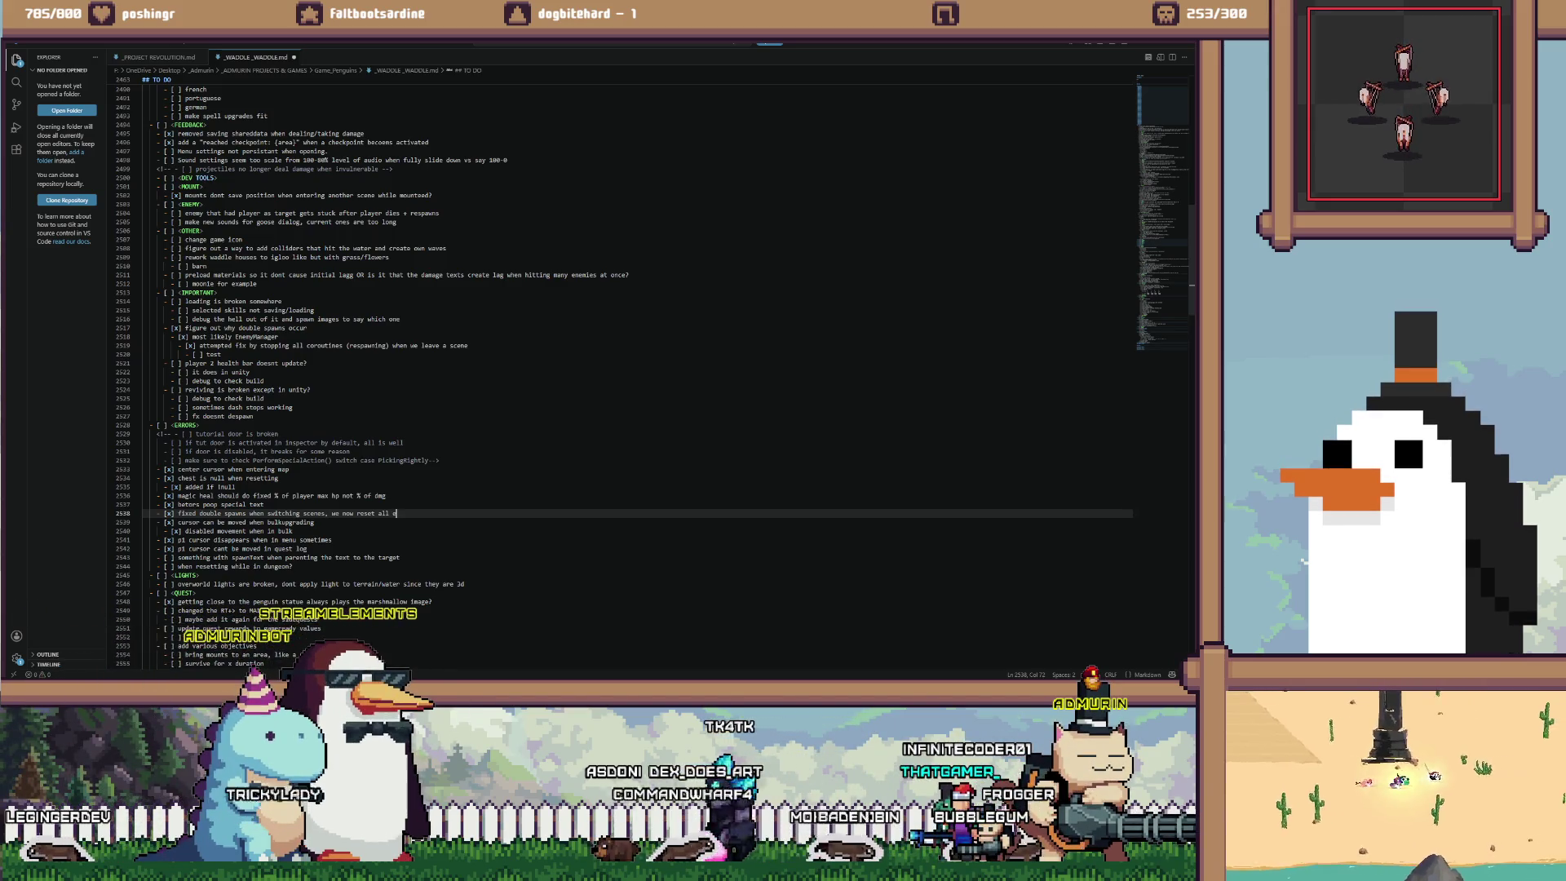
type("ntities in pool a")
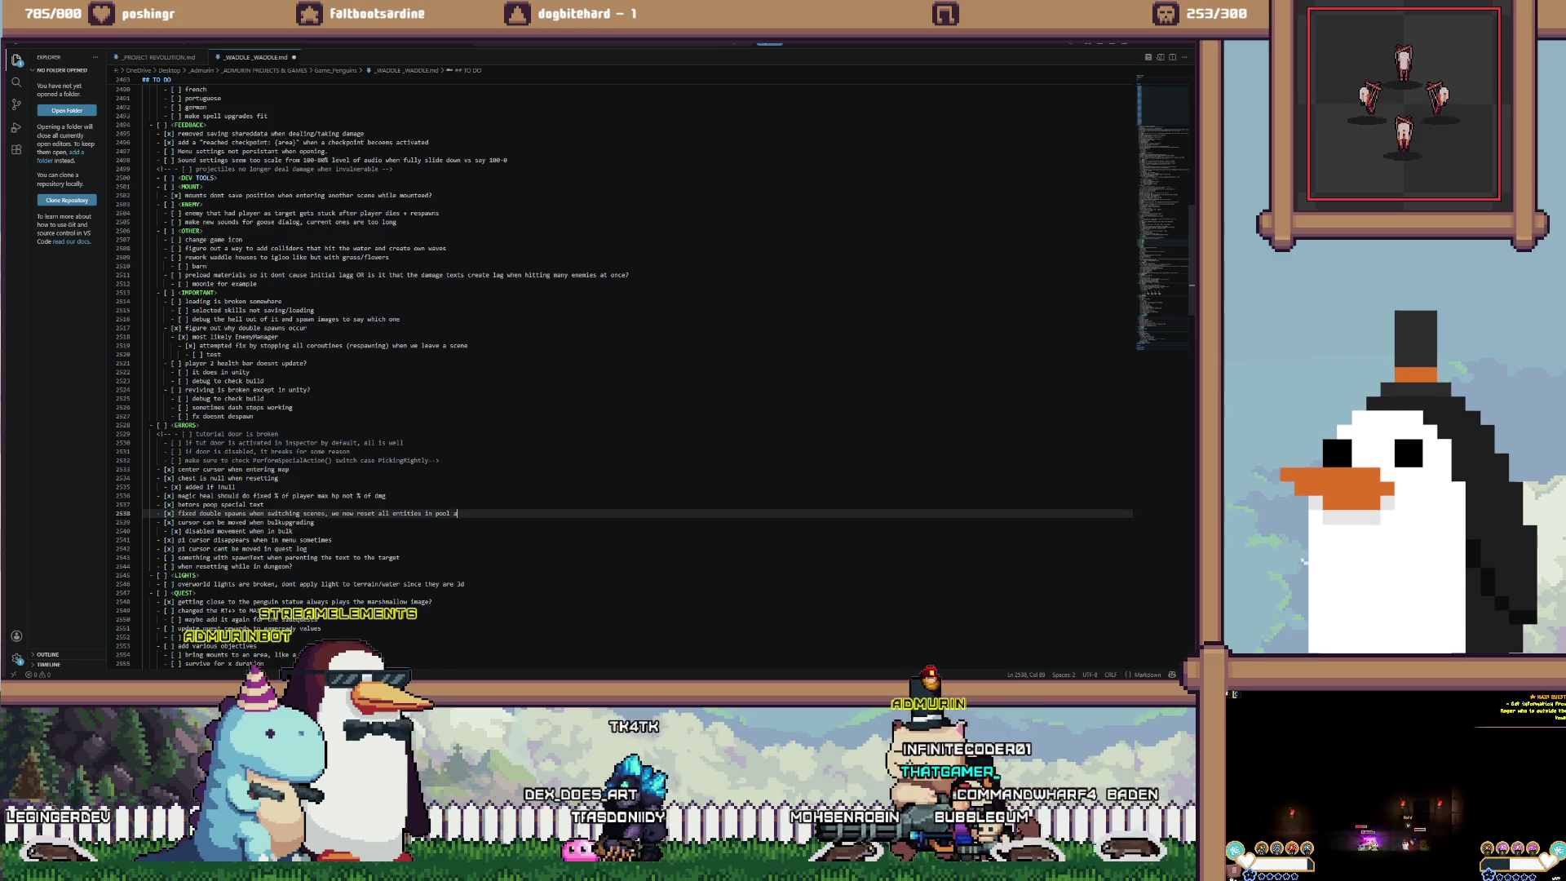
type("nd also so")
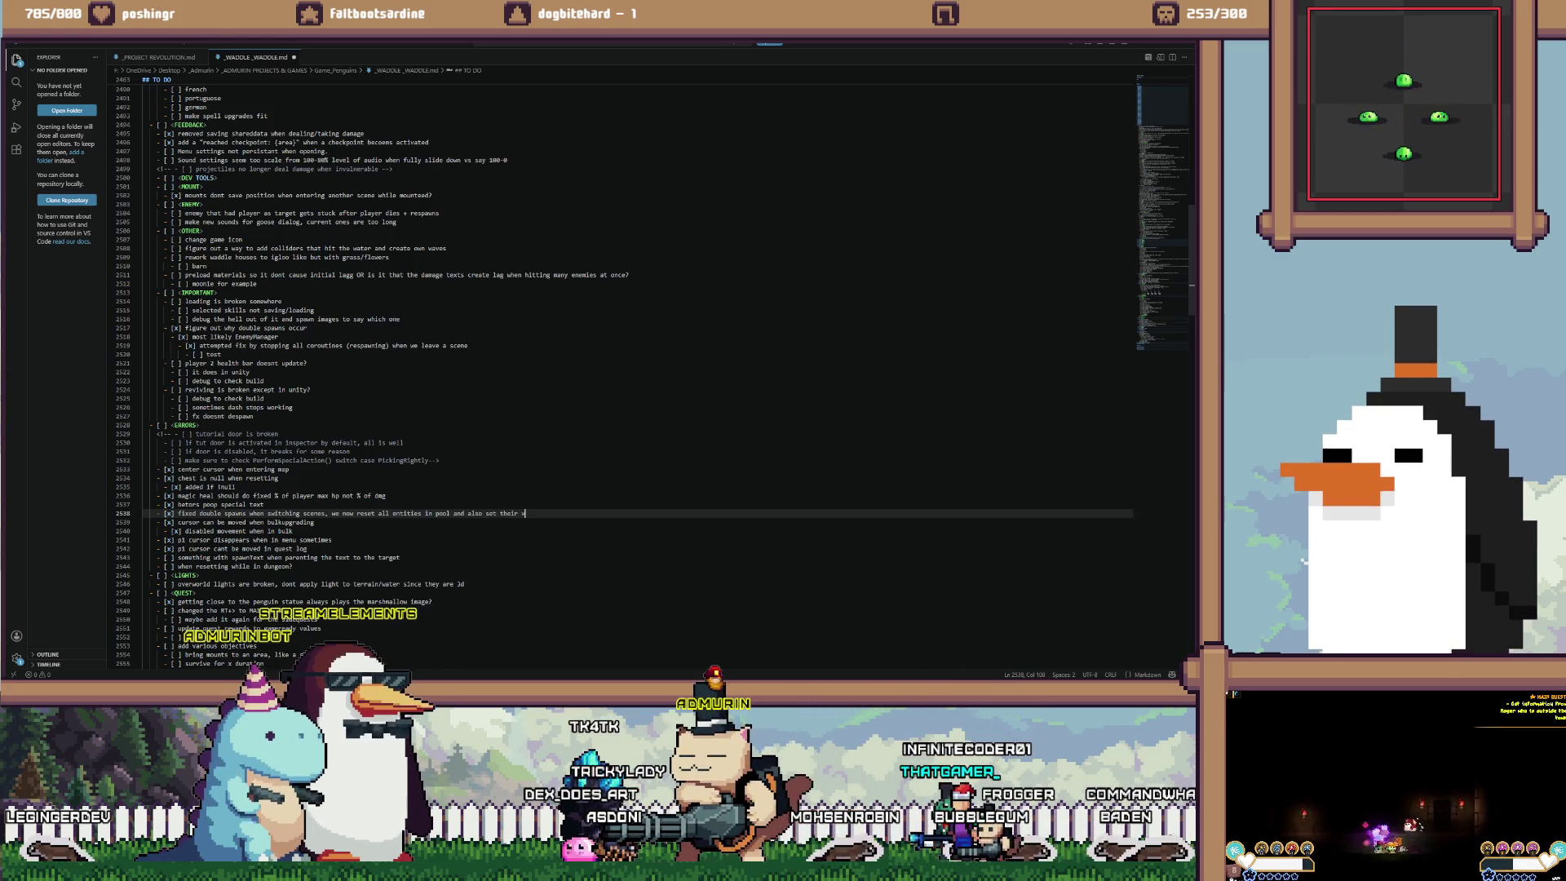
type("alues to ")
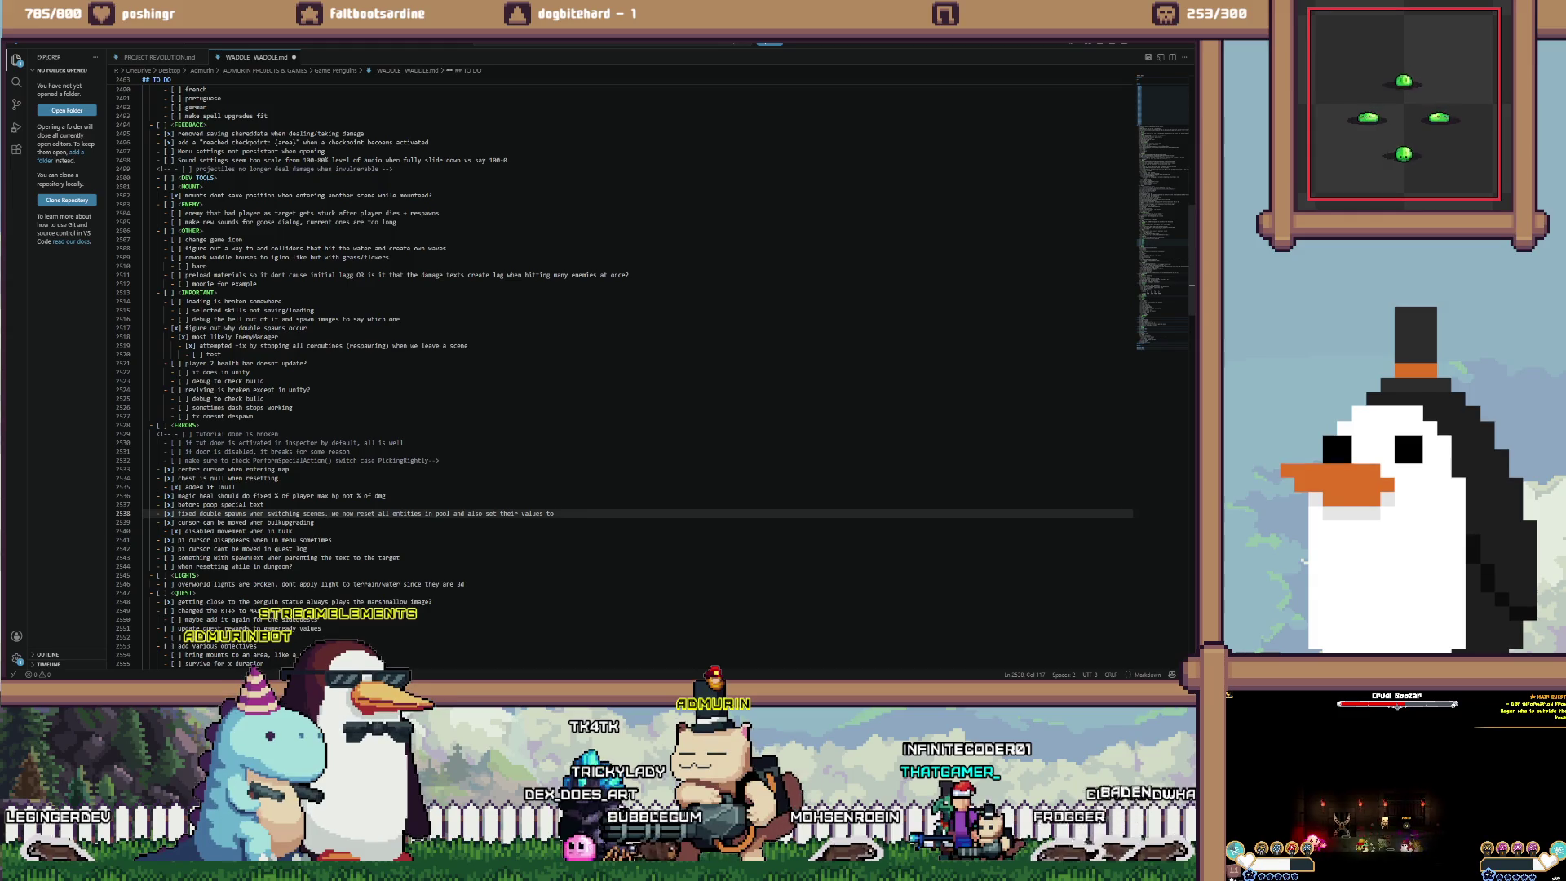
type("d")
key("BackSpace")
key("BackSpace")
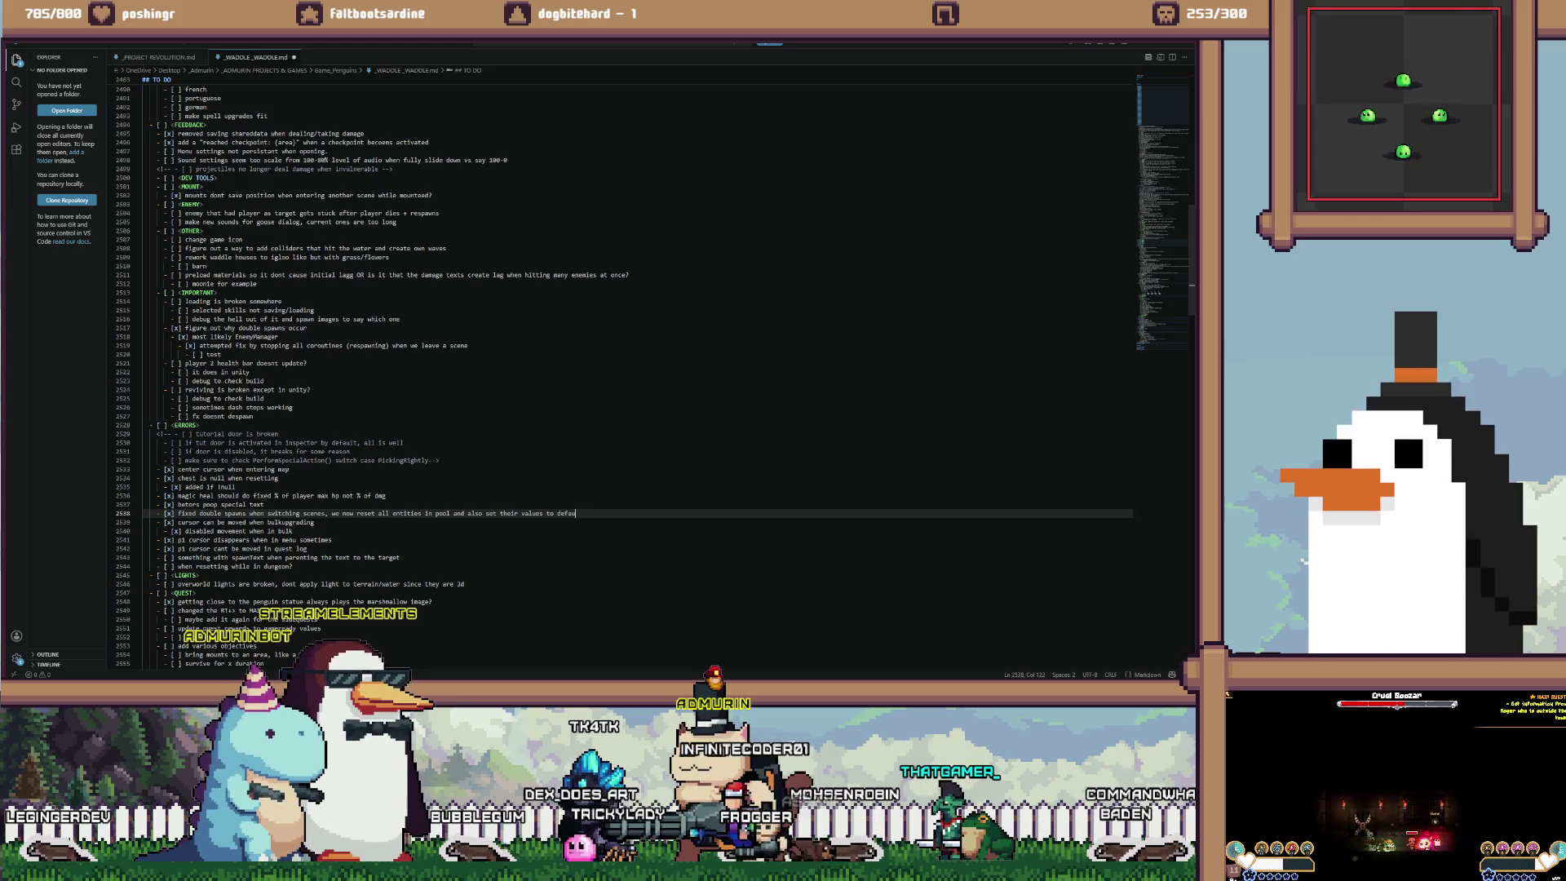
Move the cursor to the end of the dungeon resetting entry and return to Unity
left_click(264, 504)
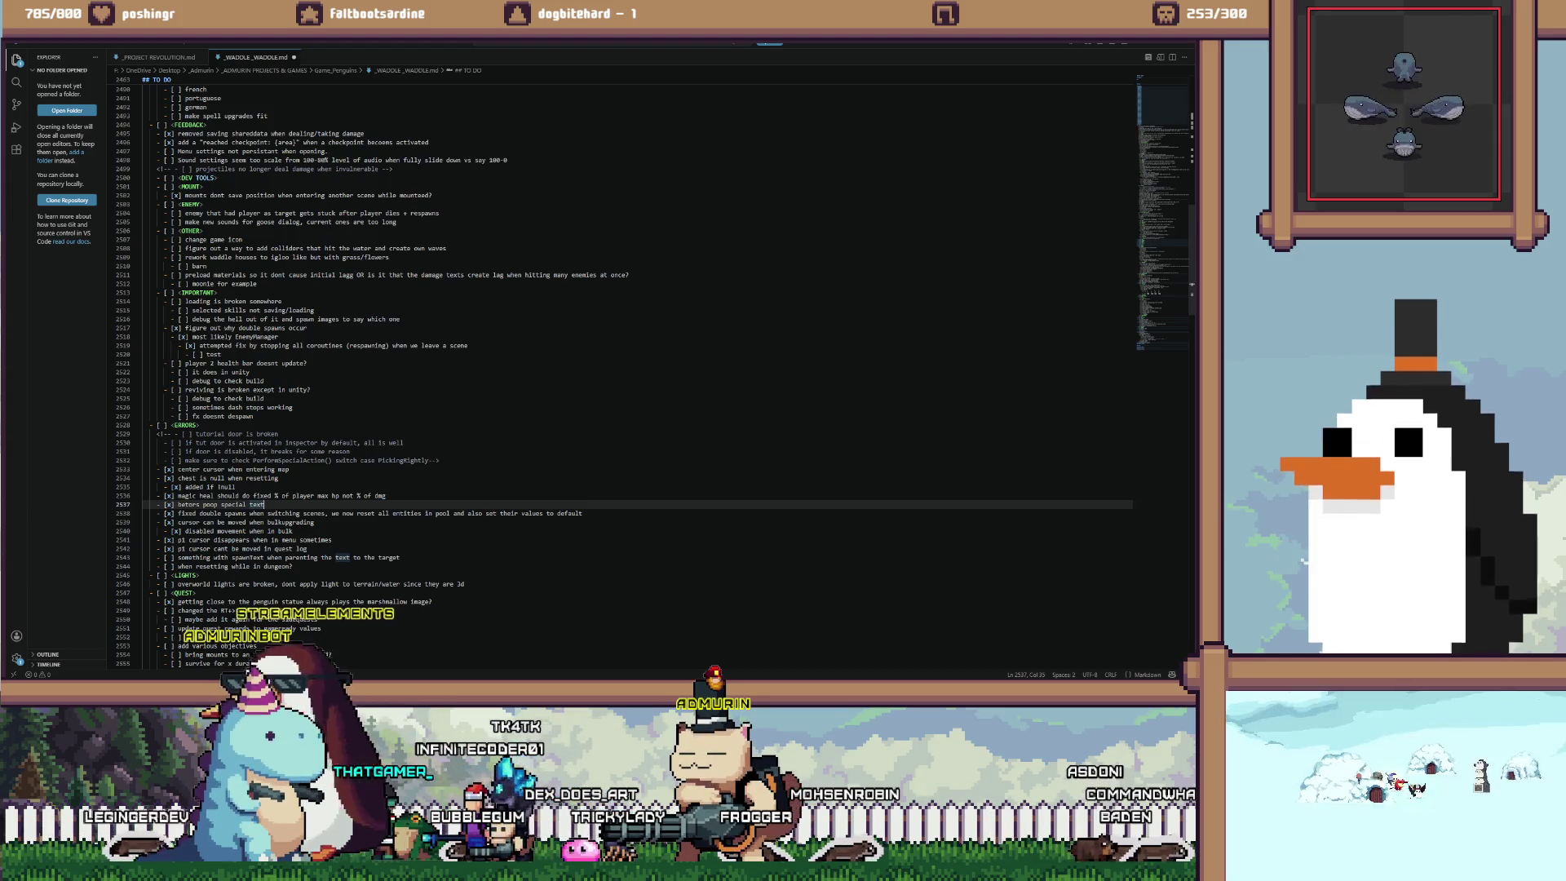
left_click(256, 567)
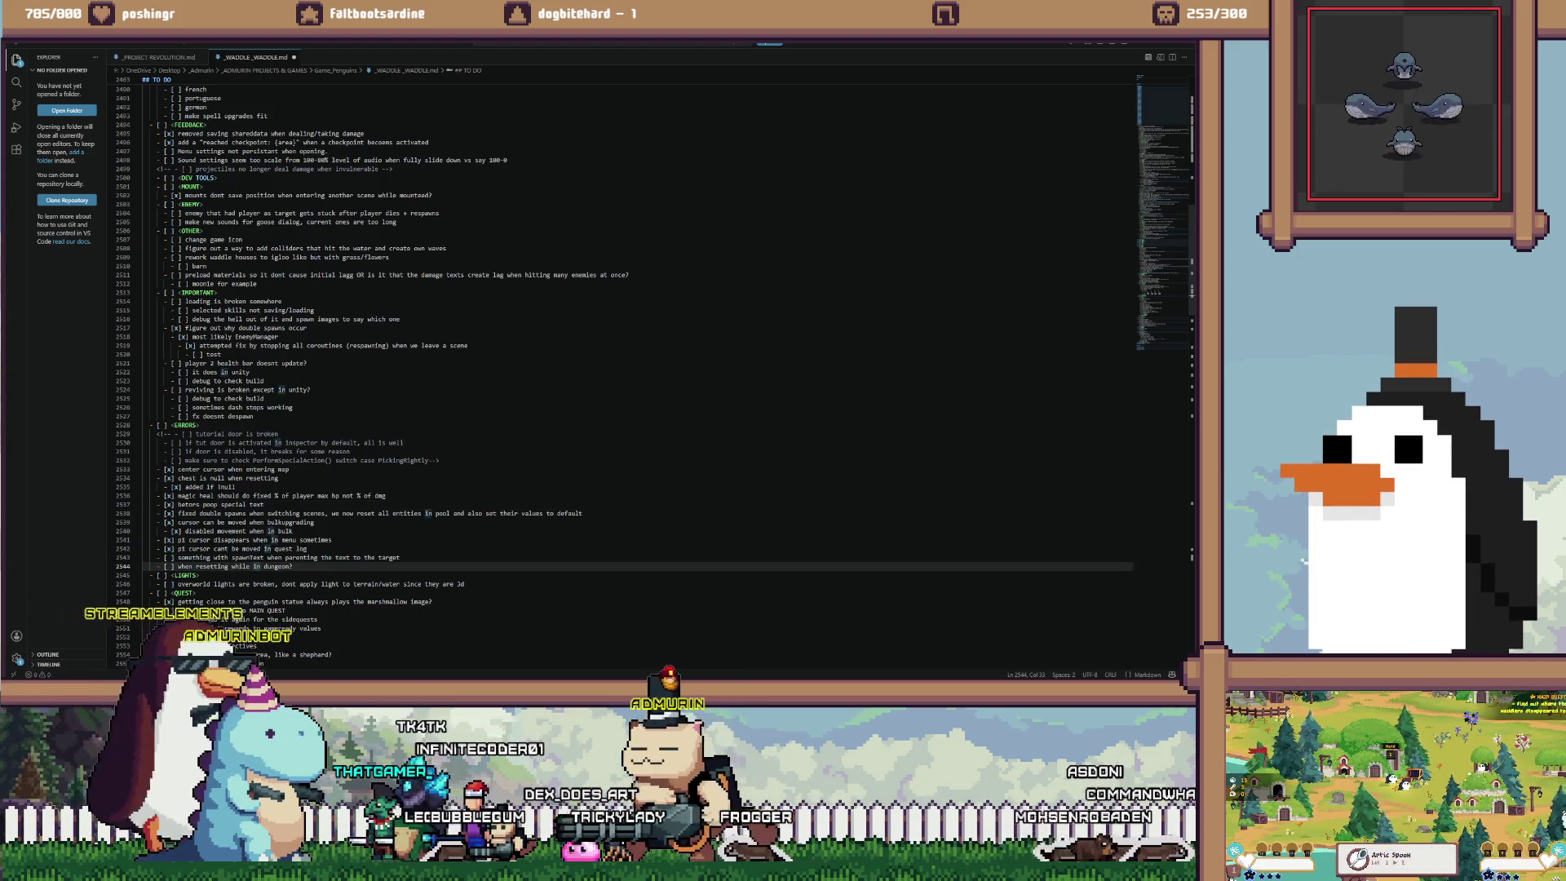
left_click(292, 566)
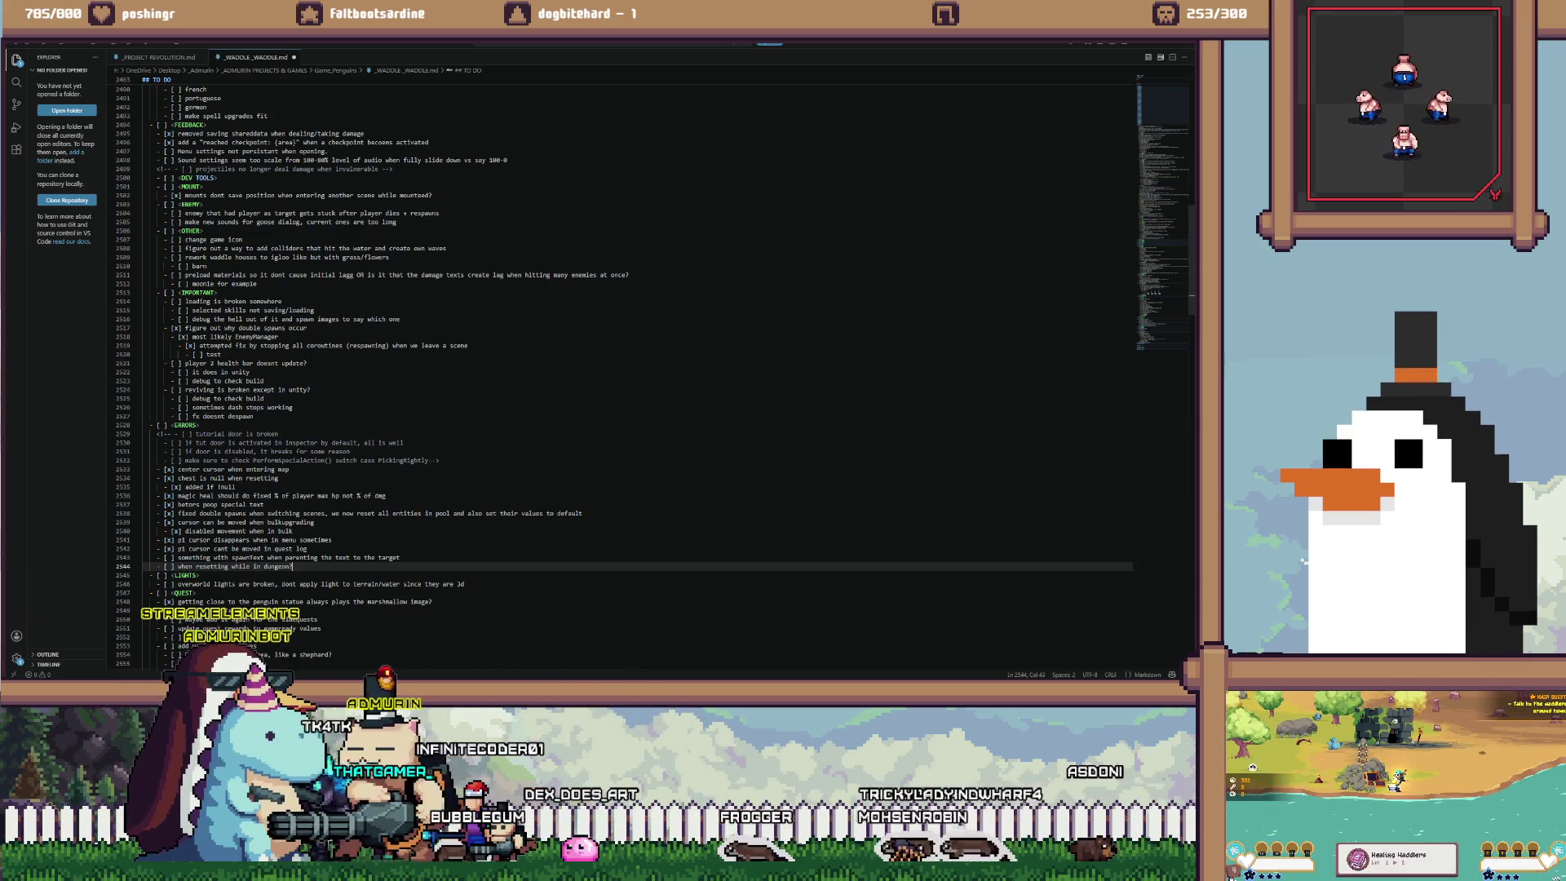
key("alt+Tab")
key("alt+Tab")
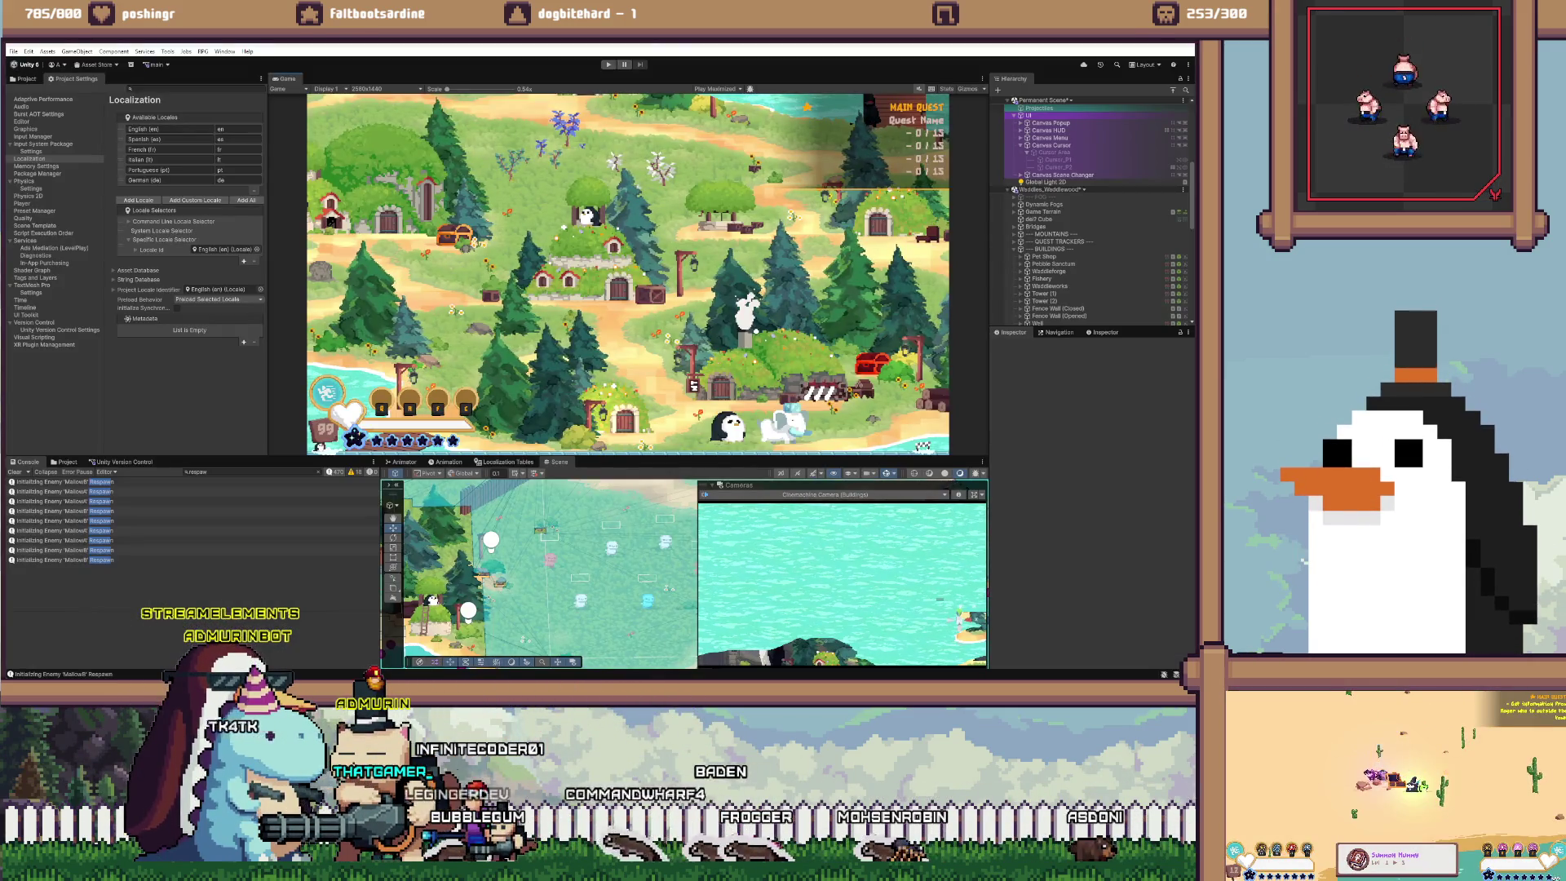
Start Play mode, begin a Solo game, and close the dev console after setting the level
key("ctrl+p")
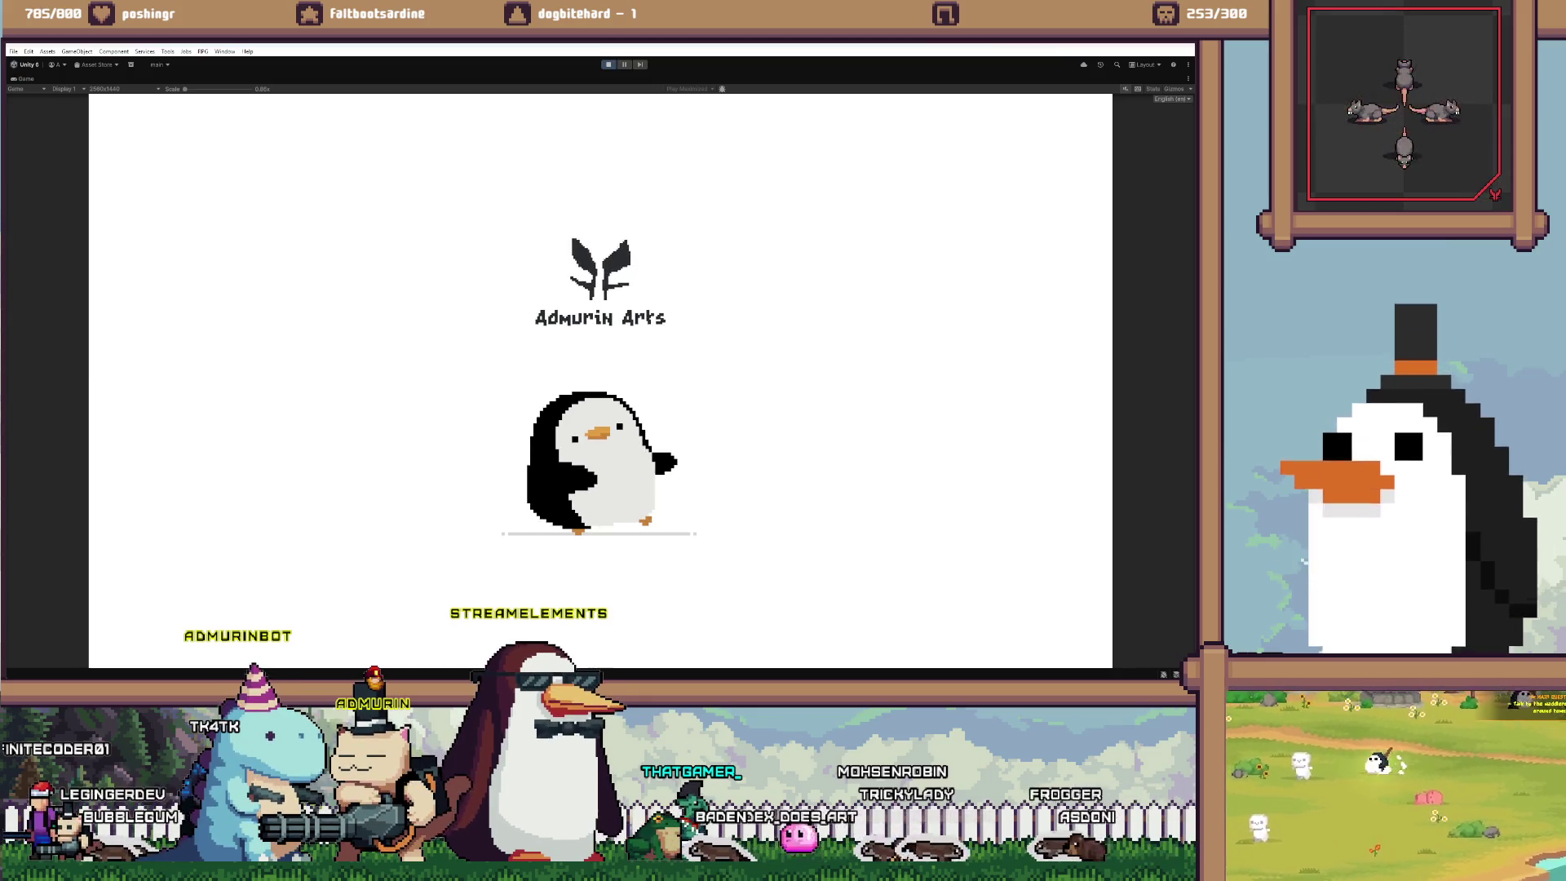
key("Return")
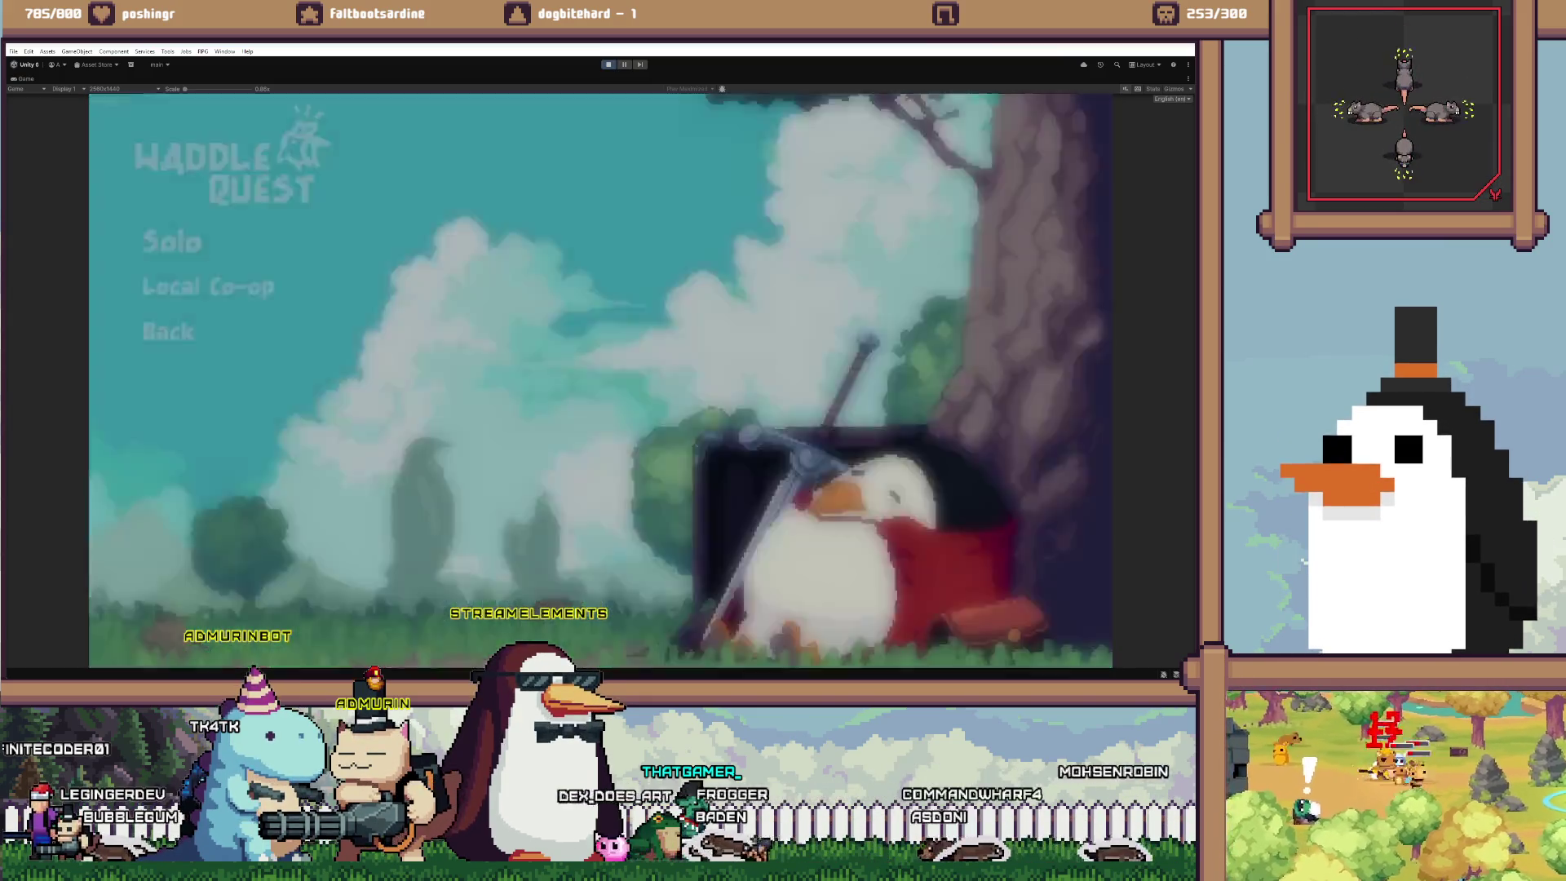
key("Return")
key("Return")
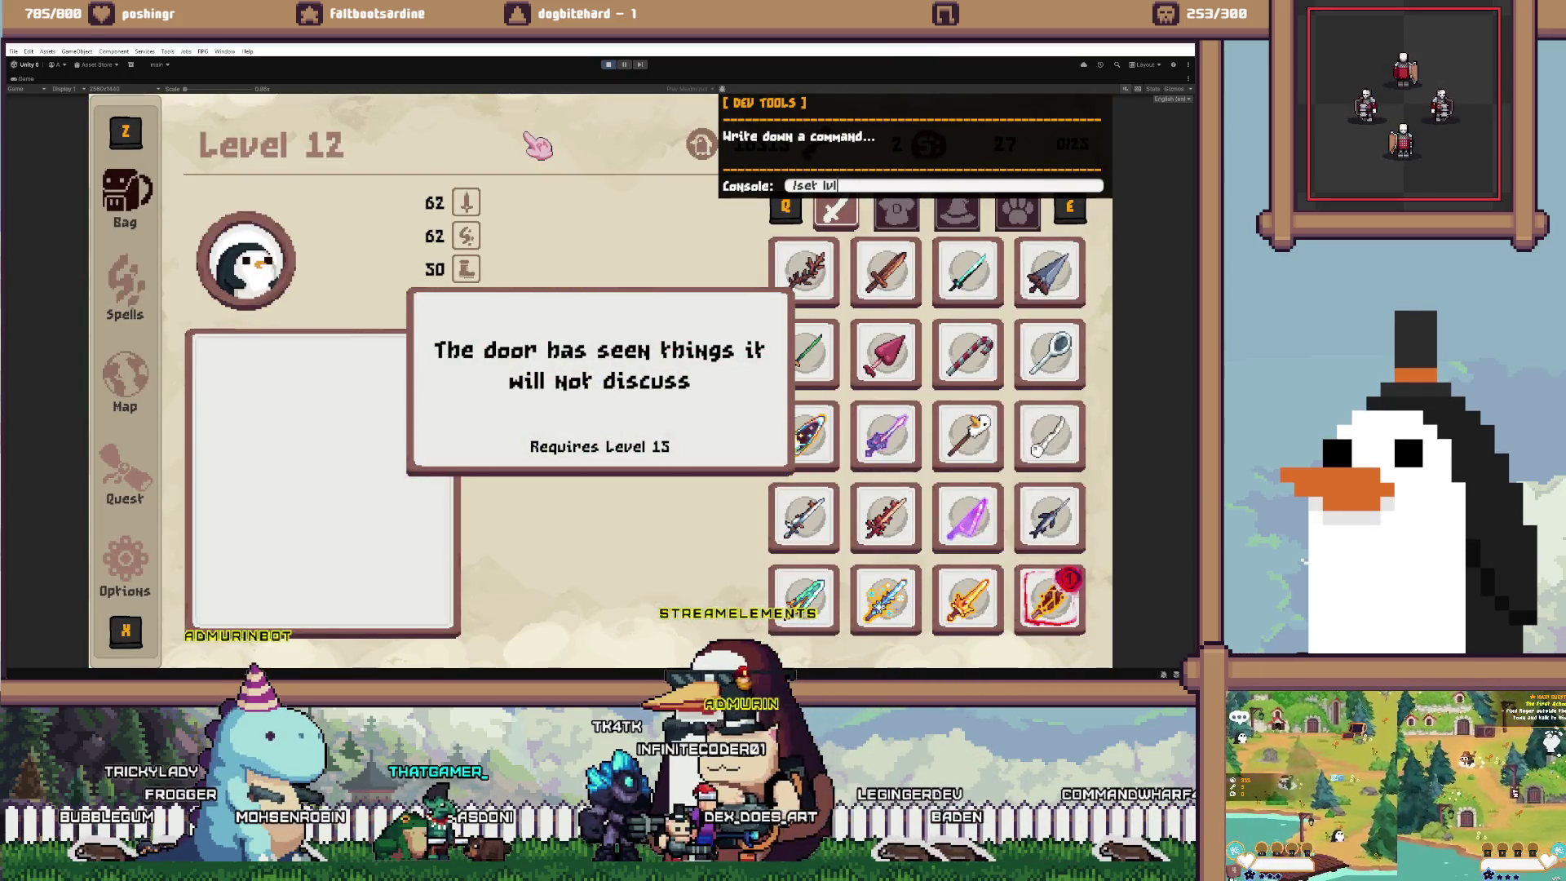
key("Escape")
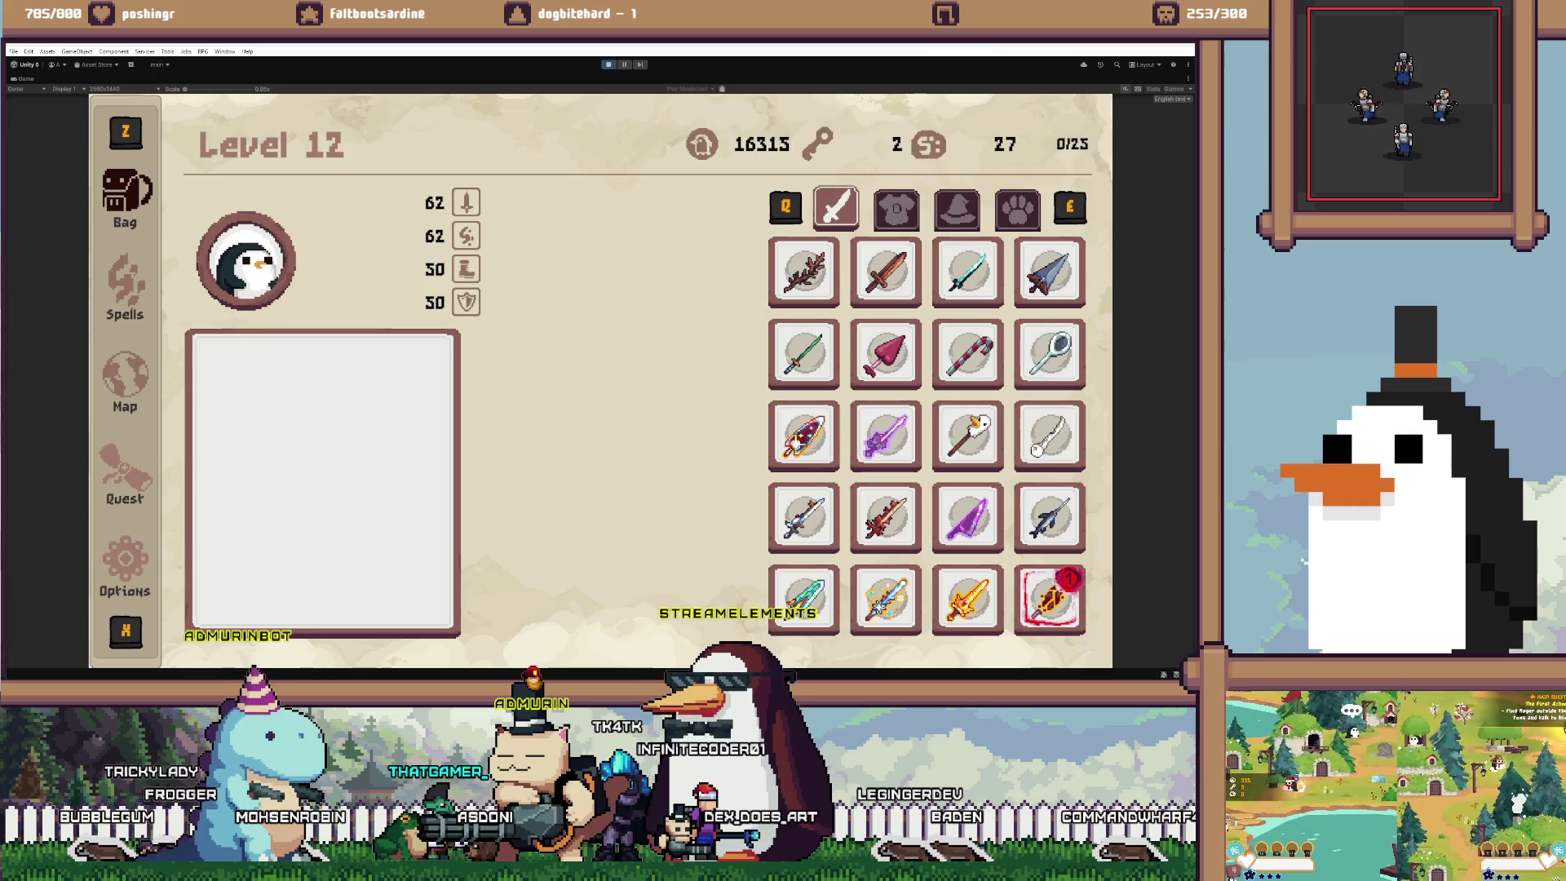
Erase the save data via Bag > Options > Reset Data > Reset Memory, then restore the editor layout
key("Escape")
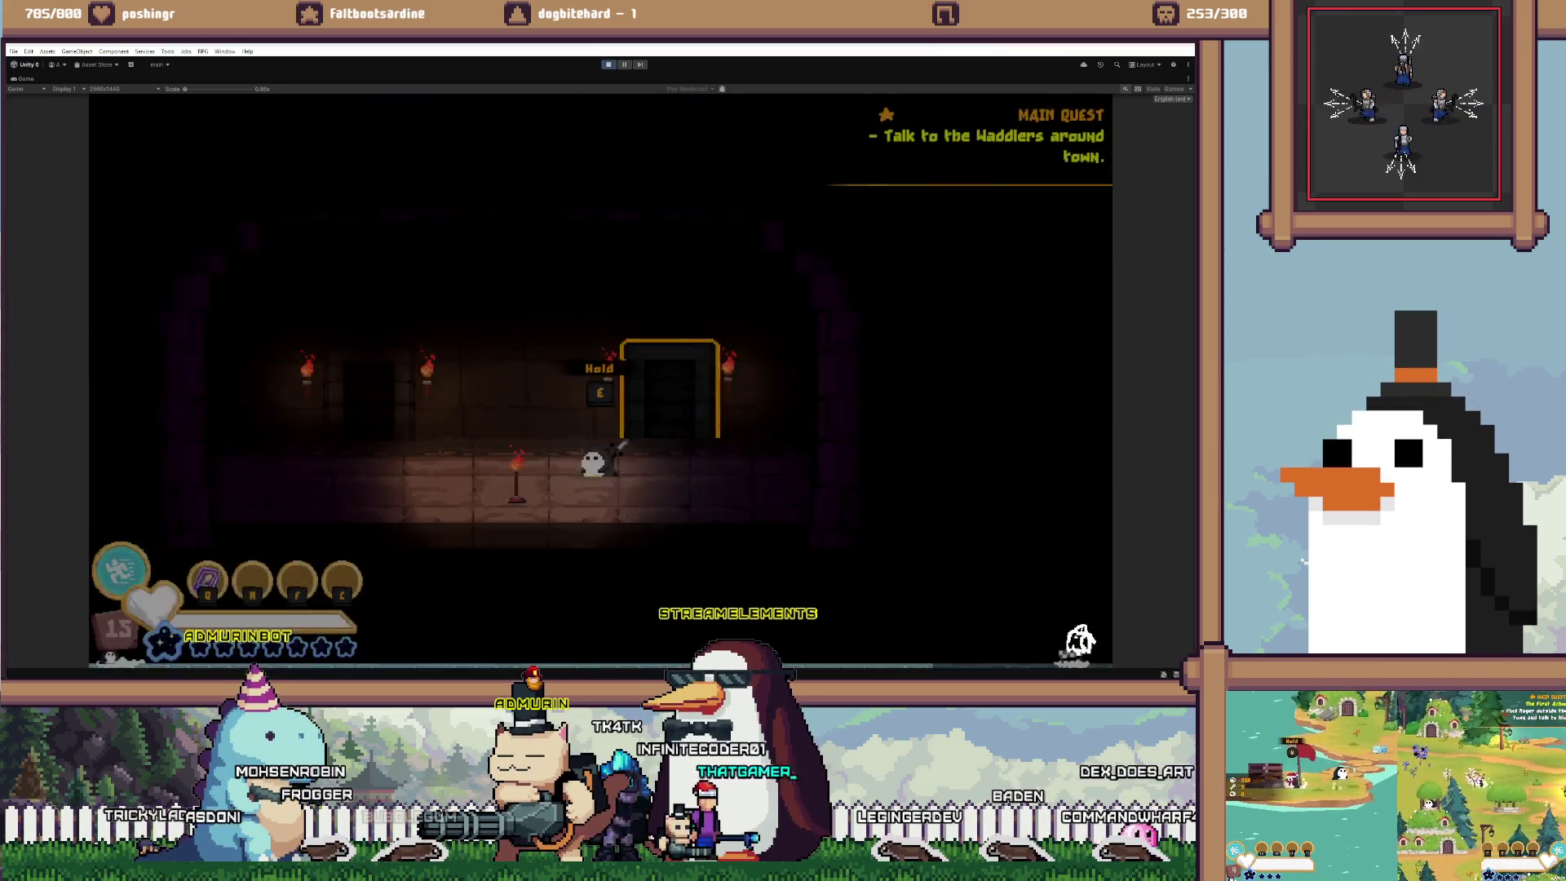
key("Escape")
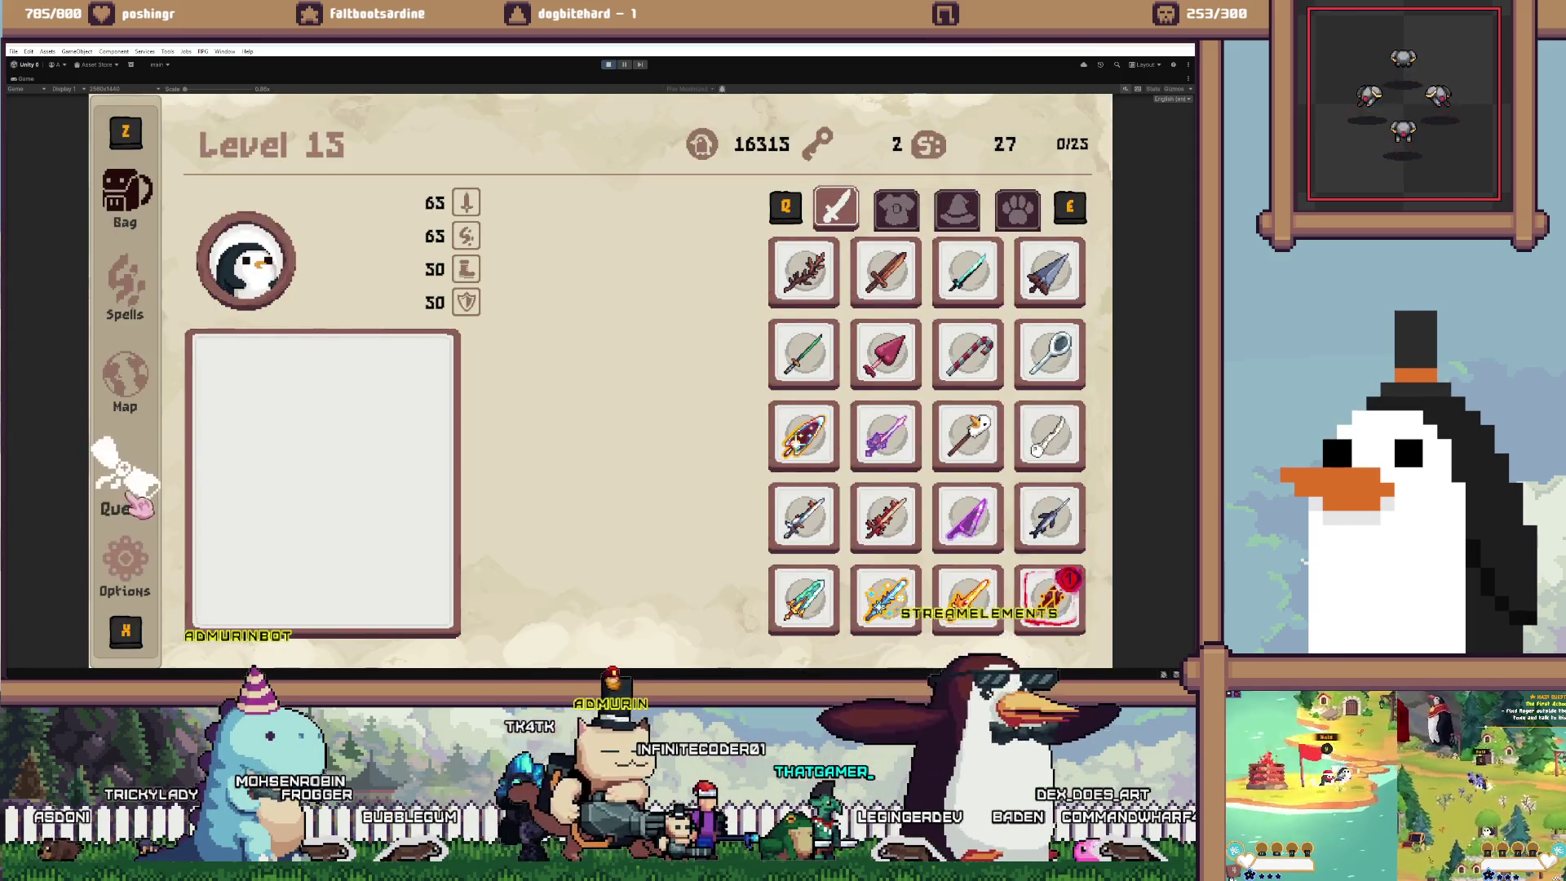
left_click(122, 563)
left_click(397, 585)
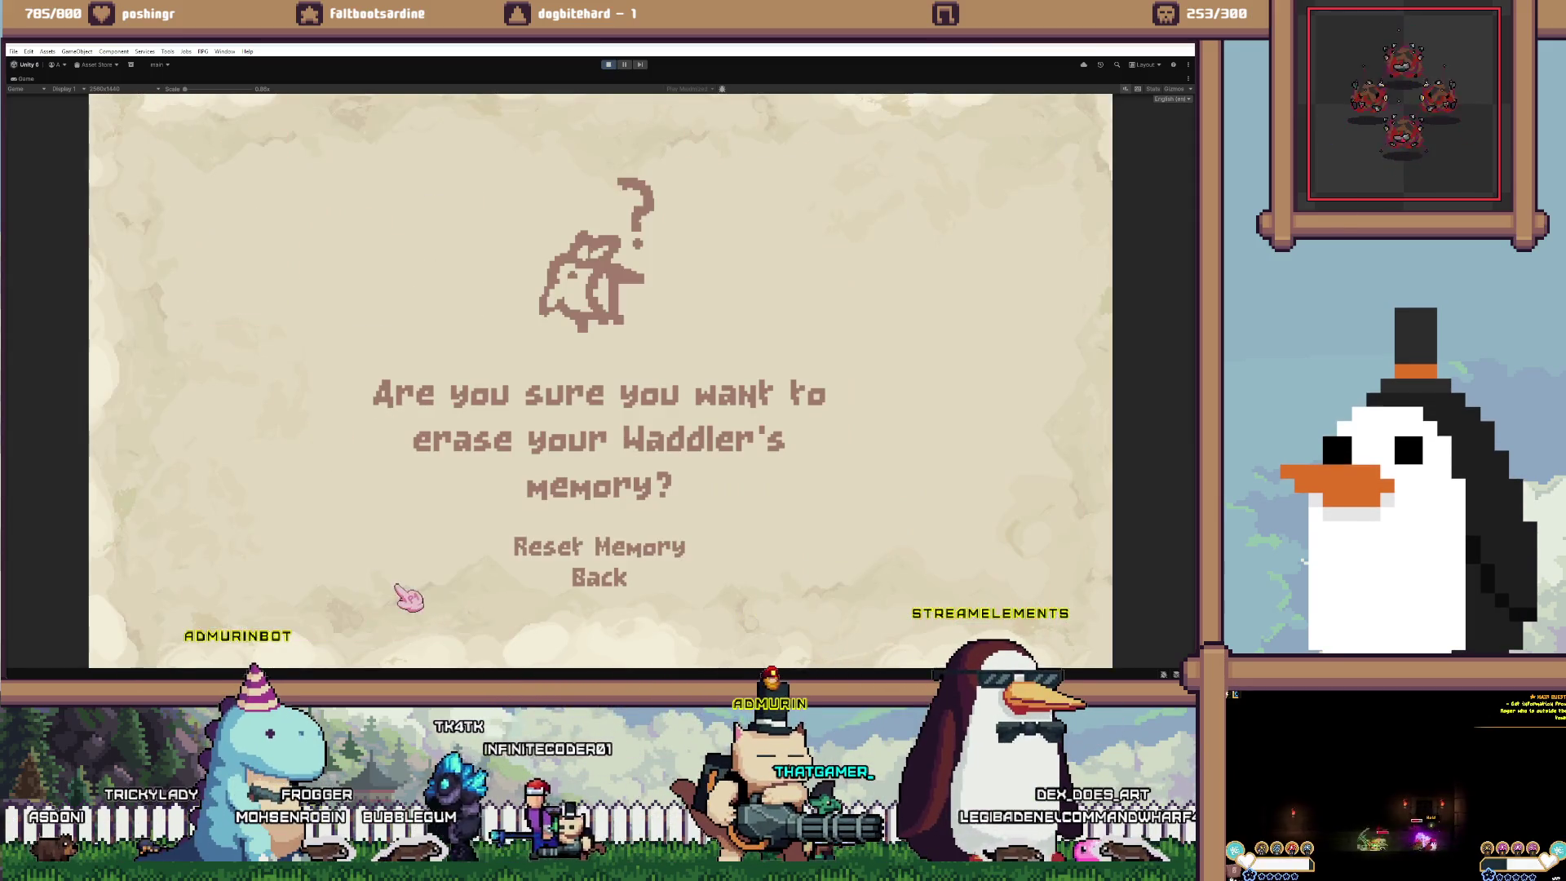
left_click(617, 554)
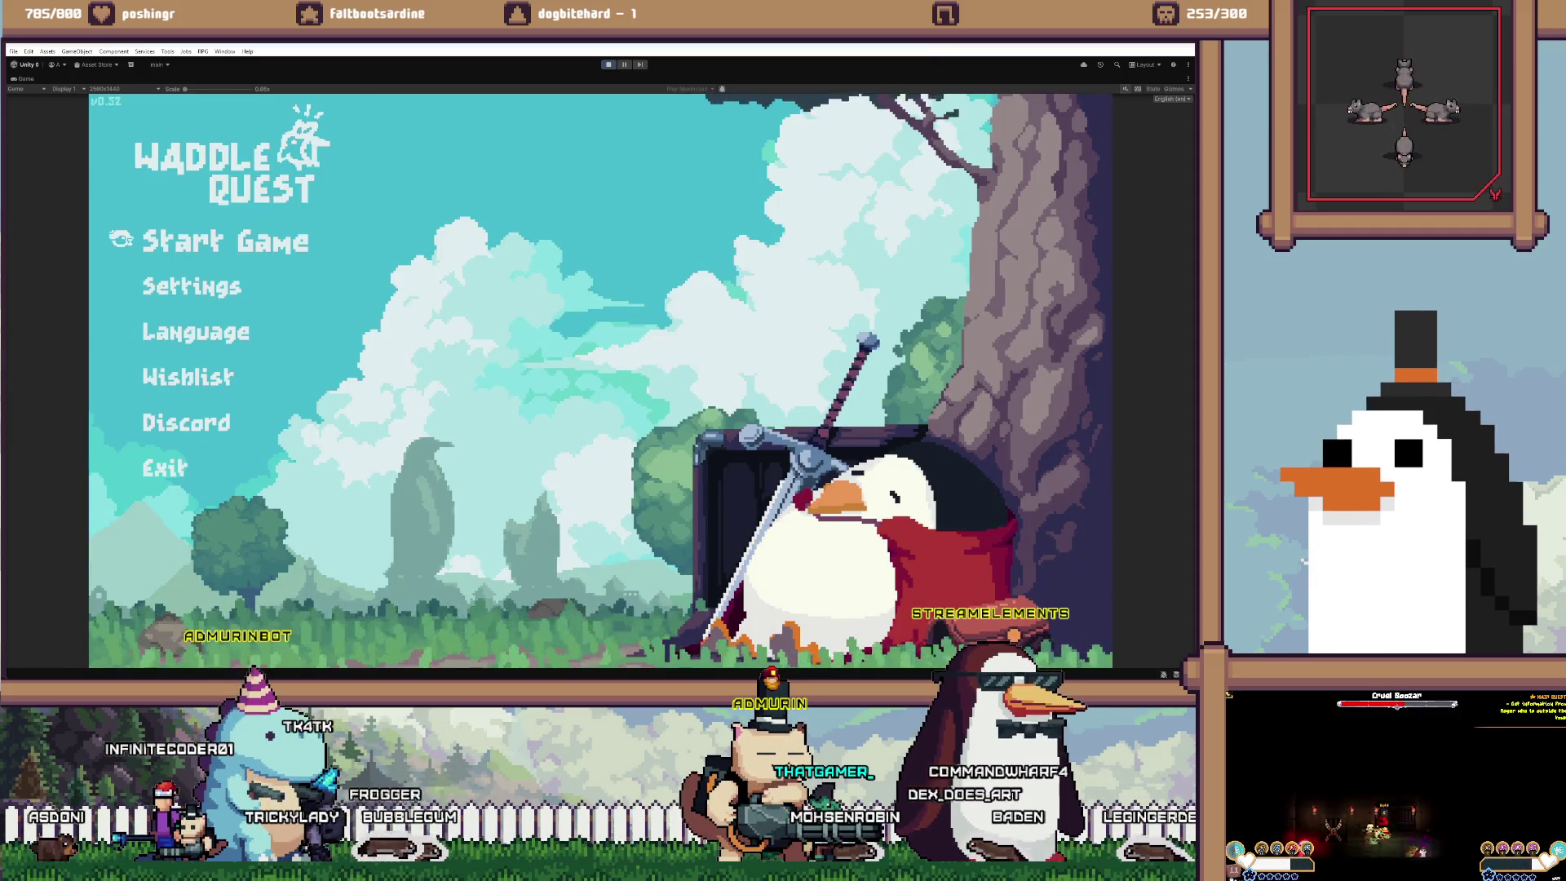
key("shift+space")
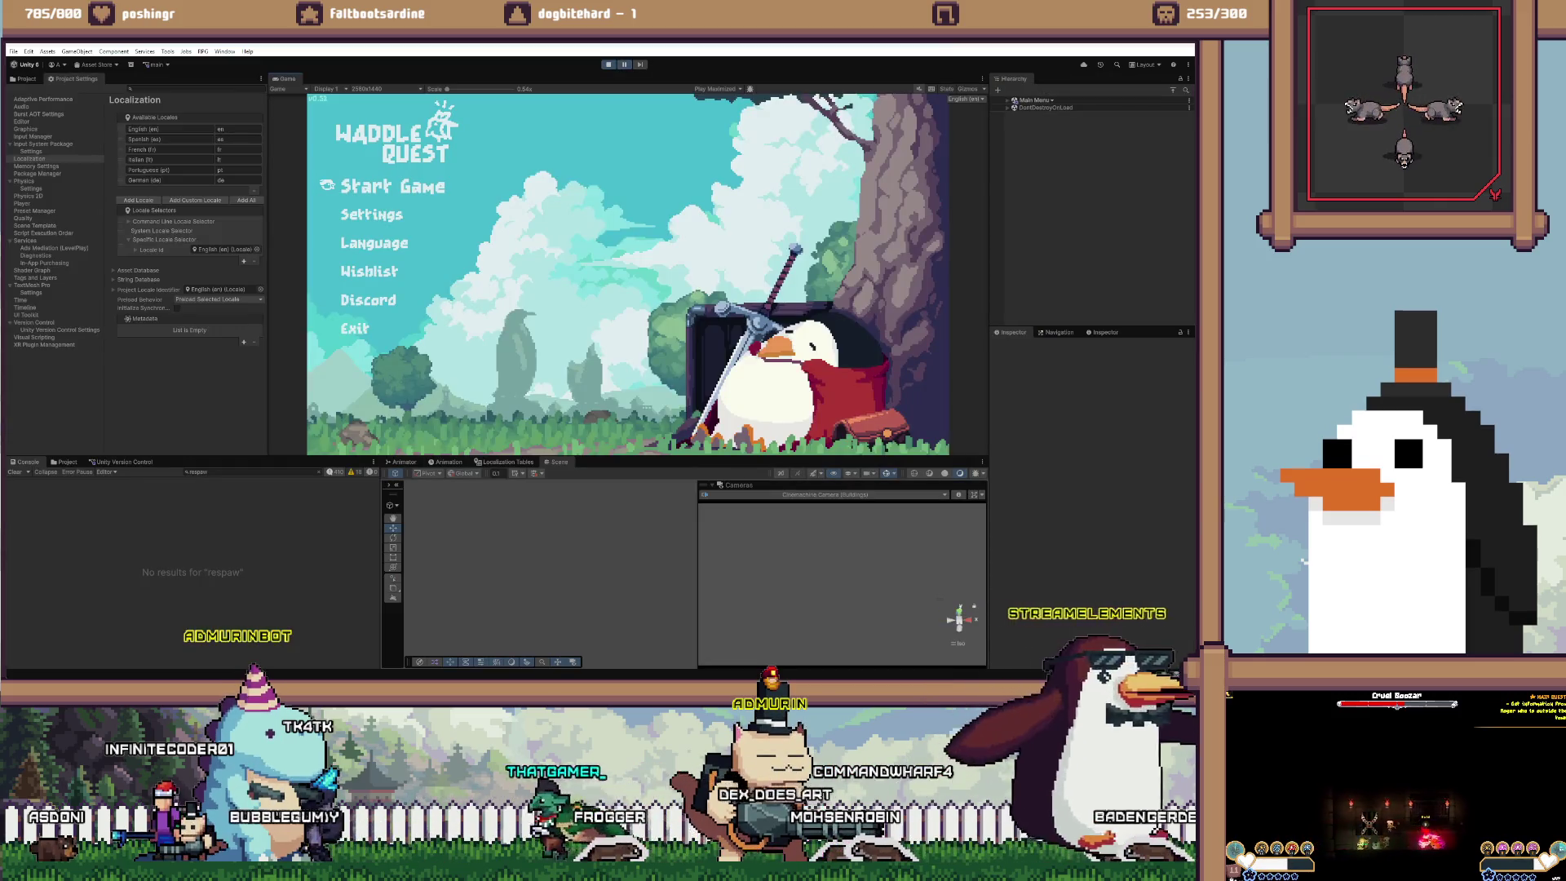
Check the Version Control, Project and Console tabs for the SAVE MANAGER reset messages, then go to Visual Studio
left_click(122, 462)
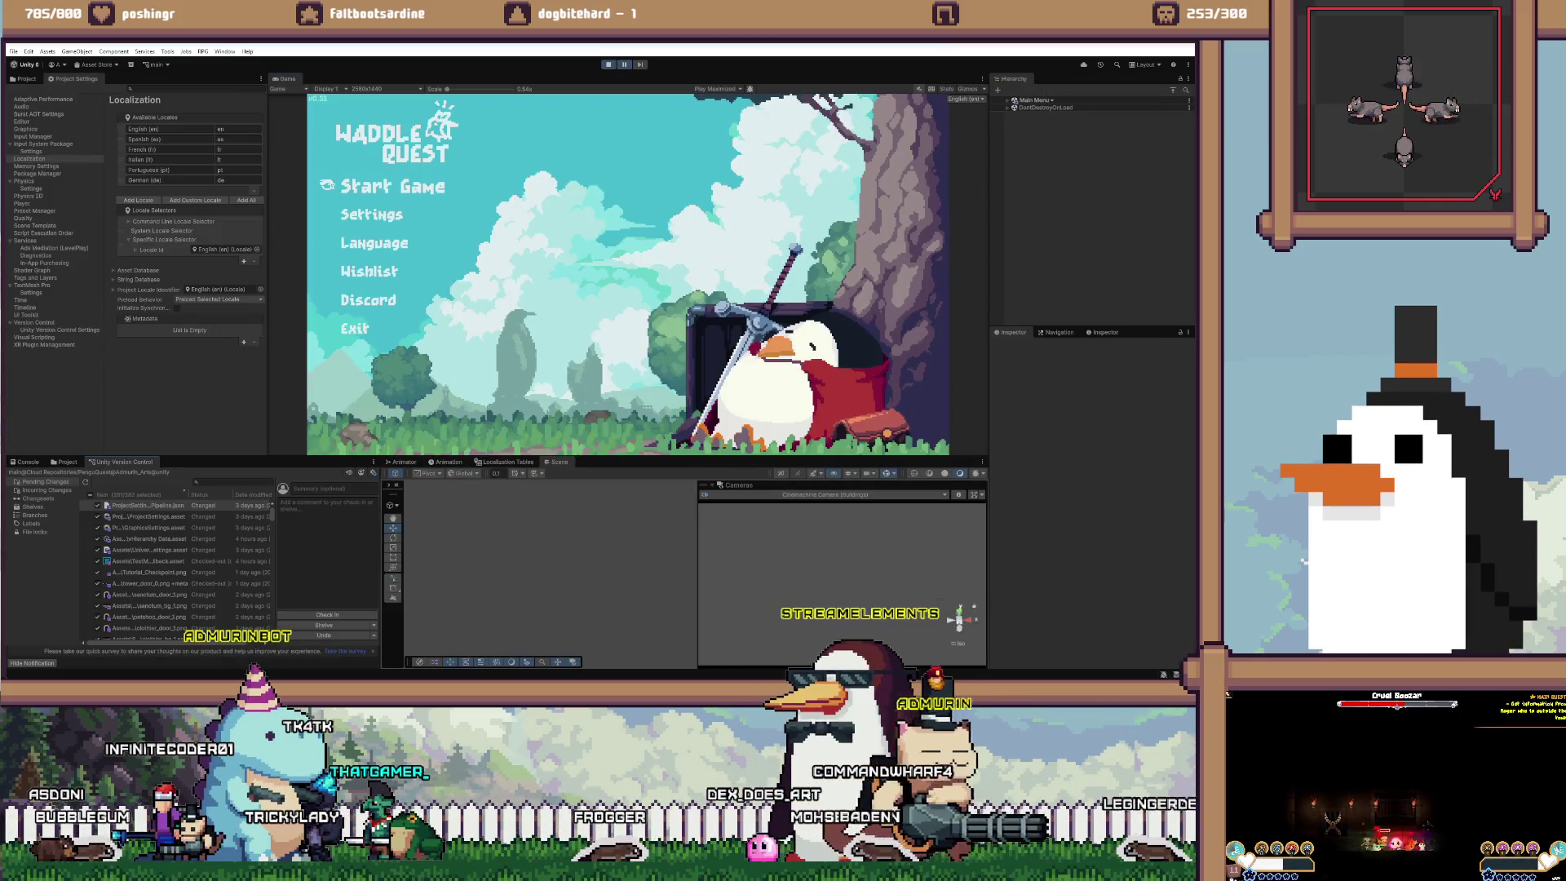
left_click(67, 462)
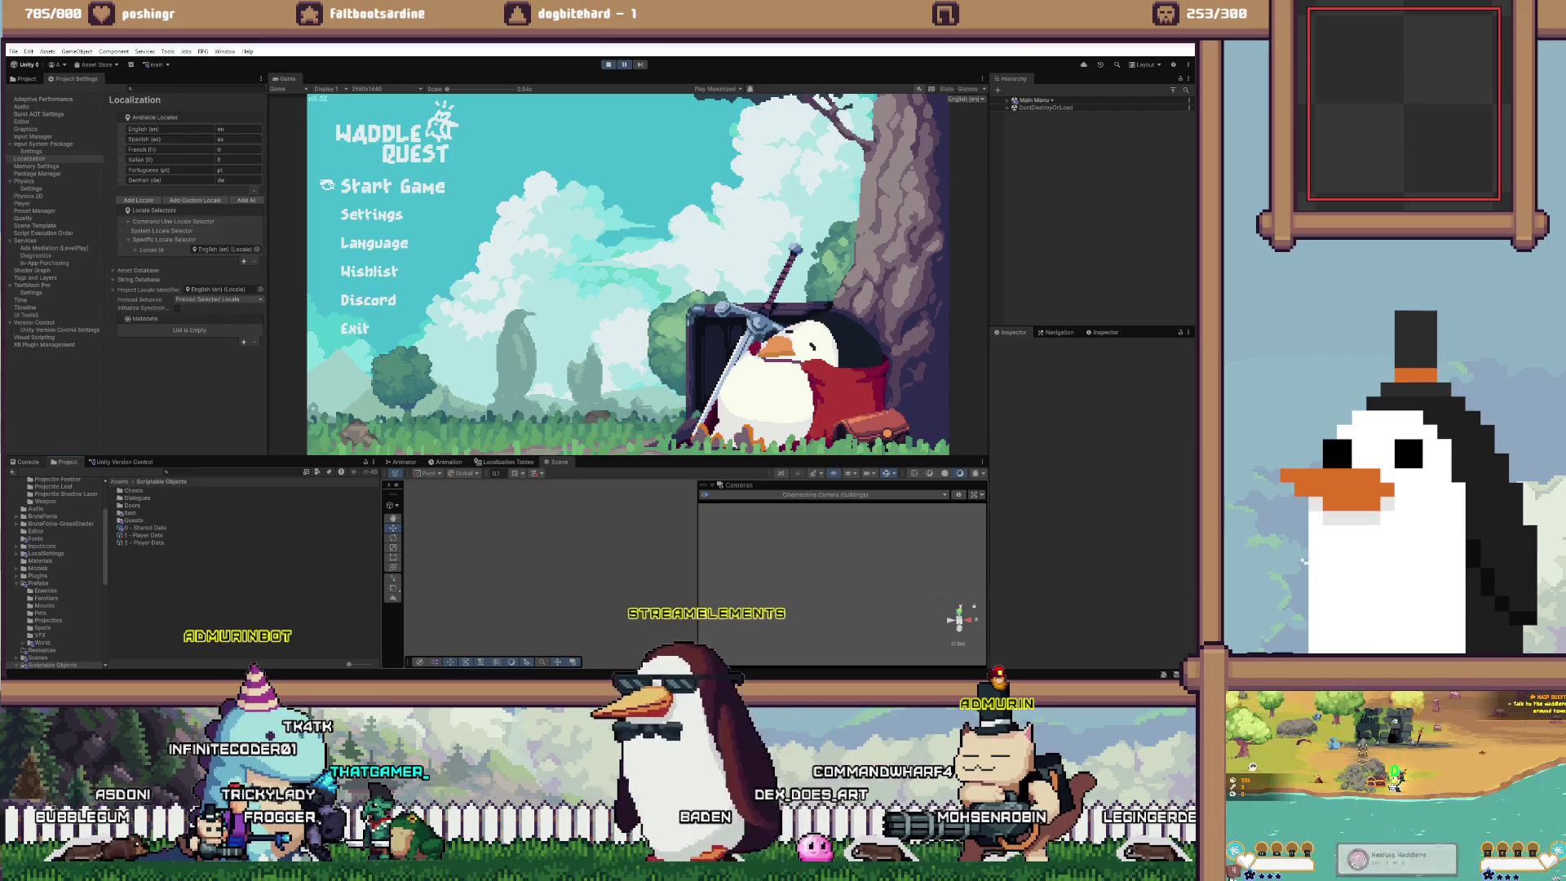
left_click(24, 461)
left_click(67, 461)
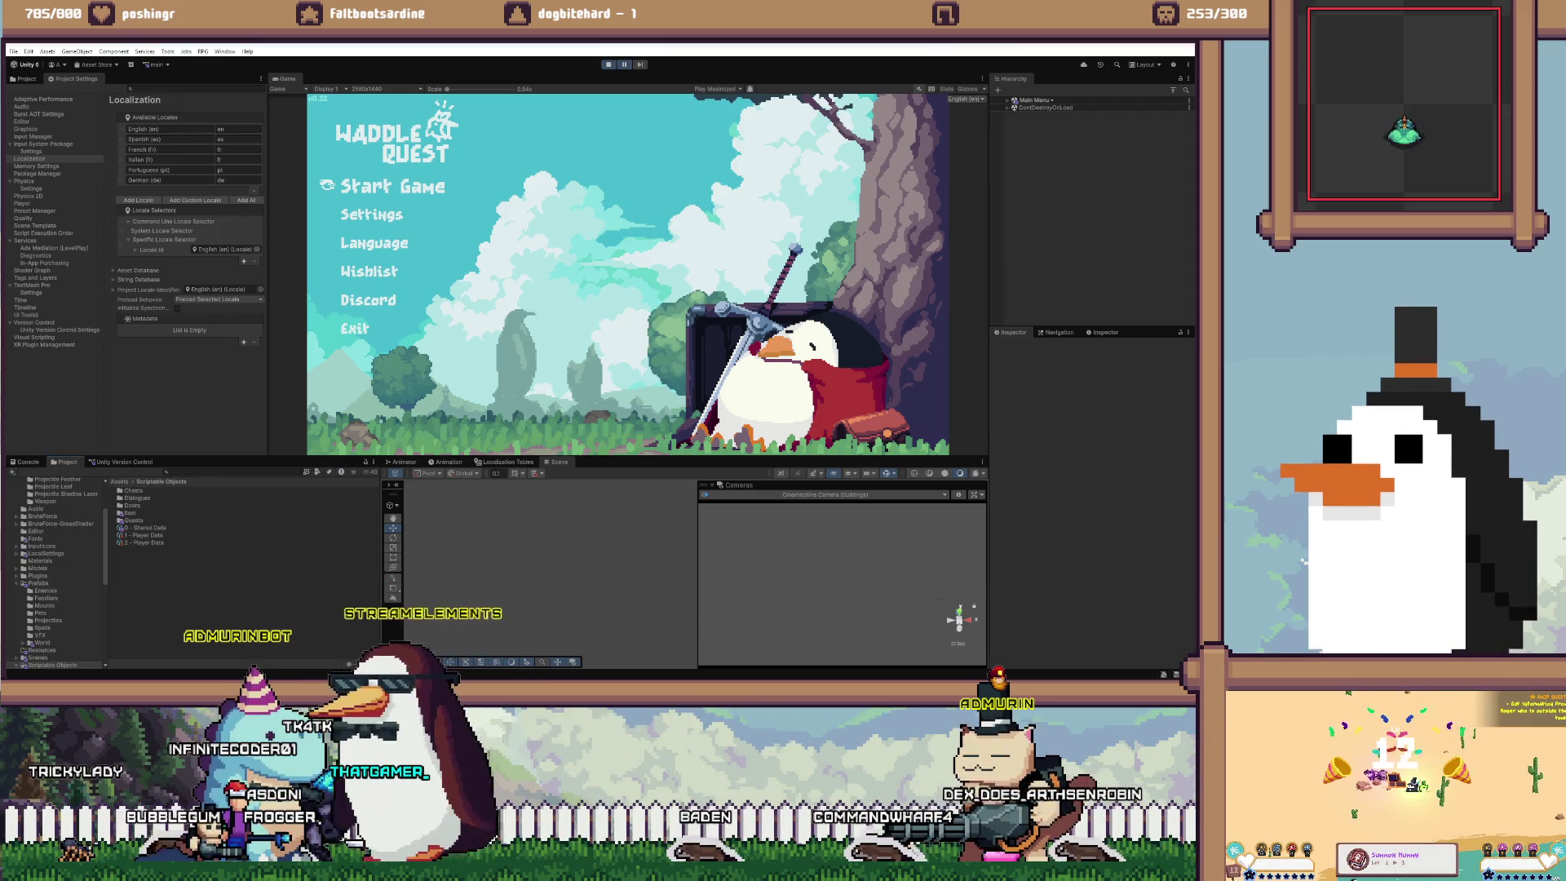
left_click(24, 461)
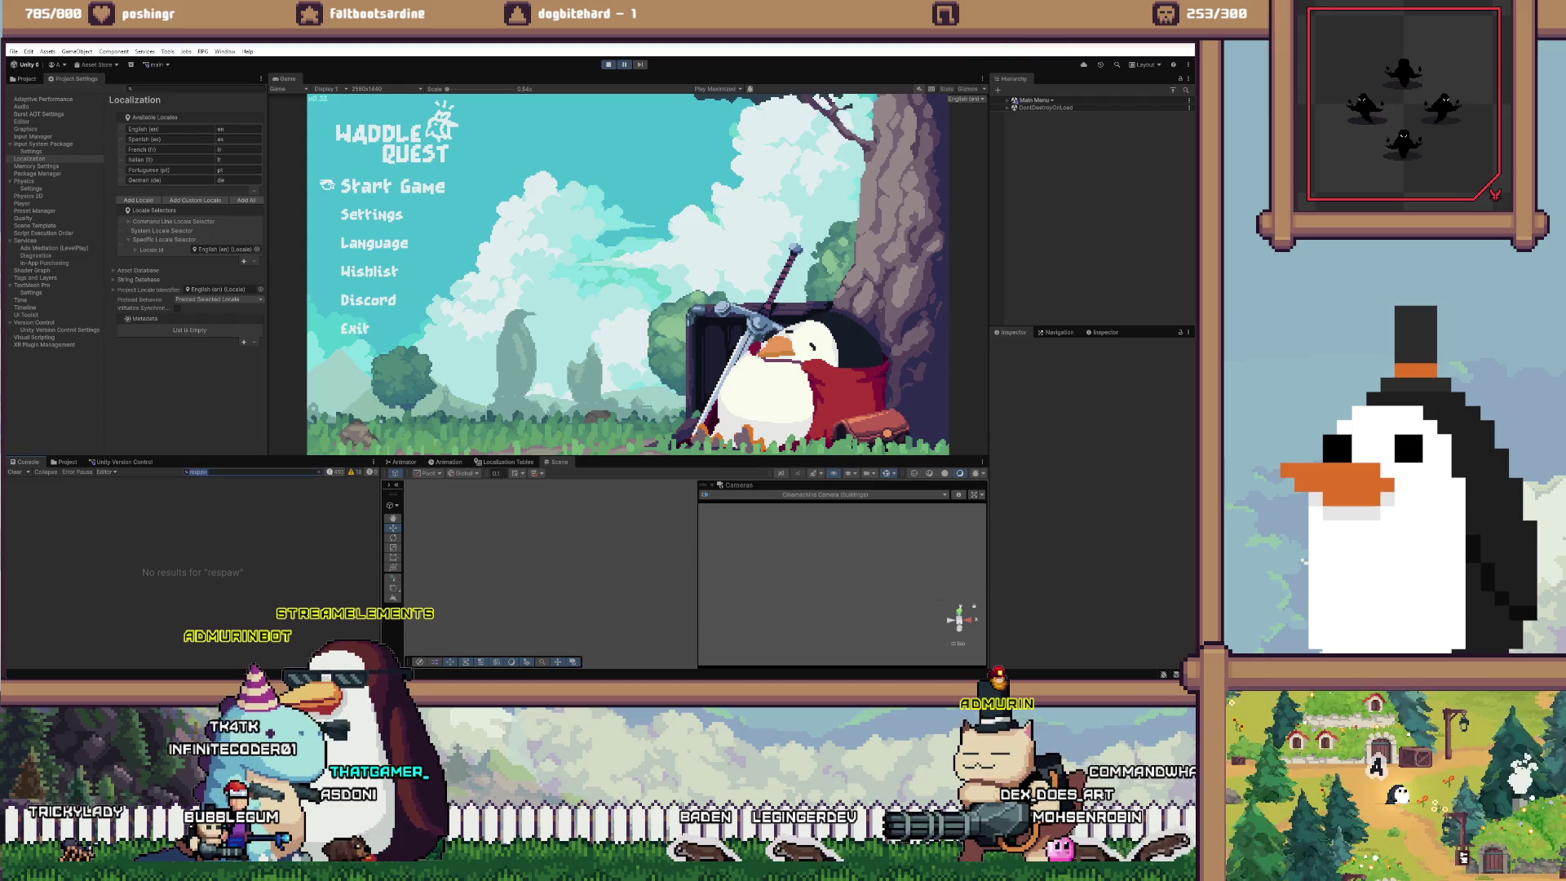
left_click(122, 461)
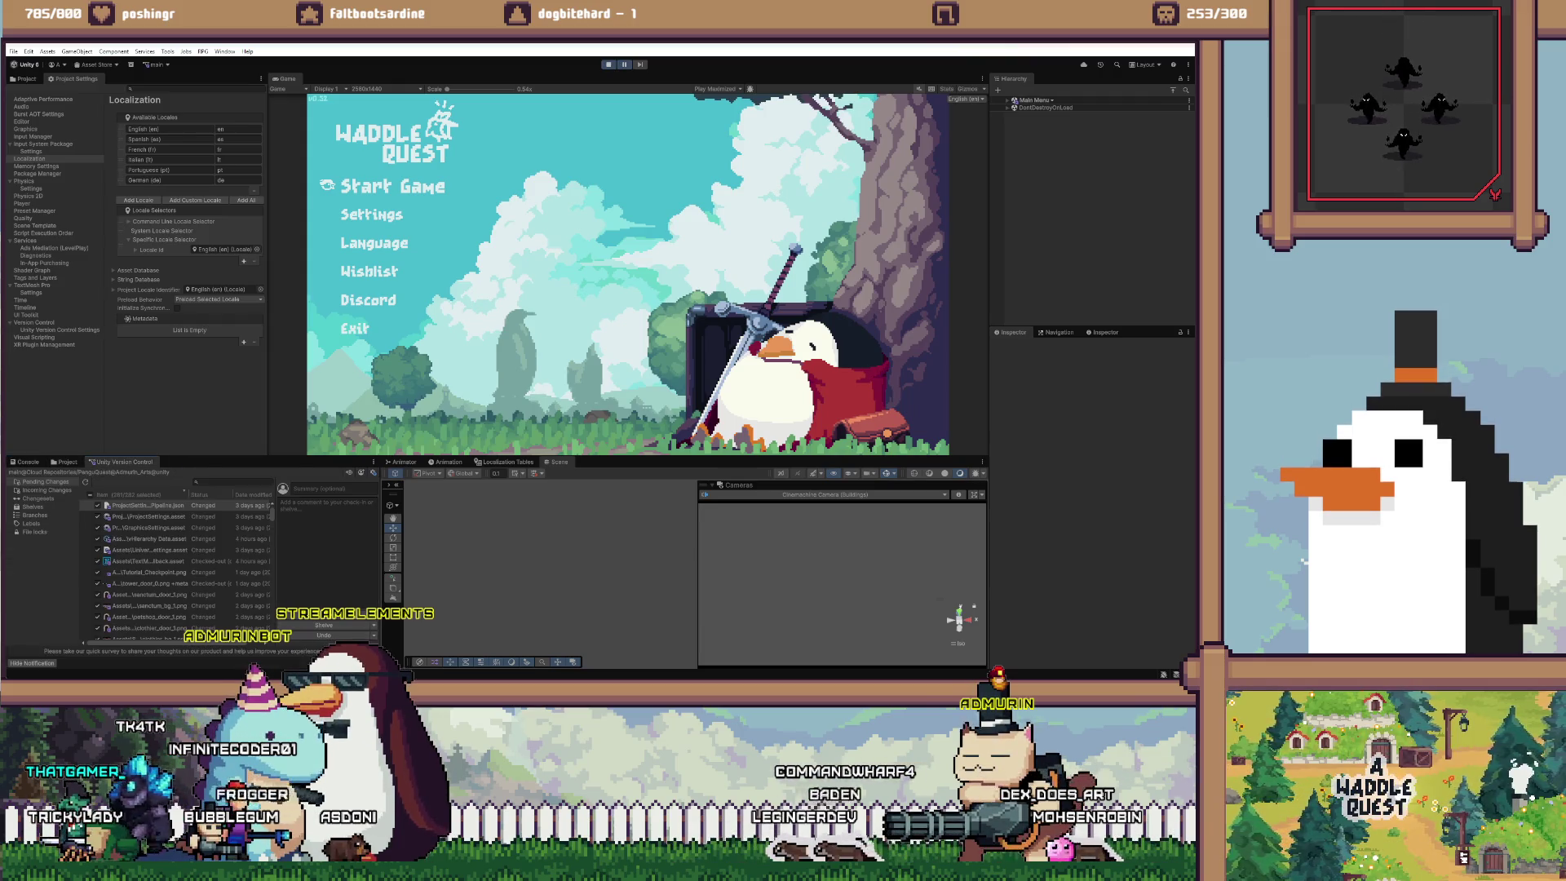
left_click(68, 461)
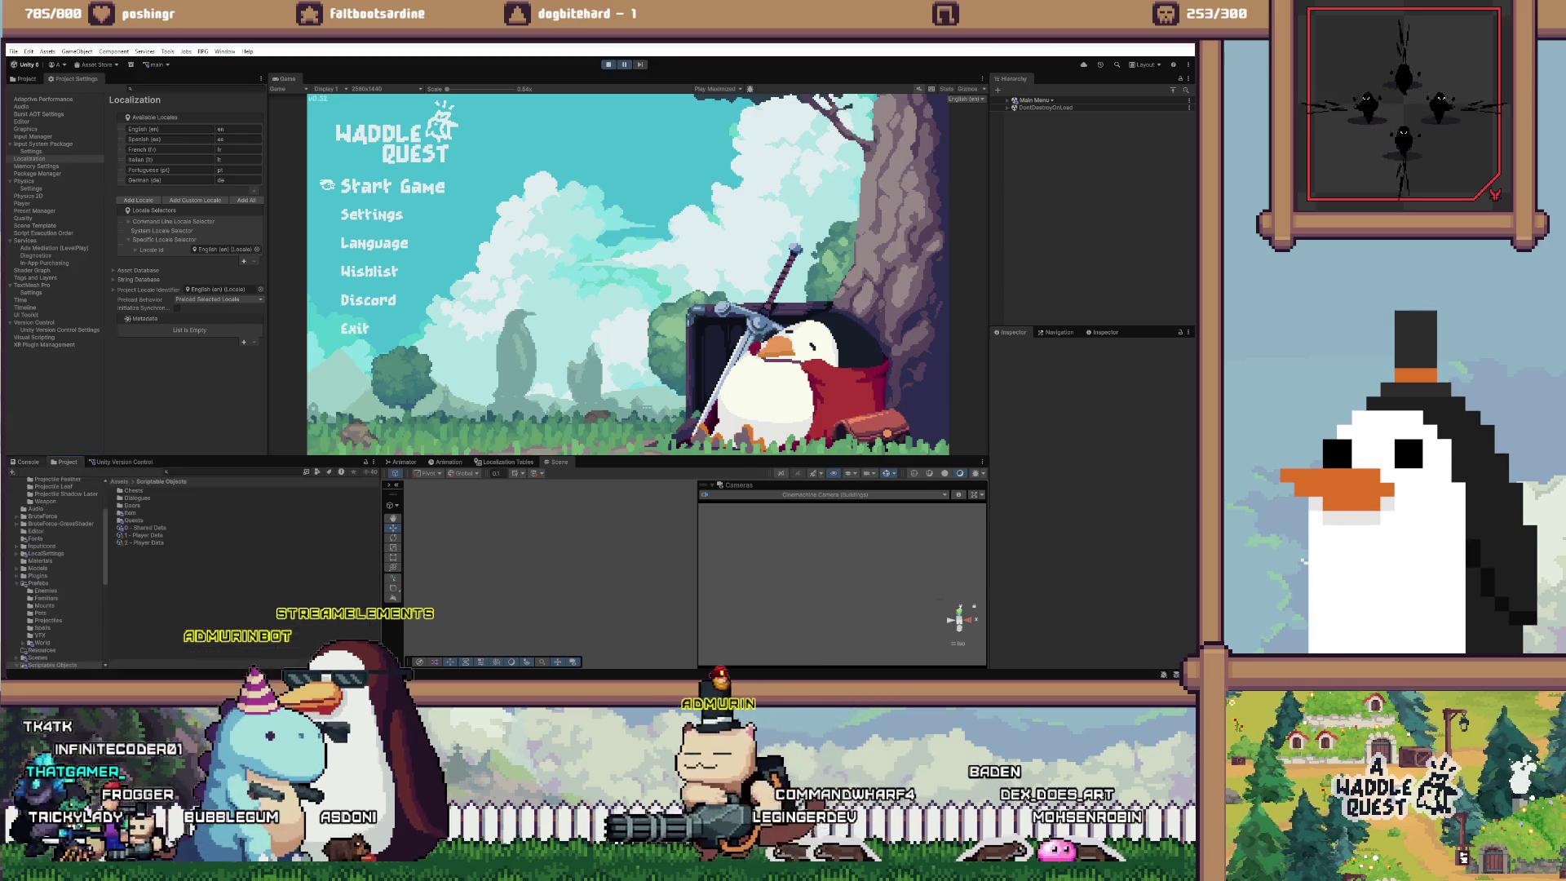
left_click(24, 462)
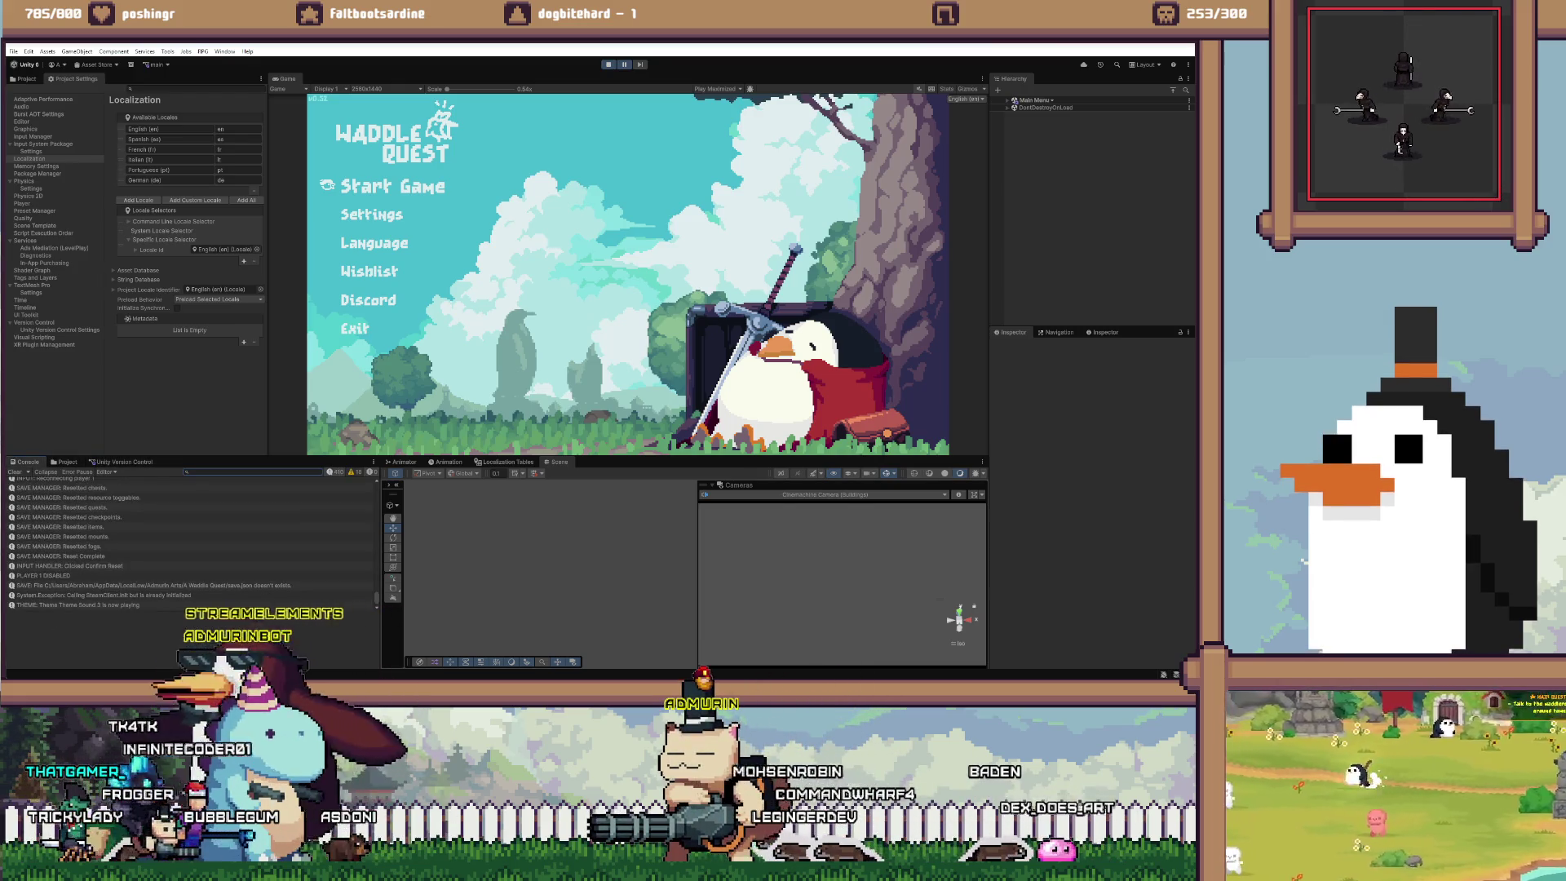
key("alt+Tab")
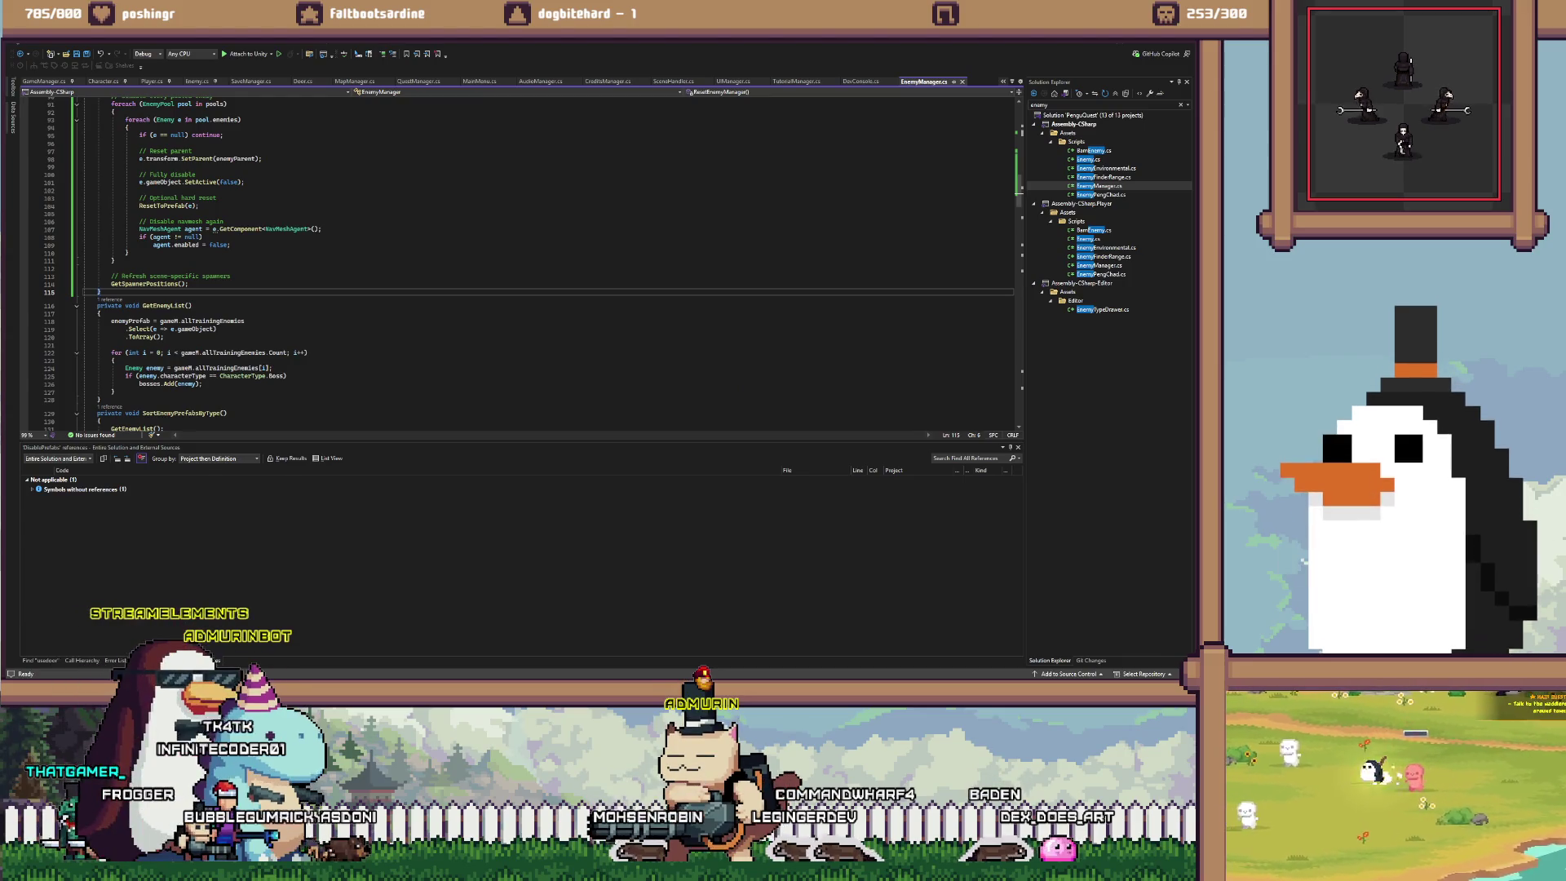
In the _WADDLE_WADDLE.md to-do list, cut the overworld lights task
key("alt+Tab")
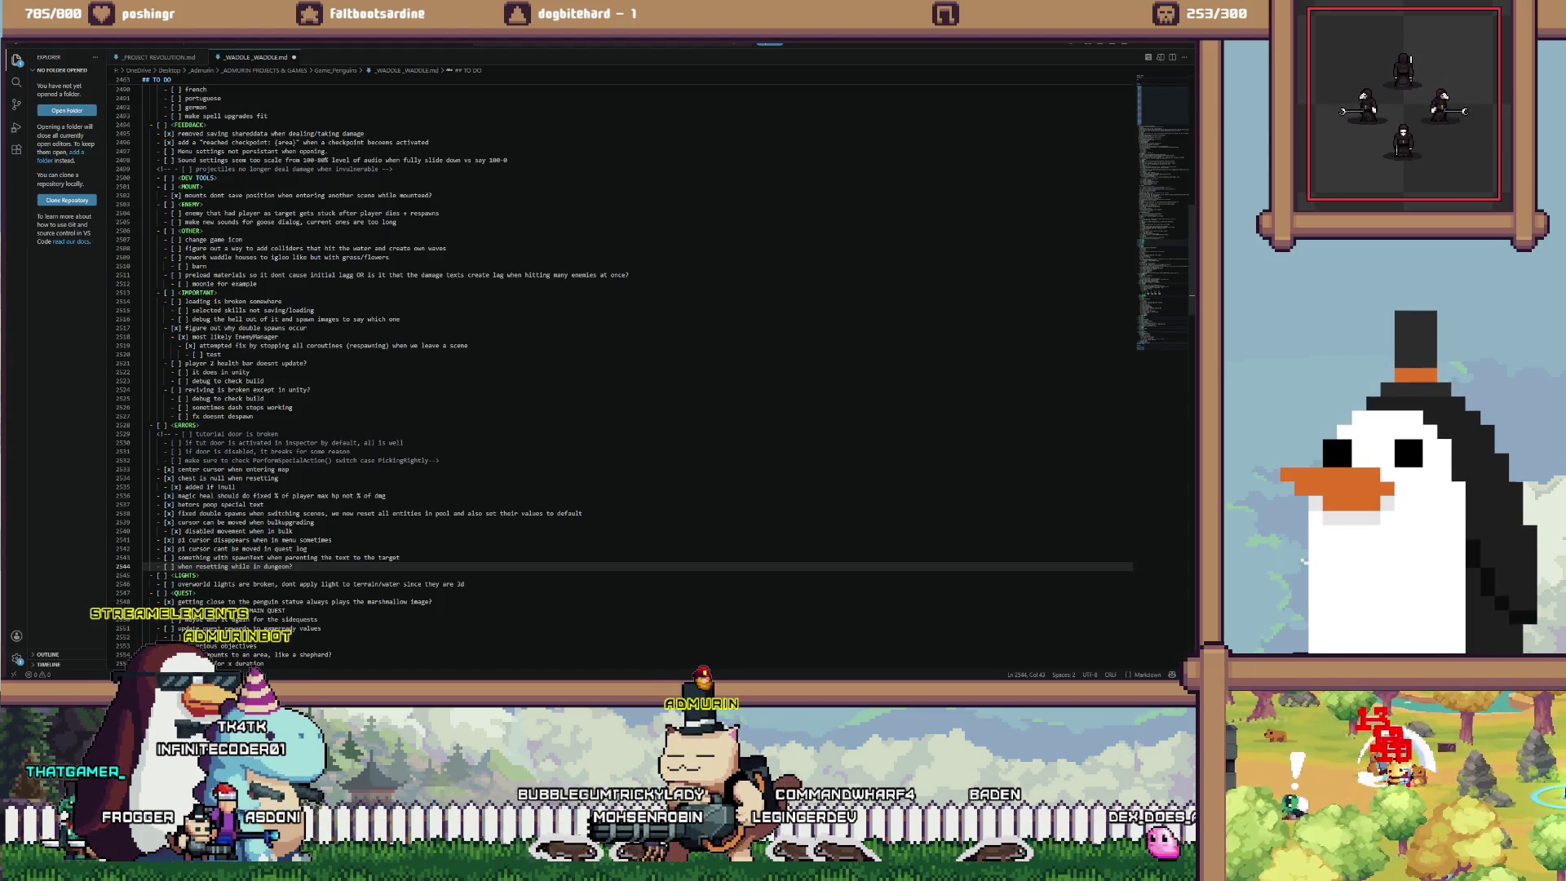
scroll(620, 367, "down", 3)
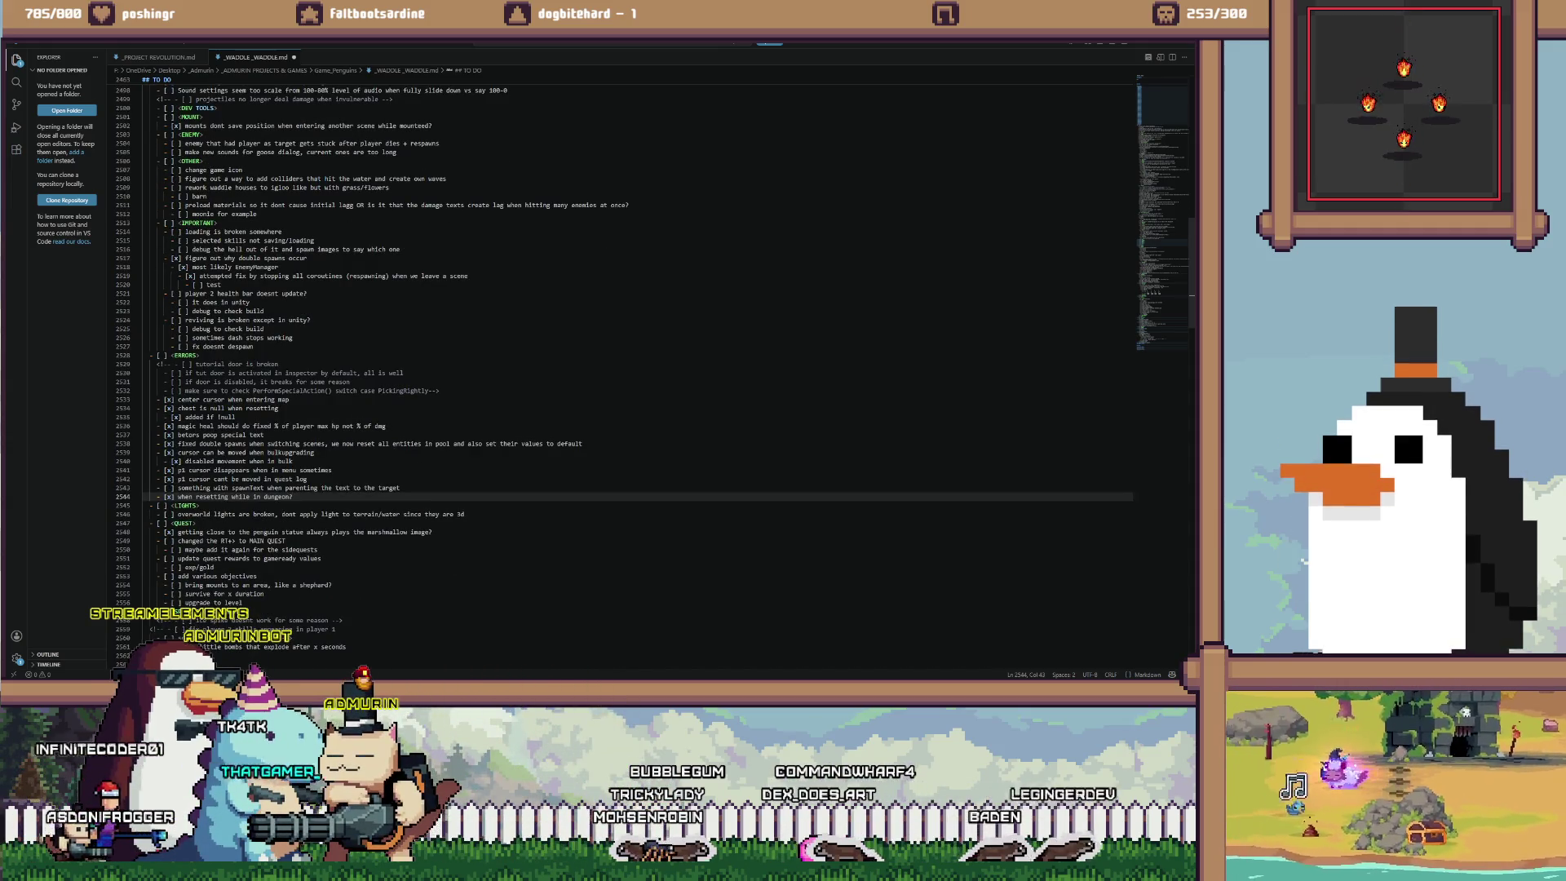
scroll(620, 355, "down", 1)
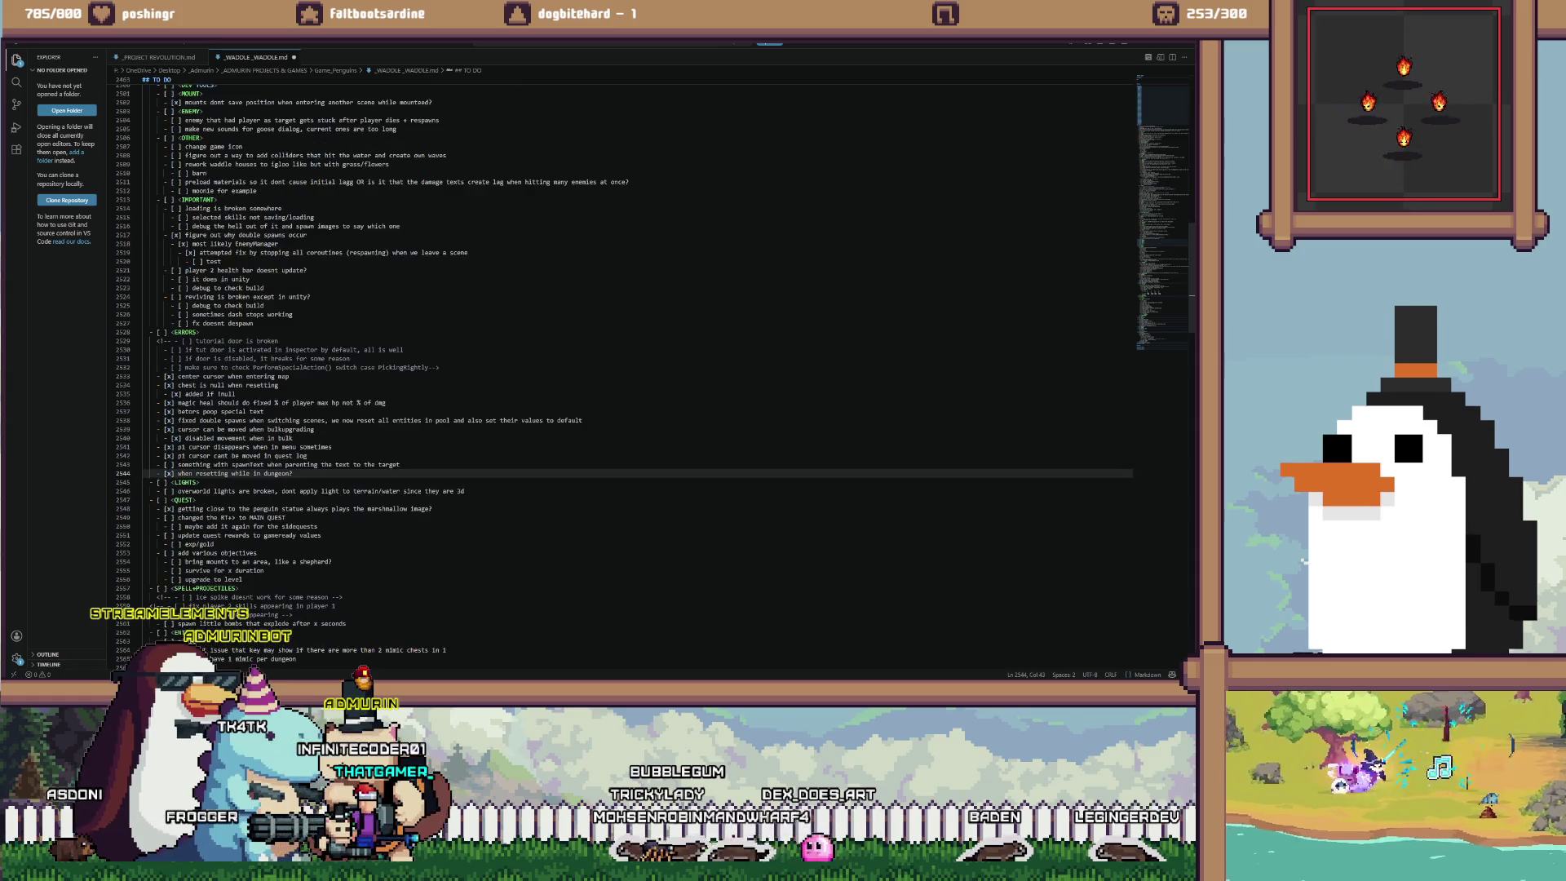
left_click(224, 491)
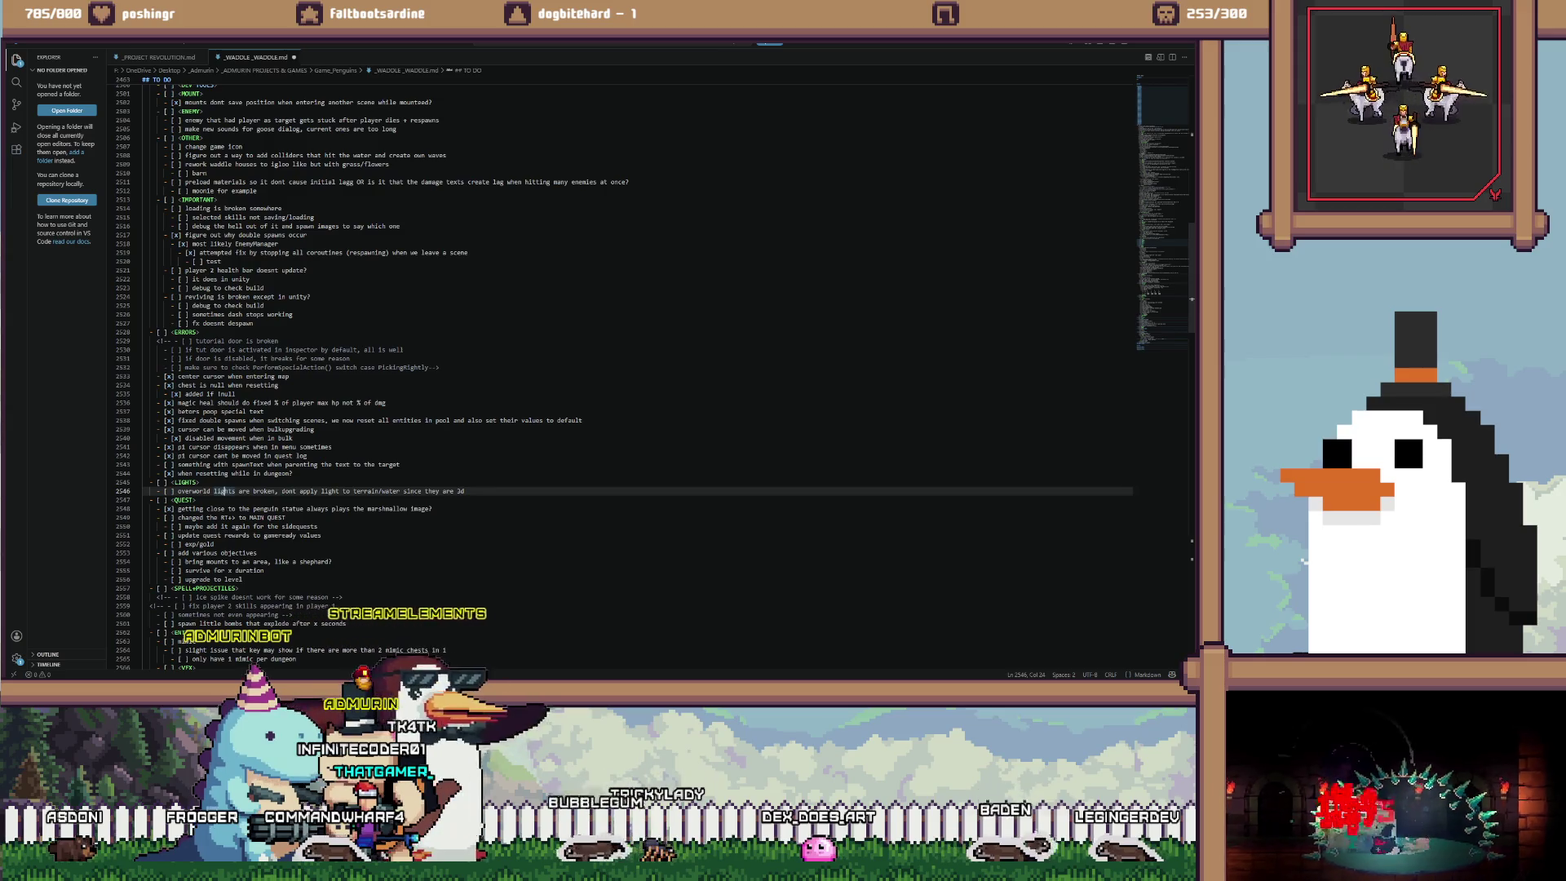
scroll(223, 491, "up", 5)
scroll(224, 491, "up", 1)
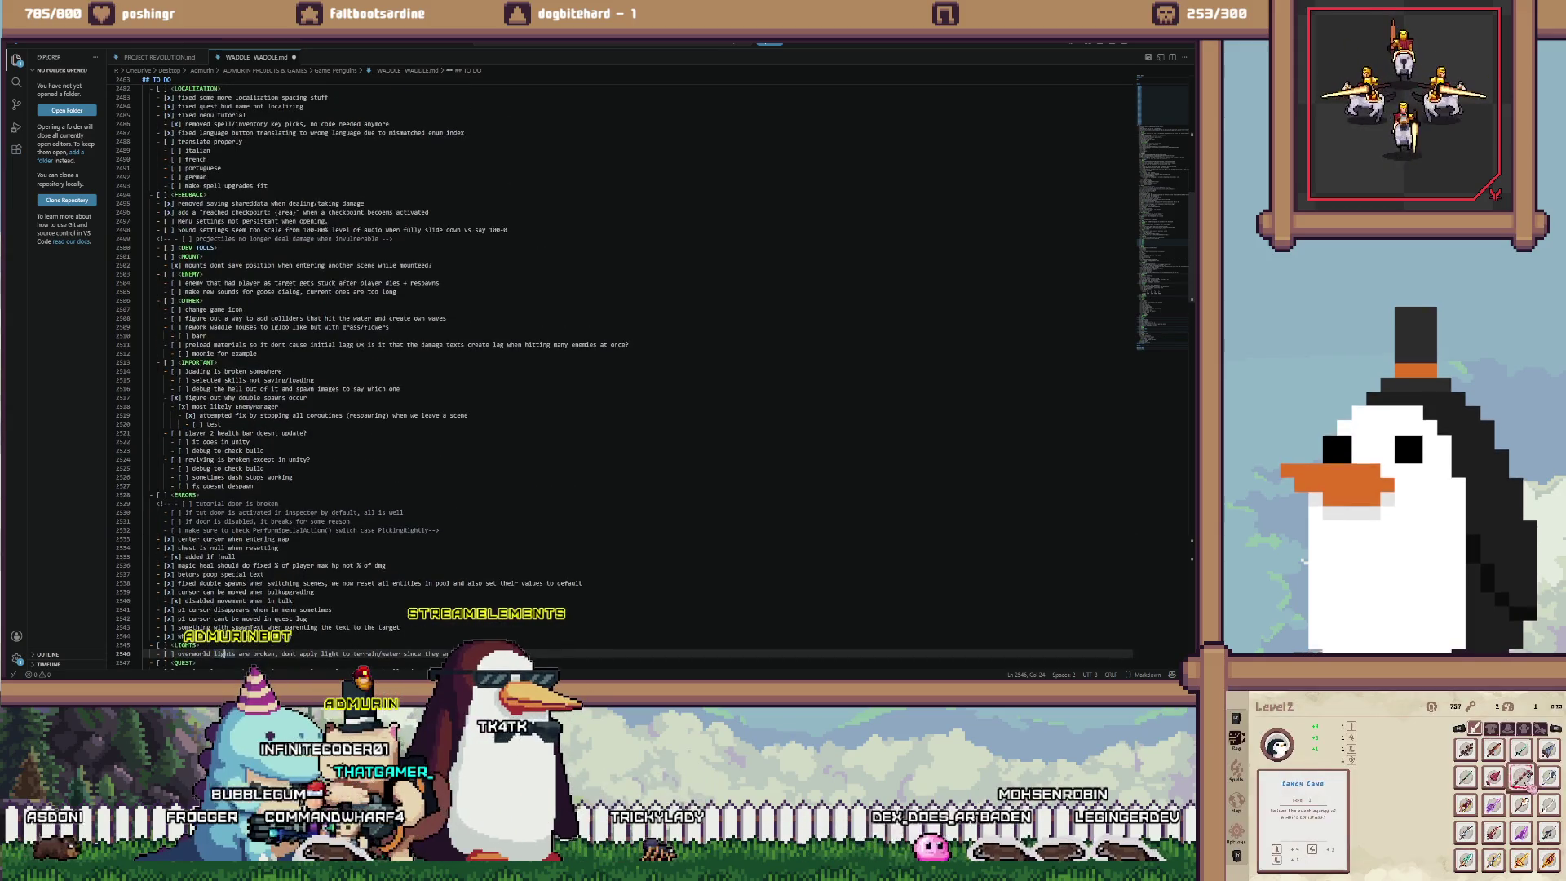
scroll(636, 367, "down", 3)
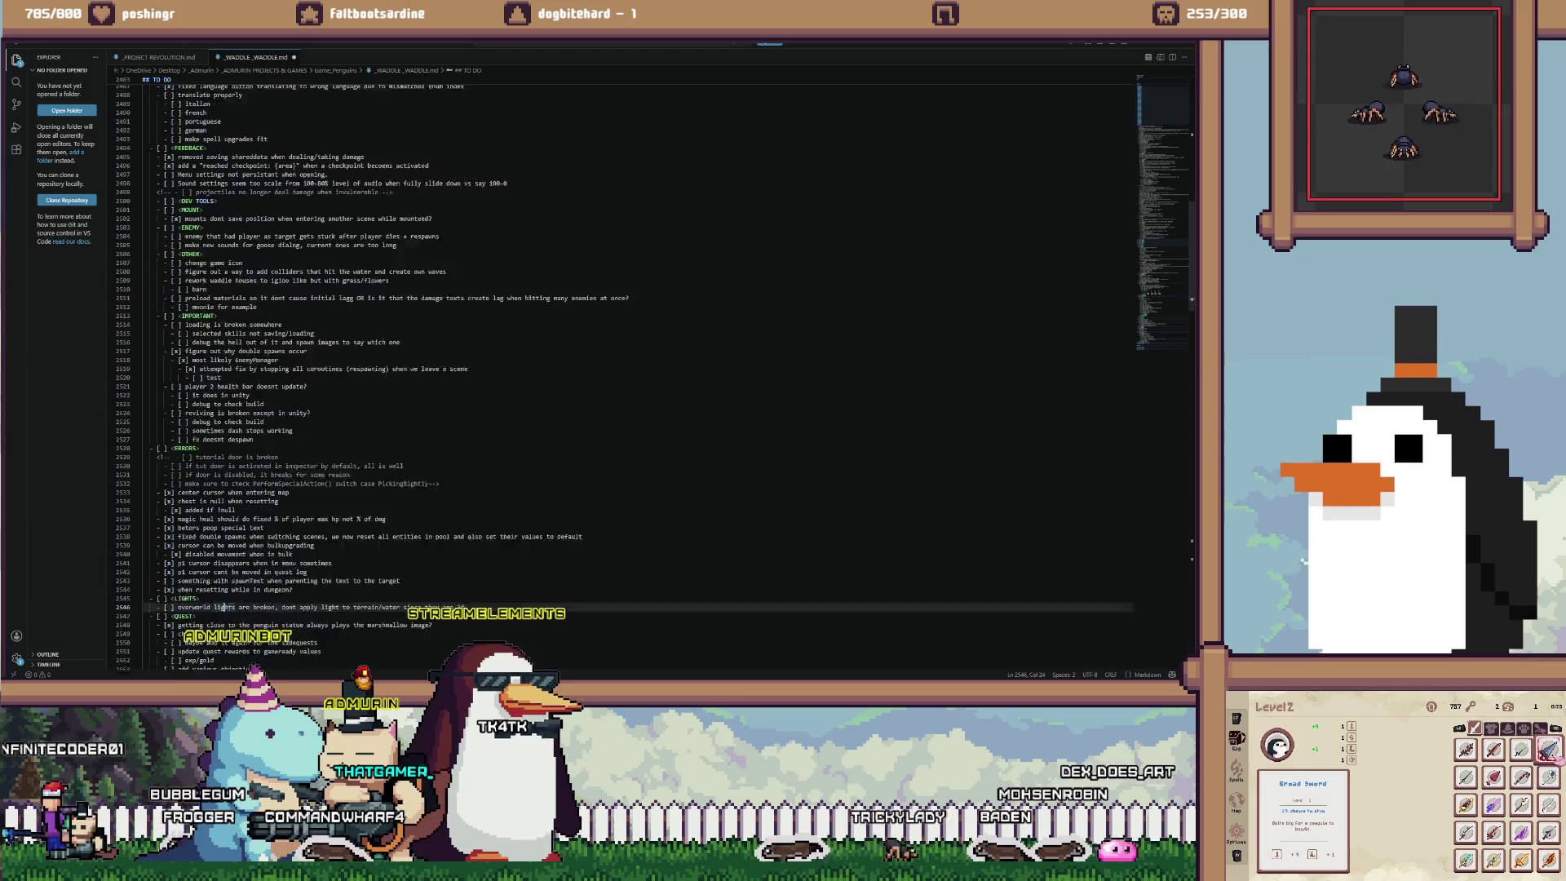
left_click(300, 584)
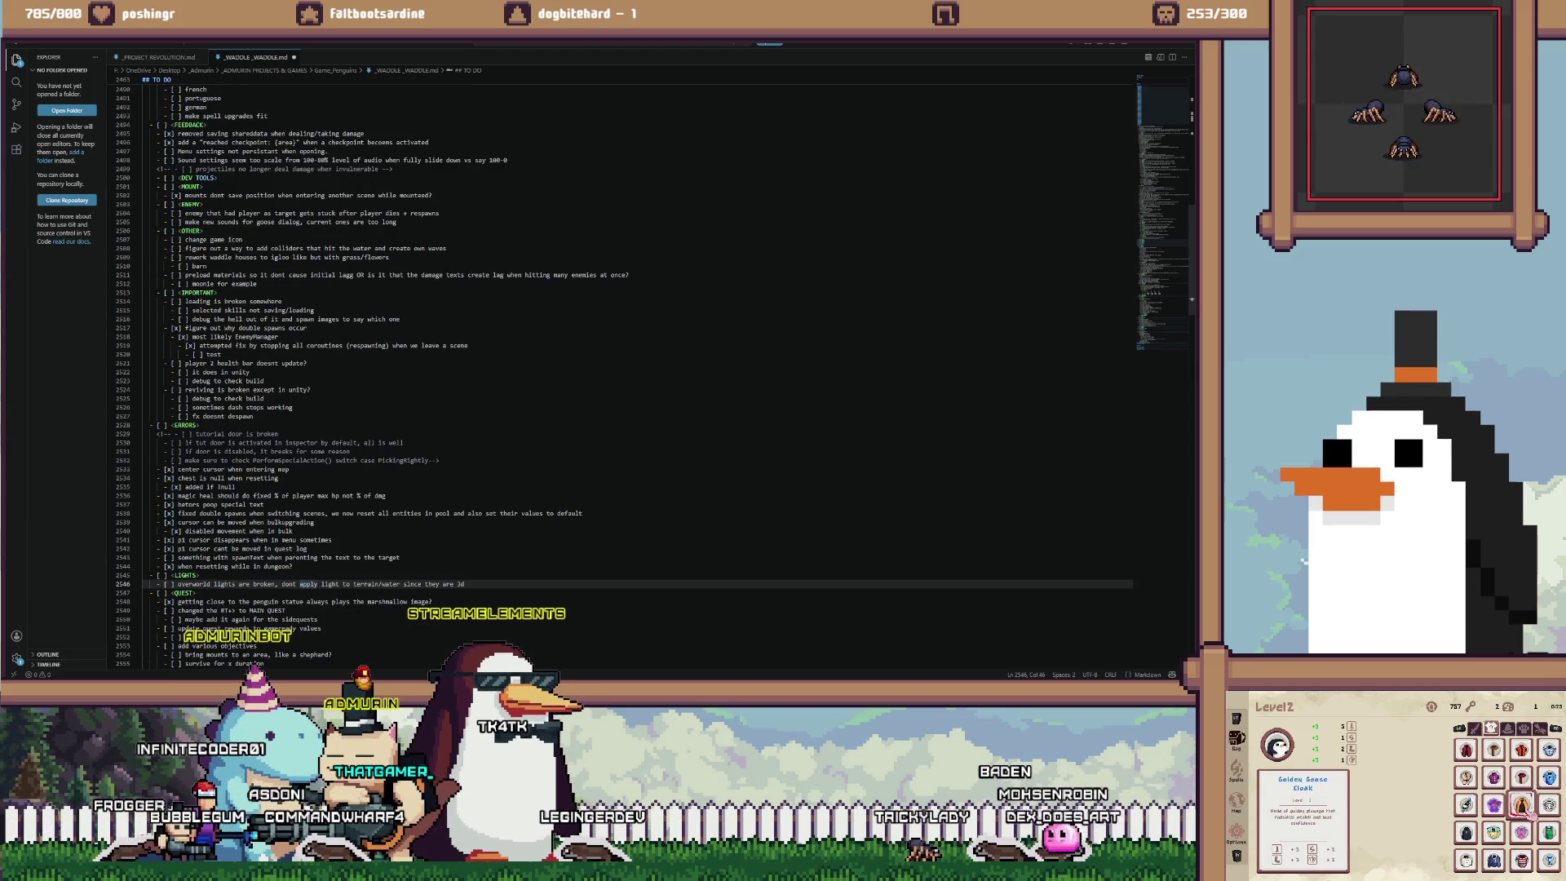
key("Home")
Scroll up to the 'remove light system' task in the TO DO section
scroll(571, 367, "up", 6)
scroll(636, 367, "up", 5)
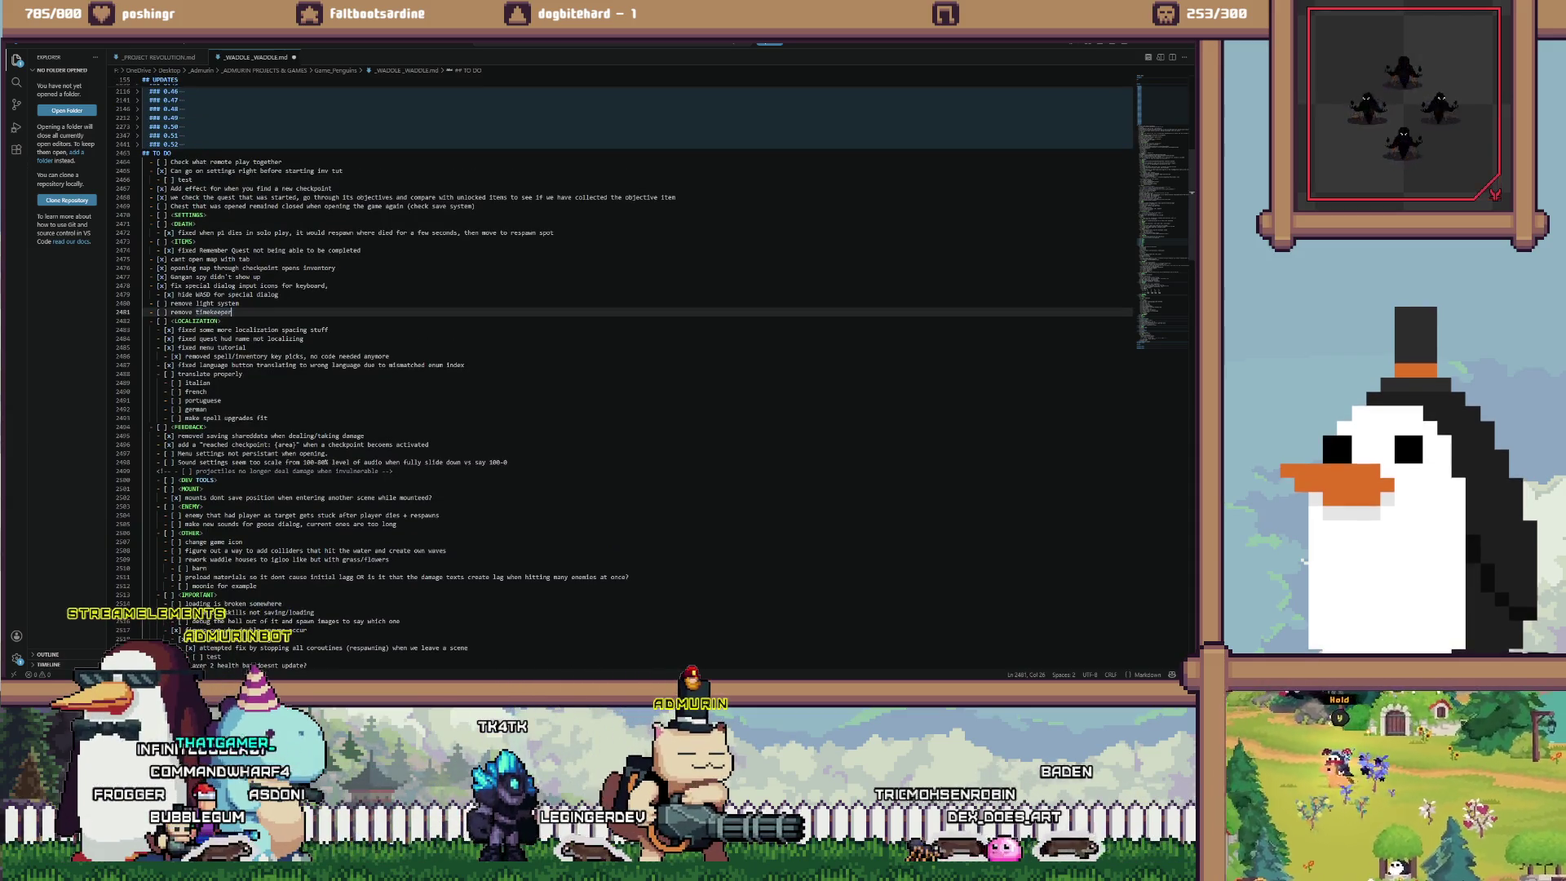
left_click(230, 294)
Paste the overworld lights task as an indented sub-task under 'remove light system' and remove the empty line
key("Down")
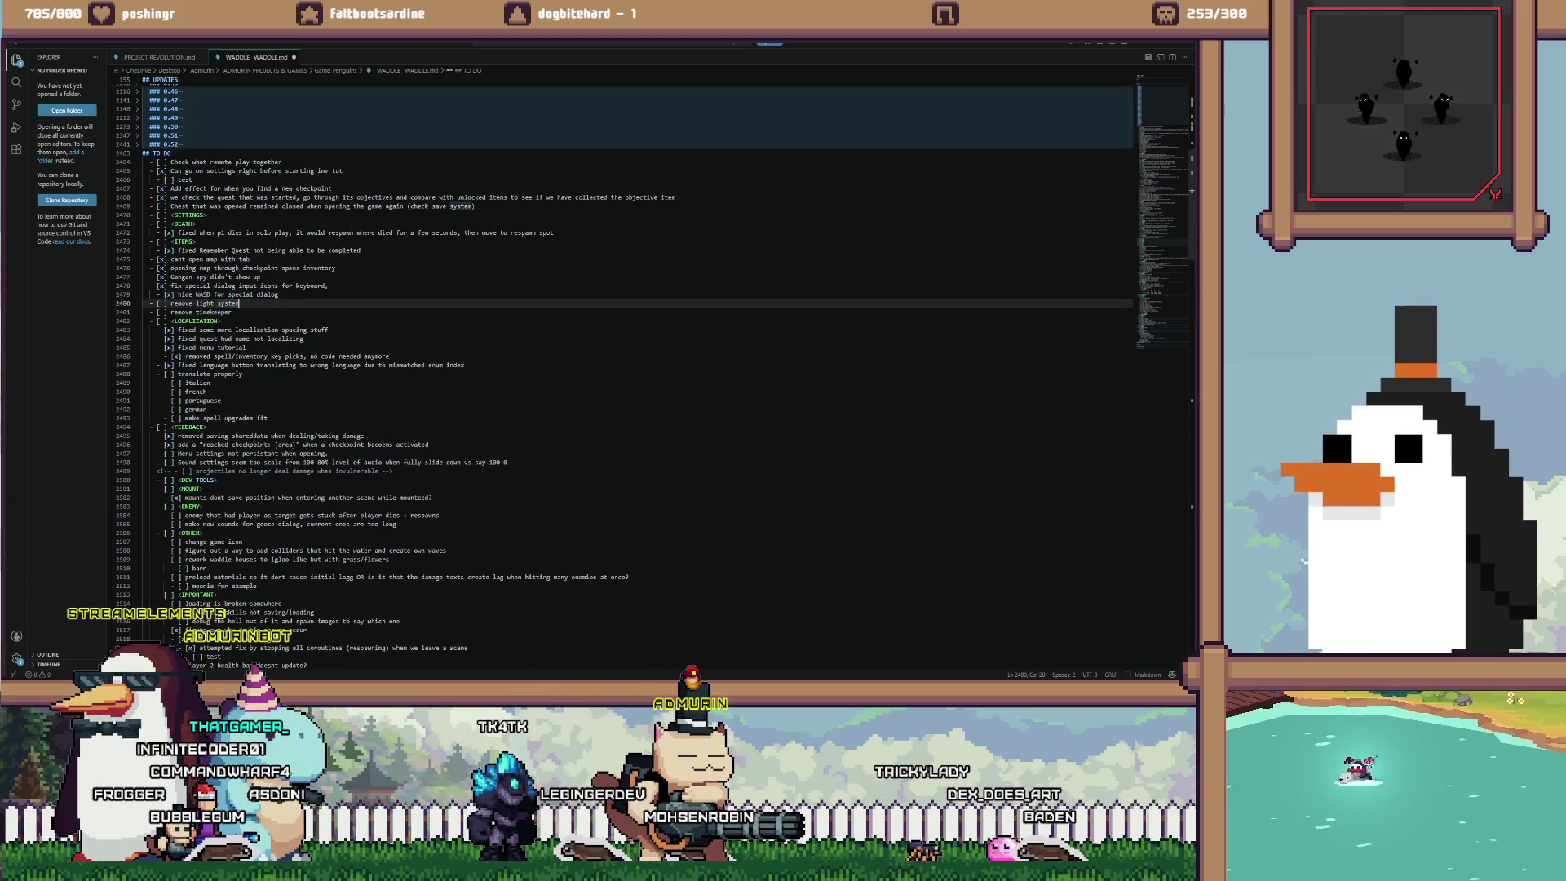
key("Return")
key("Tab")
type("overworld lights are broken, dont apply light to terrain/water since they are 3d")
key("Return")
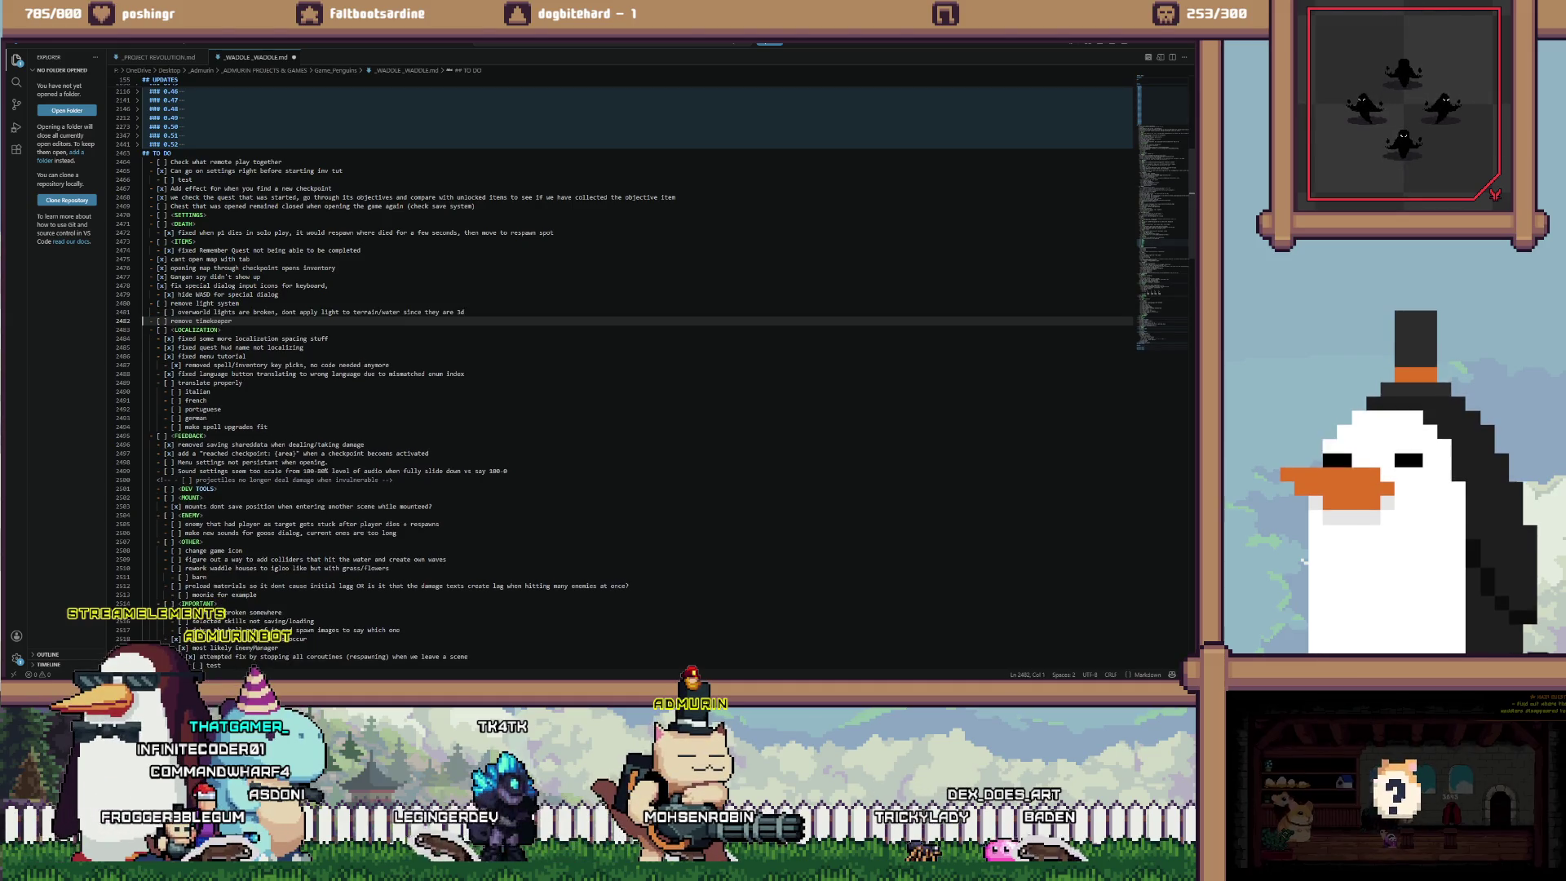
scroll(636, 367, "down", 3)
key("ctrl+shift+k")
scroll(636, 367, "up", 4)
scroll(637, 367, "down", 15)
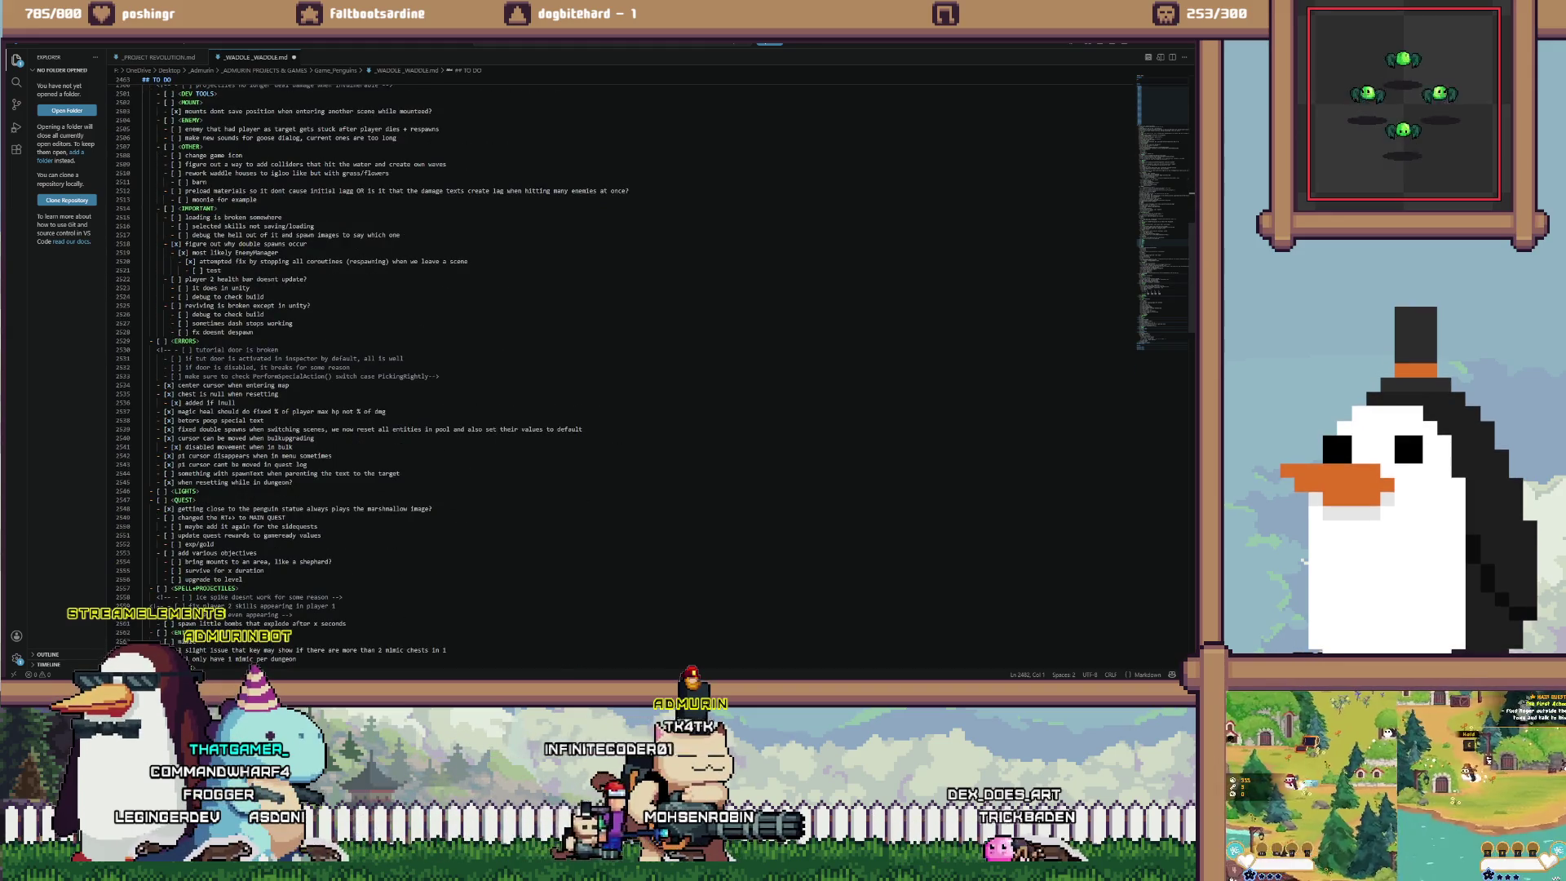
left_click(278, 349)
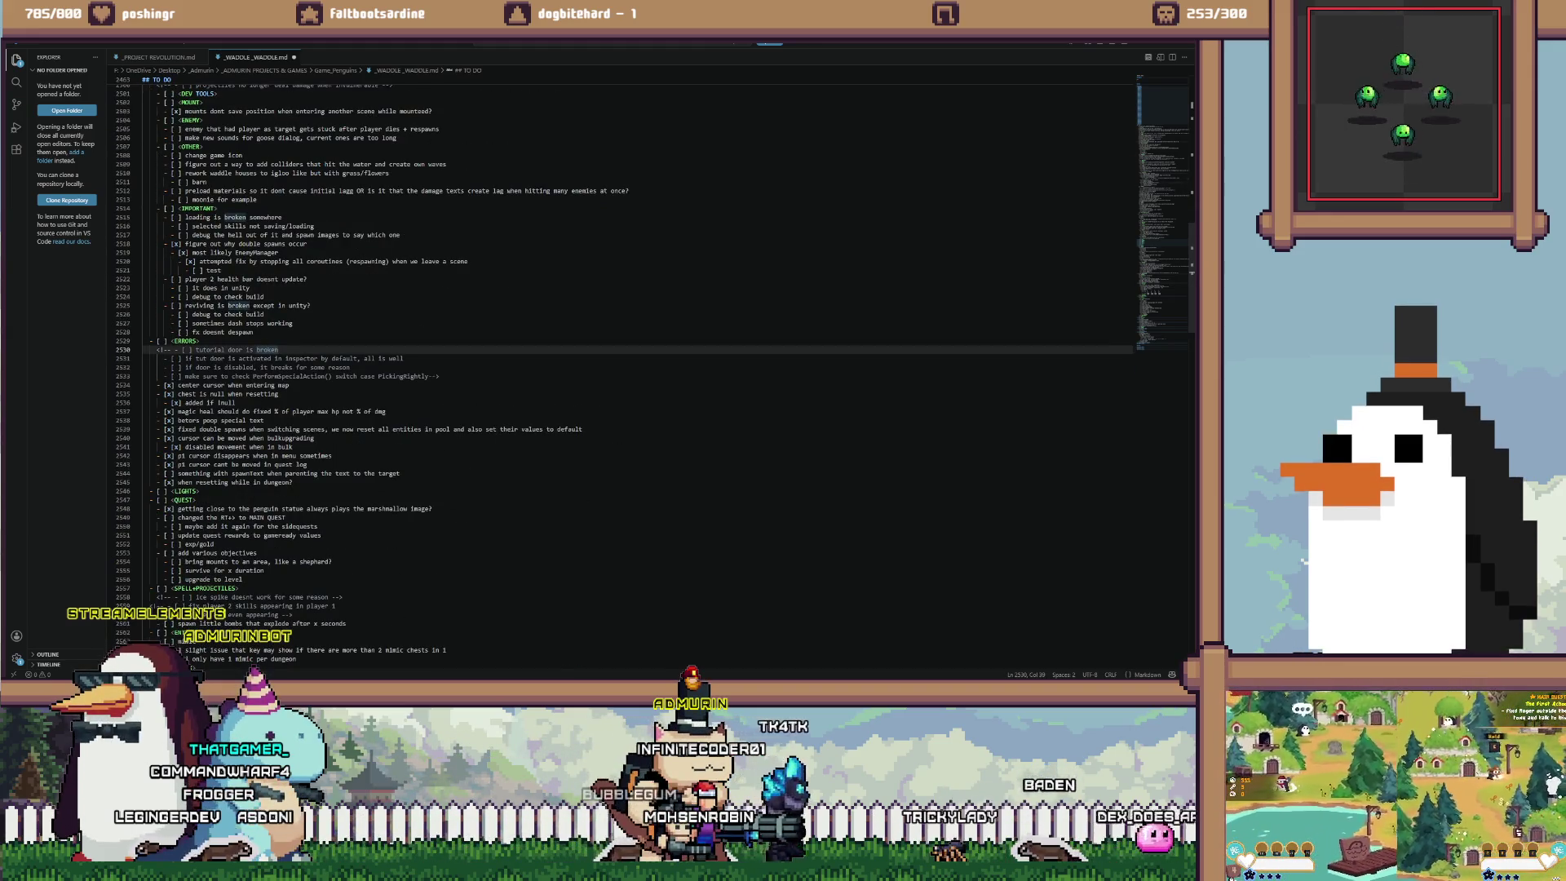
Move the spawnText task down below the dungeon reset task
left_click(242, 473)
scroll(636, 367, "down", 2)
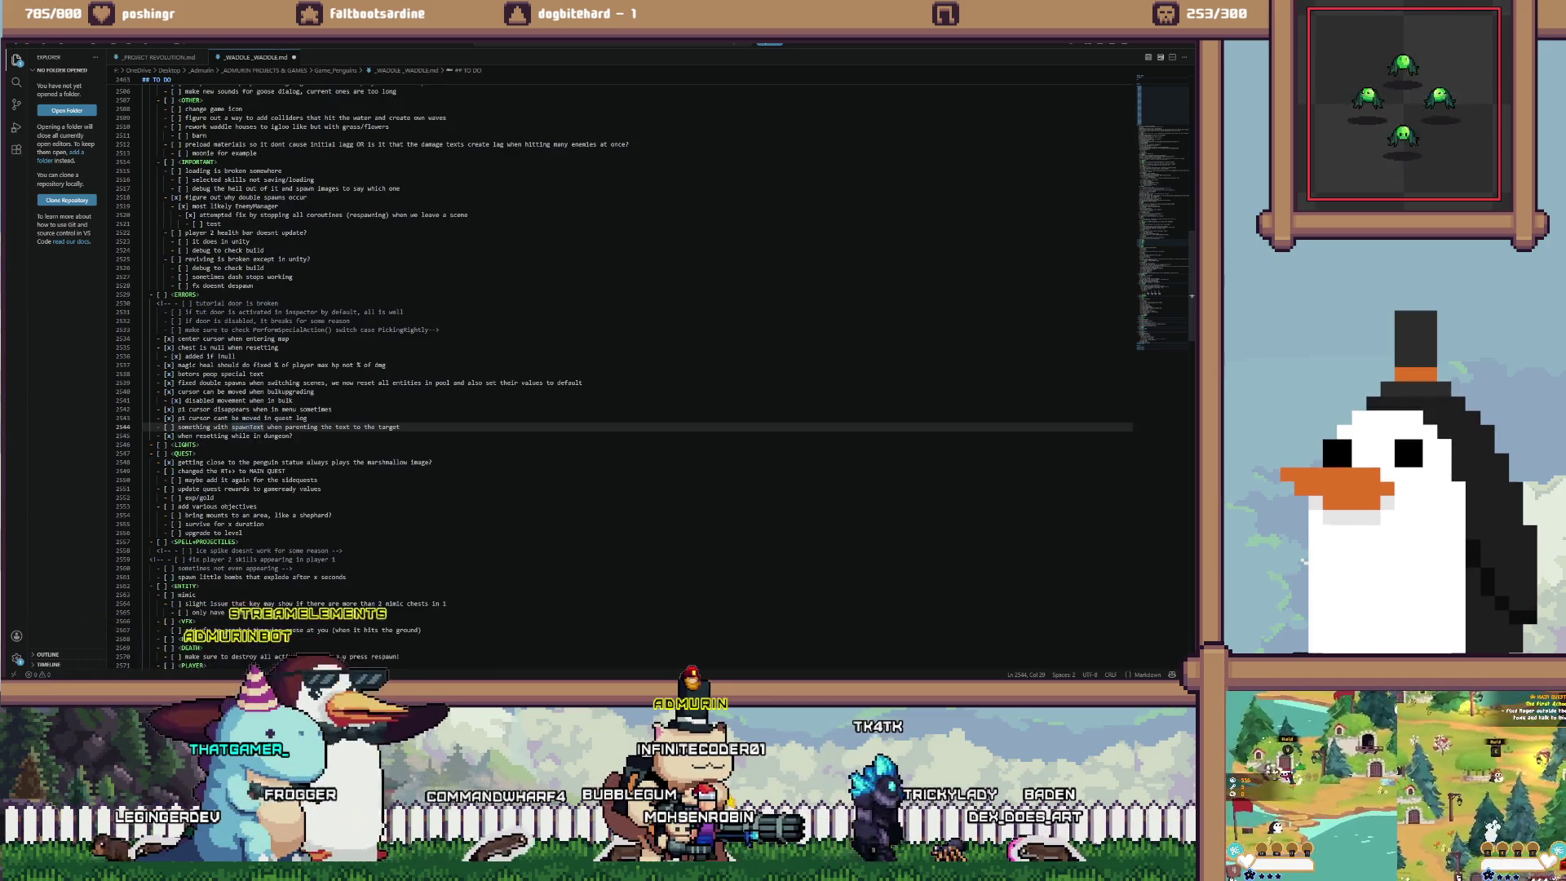
key("alt+Down")
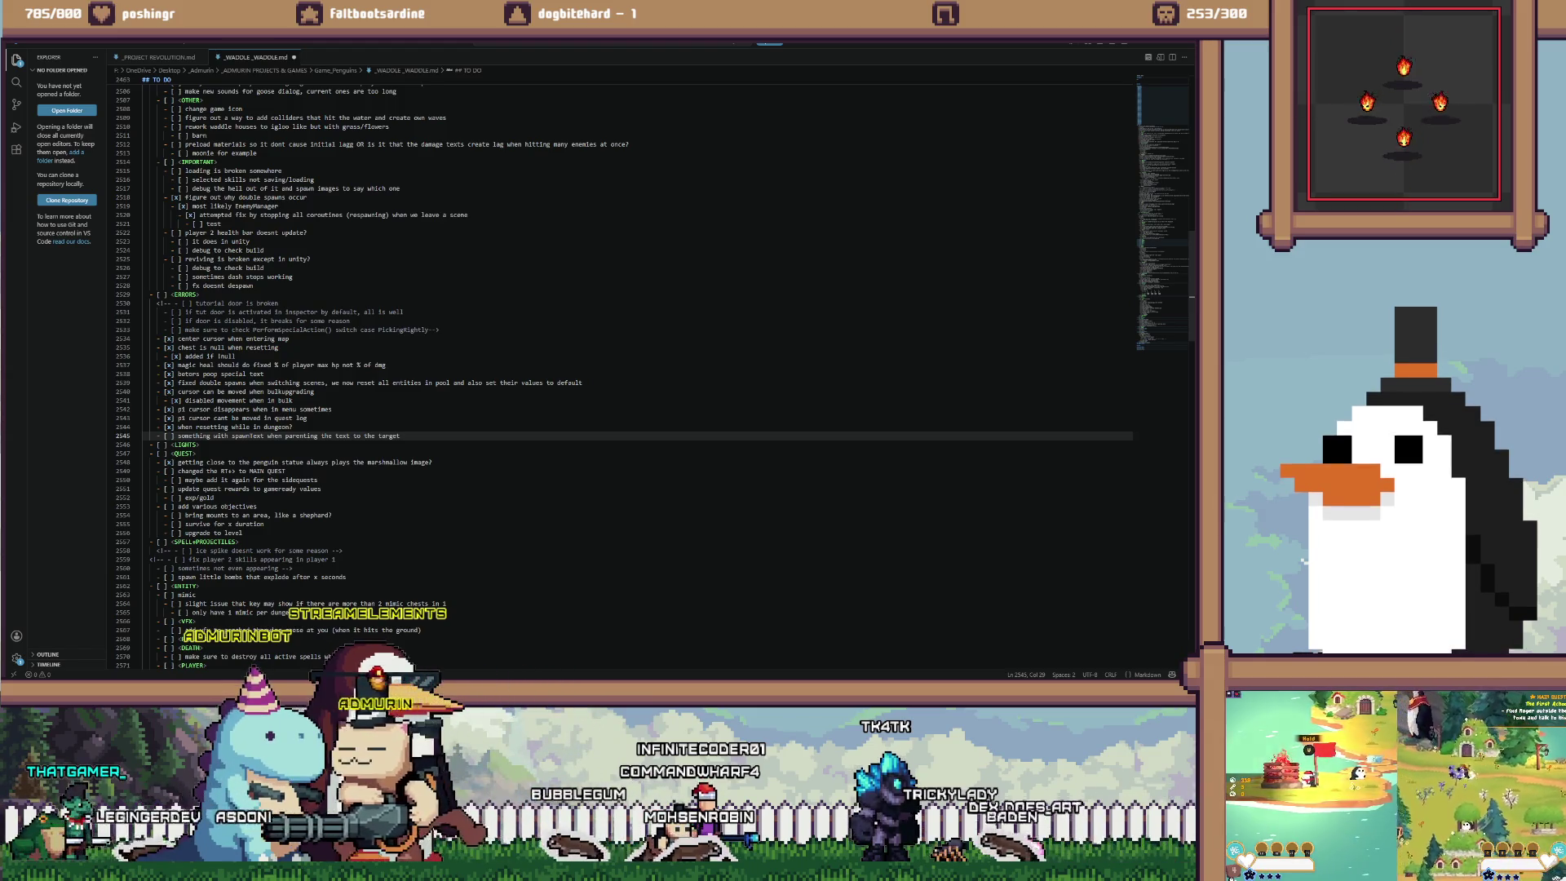
key("alt+Down")
key("alt+Down")
key("alt+Down")
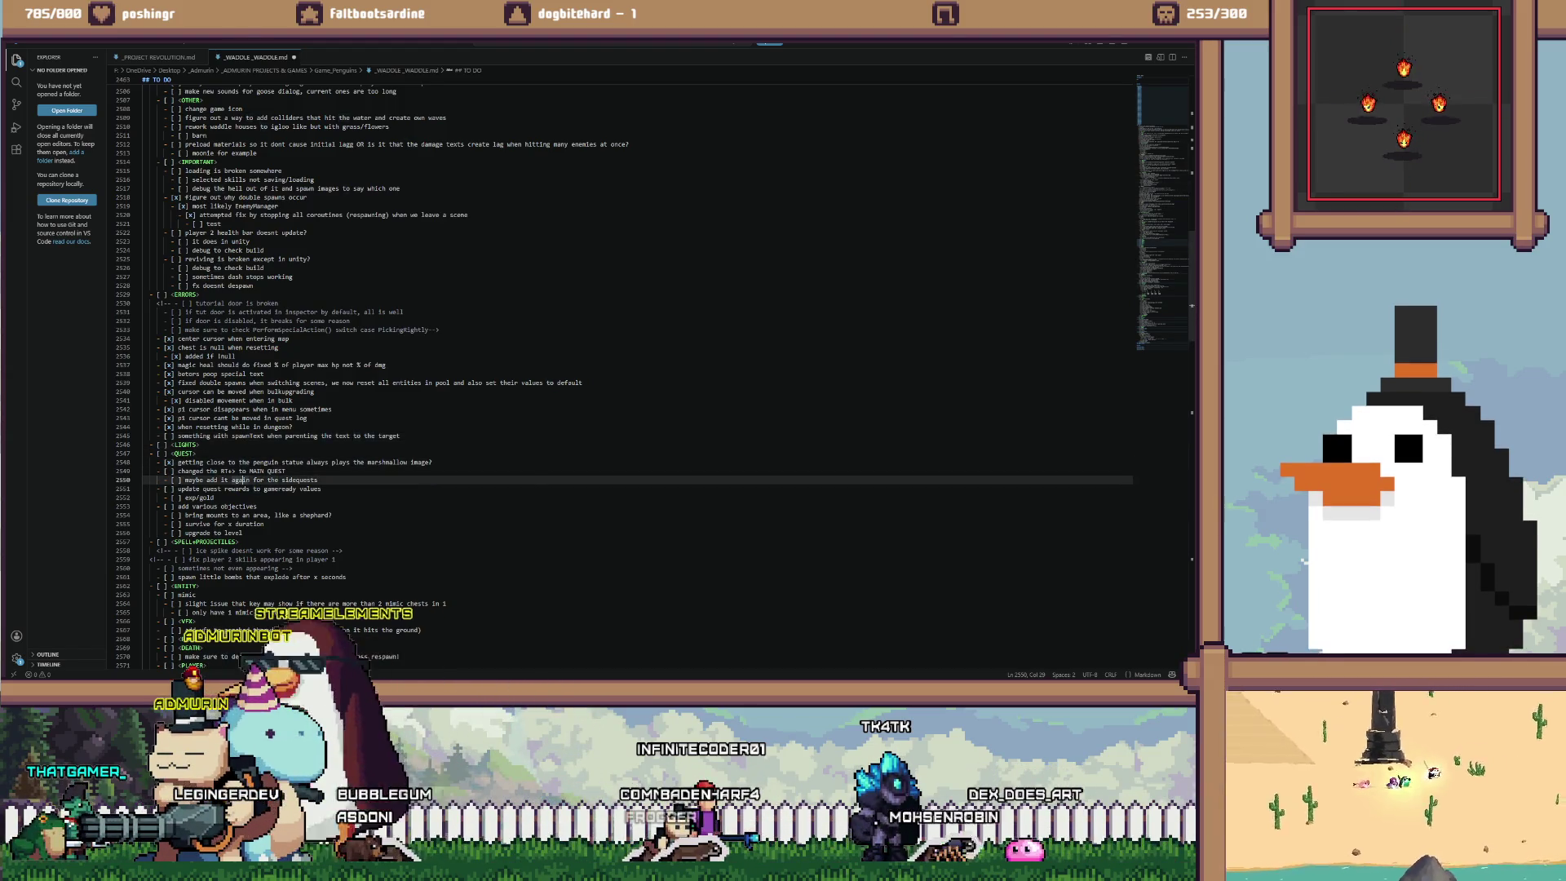
key("alt+Tab")
key("alt+Tab")
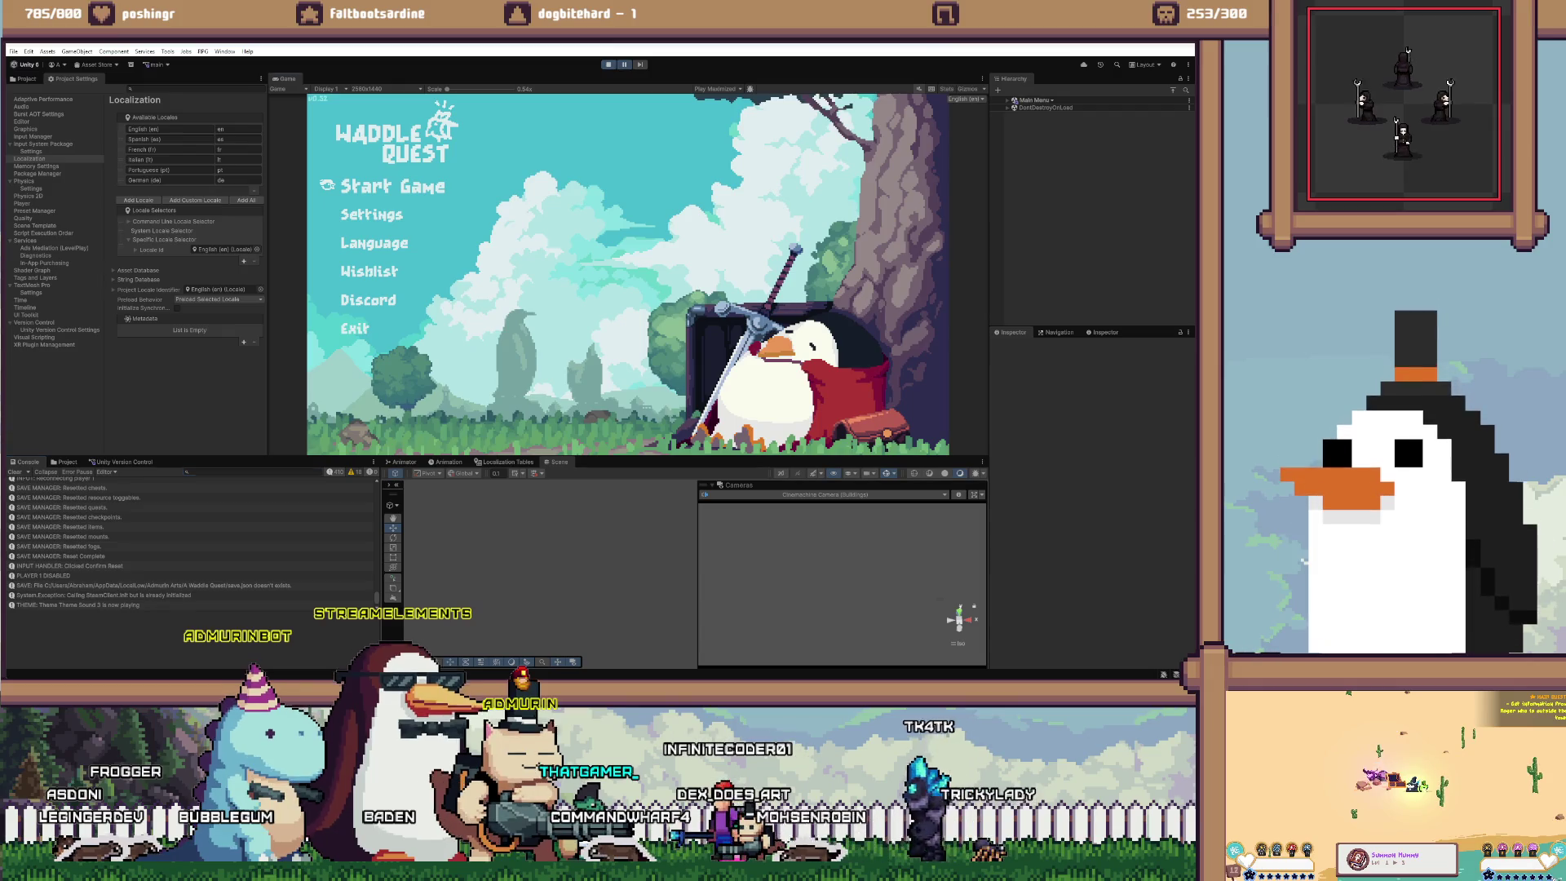
Stop the game, glance at EnemyManager.cs in Visual Studio, and restart Play mode
key("ctrl+p")
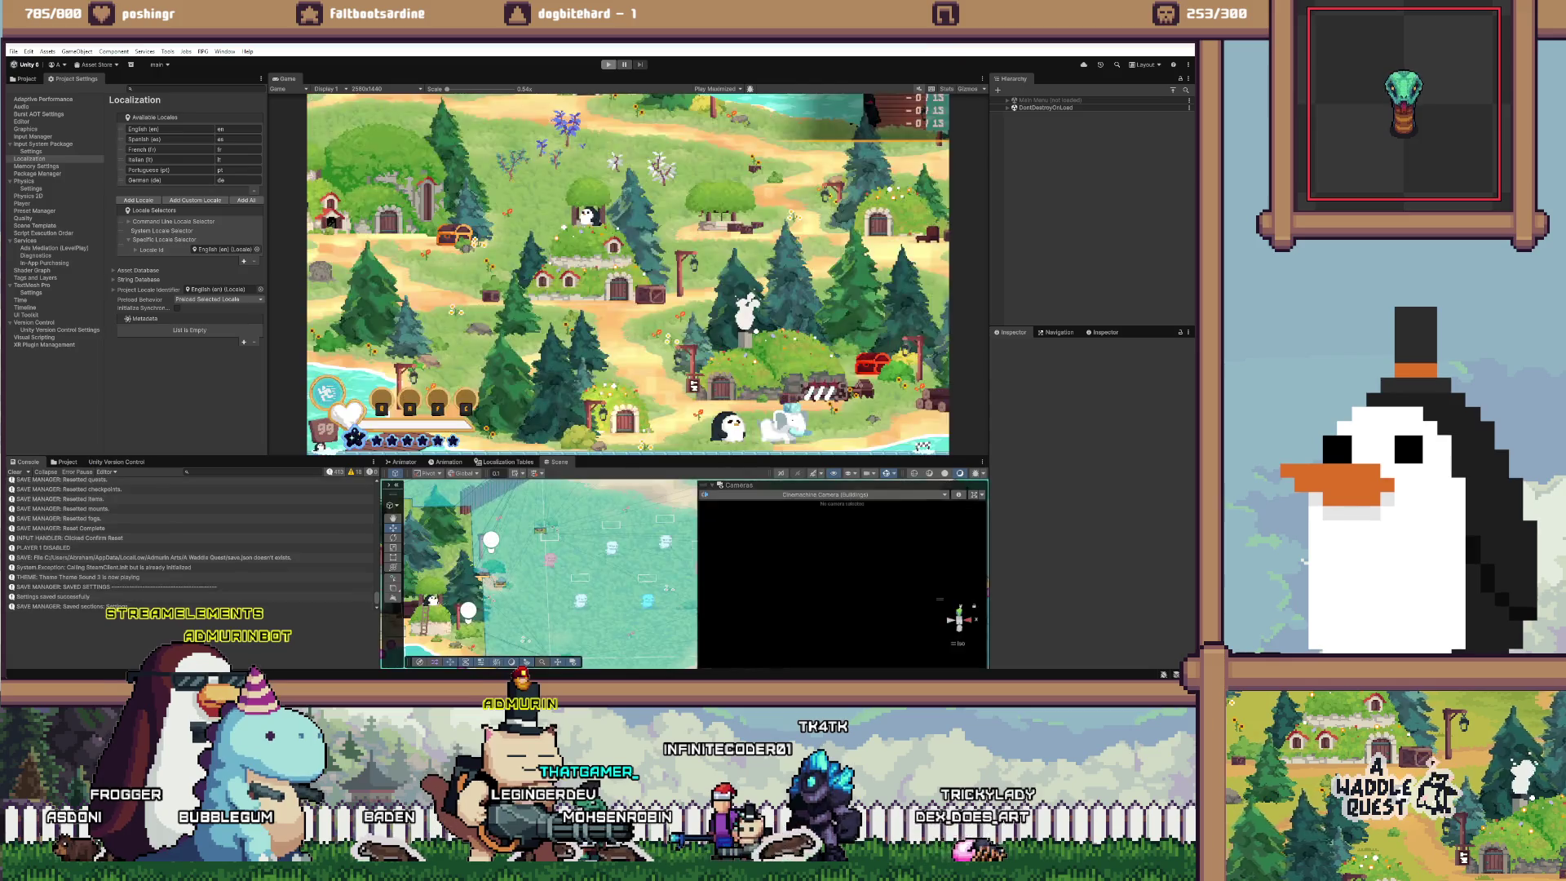
key("alt+Tab")
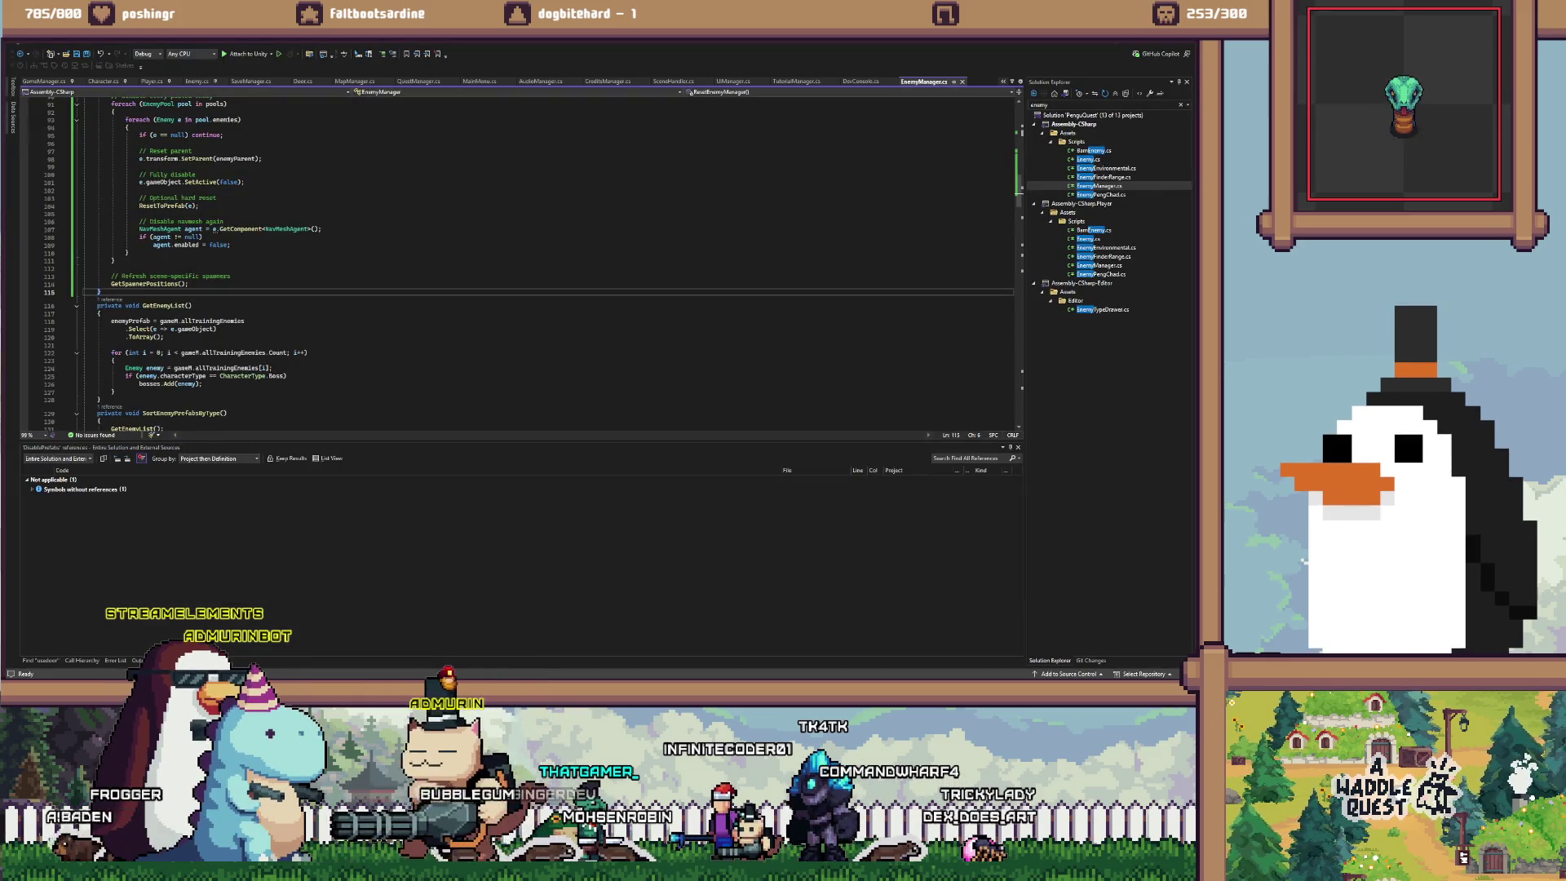
key("alt+Tab")
key("ctrl+p")
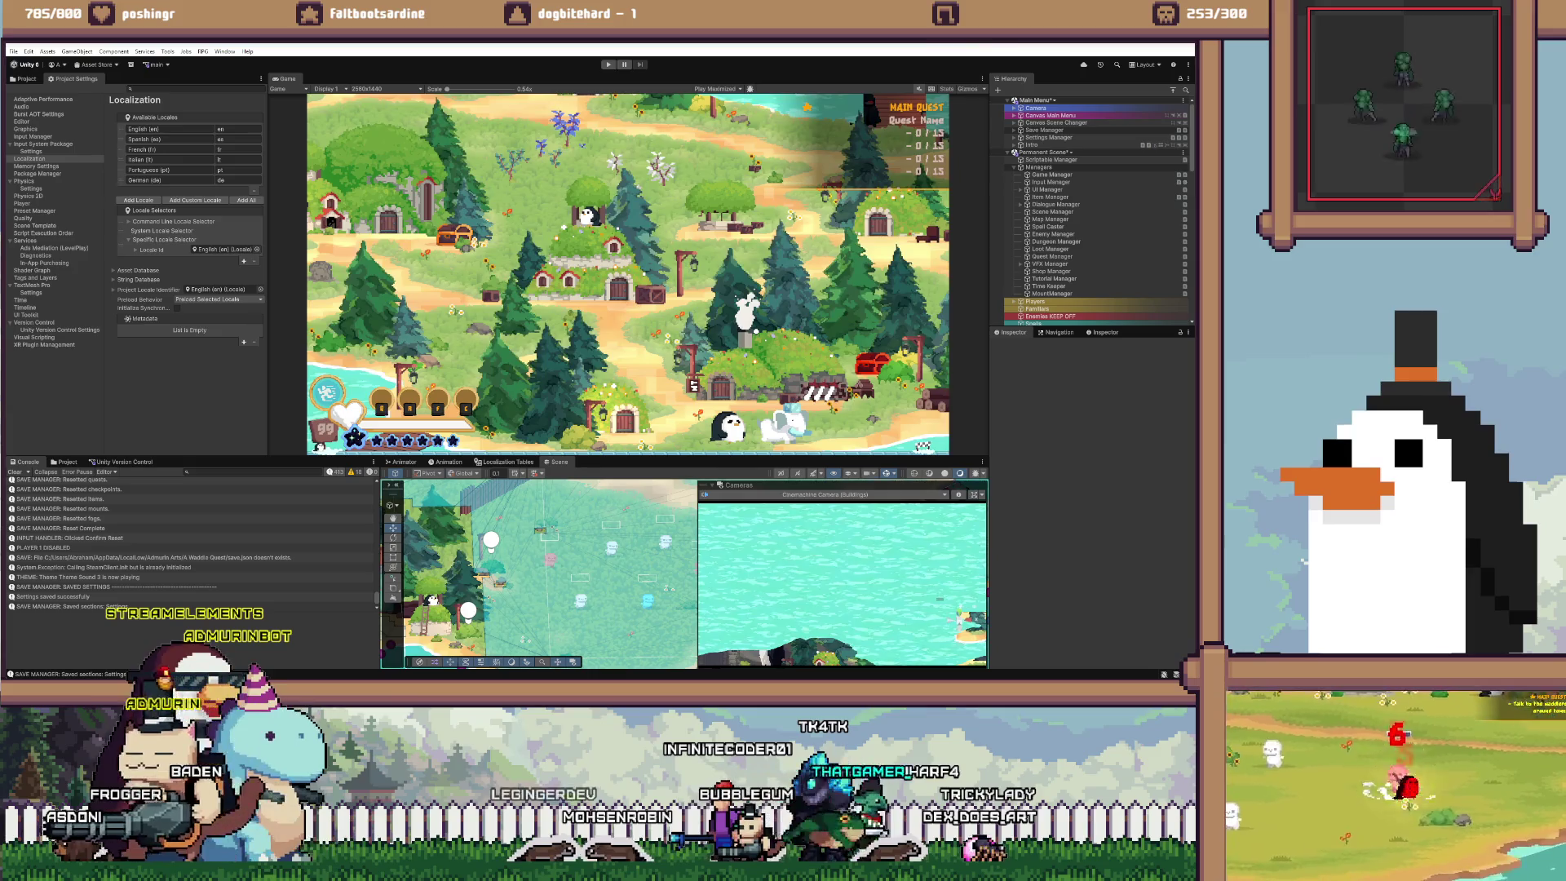
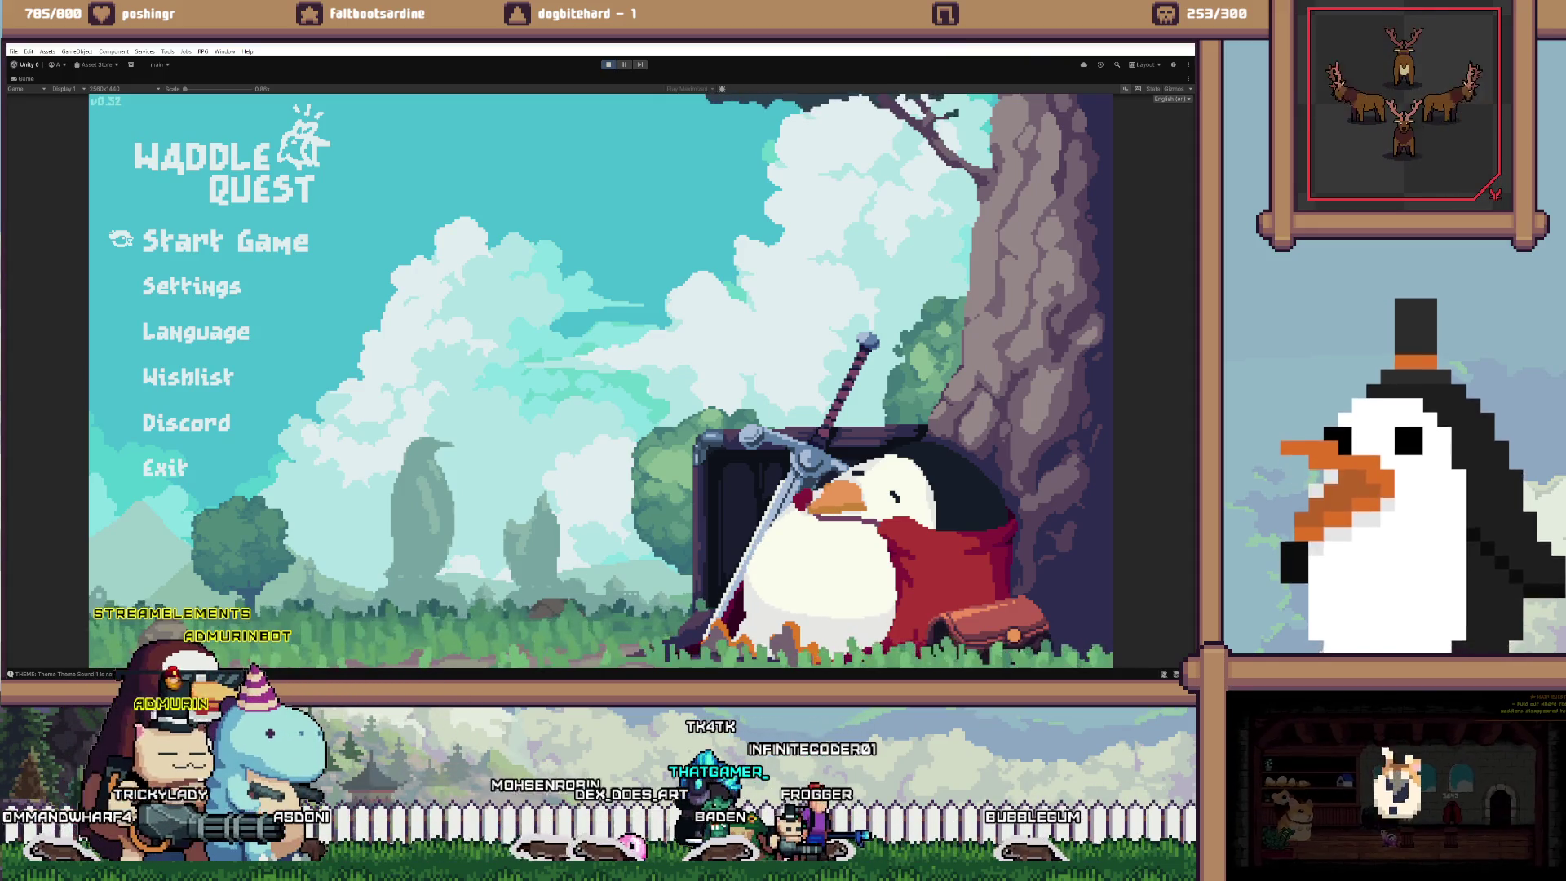
Start the game, advance the Entity's dialogue, and choose the Null gift
key("Return")
key("Return")
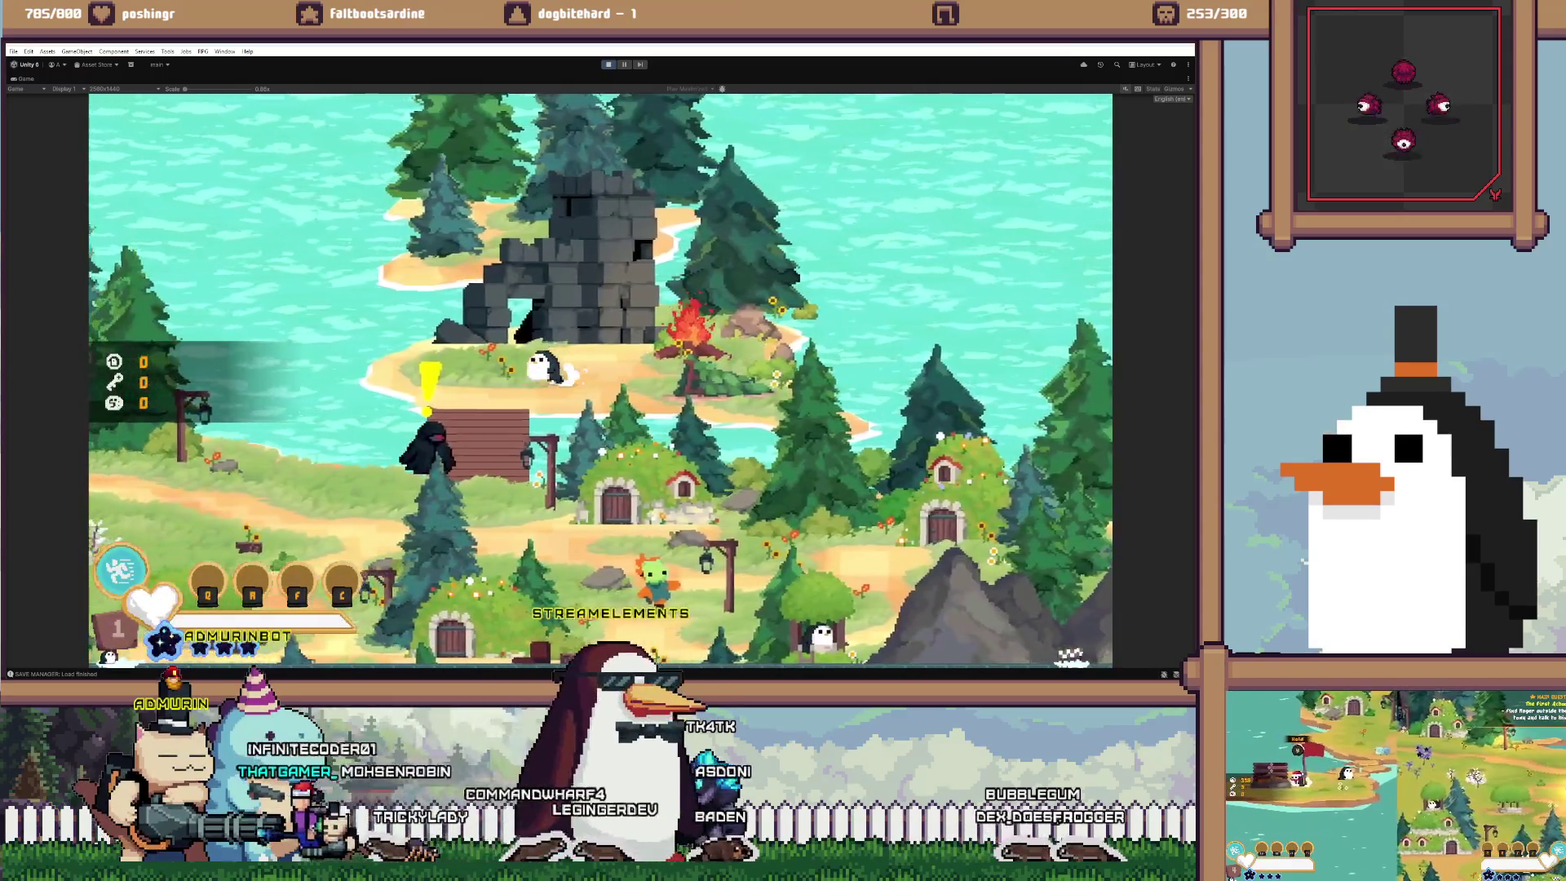
key("space")
key("space")
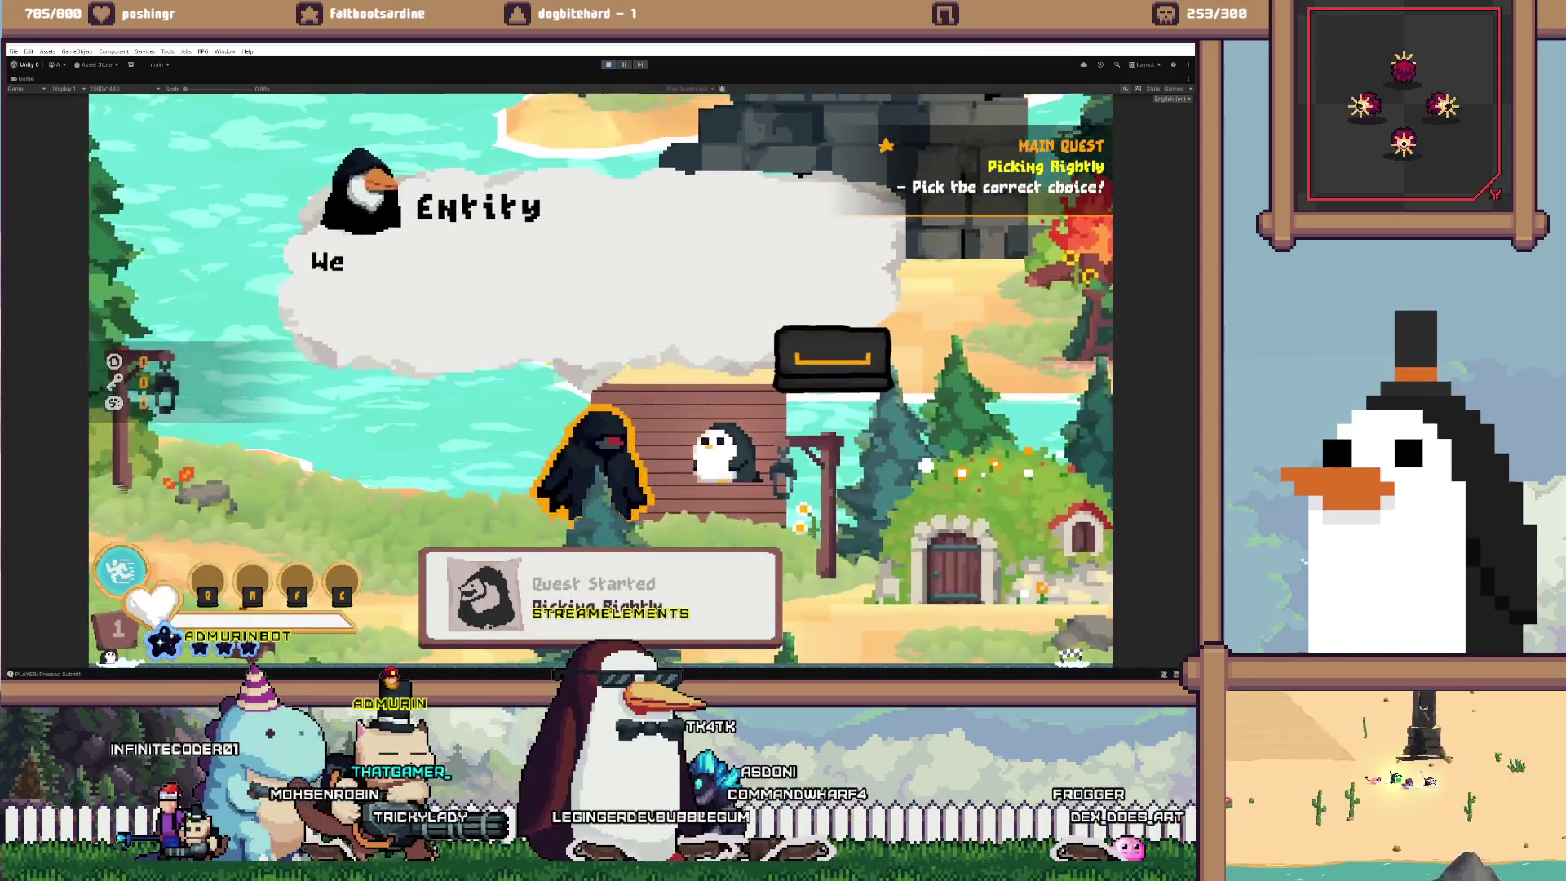
key("space")
key("space")
key("space")
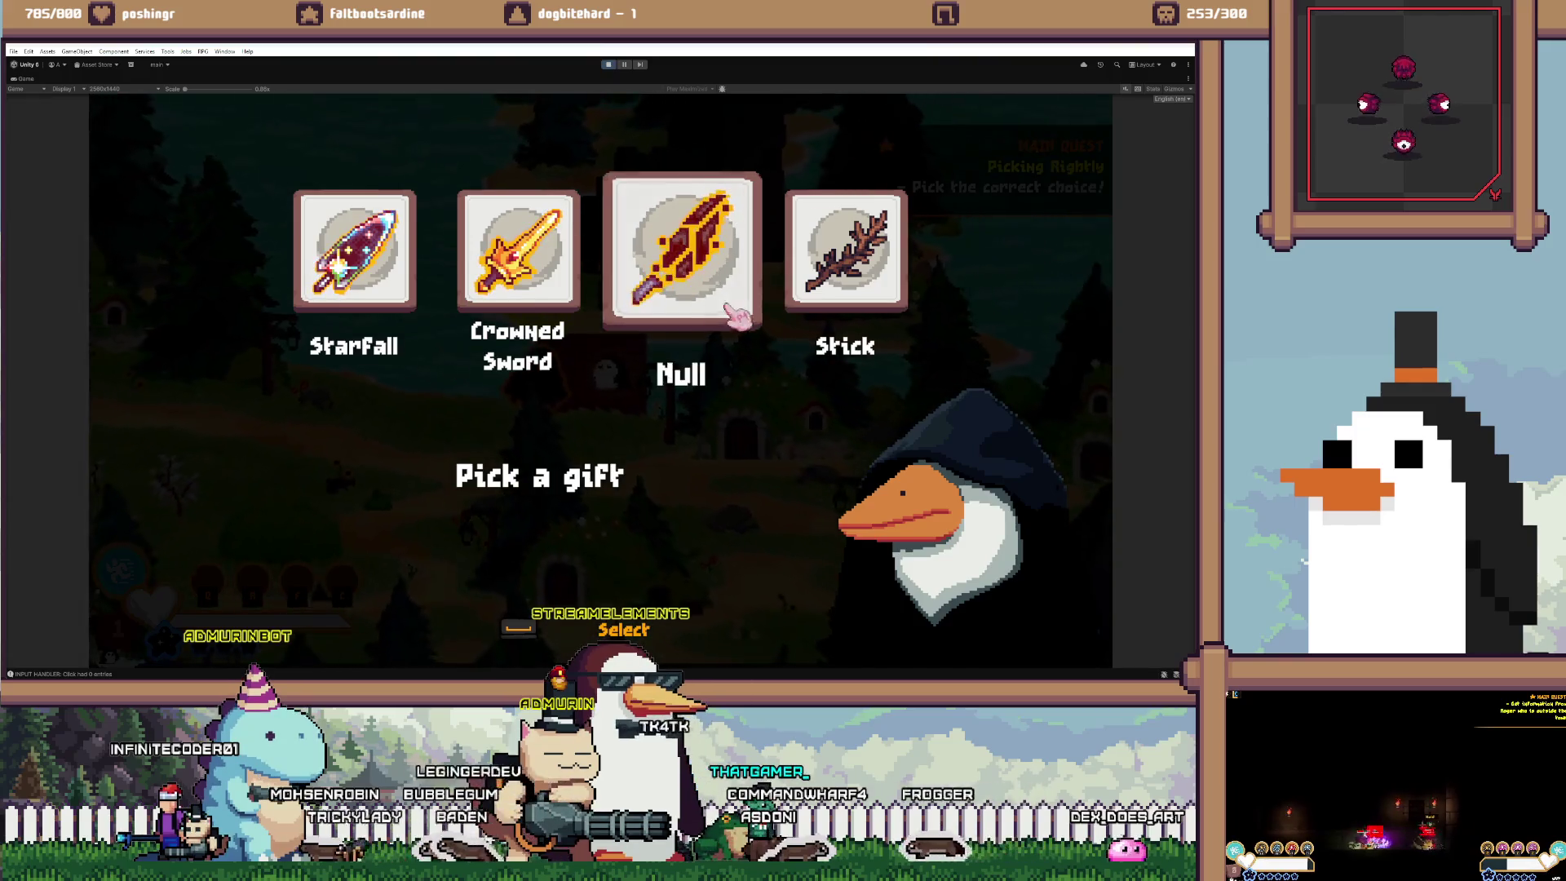
left_click(738, 316)
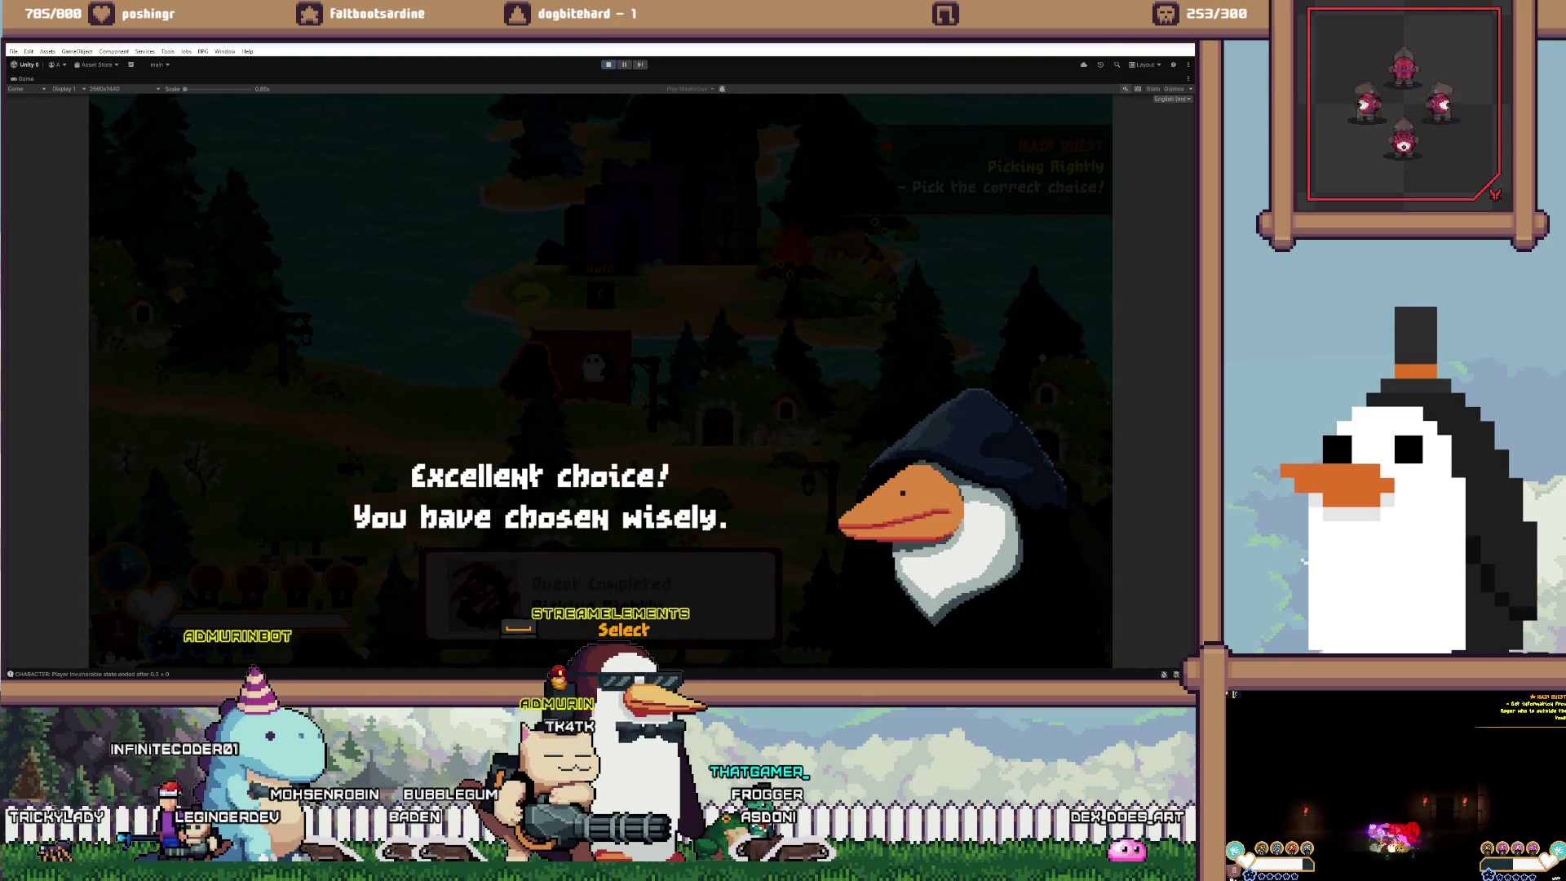
Finish the goose's dialogue, close the inventory, stop play mode, and switch to Visual Studio
key("Escape")
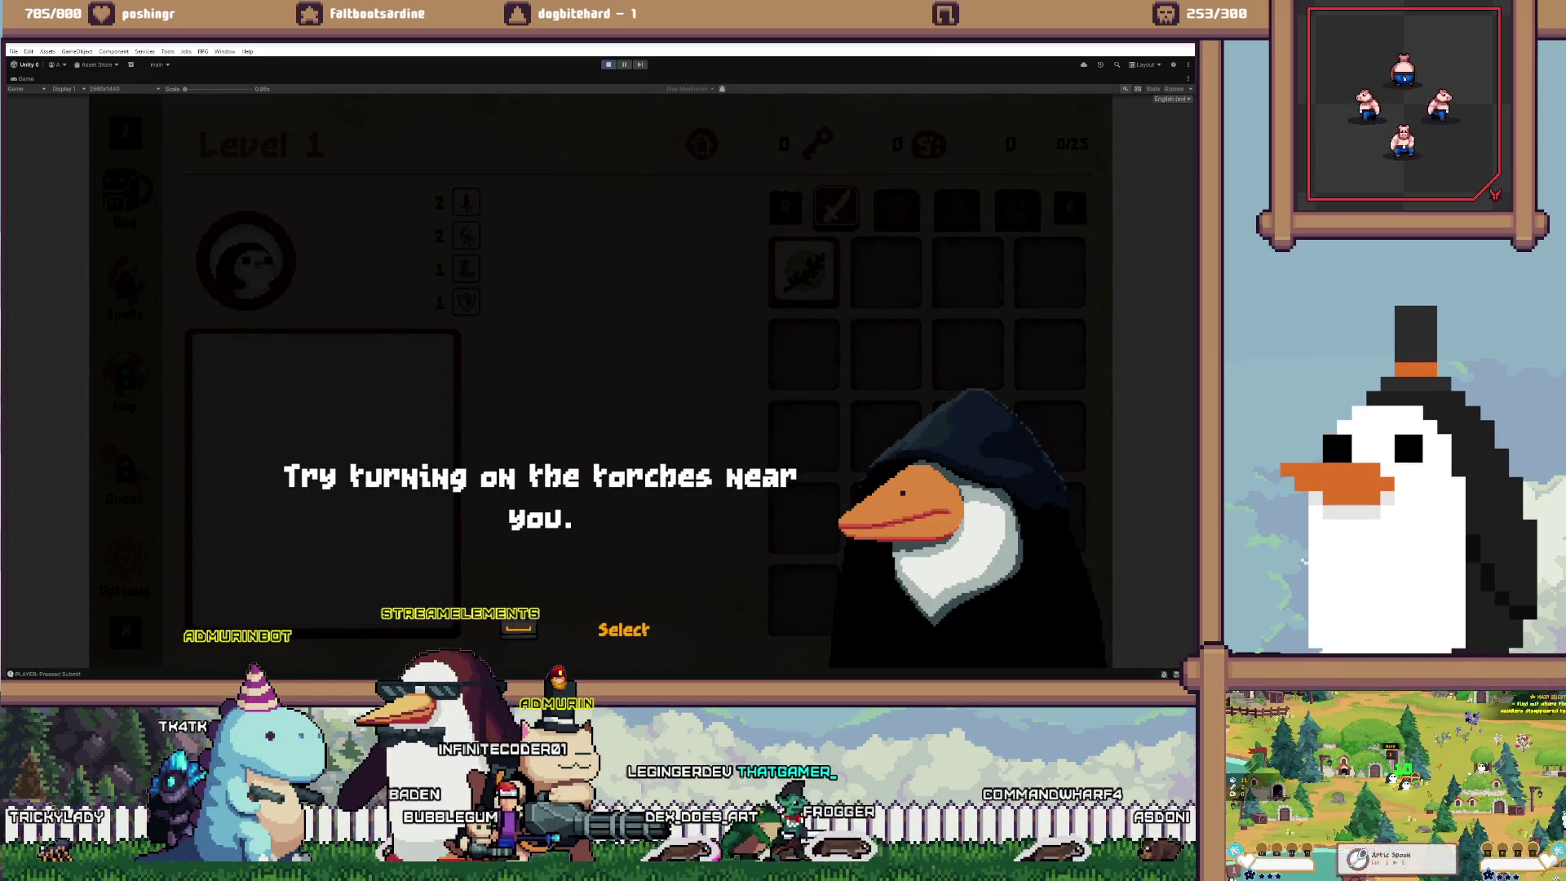
key("Return")
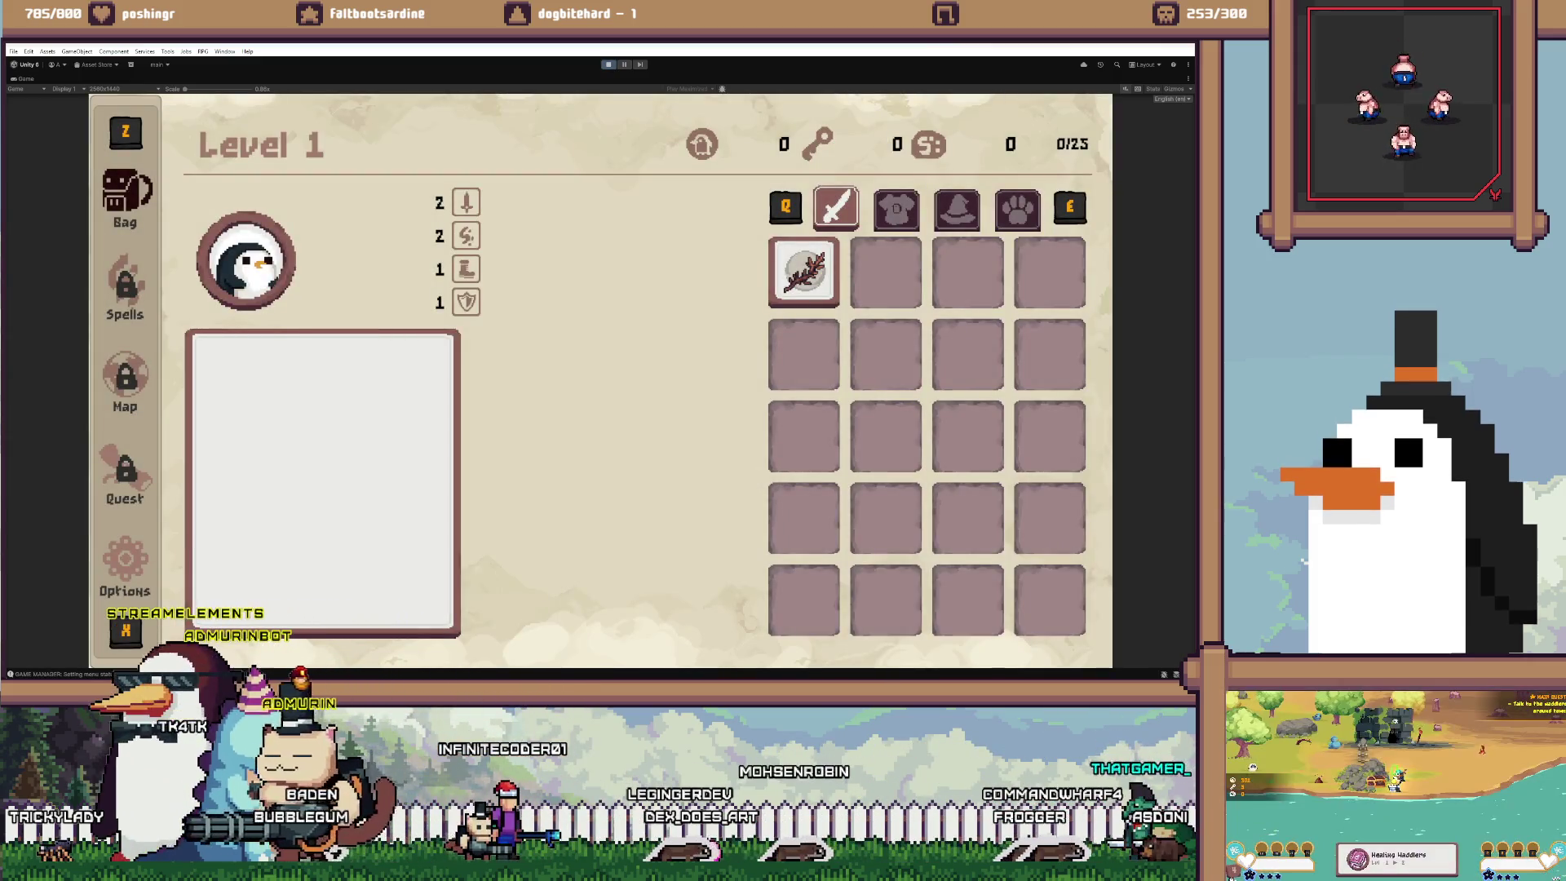
key("Escape")
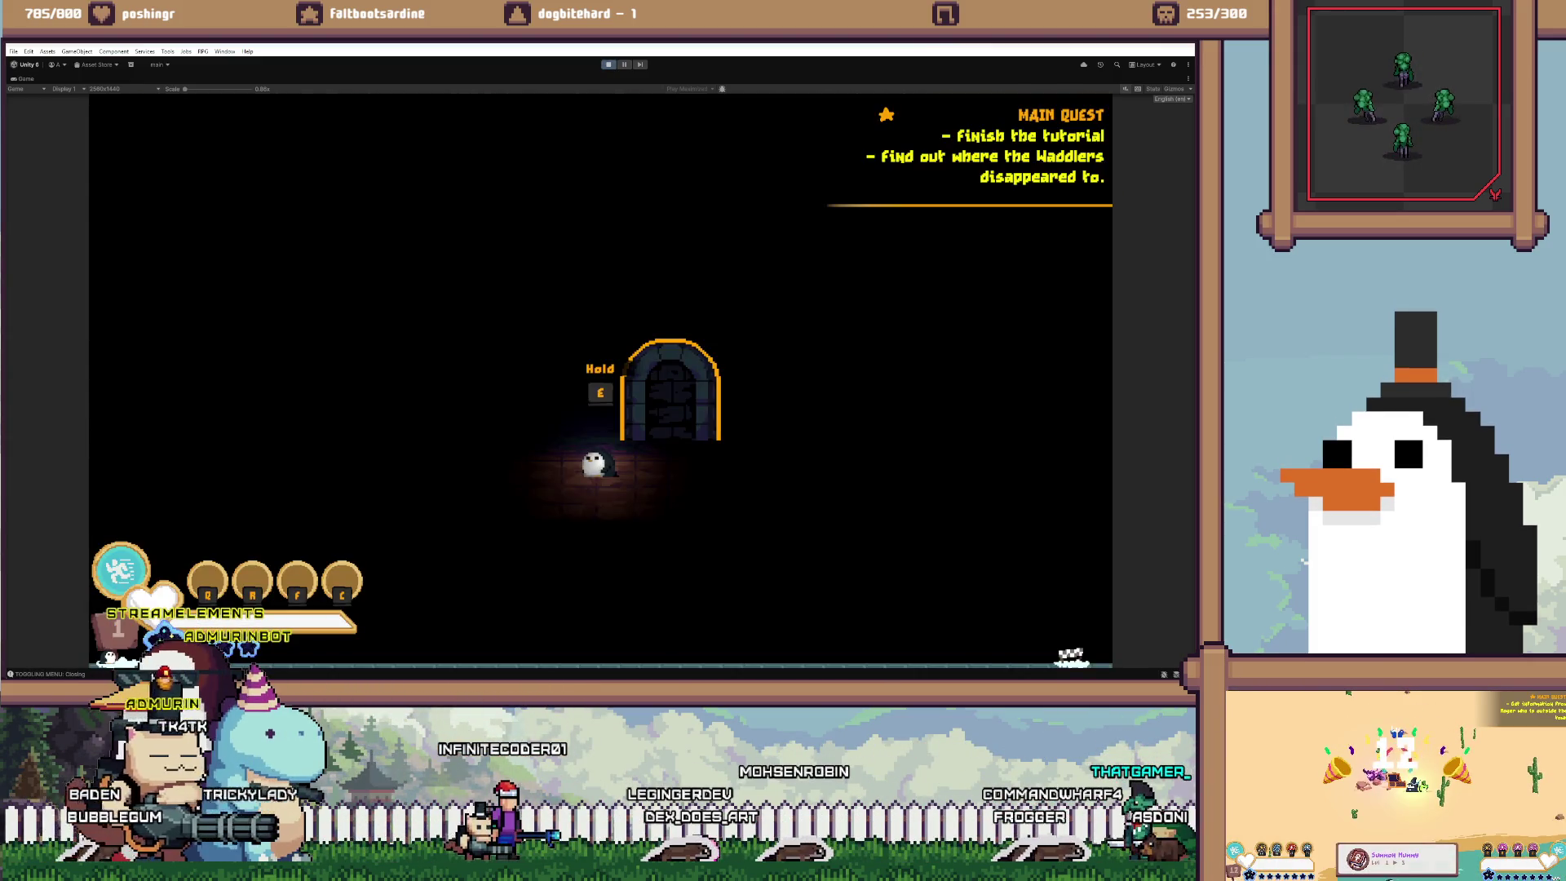
key("ctrl+p")
key("alt+Tab")
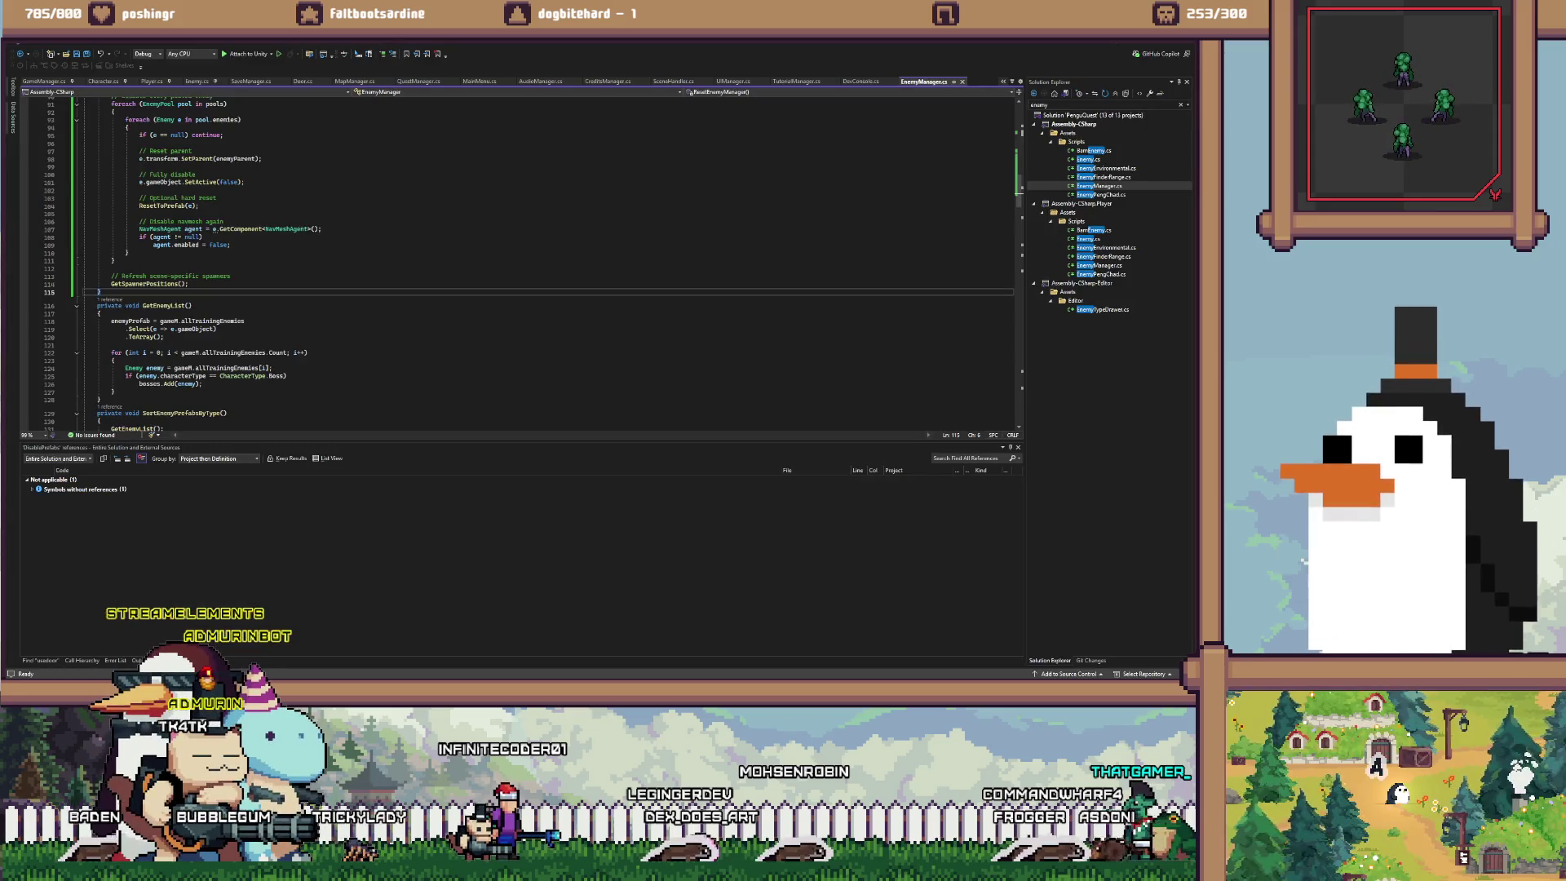
Review the EnemyManager.cs class header at the top, then return to the running game in Unity
scroll(522, 261, "up", 12)
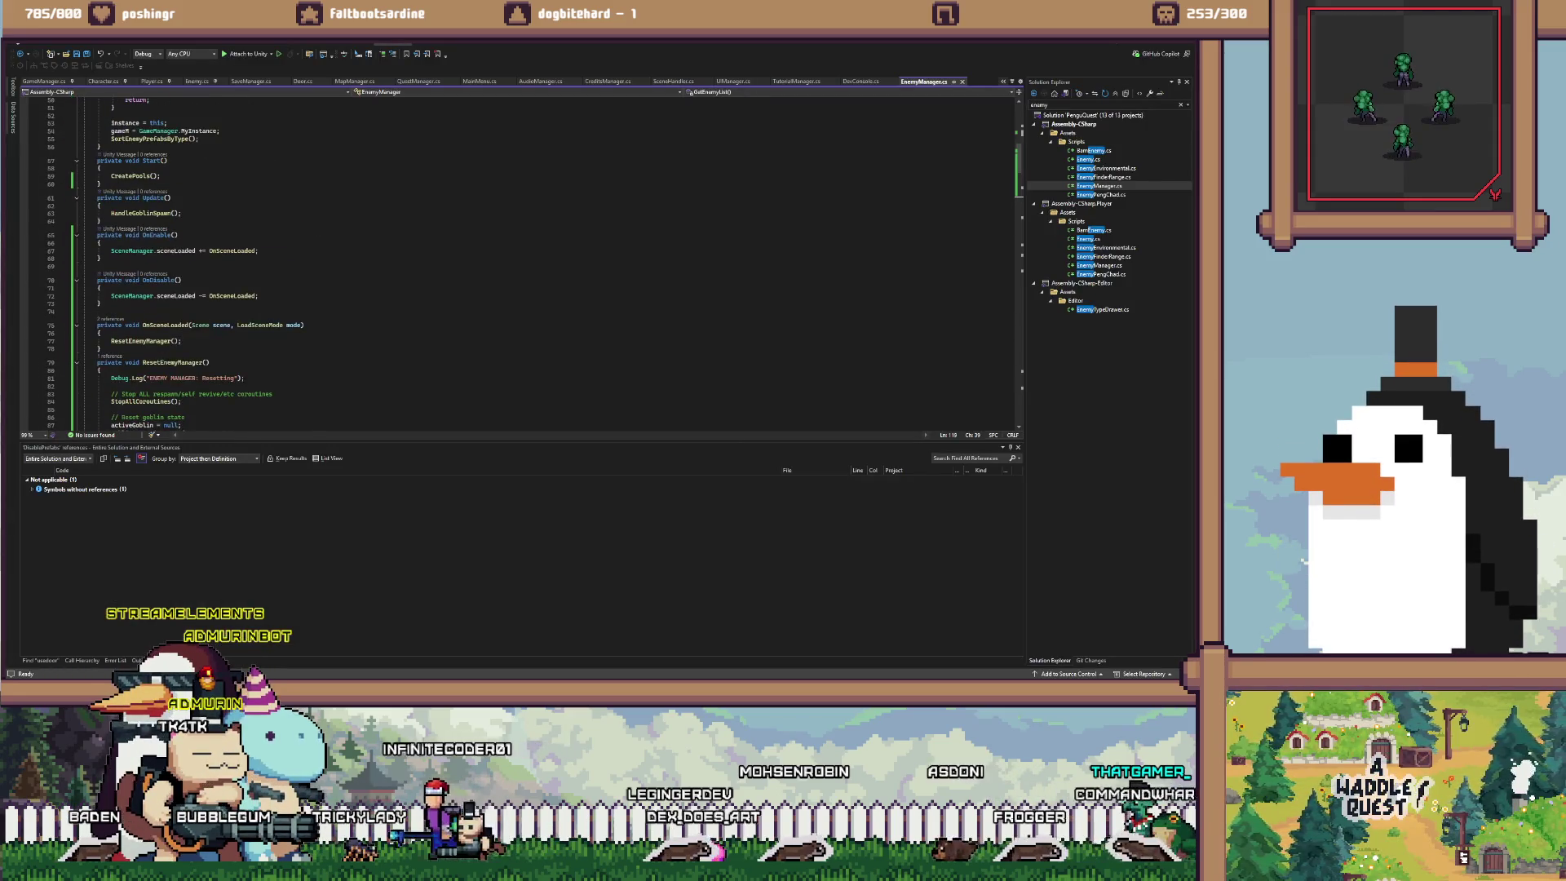
scroll(522, 261, "up", 9)
scroll(522, 261, "up", 5)
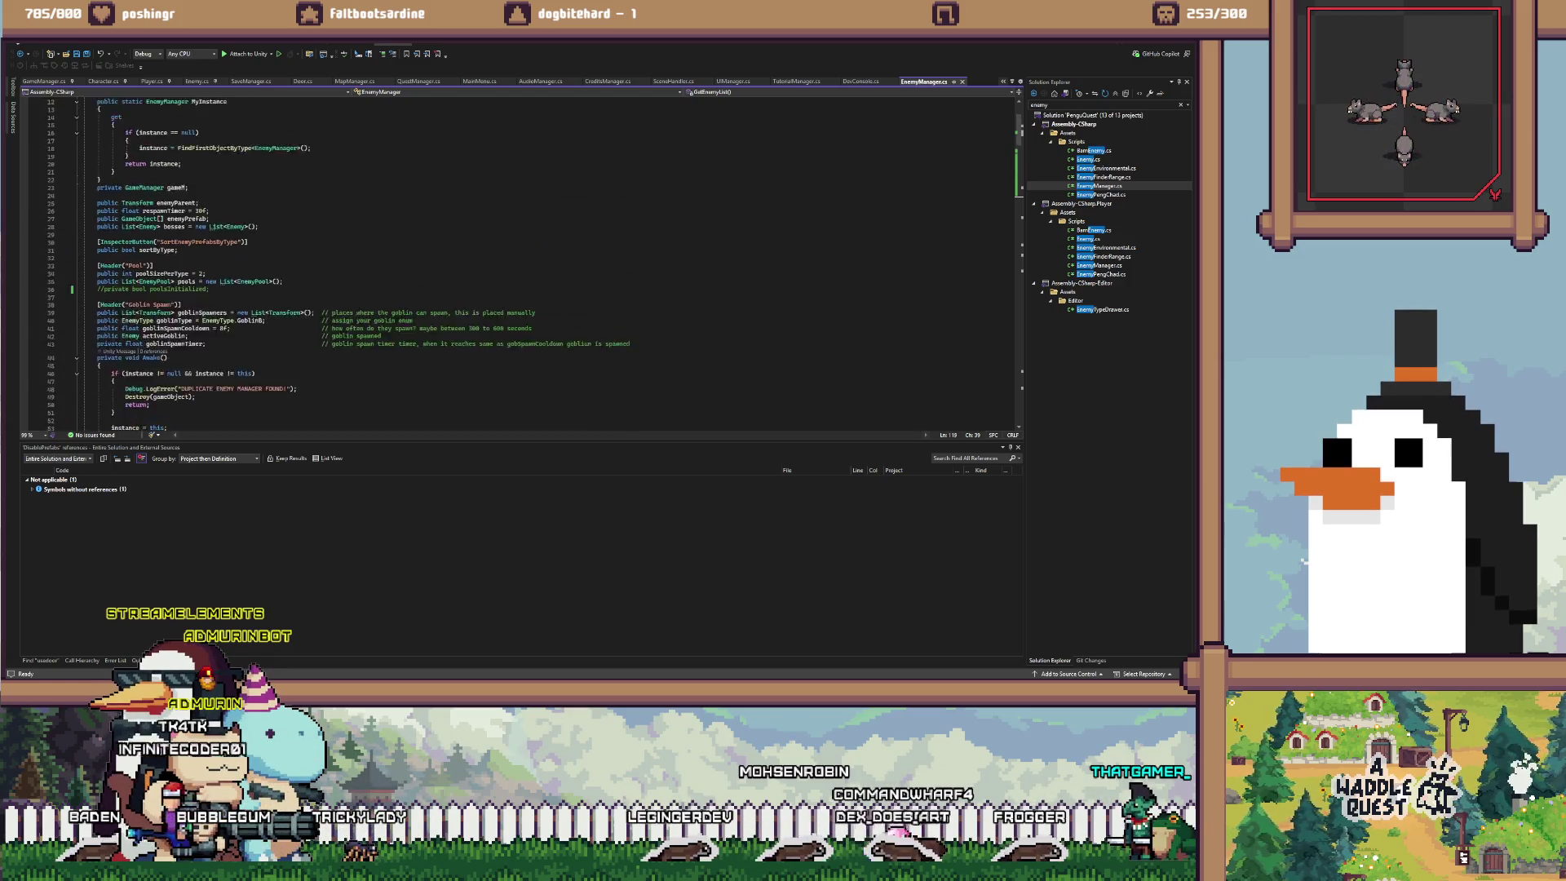
key("alt+Tab")
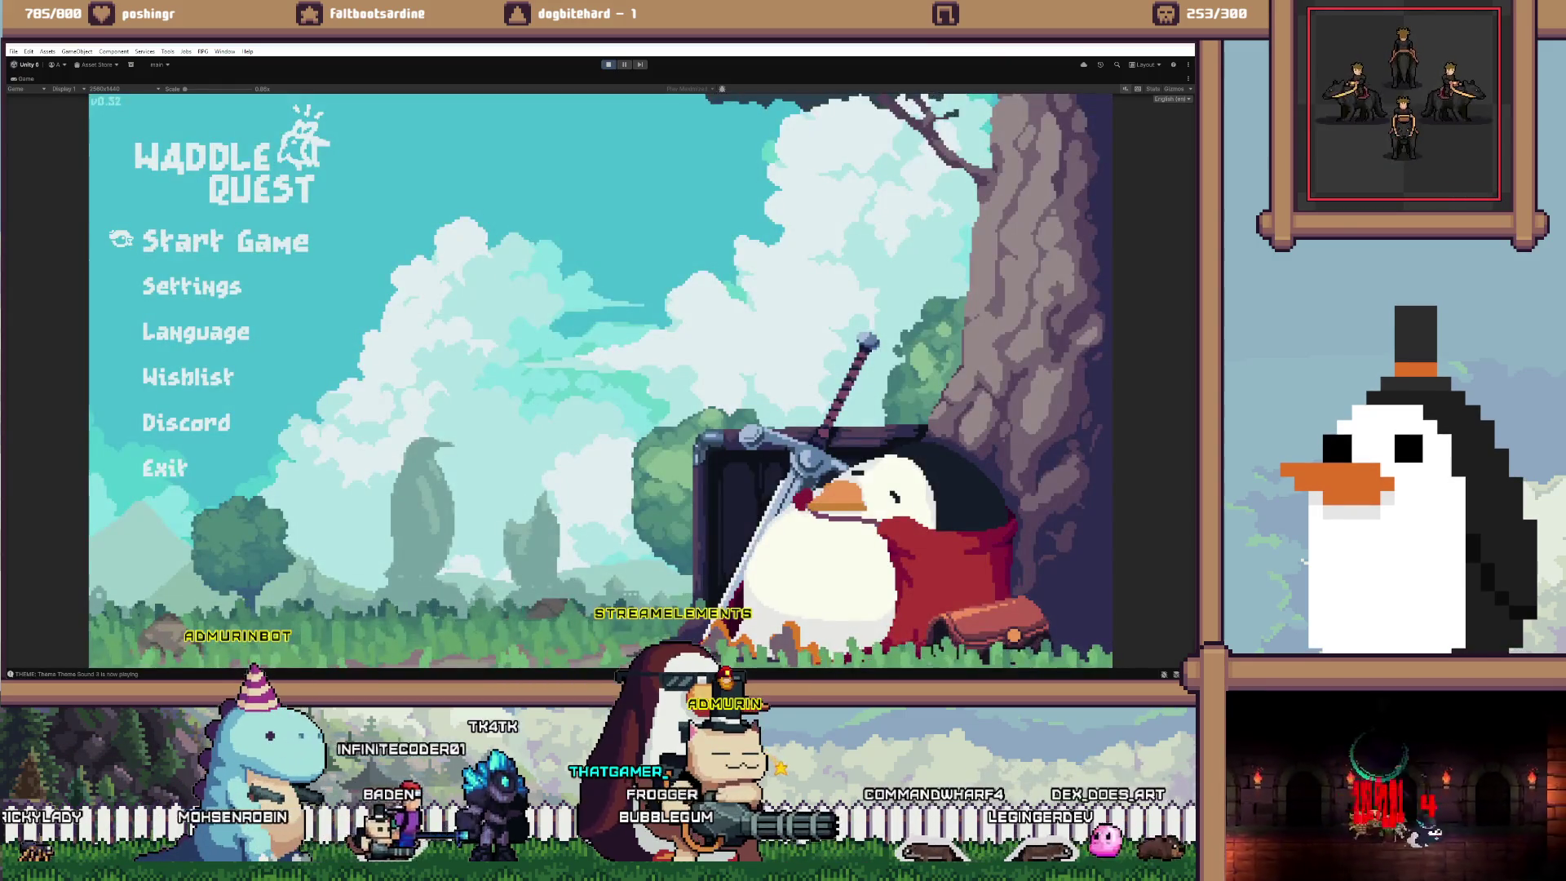
Start a new game, run /reset in the dev console, and start again from the title menu
key("Return")
key("Return")
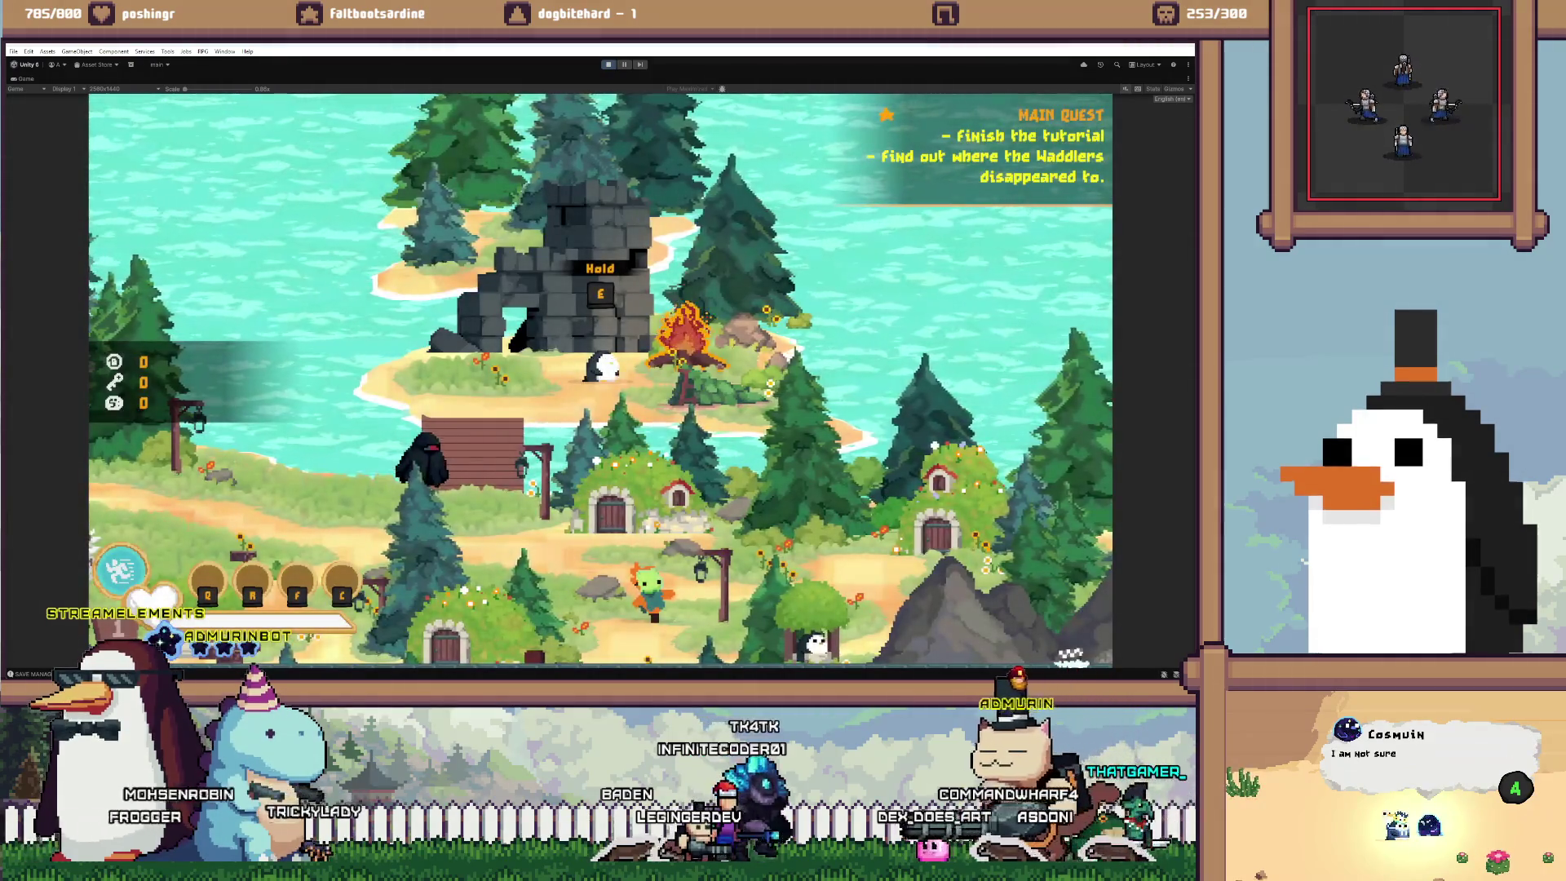
key("grave")
type("/reset")
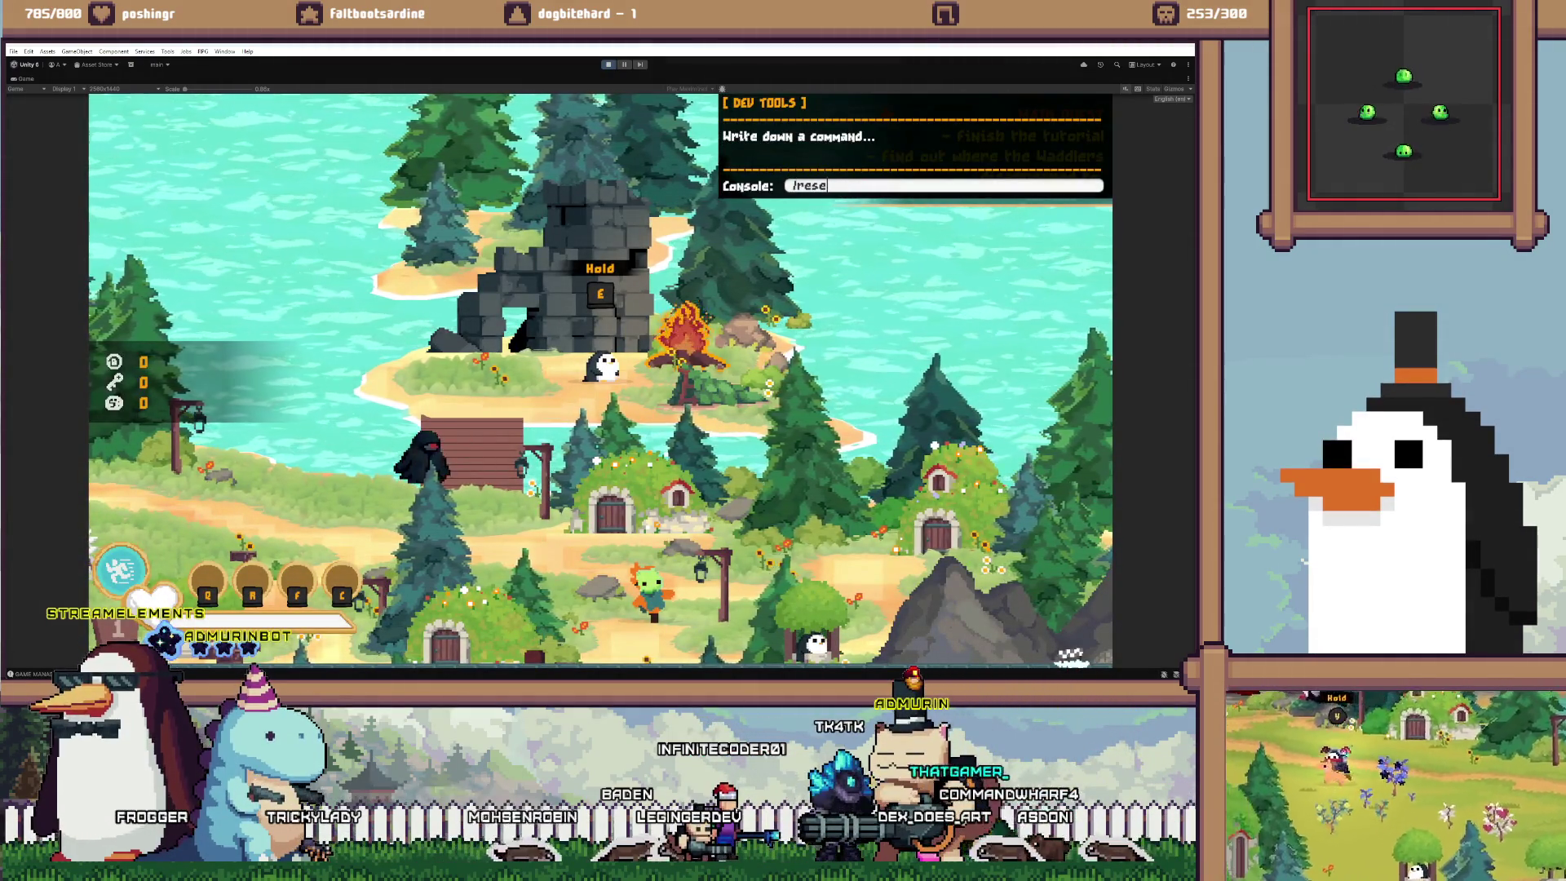
key("Return")
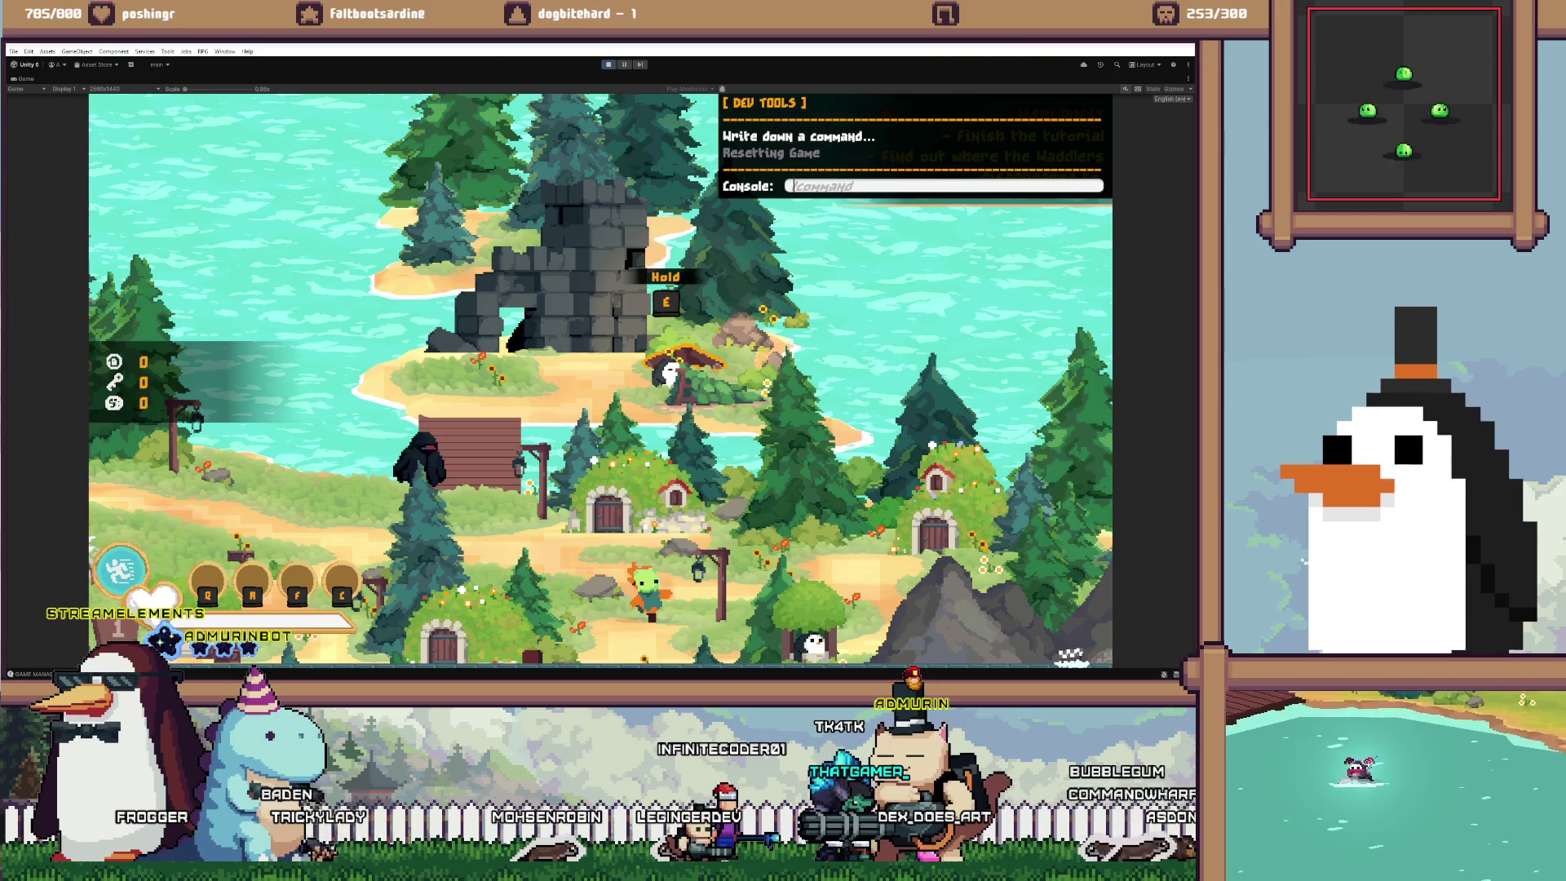
key("Return")
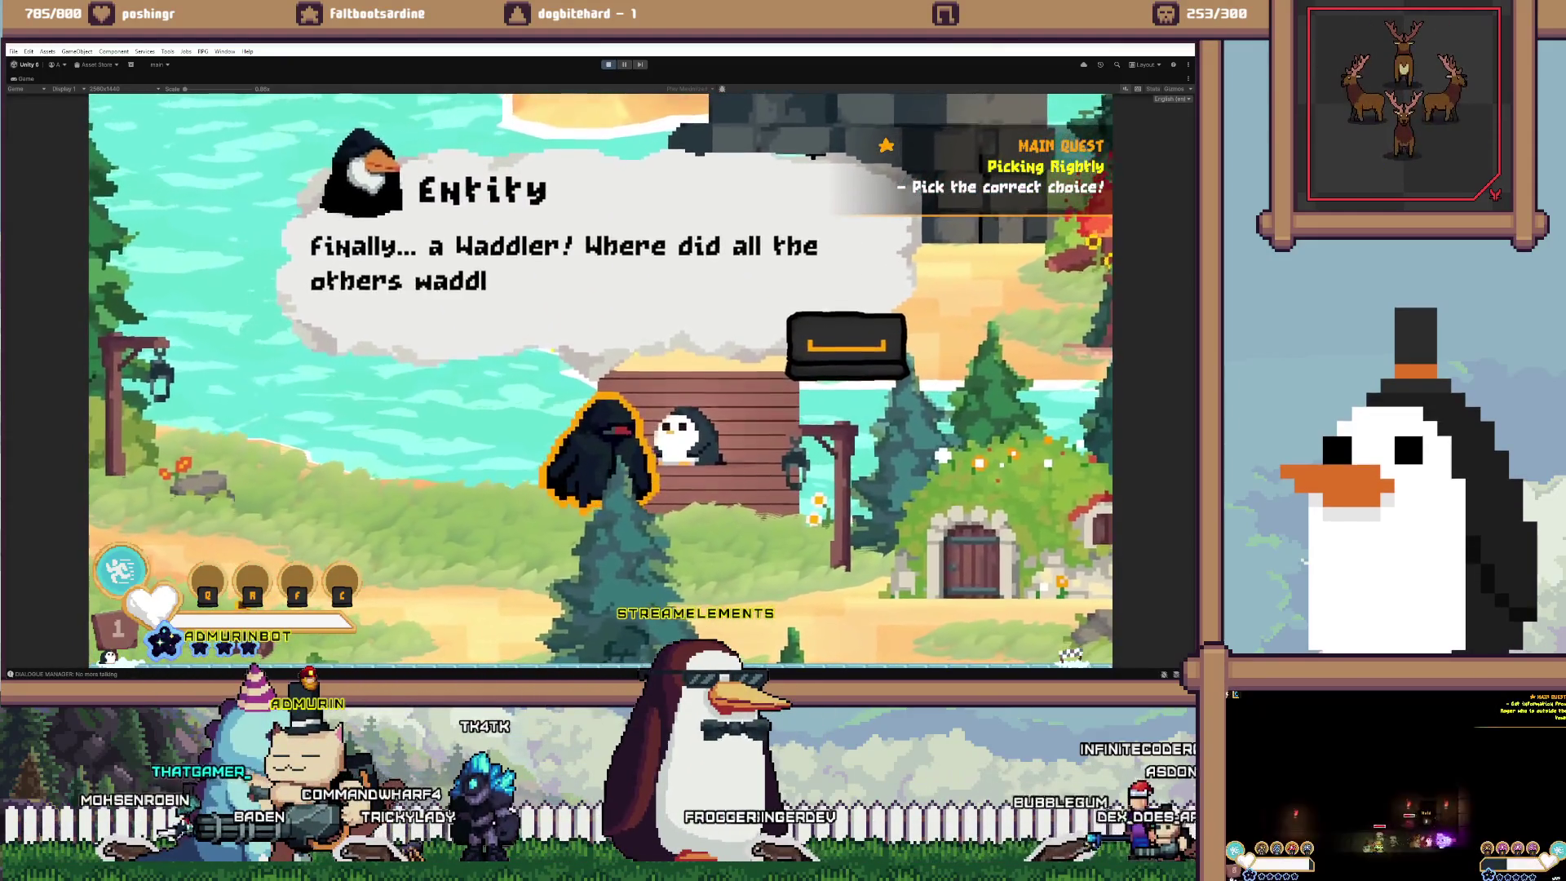
Replay the Entity's dialogue, give the Stick gift, stop play mode, and switch to the code
key("space")
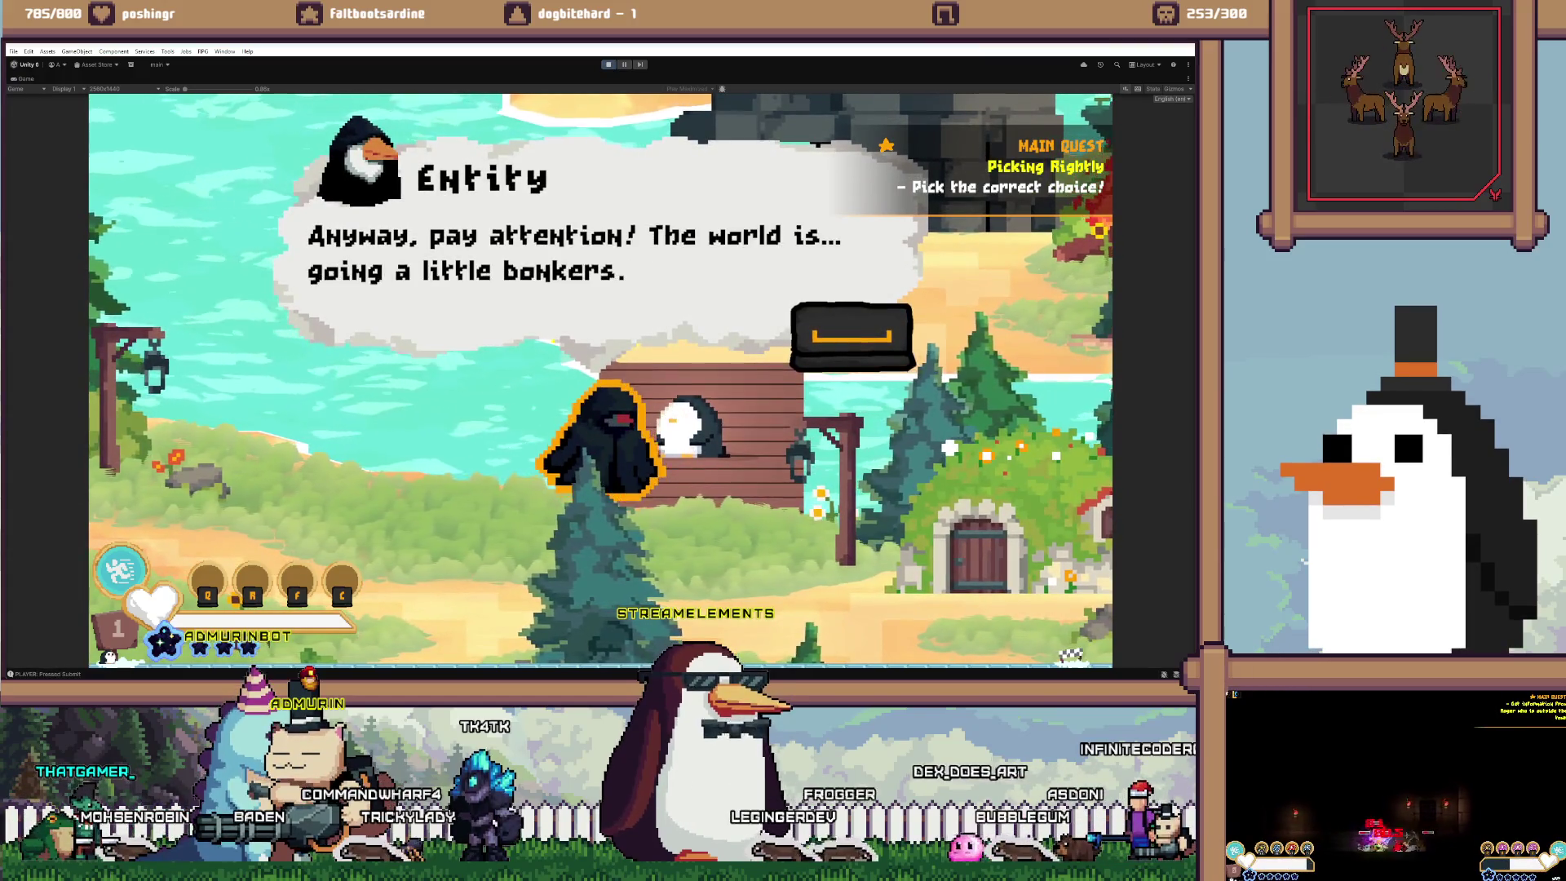
key("space")
key("space")
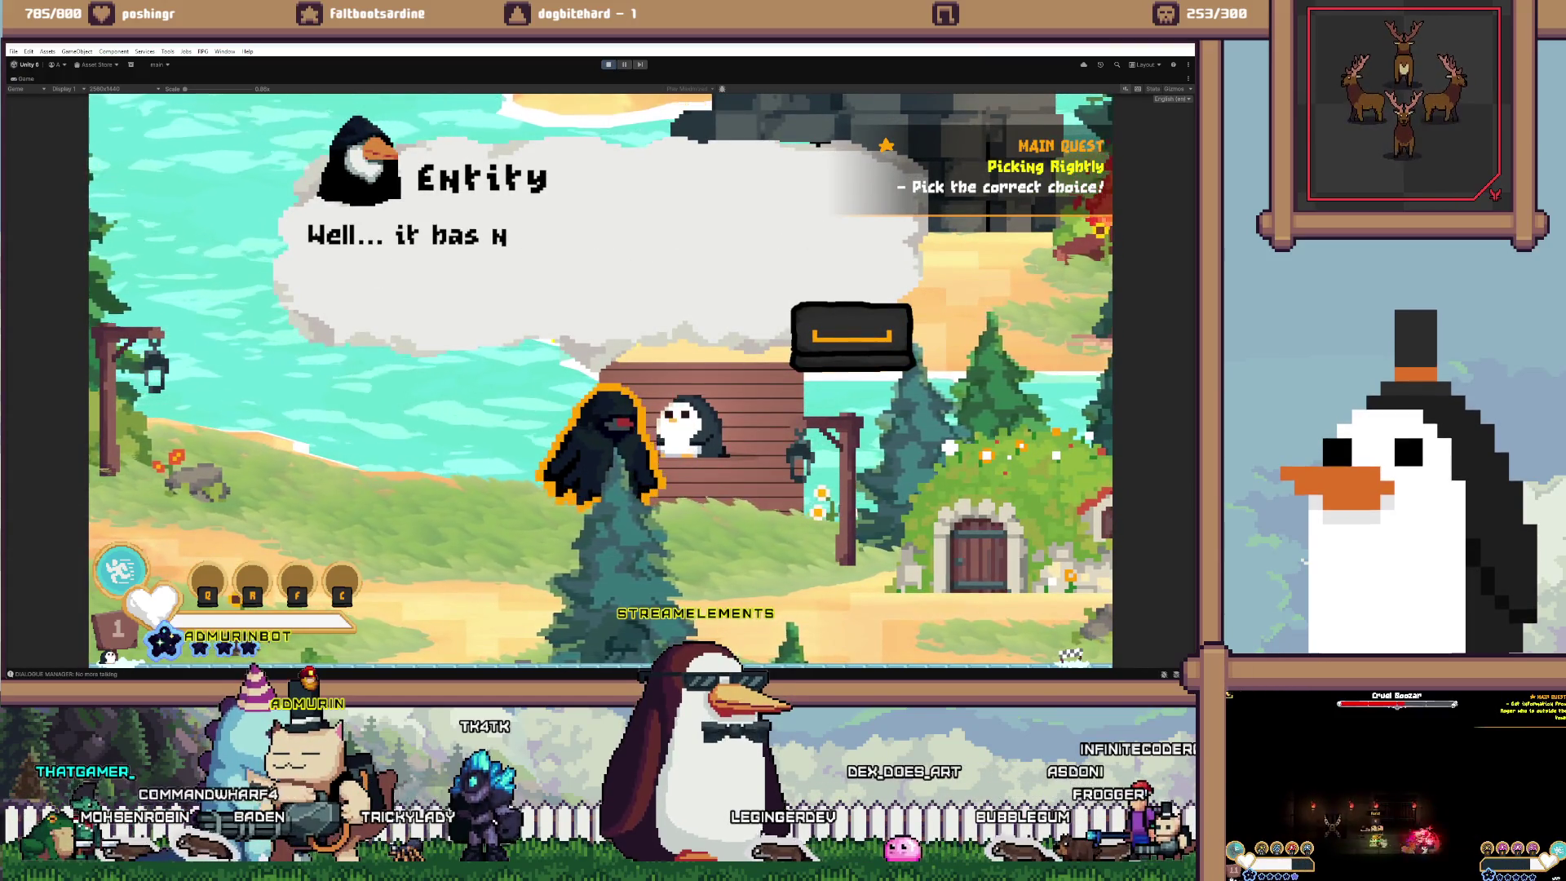
key("space")
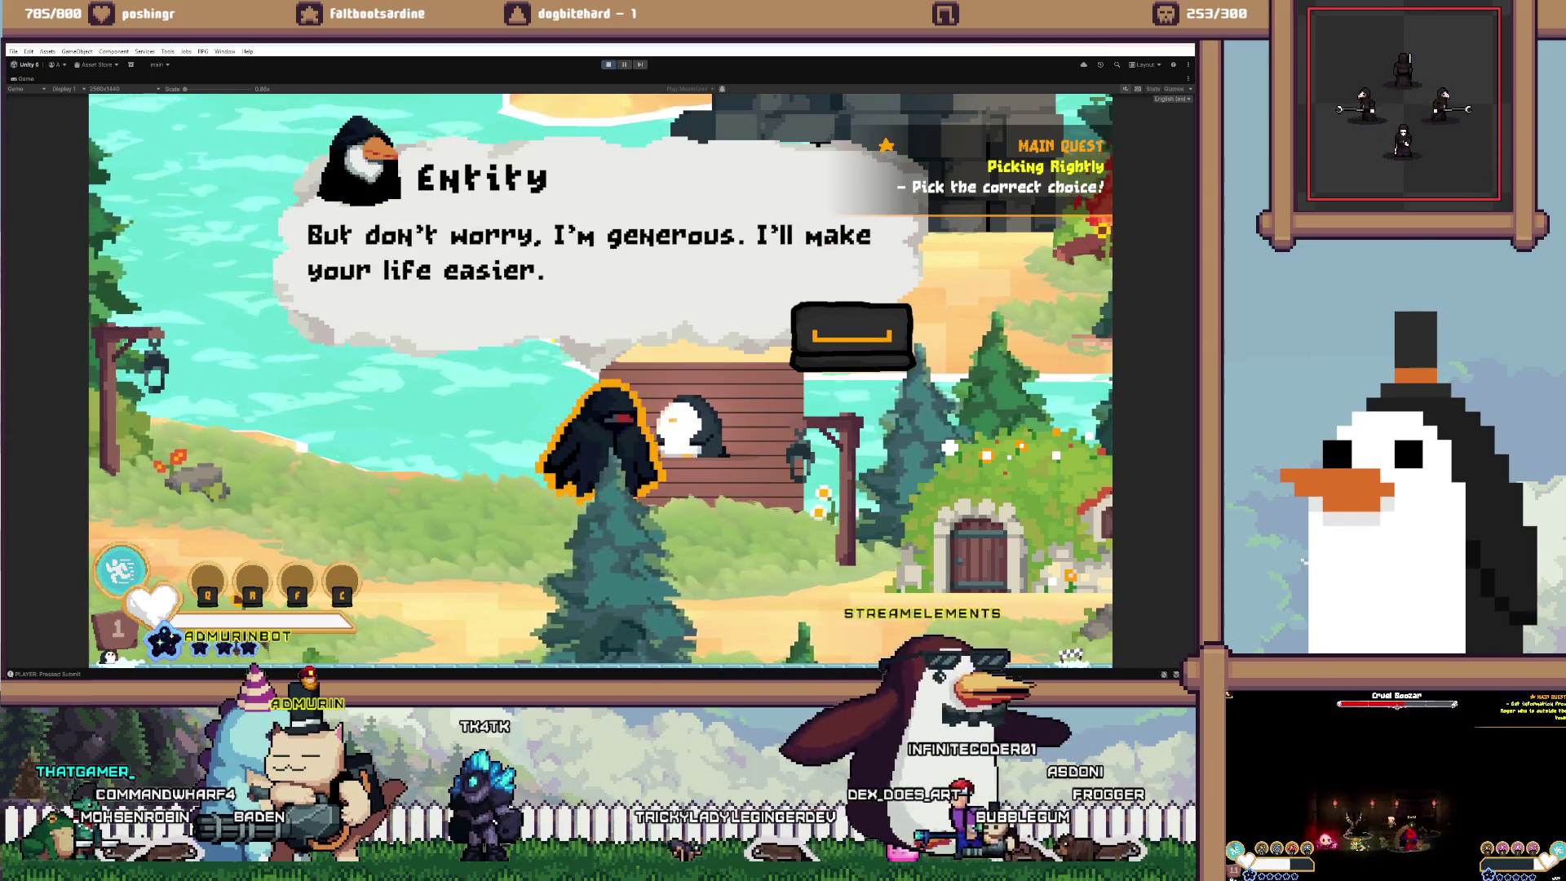
key("space")
key("Escape")
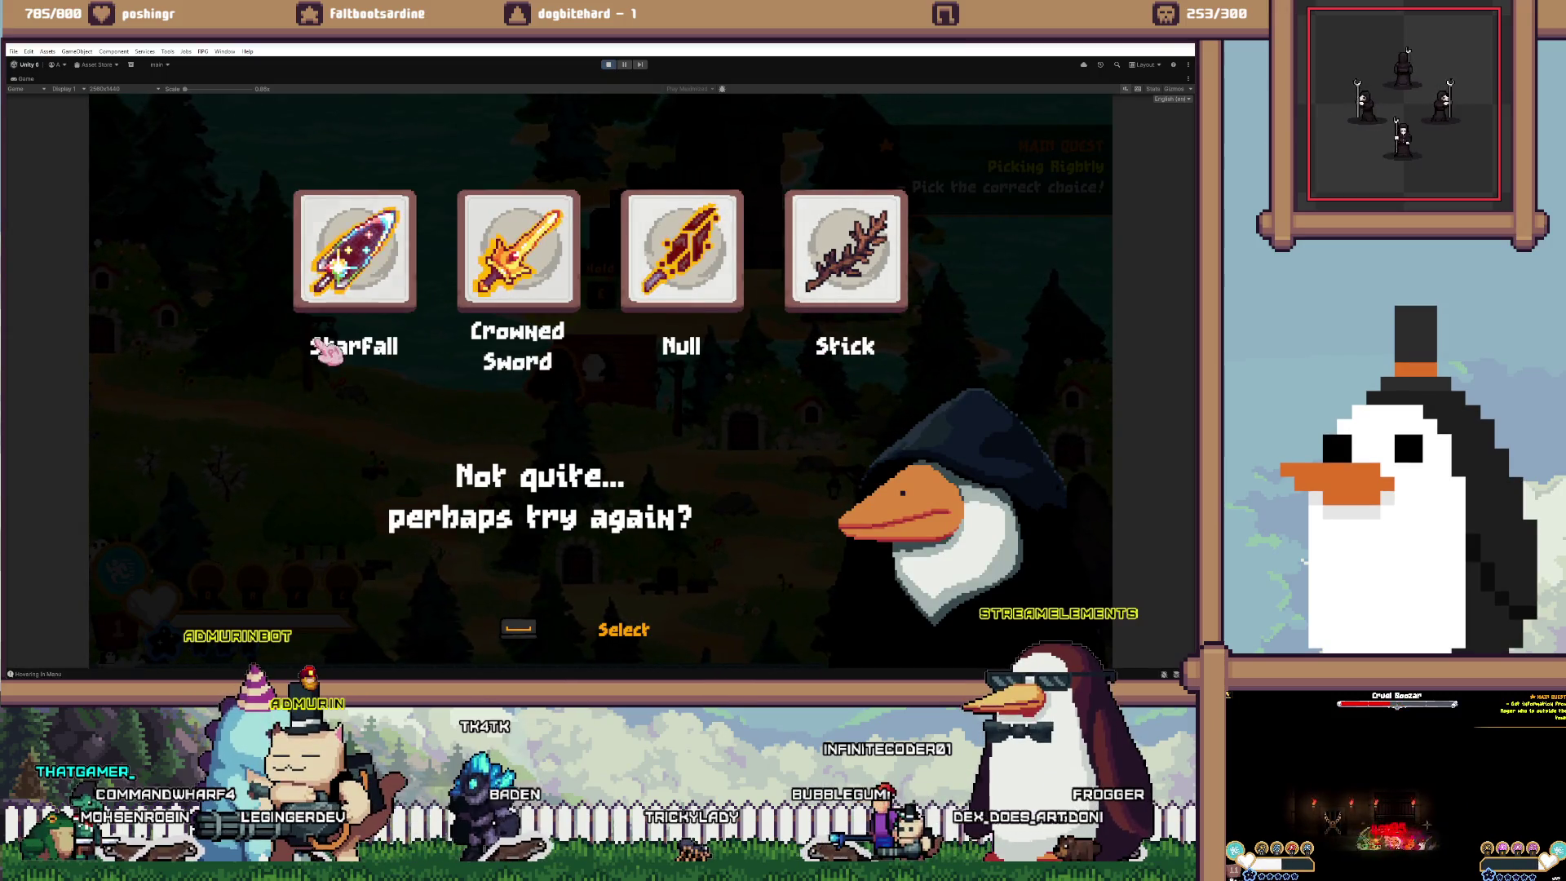
left_click(857, 287)
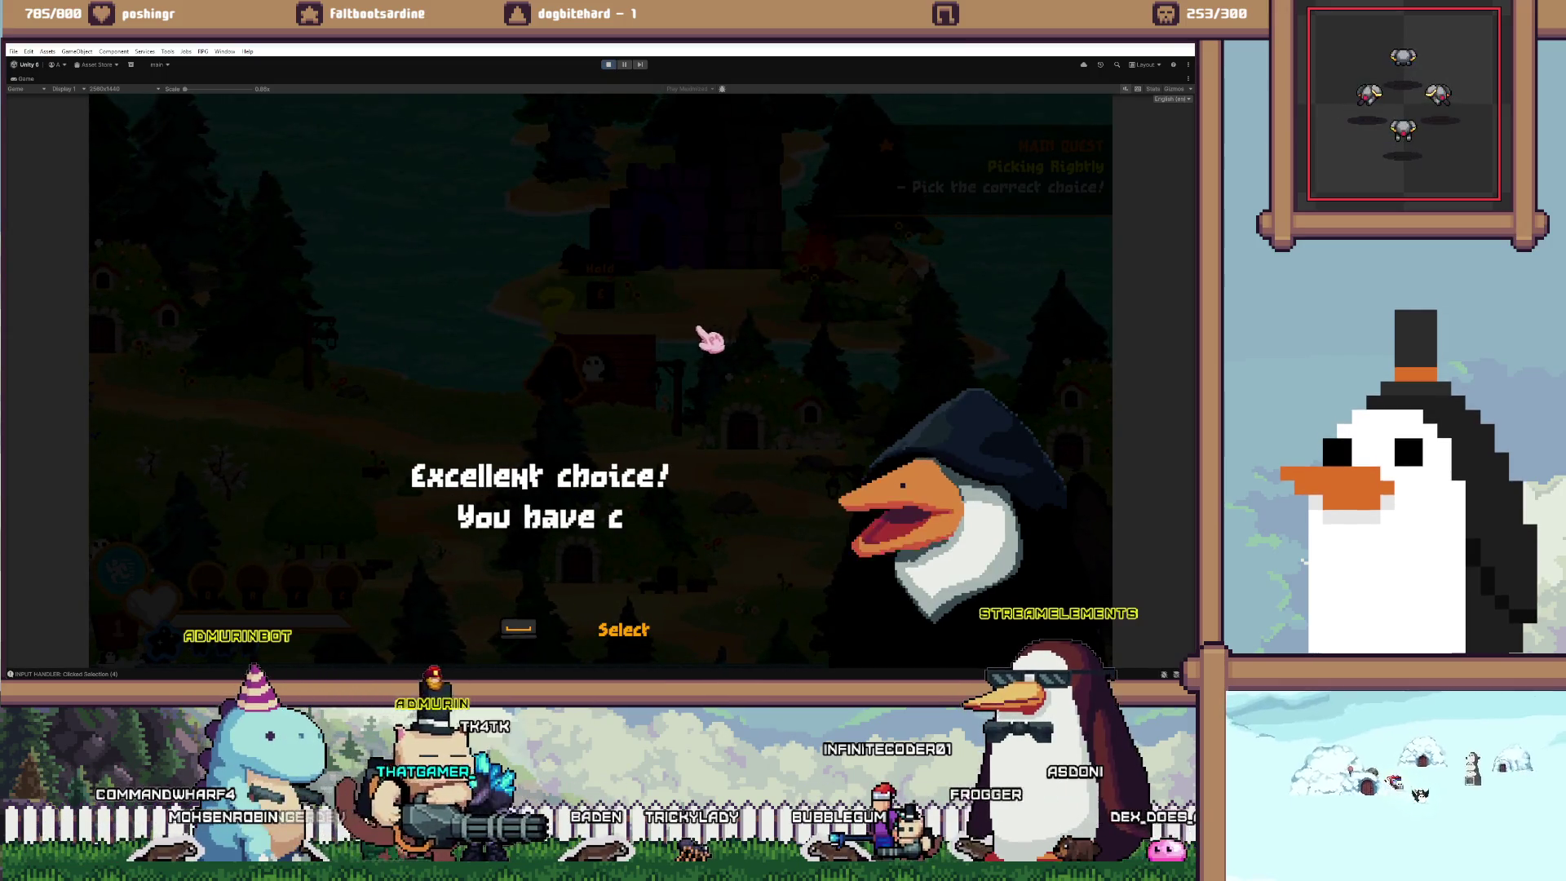
key("space")
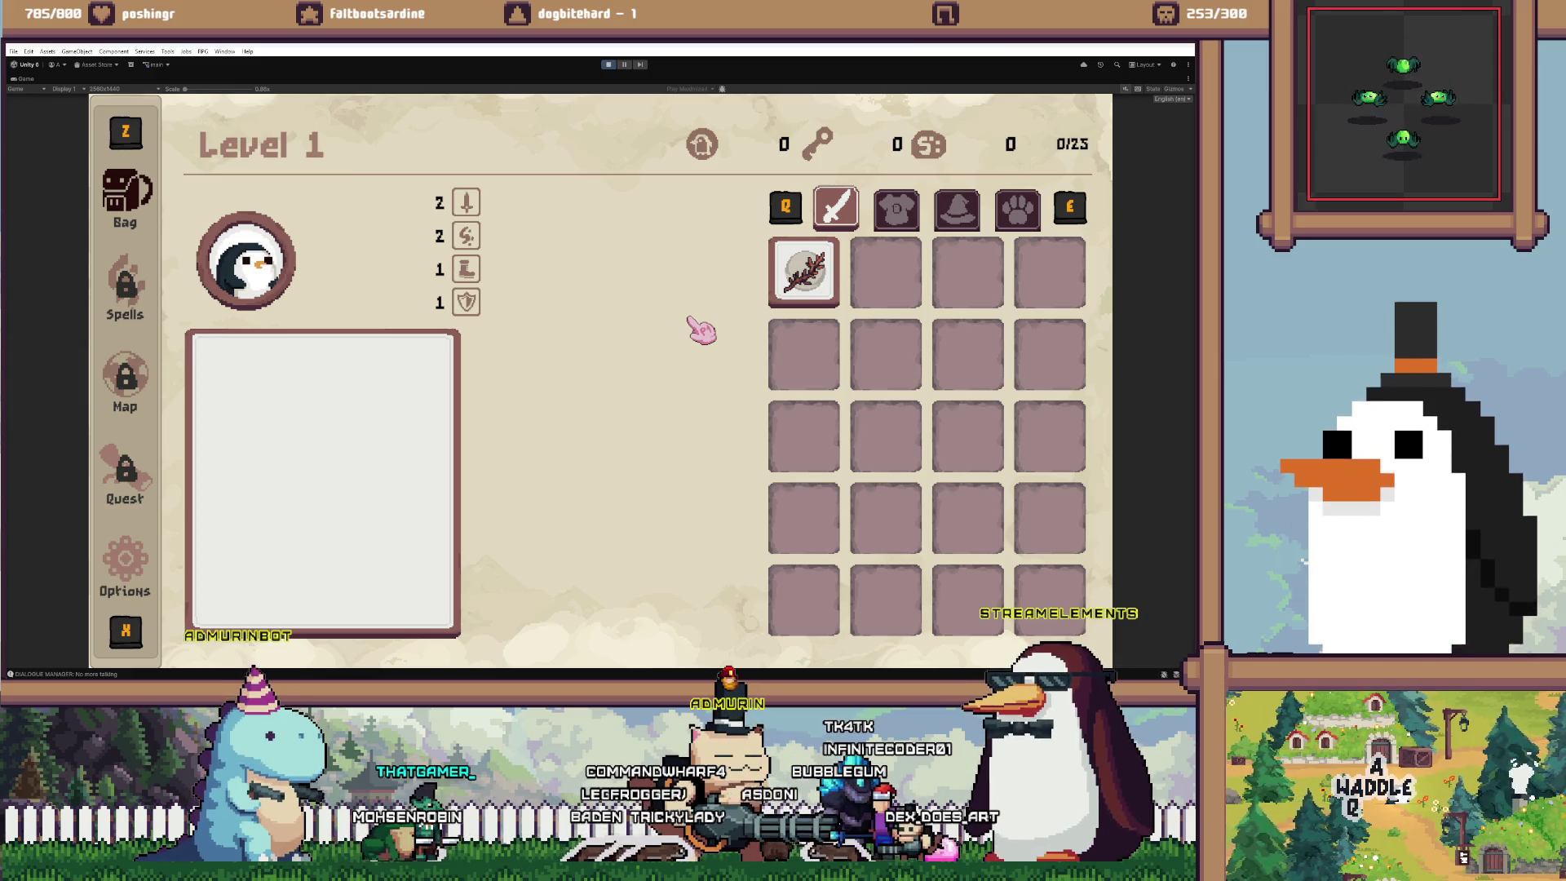
key("ctrl+p")
key("alt+Tab")
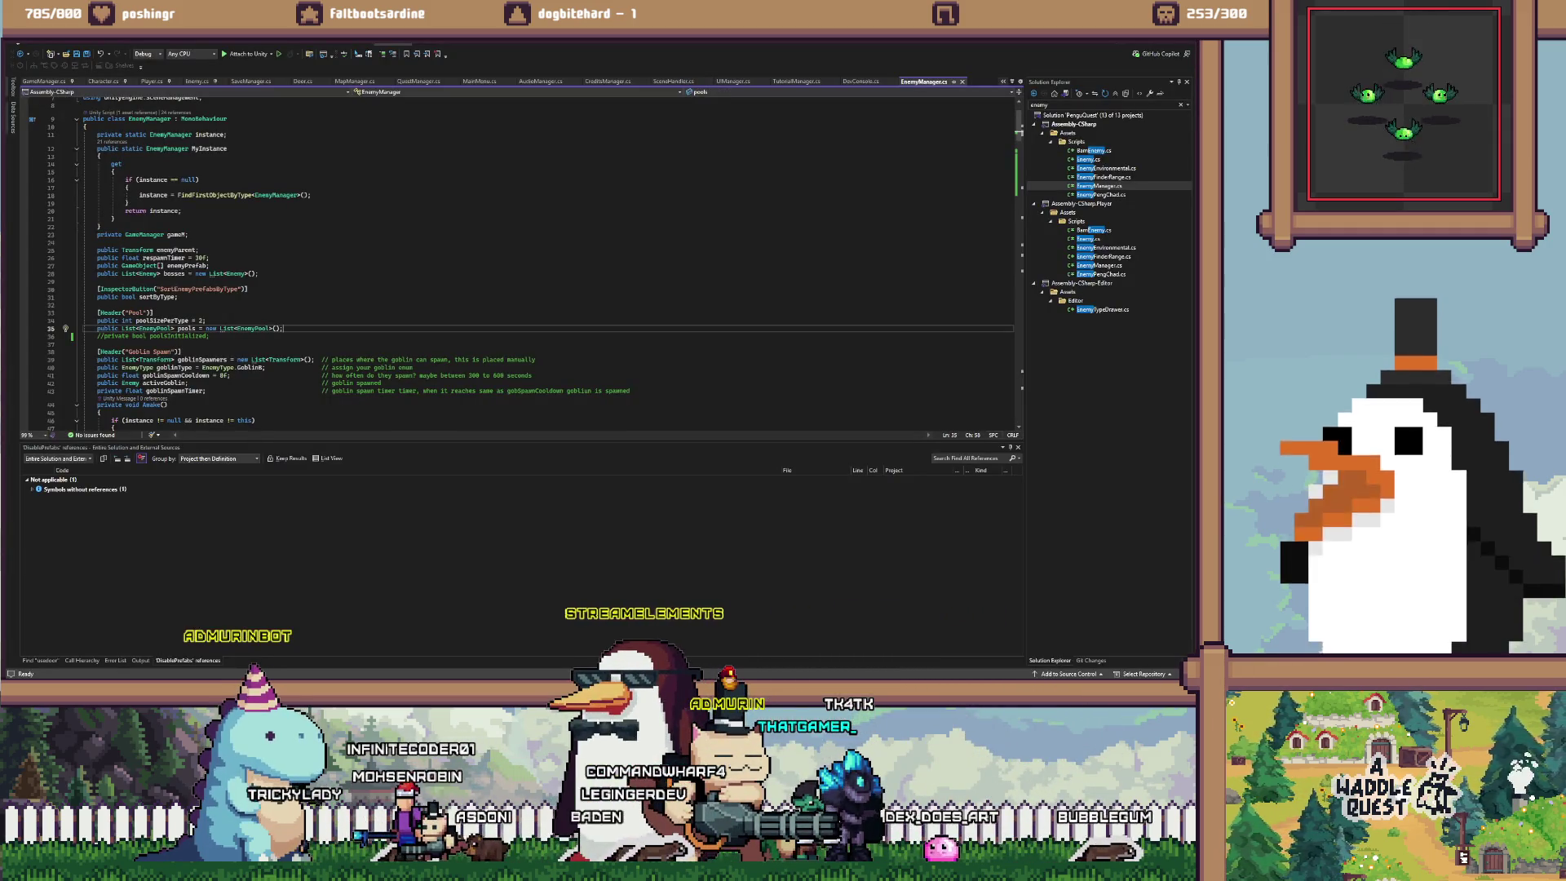
Find the special dialog call in Door.cs and open ShowSpecialBossDialog's definition in UIManager.cs
key("ctrl+f")
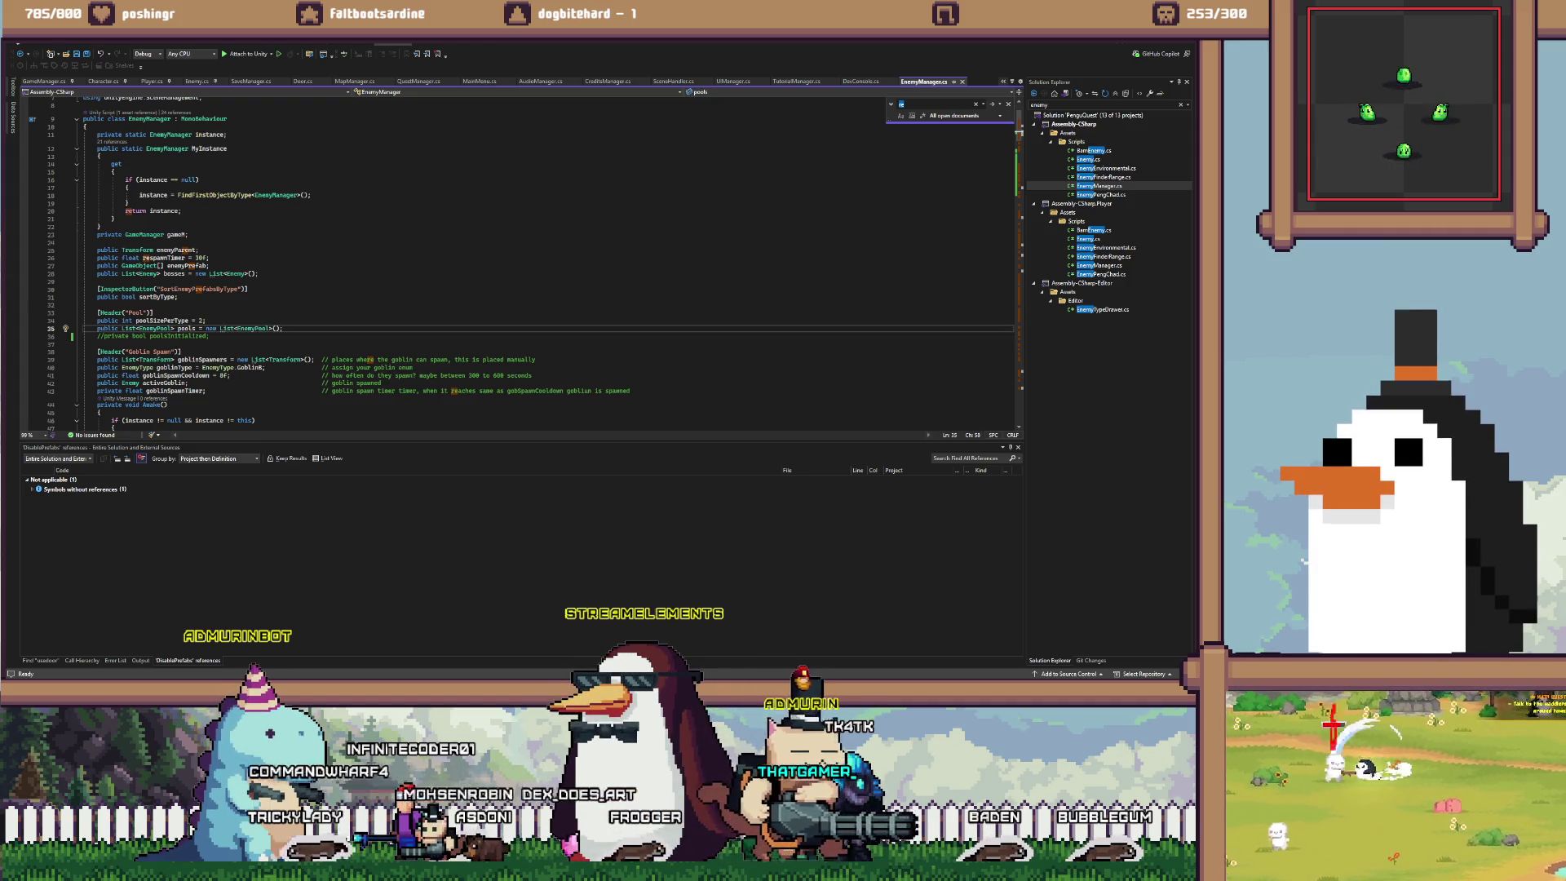
key("Return")
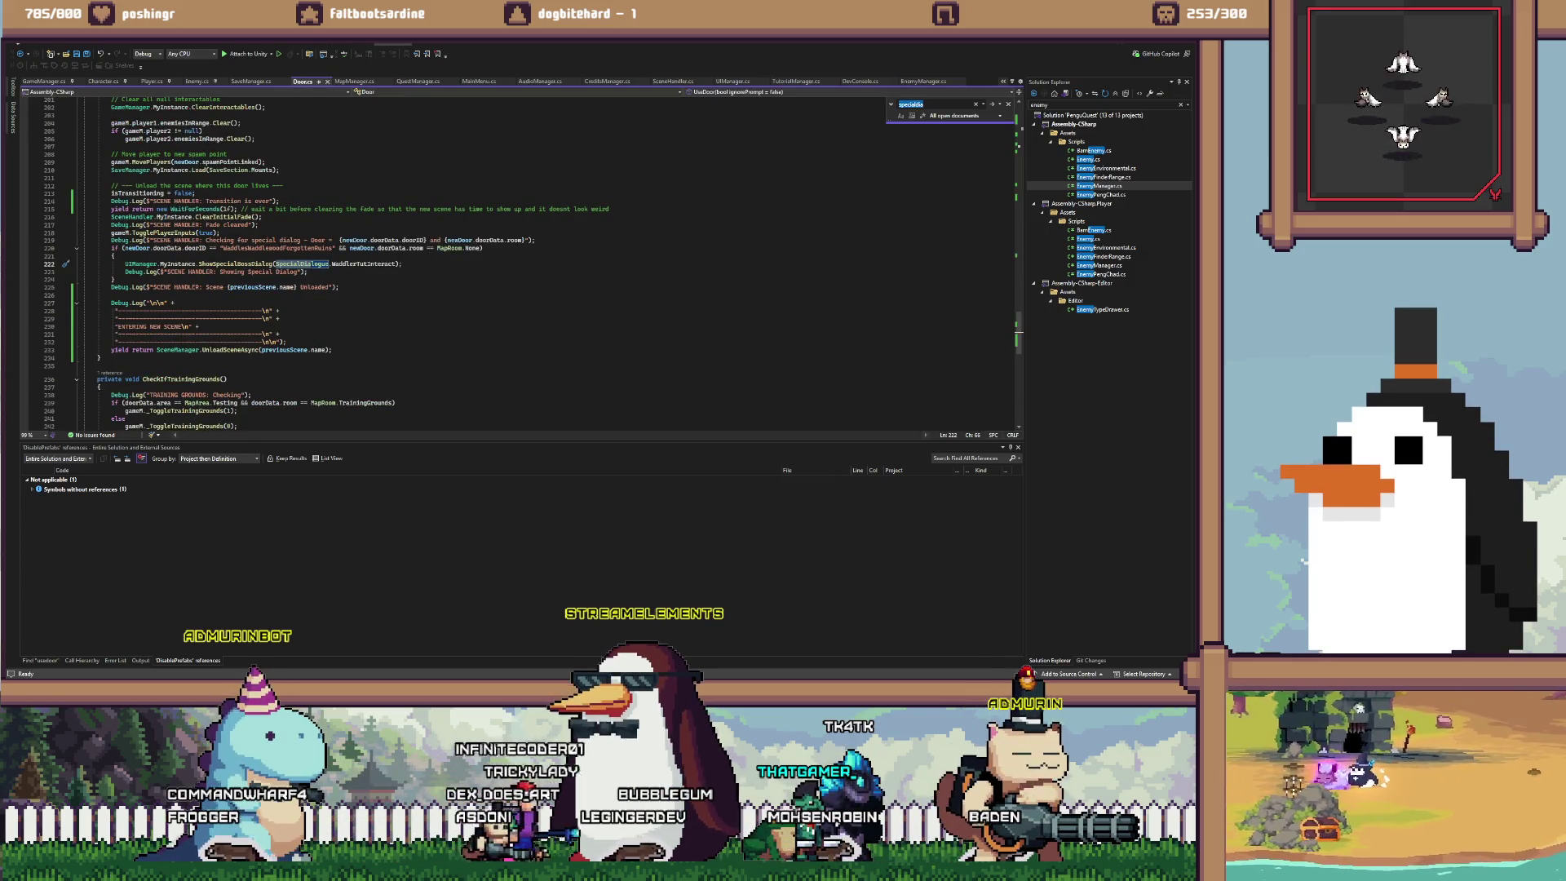
double_click(364, 264)
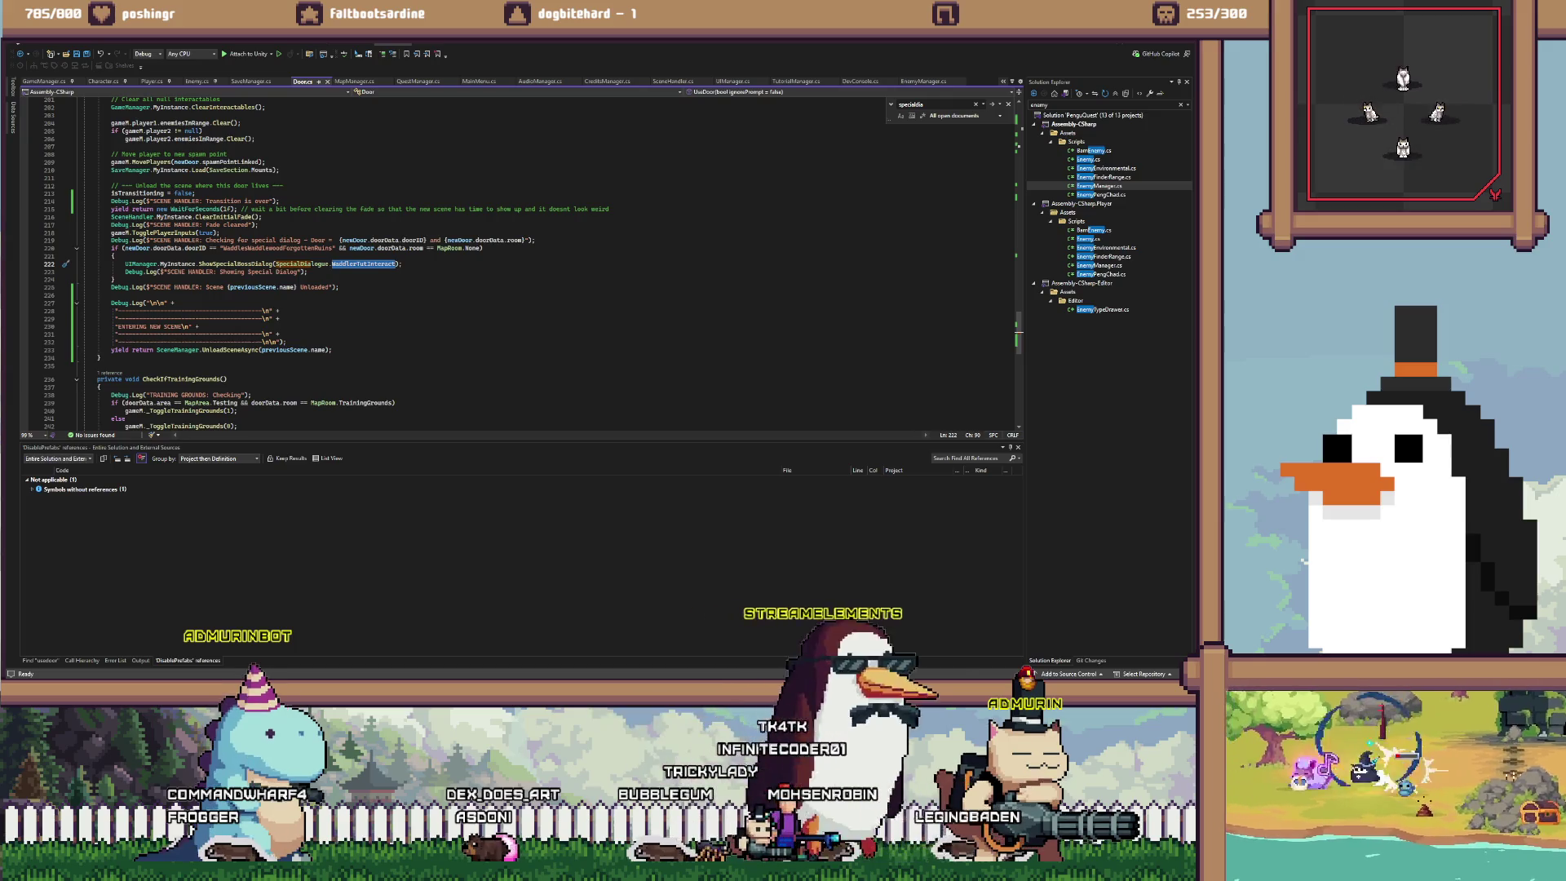
left_click(239, 264)
key("shift+F12")
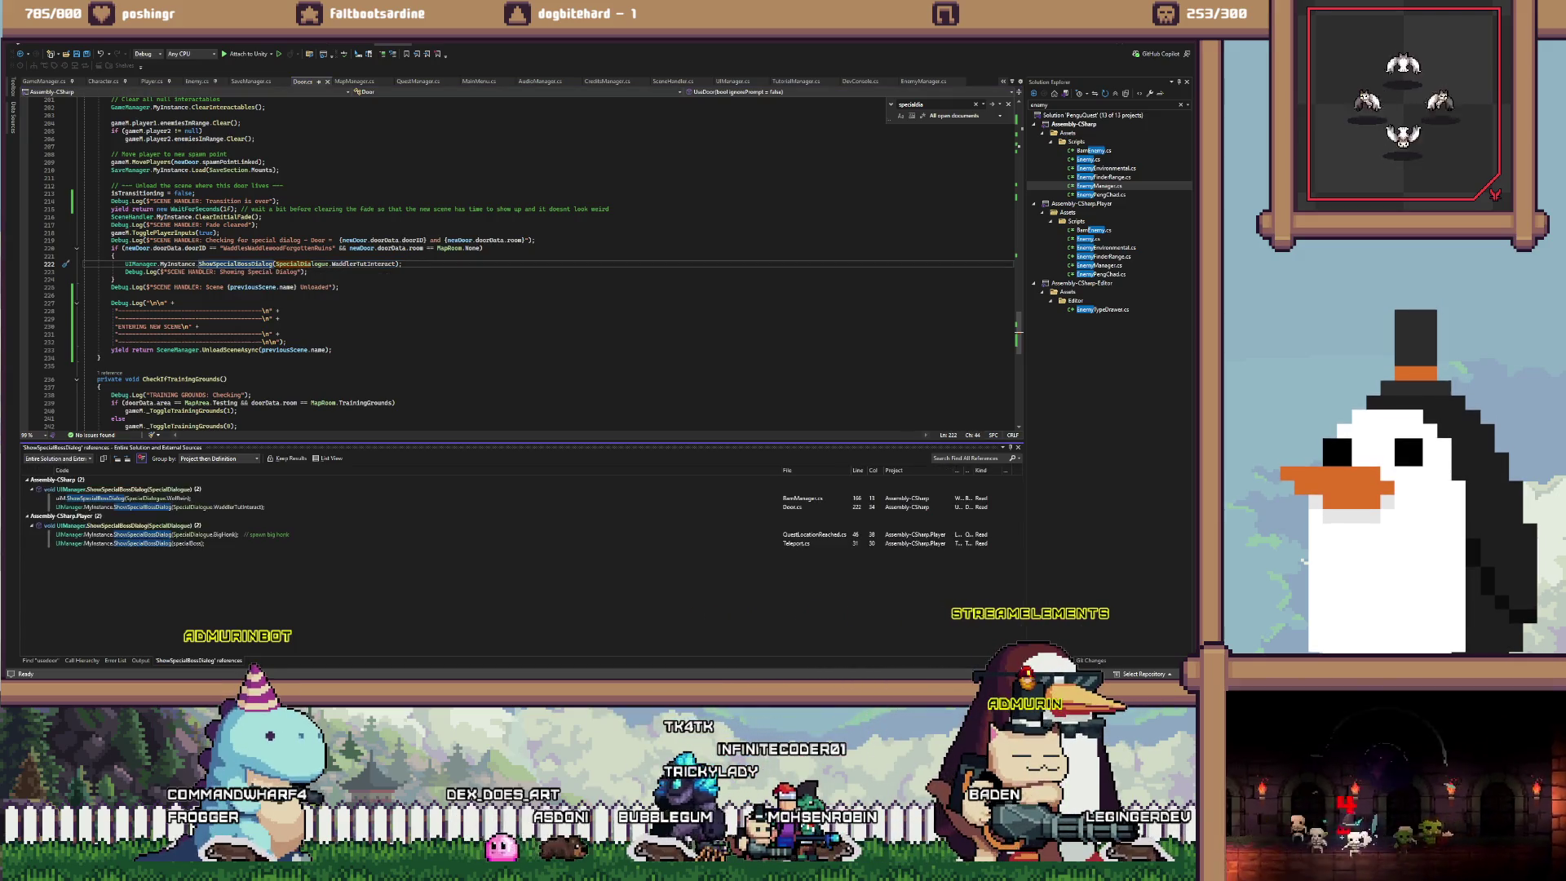
double_click(122, 488)
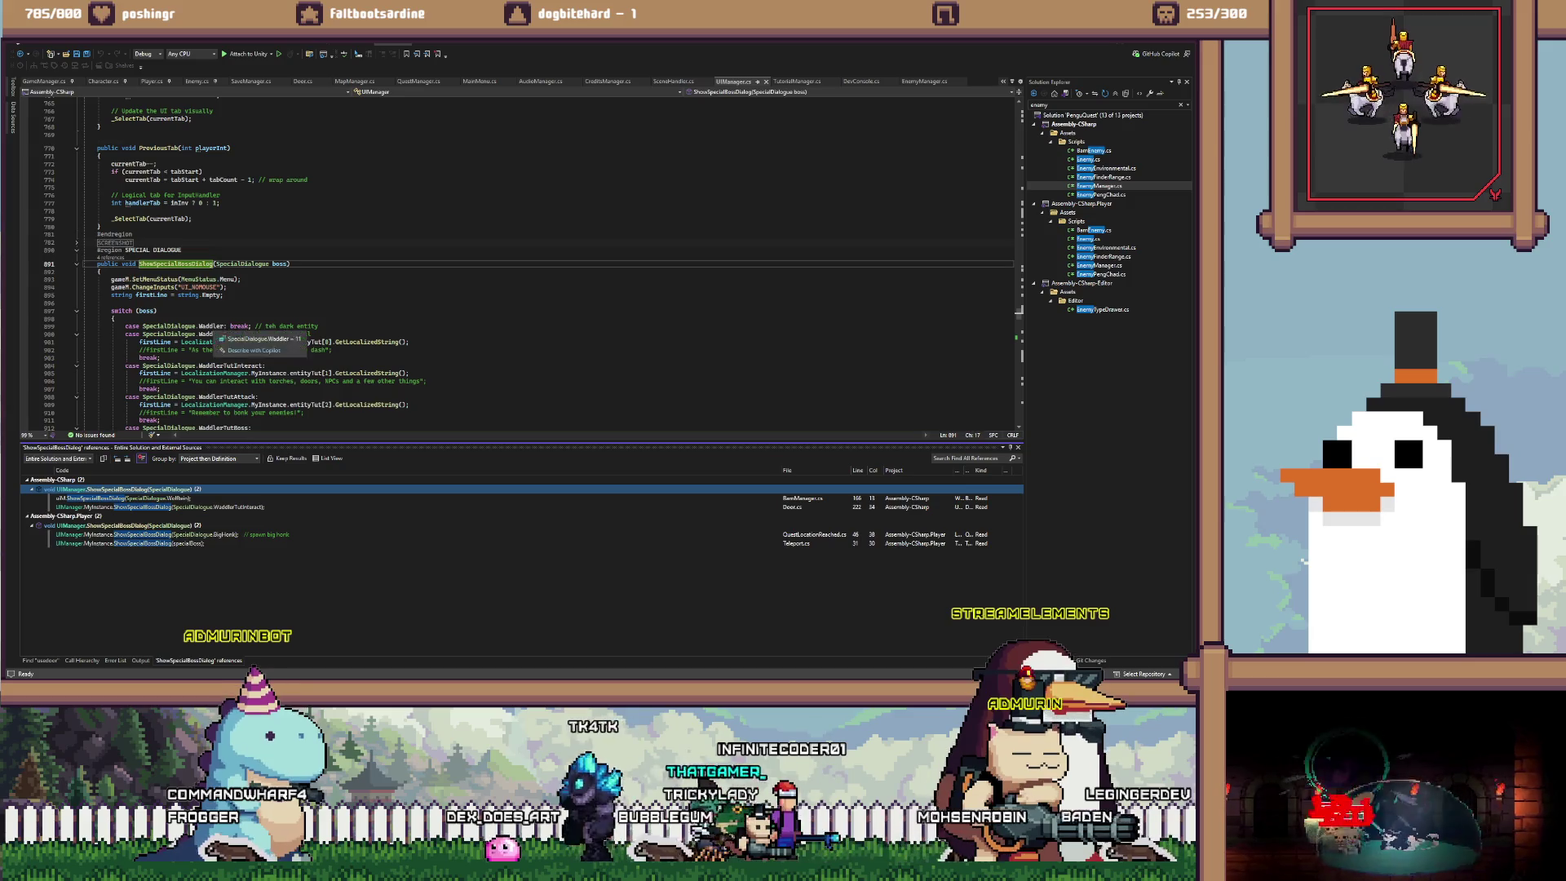
List all references to SetMenuStatus from its call on line 893
left_click(210, 325)
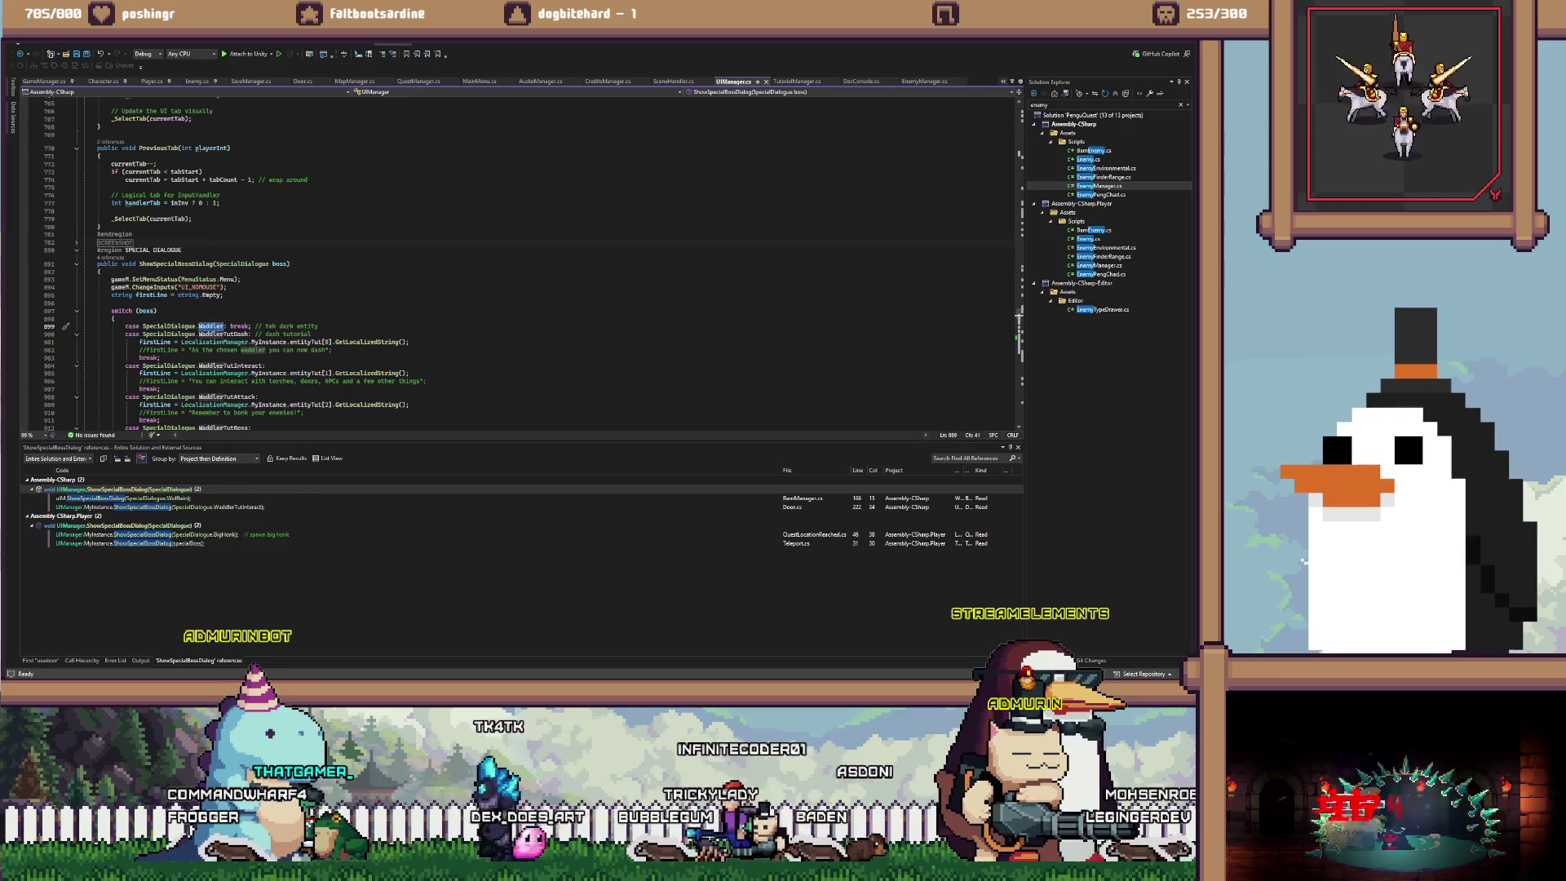
left_click(228, 287)
left_click(240, 279)
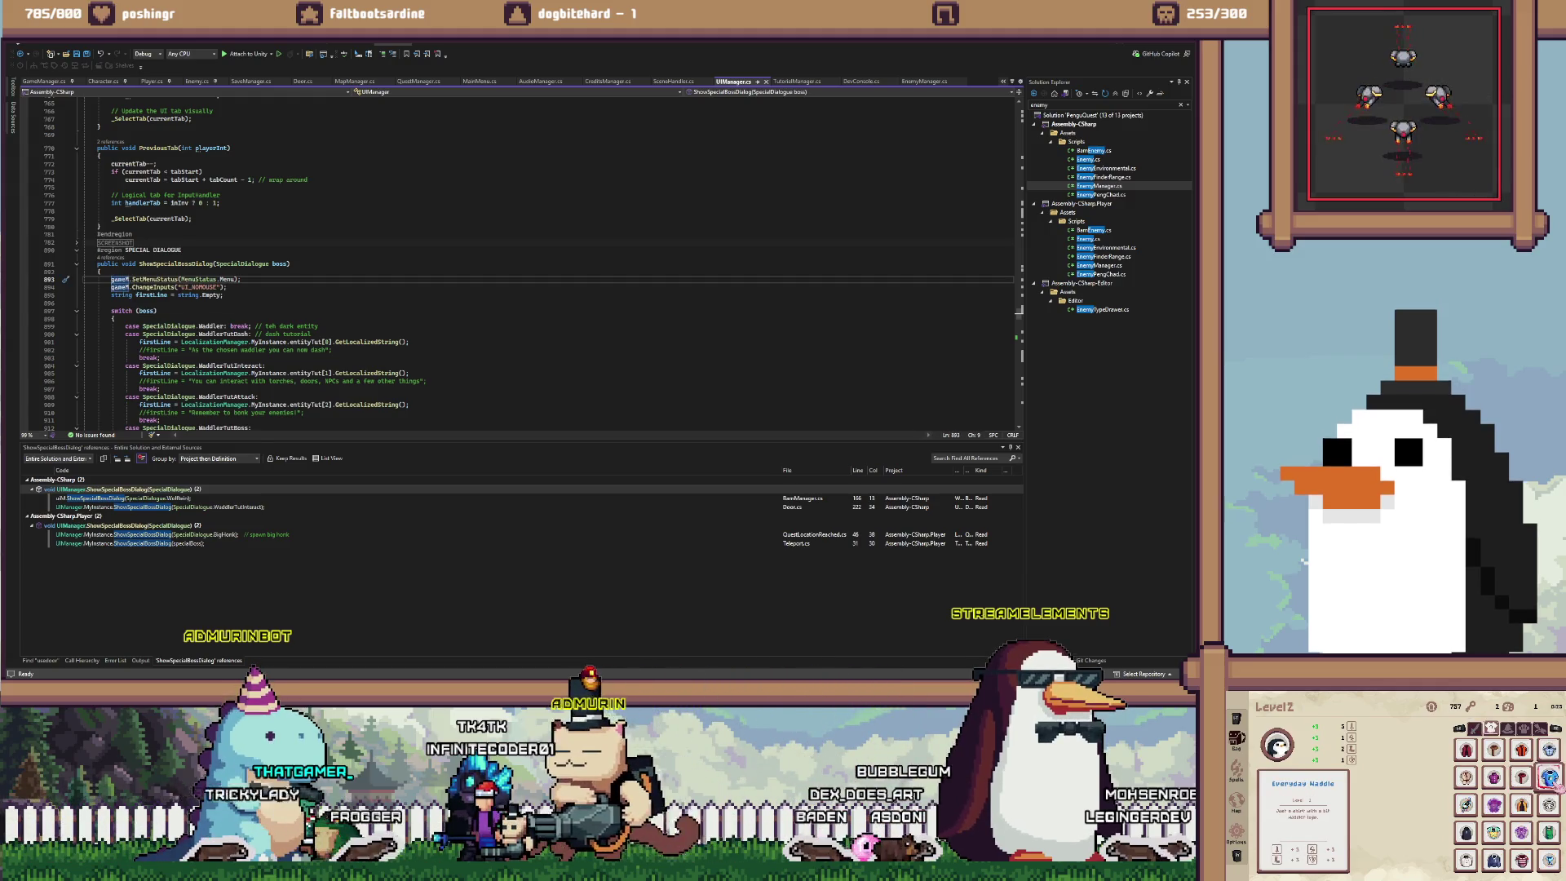
key("shift+End")
left_click(227, 287)
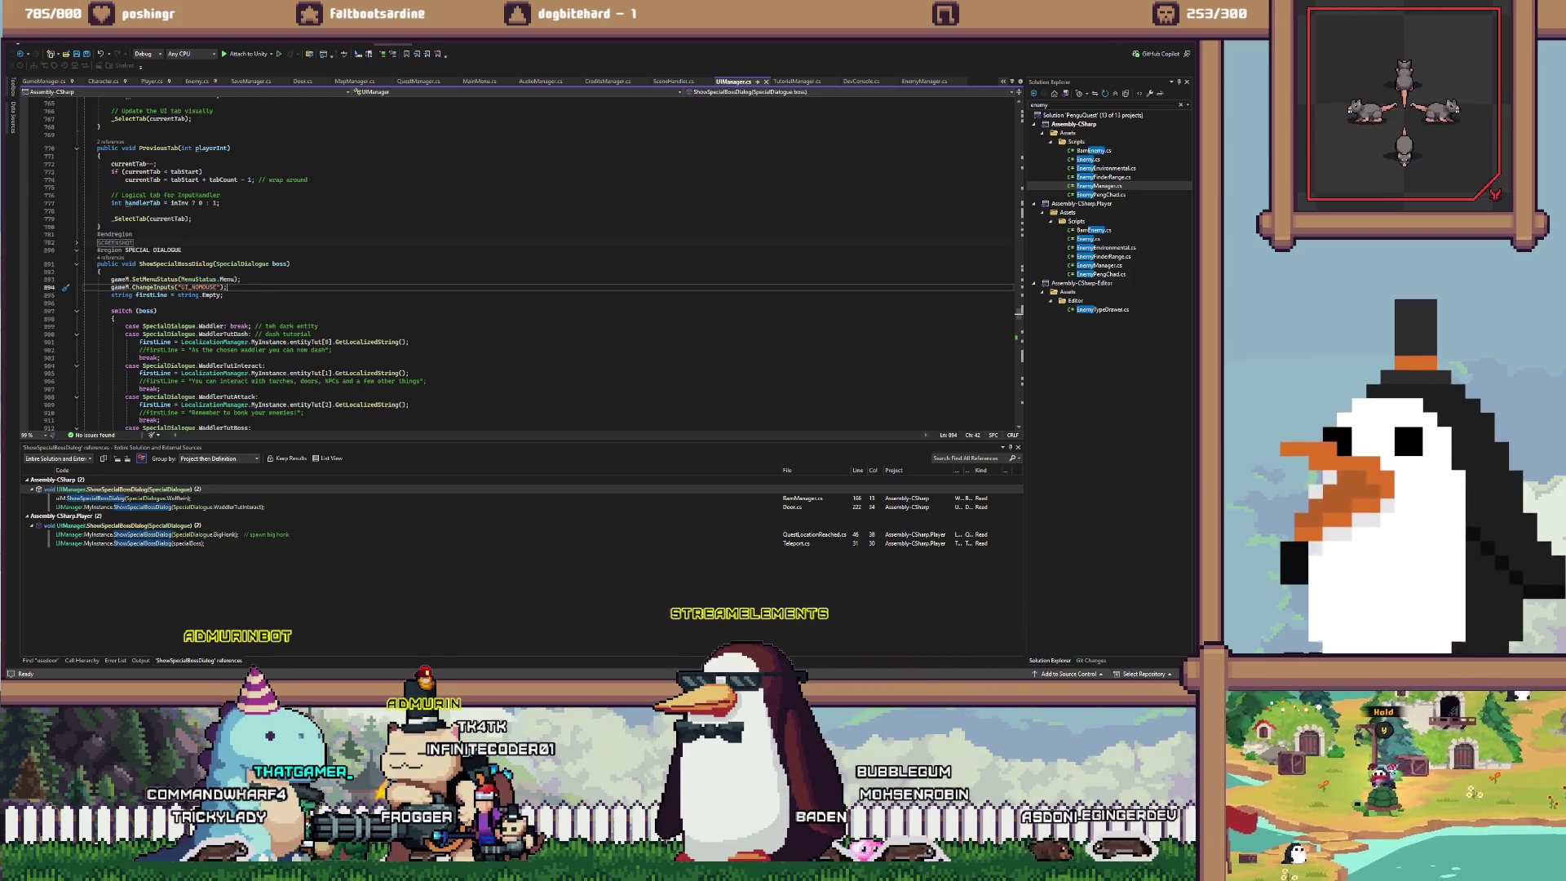
left_click(163, 279)
key("shift+F12")
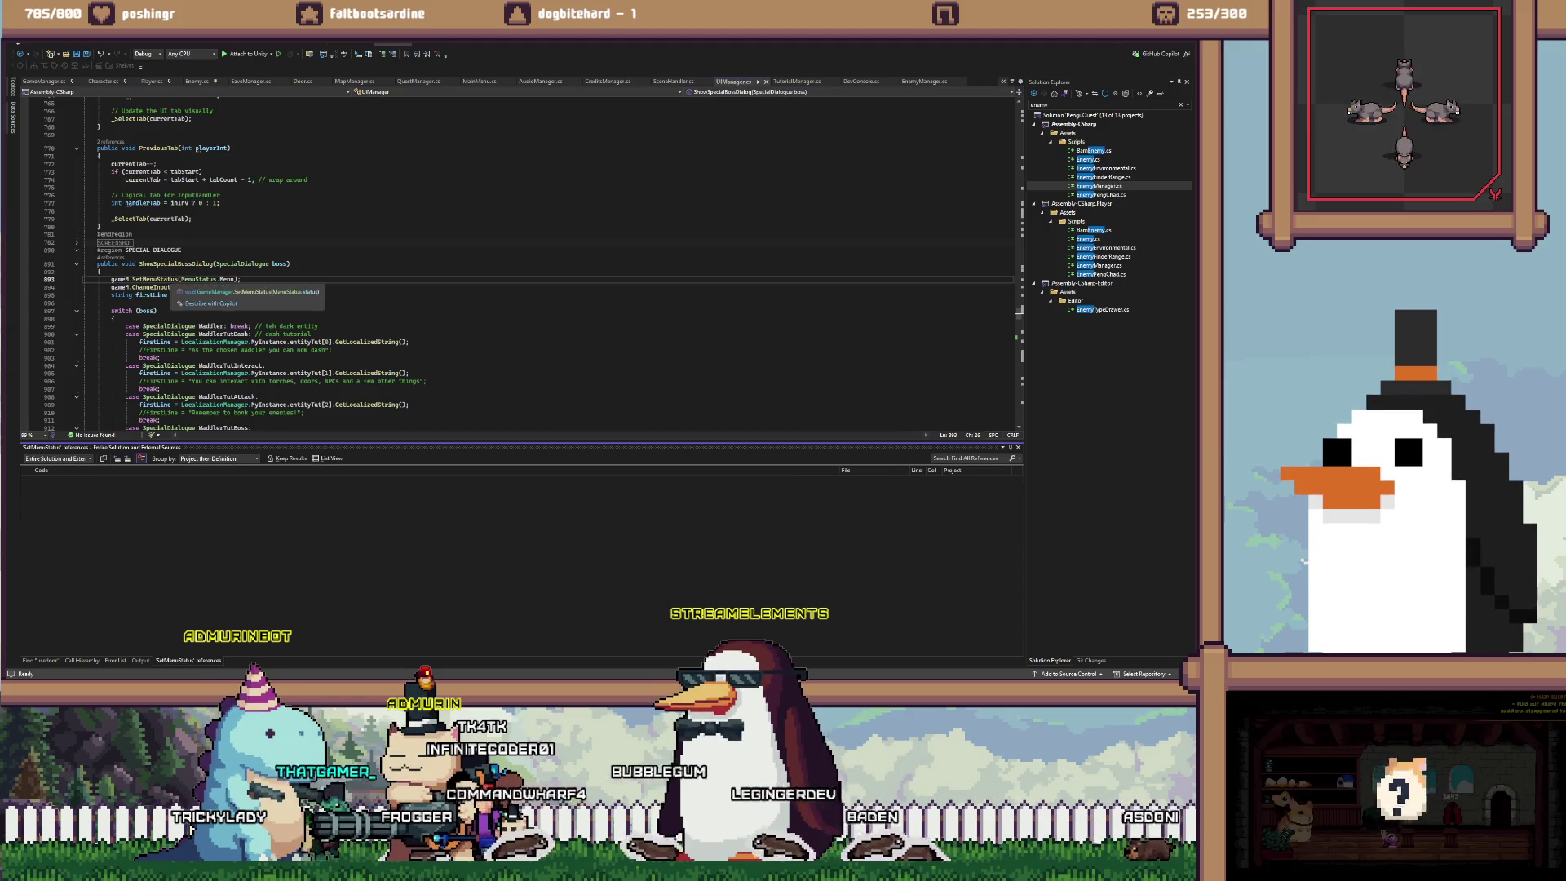
List every use of MenuStatus.Menu and open the Player.cs reference at line 1109
left_click(227, 287)
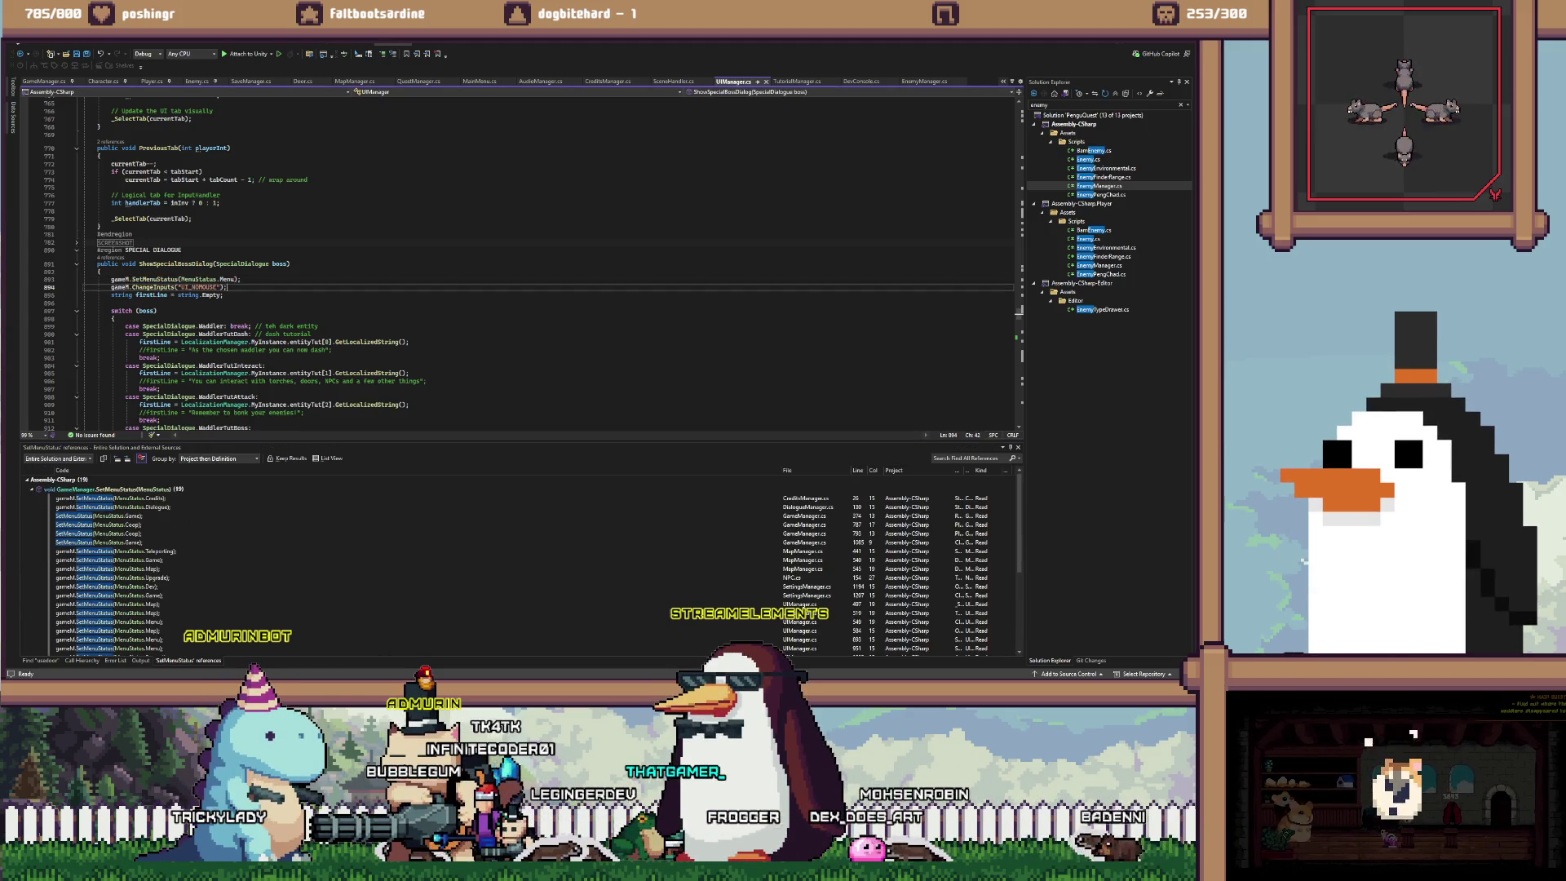
key("Up")
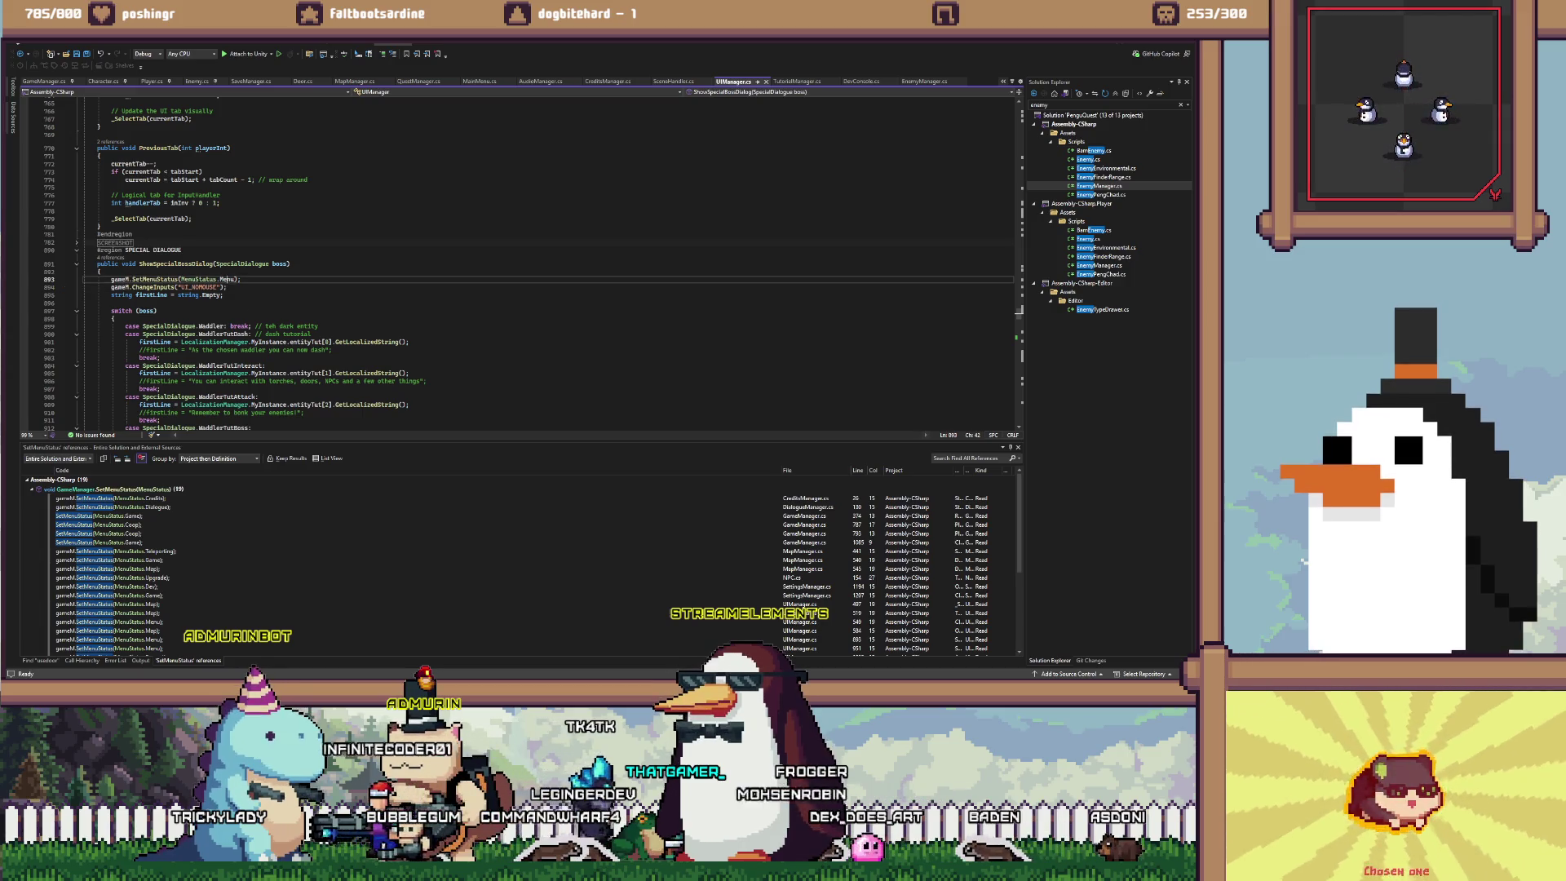
key("shift+F12")
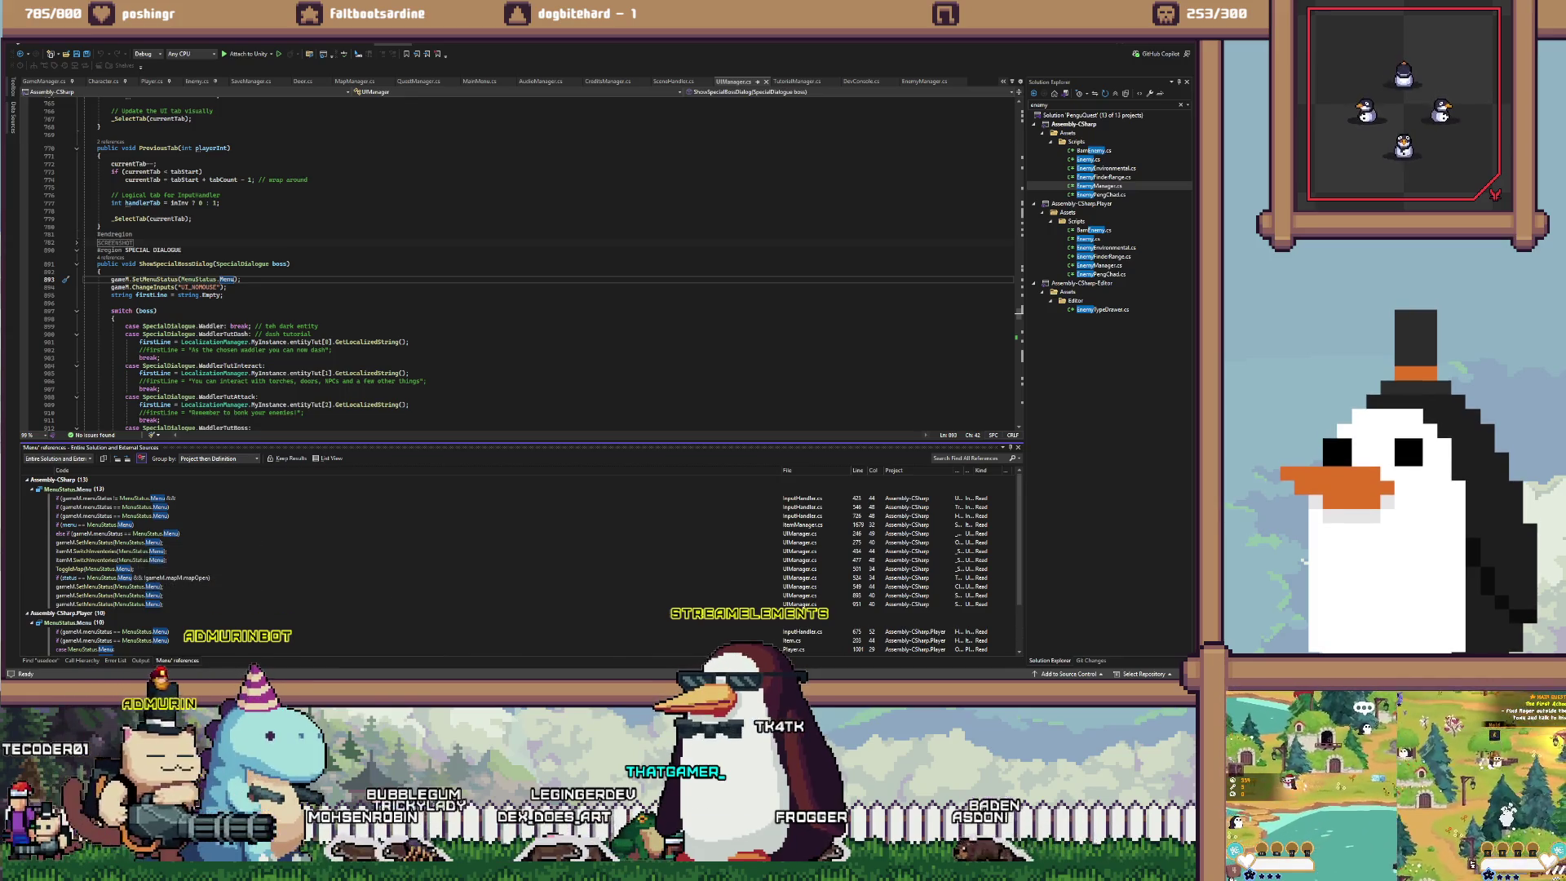
scroll(522, 563, "down", 2)
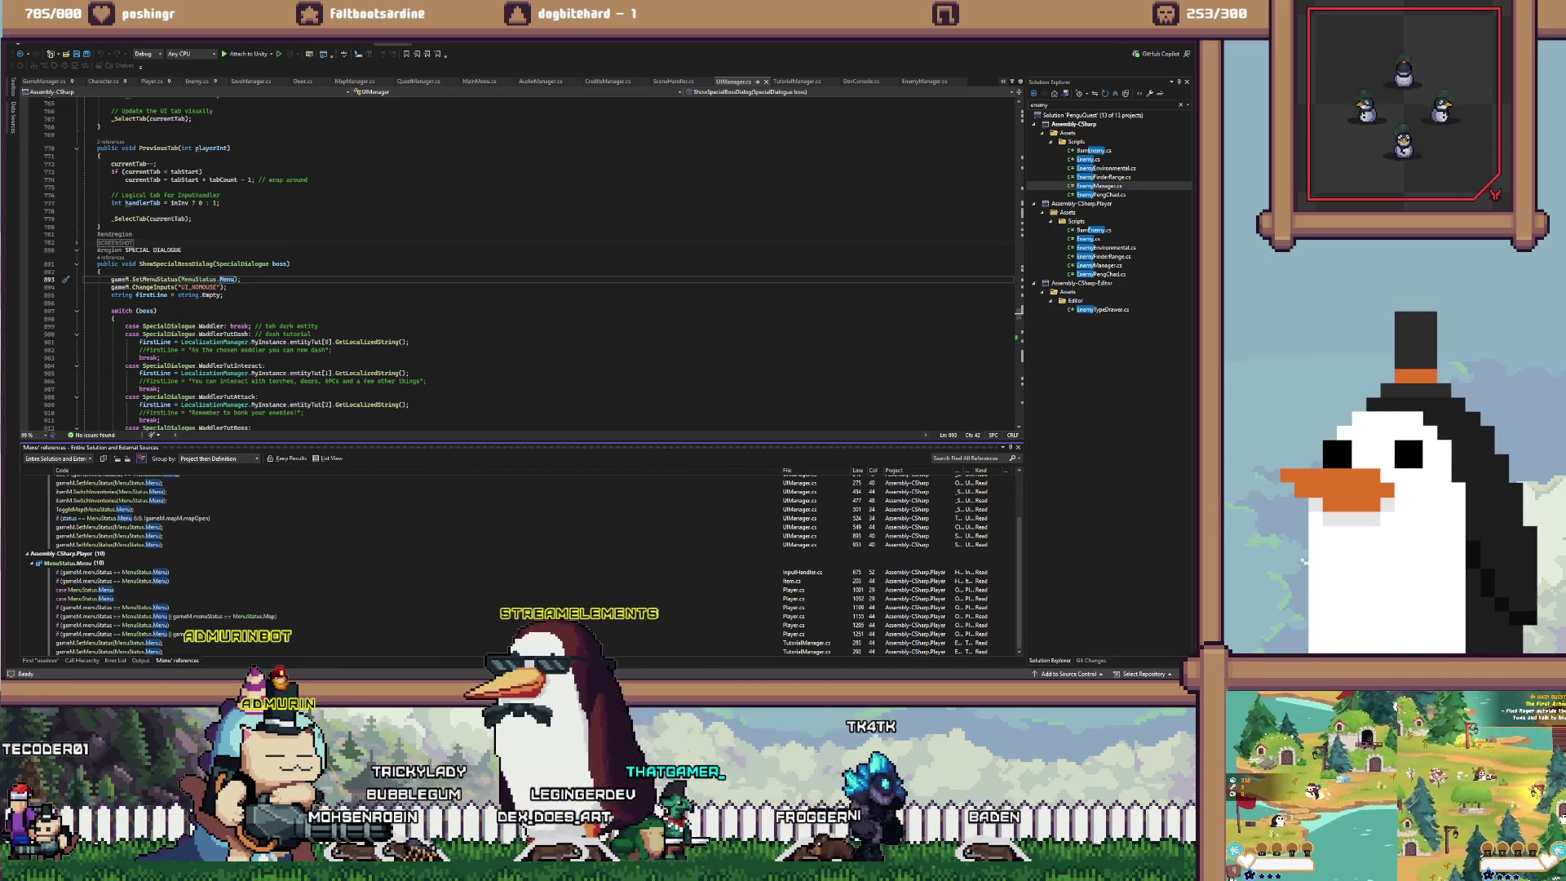
double_click(114, 607)
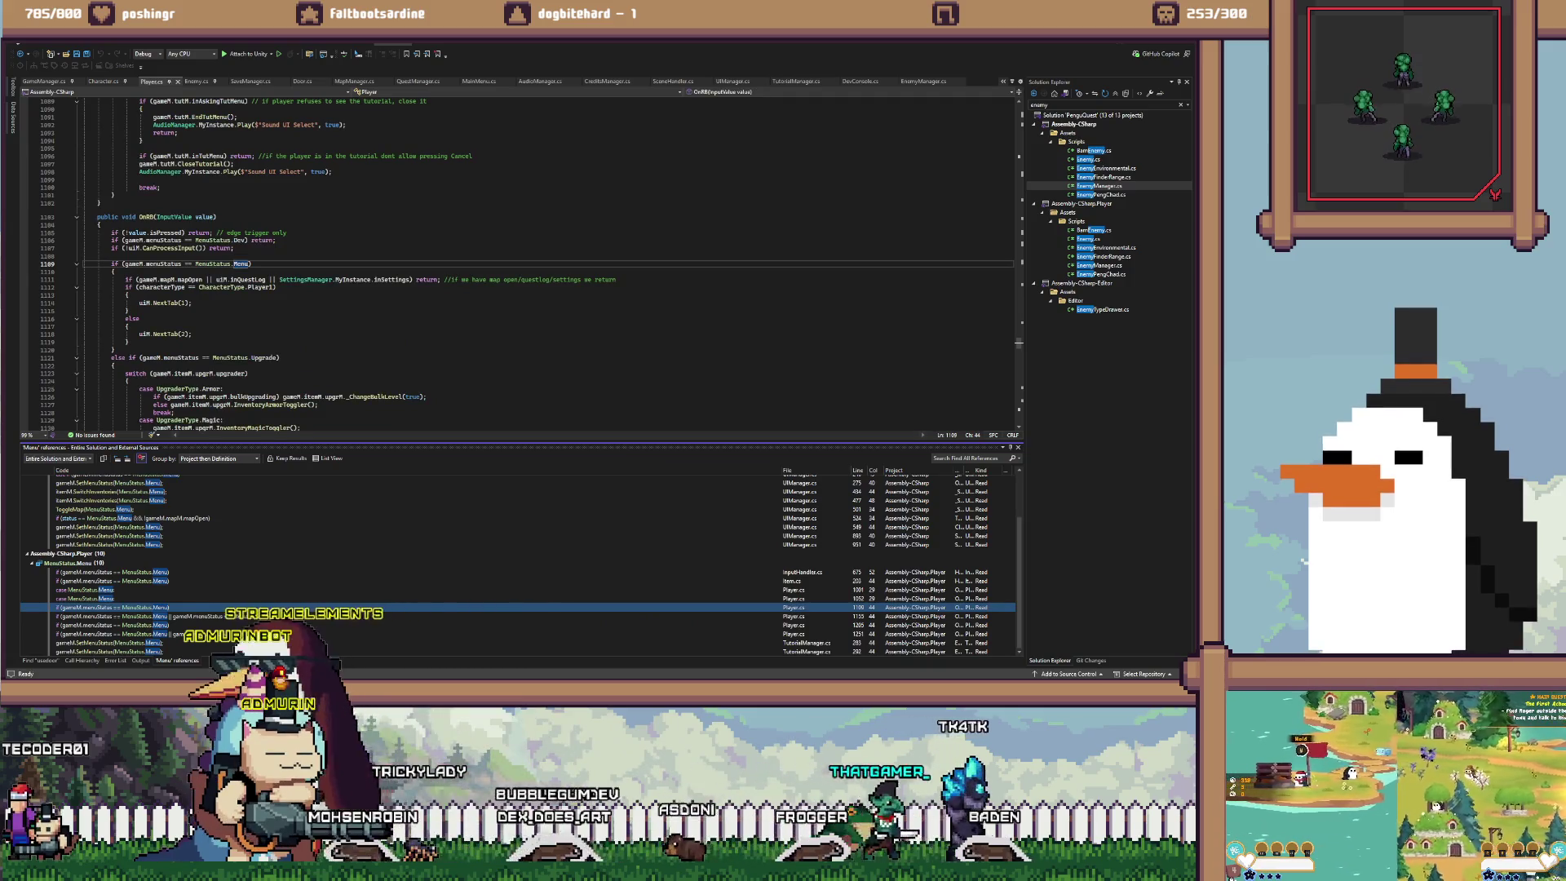
scroll(522, 261, "up", 20)
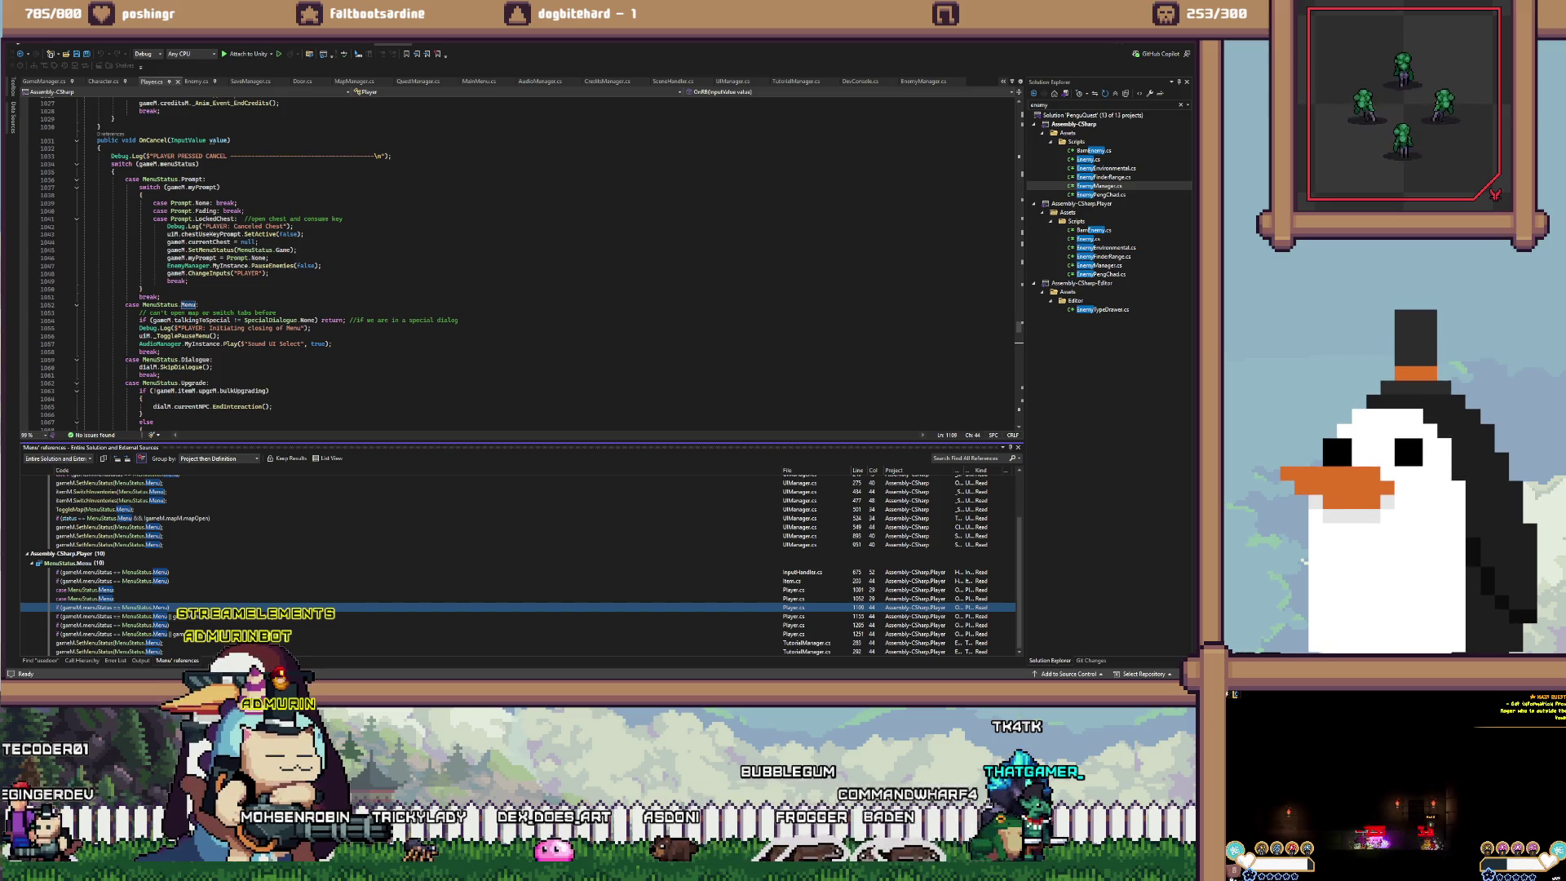
scroll(522, 260, "up", 7)
scroll(522, 261, "up", 20)
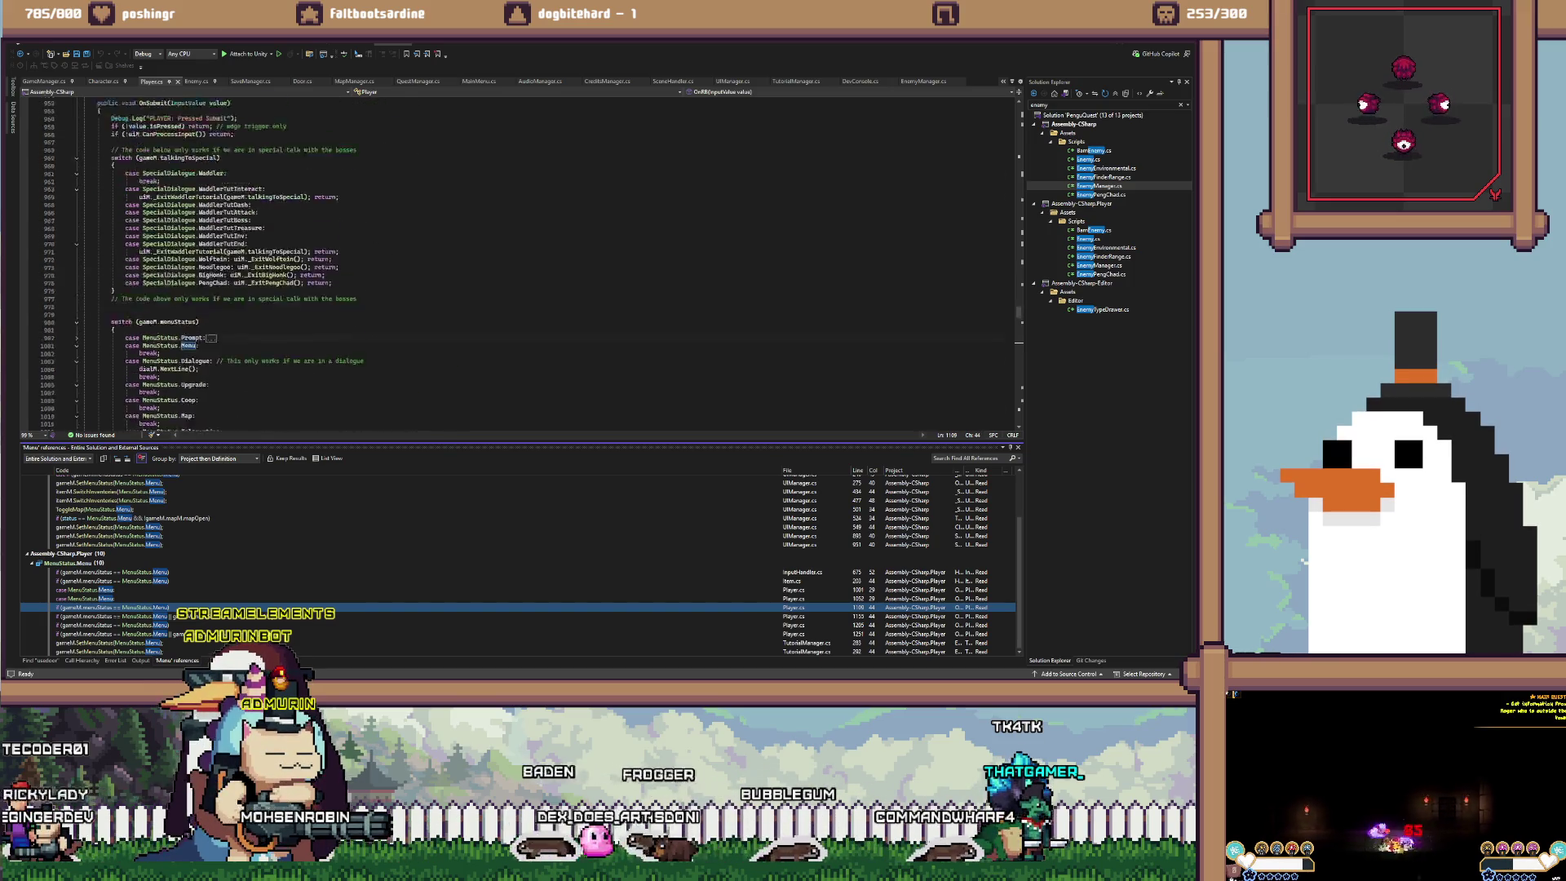
scroll(522, 261, "down", 20)
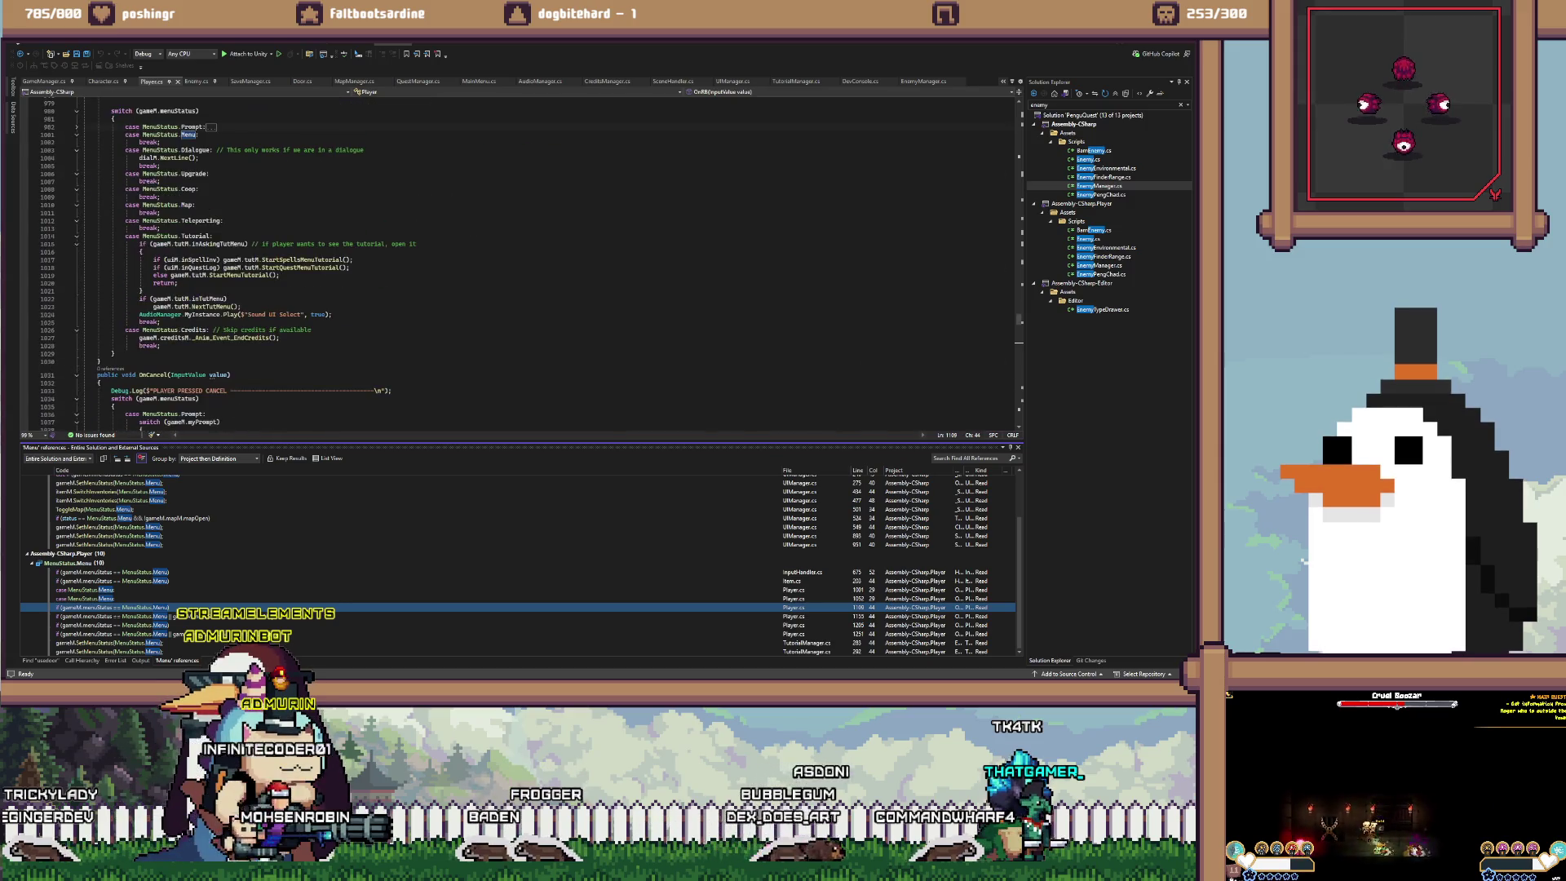
scroll(522, 261, "up", 20)
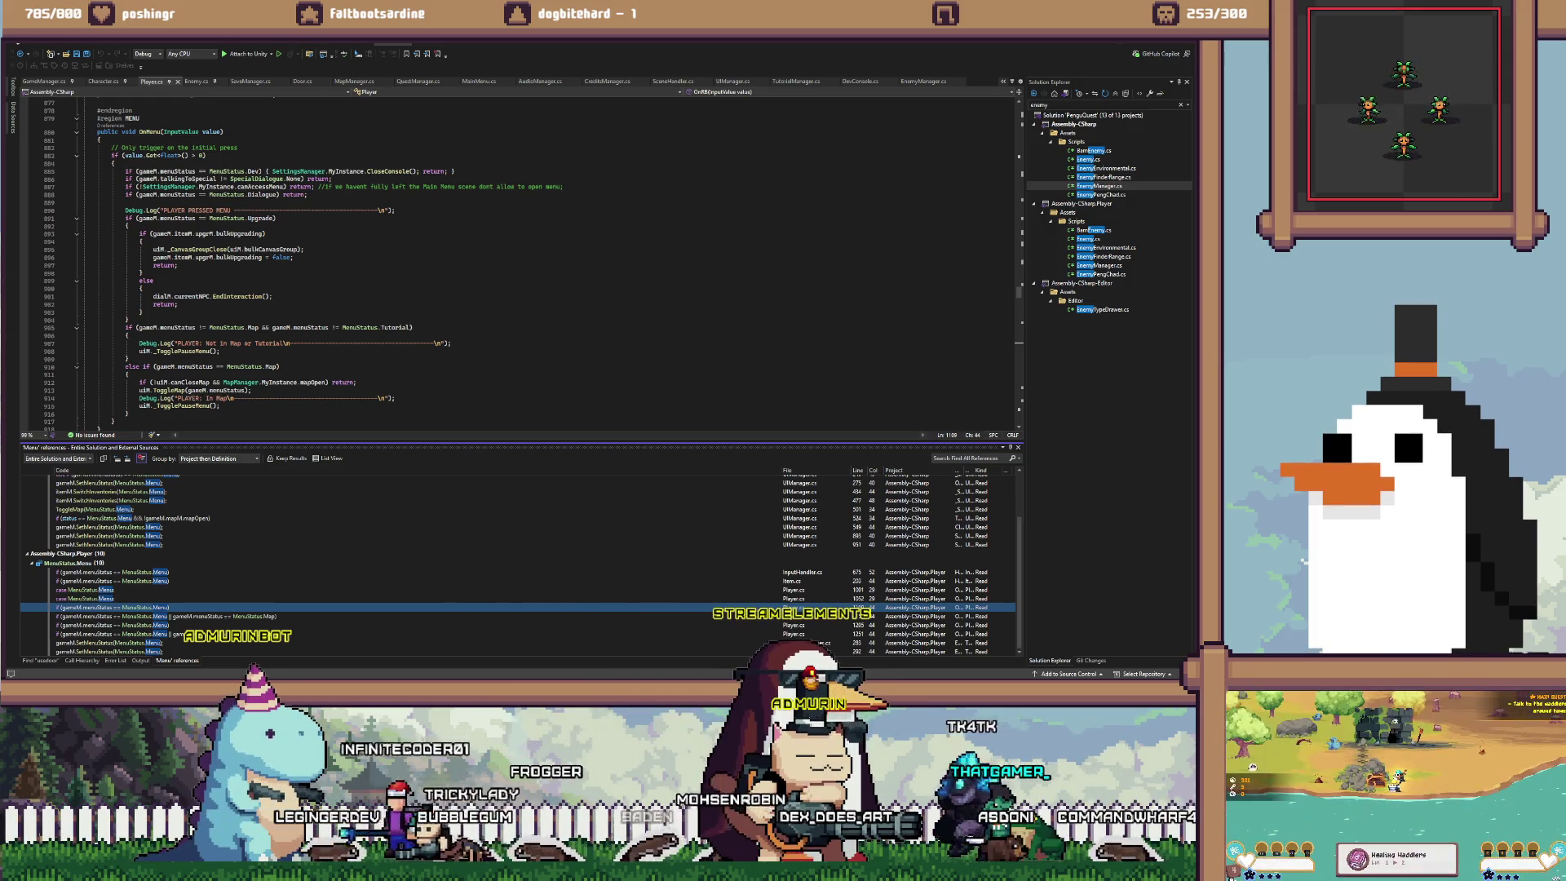
Check Unity and the TODO notes in VS Code, then return to UIManager.cs in Visual Studio
key("alt+Tab")
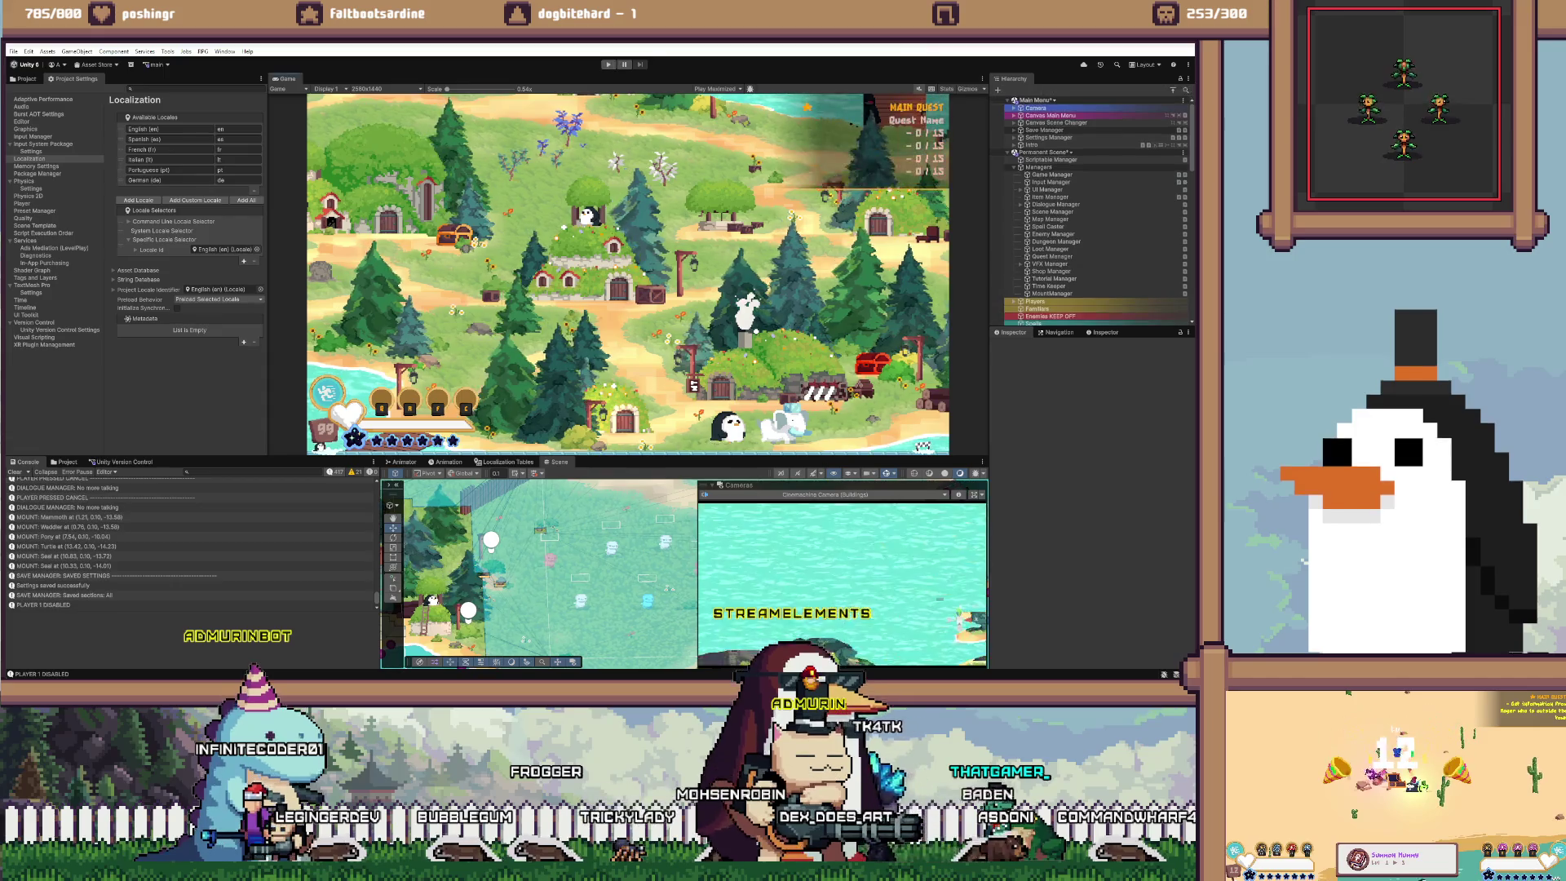
key("alt+Tab")
key("alt+Tab")
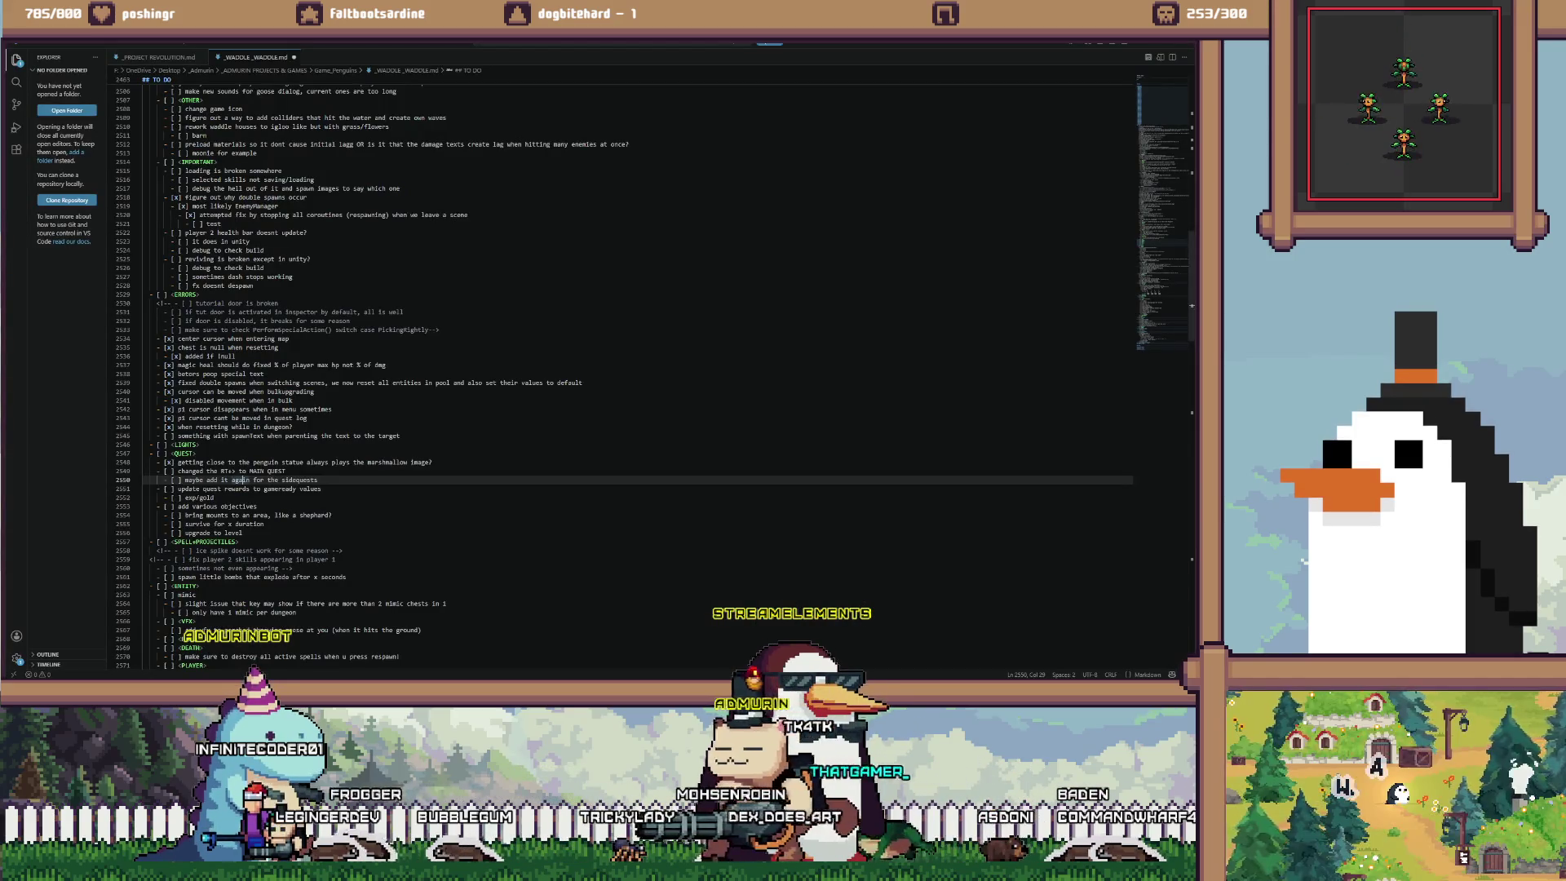
key("alt+Tab")
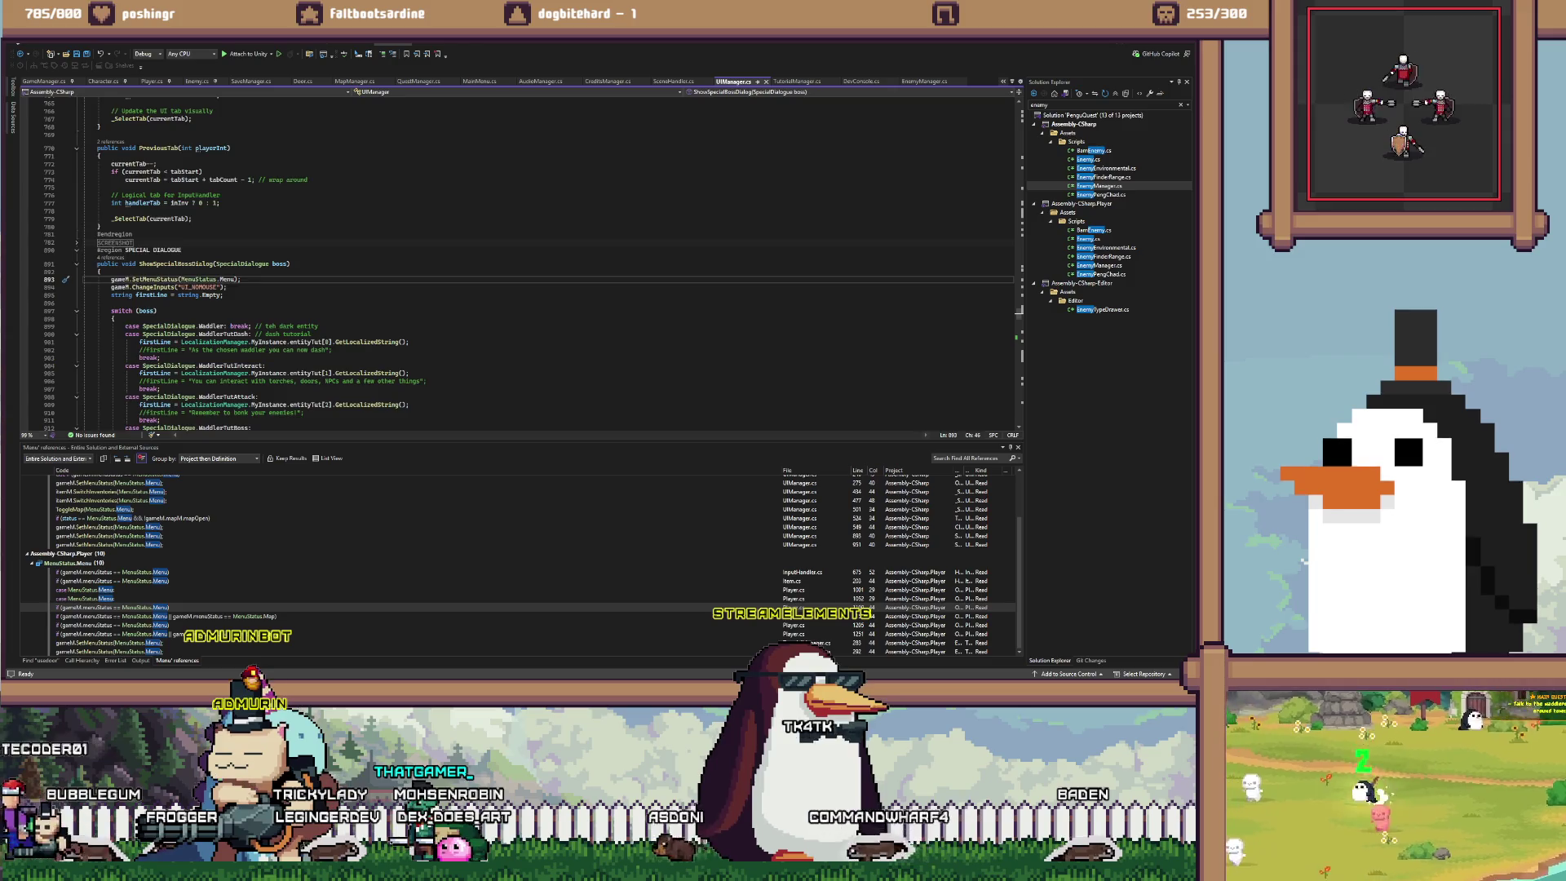
Open the 'case MenuStatus.Menu' reference in Player.cs and scroll to the OnMenu handler
scroll(522, 261, "down", 20)
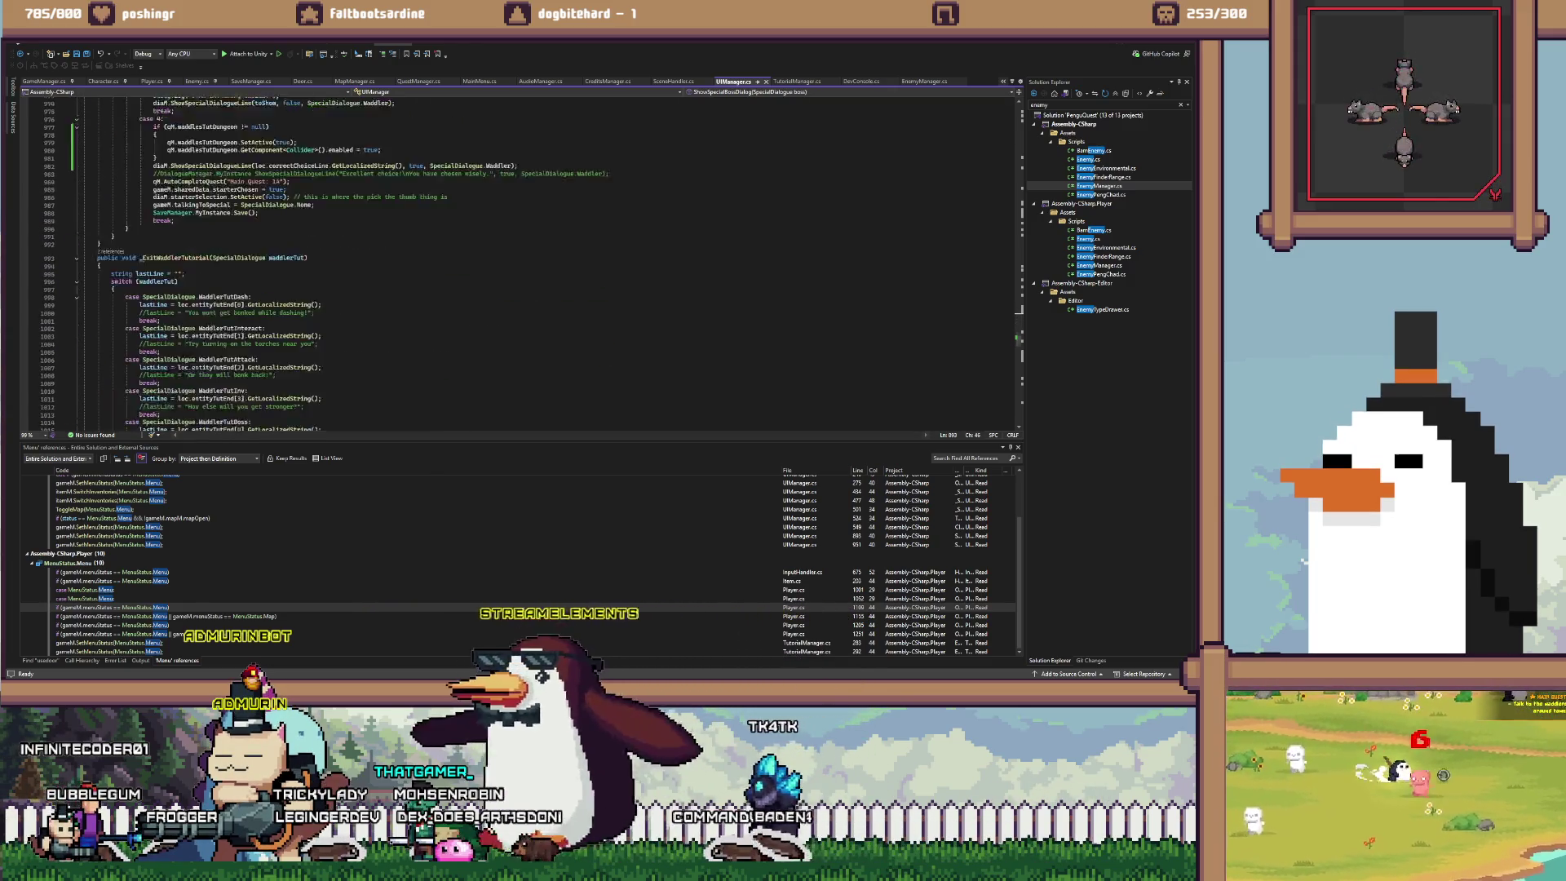
scroll(522, 261, "up", 20)
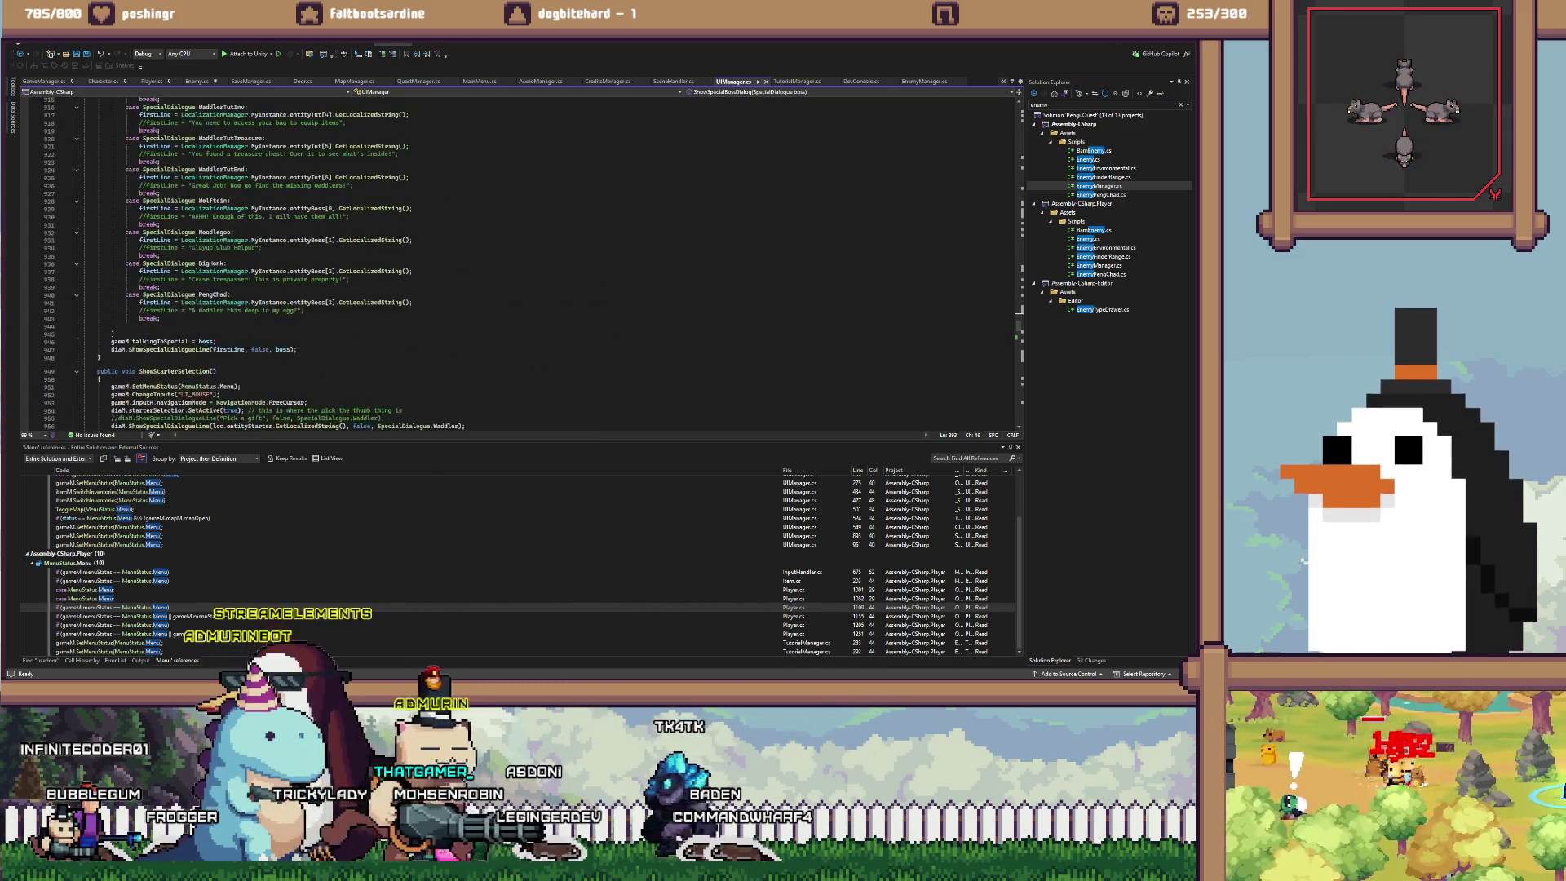
scroll(522, 261, "up", 20)
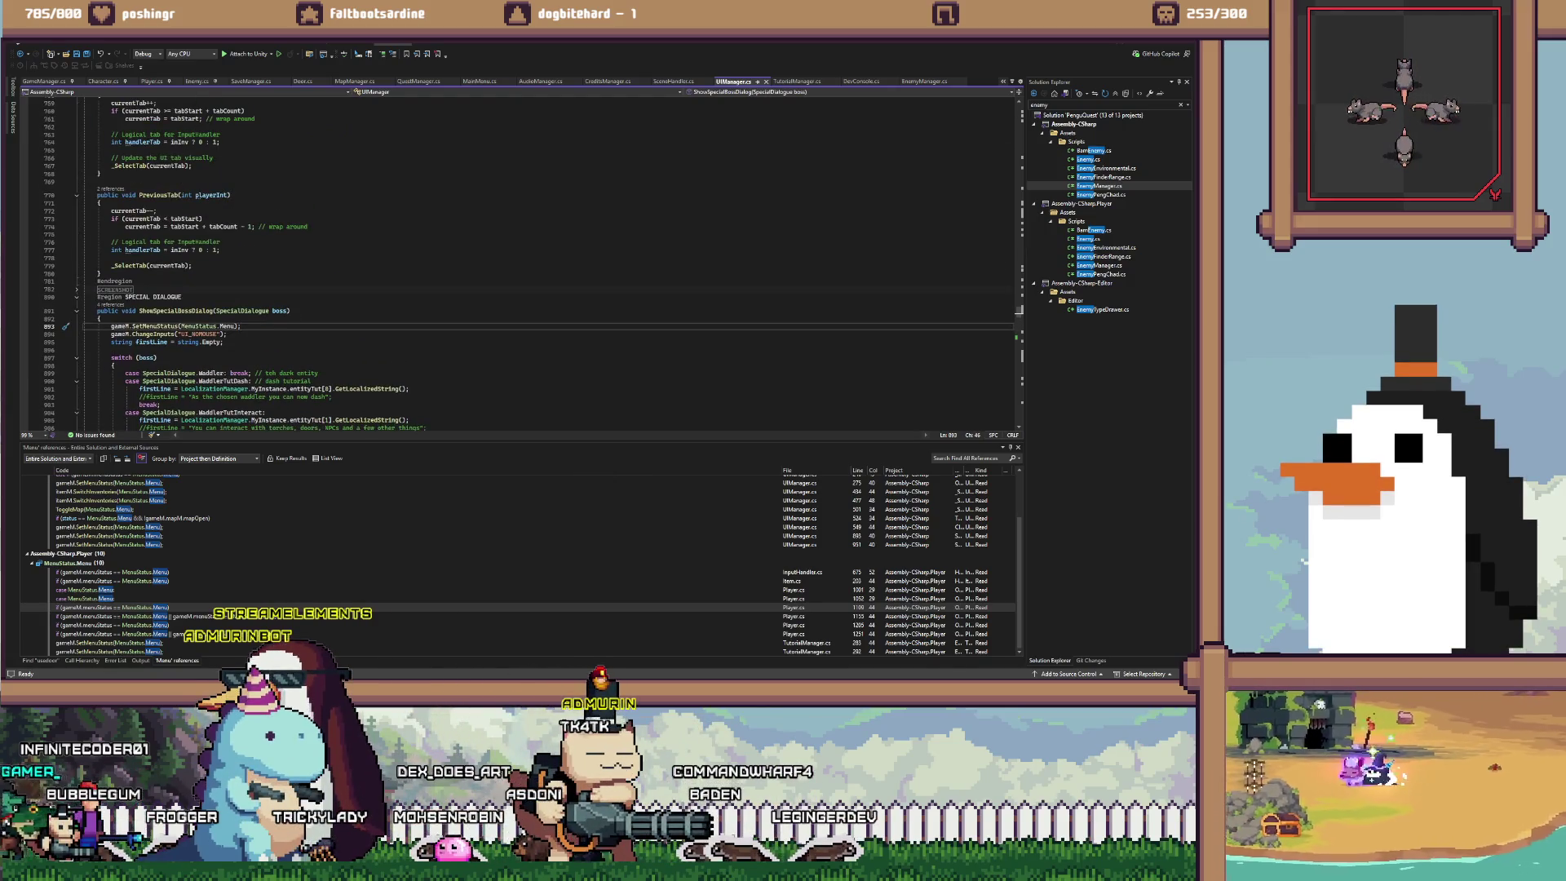
left_click(85, 589)
scroll(522, 261, "up", 11)
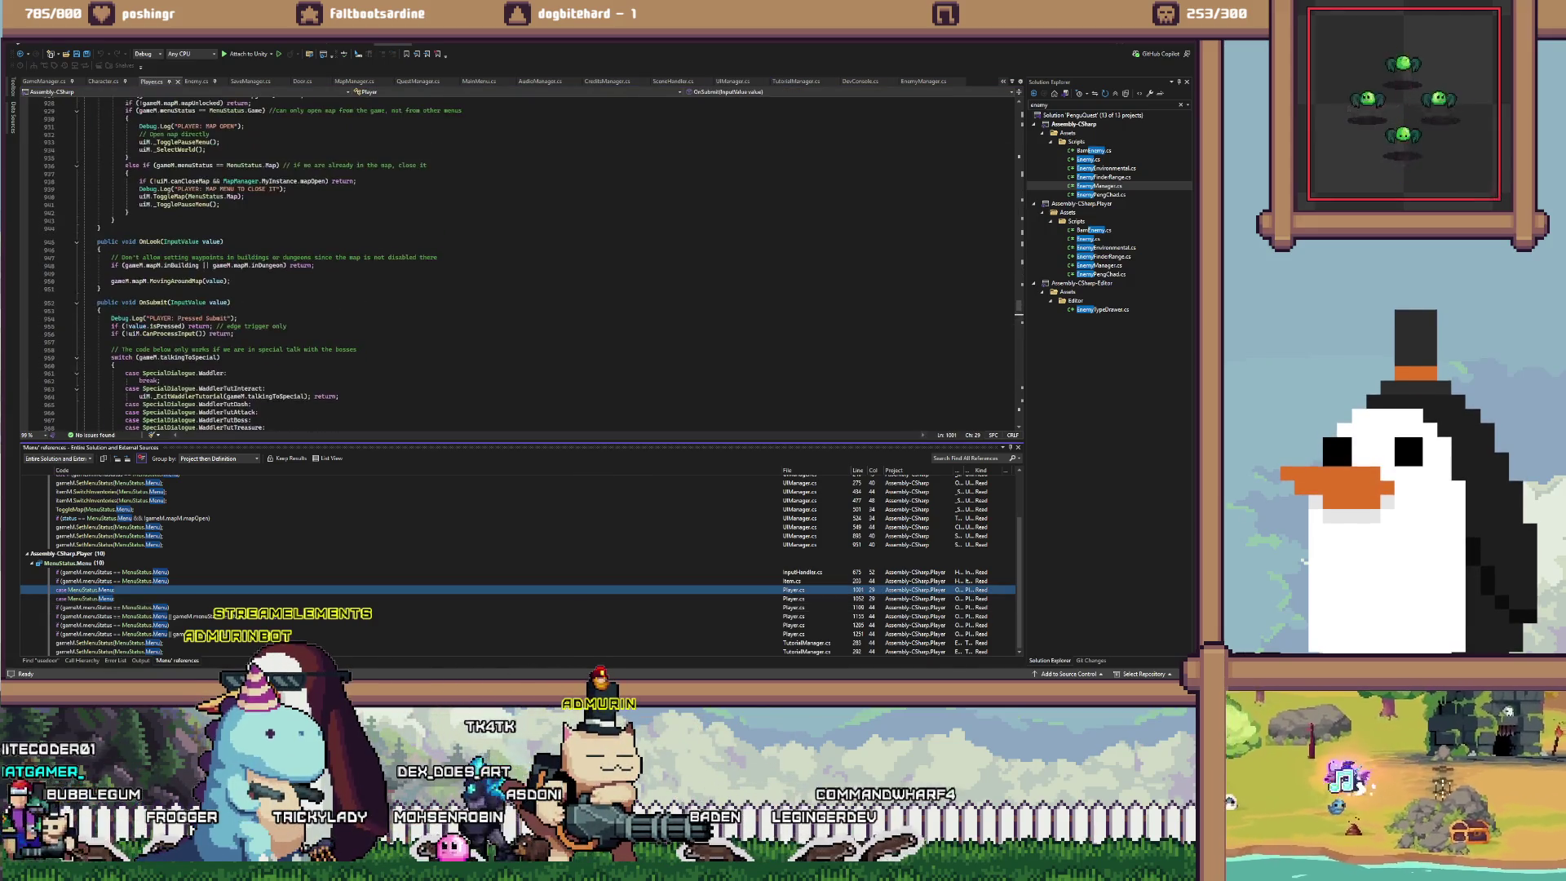
scroll(522, 261, "down", 8)
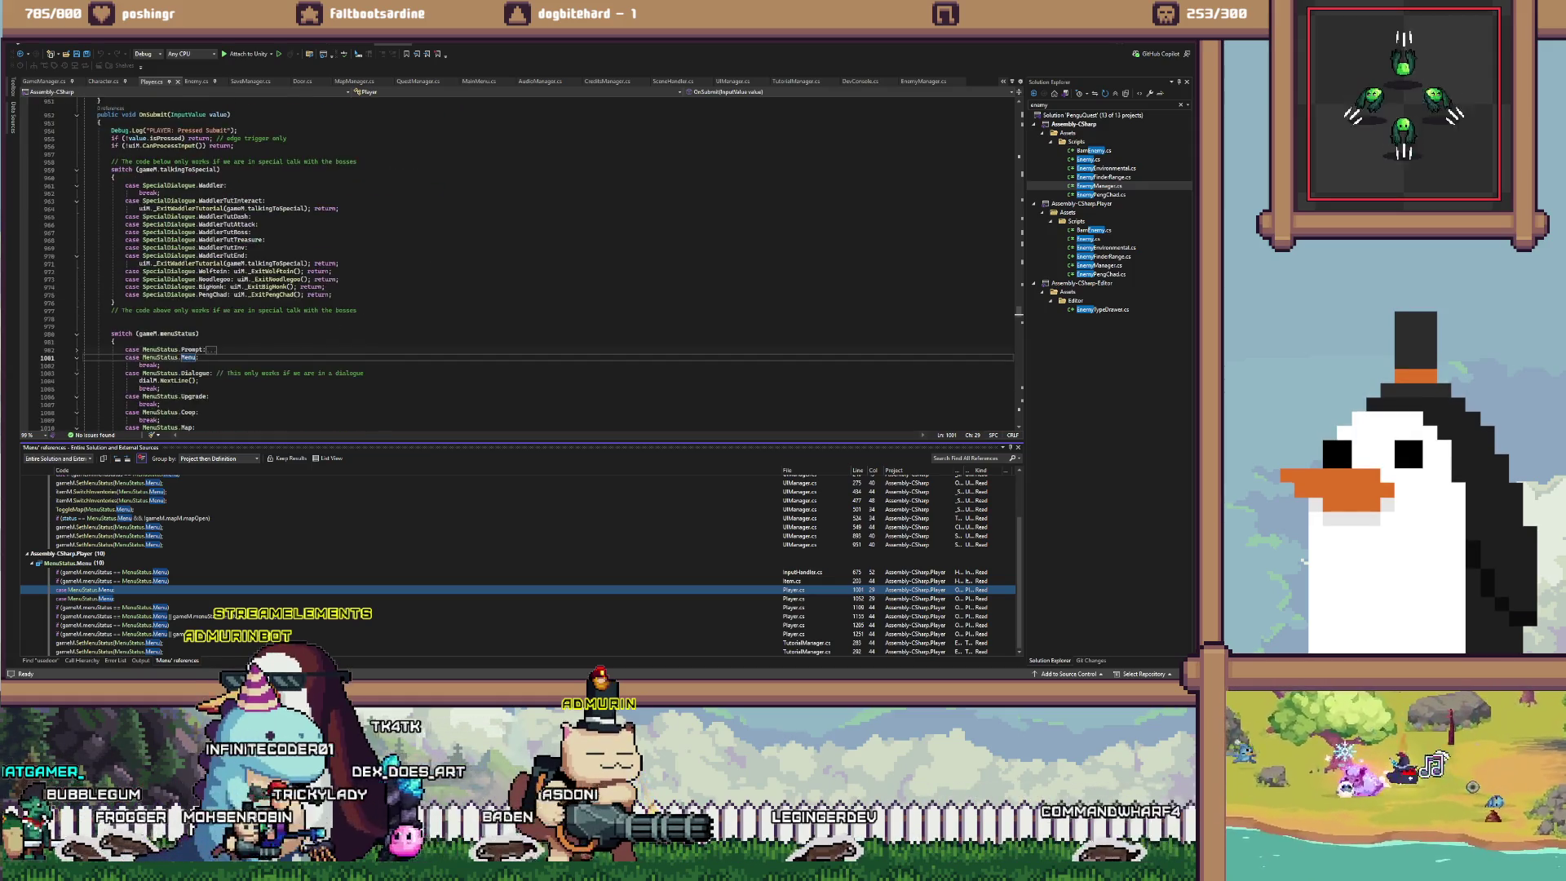
scroll(522, 261, "down", 2)
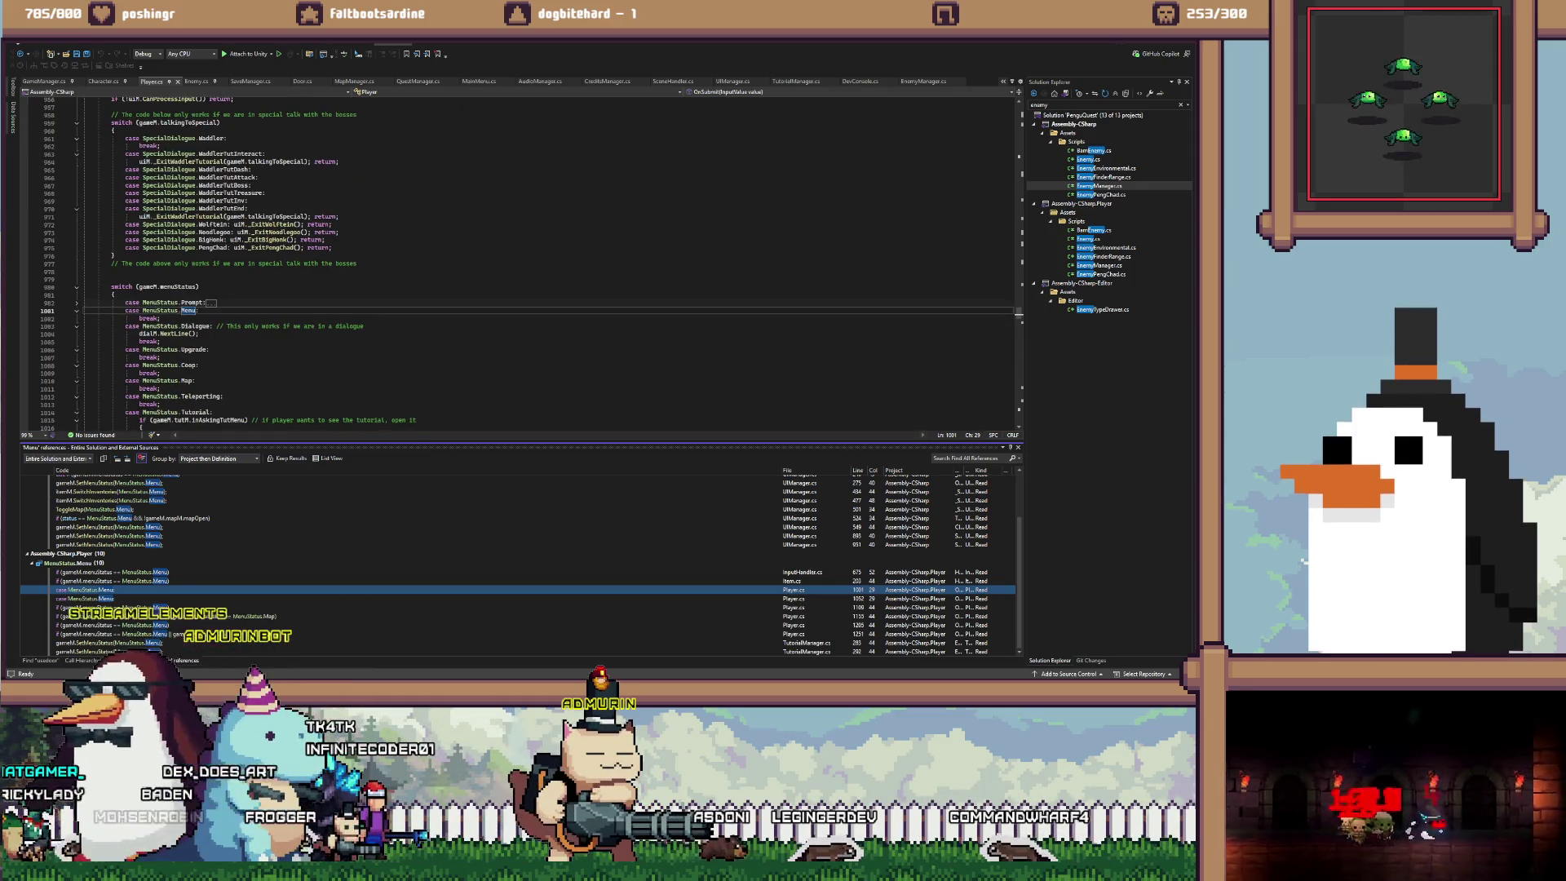
scroll(522, 261, "down", 2)
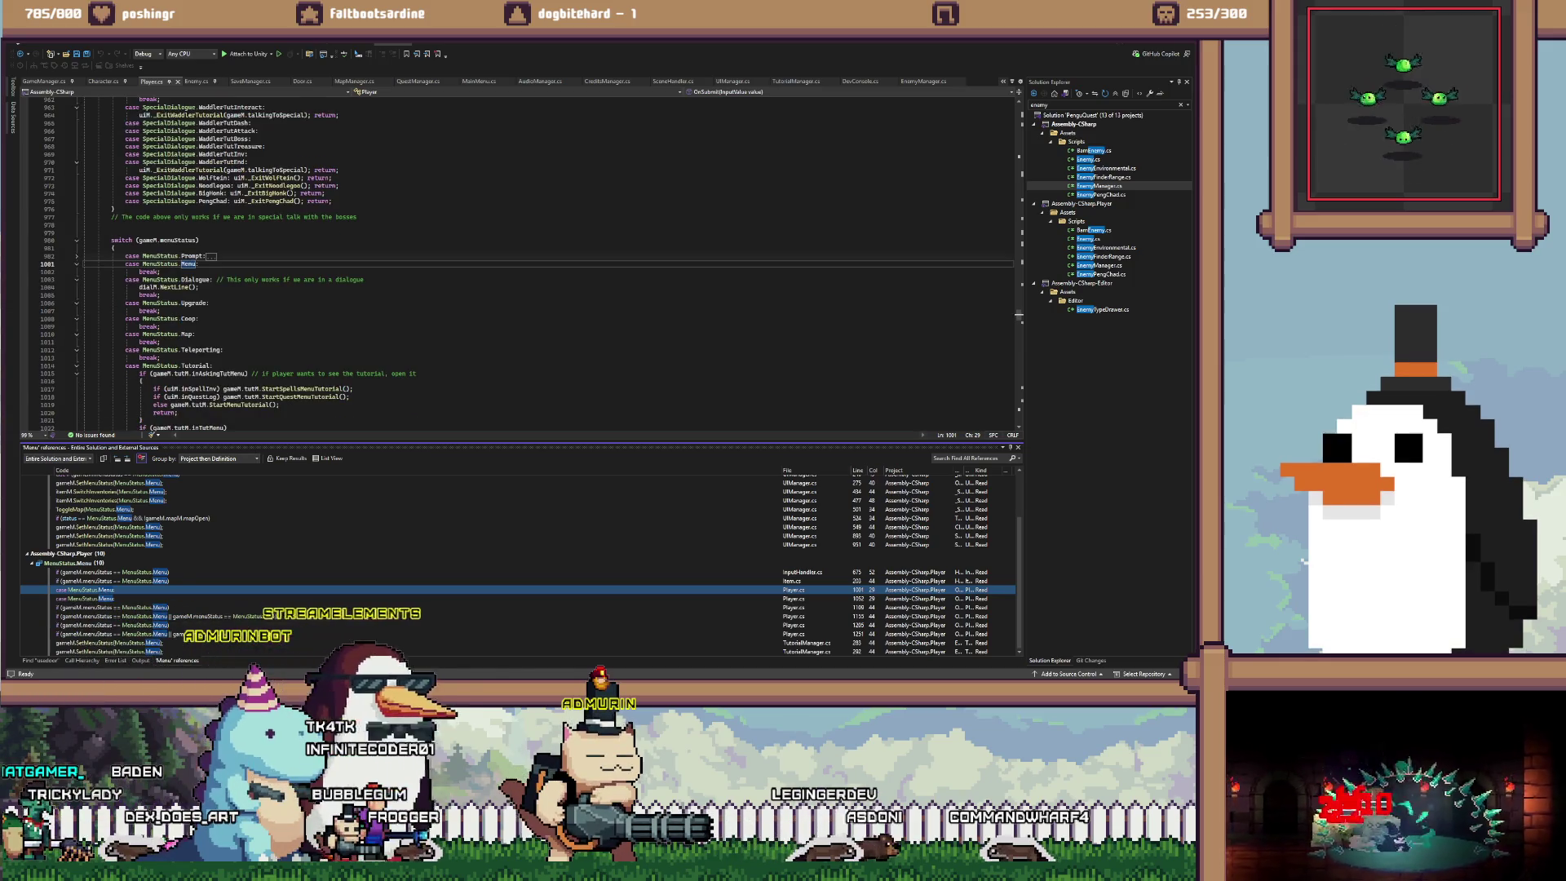
scroll(522, 261, "up", 13)
scroll(522, 261, "up", 14)
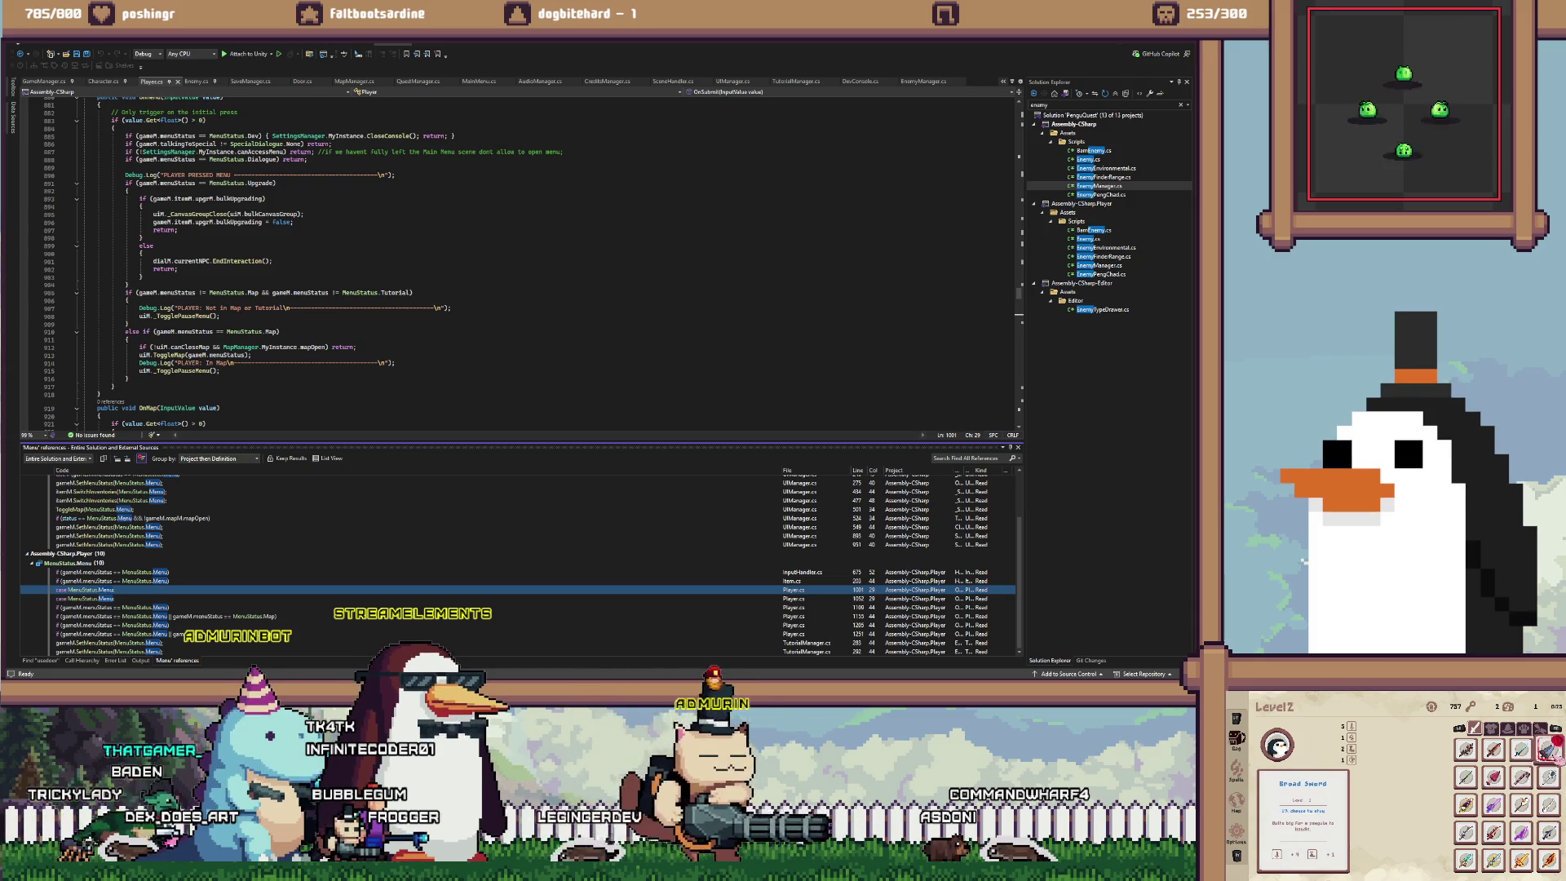
scroll(522, 261, "up", 3)
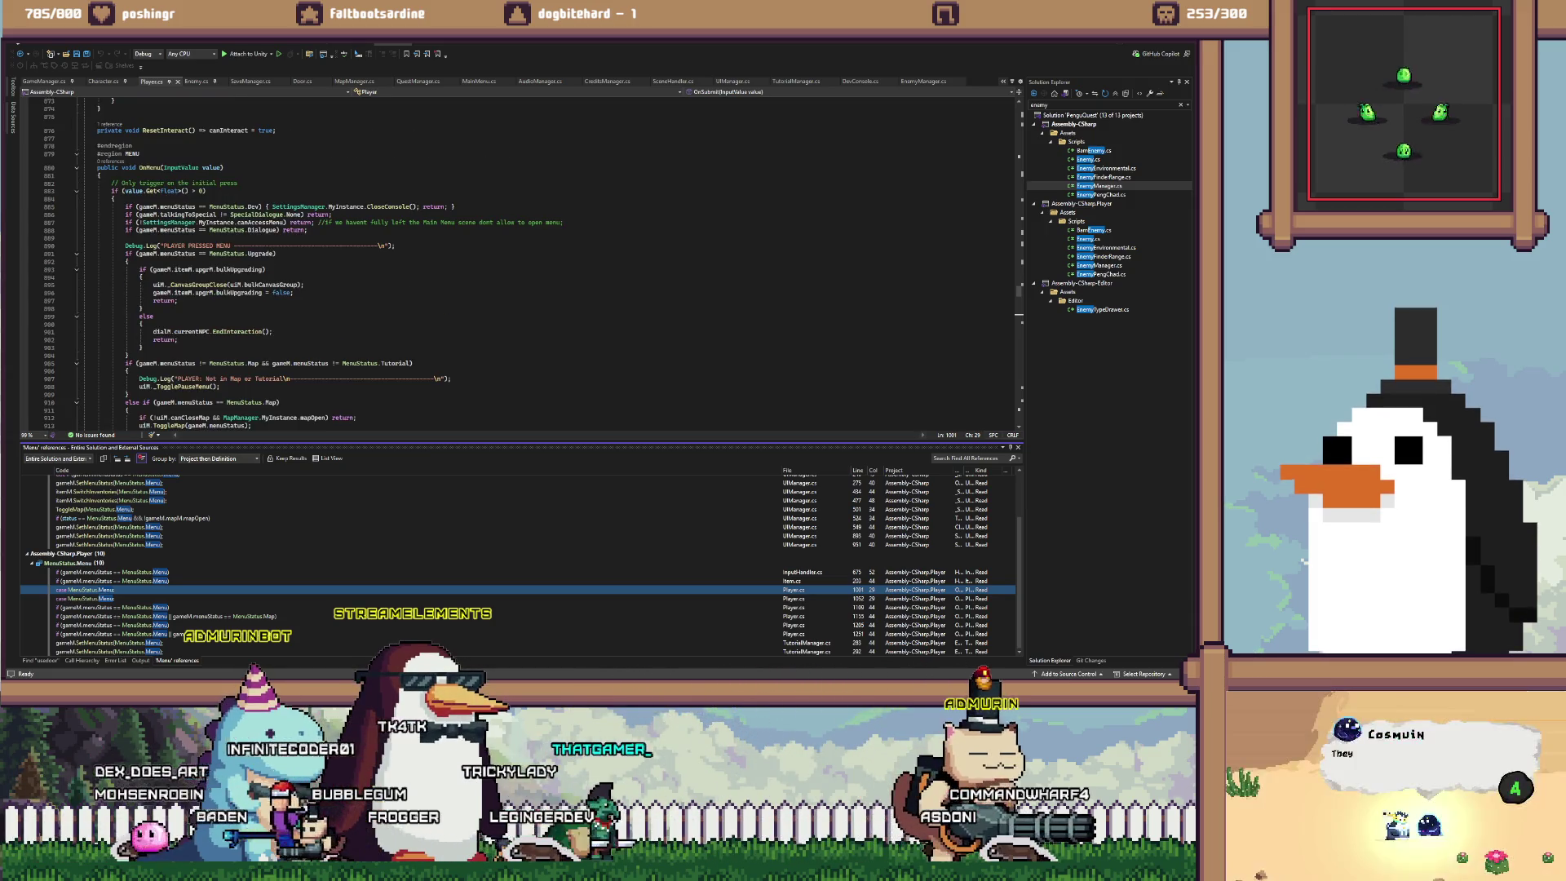
scroll(522, 261, "down", 2)
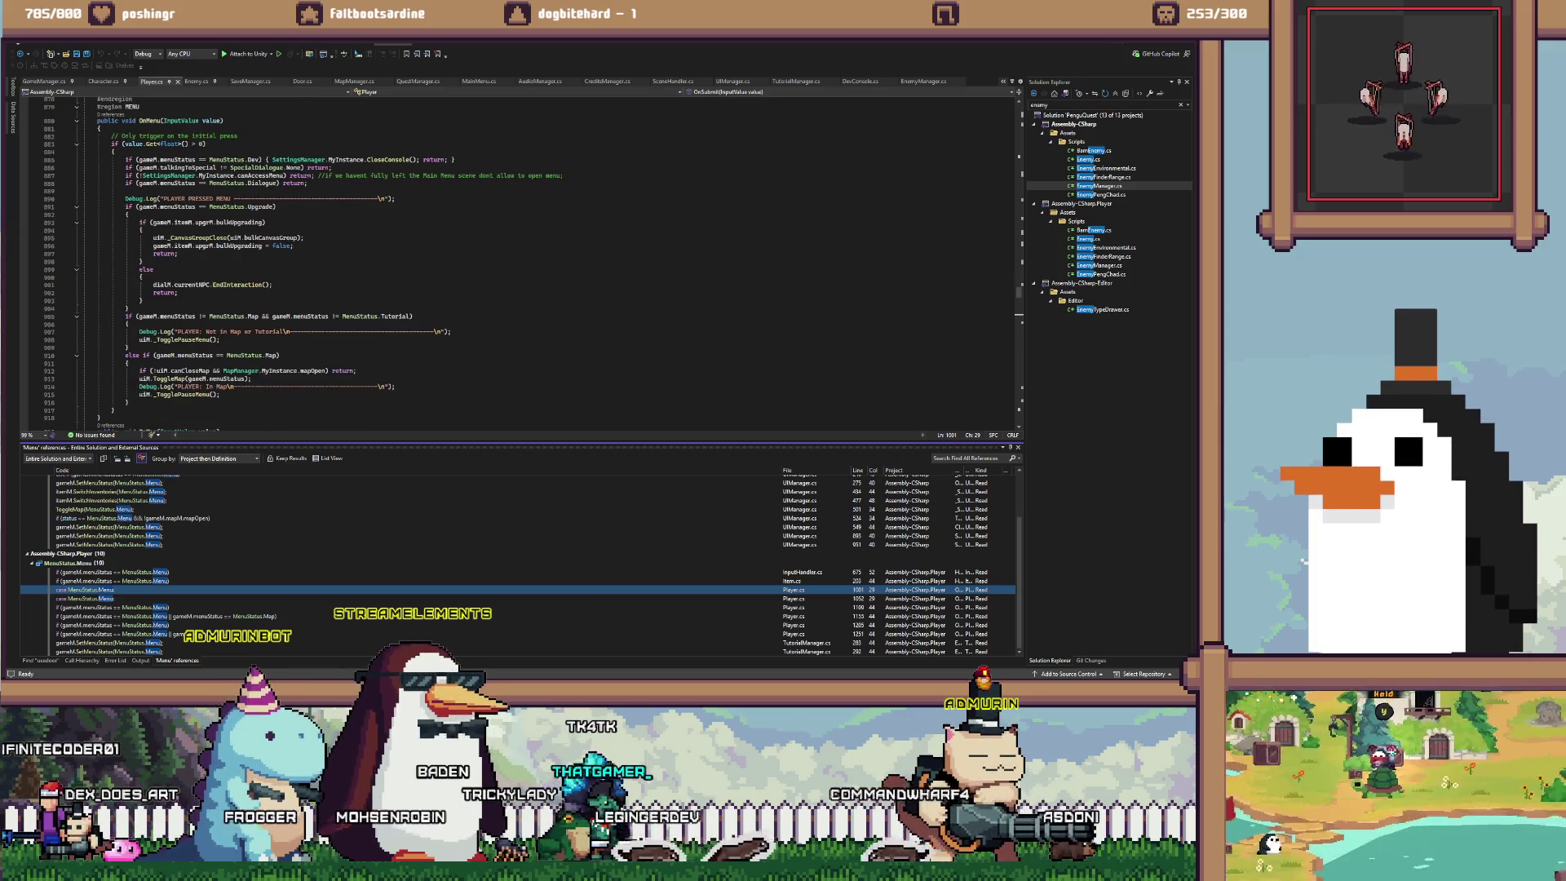
Collapse the upgrading and tutorial if-blocks in Player.cs's OnMenu method
left_click(76, 207)
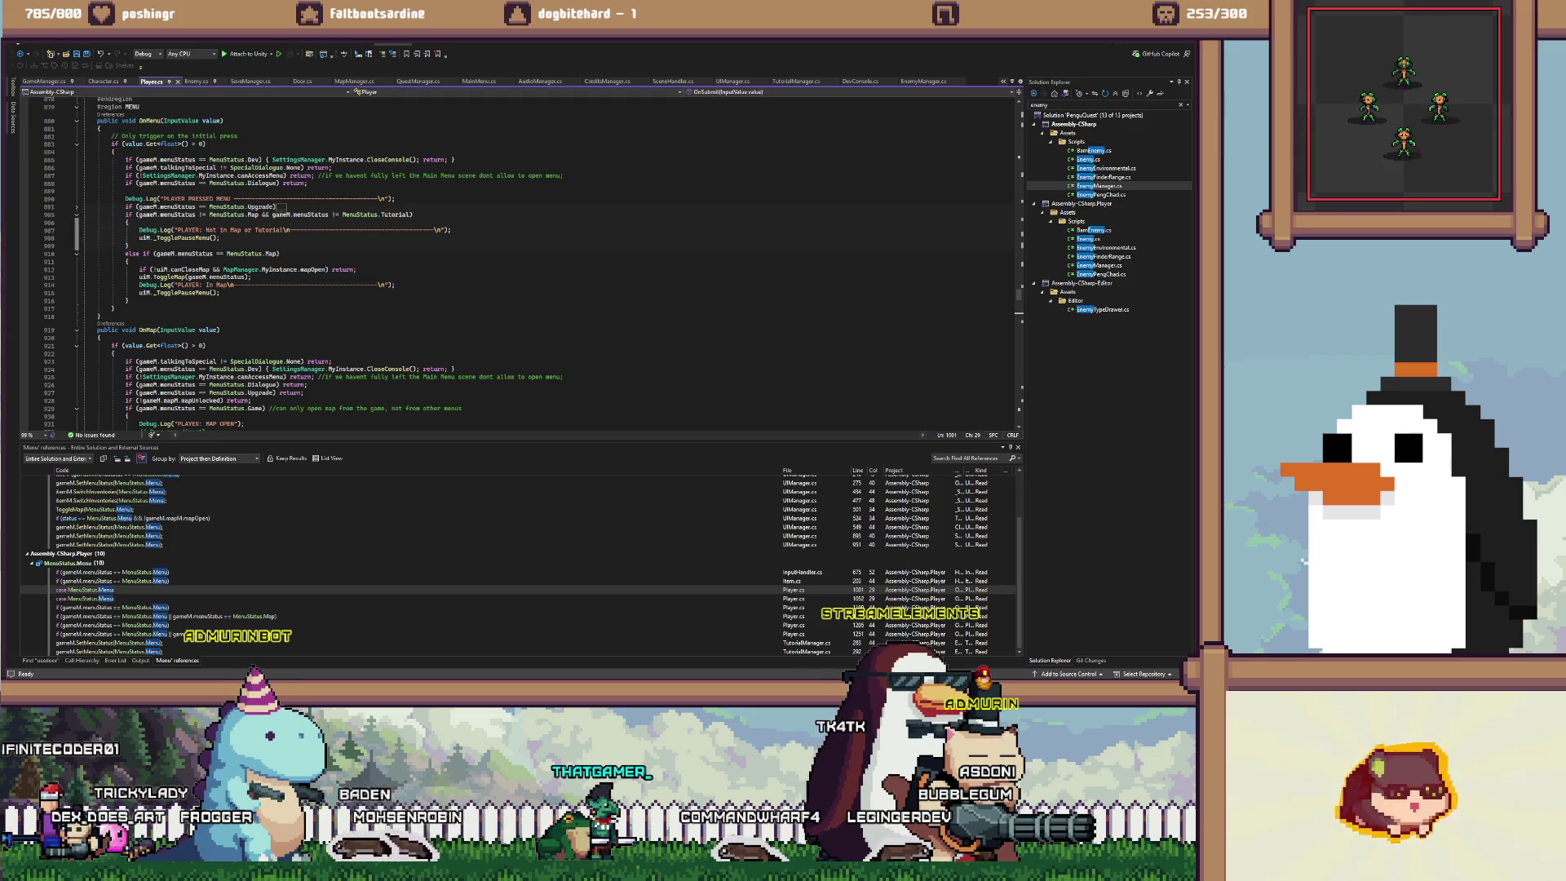
left_click(77, 214)
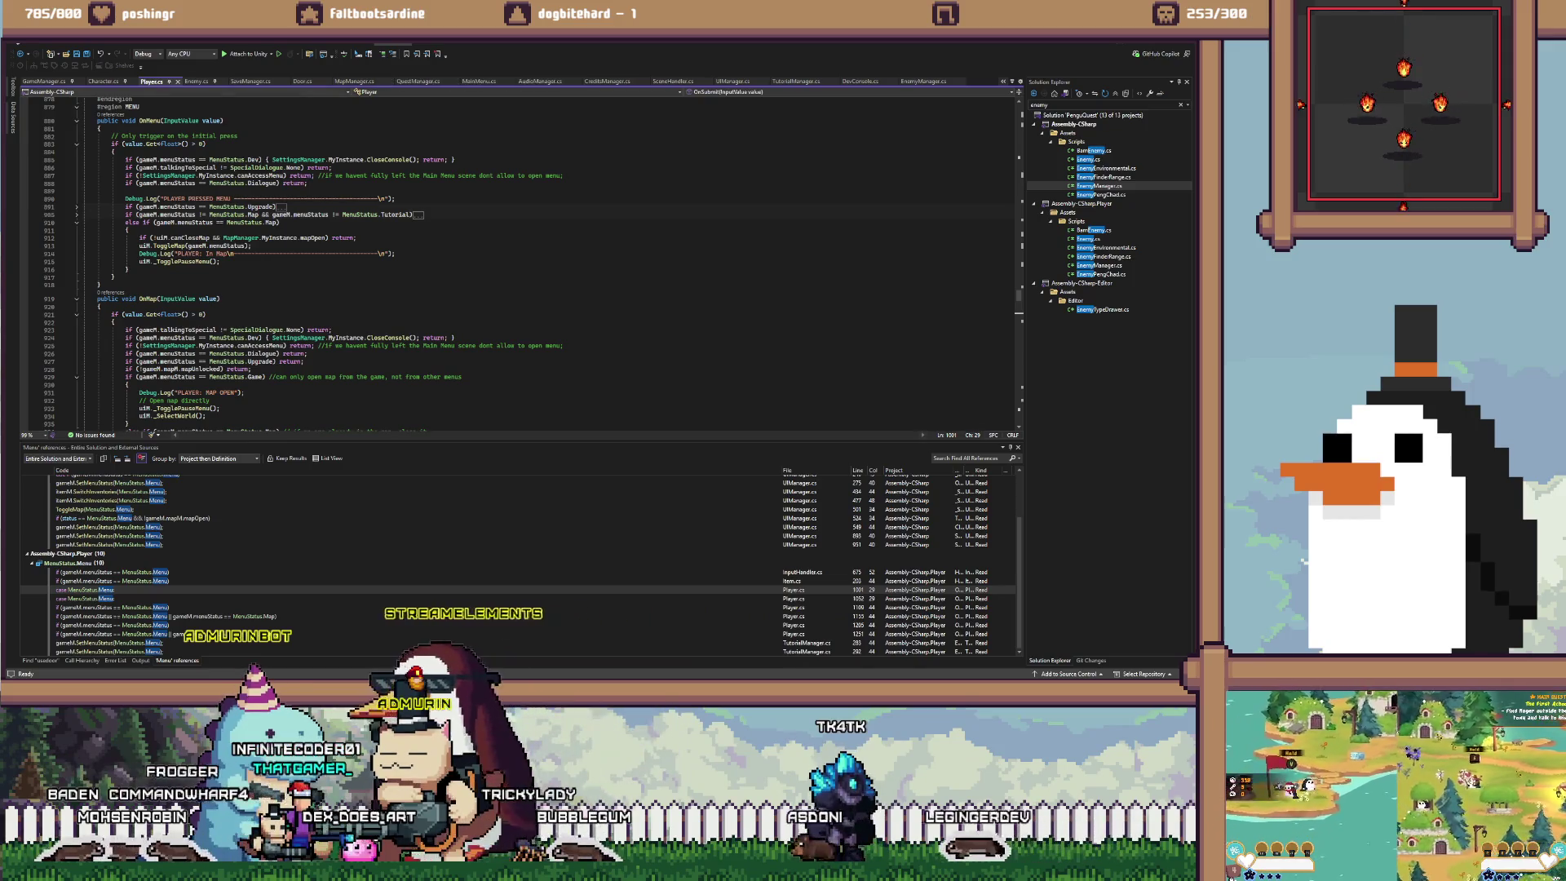
key("ctrl+f")
Search 'specialboss' to reach ShowSpecialBossDialog in UIManager.cs and list all its references
type("specialboss")
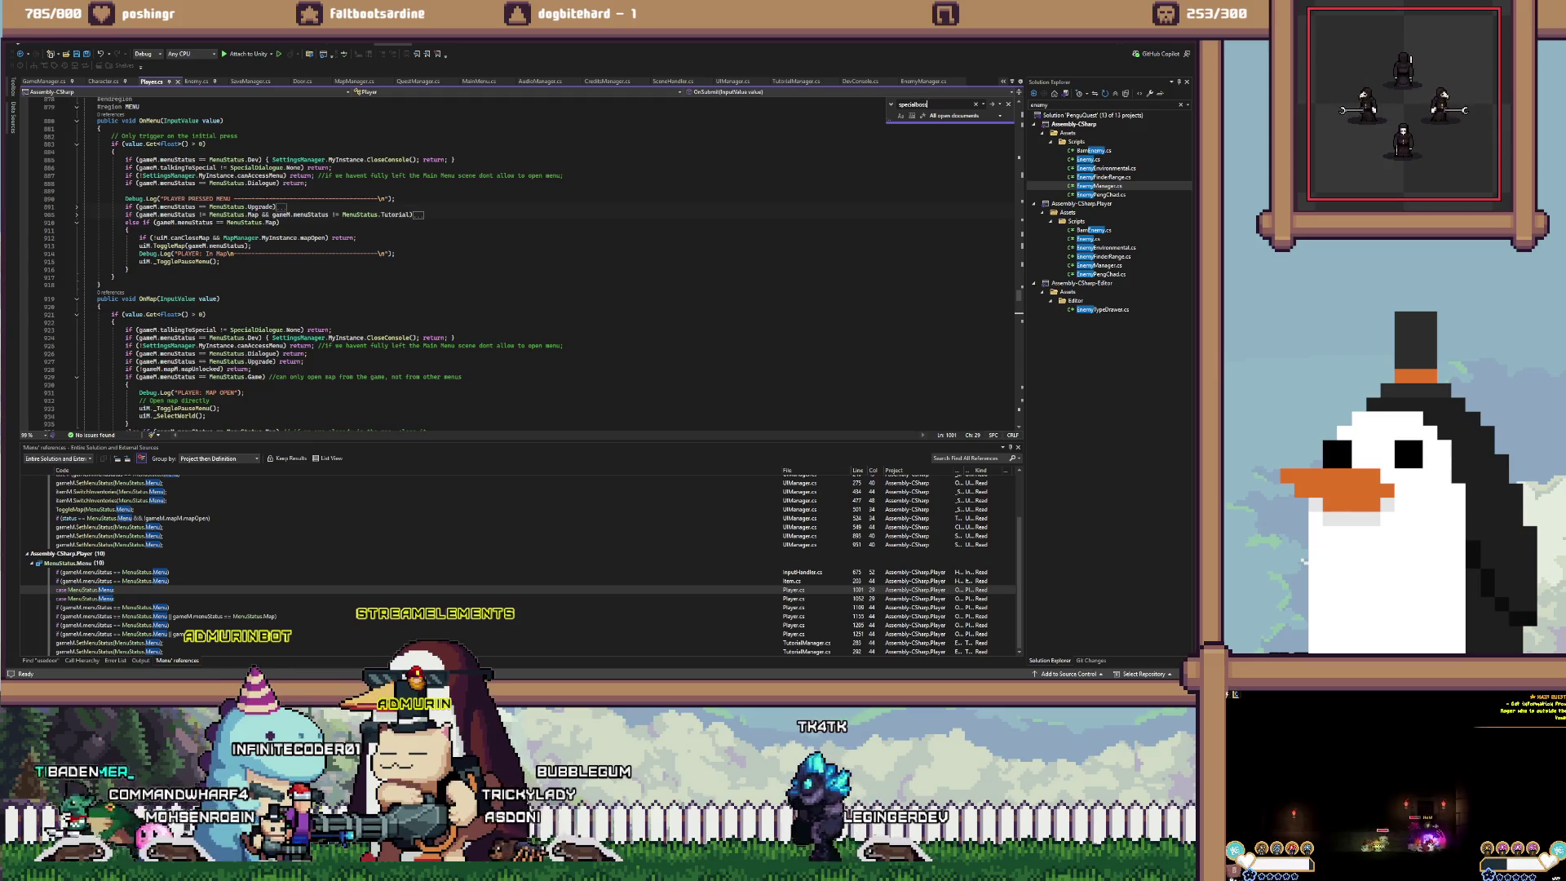
key("Return")
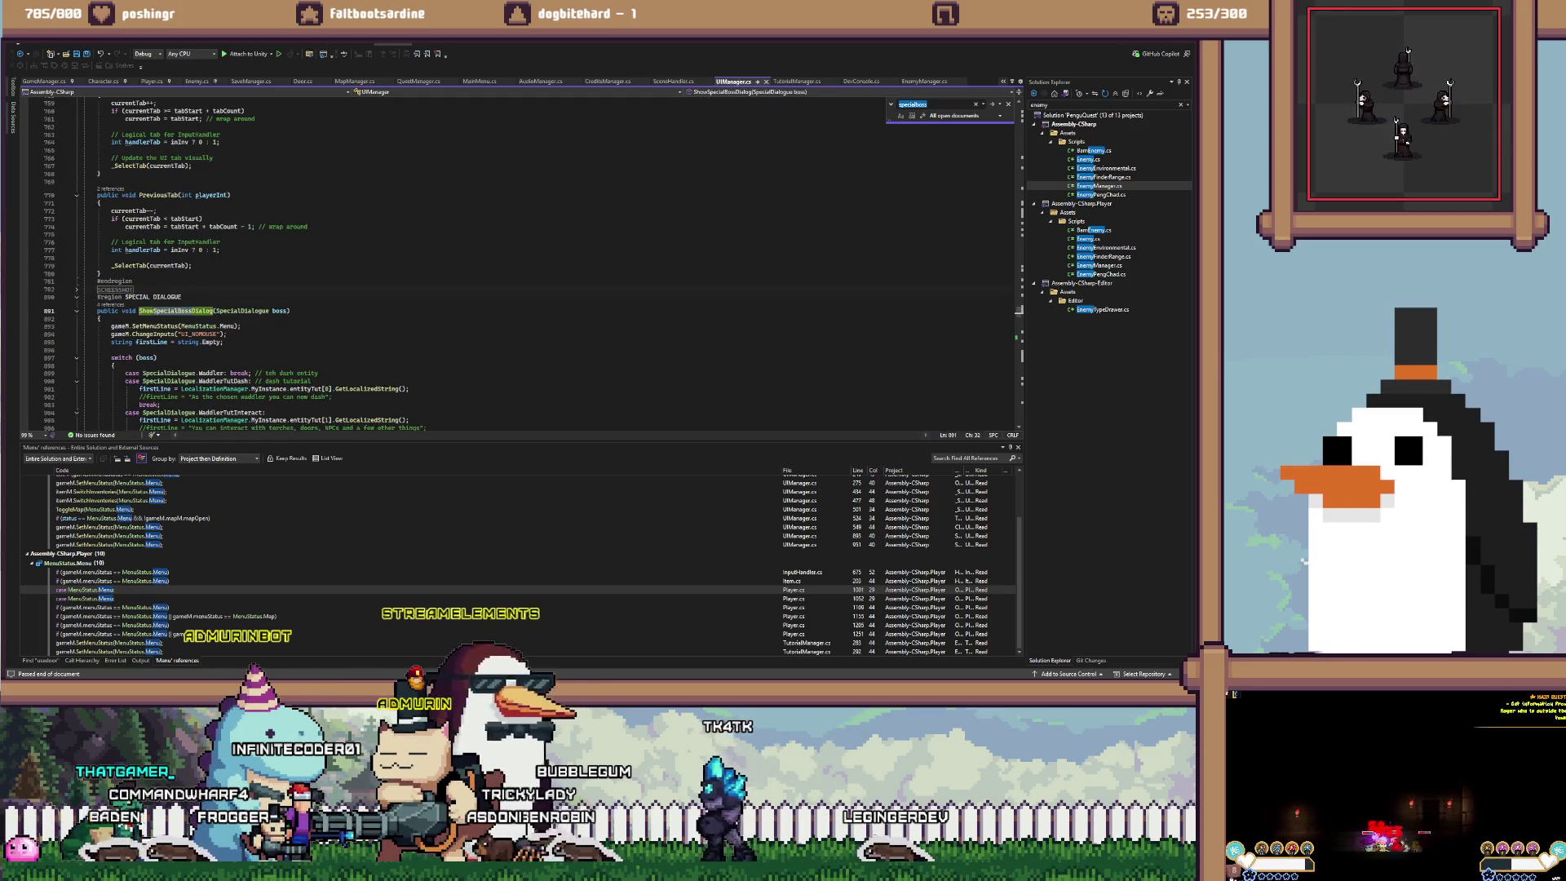
left_click(213, 311)
key("shift+F12")
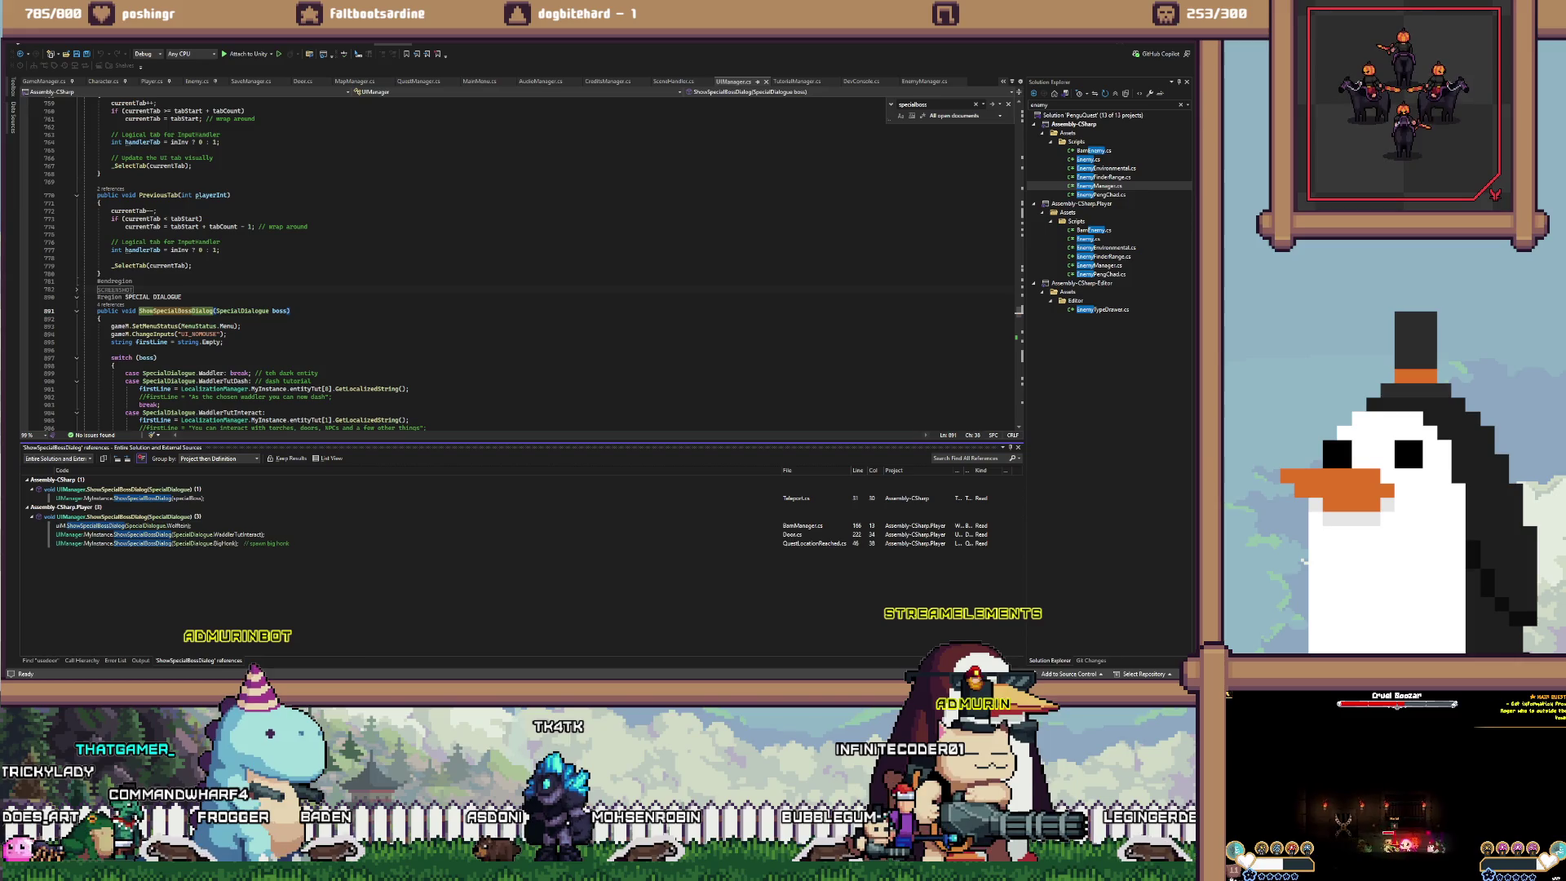
mouse_move(221, 542)
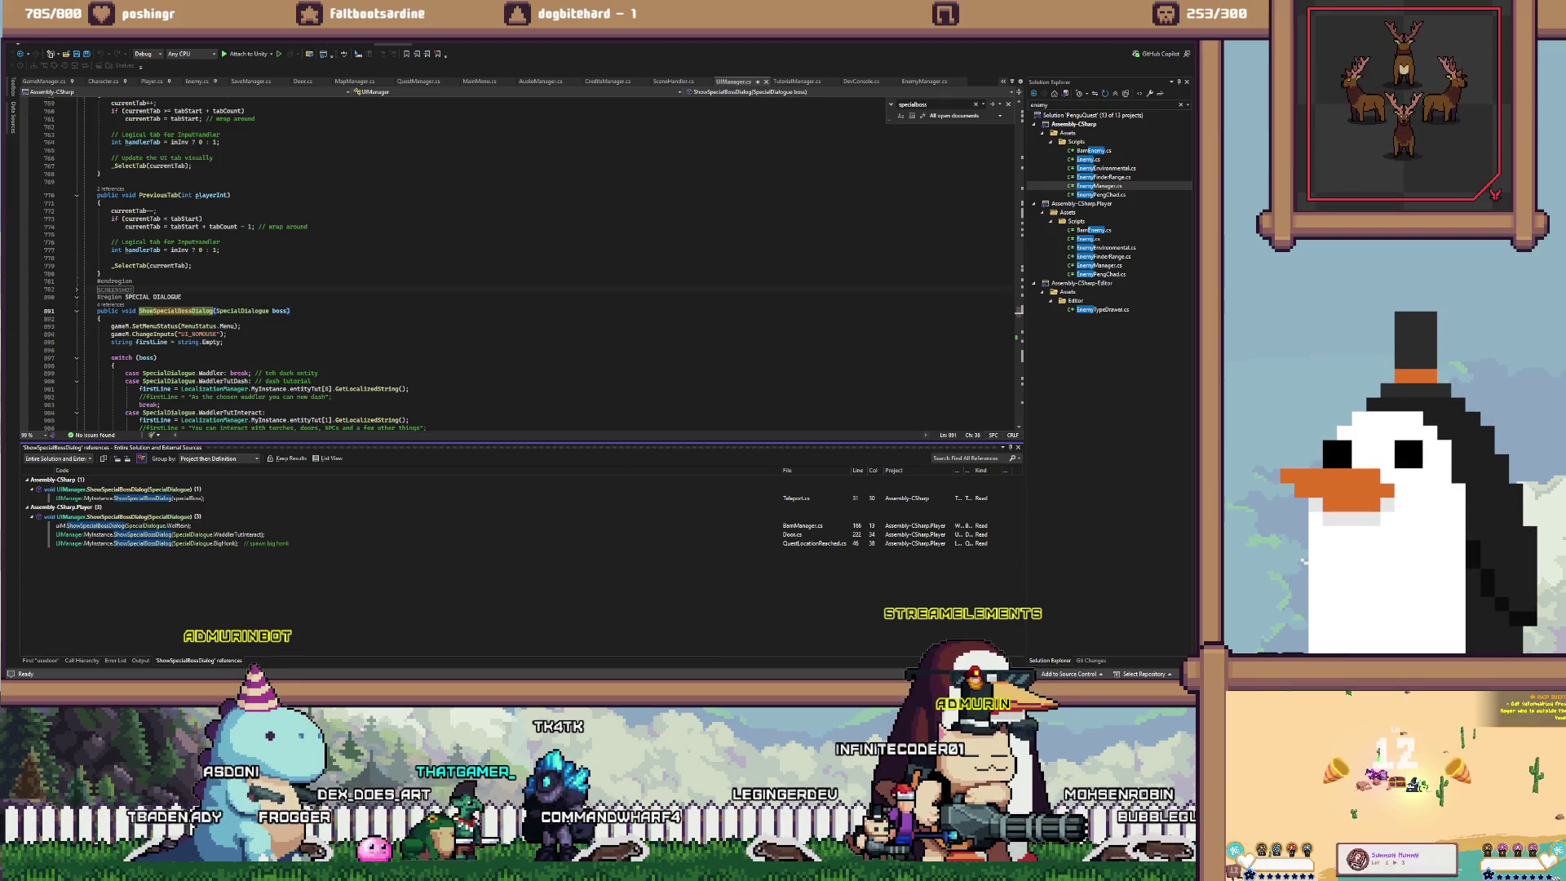
scroll(490, 269, "down", 3)
left_click(111, 279)
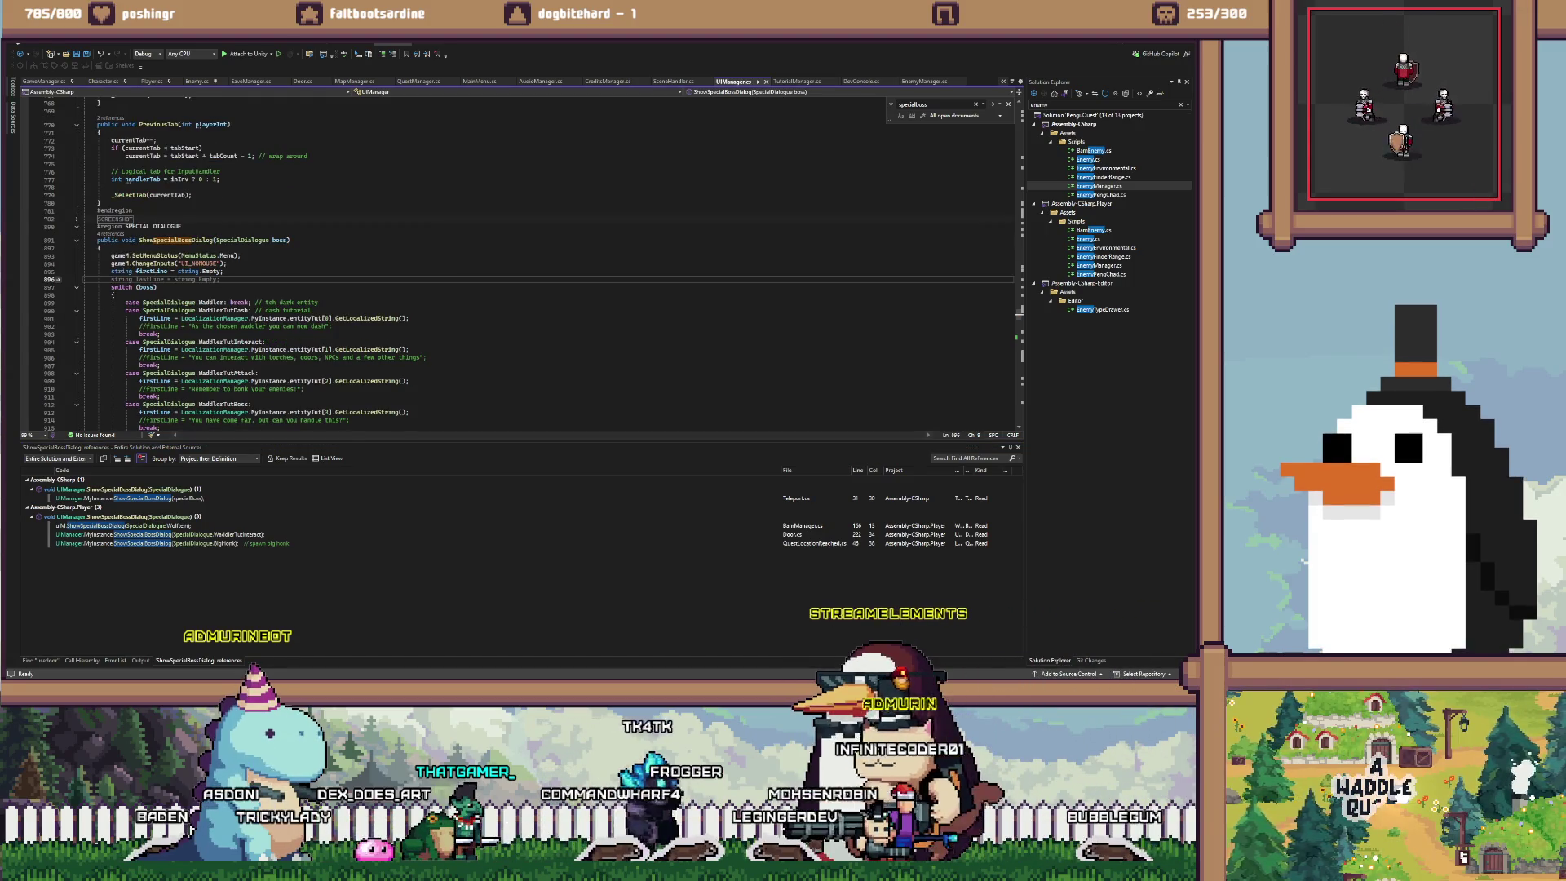
key("ctrl+f")
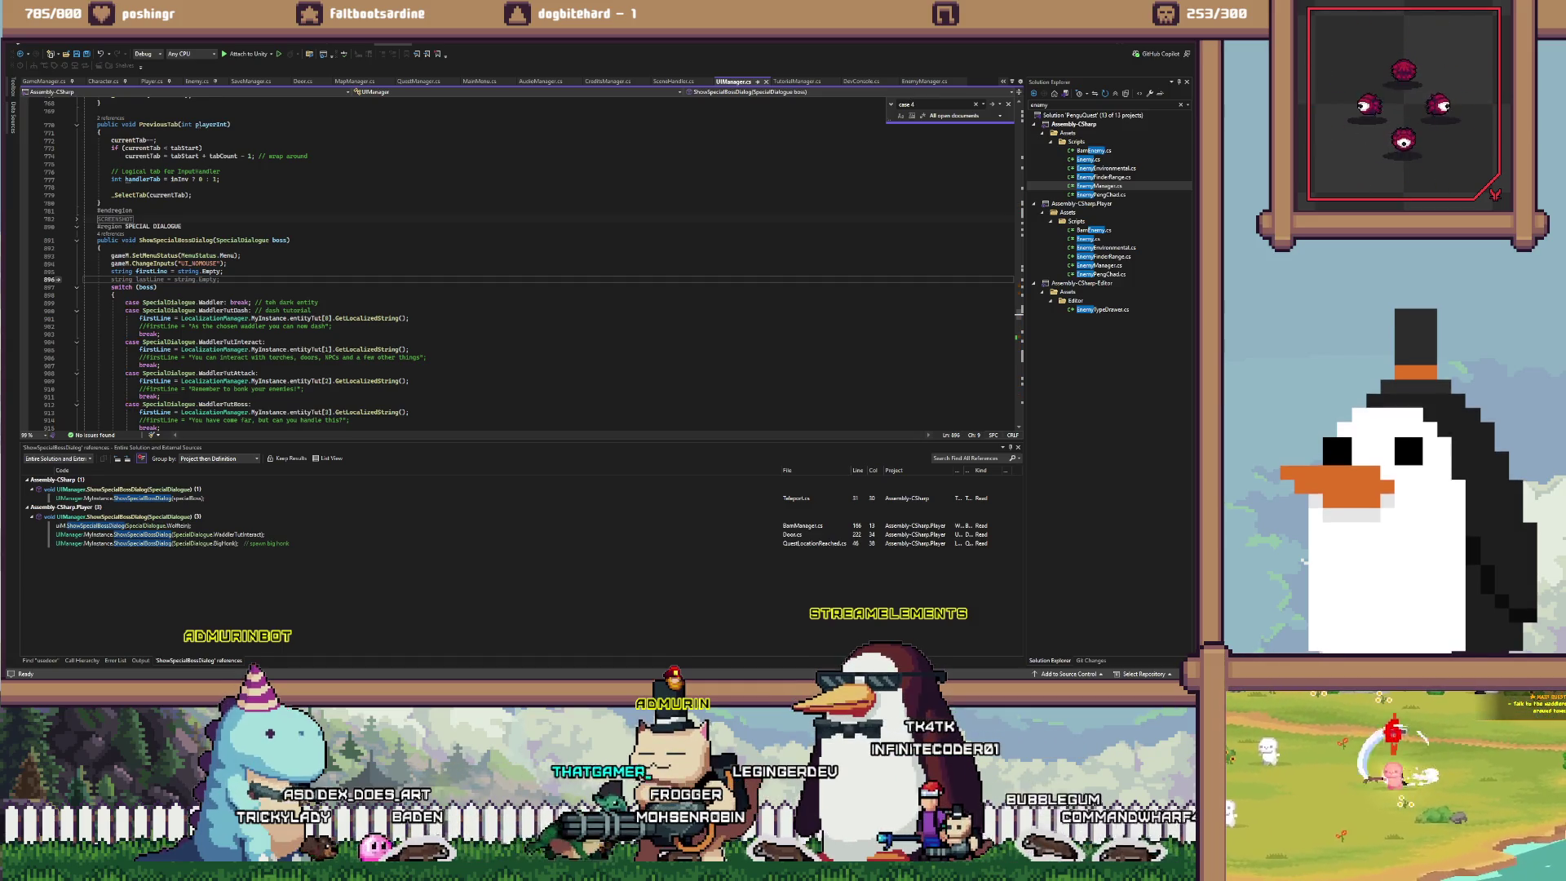
left_click(999, 104)
Find all 'case 4' matches and jump to the _SelectStarter branch at line 976
left_click(1024, 136)
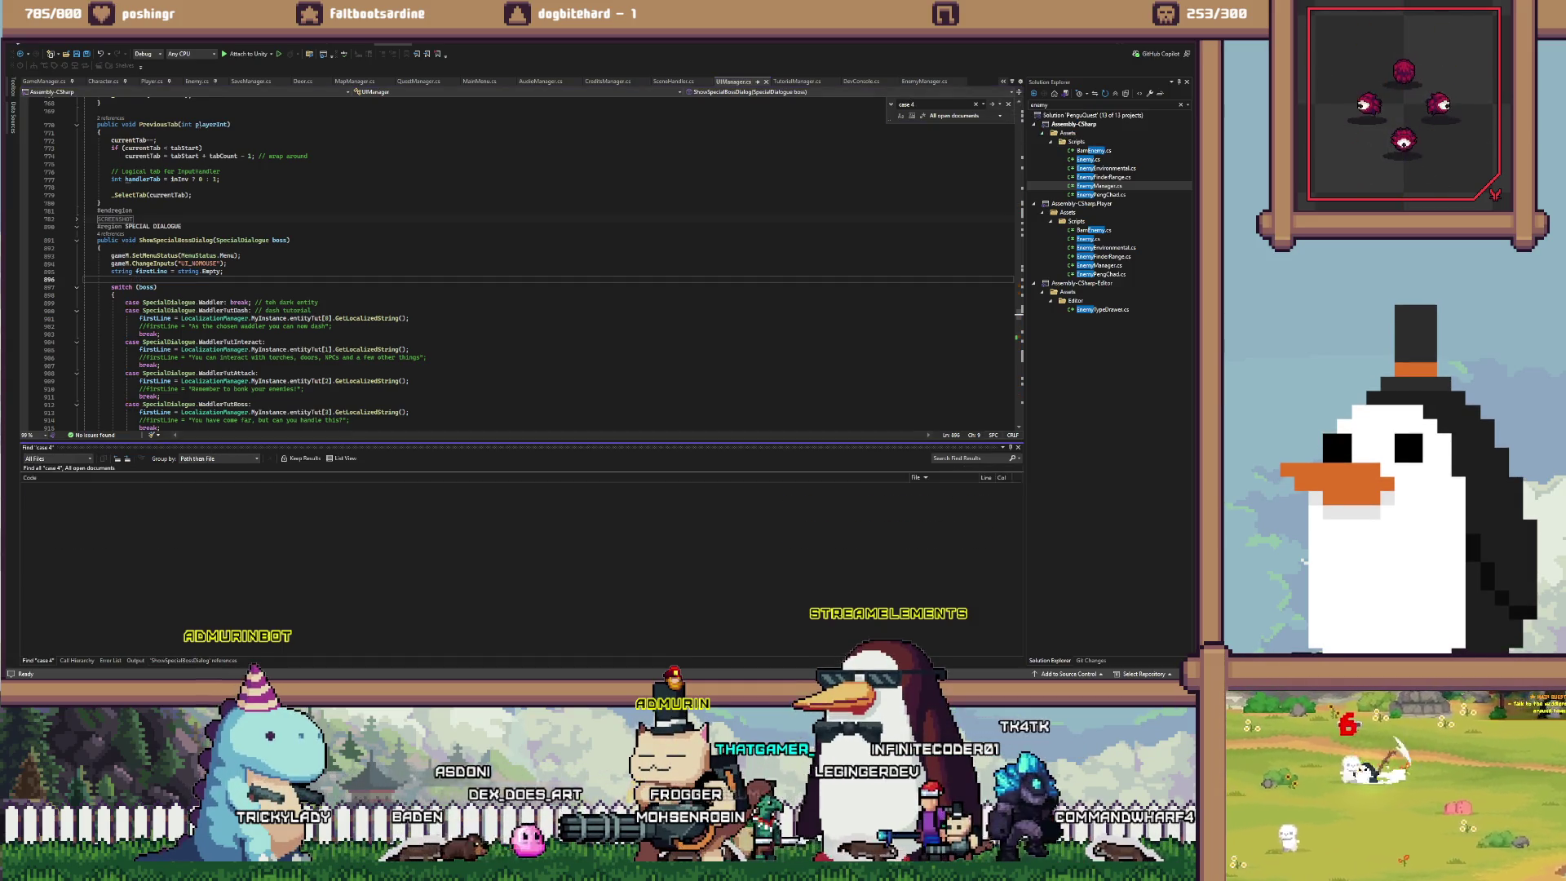
double_click(81, 506)
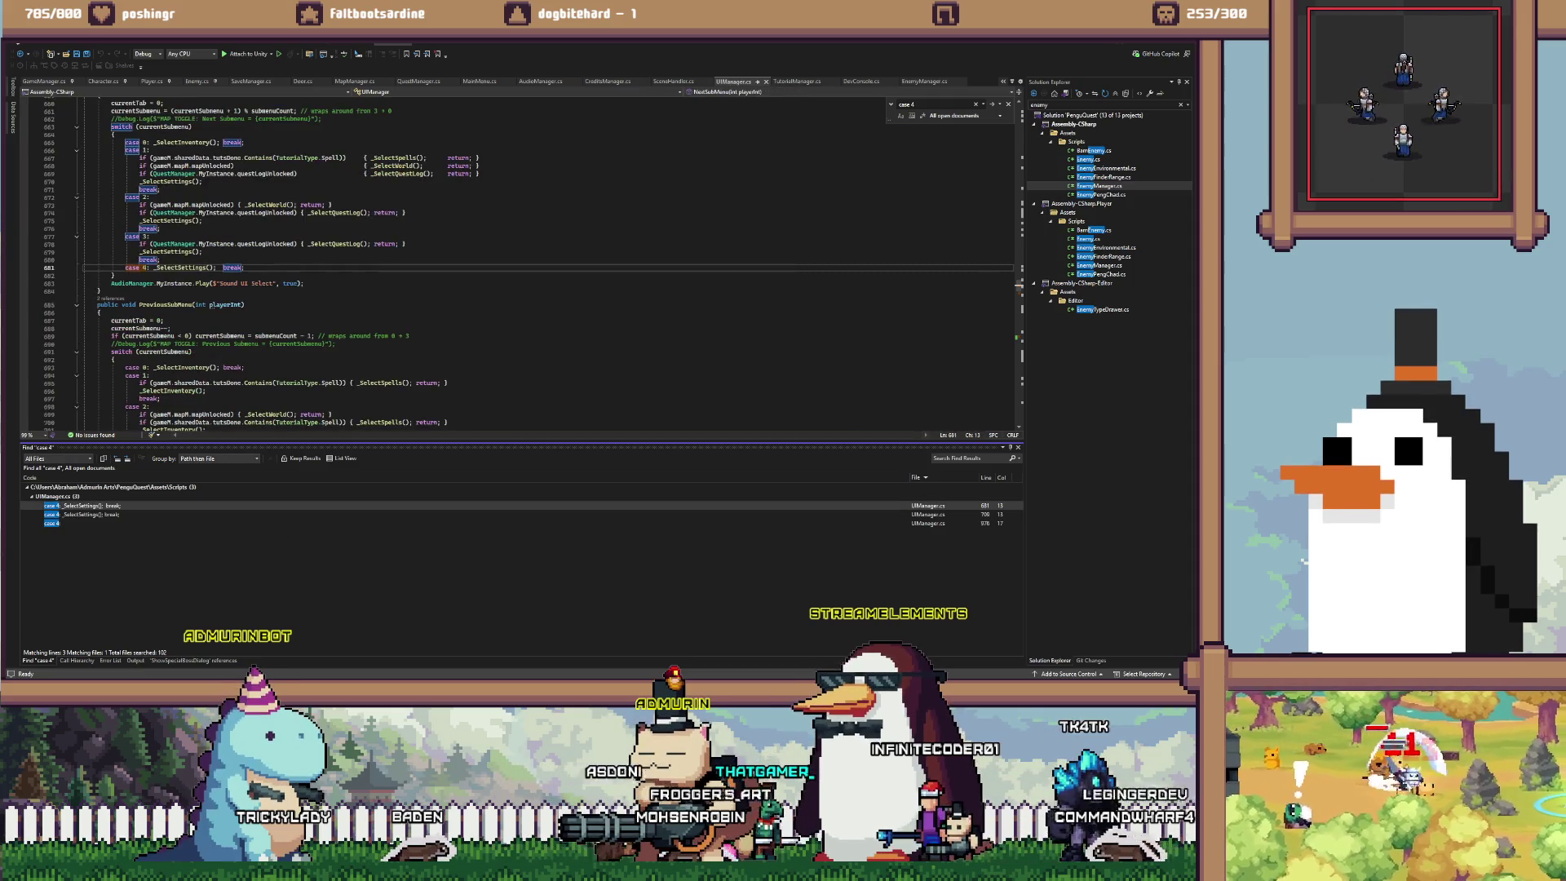
scroll(522, 261, "up", 3)
double_click(51, 523)
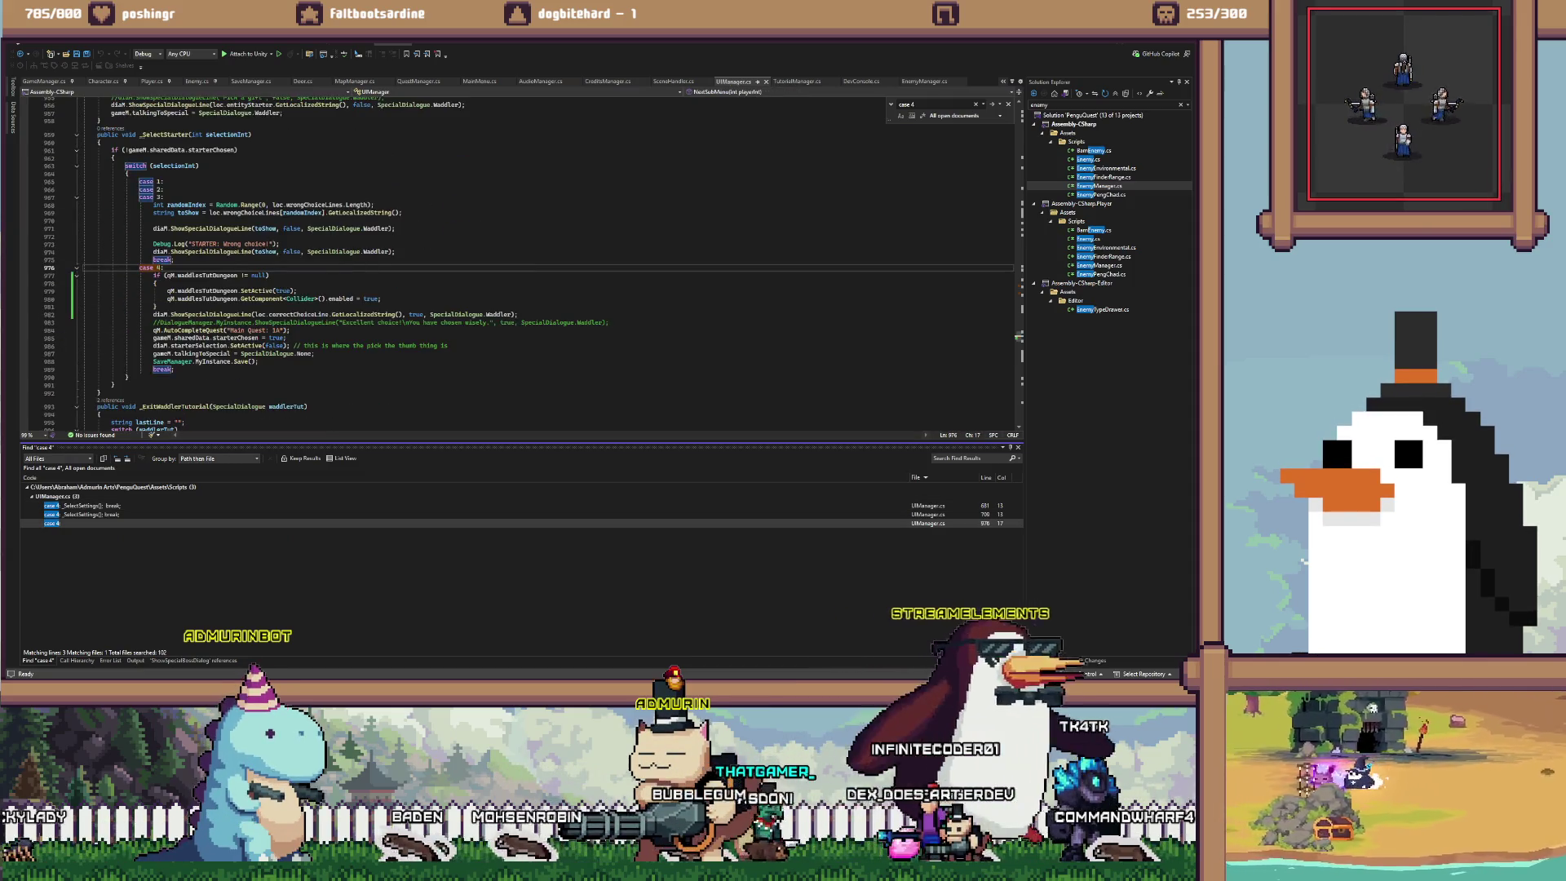
Inspect the ShowSpecialDialogueLine call and the talkingToSpecial field on line 987
left_click_drag(153, 306, 208, 314)
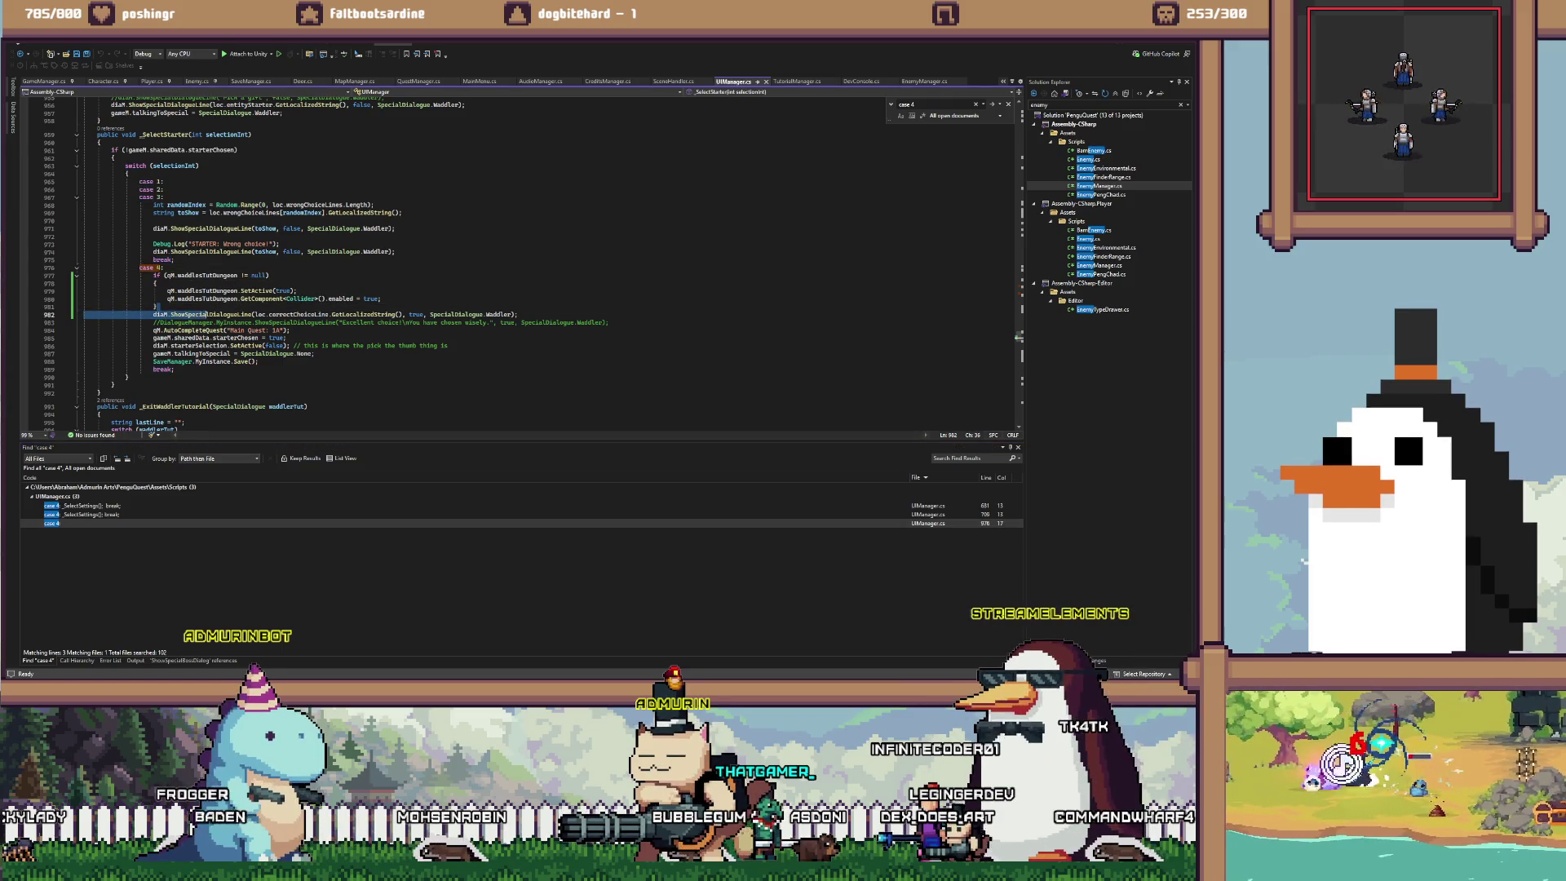
double_click(210, 314)
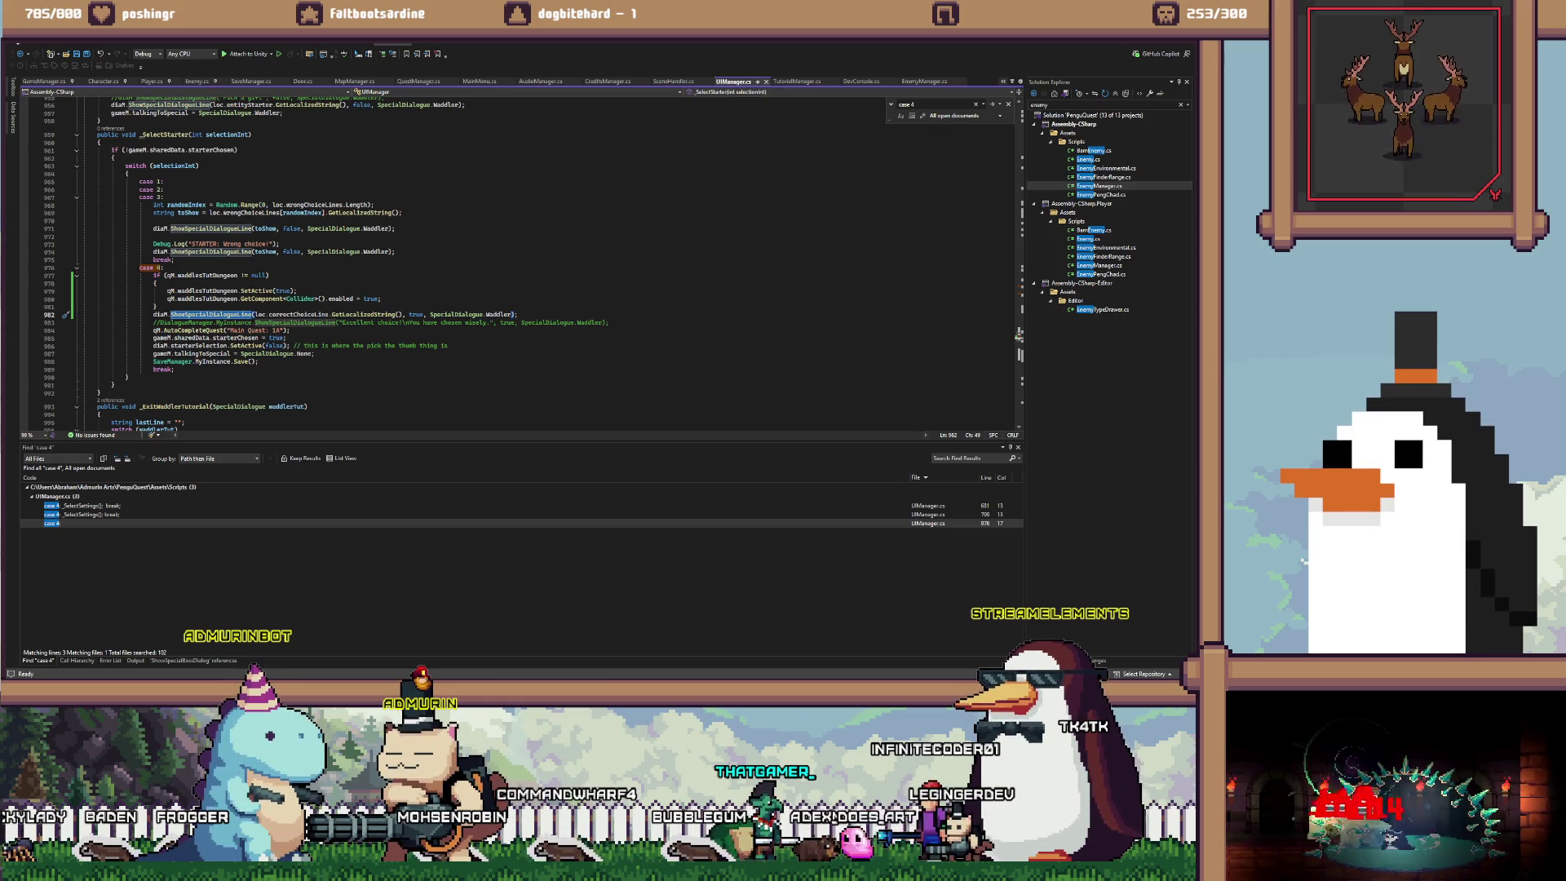
left_click(287, 322)
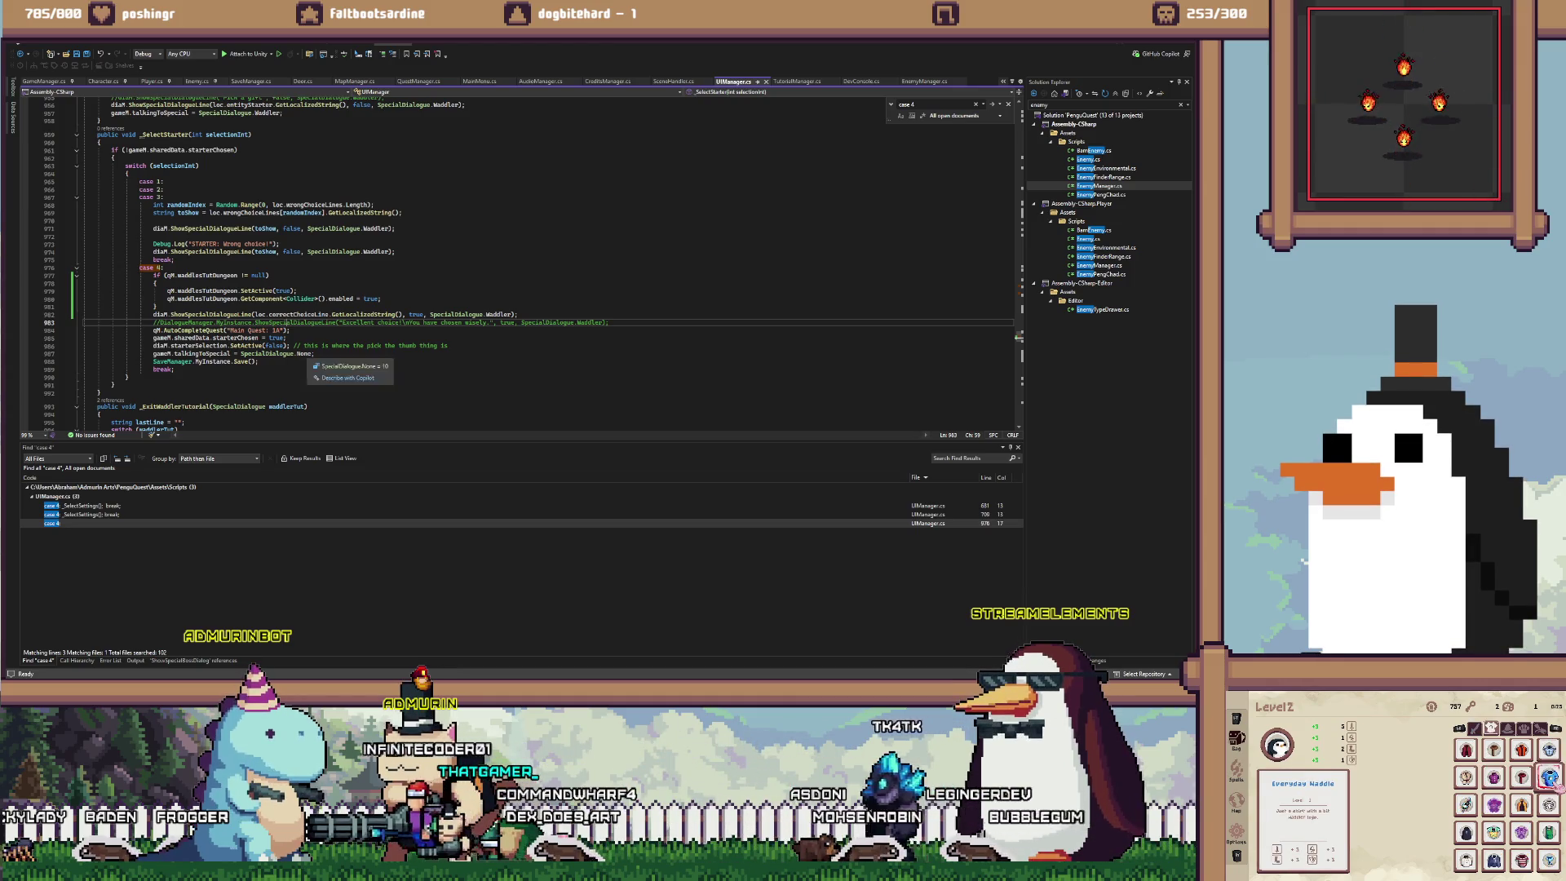
left_click(315, 354)
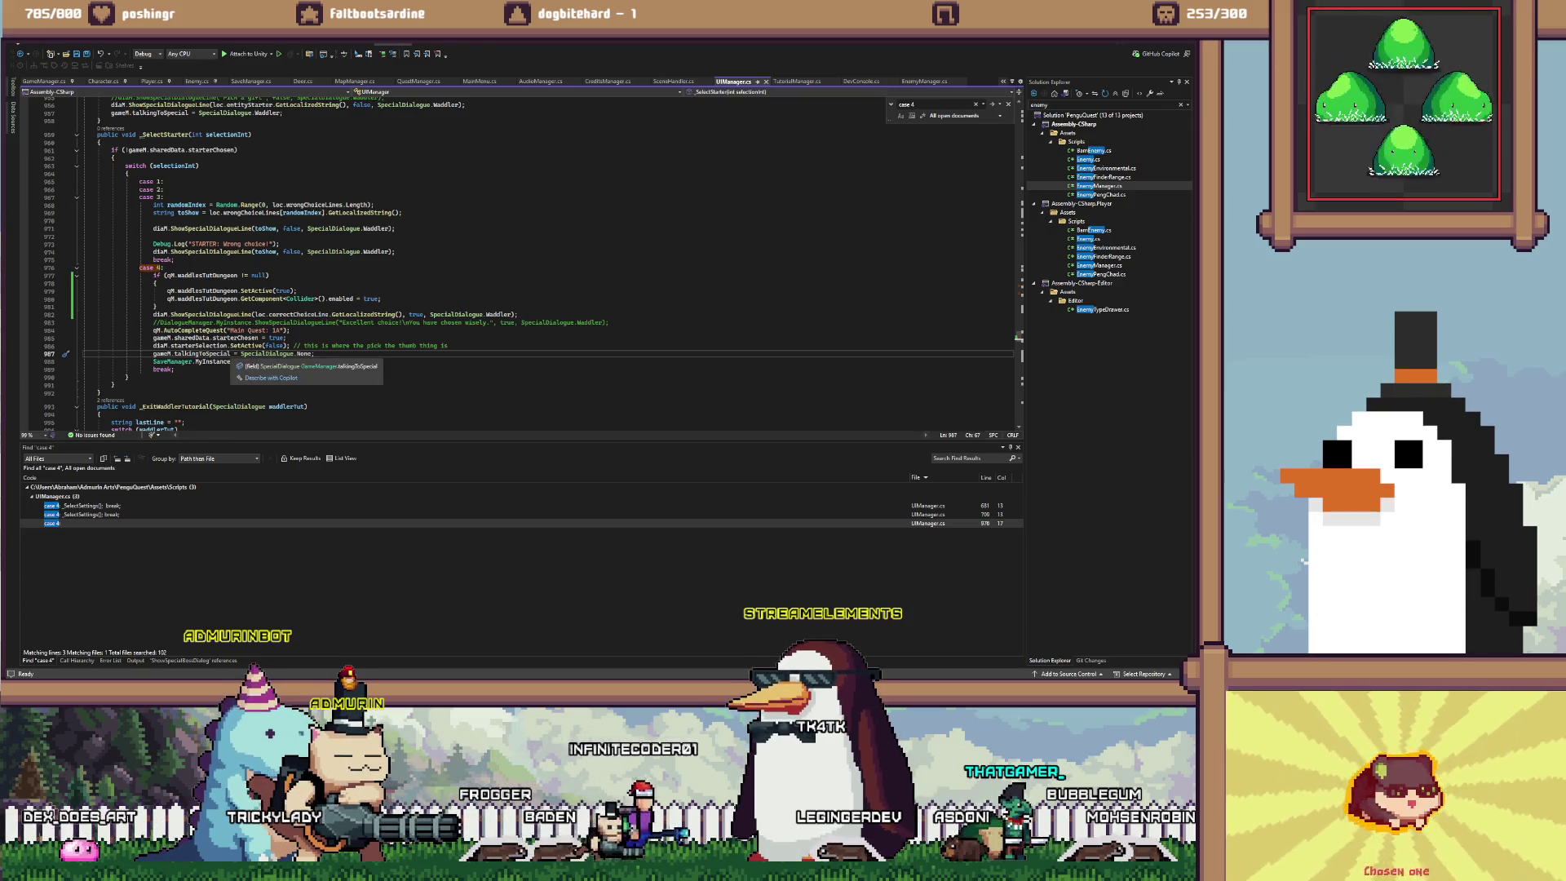
left_click(204, 353)
List all talkingToSpecial references, view the Player.cs line 886 hit, and go back to UIManager.cs
key("shift+F12")
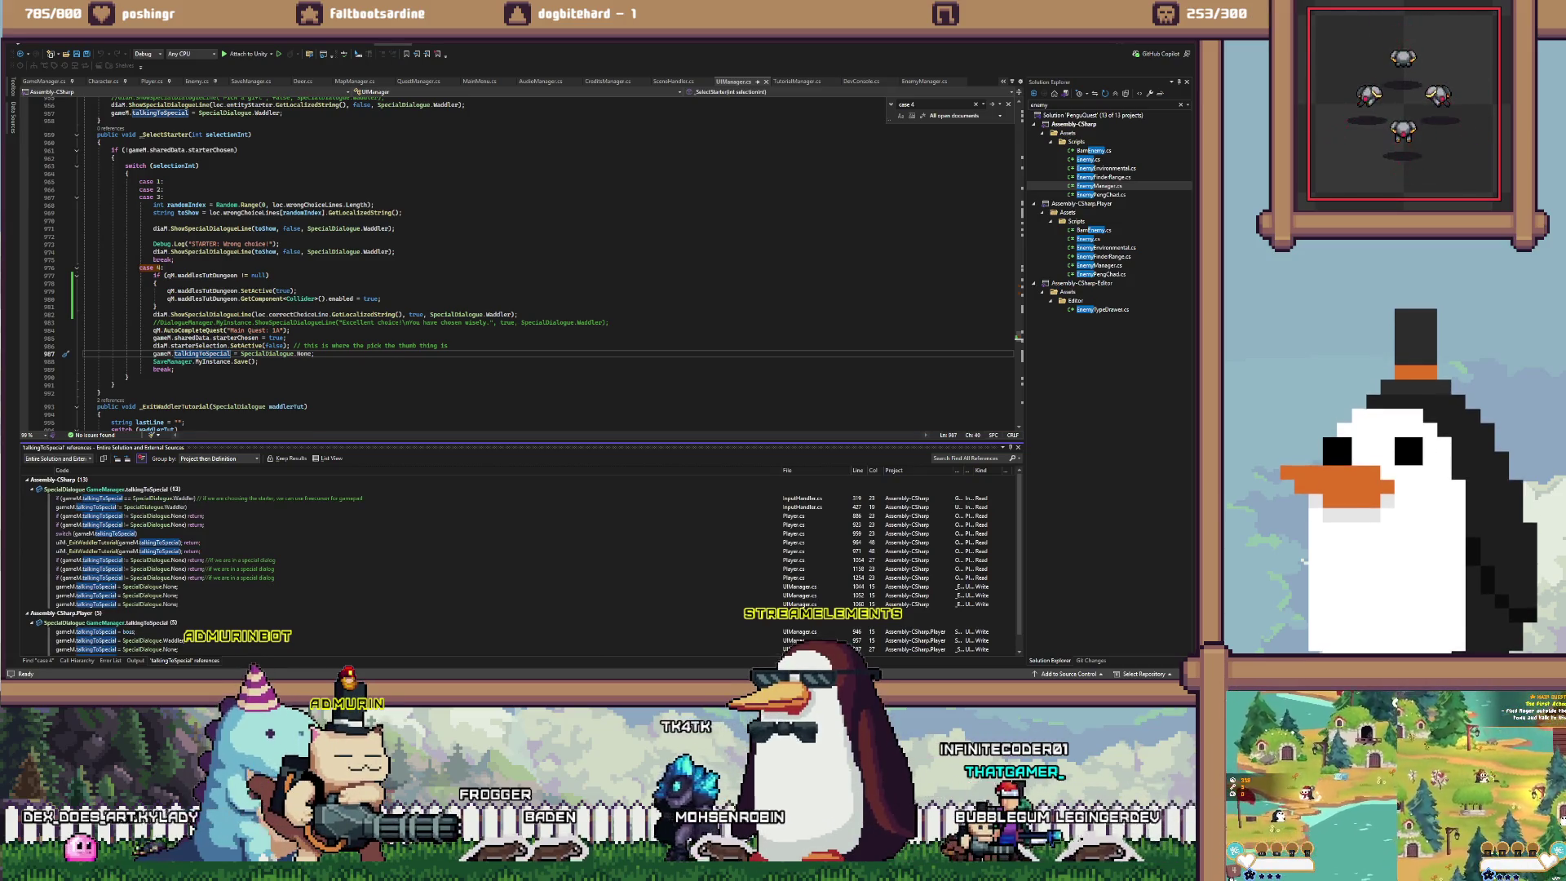
left_click(314, 354)
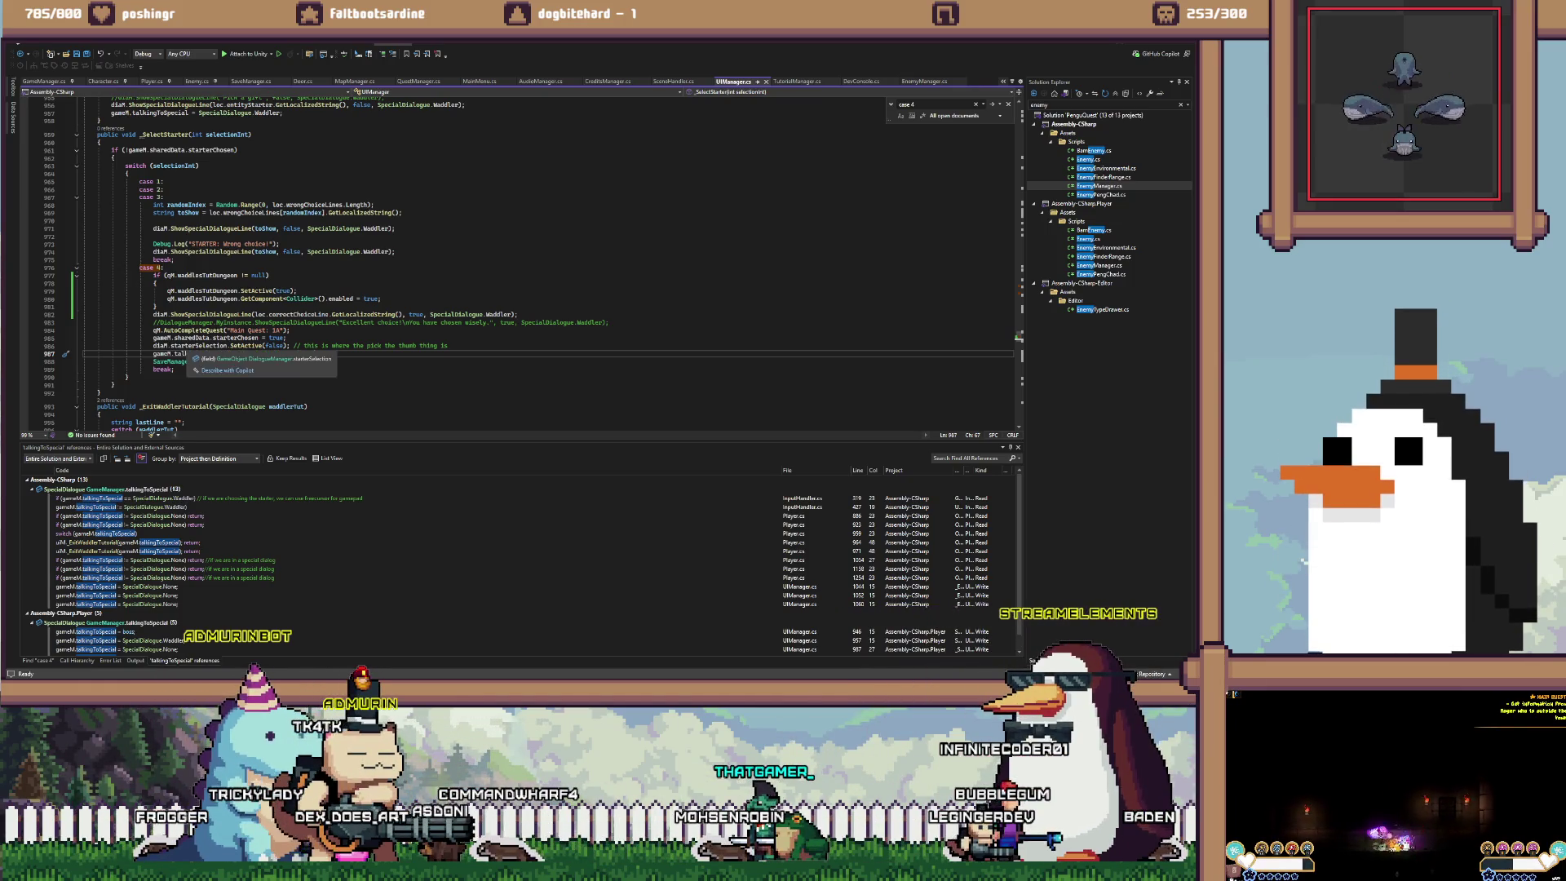
left_click(197, 354)
key("shift+F12")
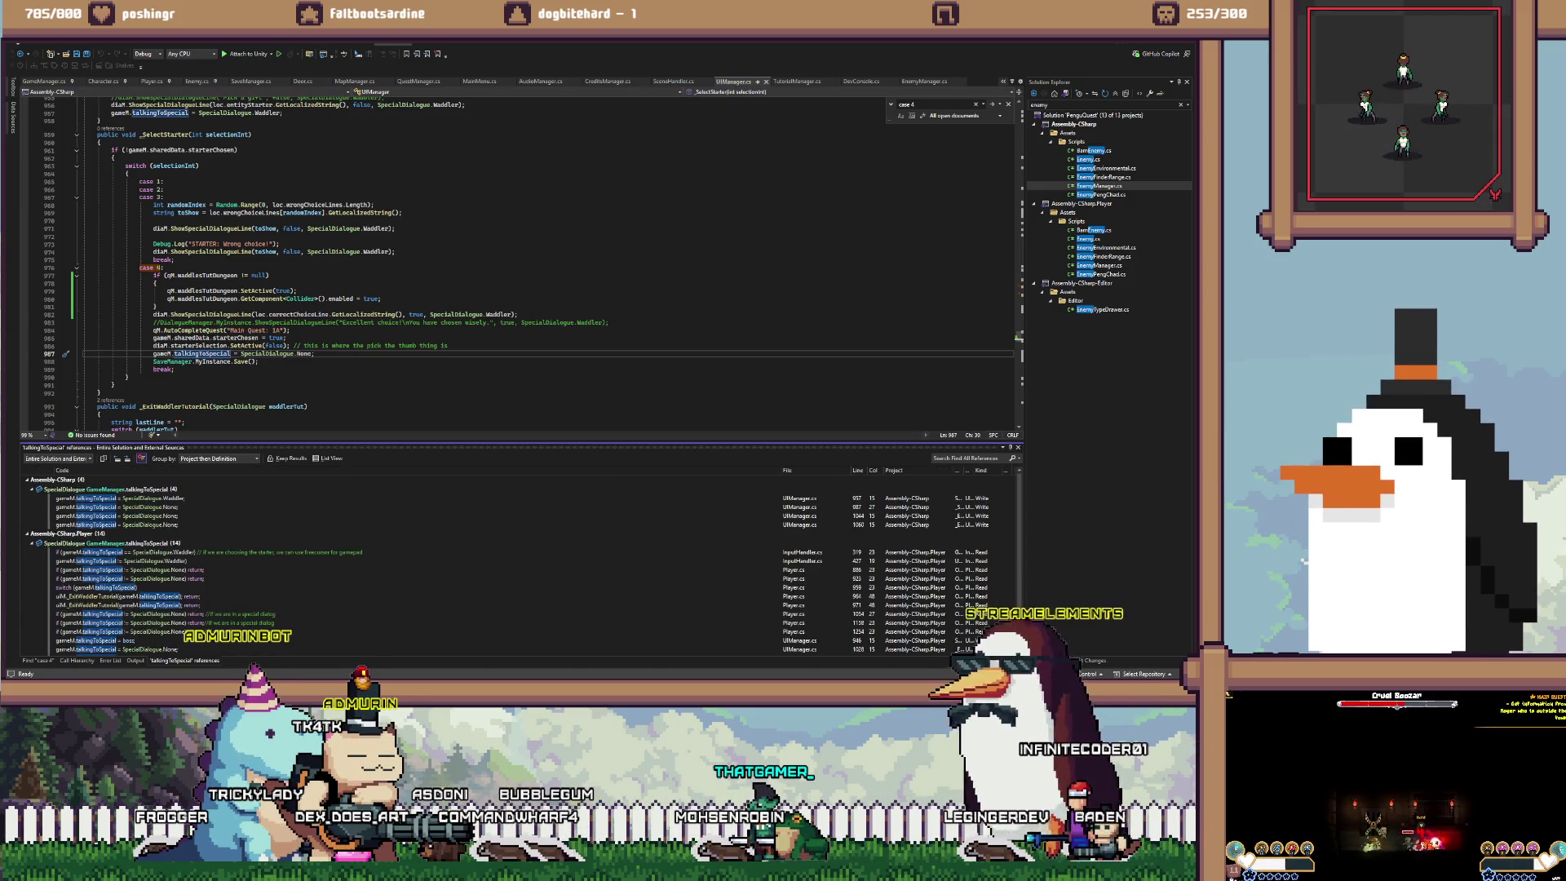
left_click(123, 569)
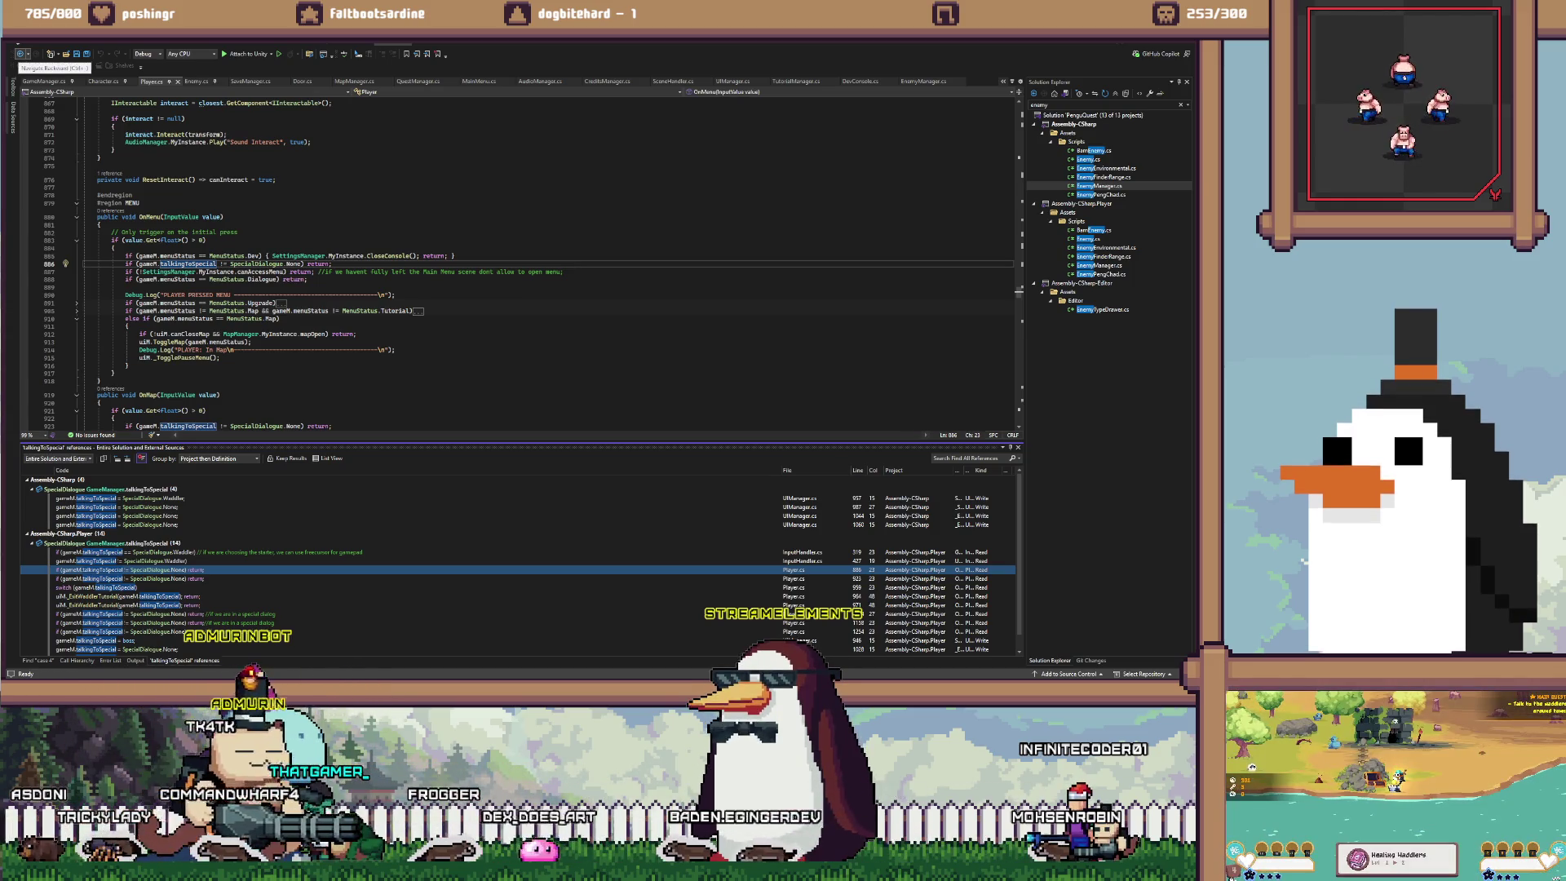
left_click(19, 54)
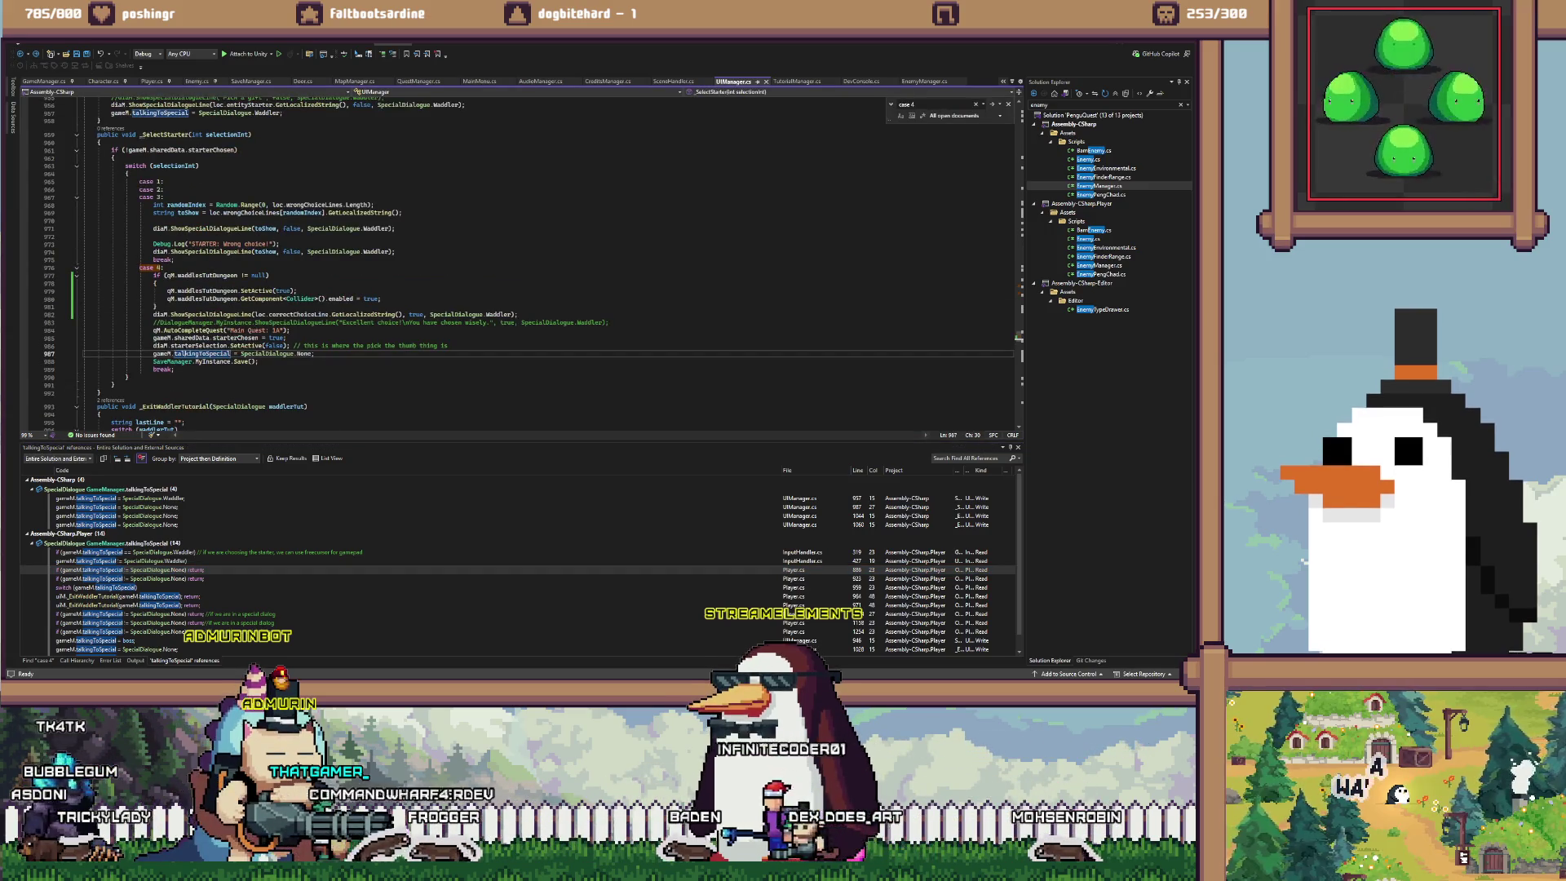
Move the starterChosen line down two lines, then undo the move
left_click(288, 338)
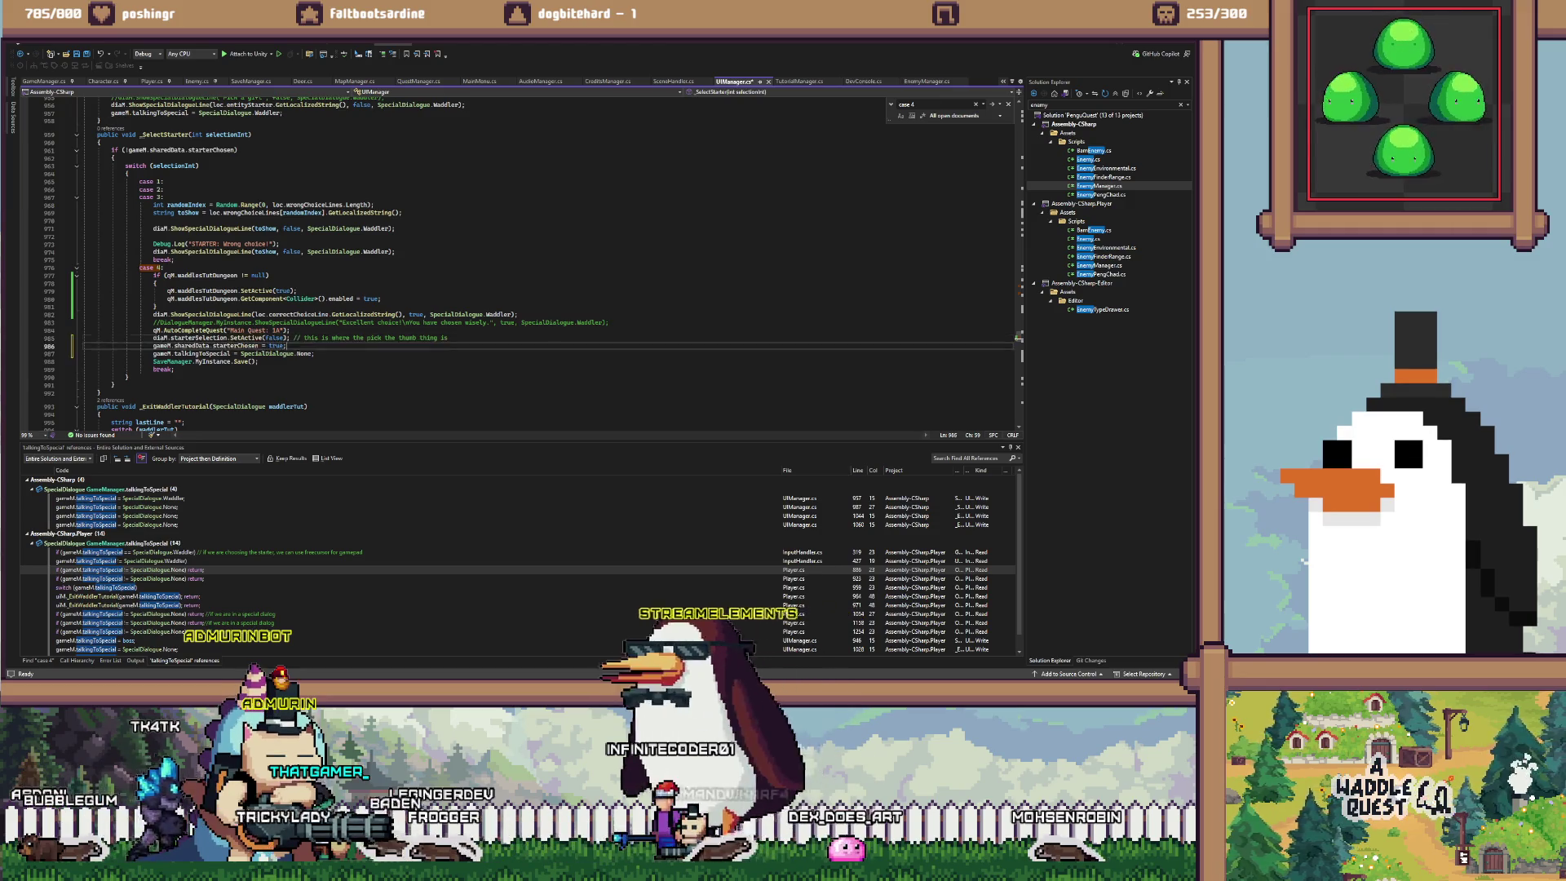
key("alt+Down")
key("alt+Down")
key("ctrl+z")
key("ctrl+z")
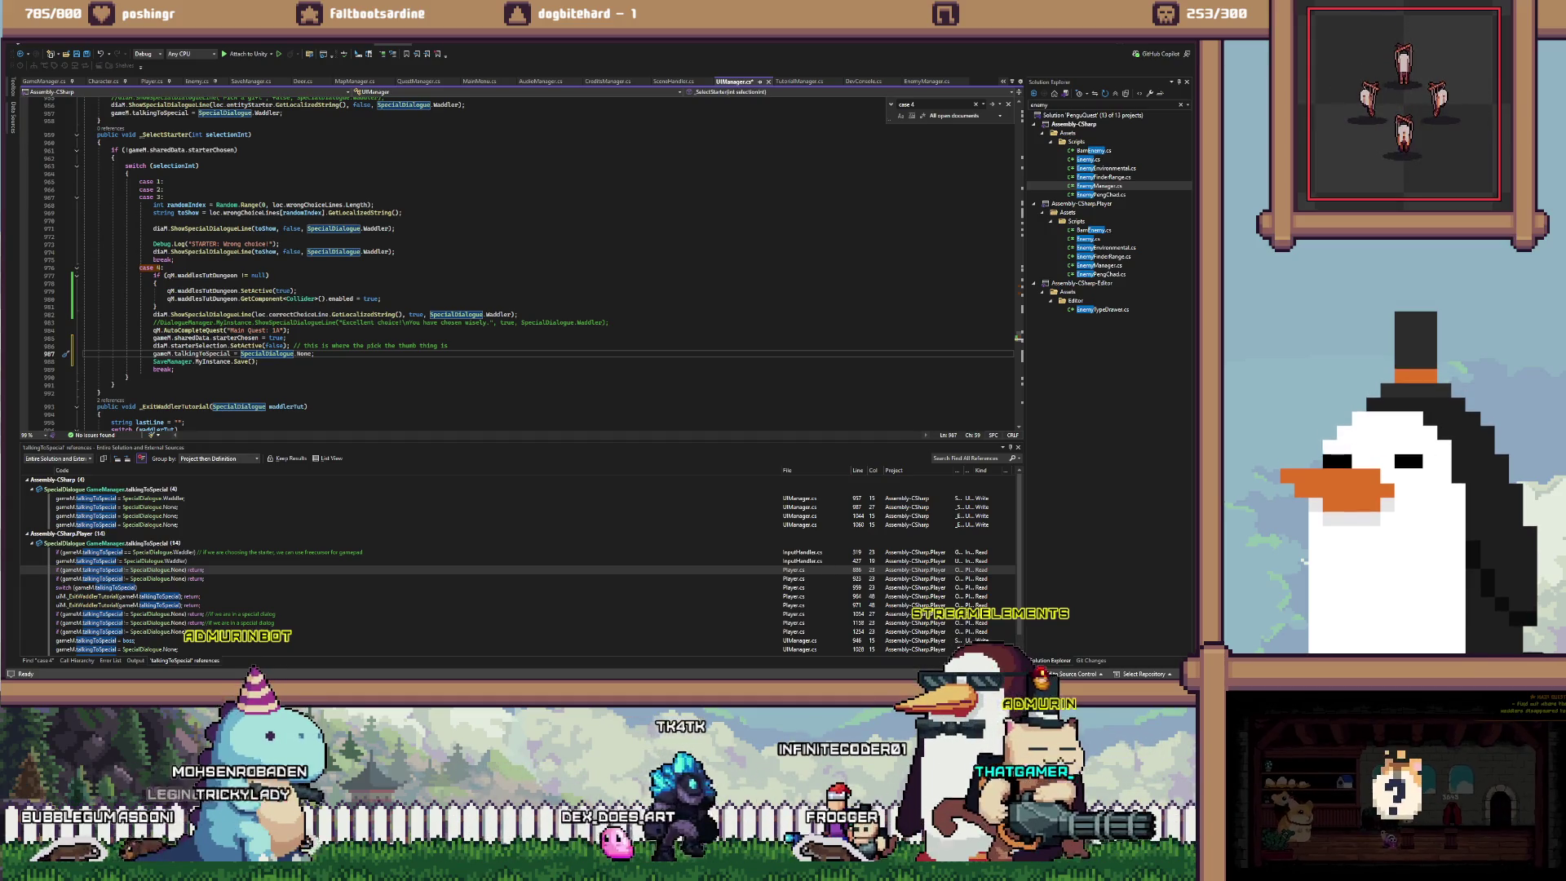
Comment out the talkingToSpecial reset line at line 987
key("End")
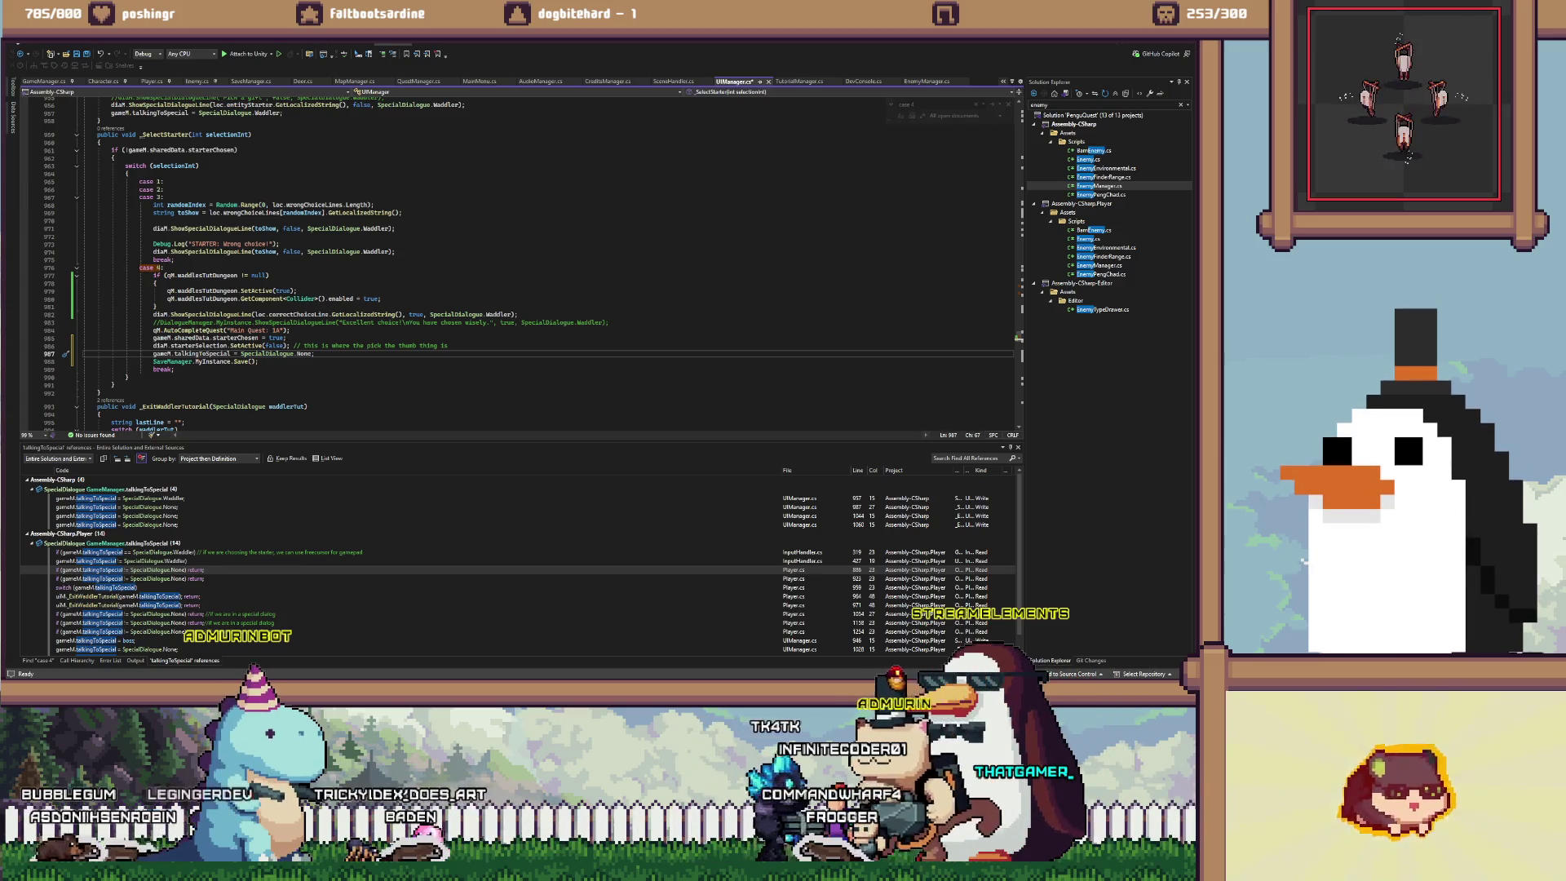
key("ctrl+k")
key("ctrl+c")
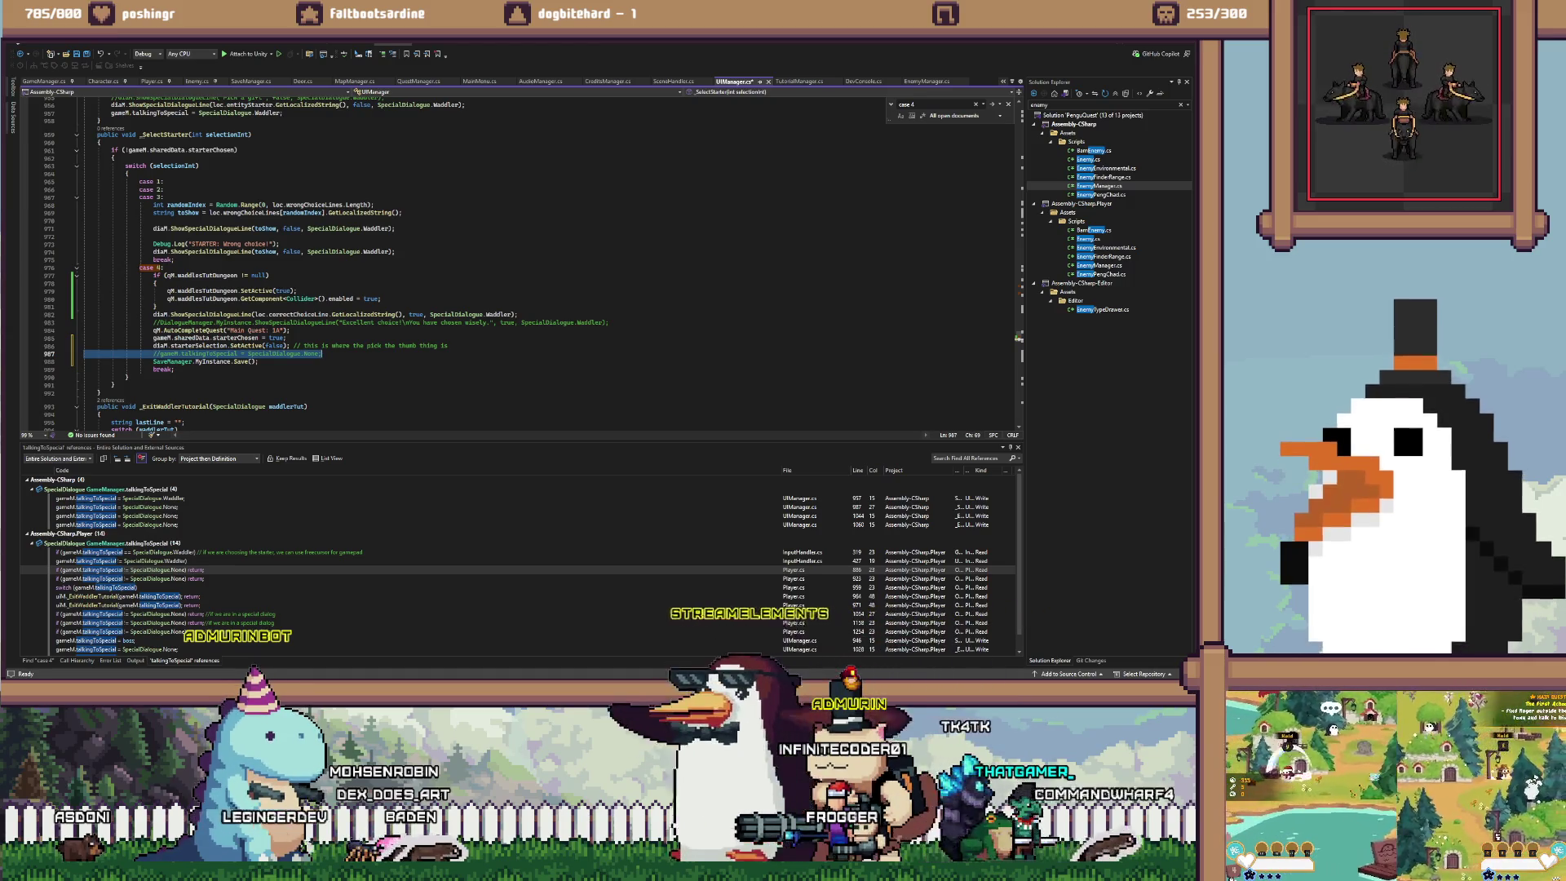
Search all files for the tutorialManager.myInstance reference, which returns no matching lines
key("ctrl+f")
type("tutorial")
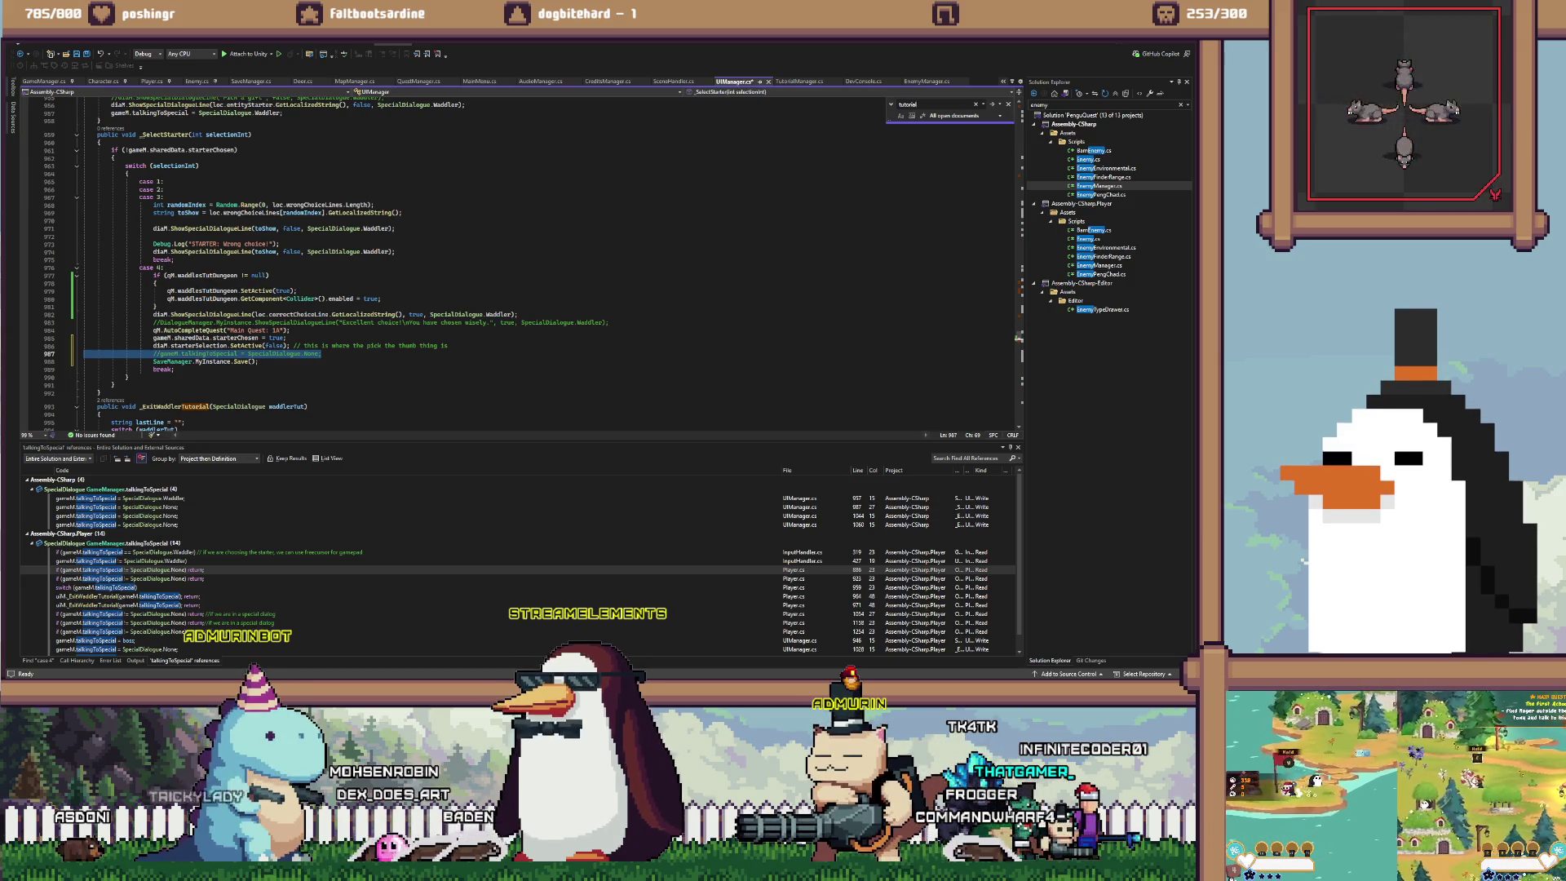
type("_mylnstance")
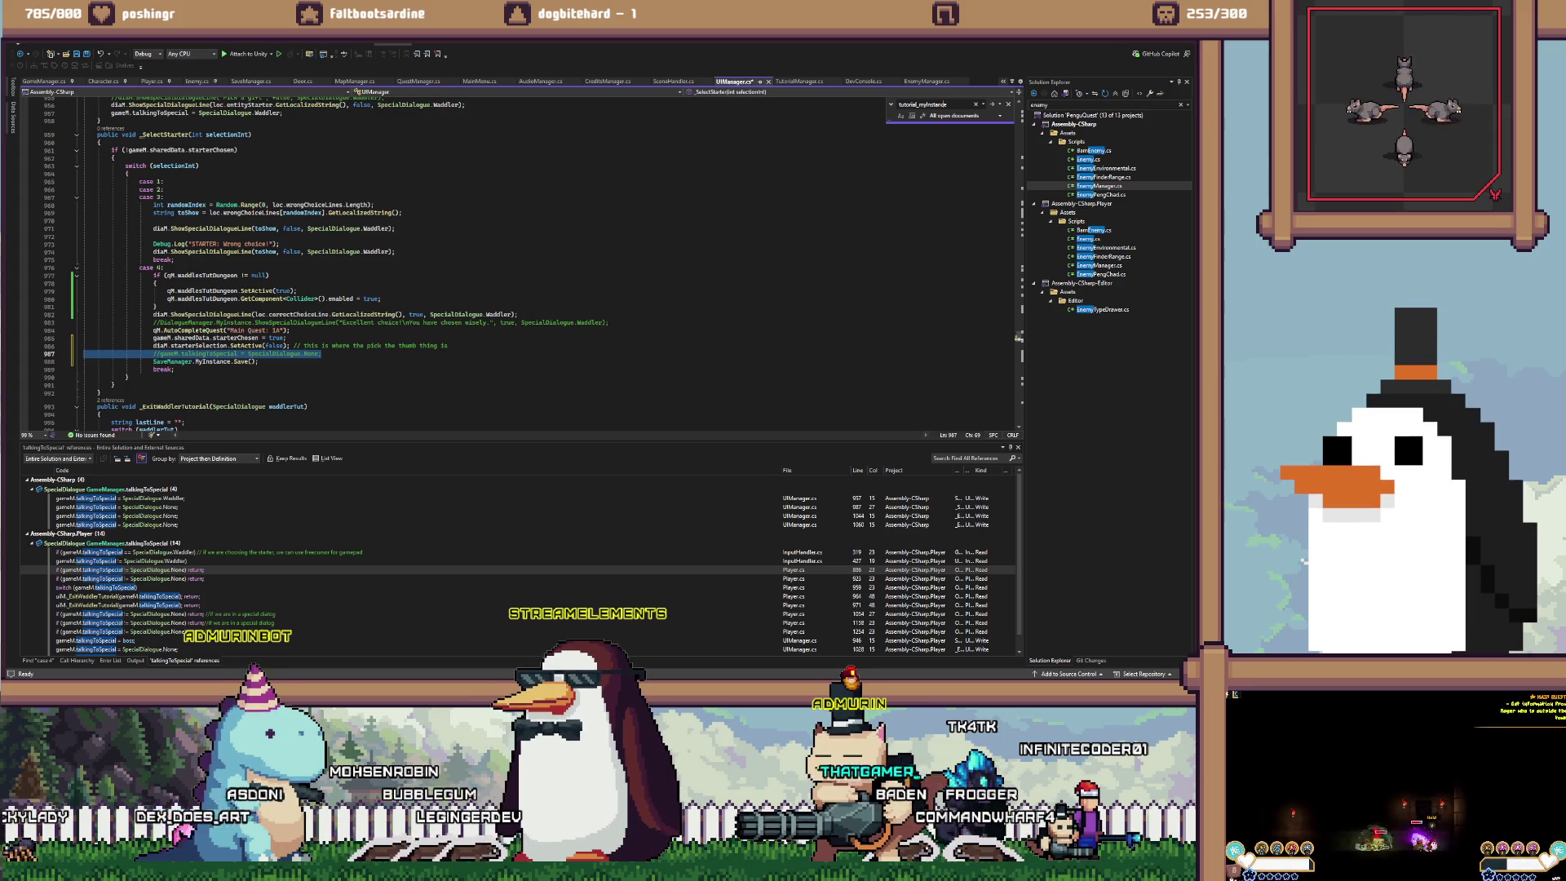
left_click(919, 104)
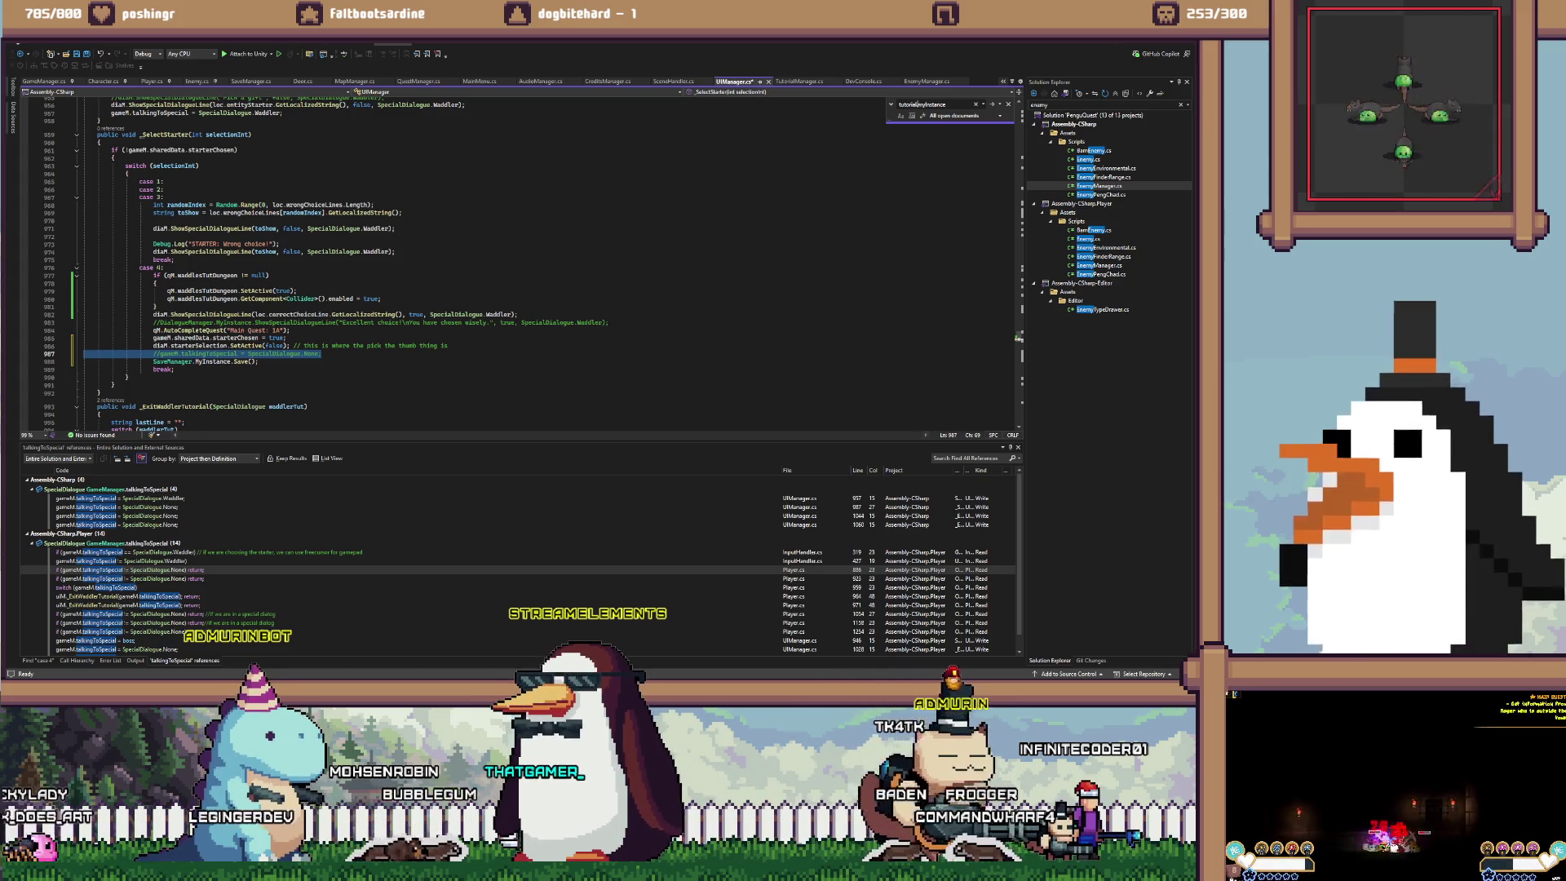
type("Manager.")
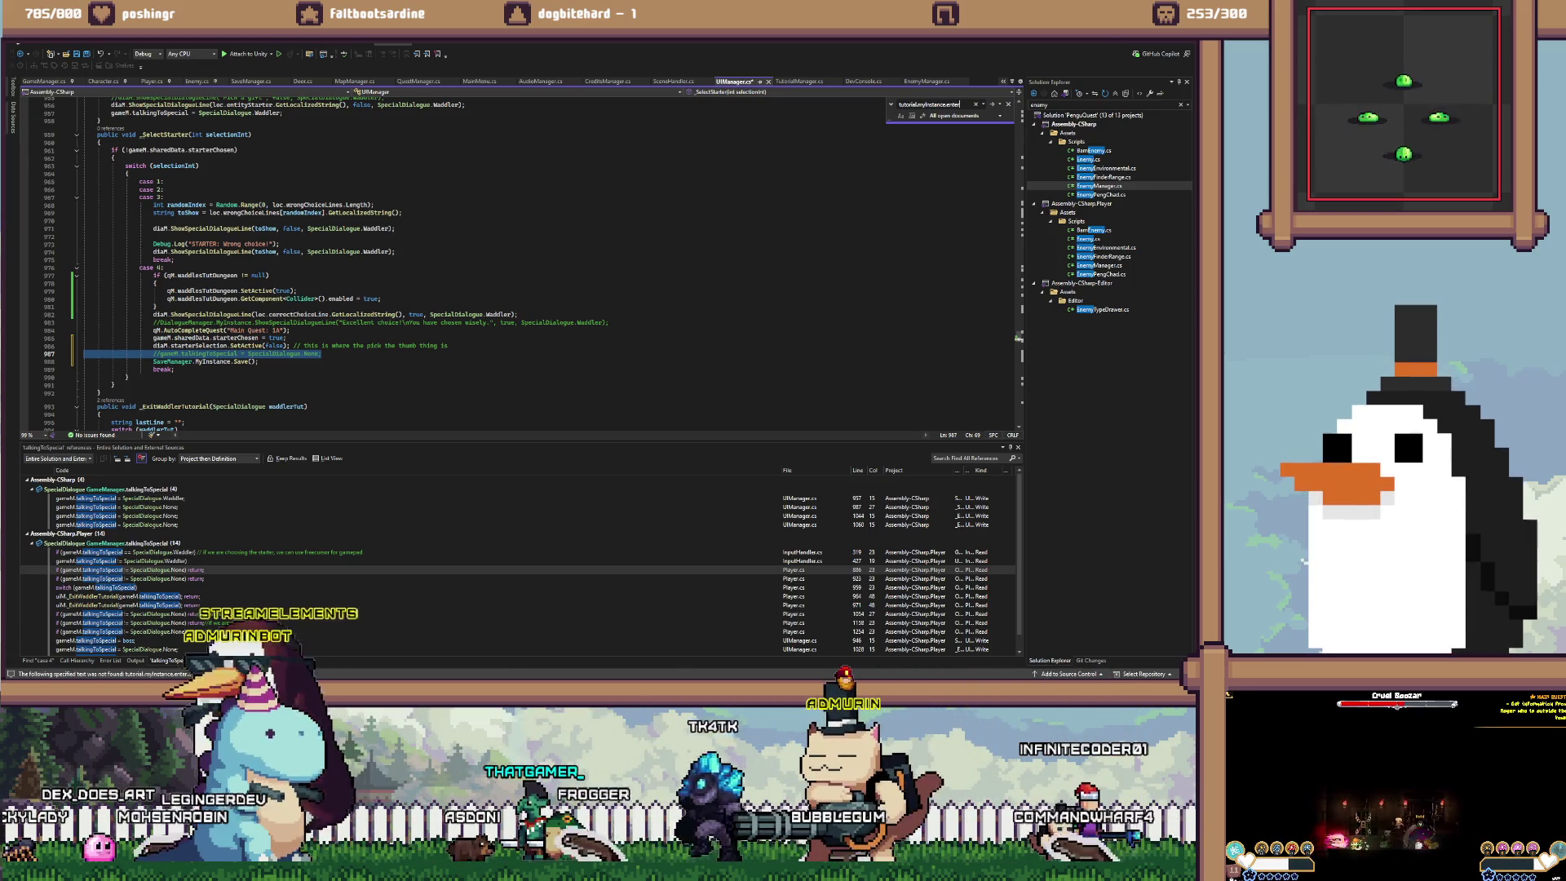
key("Return")
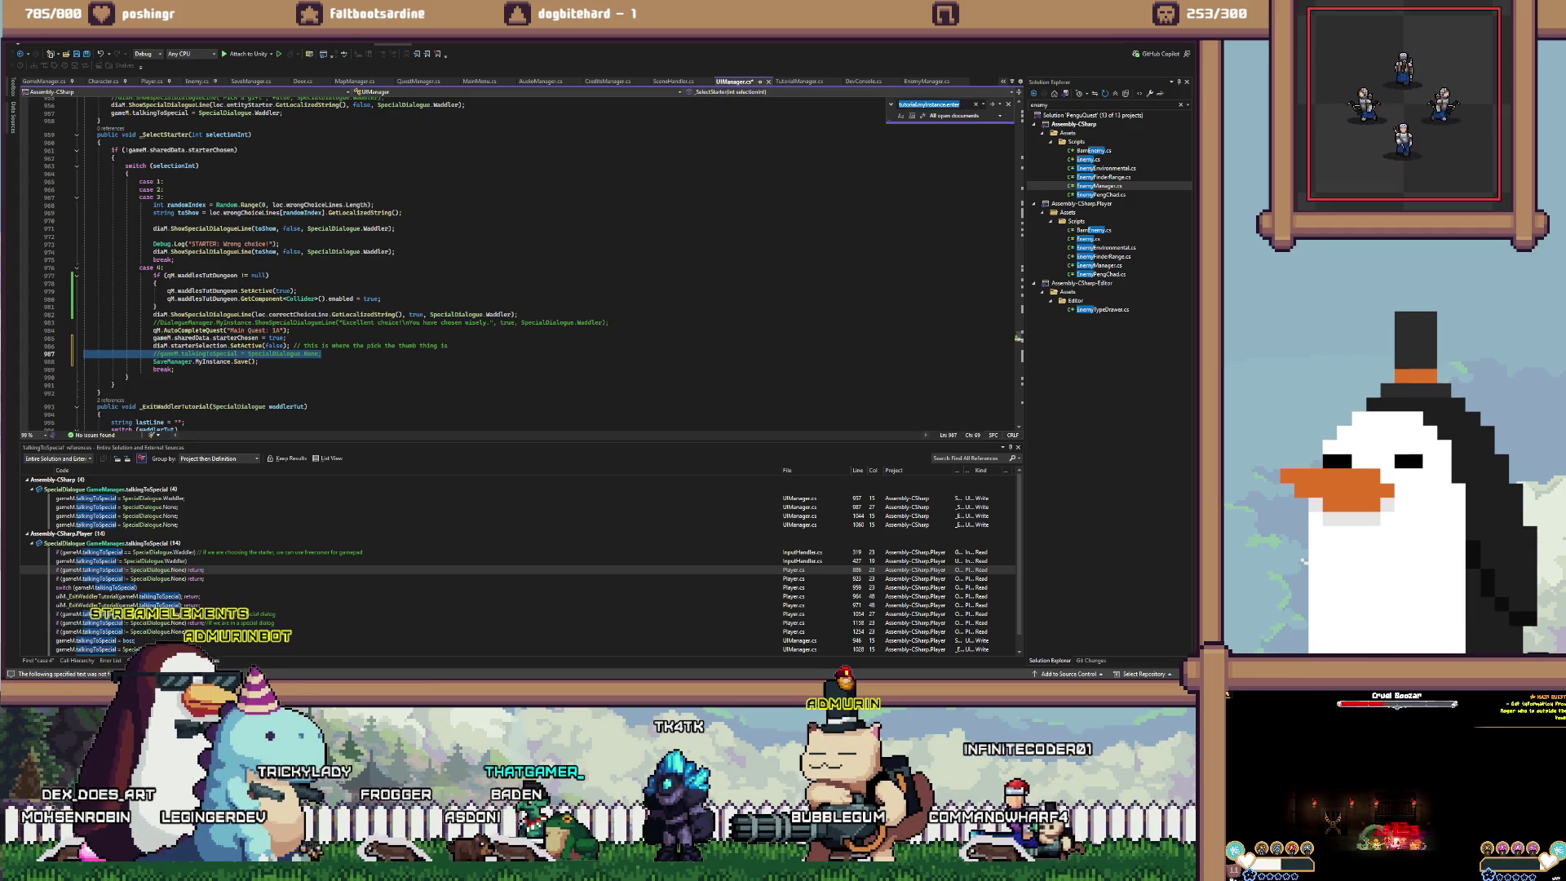
key("BackSpace")
key("BackSpace")
key("BackSpace")
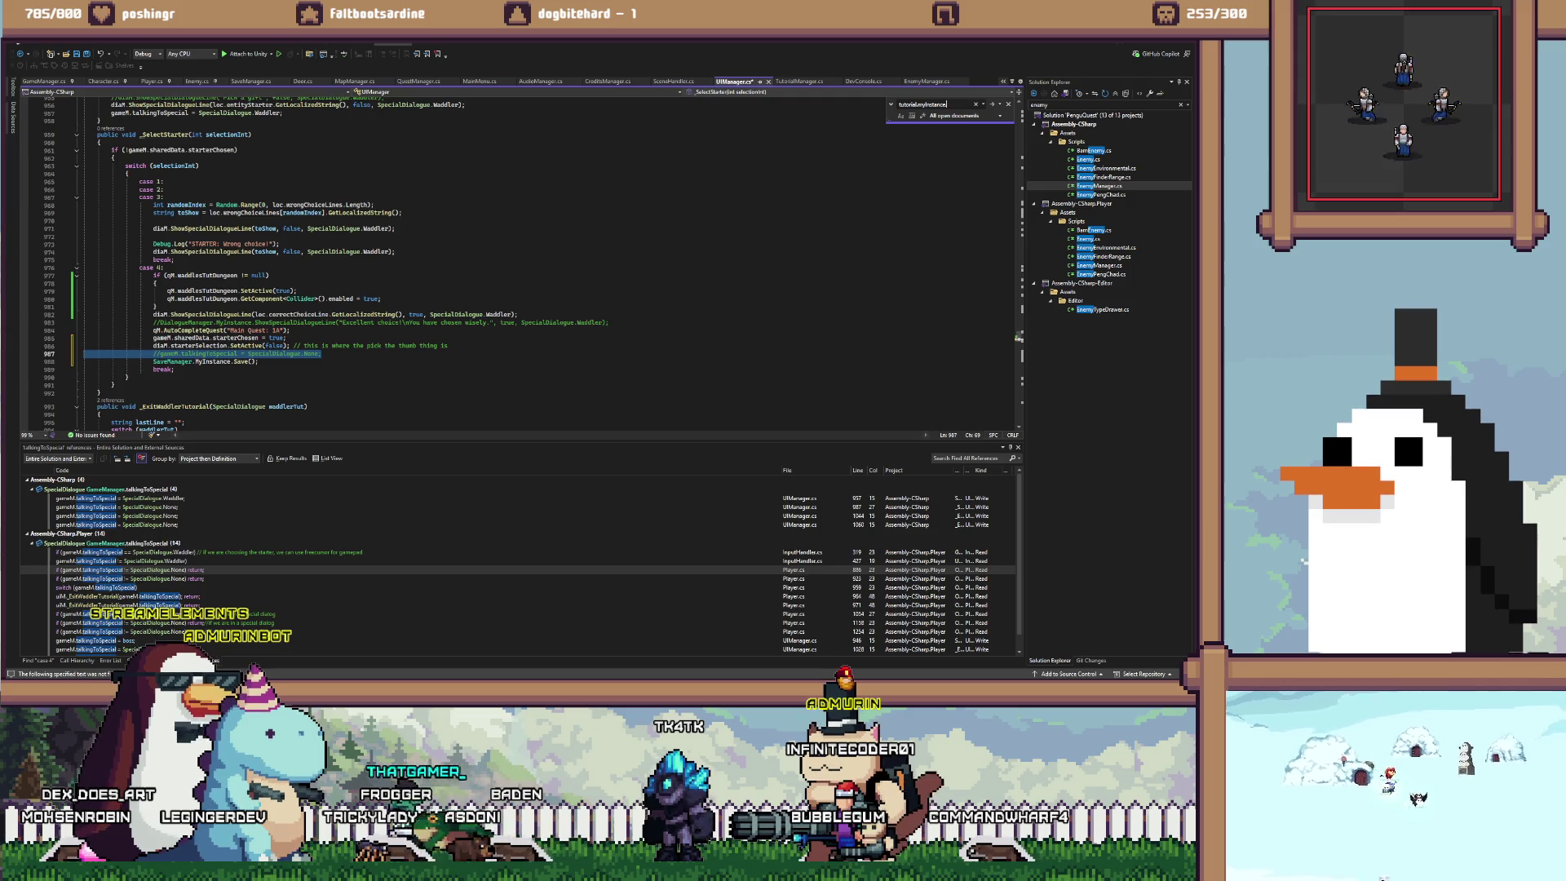
type(".s")
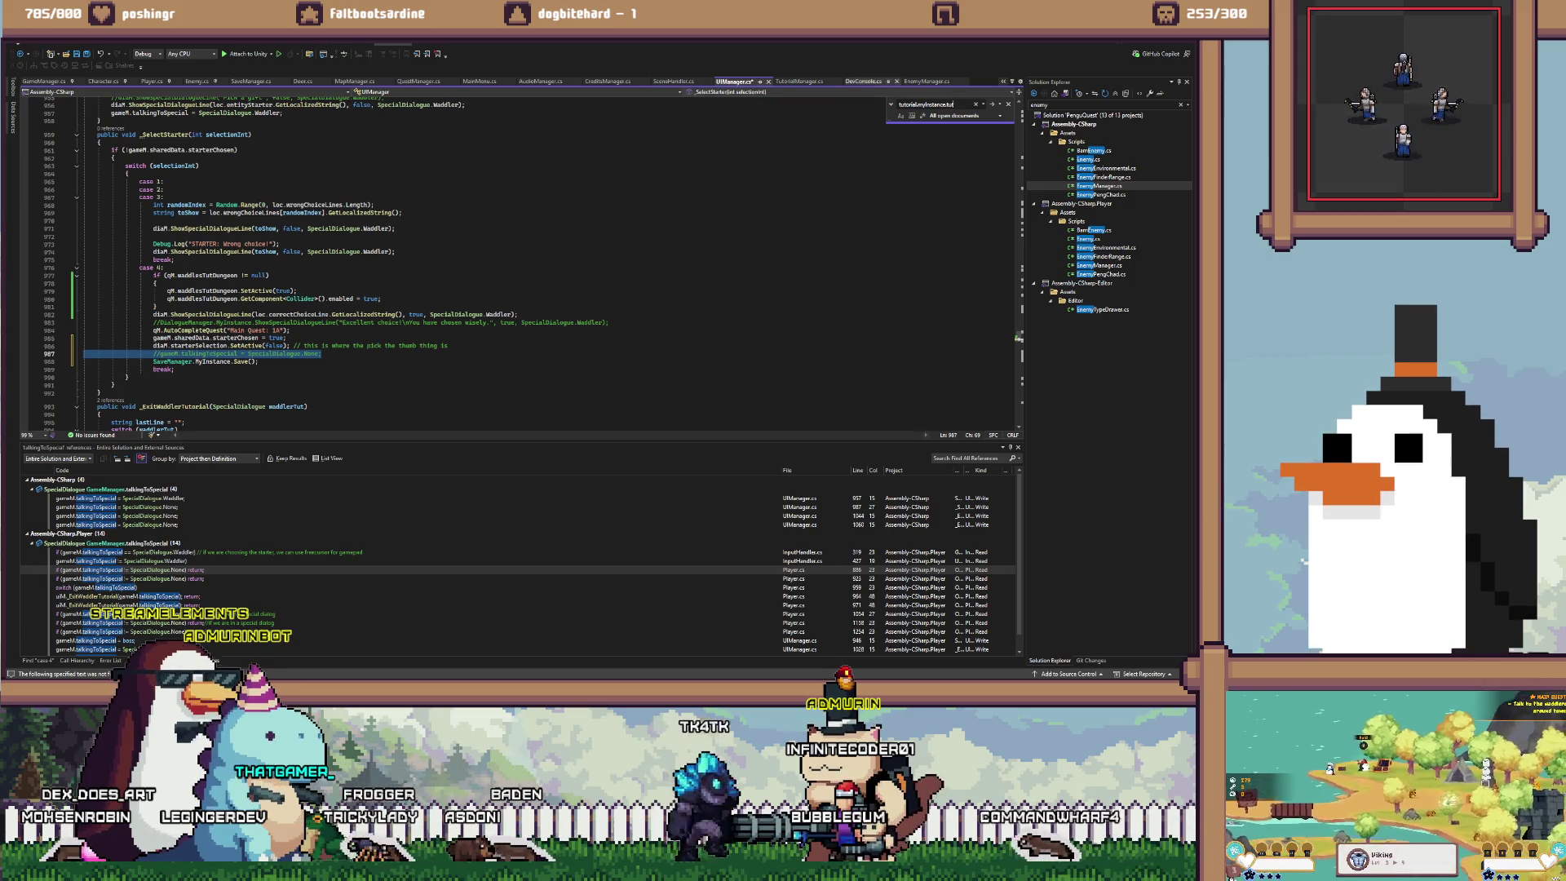
type("t")
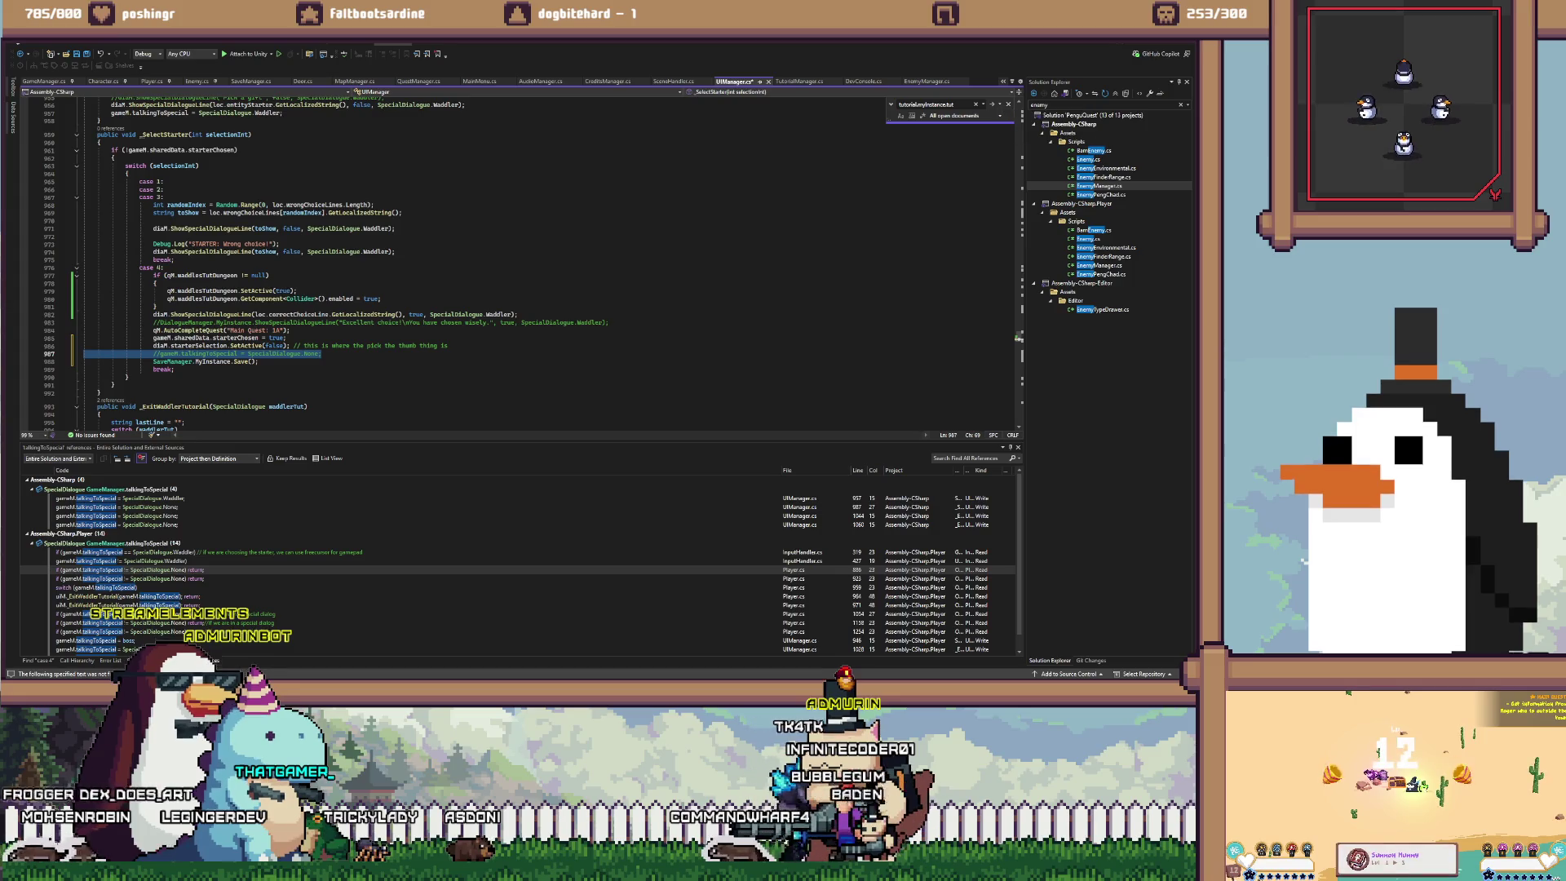
key("alt+Return")
key("Escape")
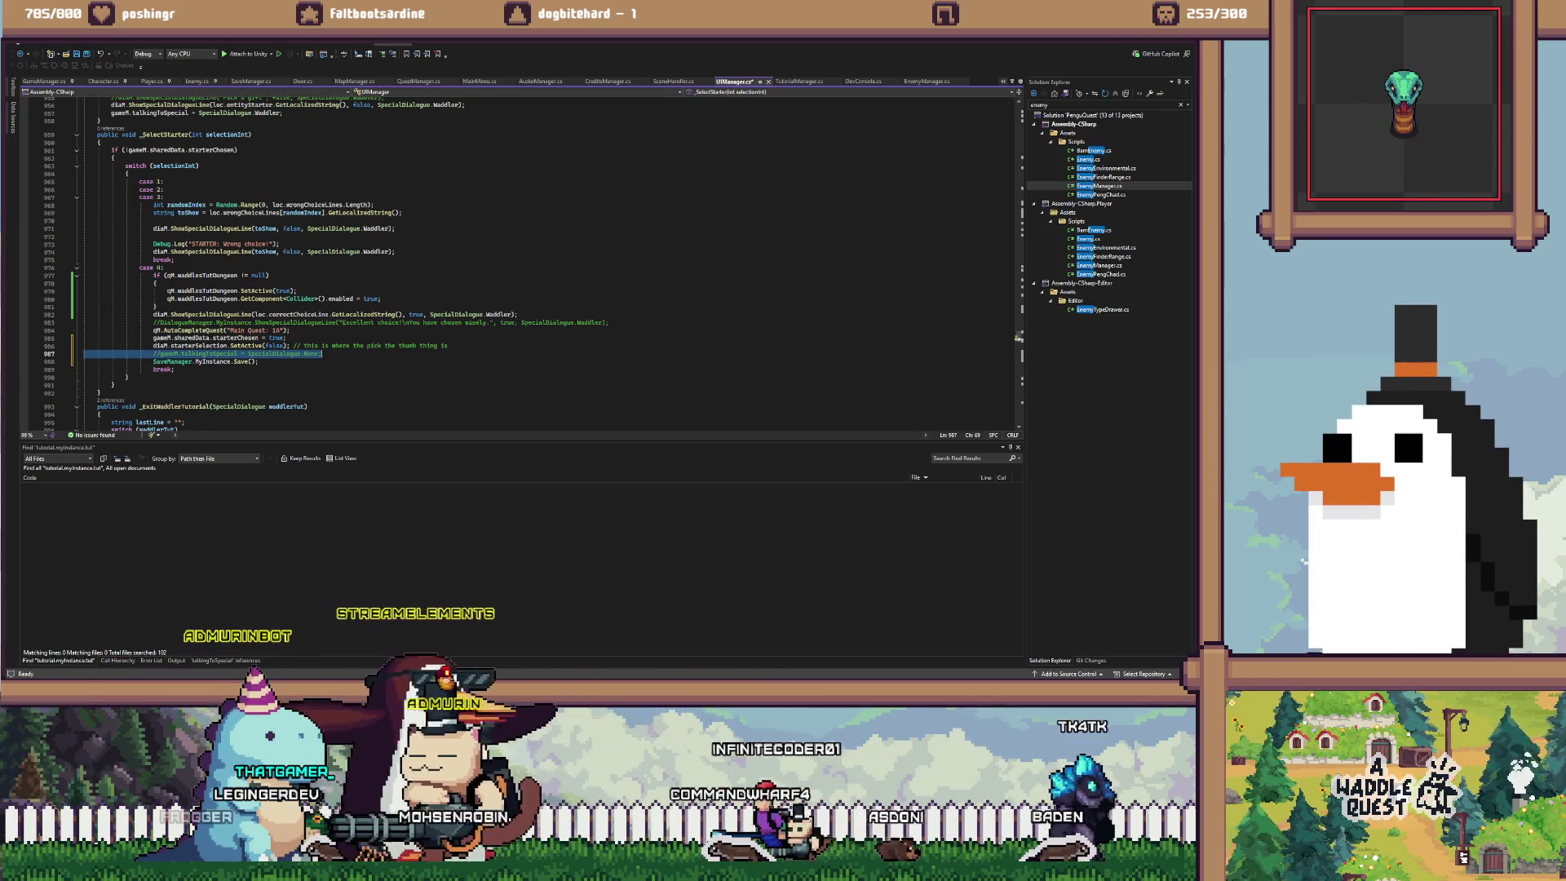
scroll(210, 271, "up", 7)
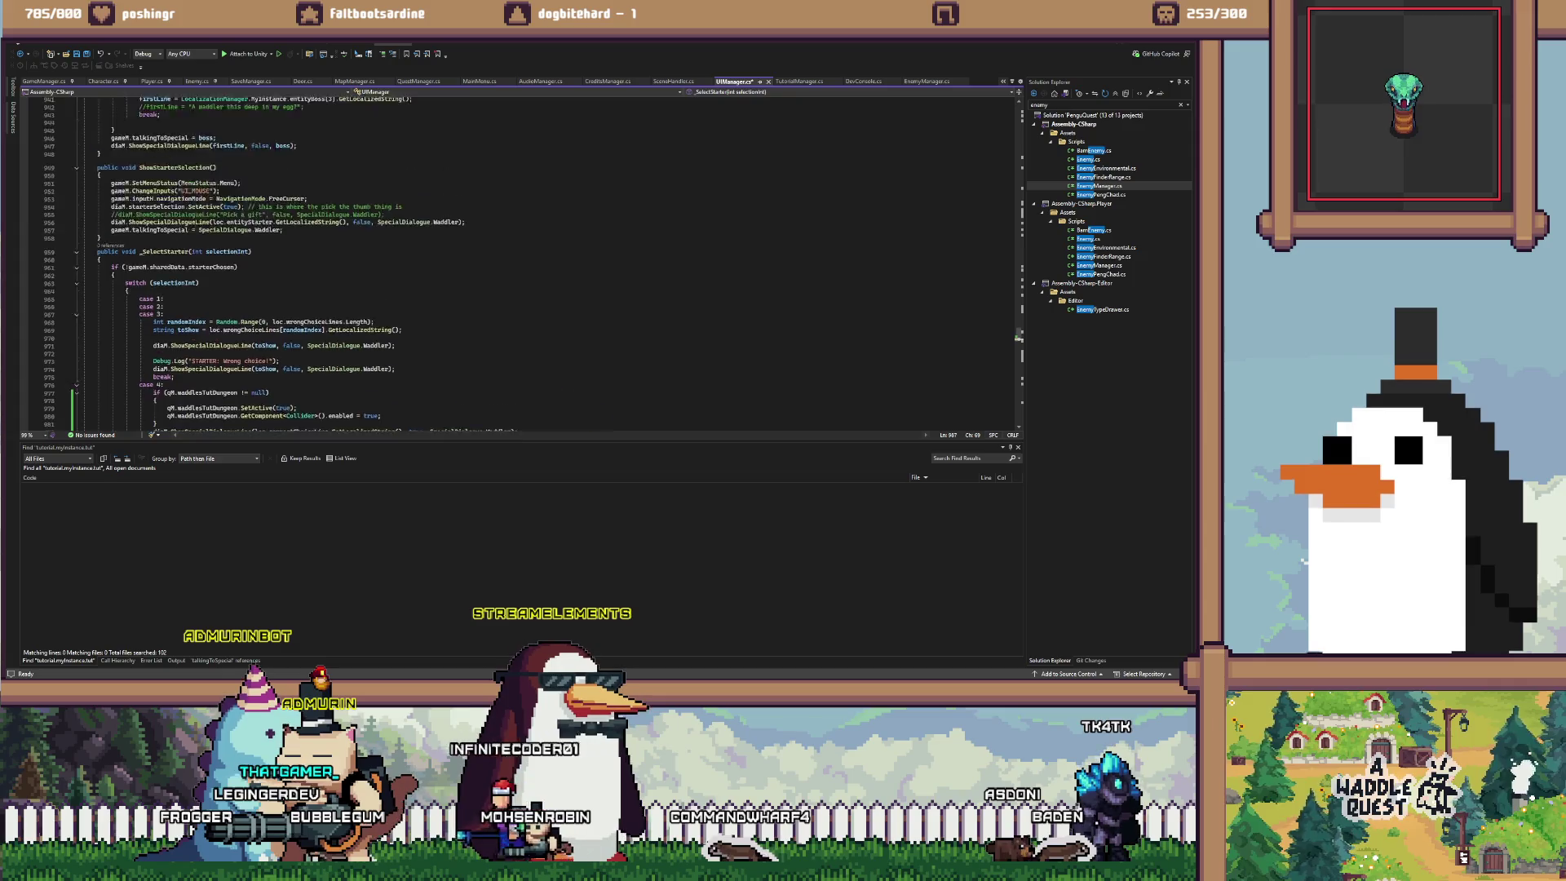
Filter the solution files for 'tutor' and open TutorialManager.cs at EnterTutorialDoor
scroll(216, 277, "down", 10)
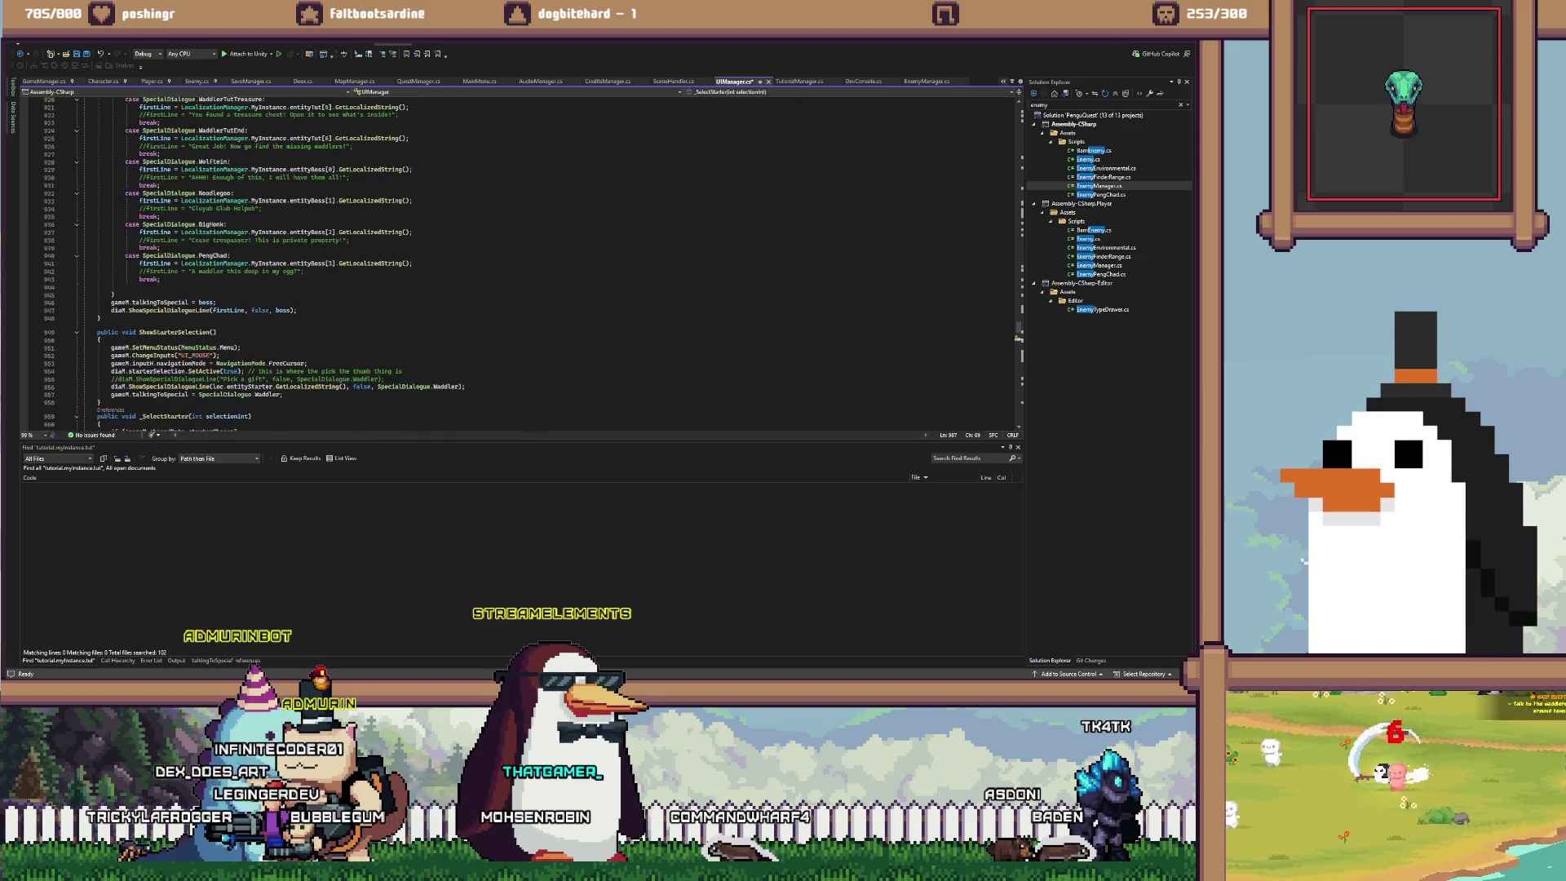
key("End")
key("Return")
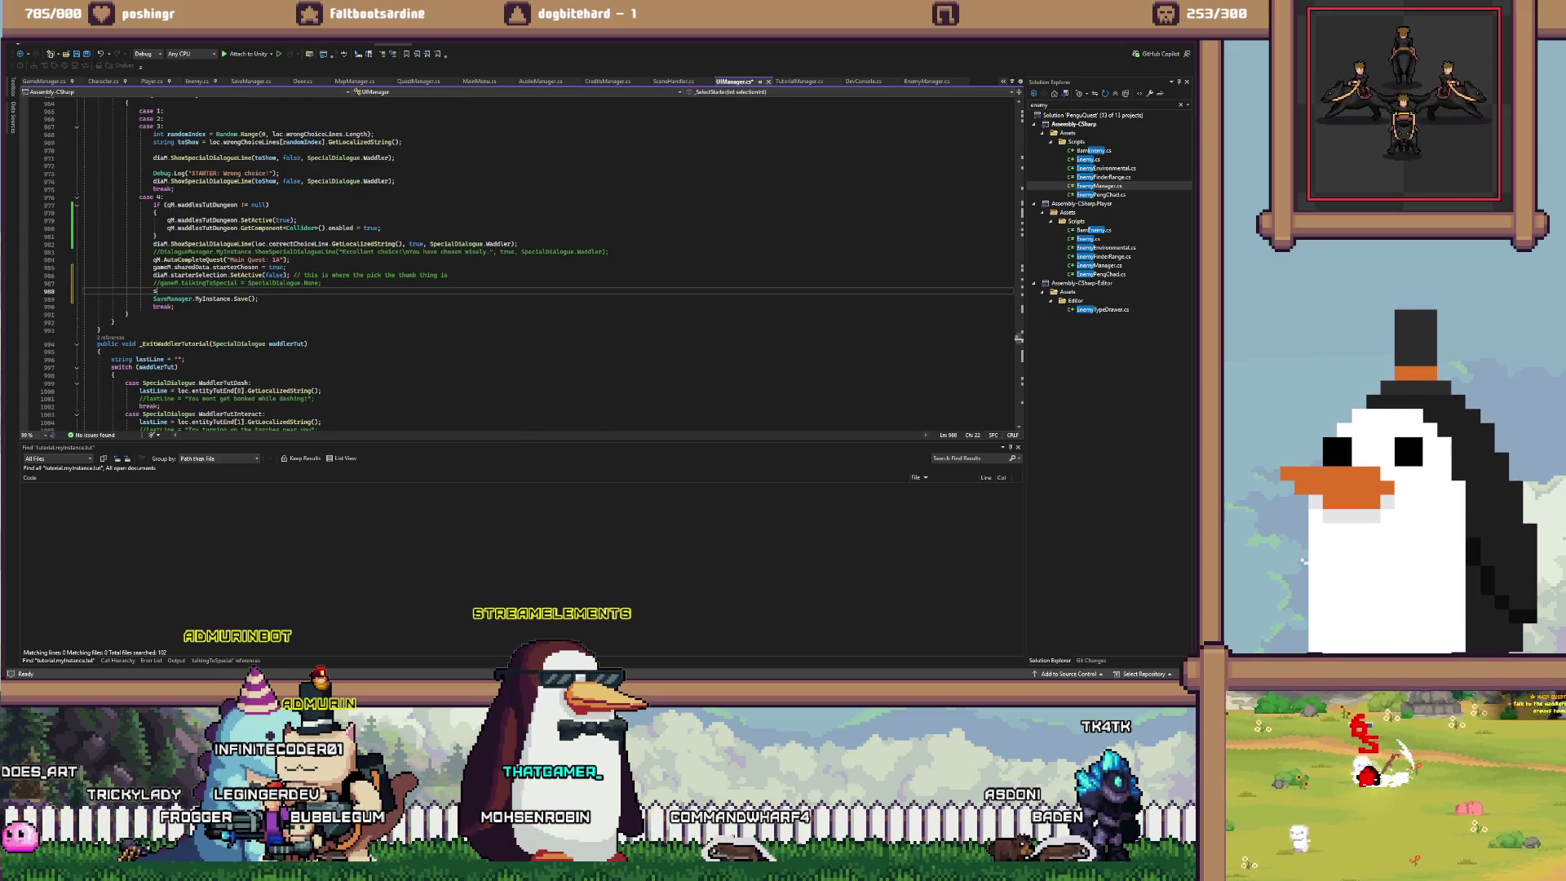
type("s")
key("Escape")
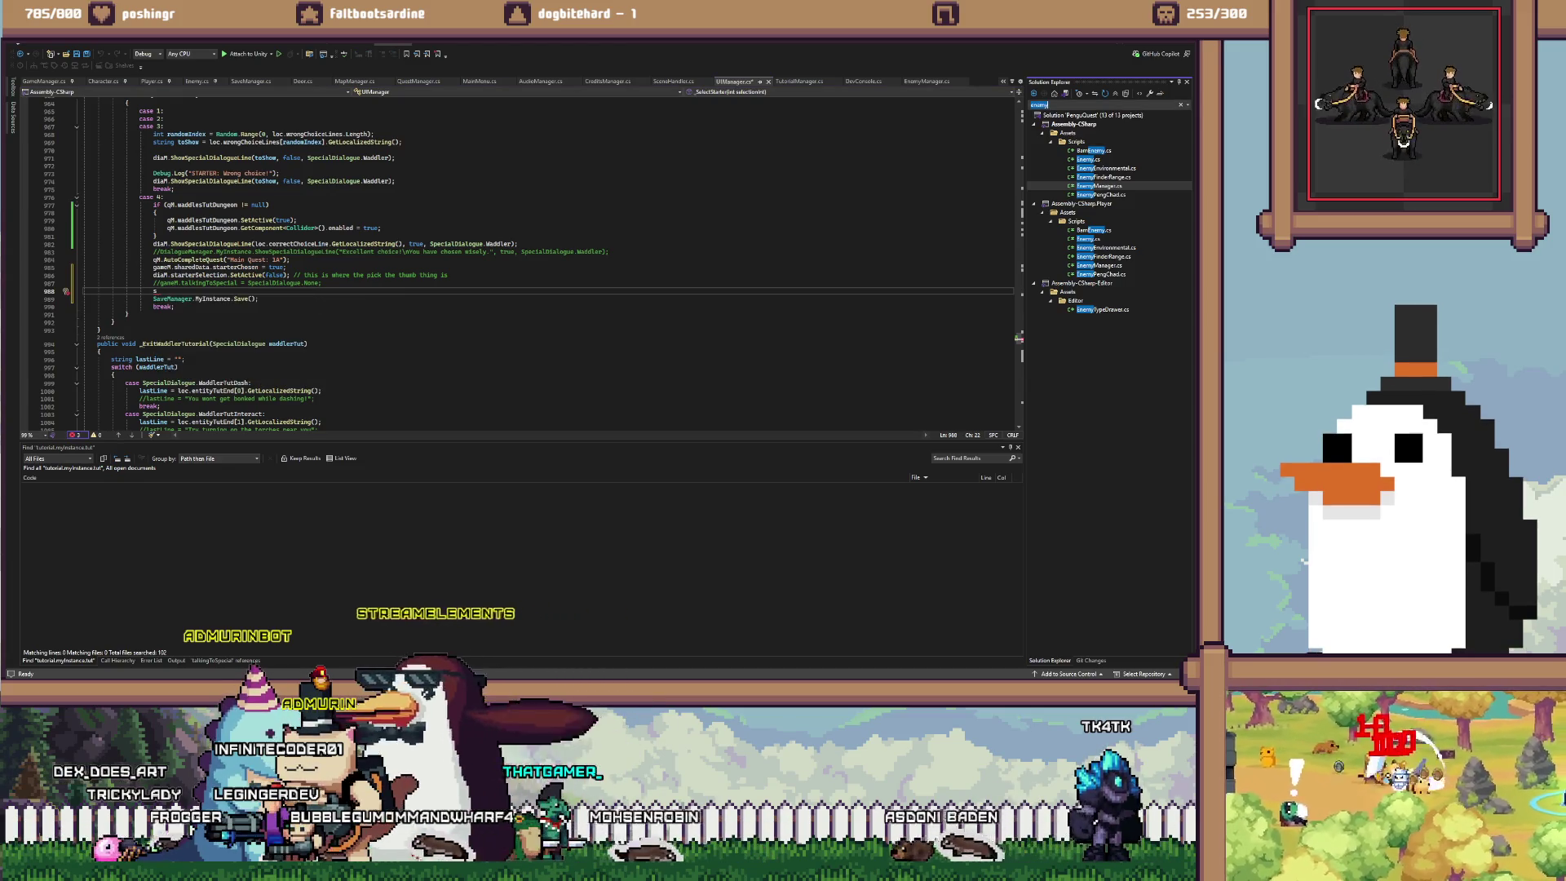
type("tutor")
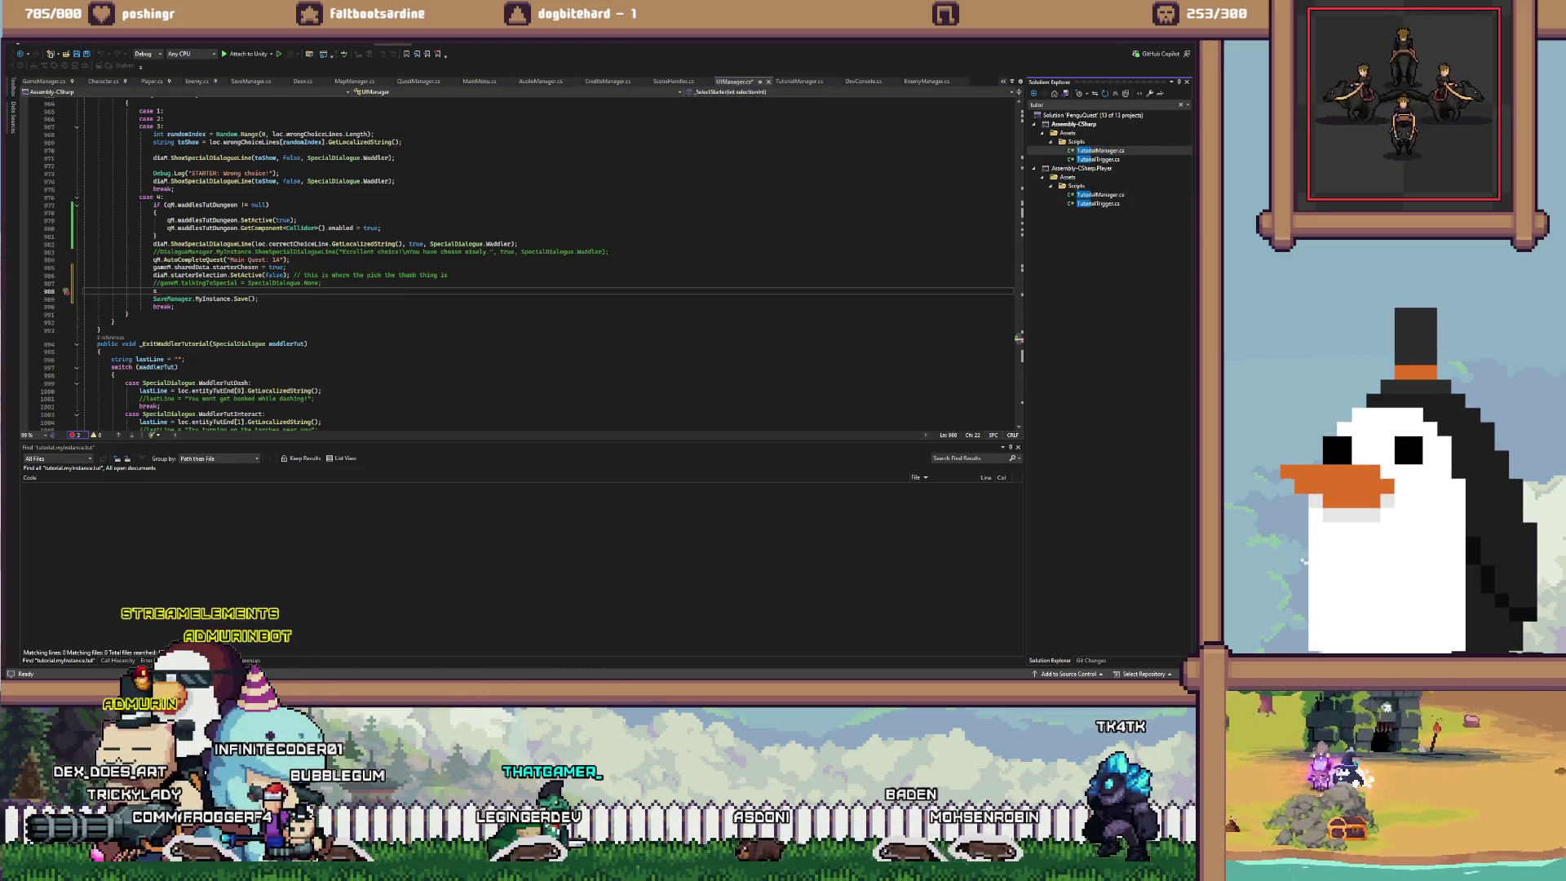
key("Return")
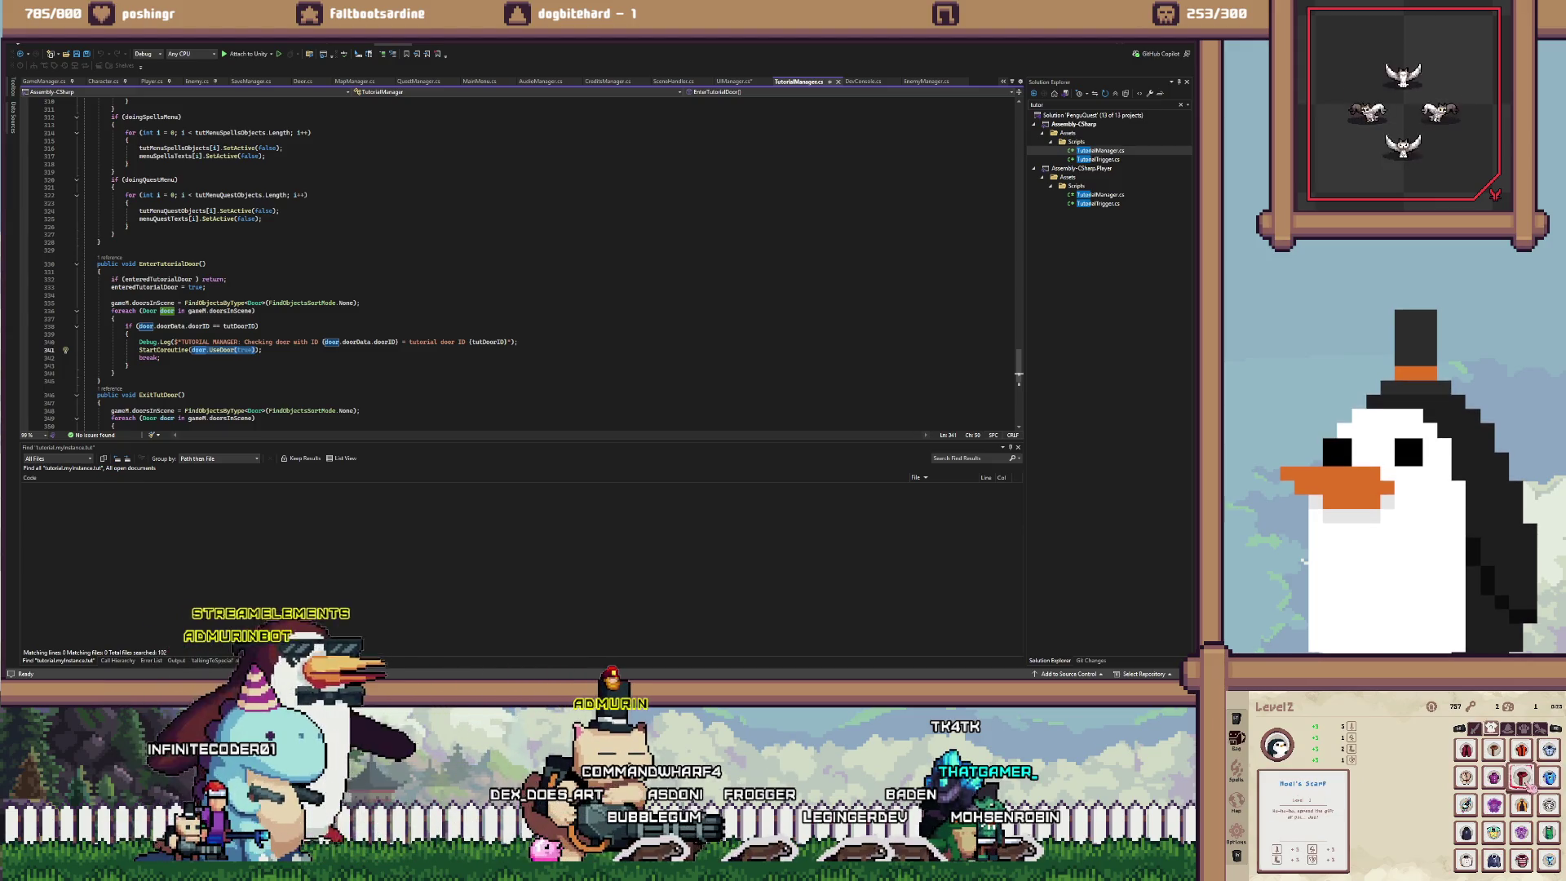
Paste 'gameM.talkingToSpecial = SpecialDialogue.None;' after EnterTutorialDoor's early return and save TutorialManager.cs
left_click(227, 279)
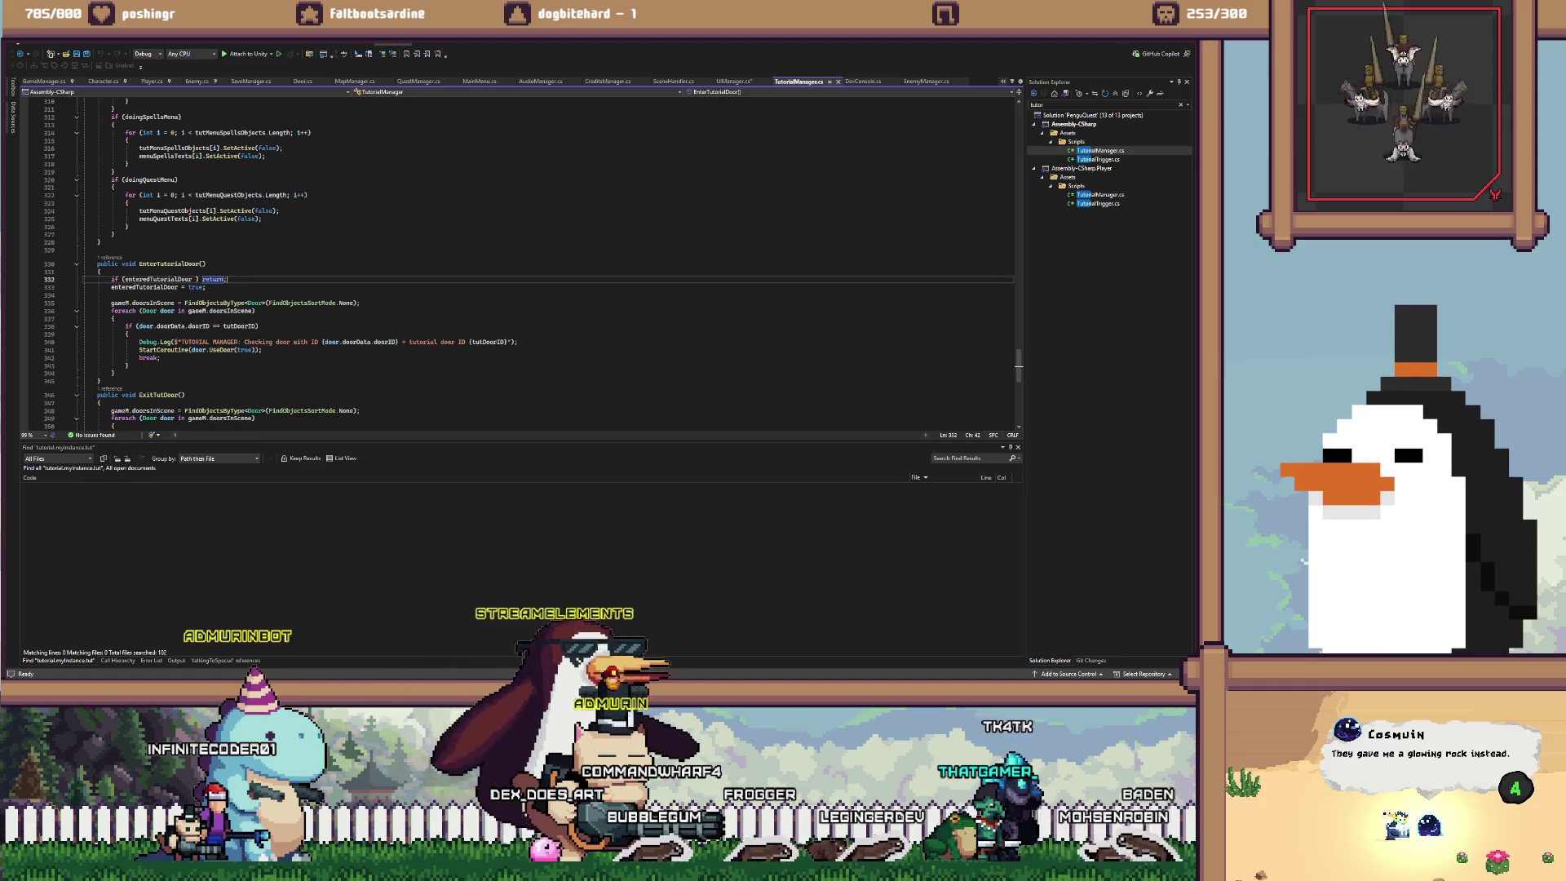
key("Down")
key("Home")
type("gameM.talkingToSpecial = SpecialDialogue.None;")
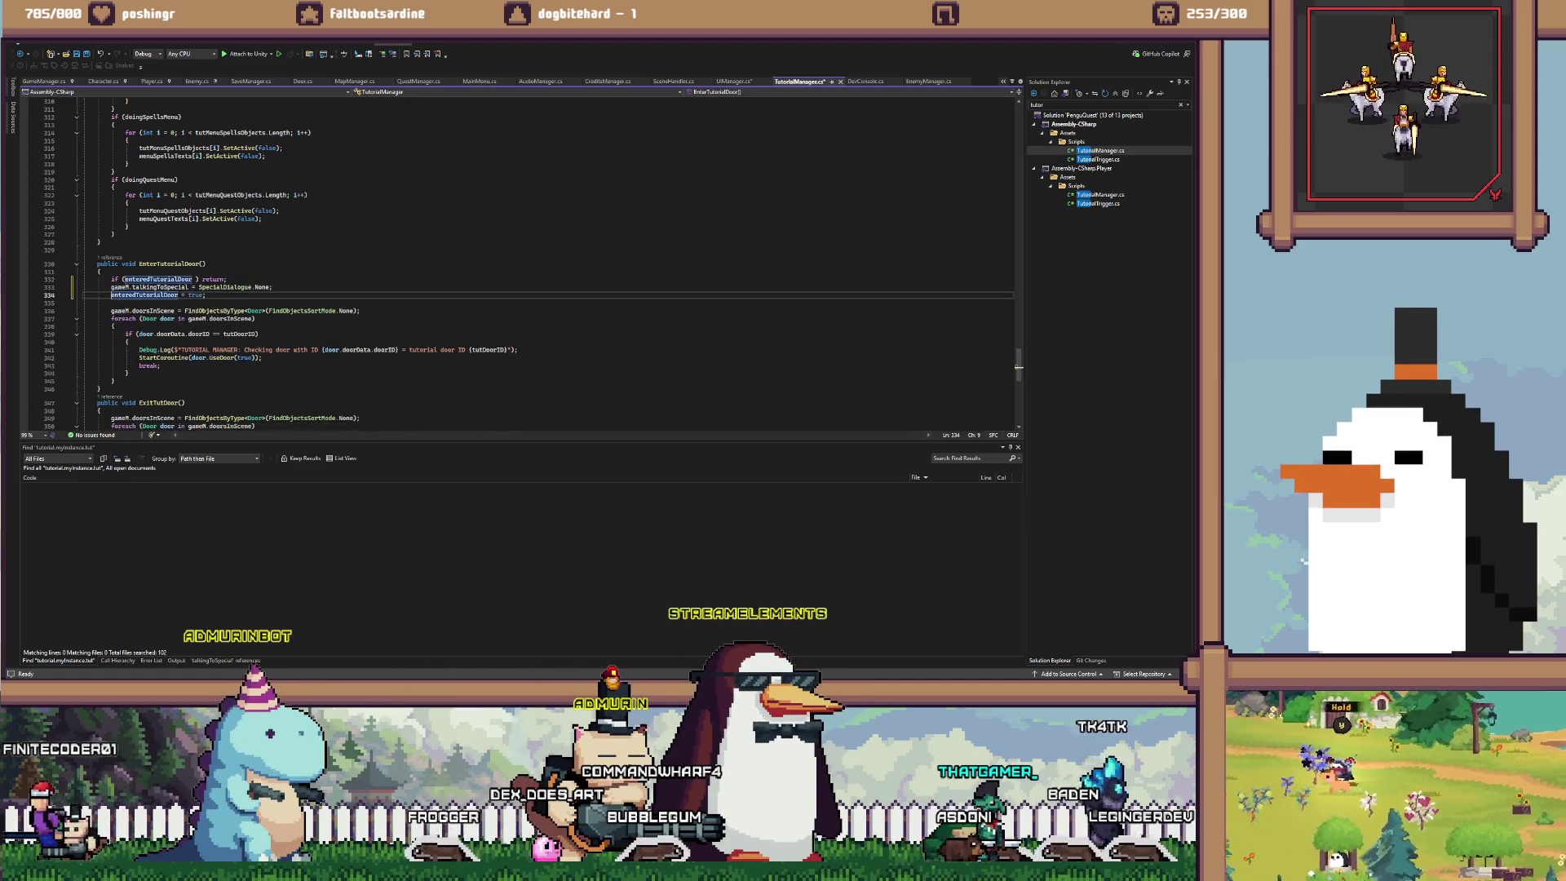
left_click(273, 287)
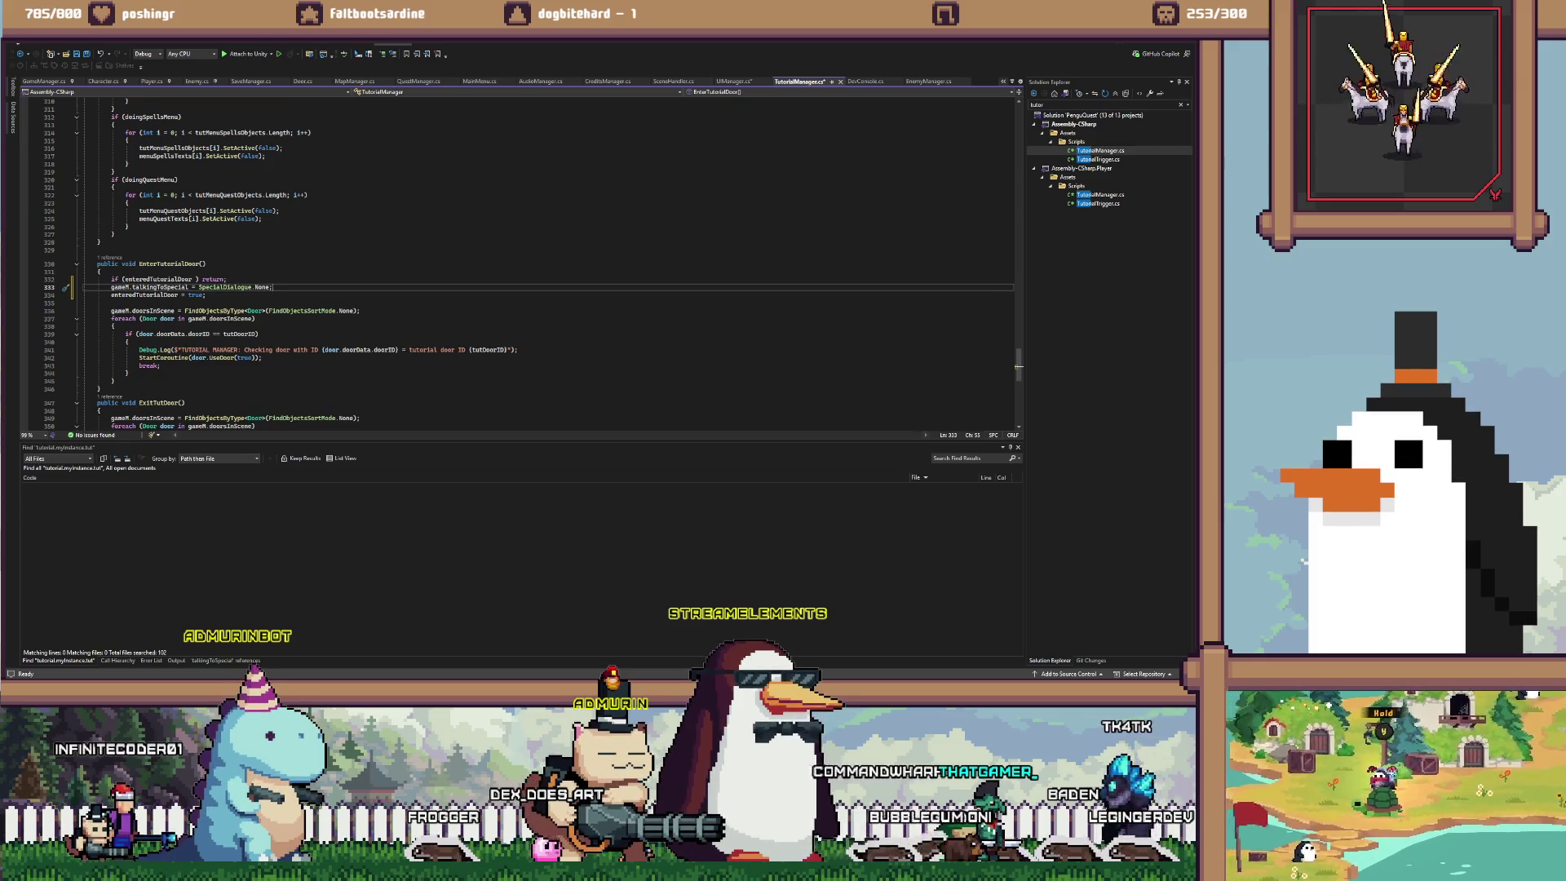
key("ctrl+s")
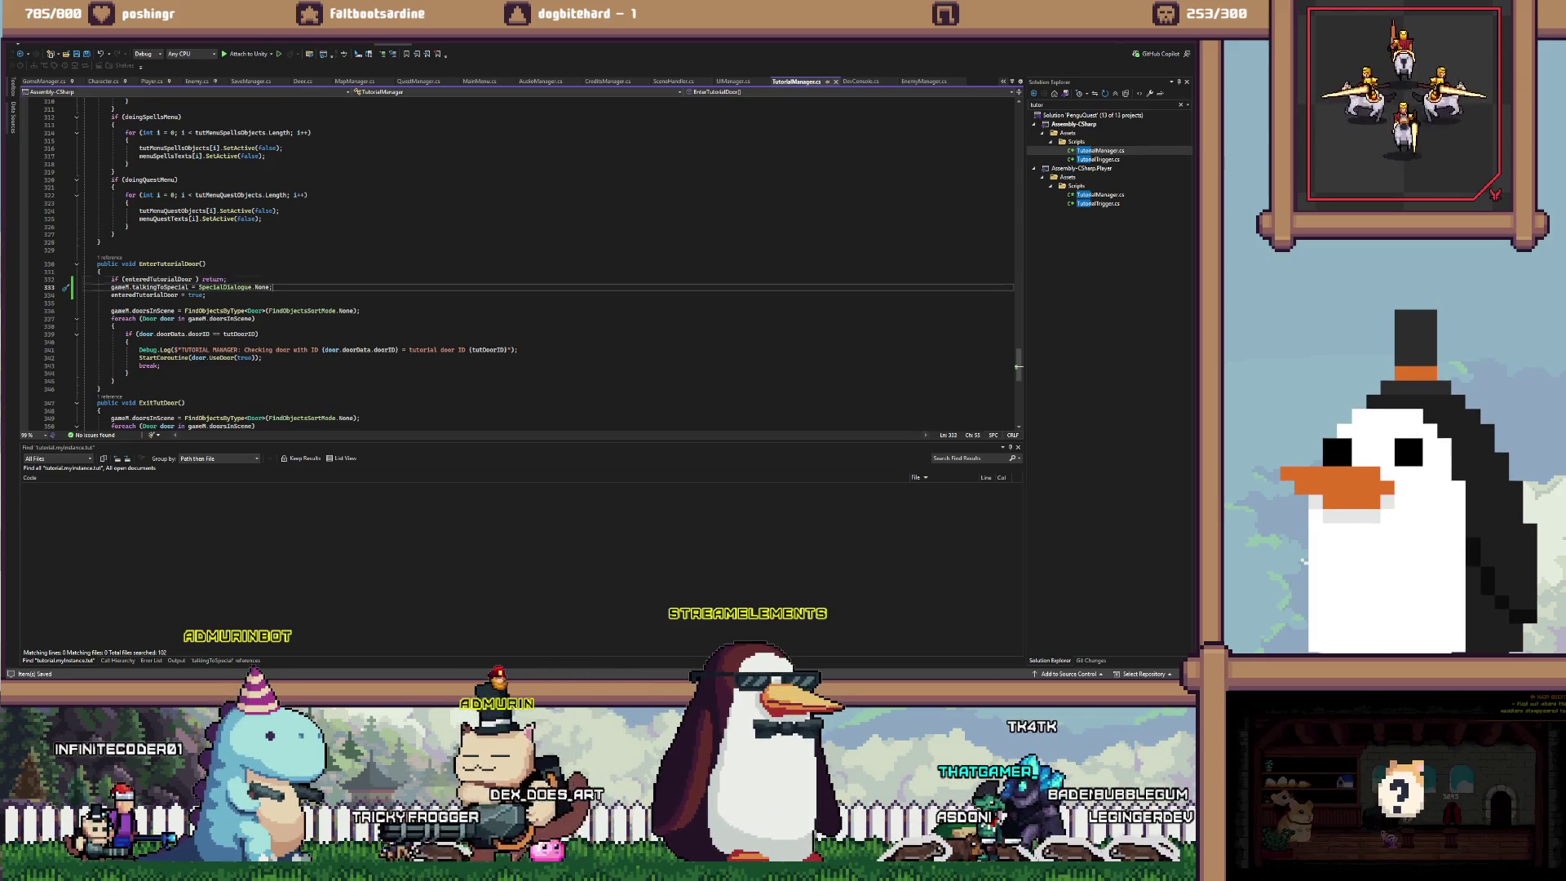
key("Up")
key("alt+Tab")
key("alt+Tab")
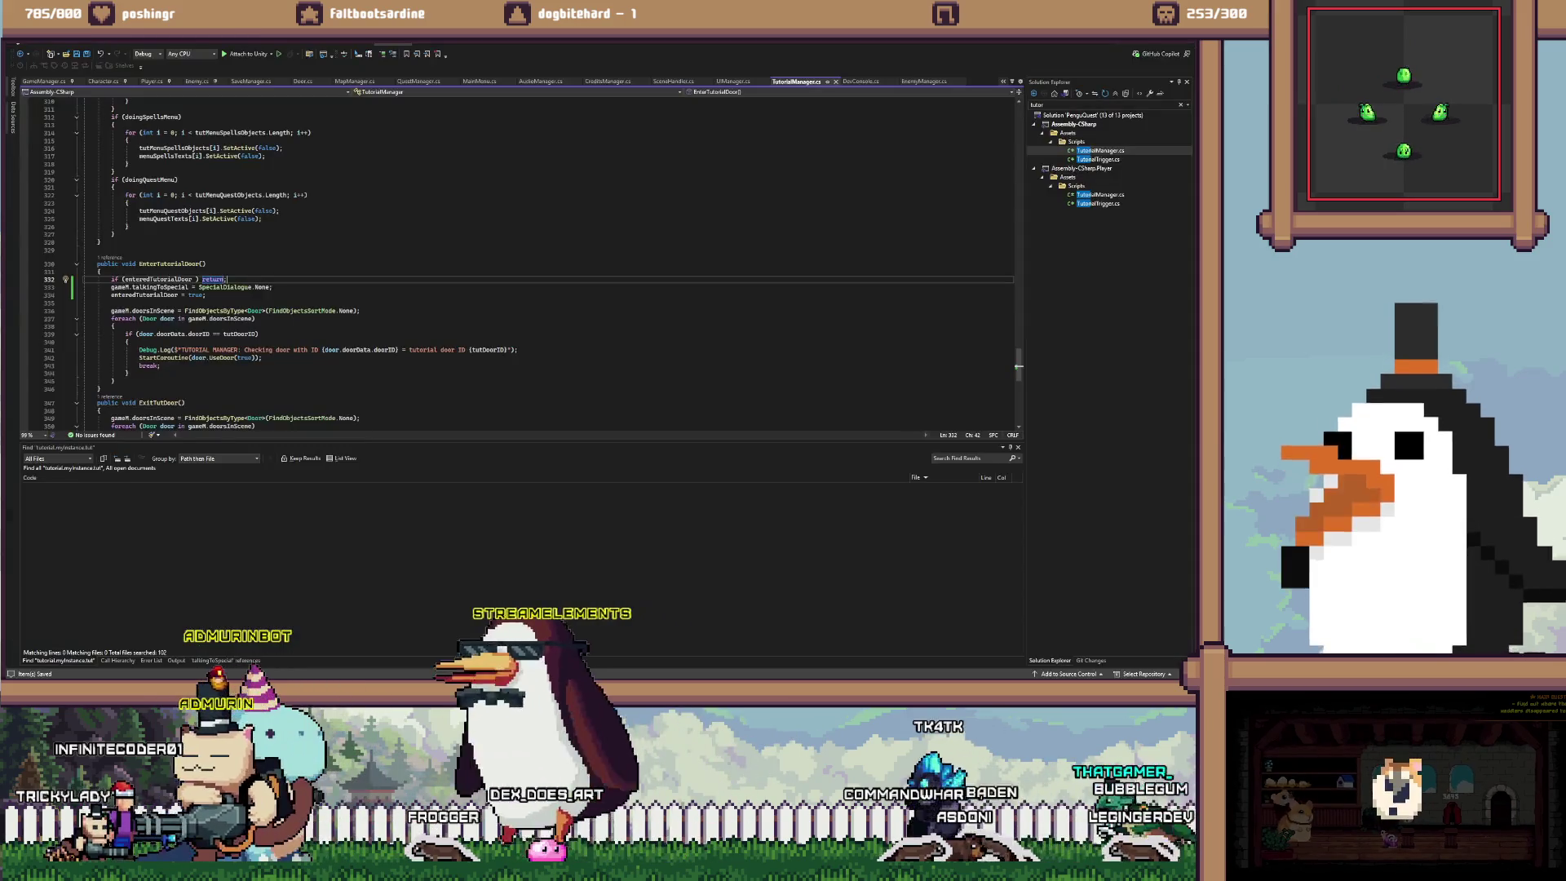
key("alt+Tab")
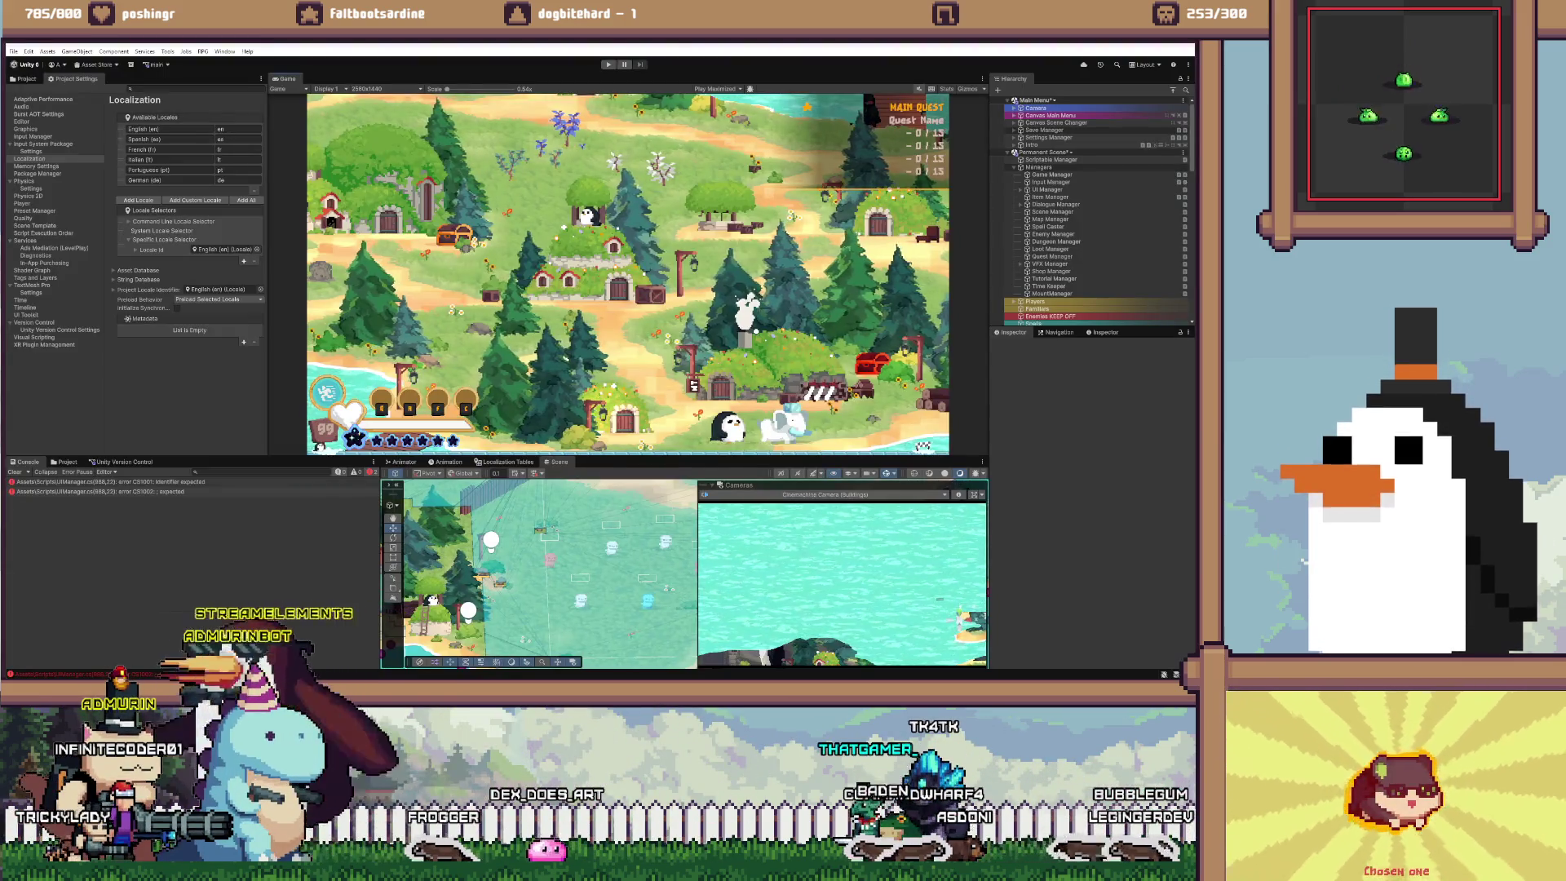
Try entering Play mode, get the compiler-error refusal, and return to Visual Studio
key("ctrl+p")
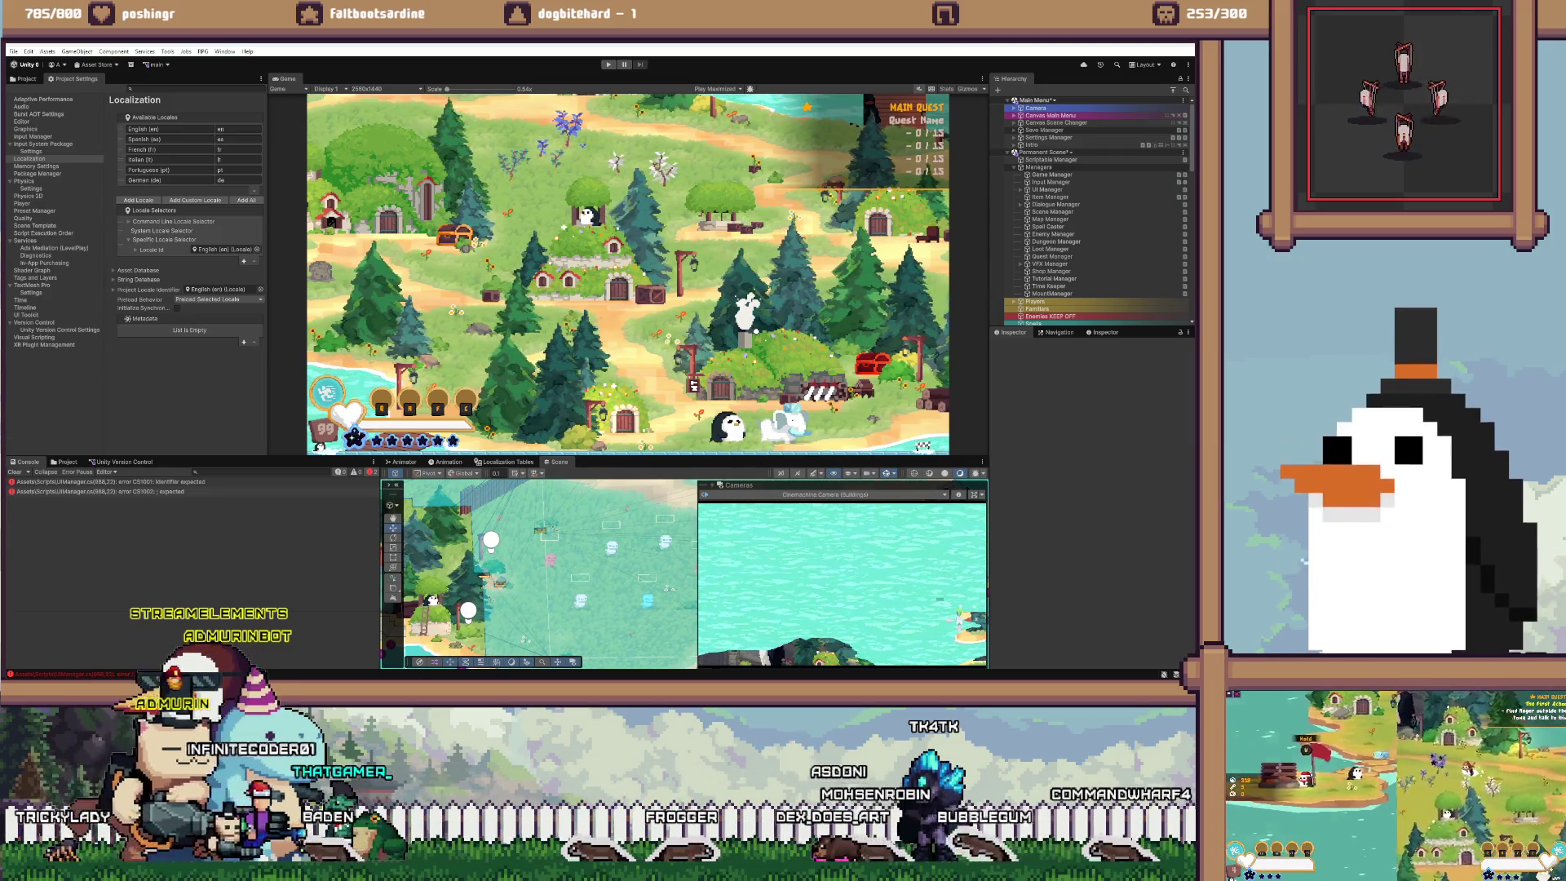
key("alt+Tab")
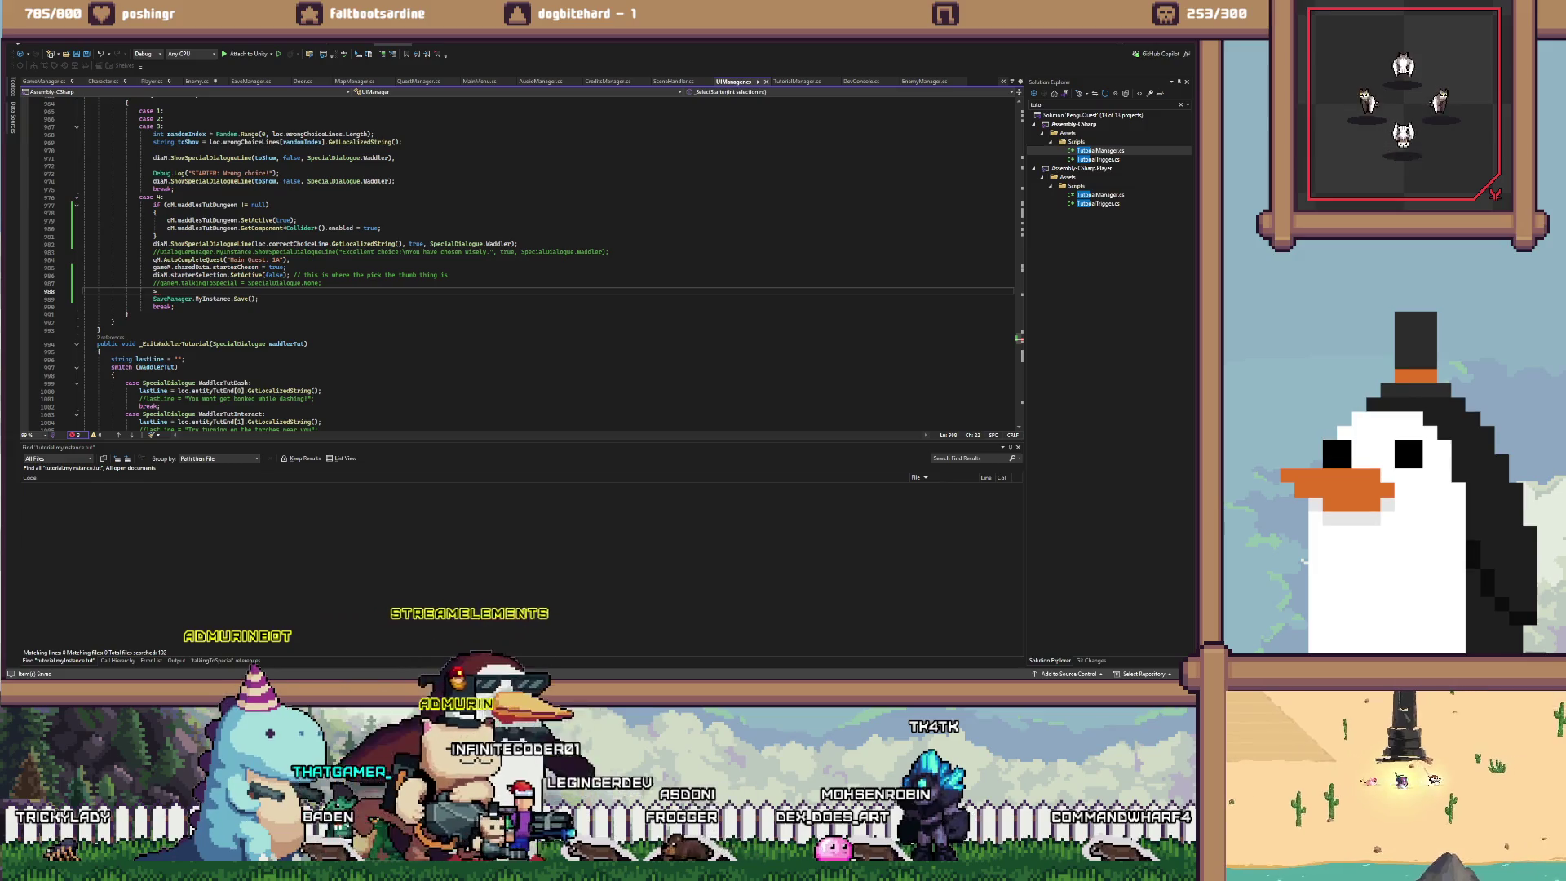
Undo the stray 's' line in UIManager.cs and go back to Unity's running game
key("ctrl+z")
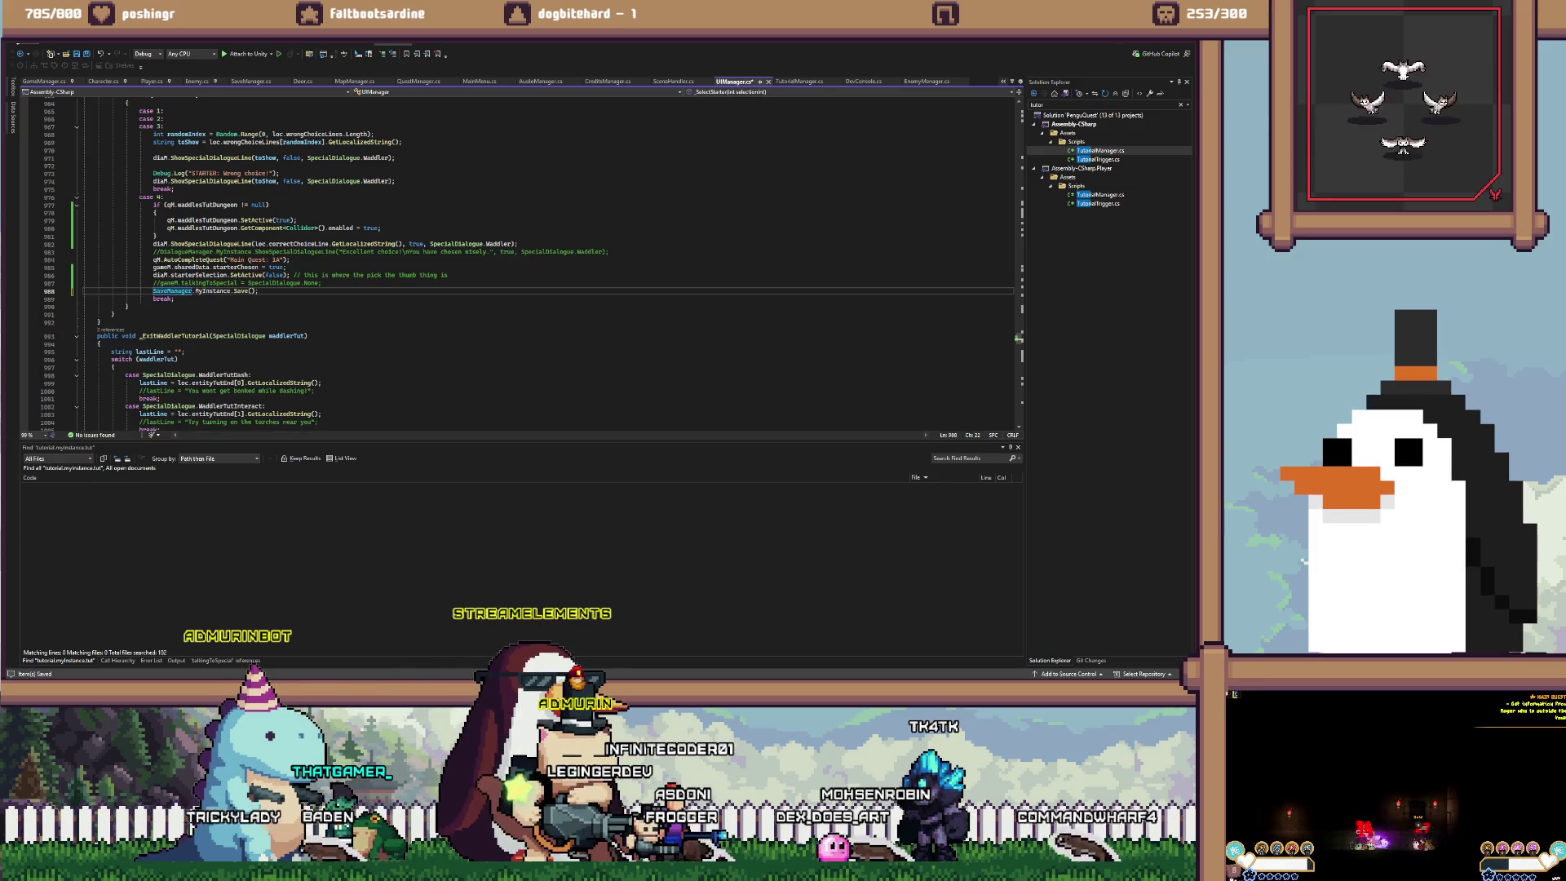
key("alt+Tab")
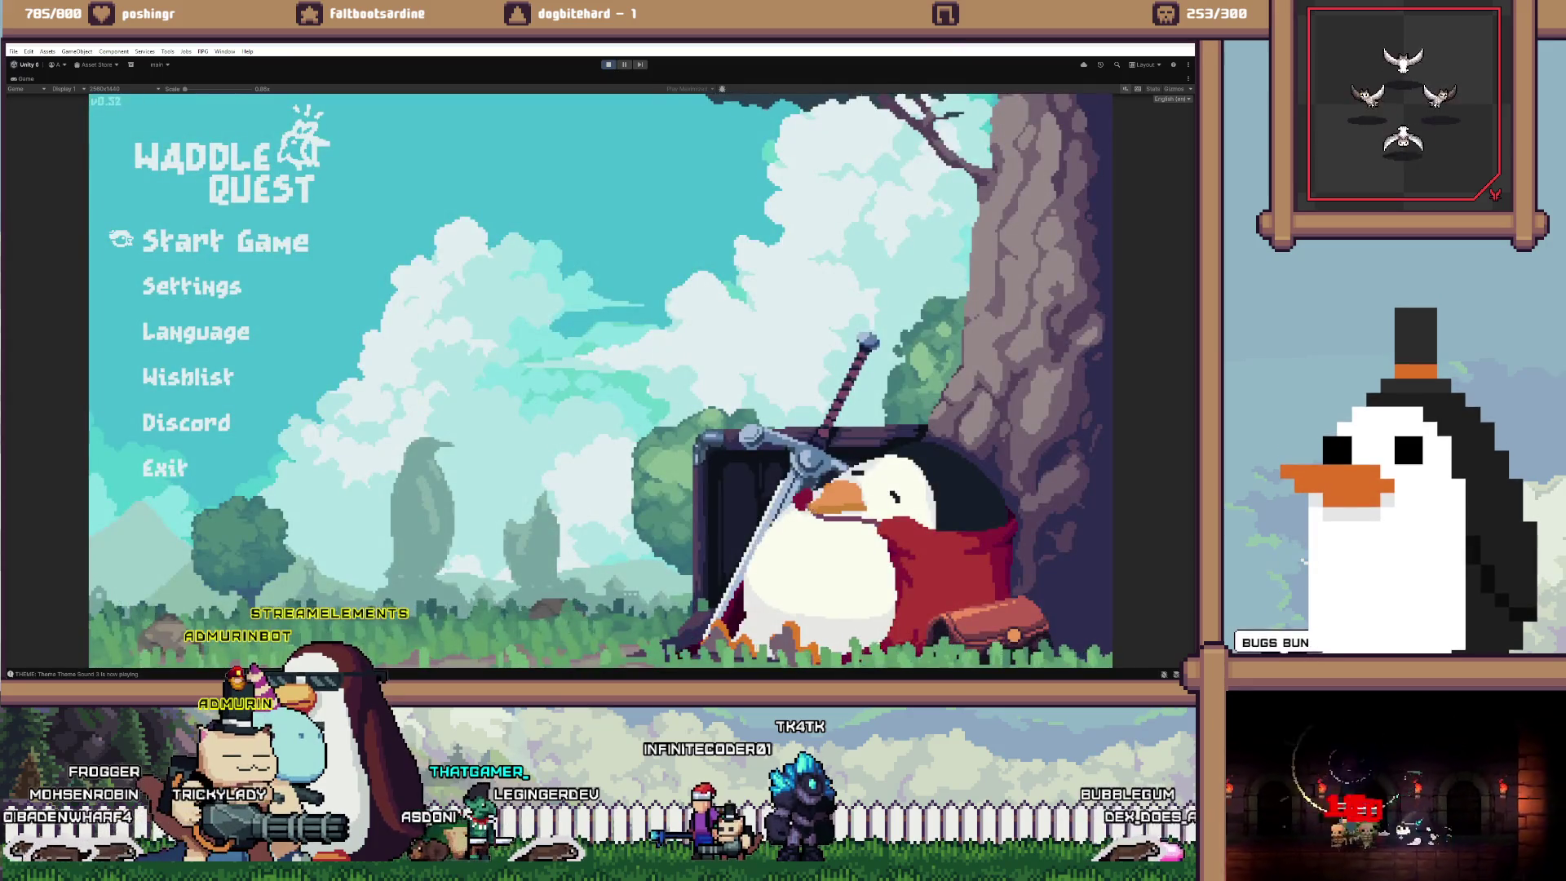
Start a solo game, run the console 'reset' command, and start a solo game again
key("Return")
key("Return")
key("Return")
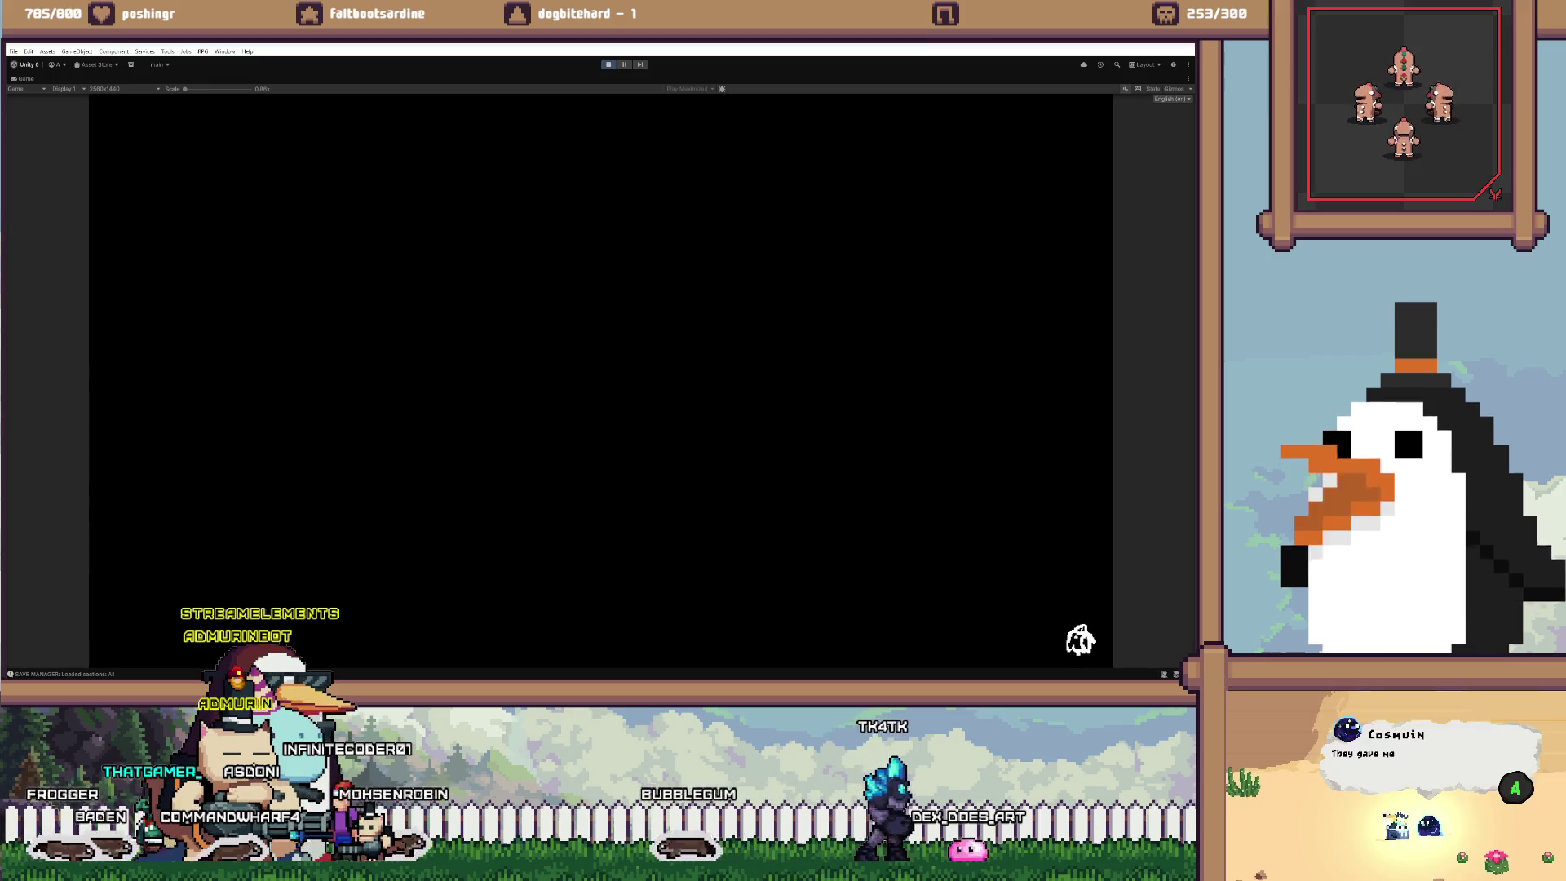
key("grave")
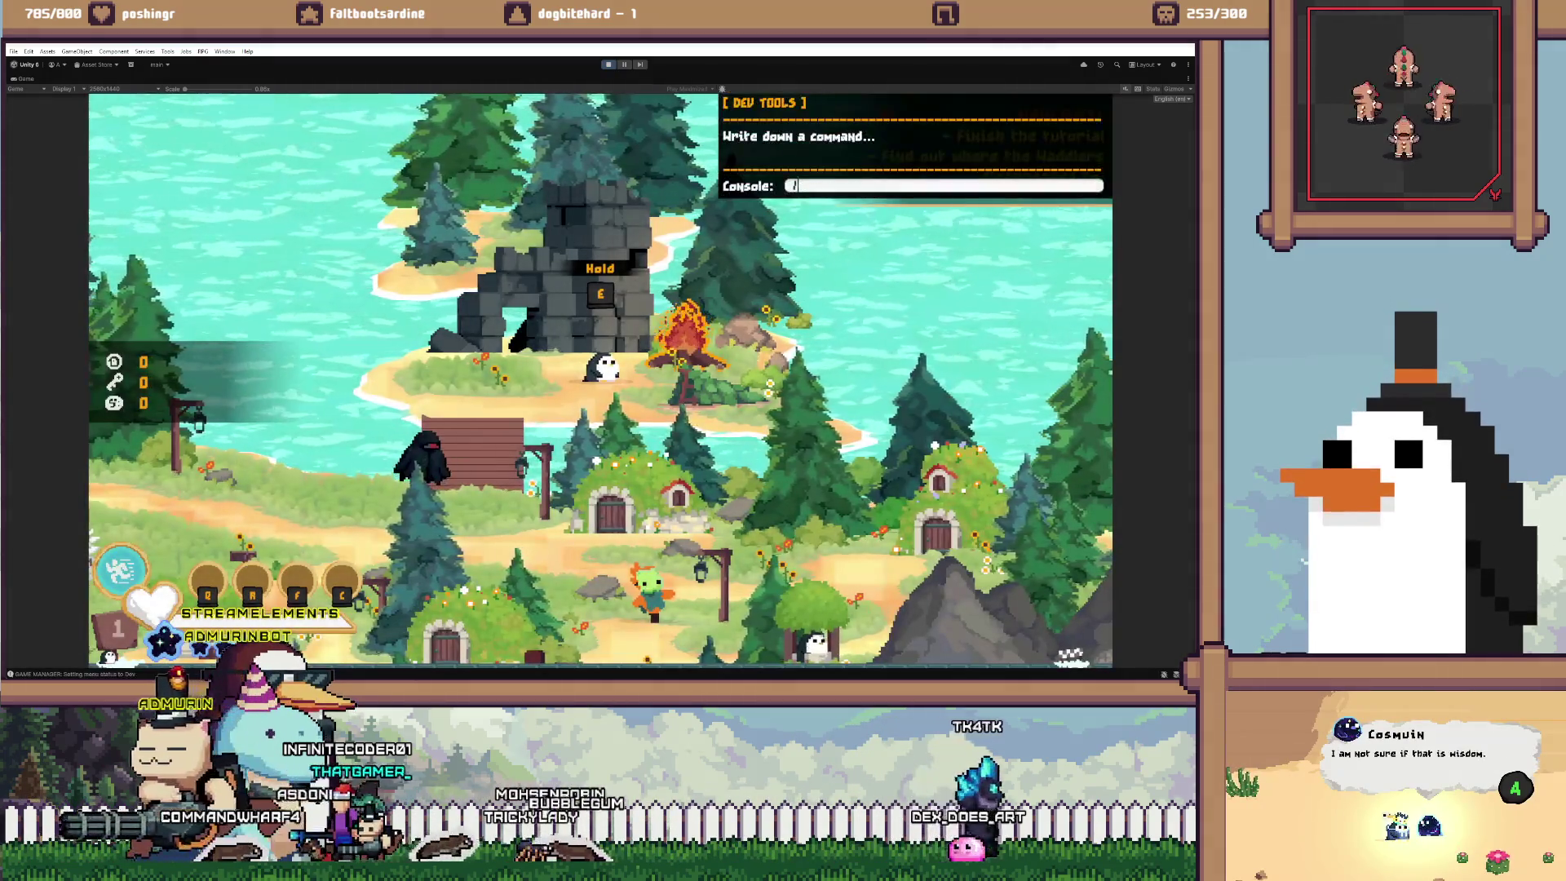
type("reset")
key("Return")
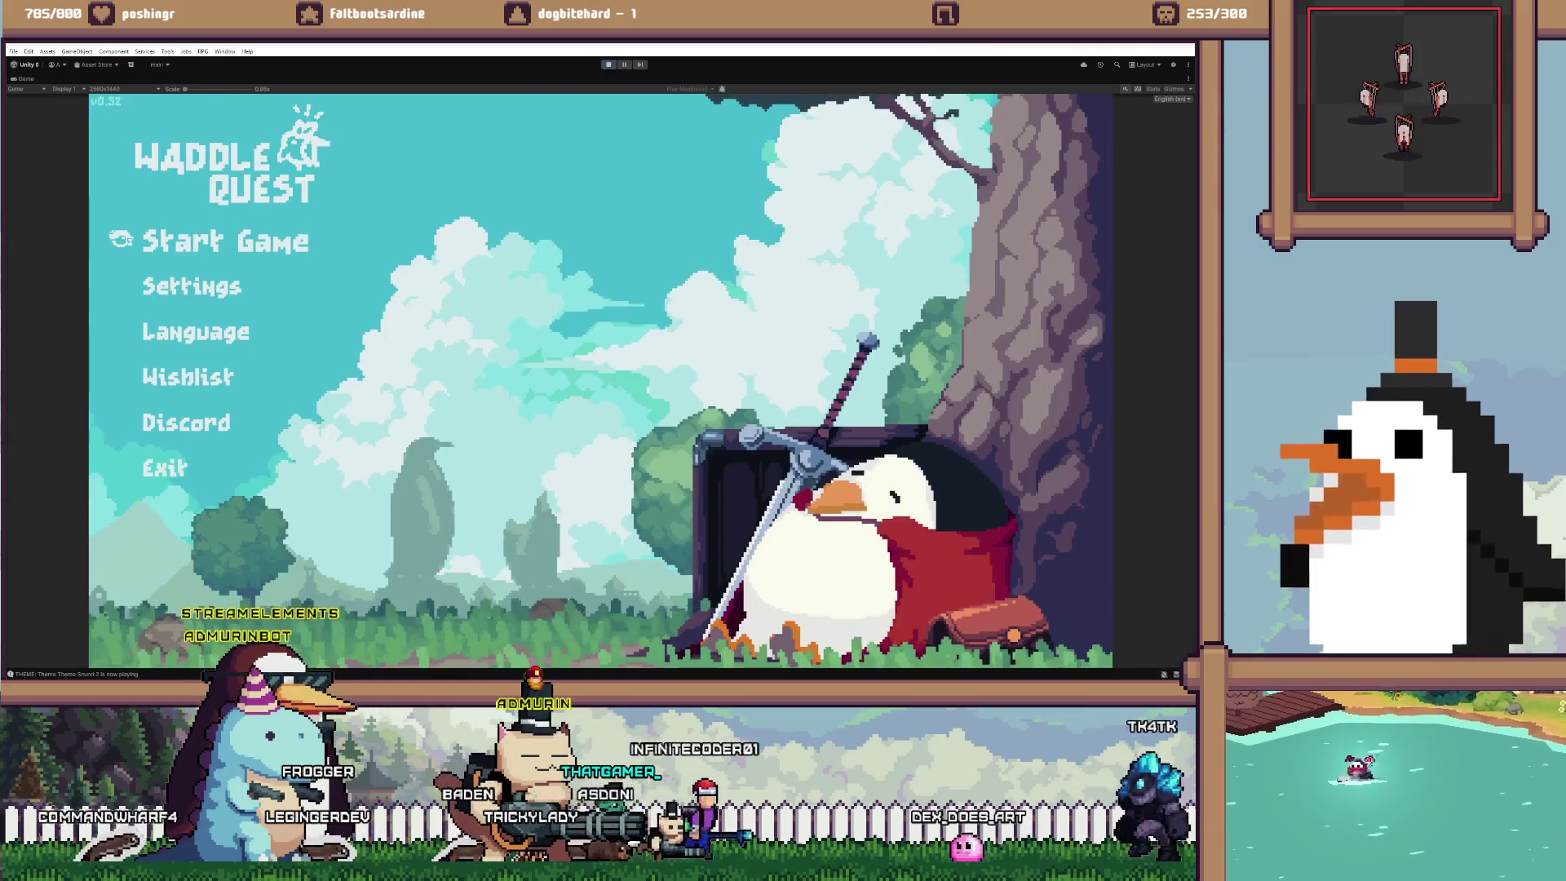
key("Return")
key("Return")
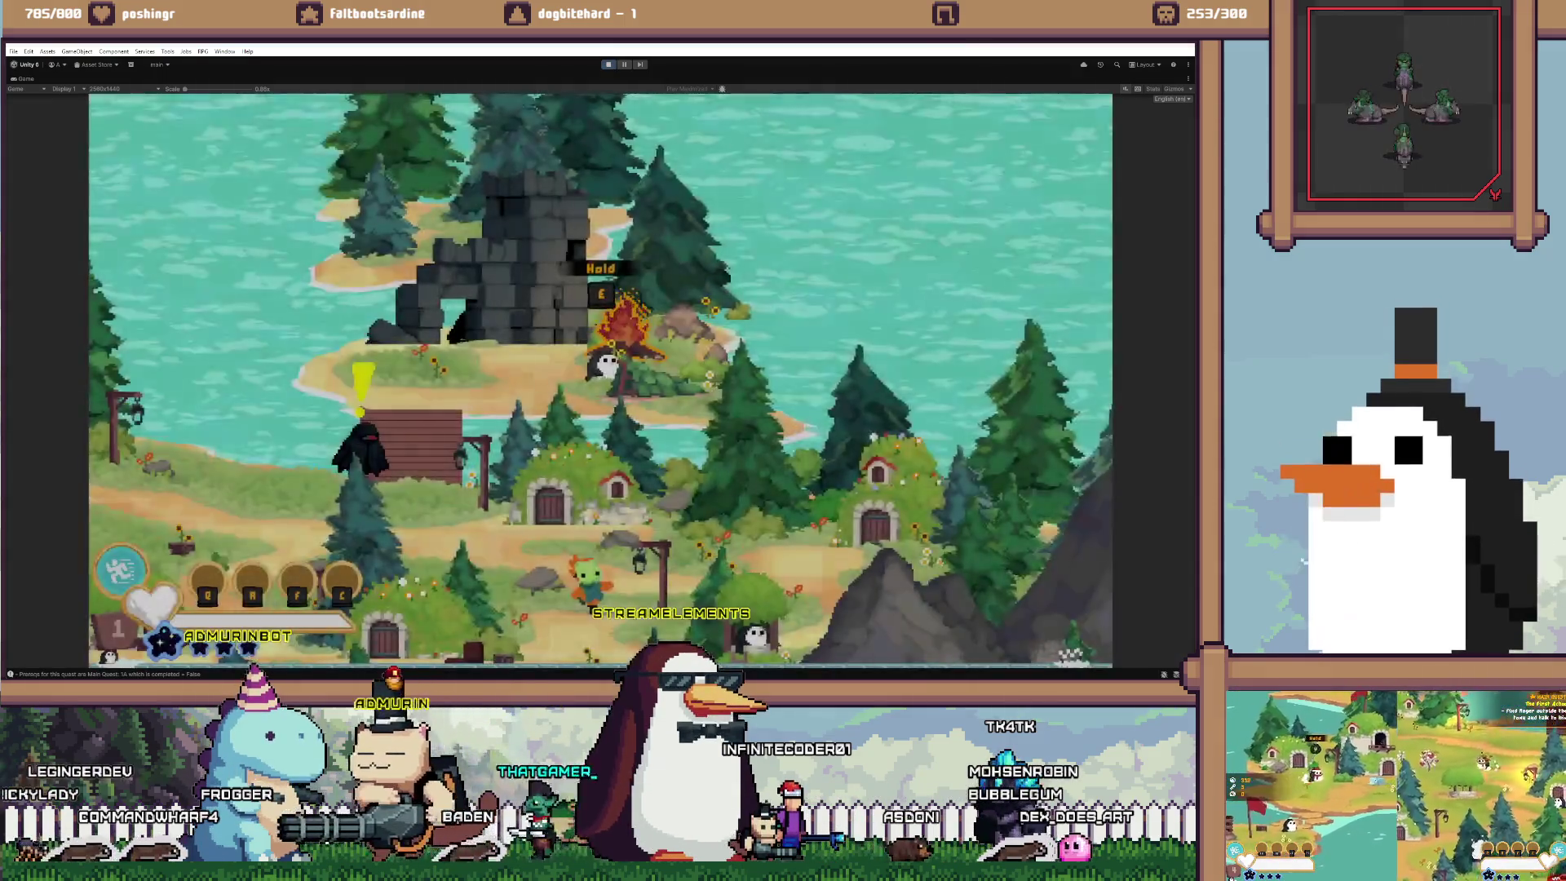
key("slash")
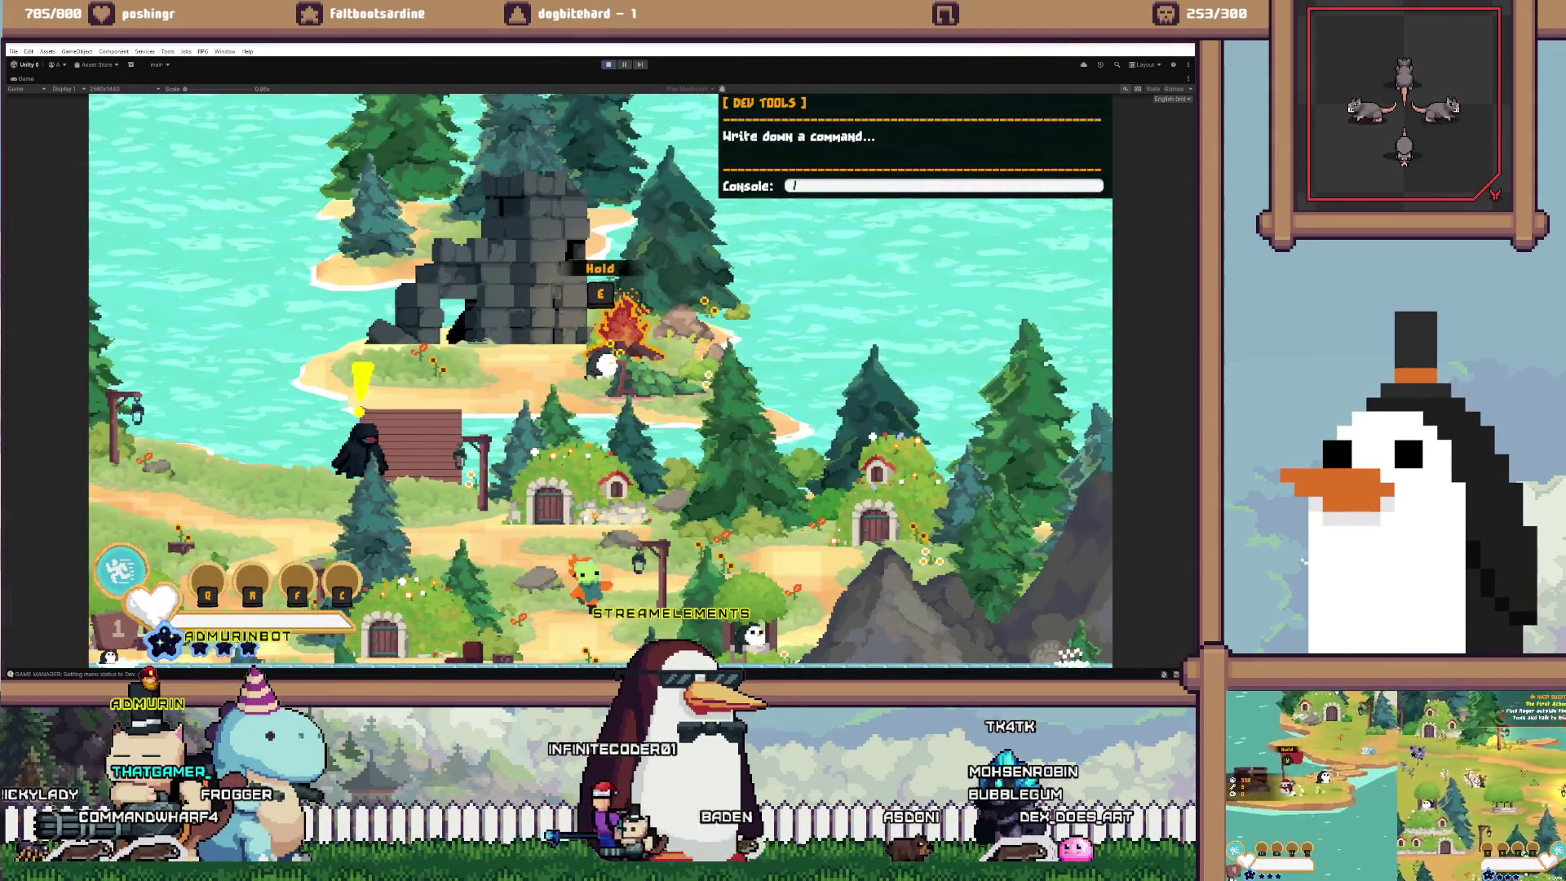
key("Escape")
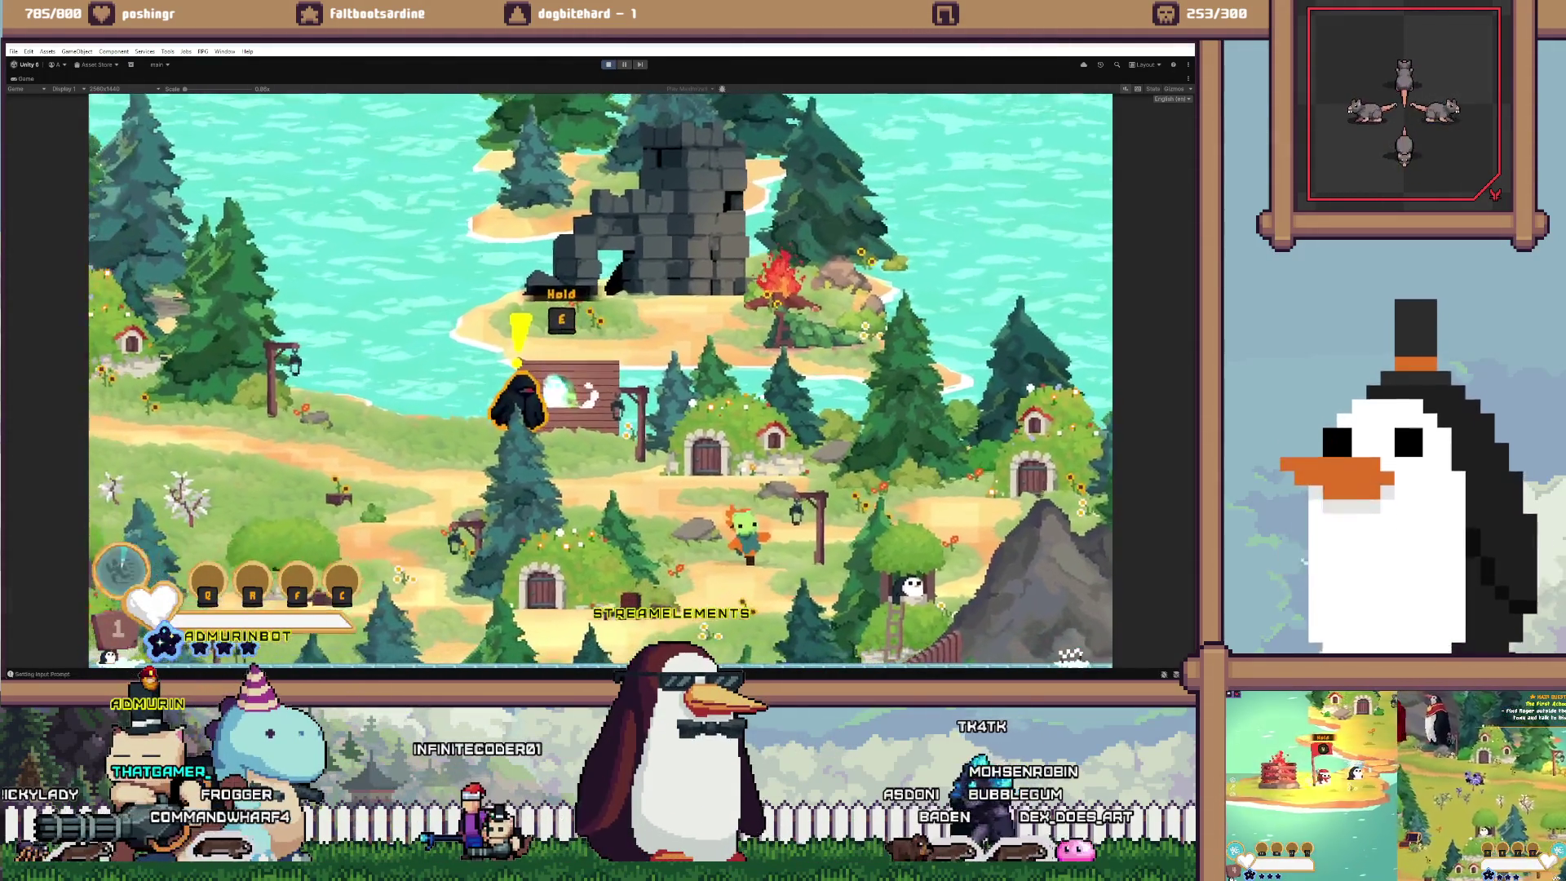
Talk to the Entity, choose the Stick as the gift, advance the dialogue, and stop play
key("e")
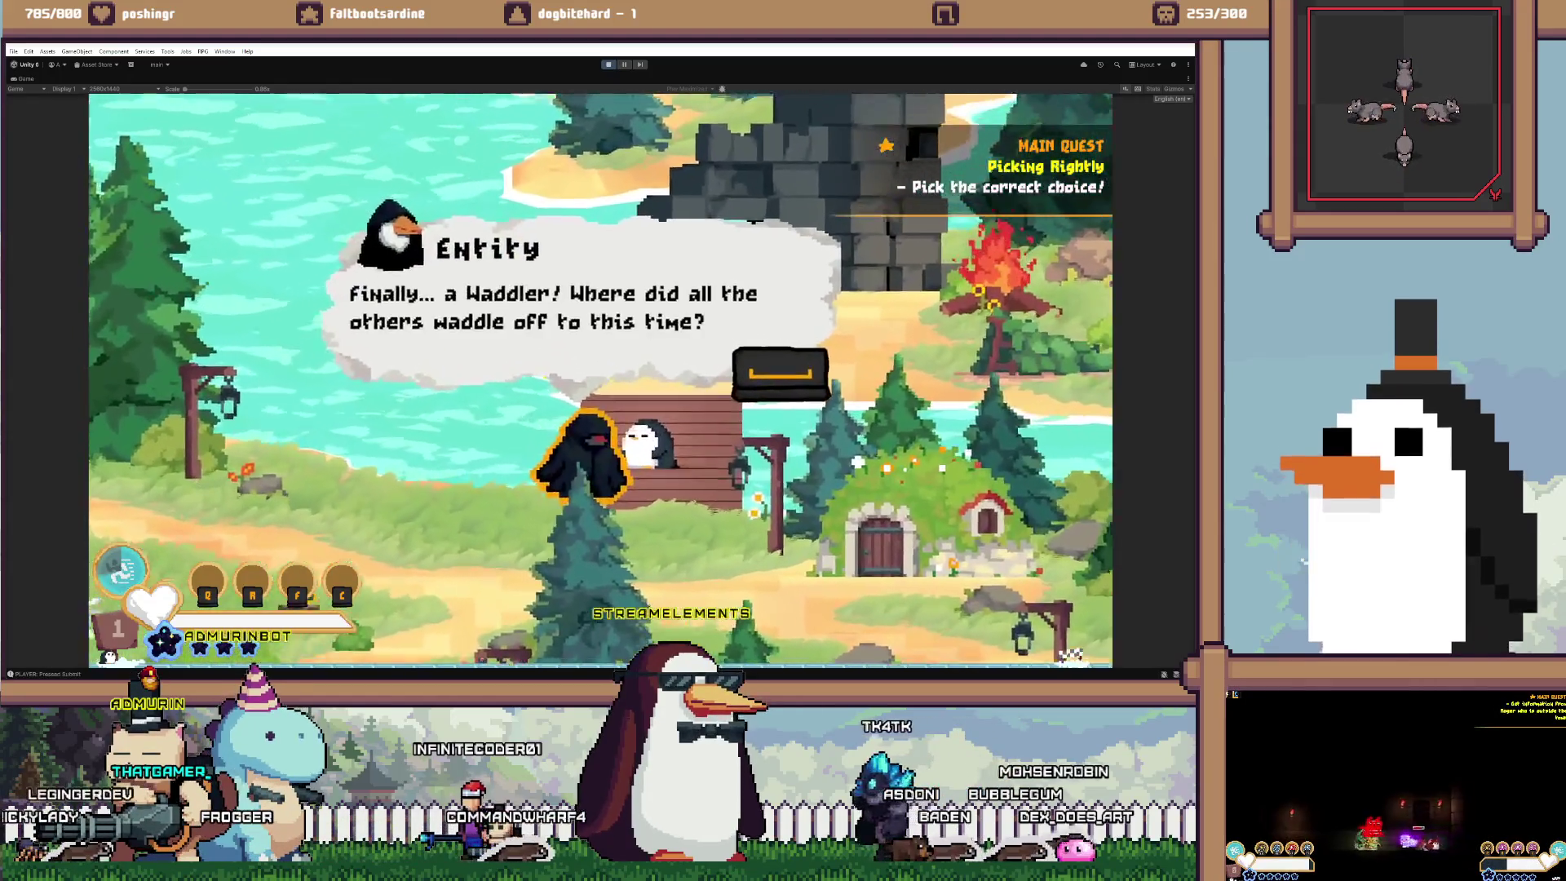
key("space")
key("space")
key("space")
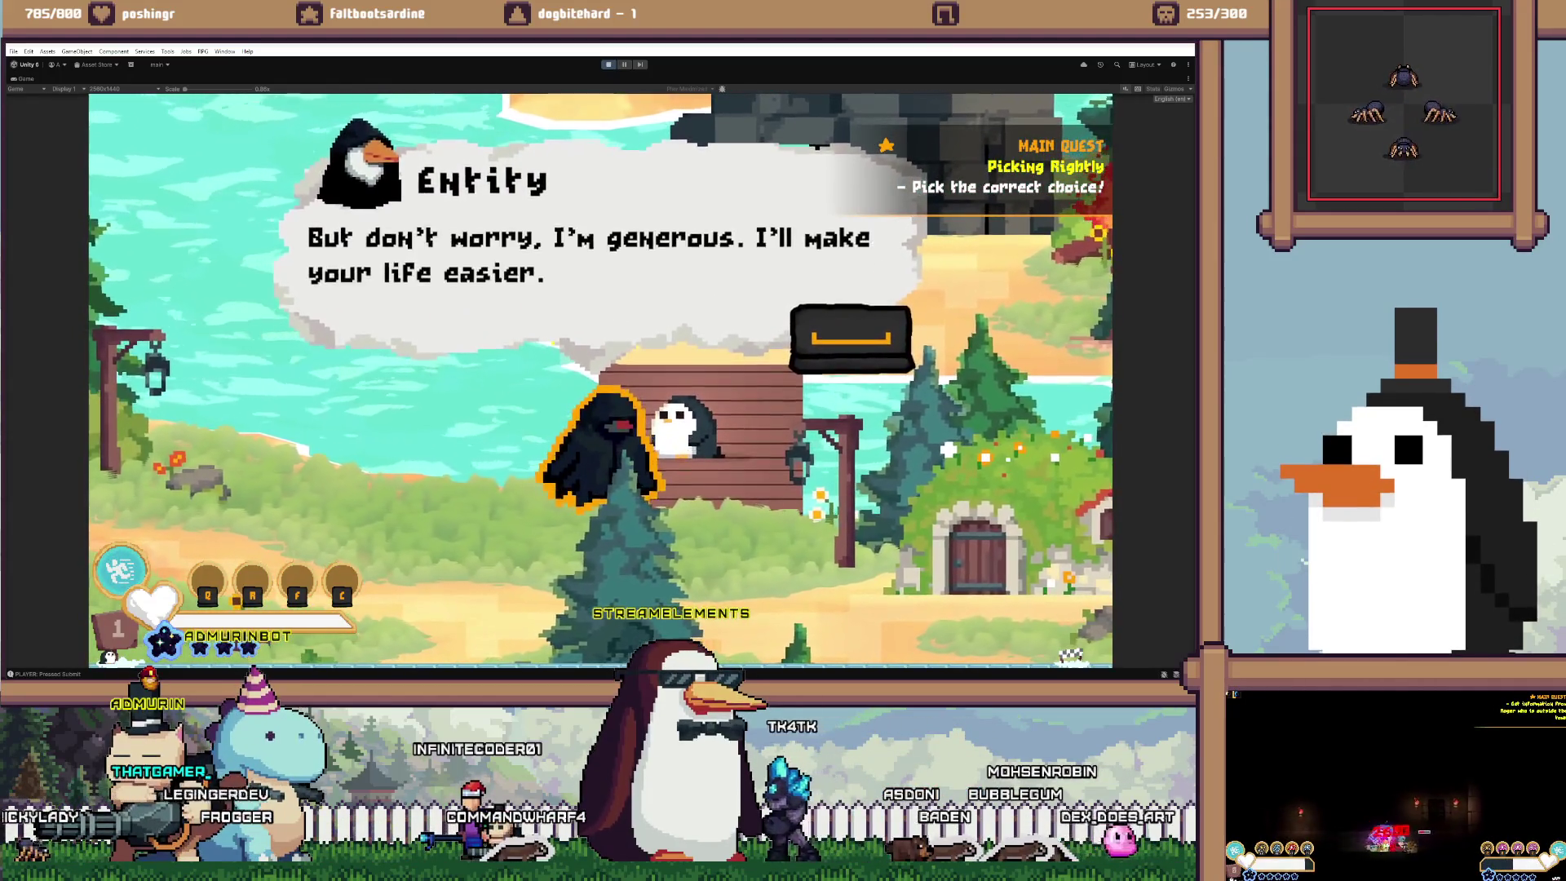
key("space")
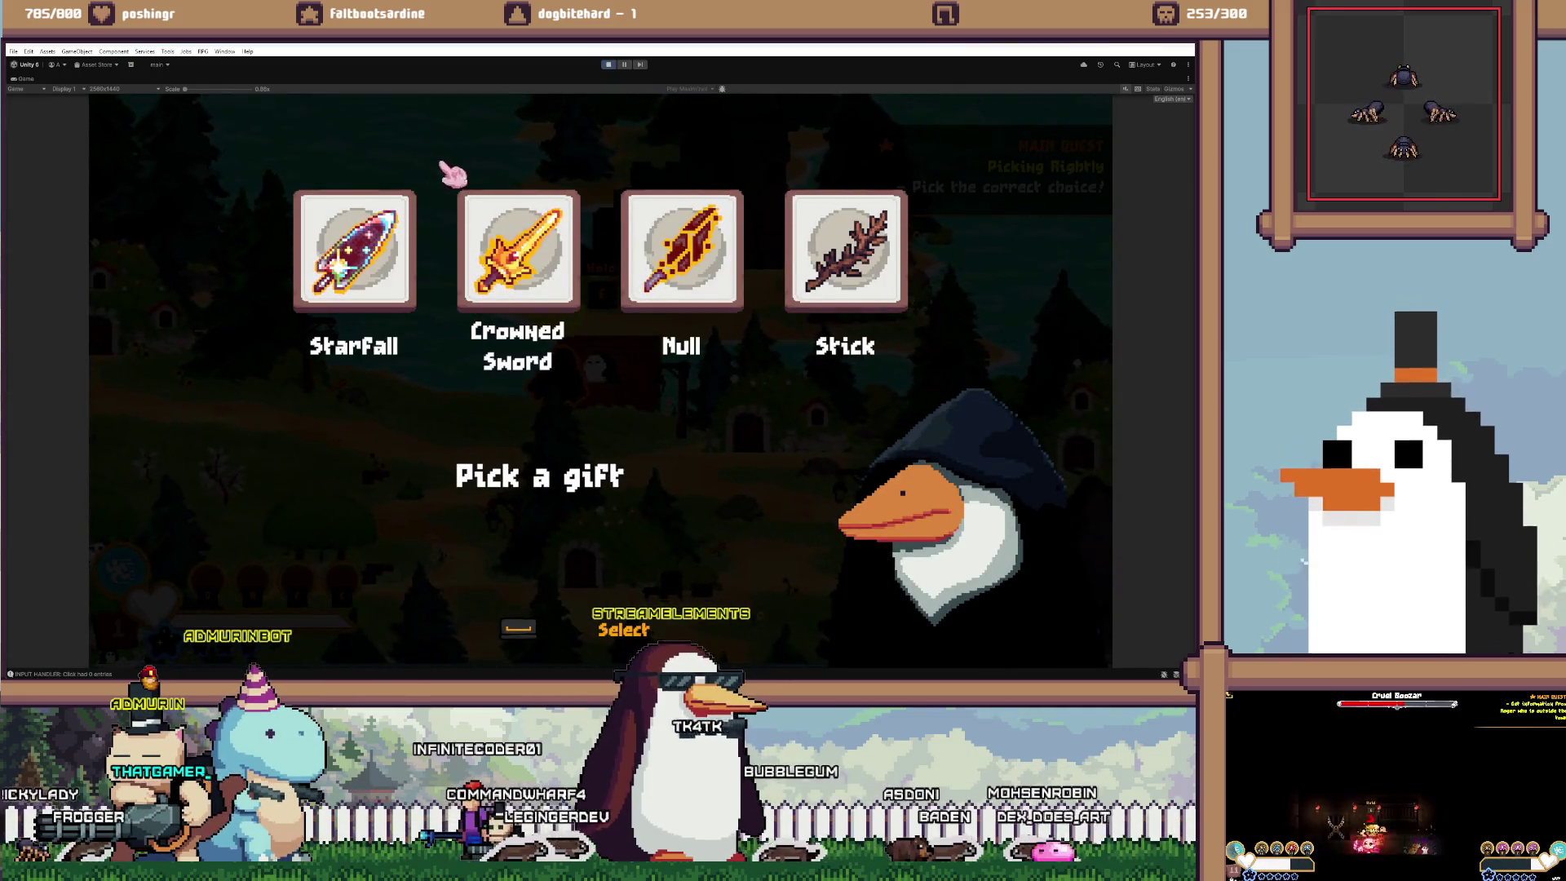
left_click(846, 249)
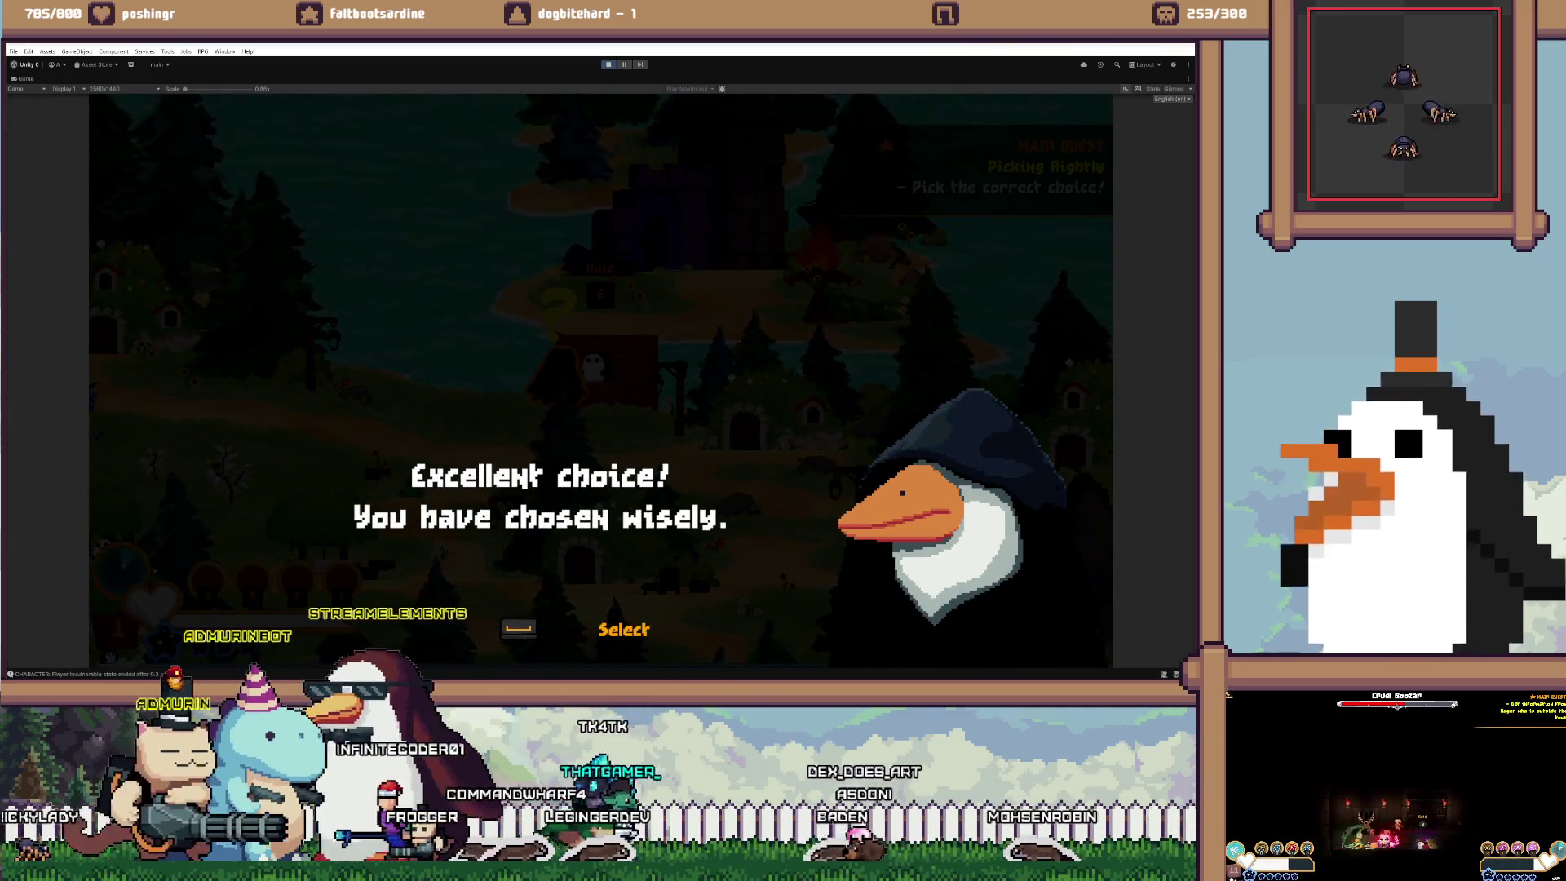
key("space")
key("space")
key("space")
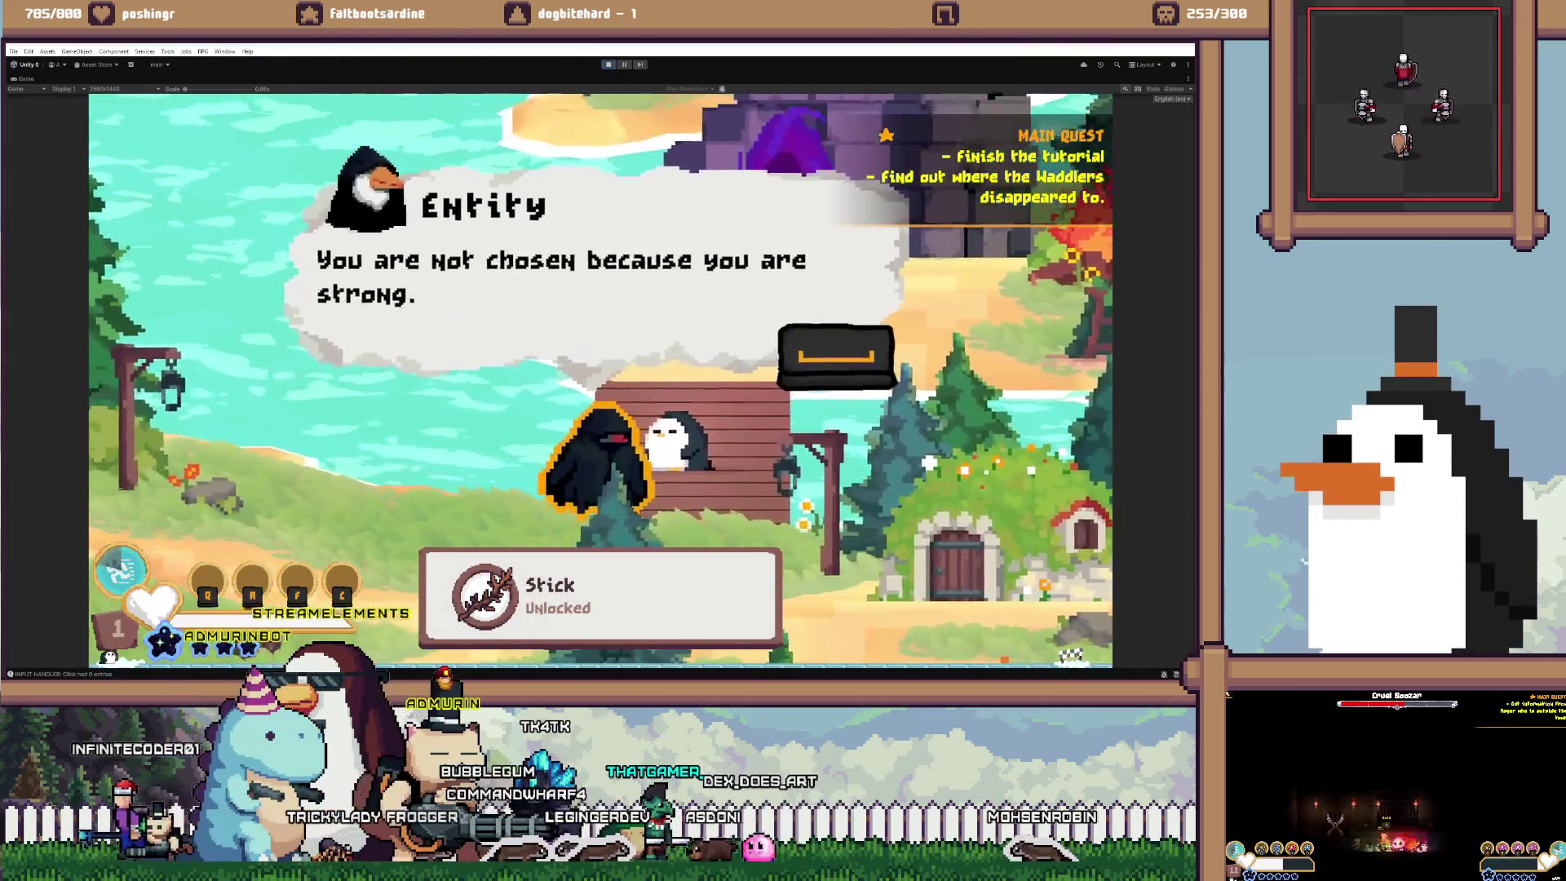
key("space")
key("space")
key("space")
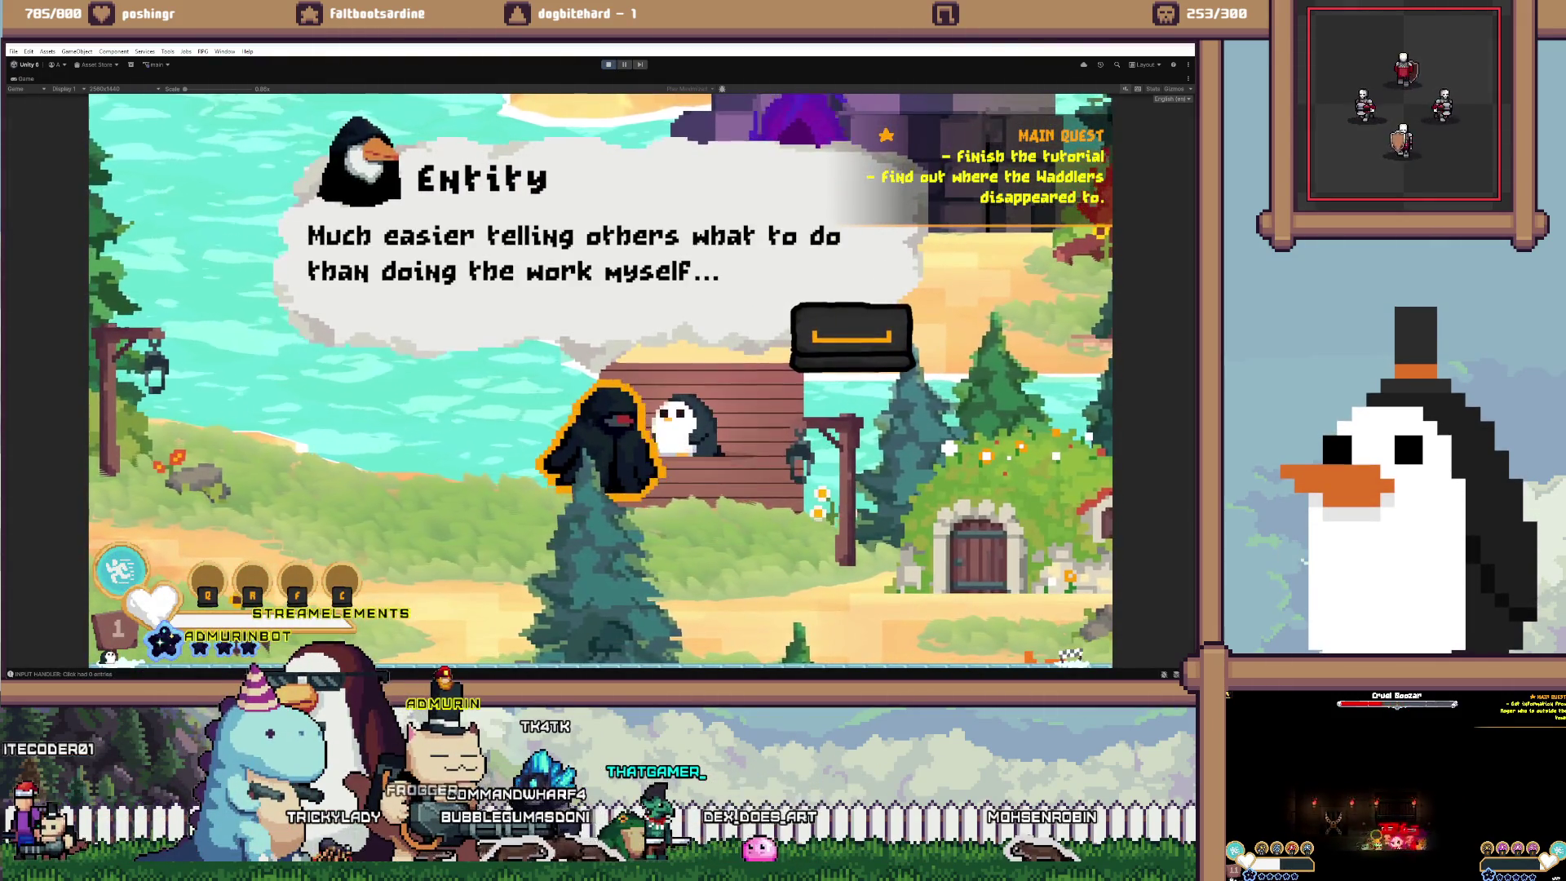
key("space")
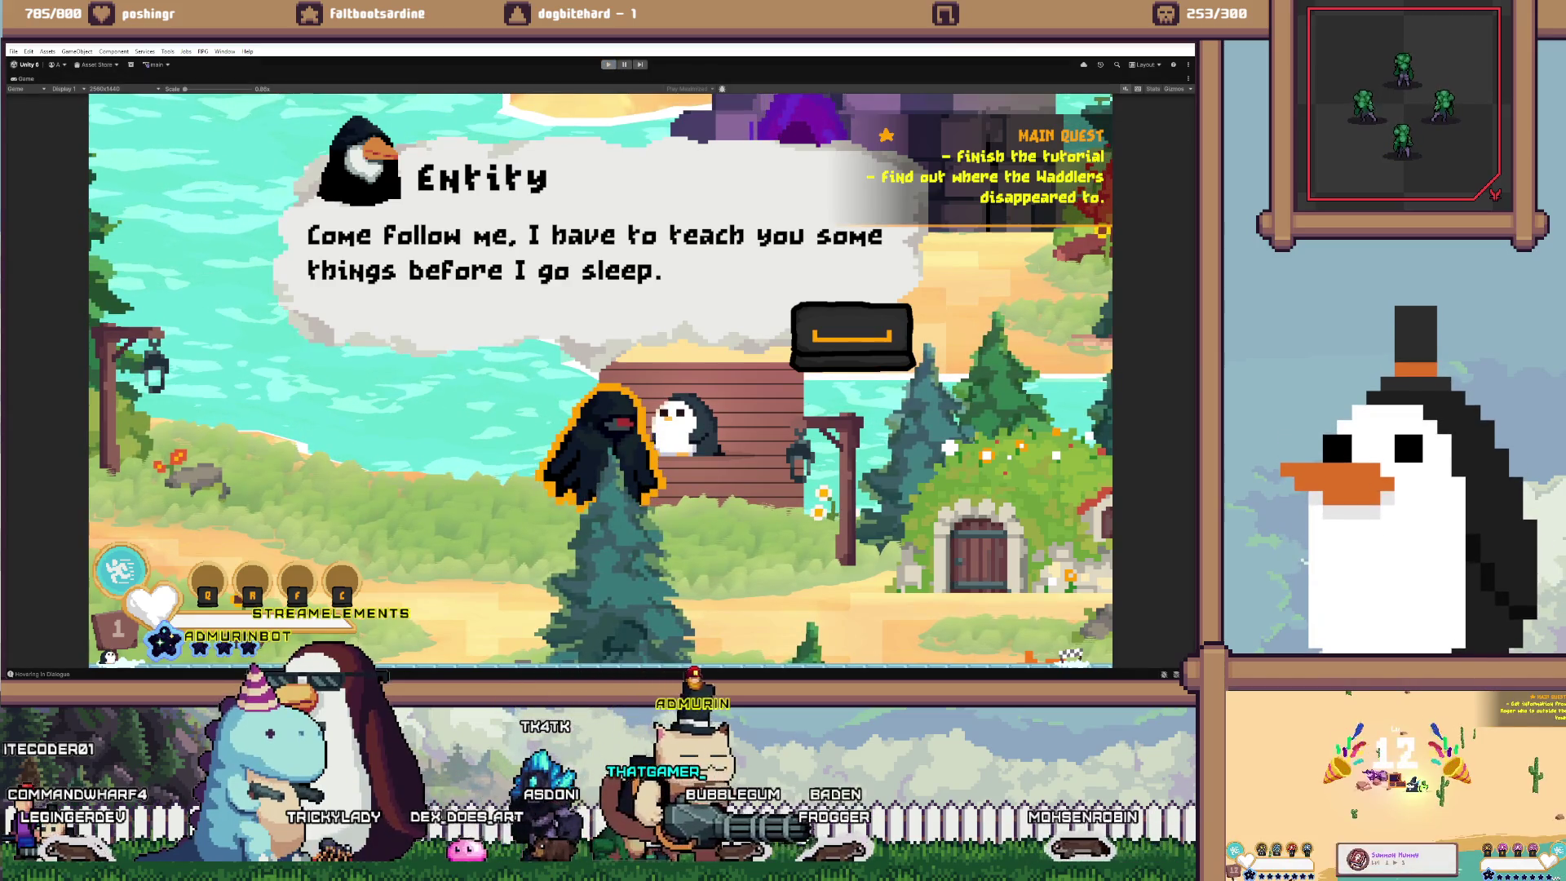
key("ctrl+p")
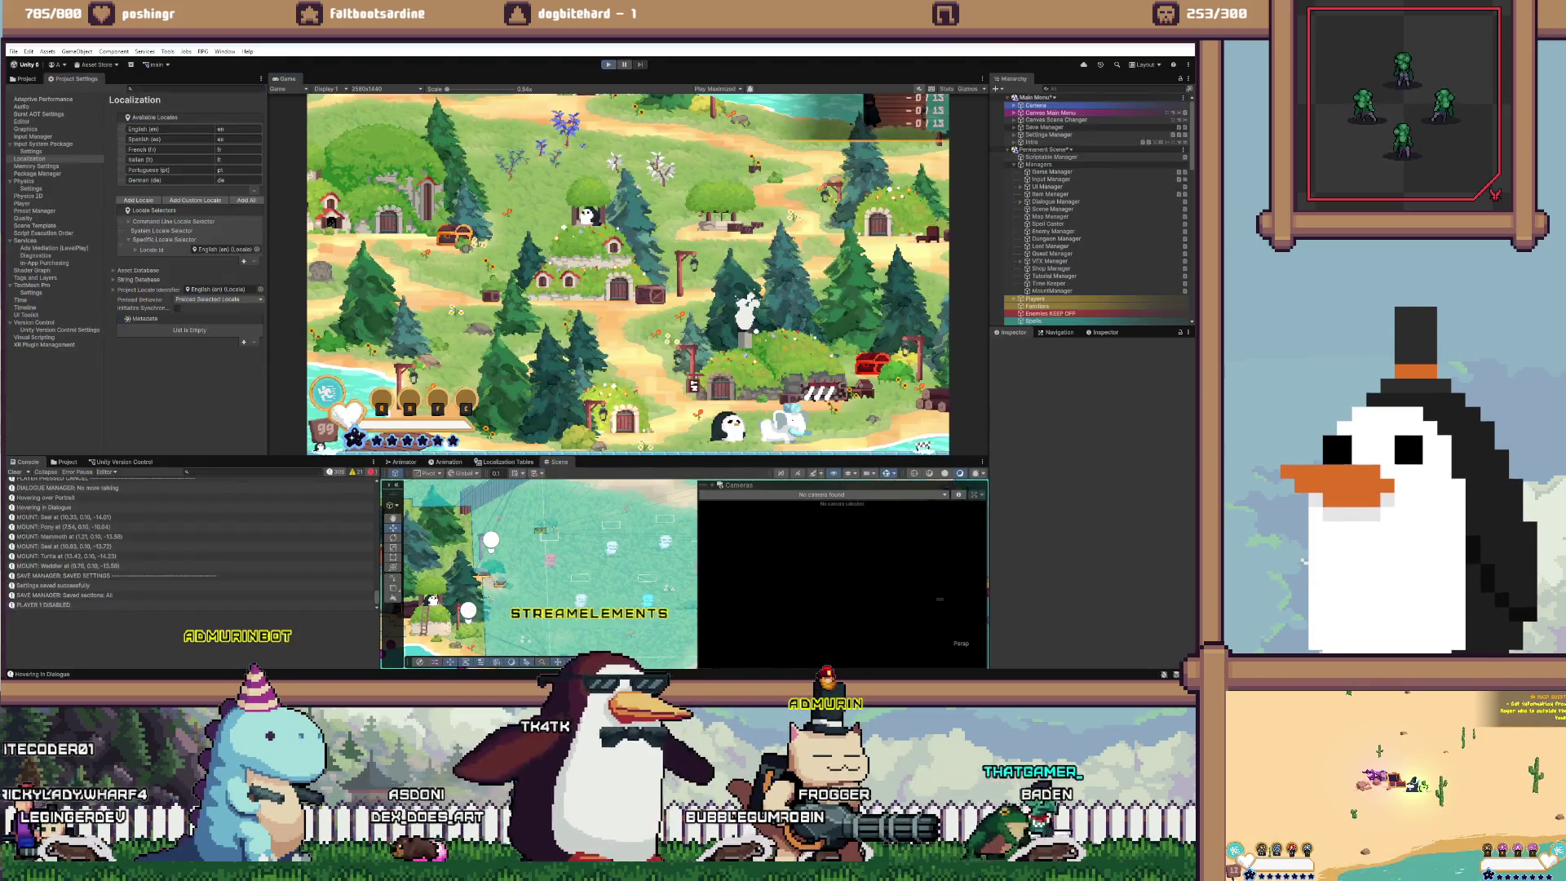
Enter Play mode, join as Player One, and run '/reset' in the developer console
key("ctrl+p")
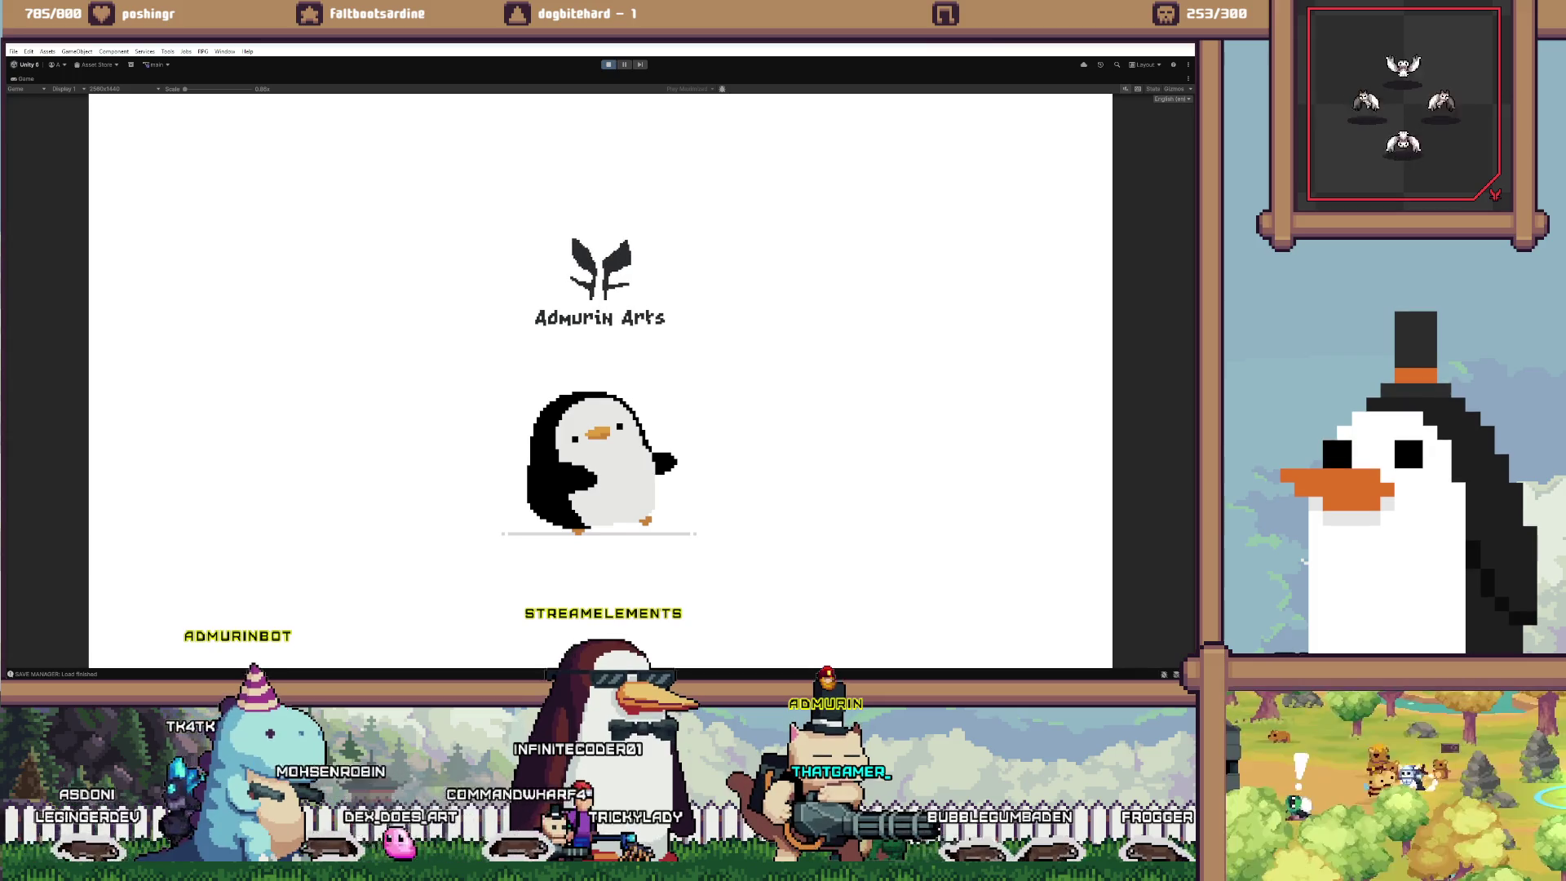
key("Return")
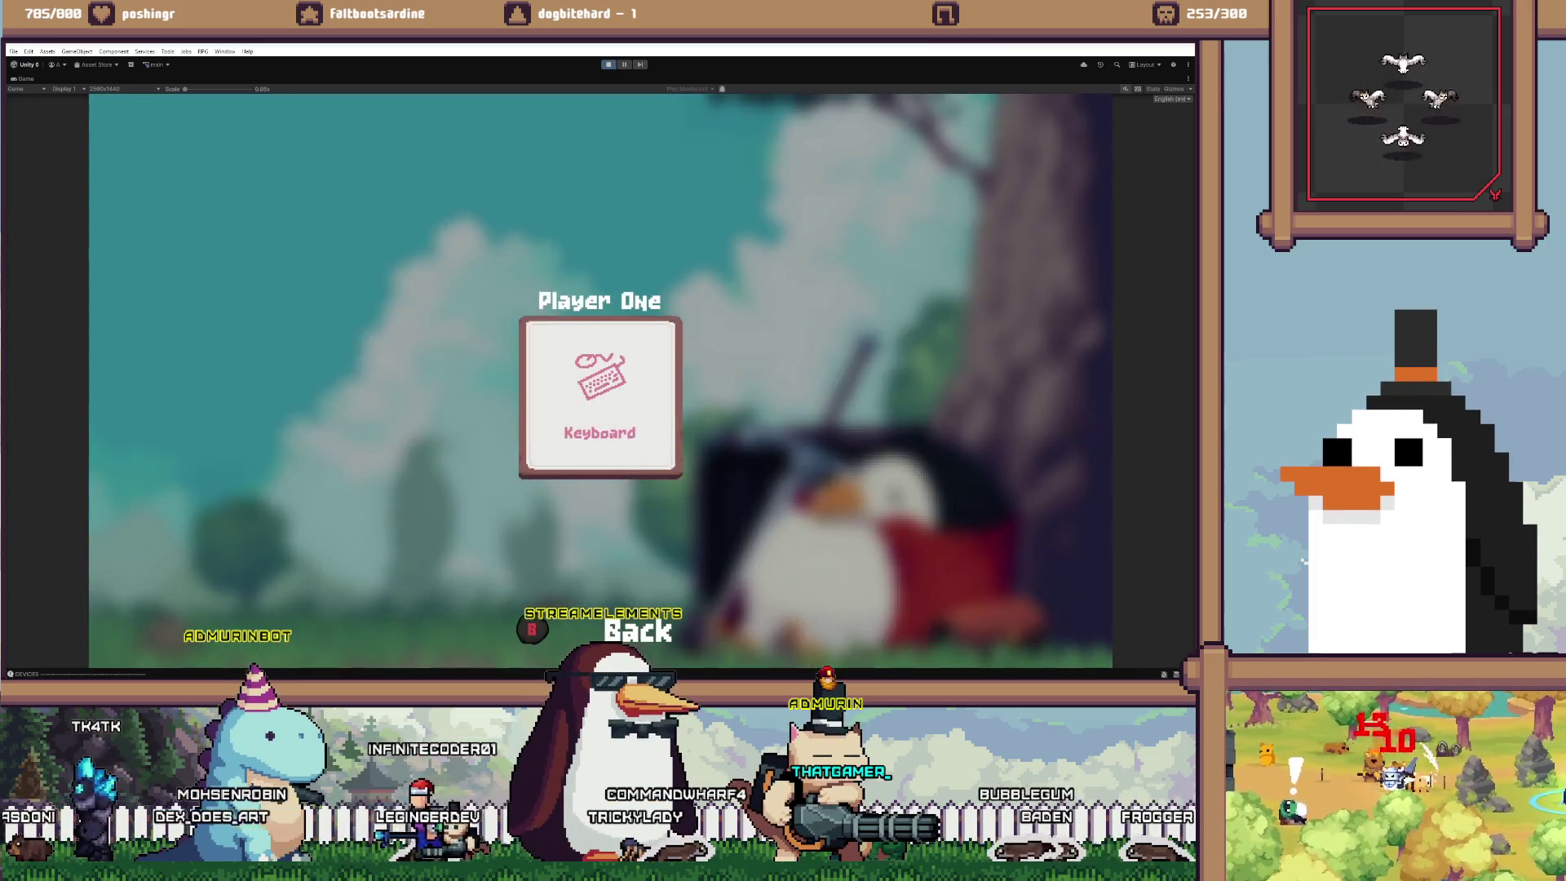
key("Return")
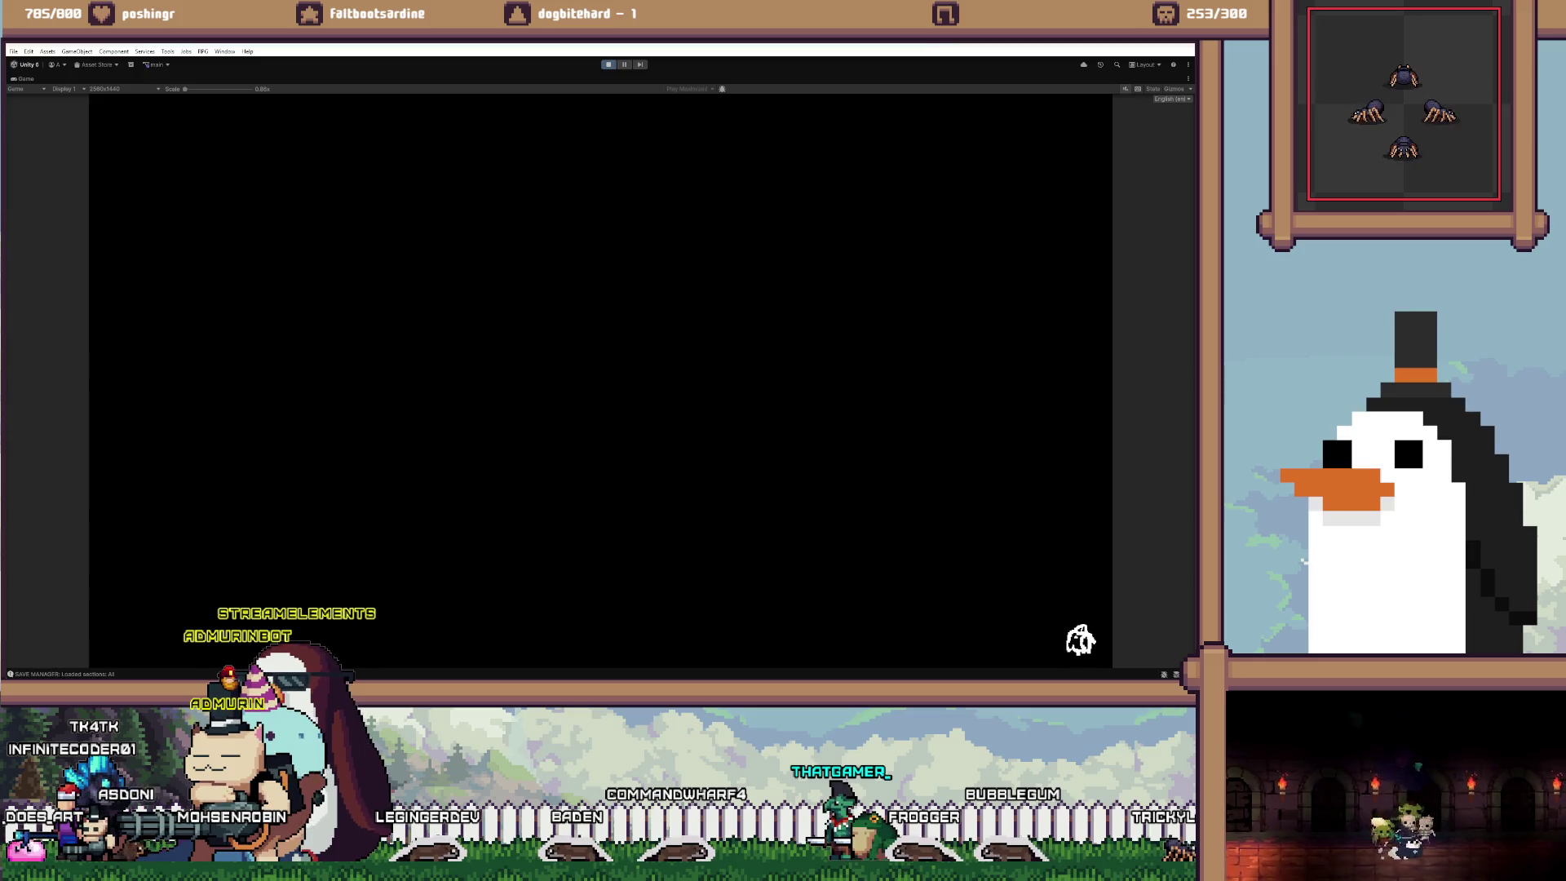
key("grave")
type("/reset")
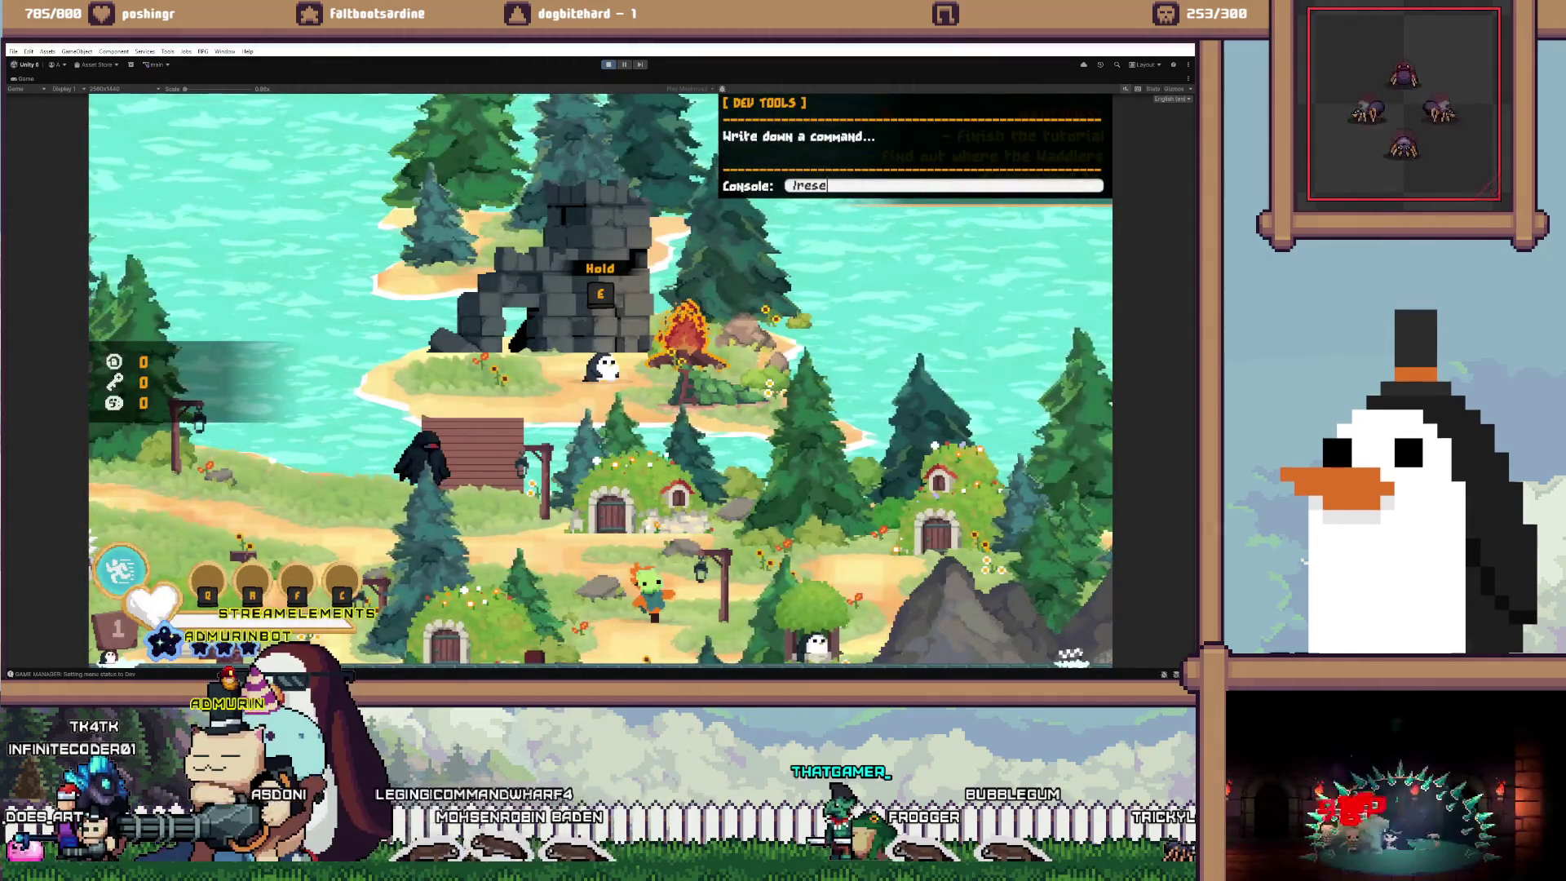
key("Return")
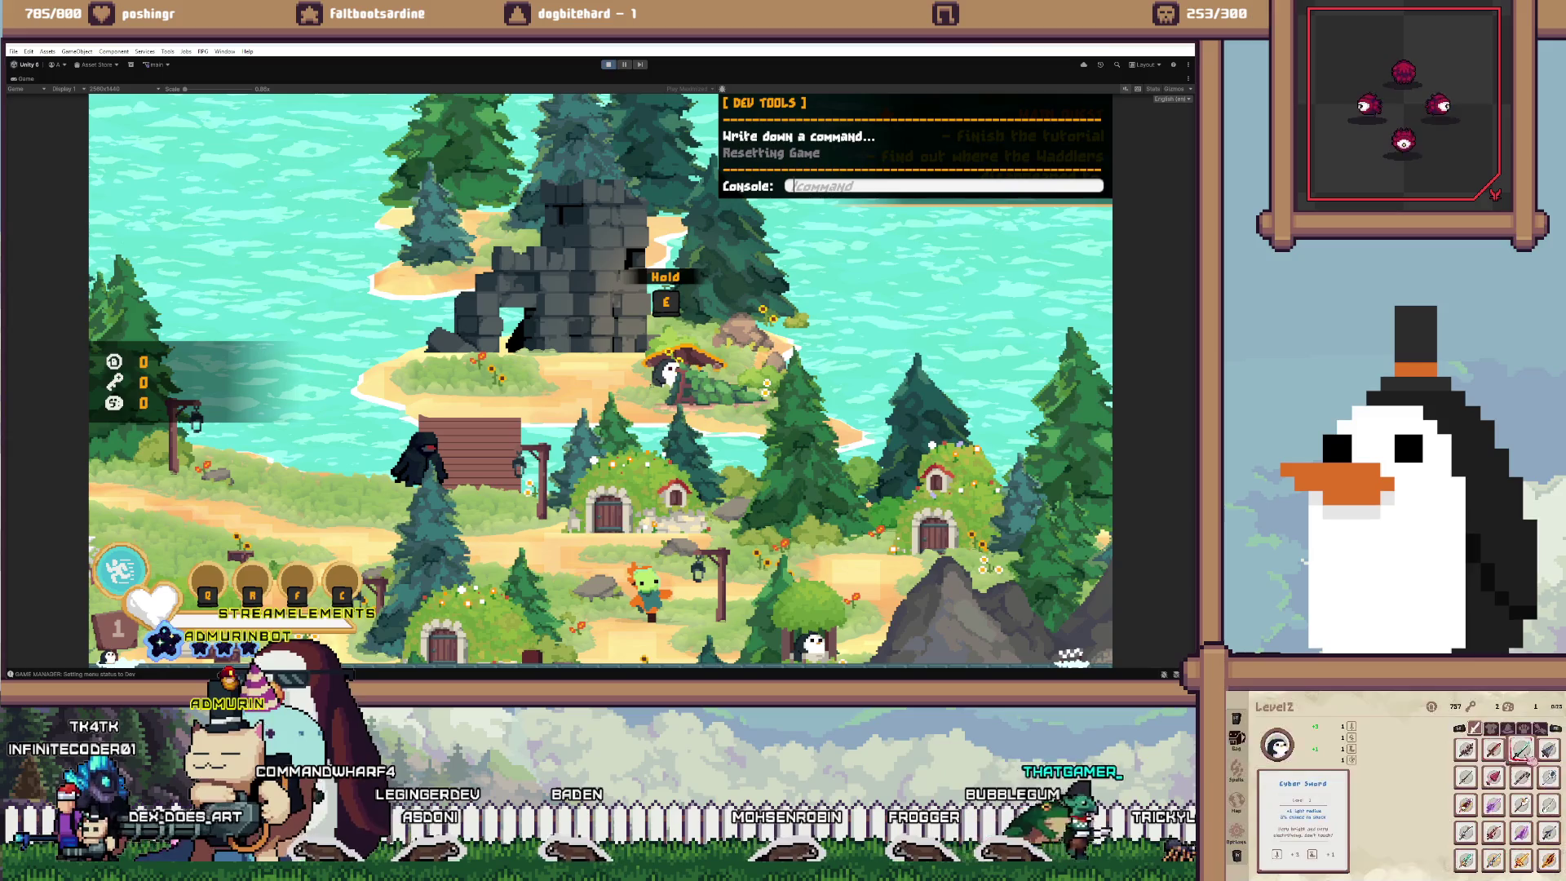
Rejoin as Player One, open and close the Bag, and talk to the Entity
key("Return")
key("Return")
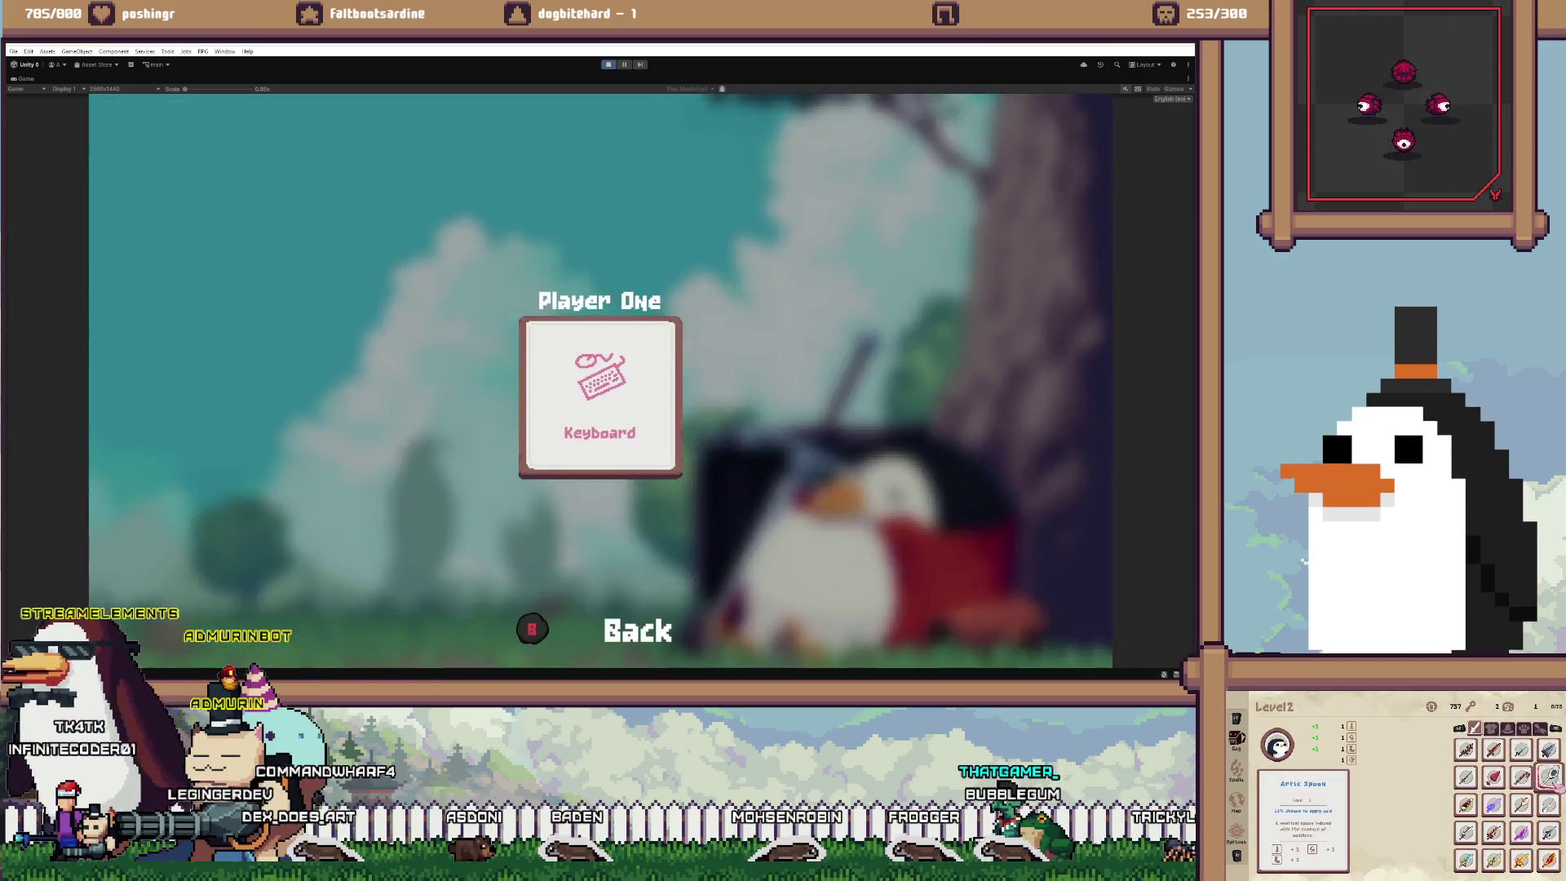
key("Return")
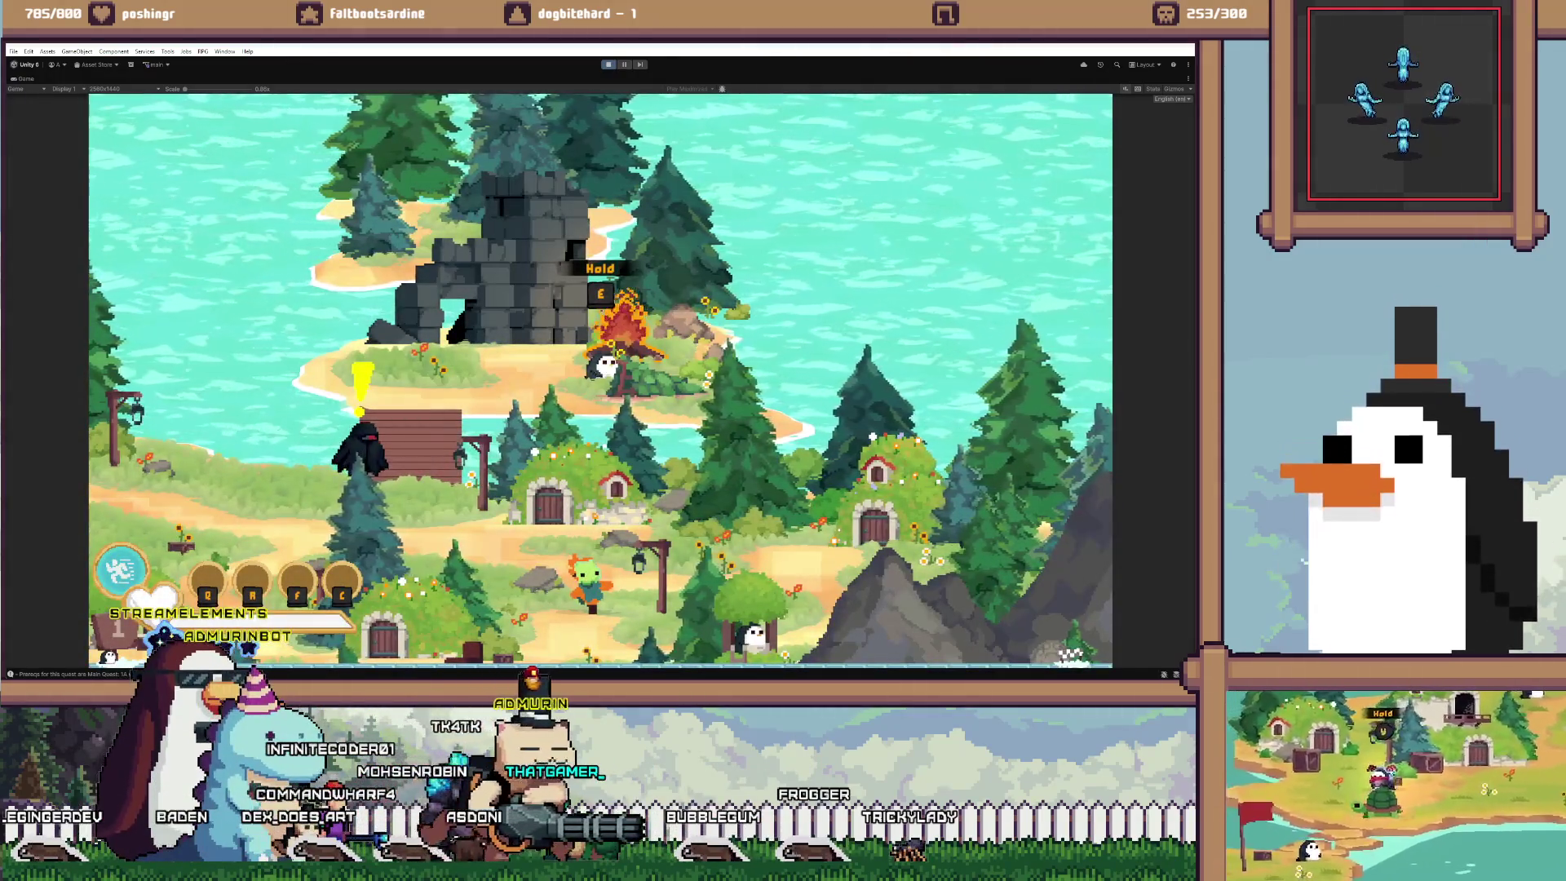
key("Tab")
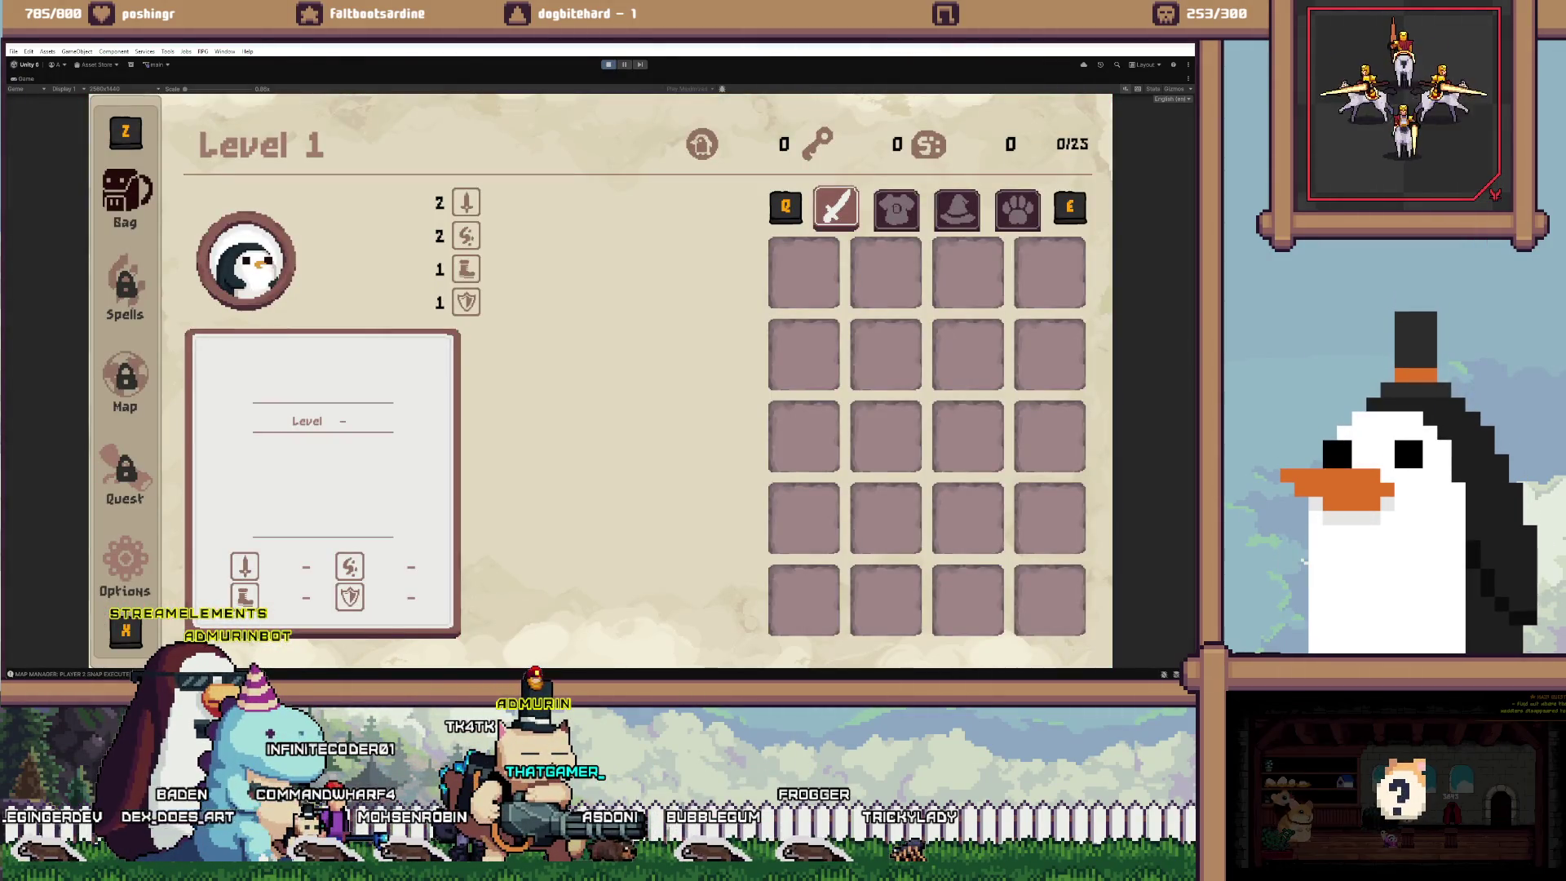
key("Tab")
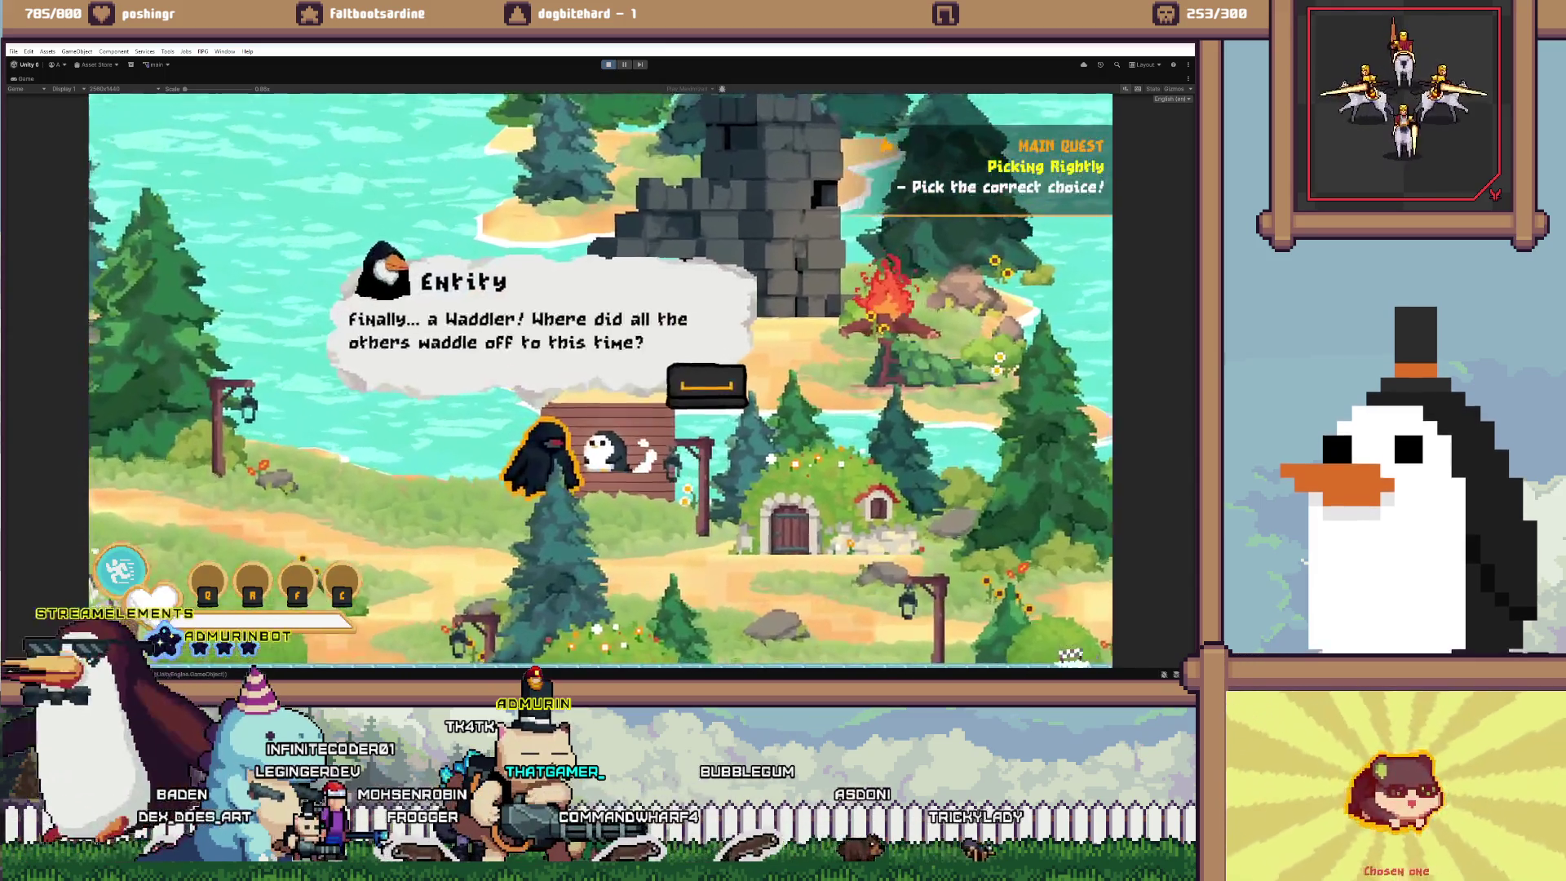
key("space")
key("space")
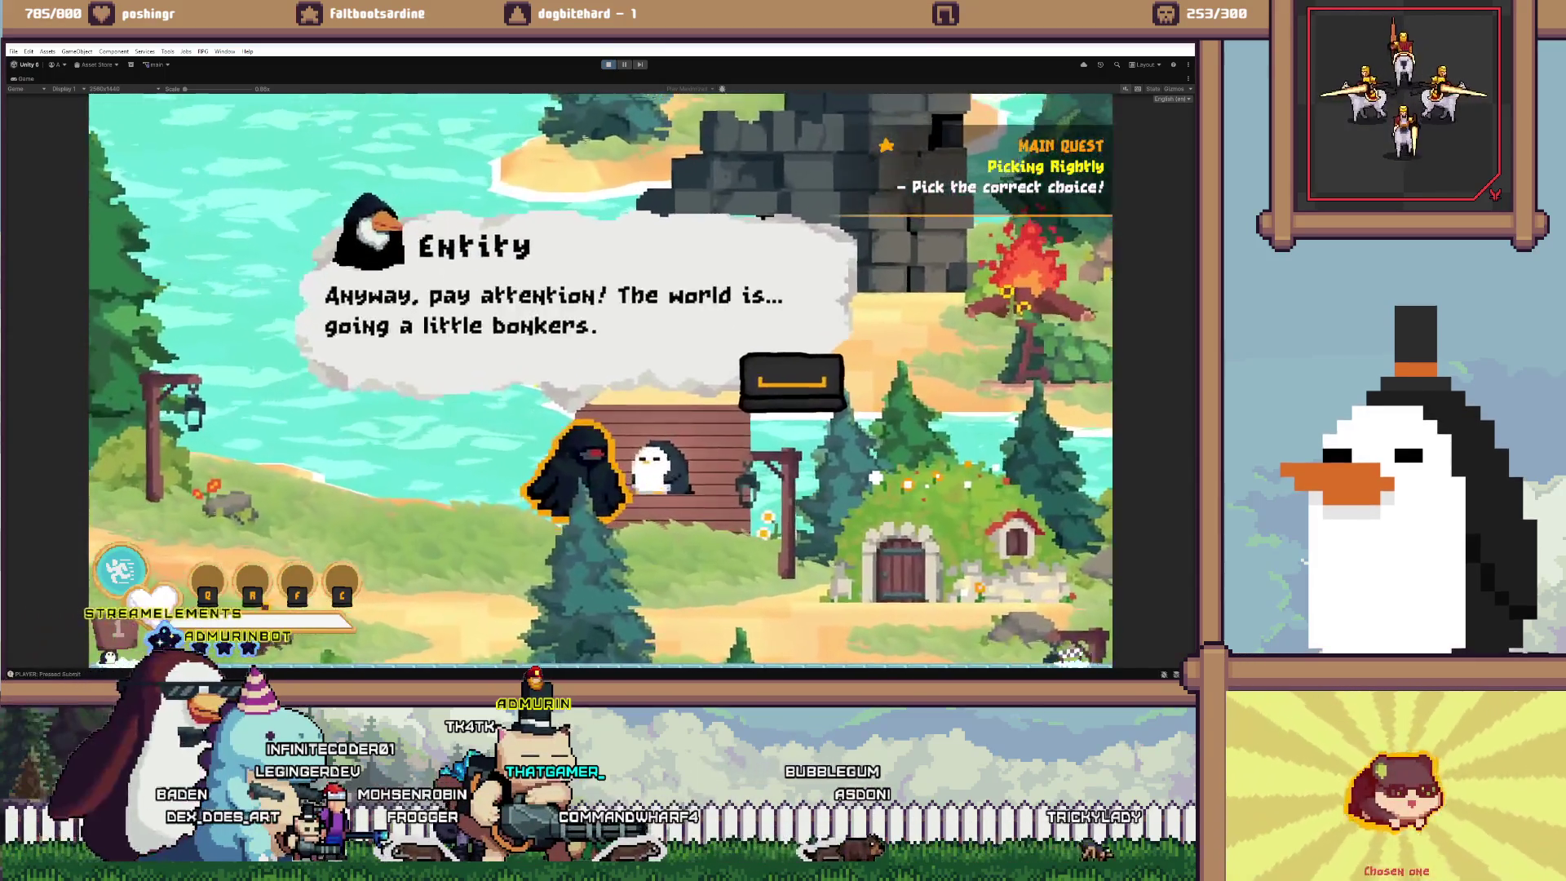
Pick the Stick as the Entity's gift, finish the dialogue and tutorial tip, then stop play
key("space")
key("space")
key("space")
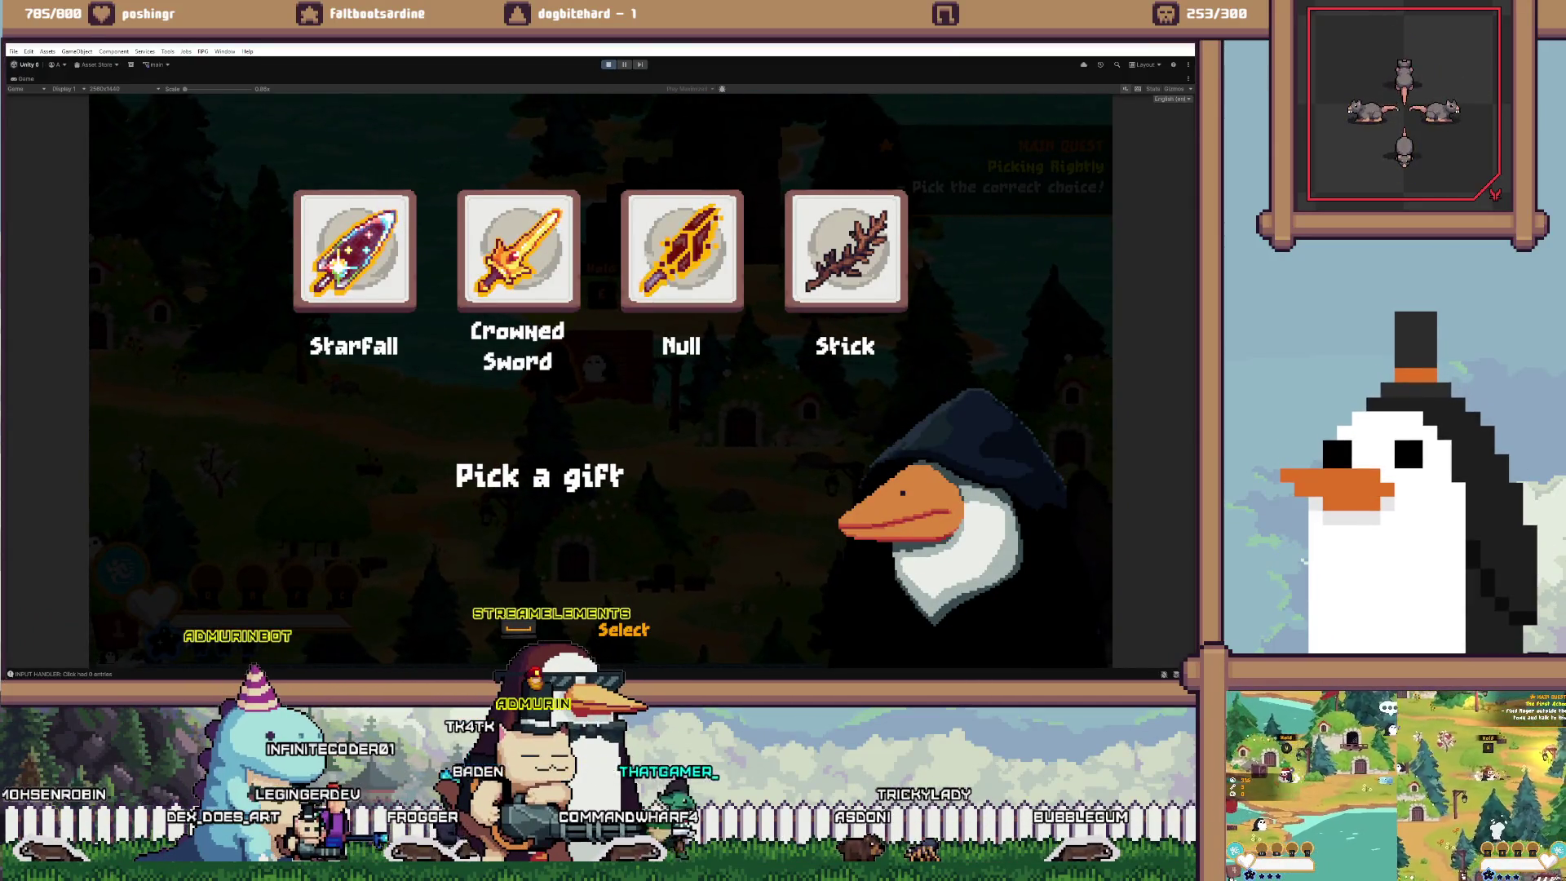
left_click(865, 294)
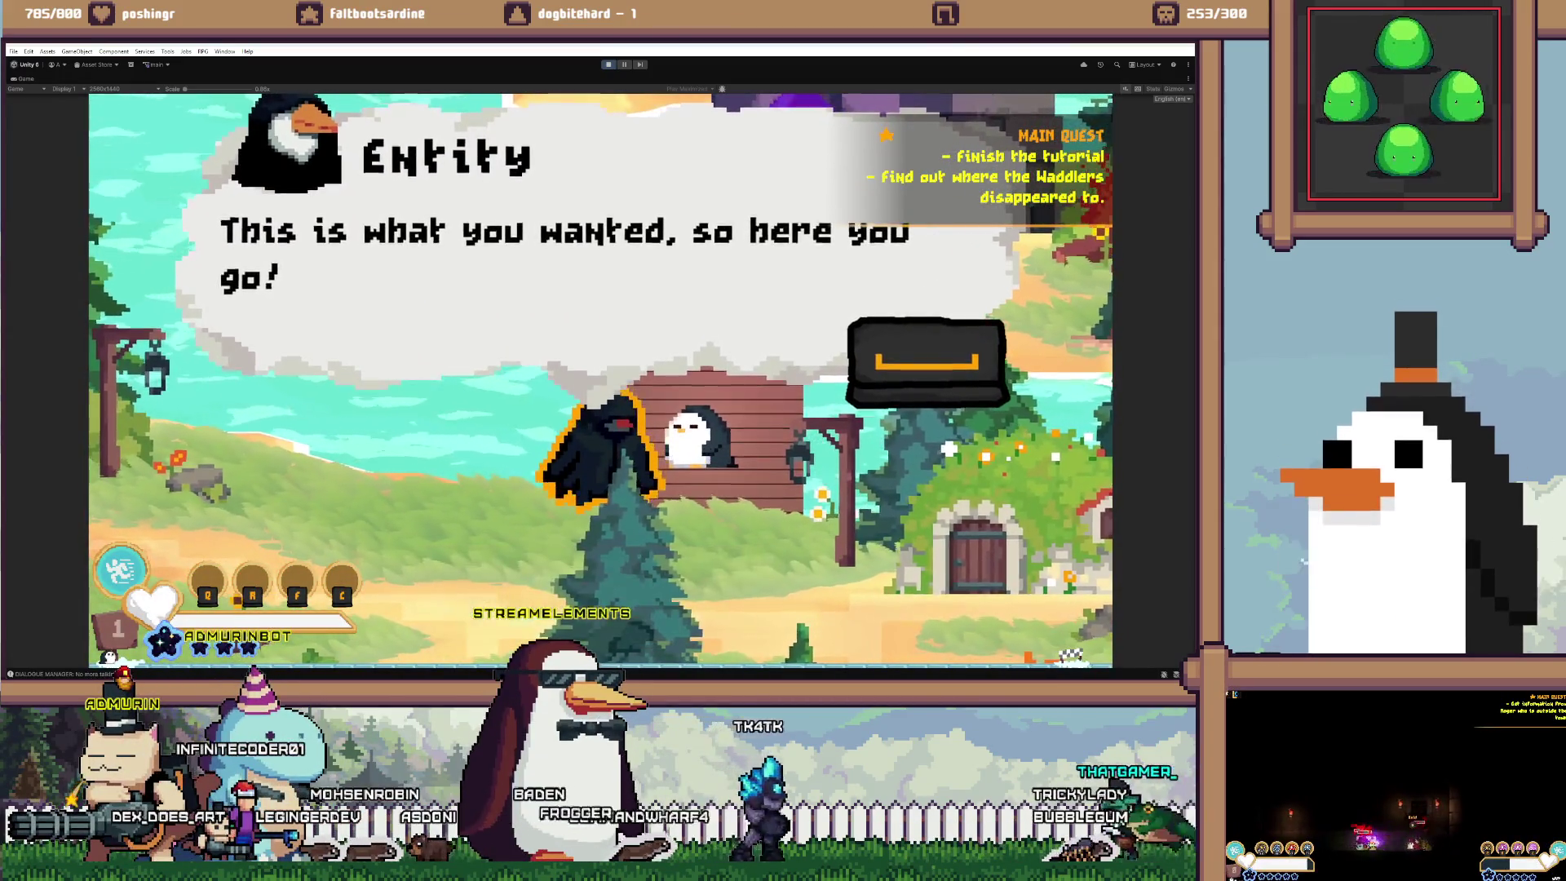
key("space")
key("space")
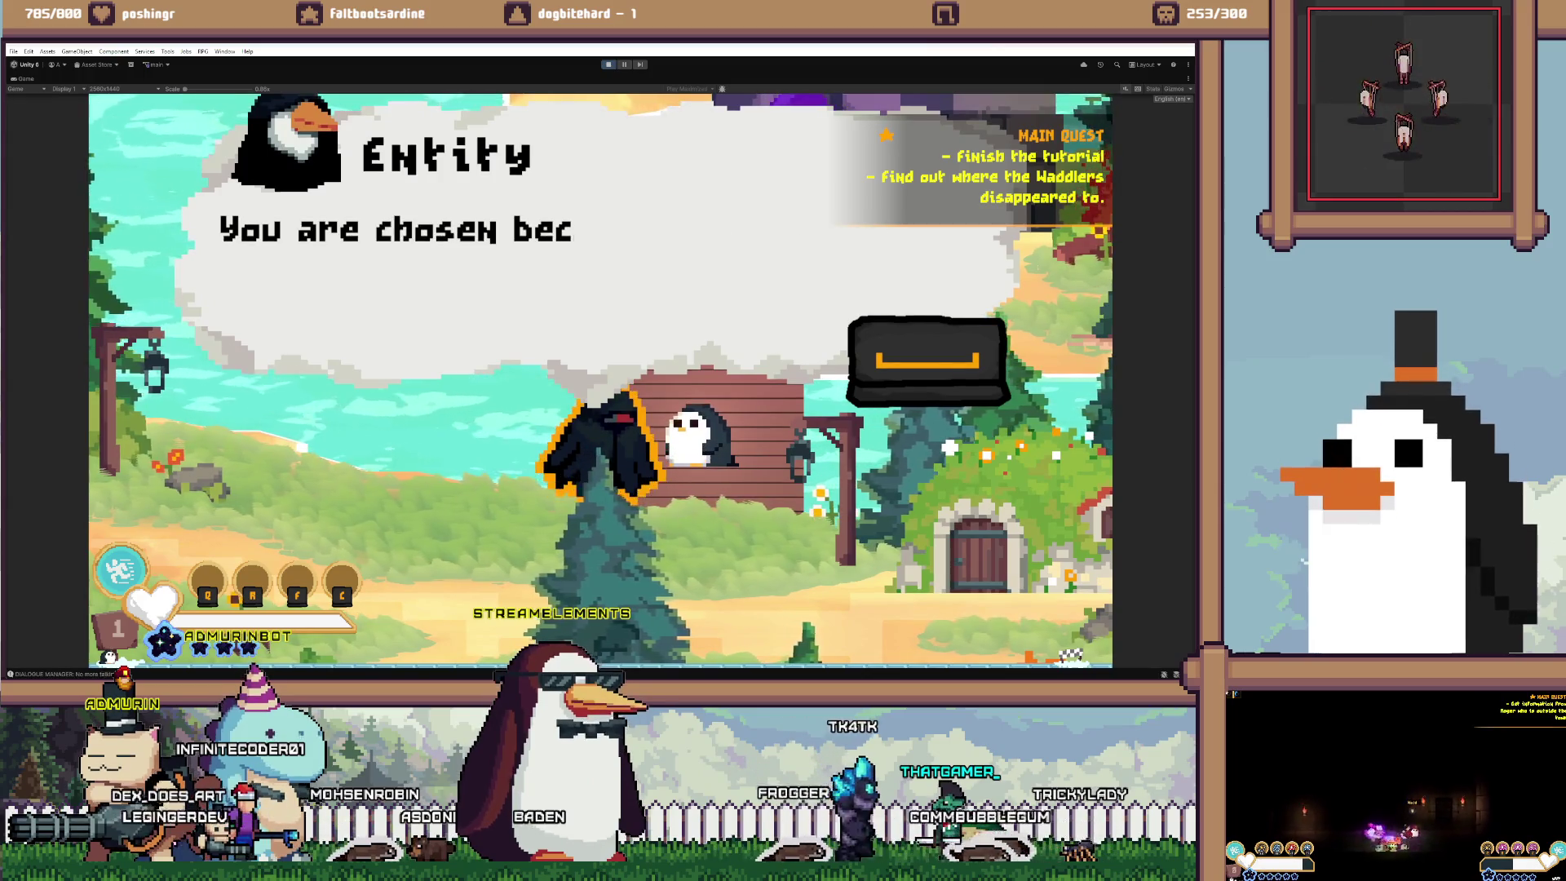
key("space")
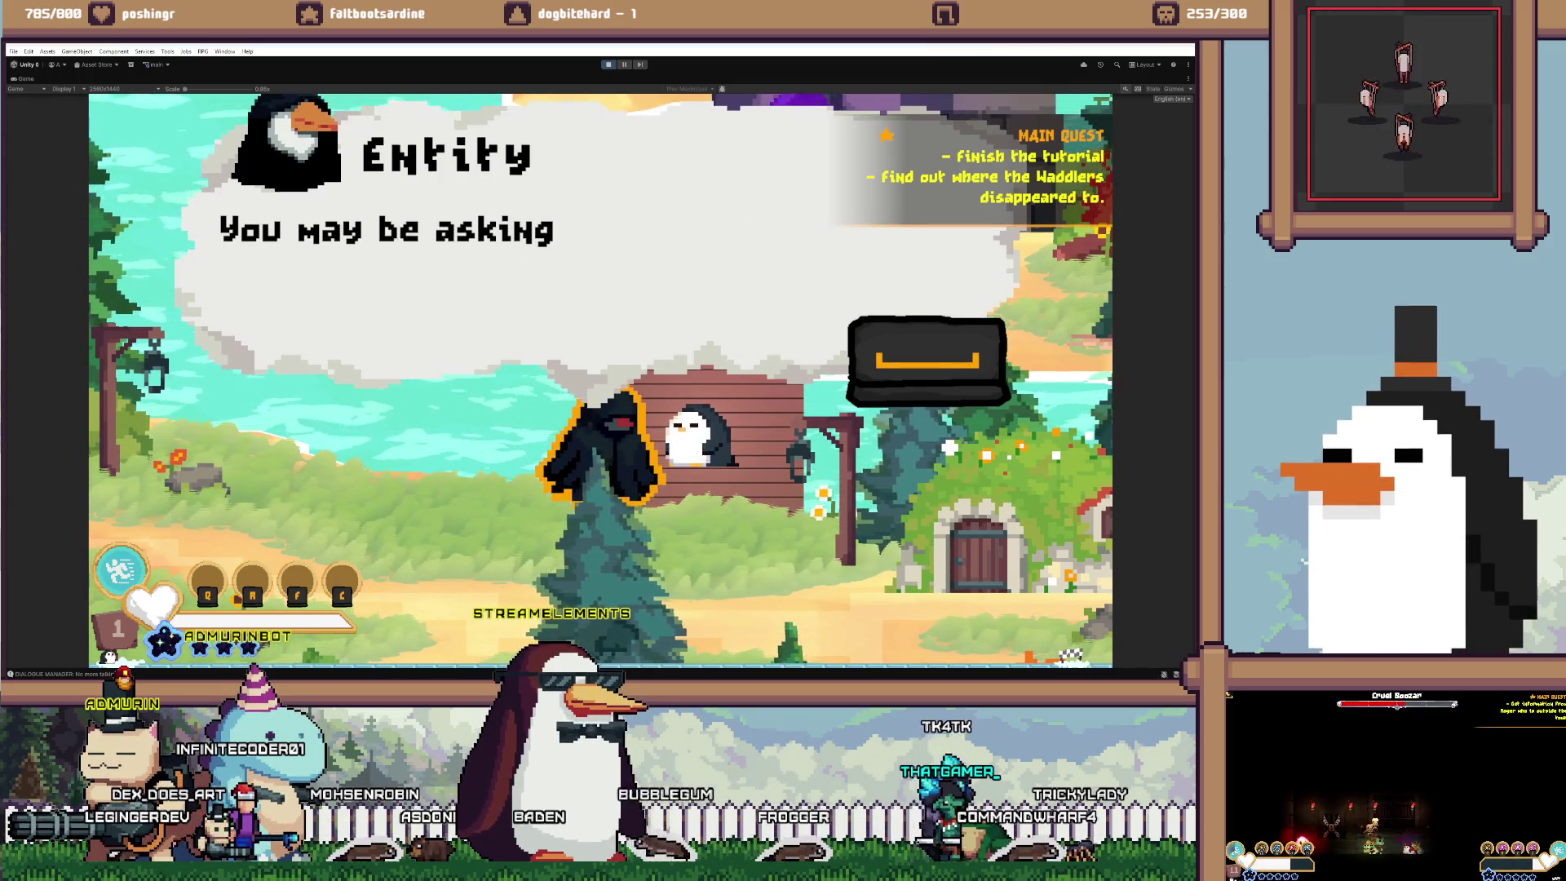
key("space")
key("space")
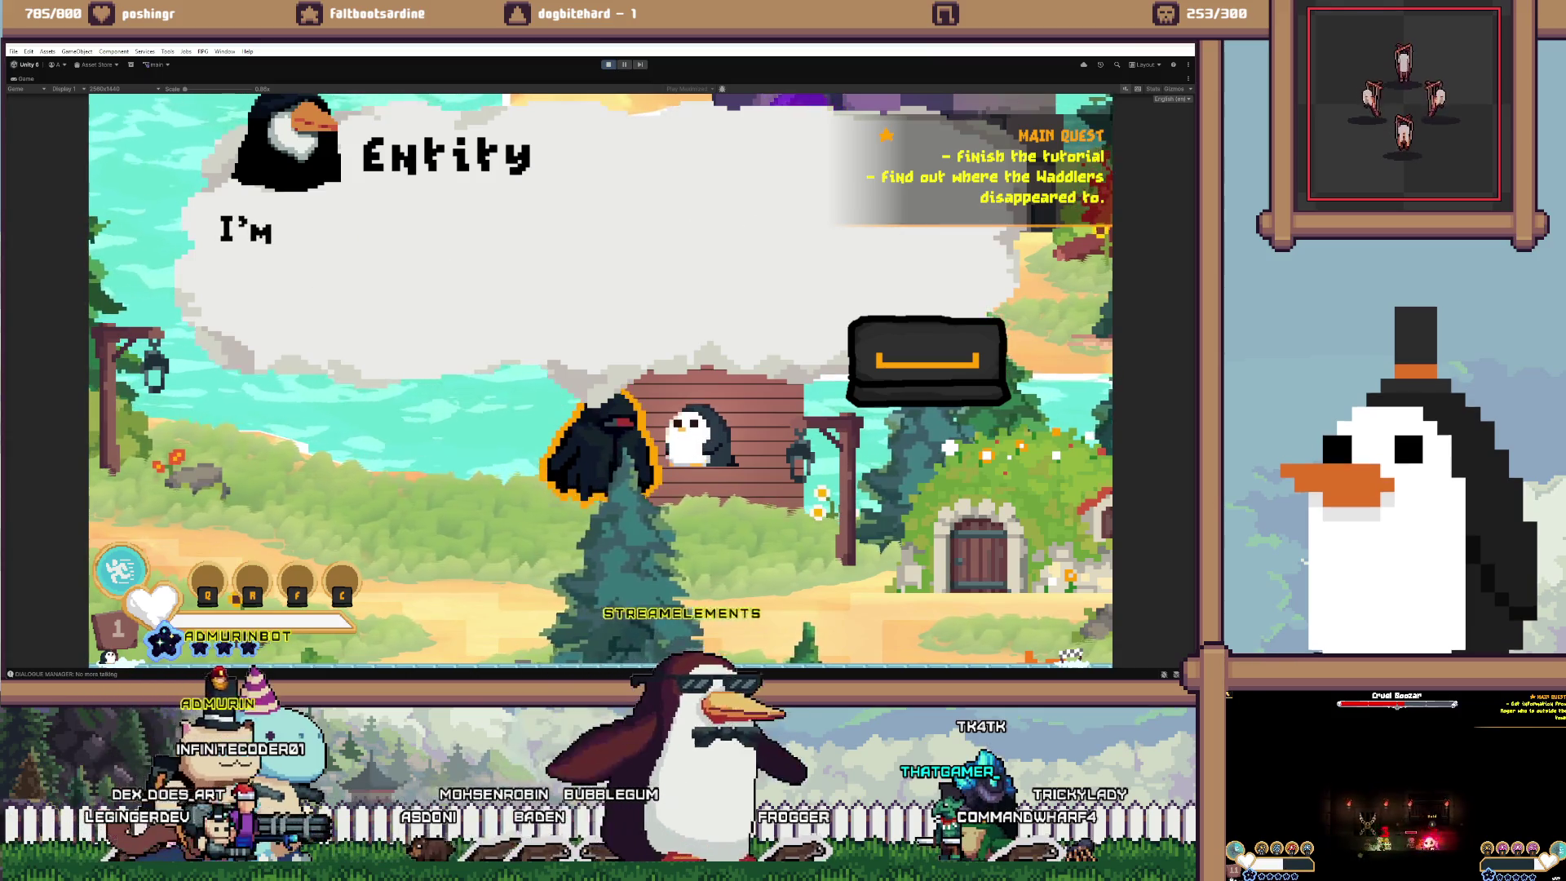
key("space")
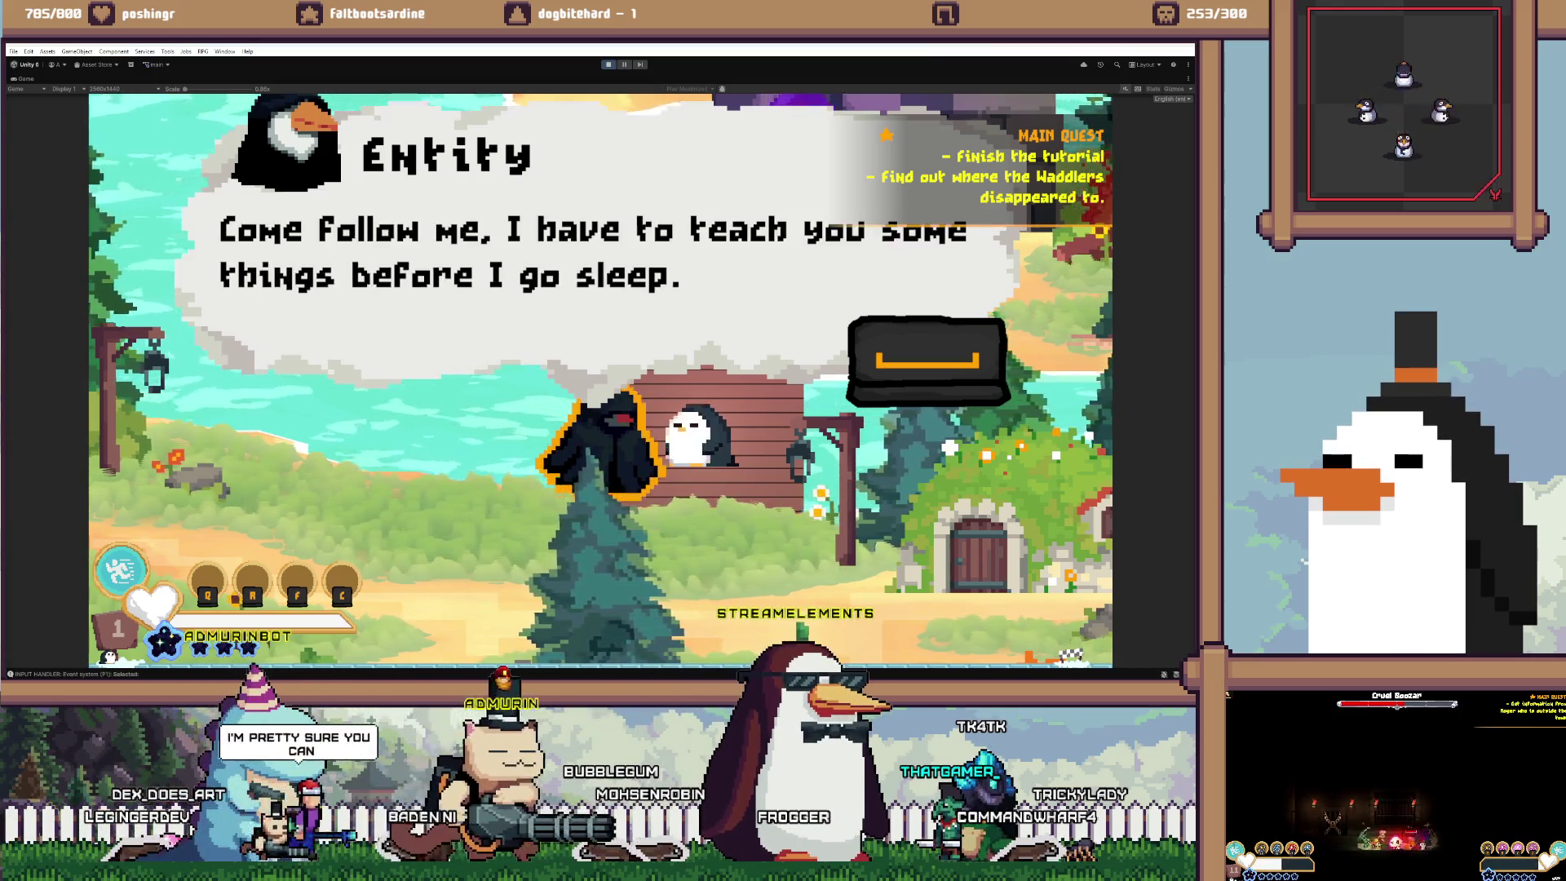
key("space")
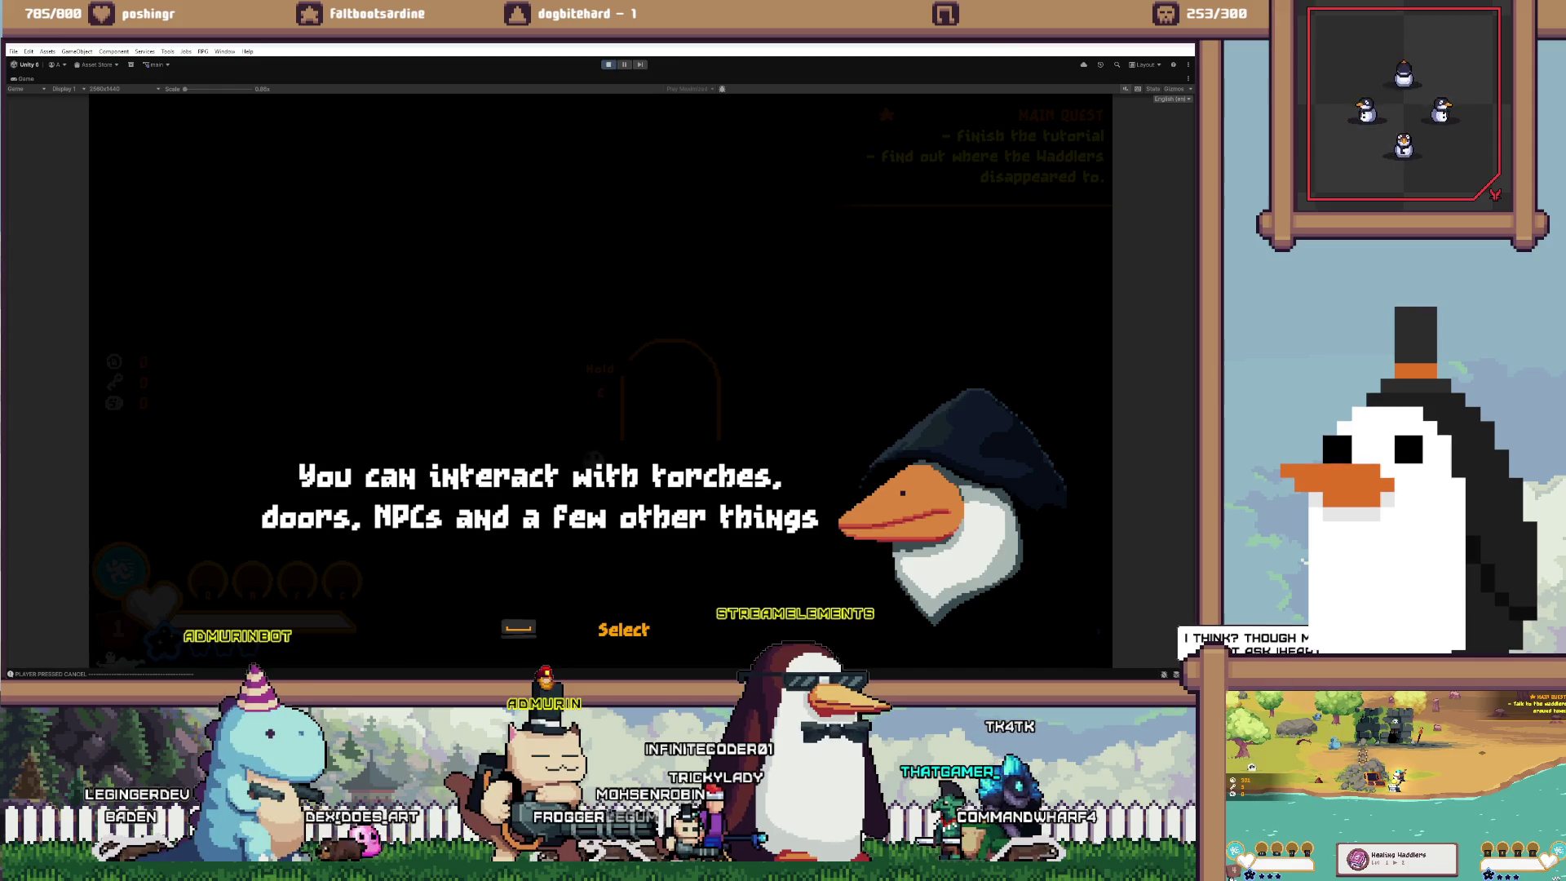
key("space")
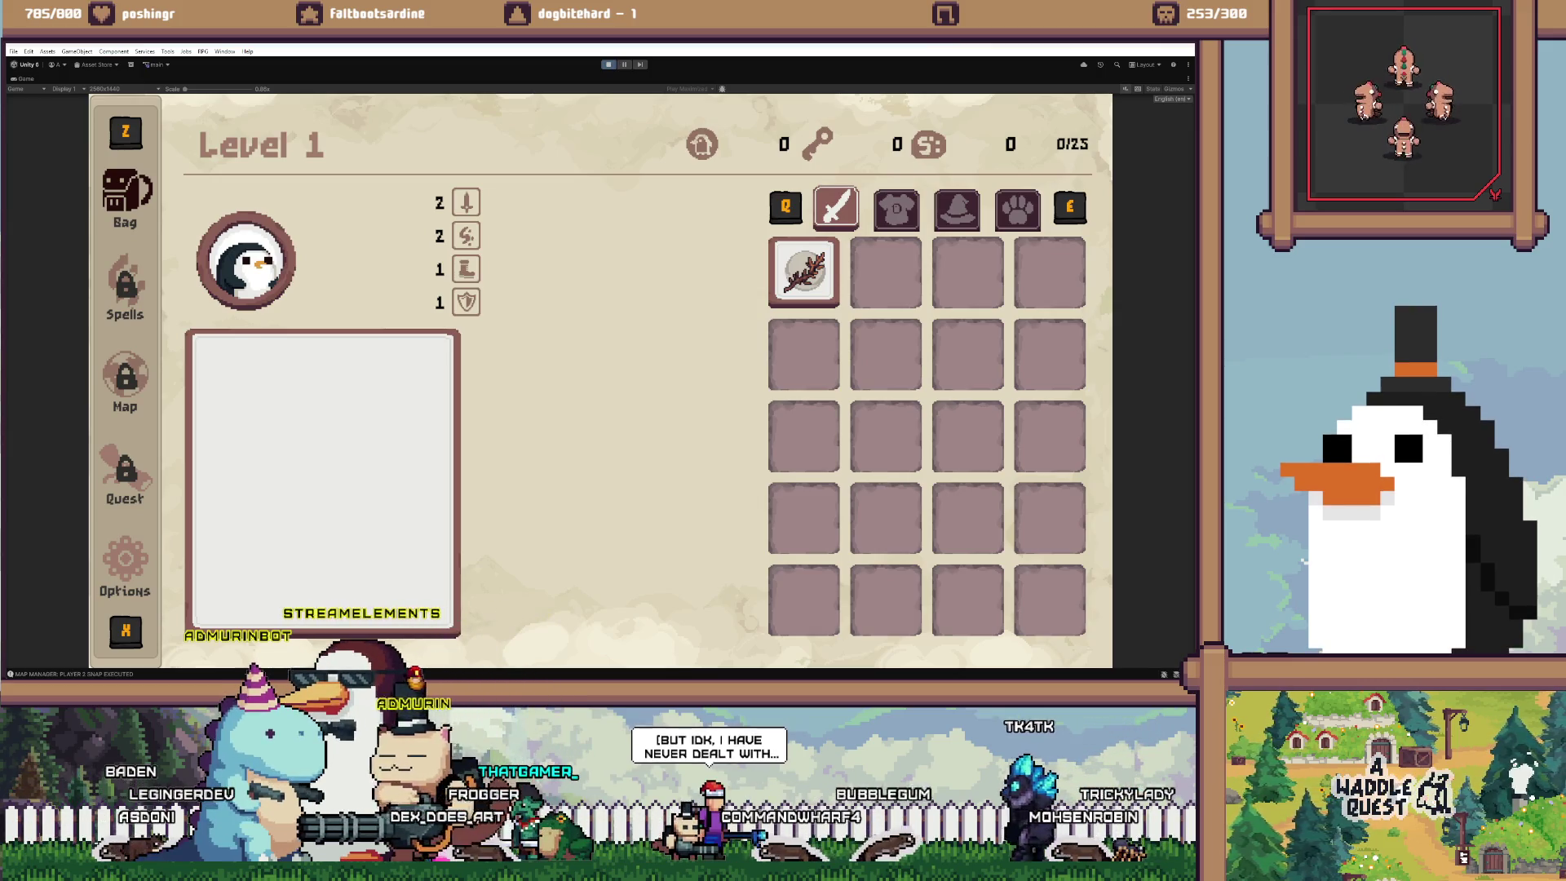
key("ctrl+p")
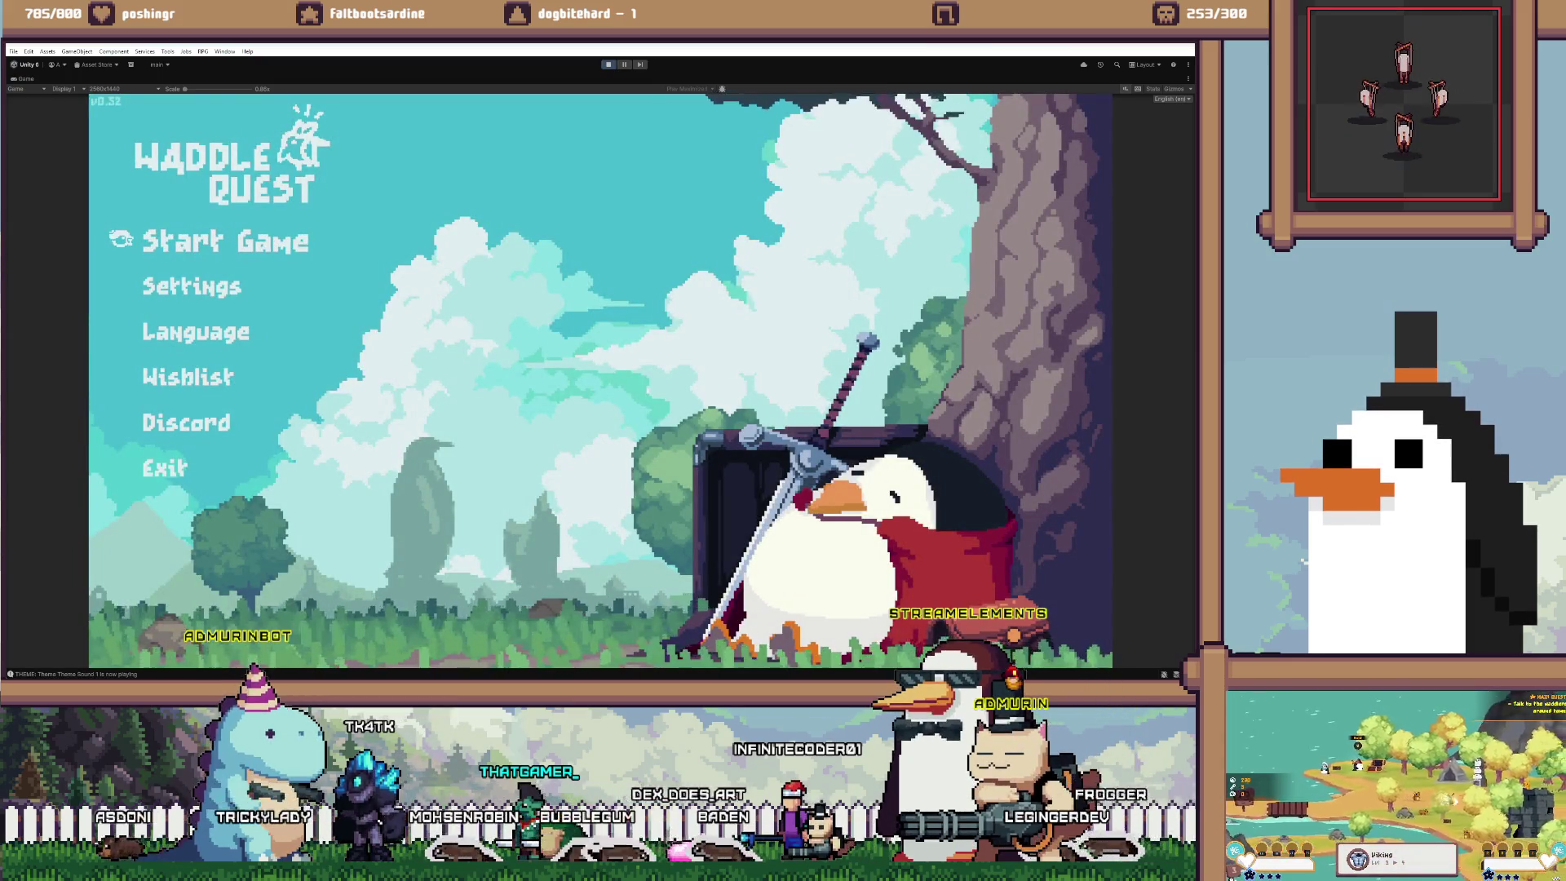
Switch from the Unity title menu to the to-do notes file in VS Code
key("alt+Tab")
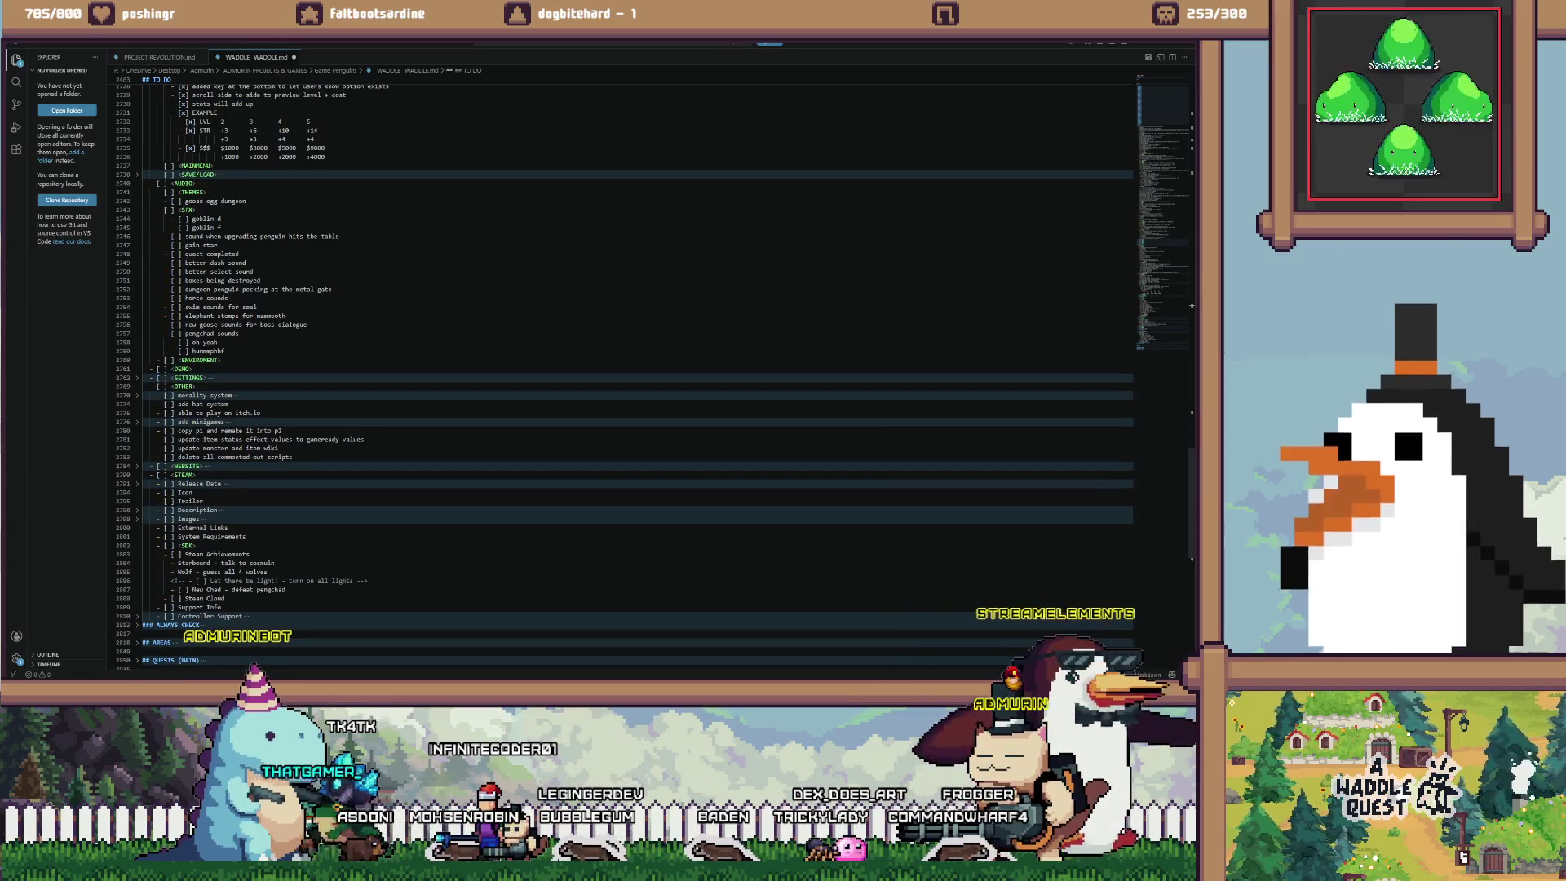
Add a to-do item under UI: 'fixed pressing escape on entity quest after doing special boss dialog…'
scroll(636, 367, "up", 15)
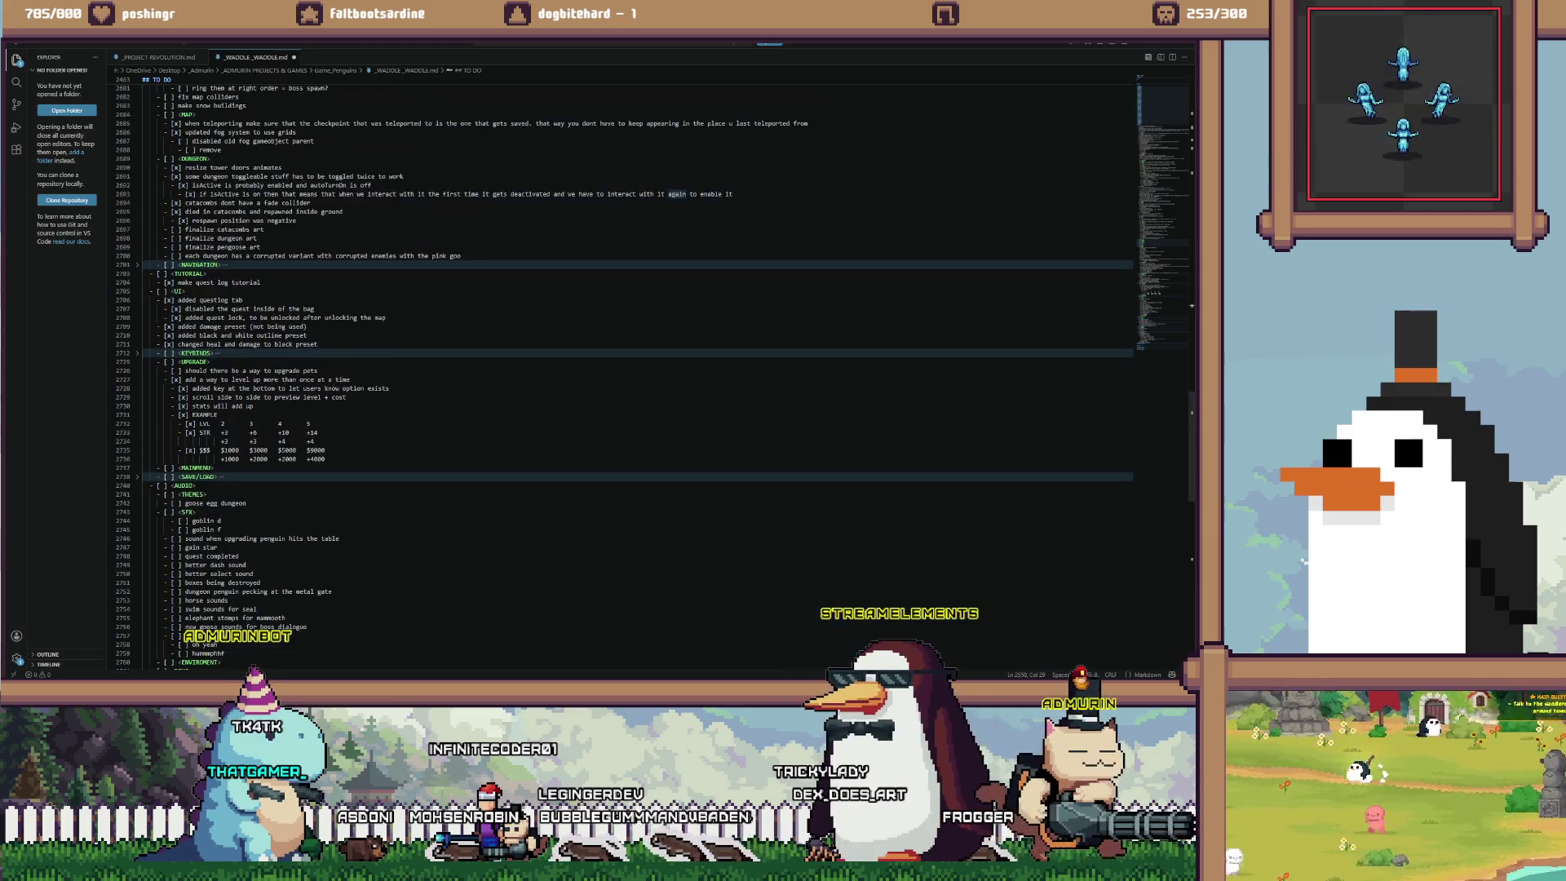
left_click(185, 361)
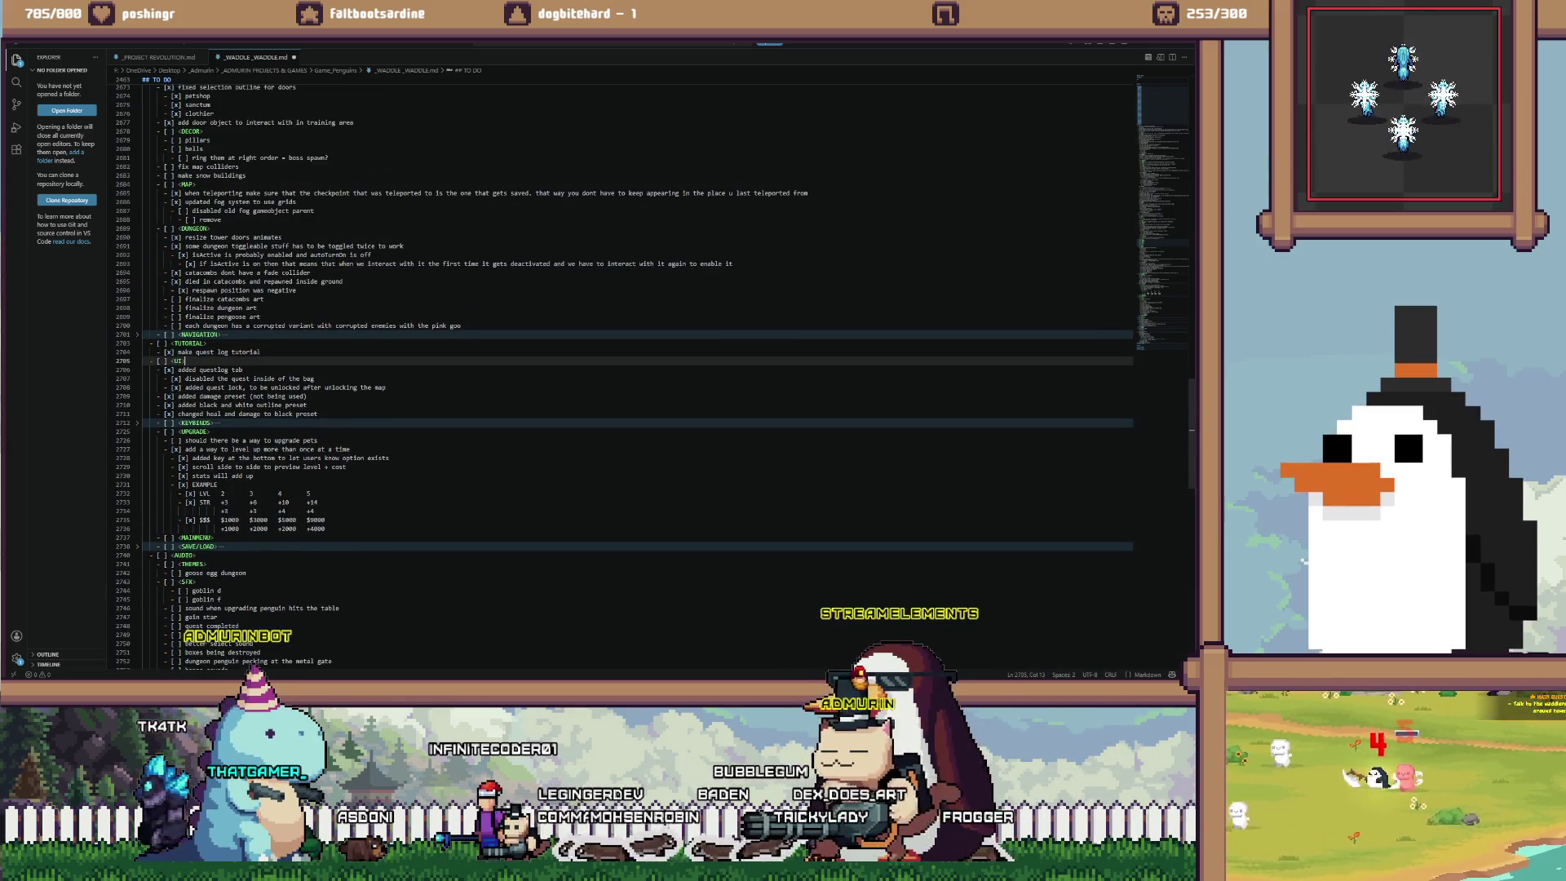
key("Return")
type("fixed")
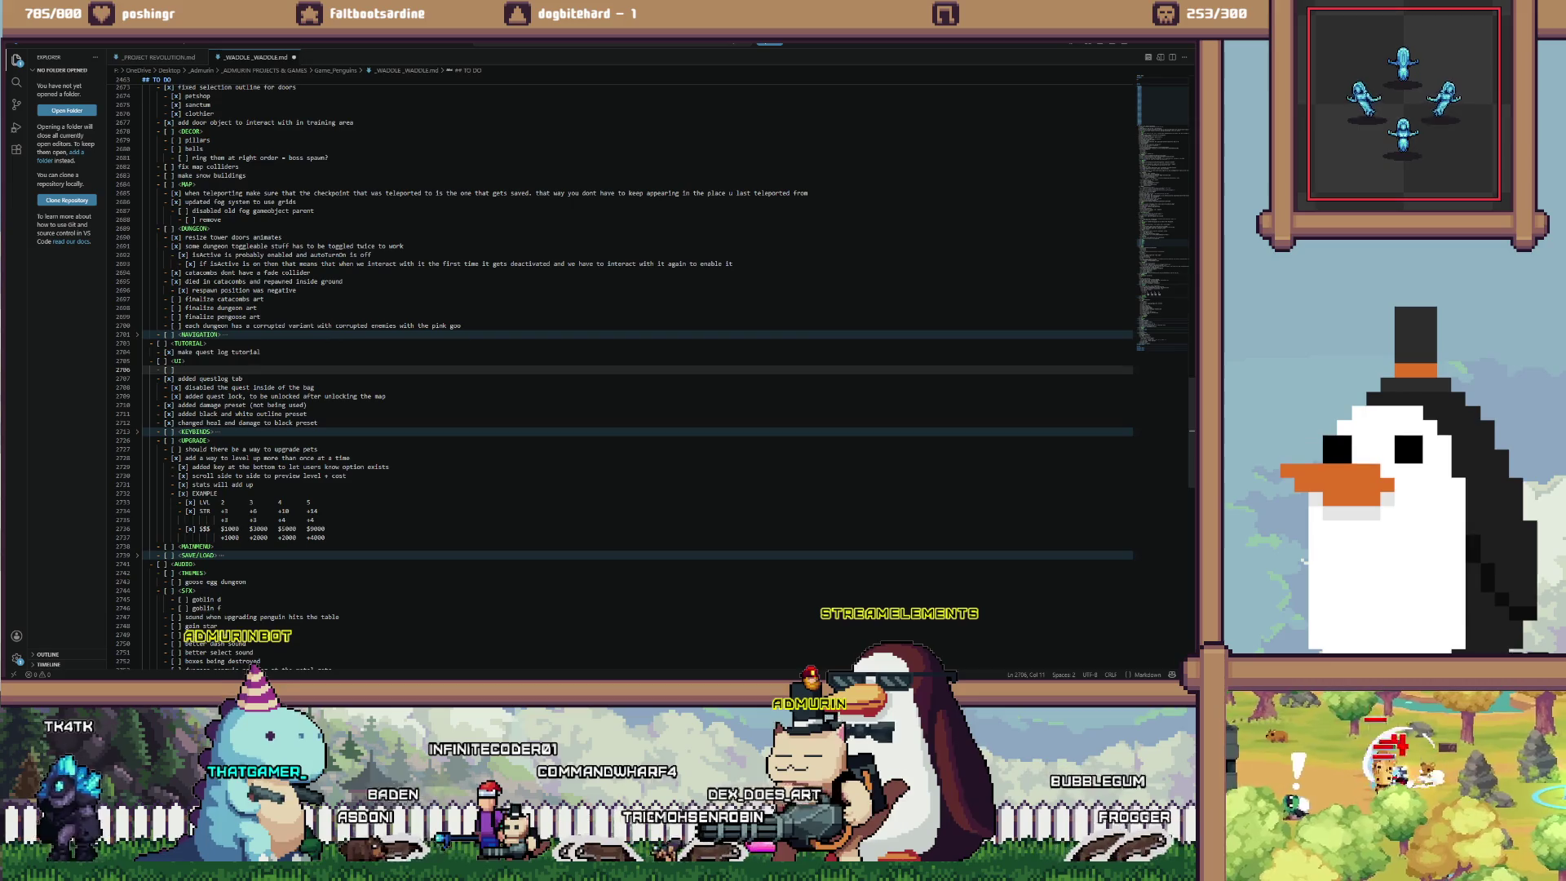
type(" pr")
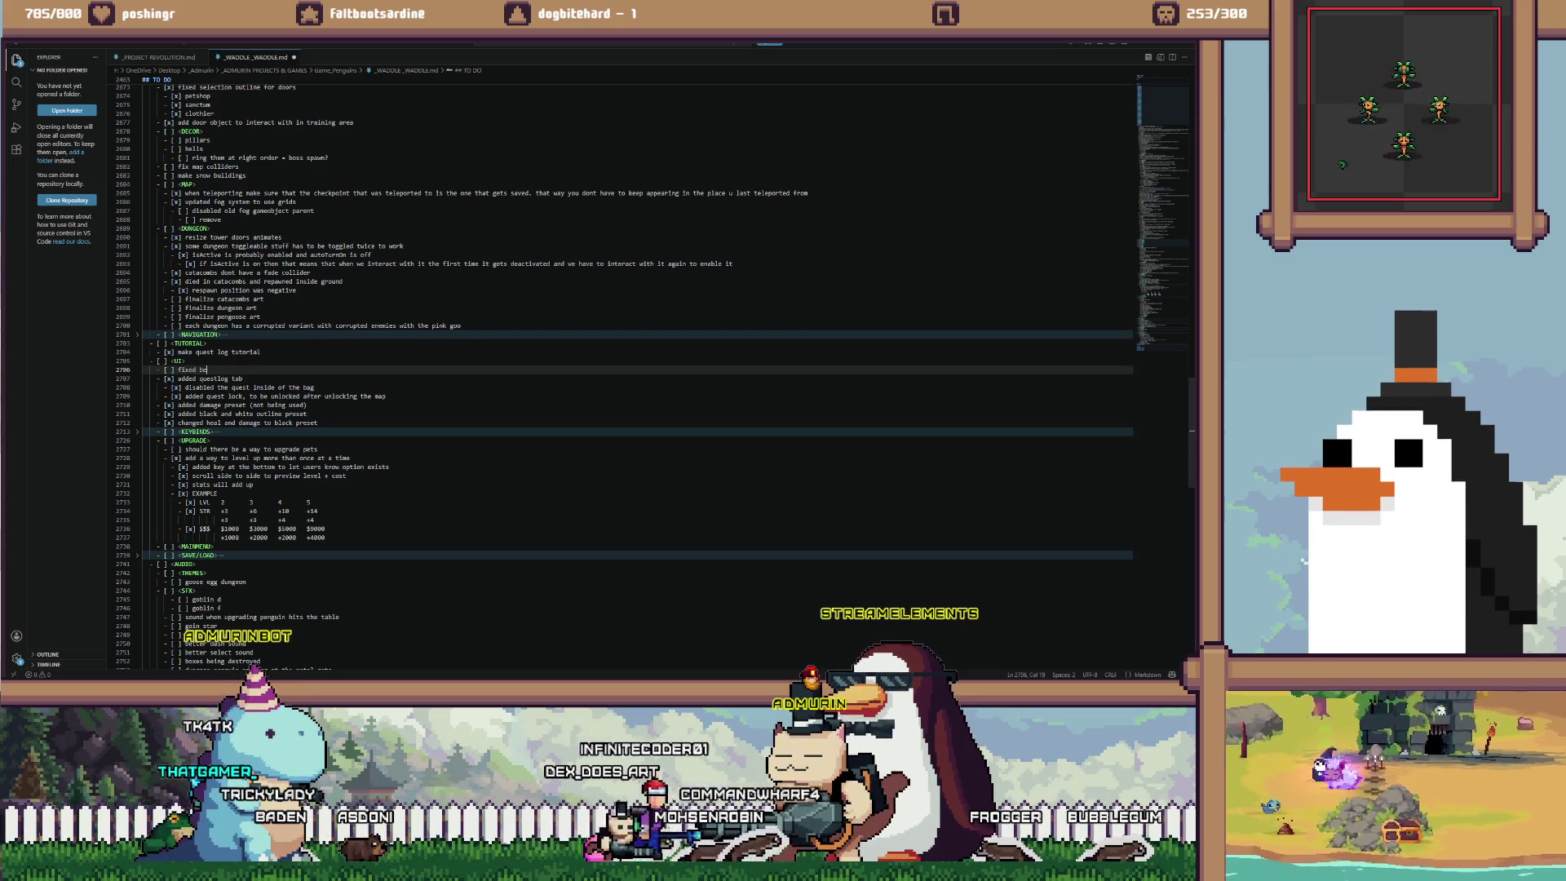
type("essing d")
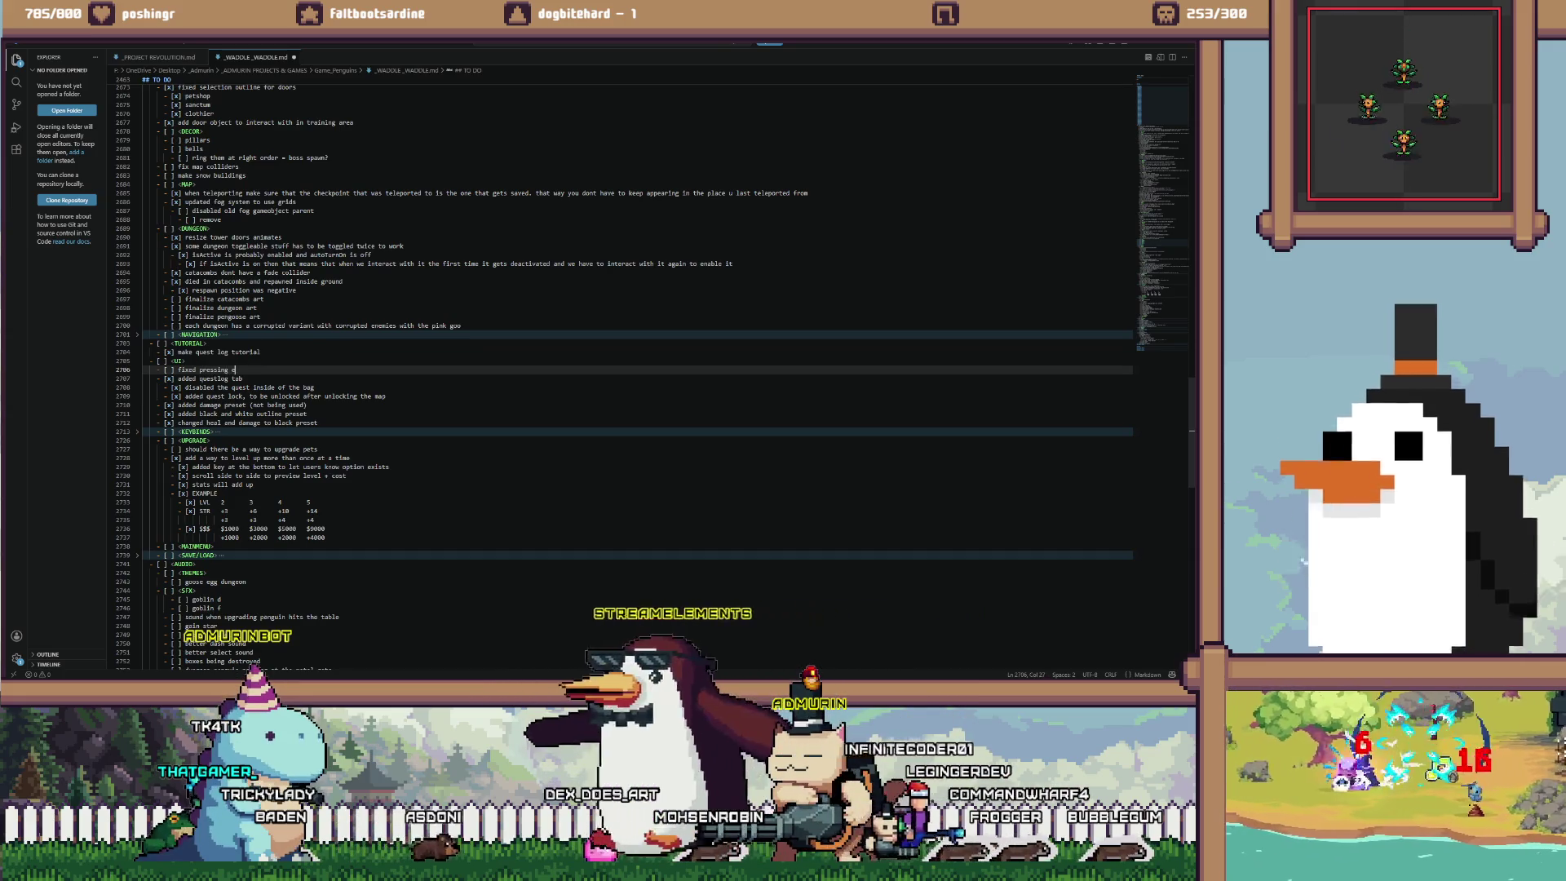
key("BackSpace")
type("escape on Entity quest after")
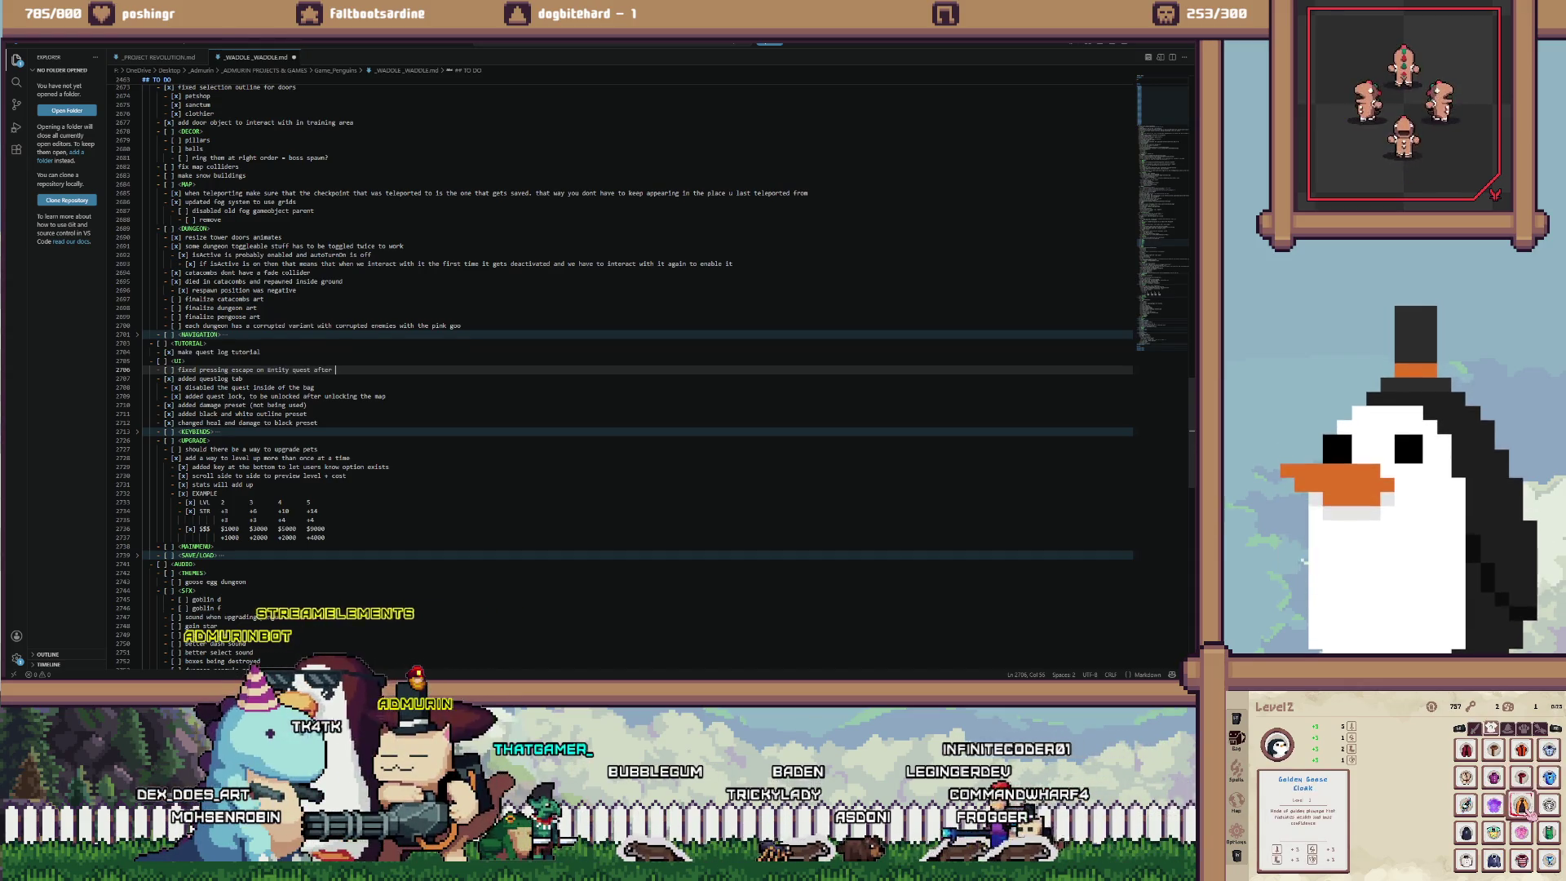
type("doing special boss")
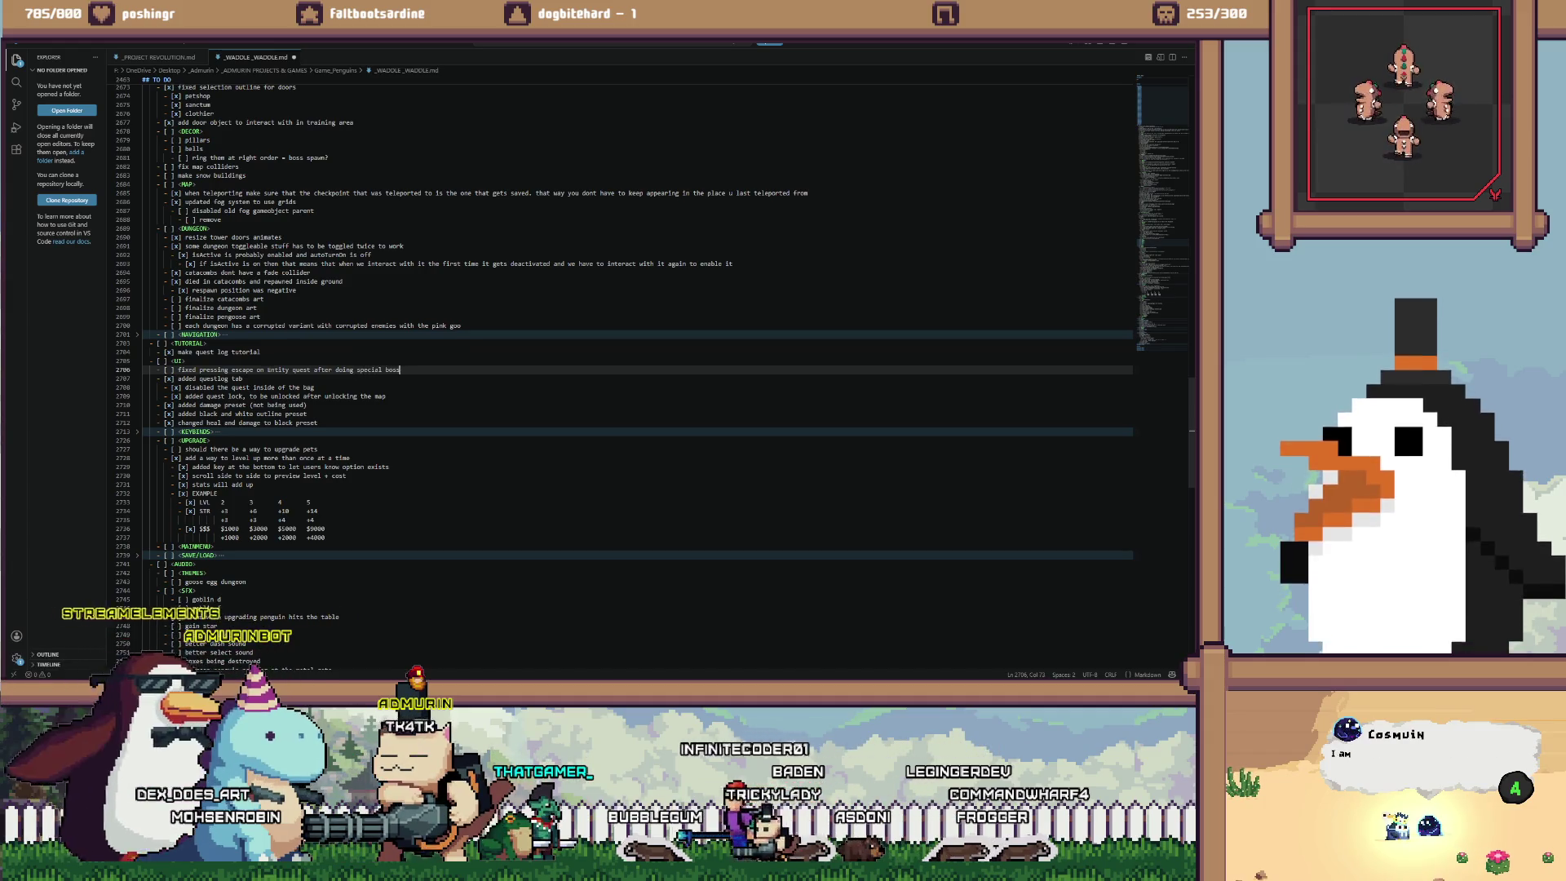
type(" dialog")
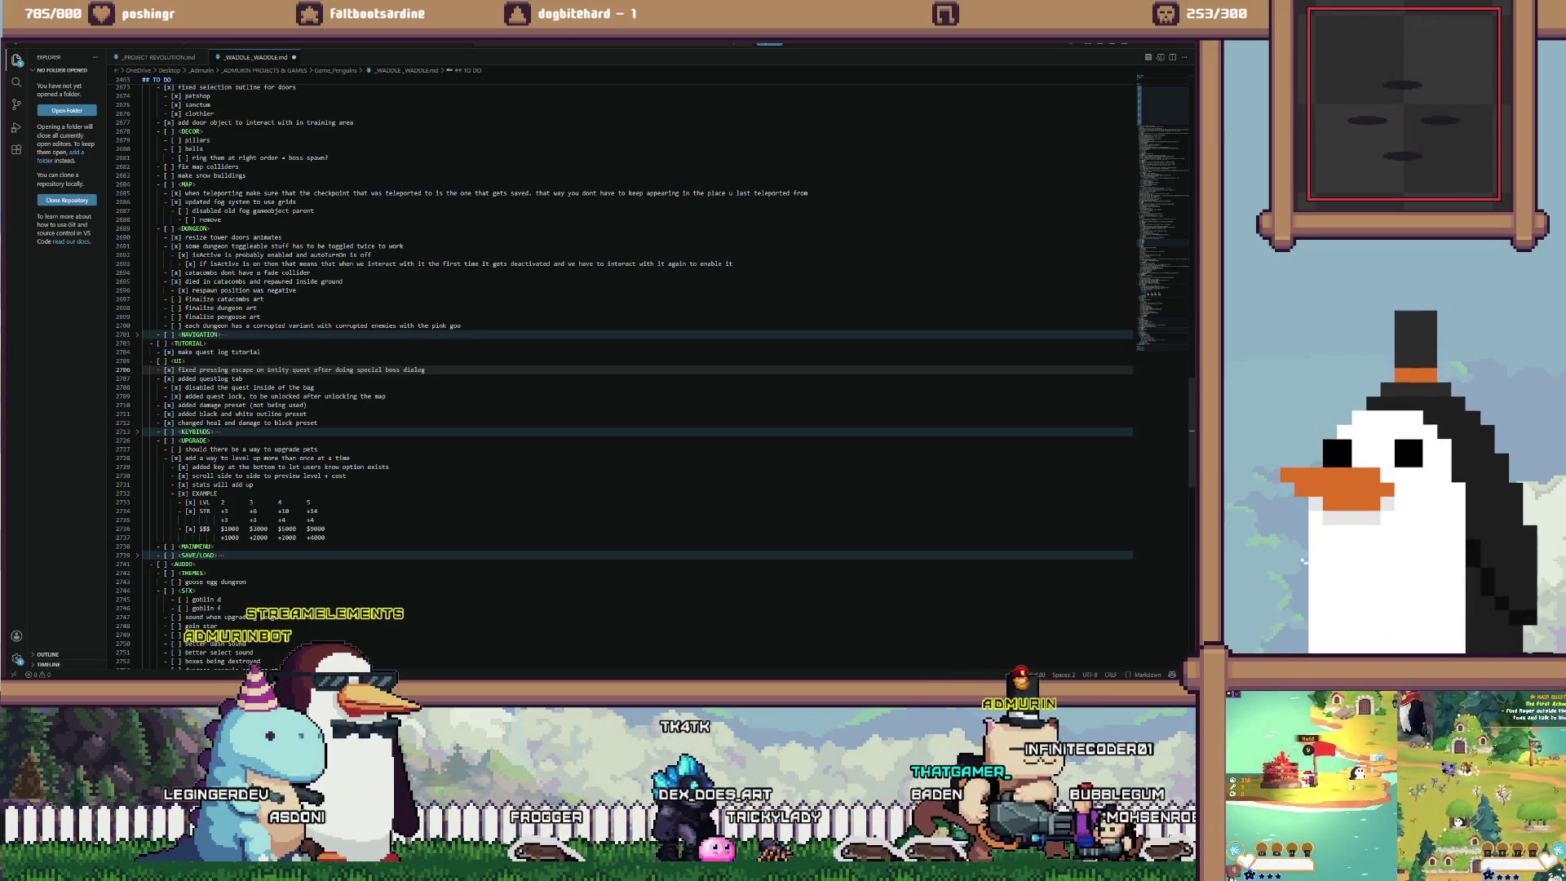
Scroll the TO DO notes down to the goose egg dungeon entry and past it
scroll(620, 367, "down", 3)
left_click(238, 511)
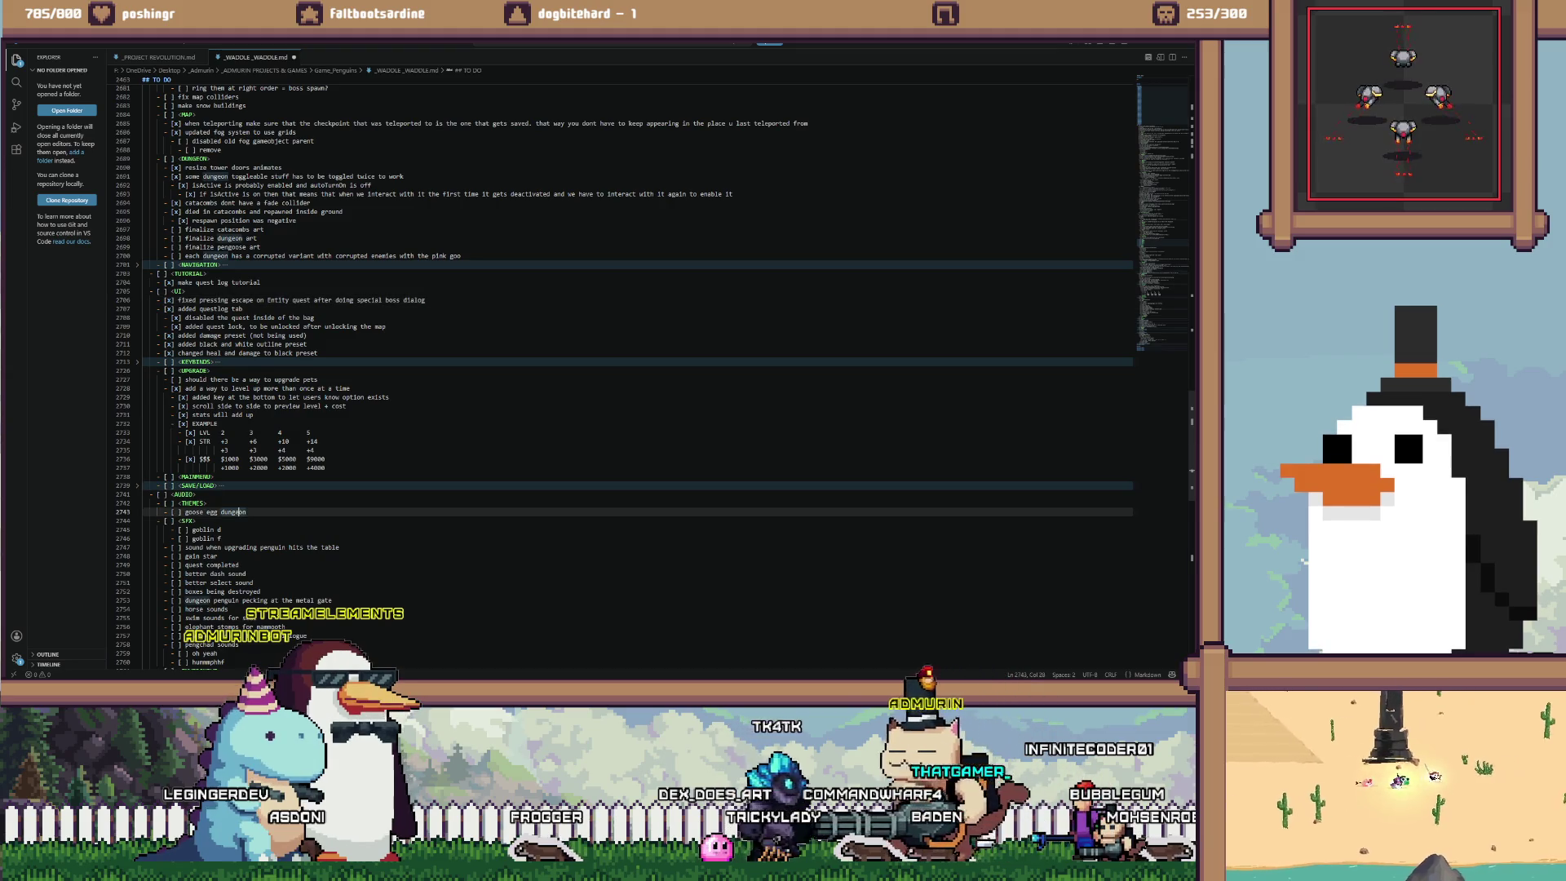
scroll(238, 512, "down", 4)
scroll(620, 375, "down", 1)
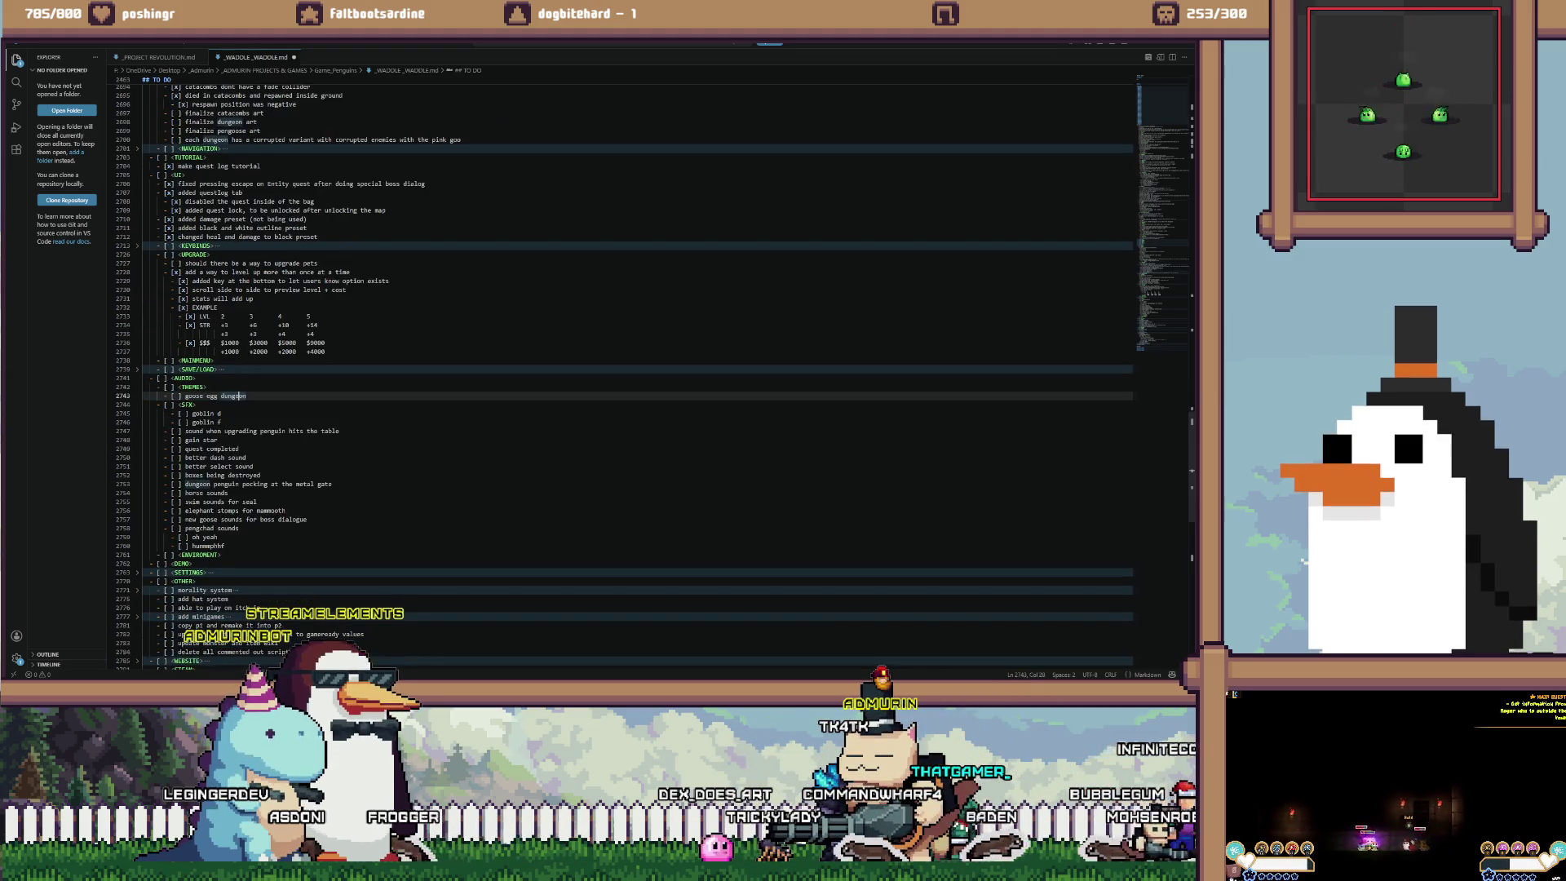
scroll(619, 376, "down", 3)
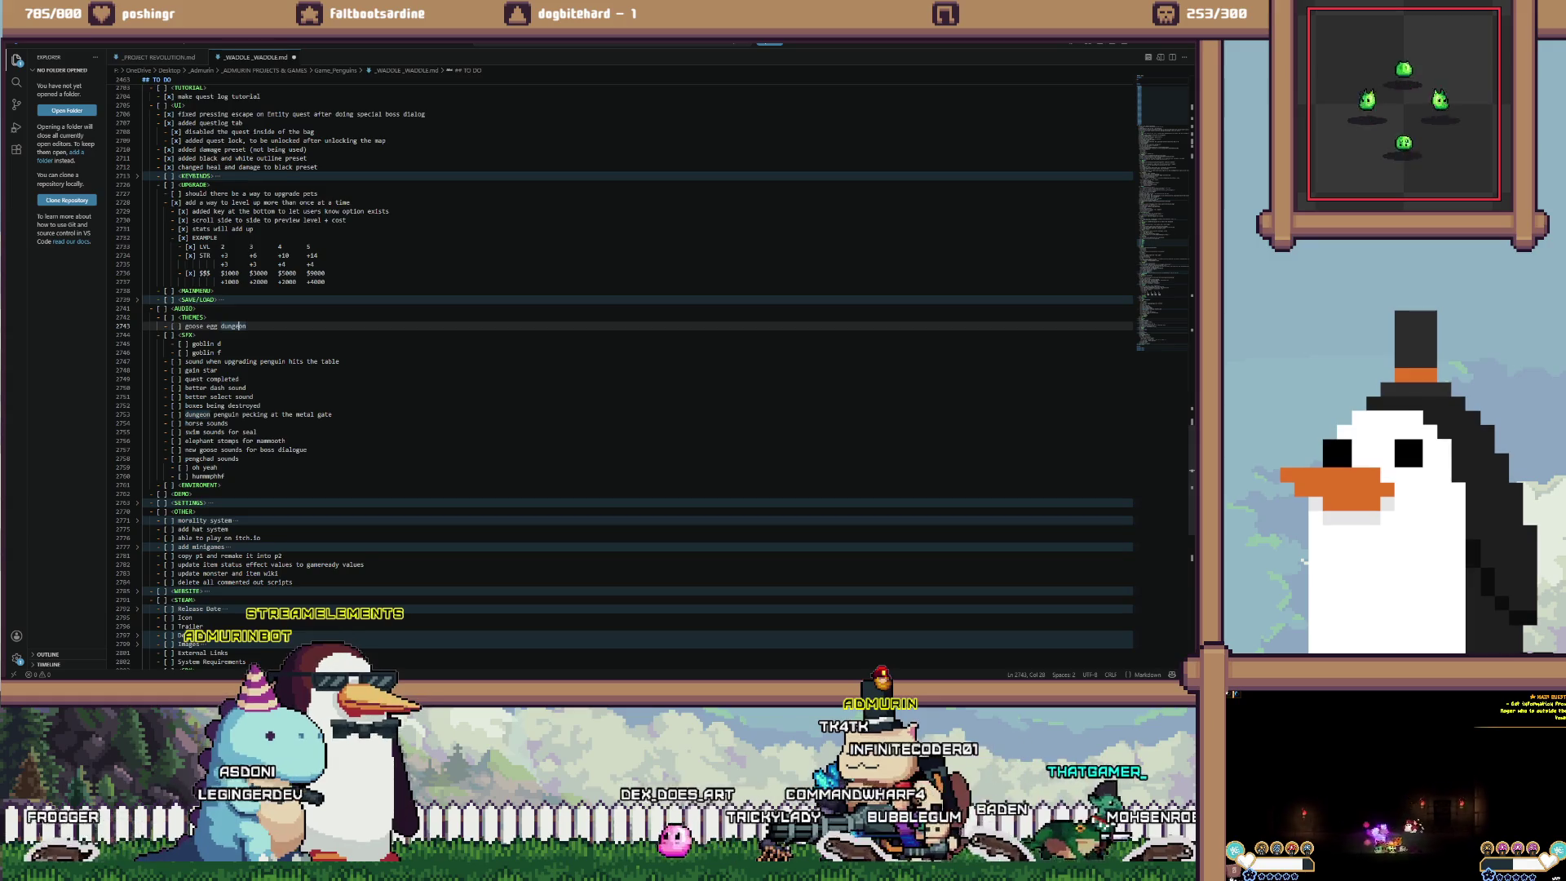
Review the lower other-section entries, including 'delete commented out scripts', then return to Unity
left_click(207, 520)
key("Down")
key("Down")
key("Down")
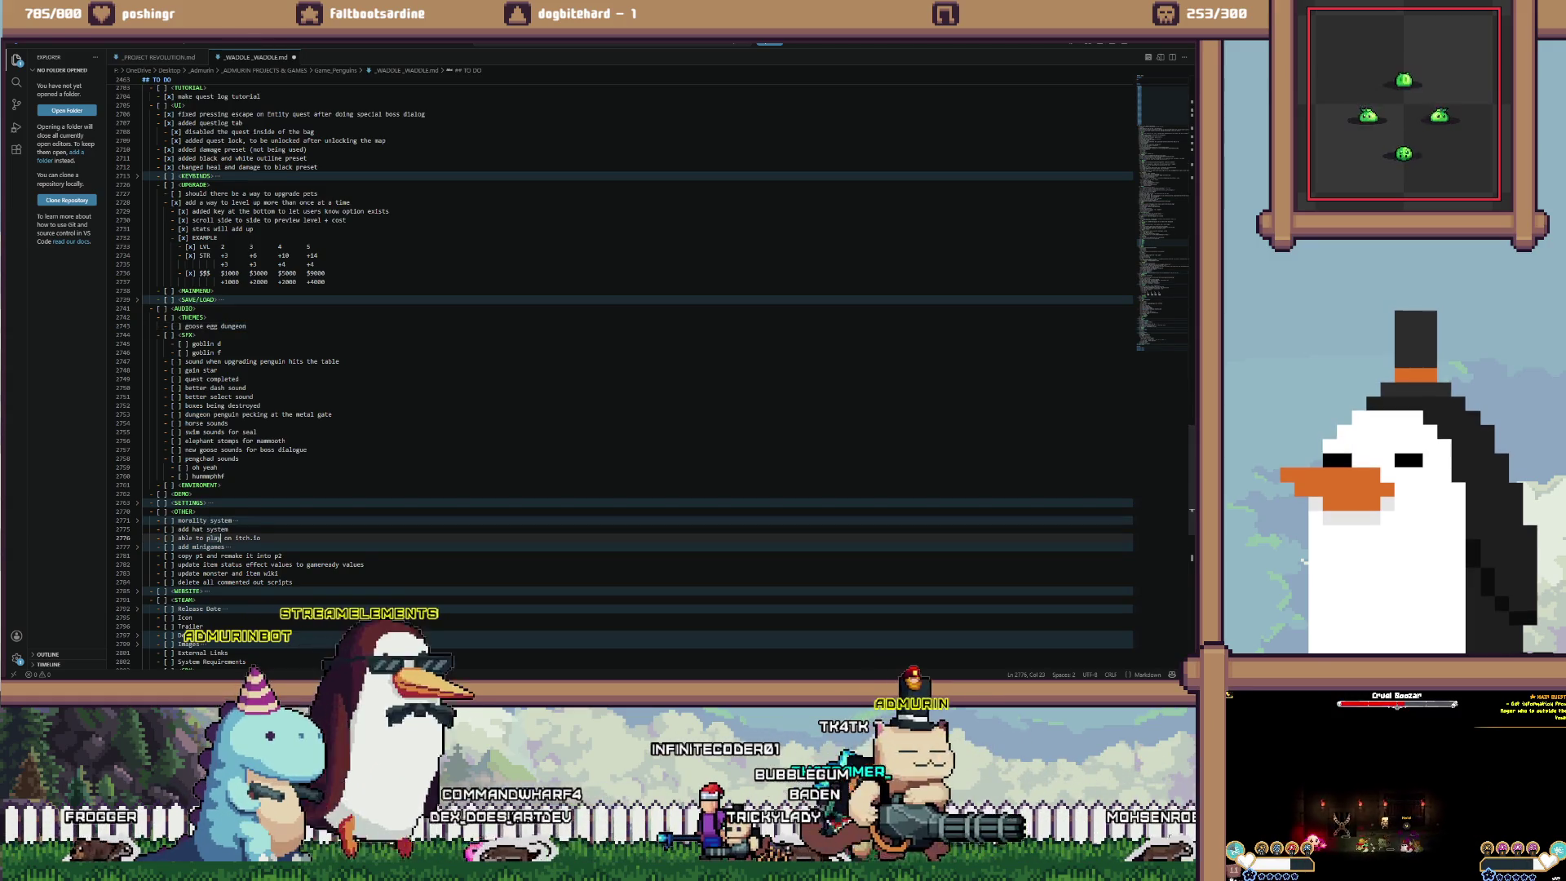
left_click(247, 582)
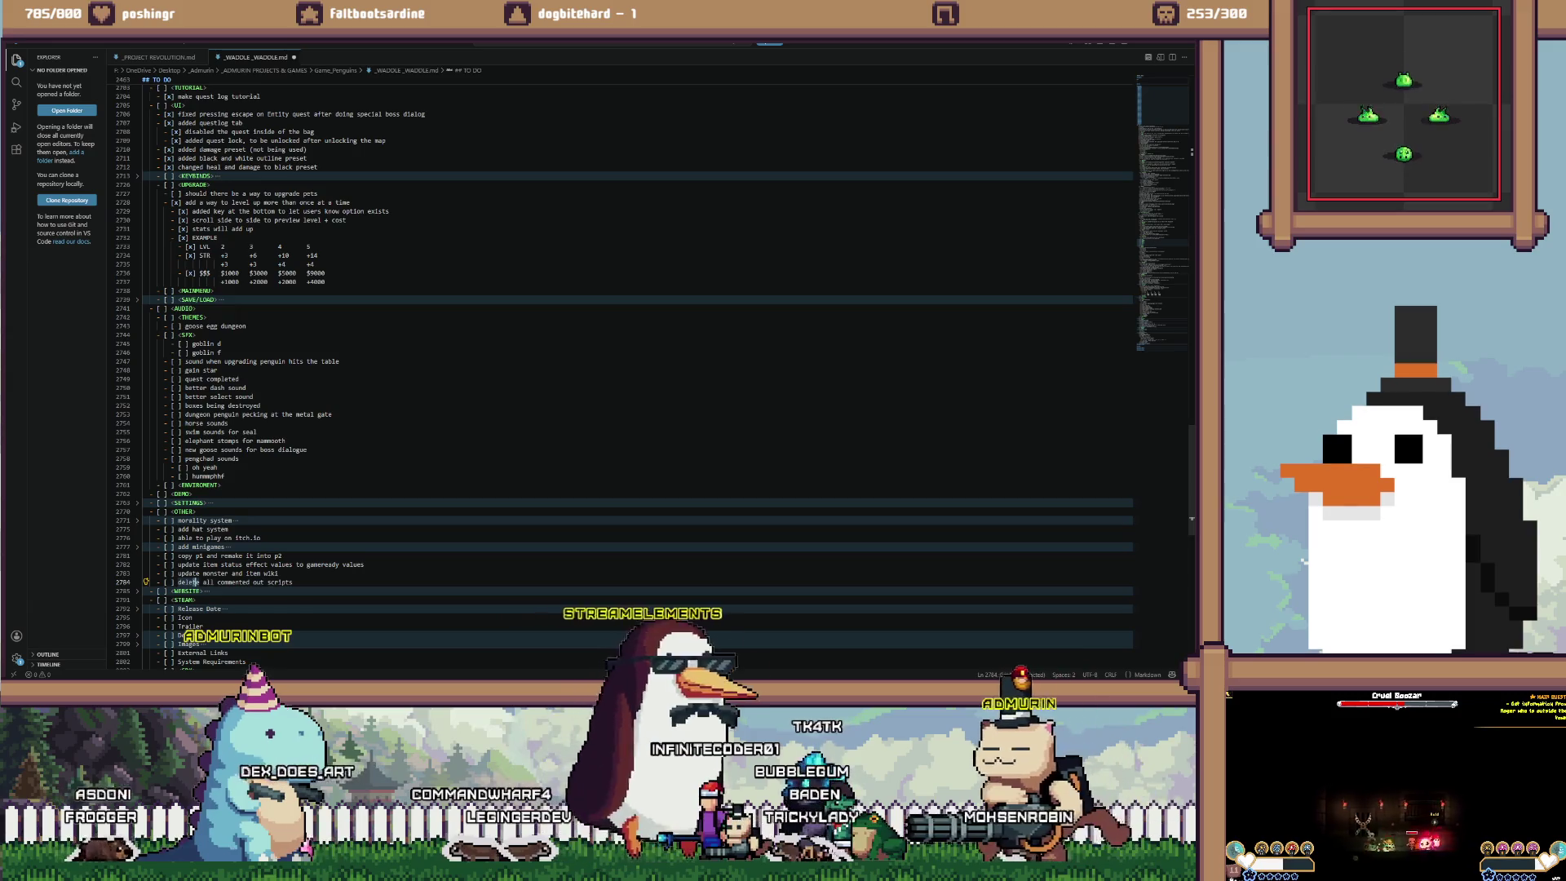
scroll(247, 582, "down", 3)
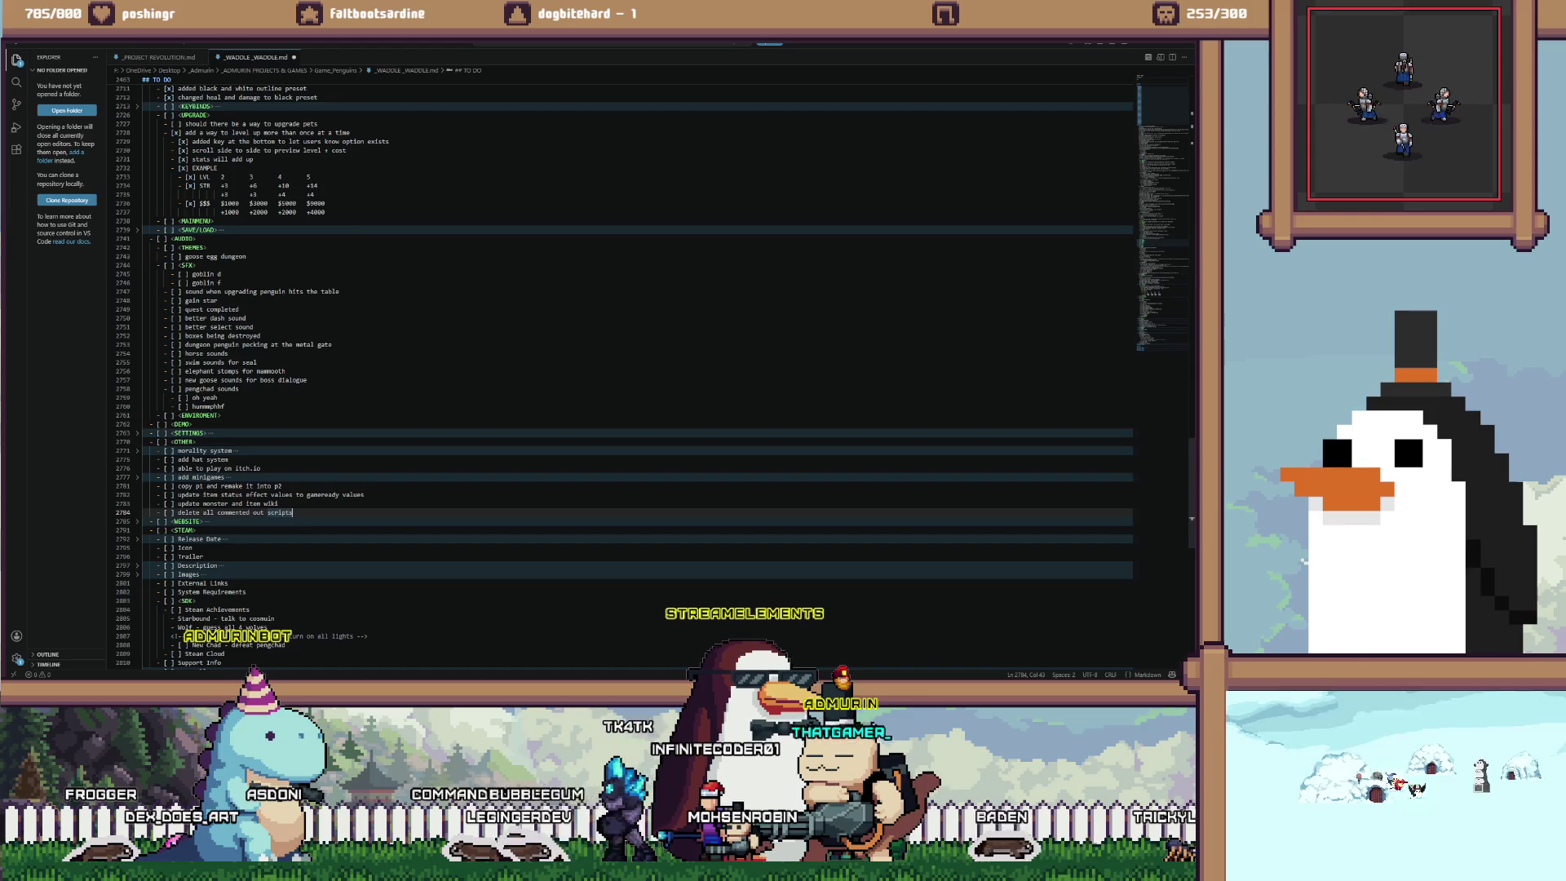
key("alt+Tab")
key("alt+Tab")
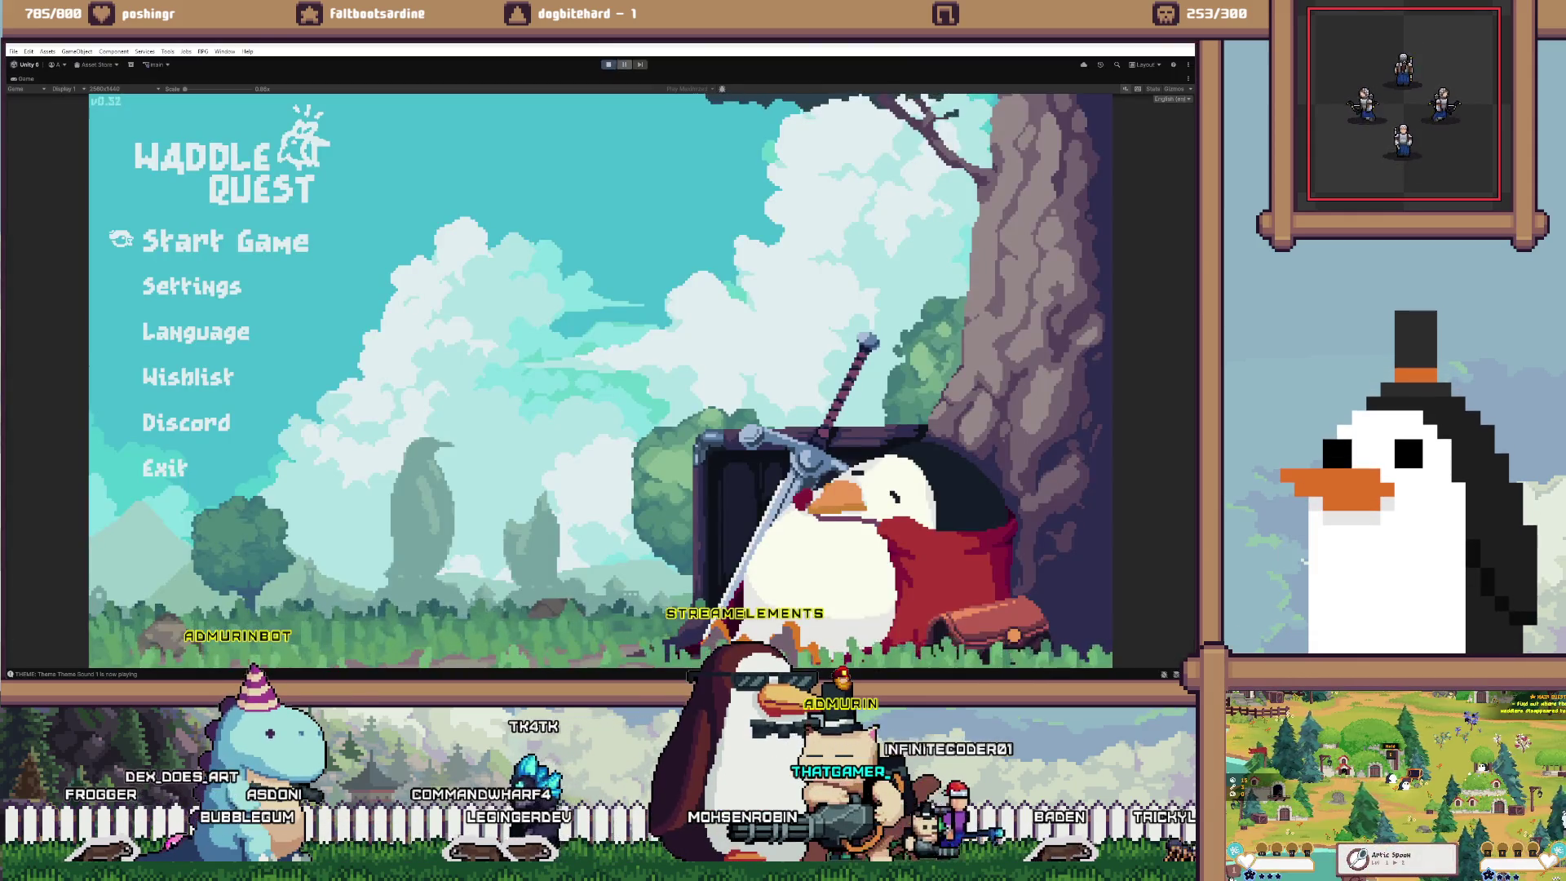
Start a new game, run /give items all in the dev console, and walk into the clothing shop
key("Return")
key("Return")
key("Return")
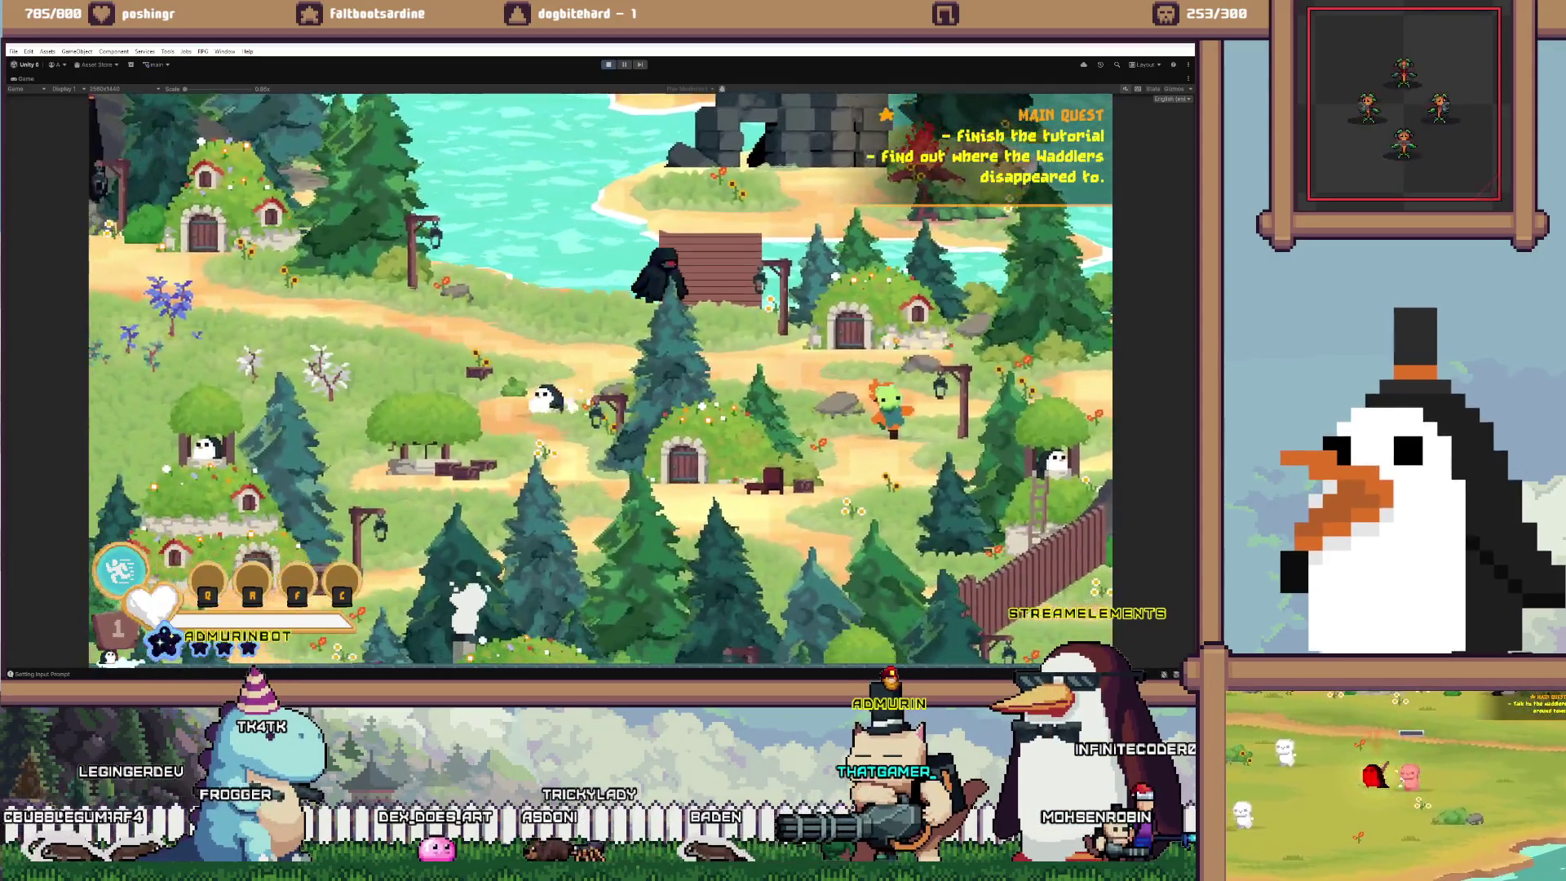
key("grave")
type("/give items all")
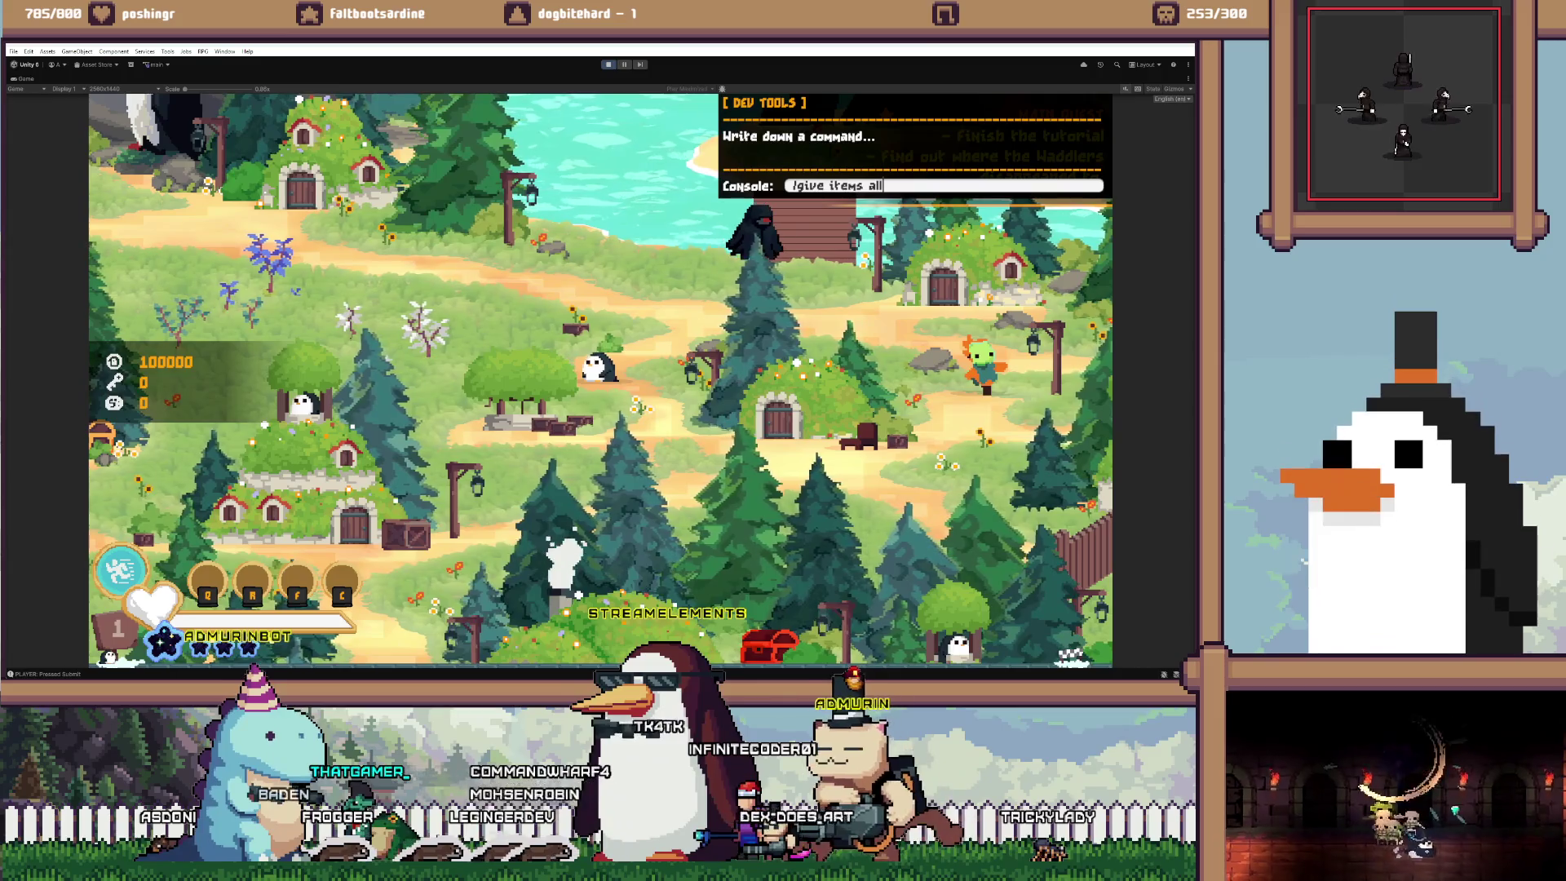
key("Return")
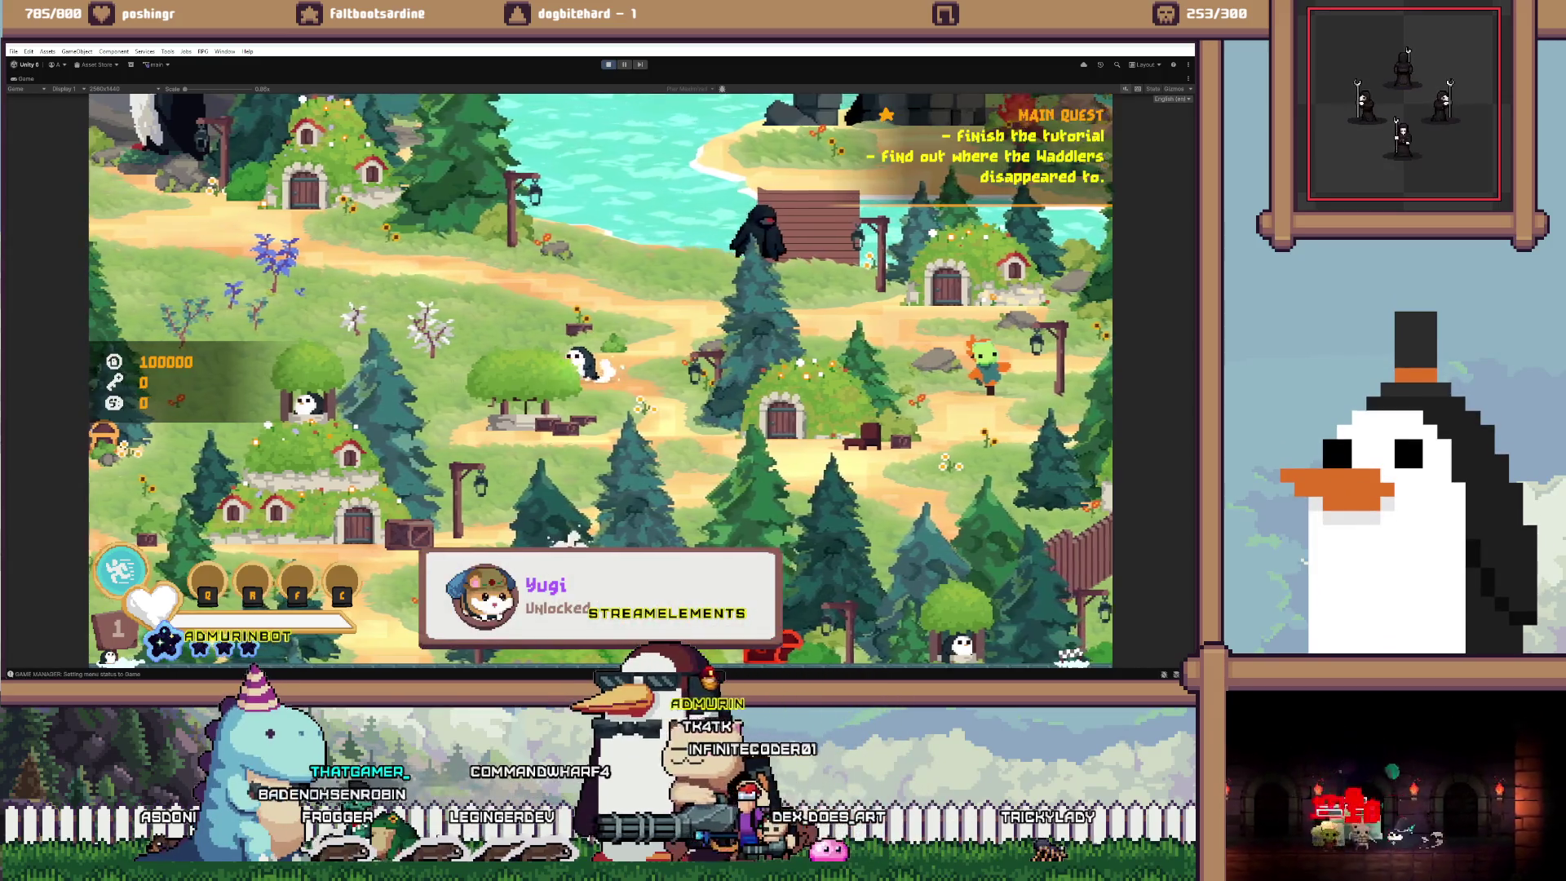
key("s")
key("s")
key("a")
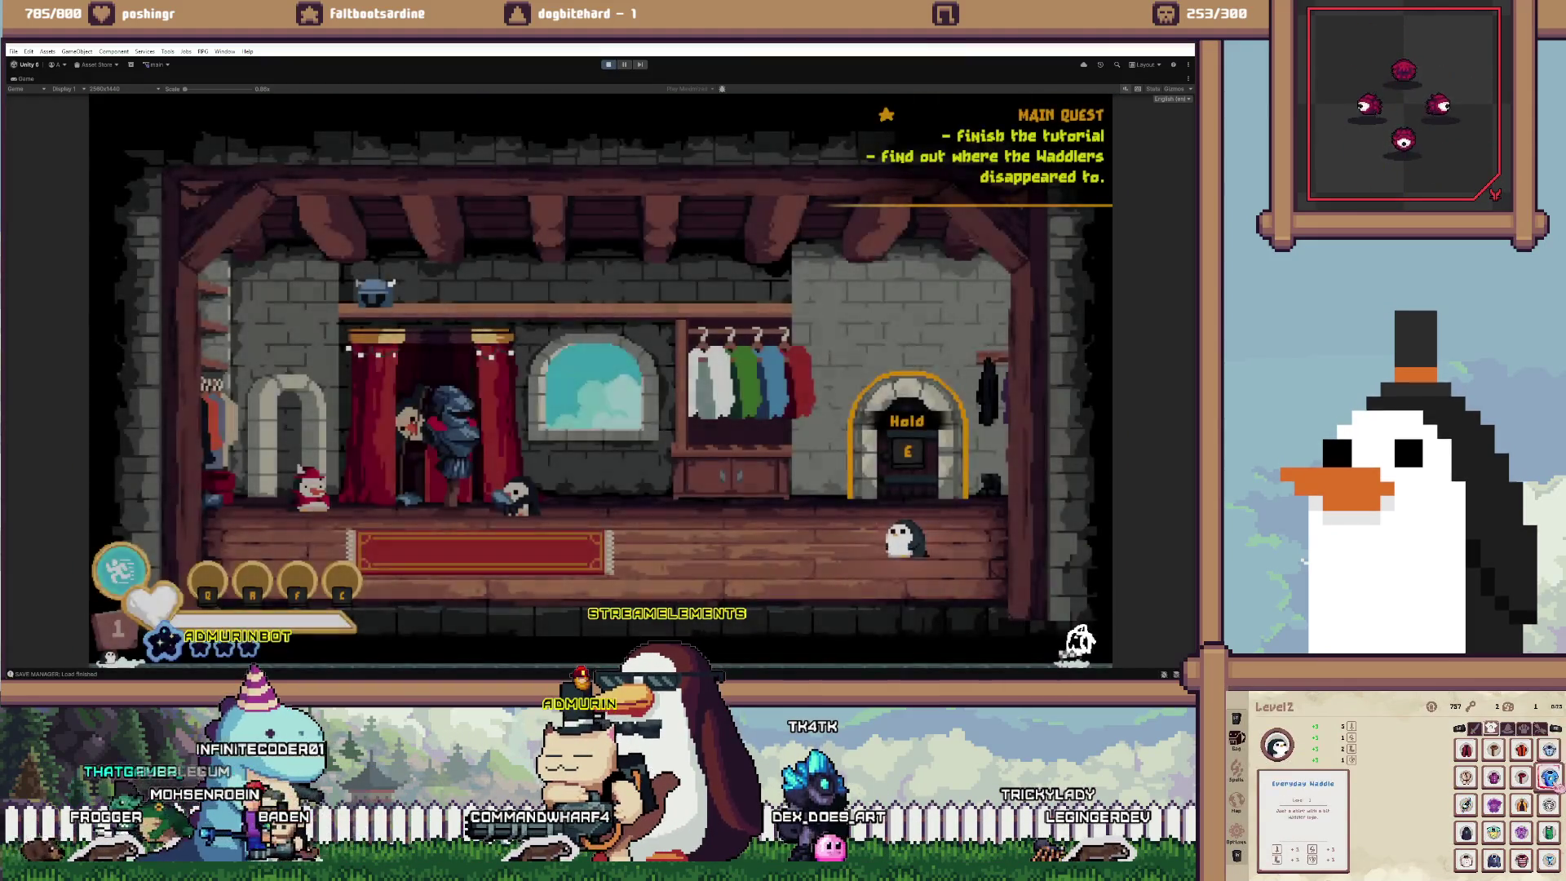
Walk to Pebbledoof, enter the clothing upgrade shop, and select Noel's Scarf
key("a")
key("d")
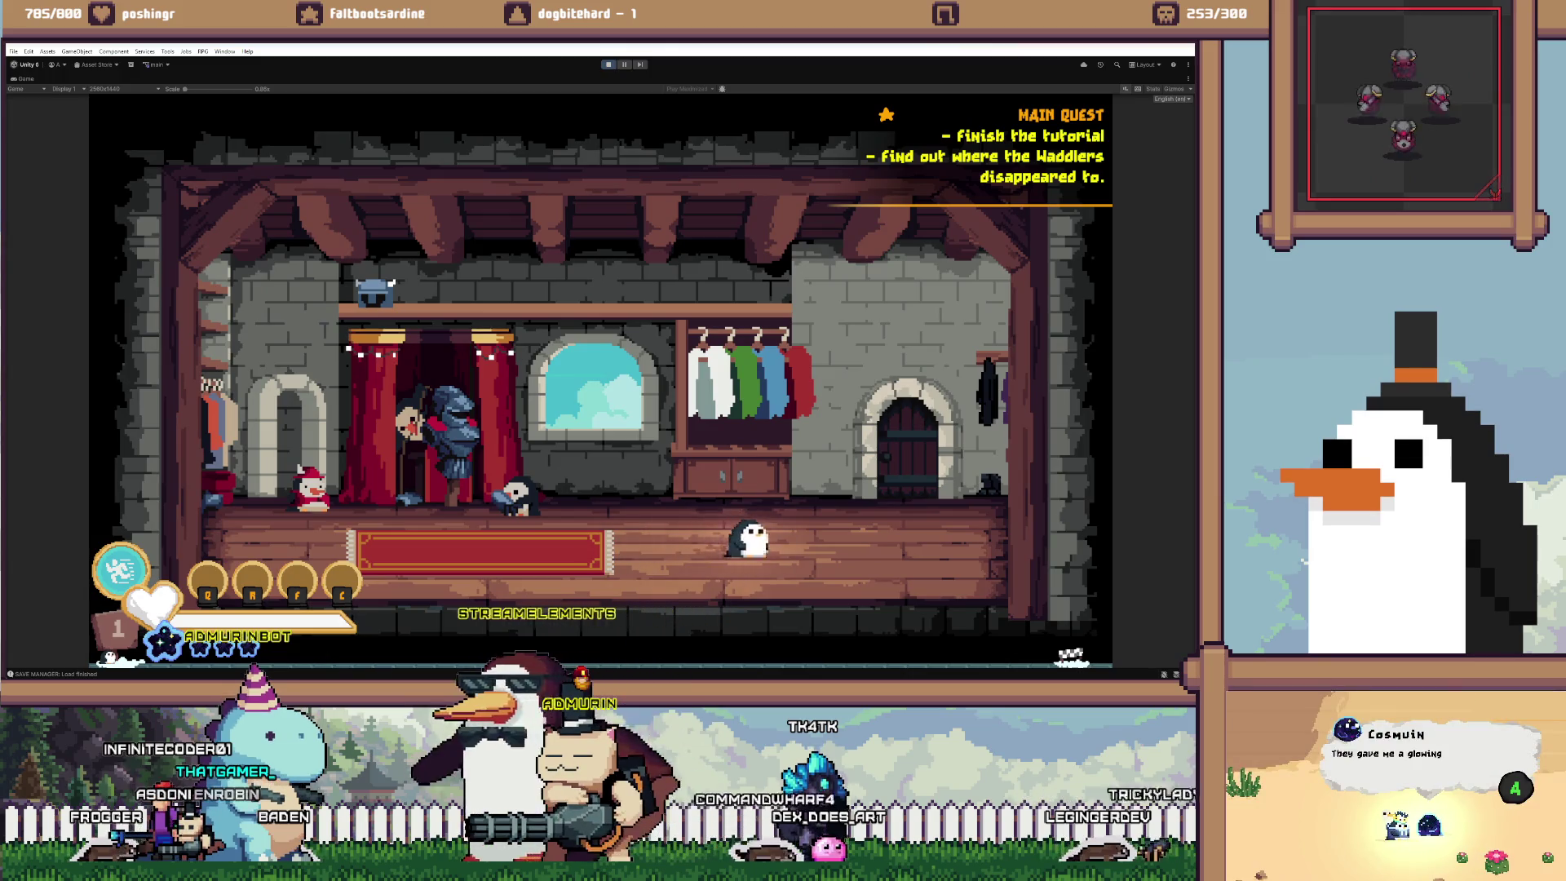
key("a")
key("e")
key("Escape")
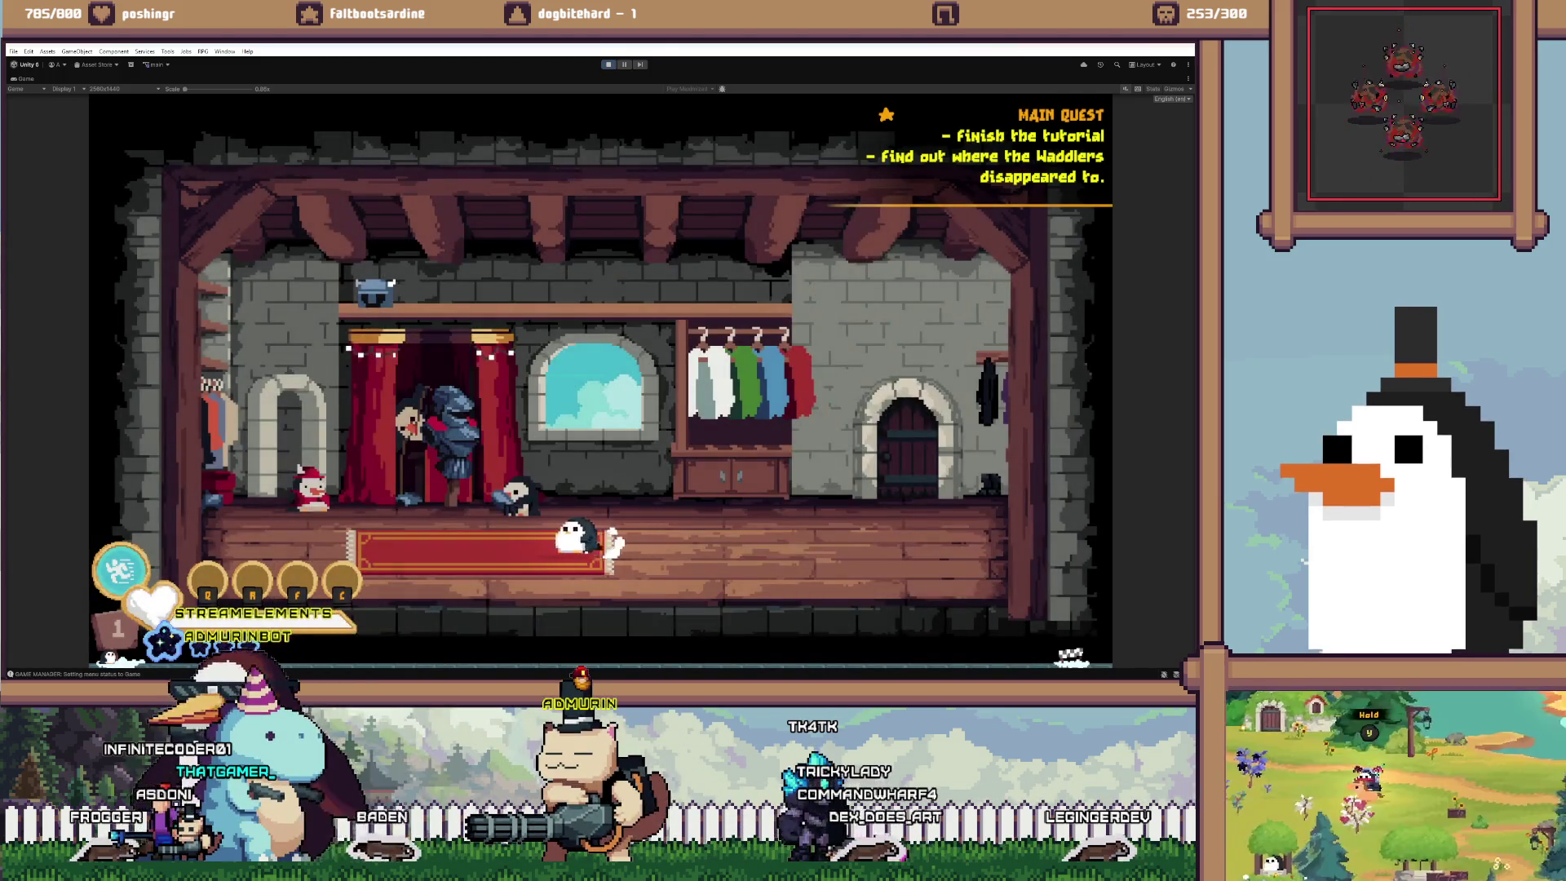
key("a")
key("e")
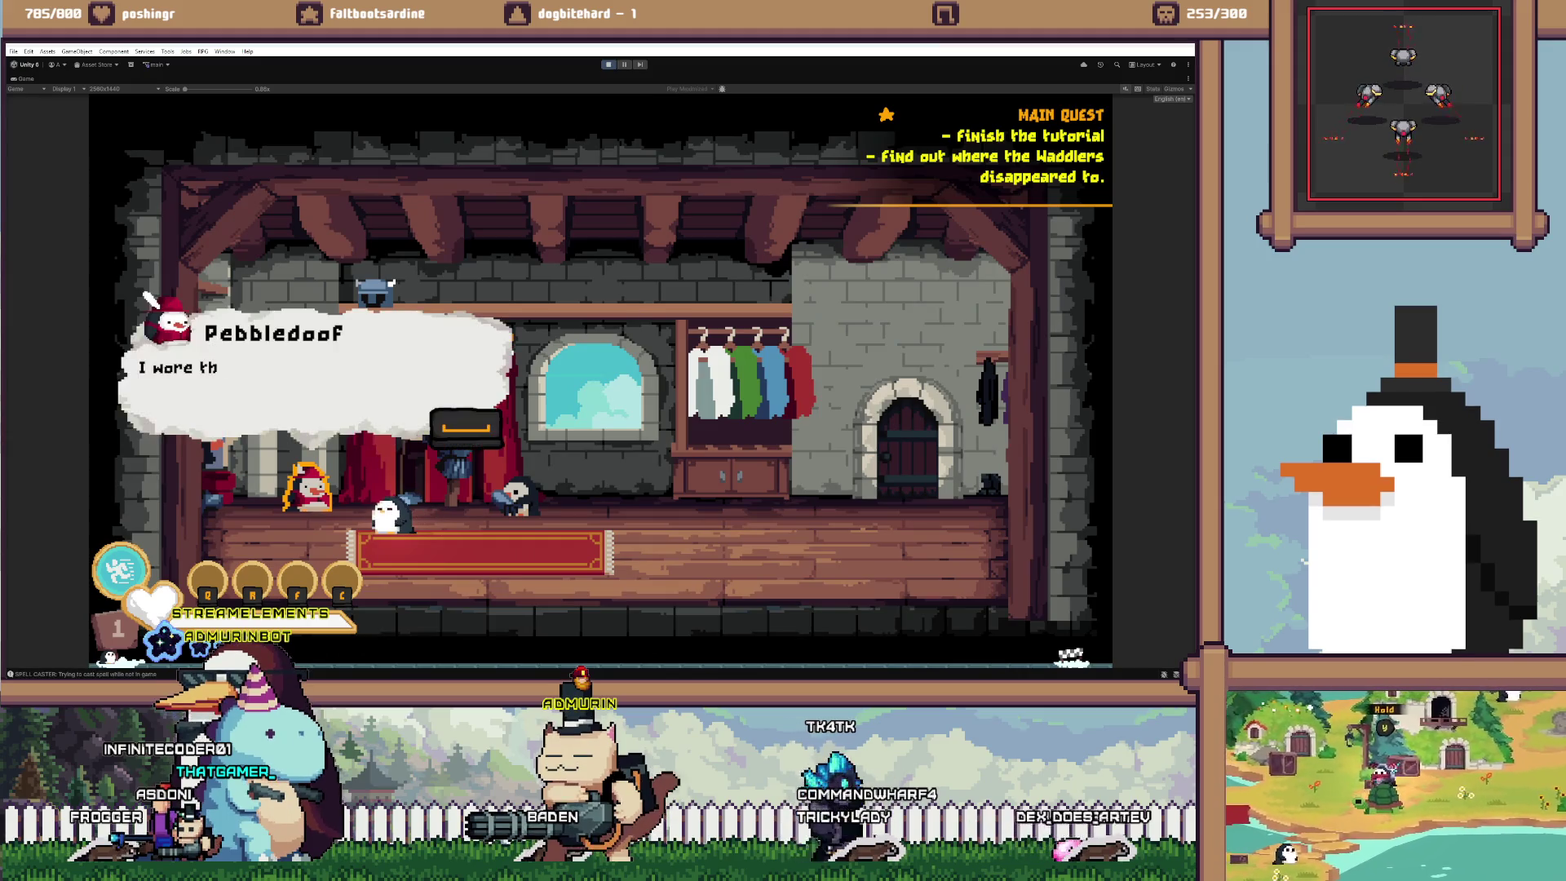
key("space")
key("space")
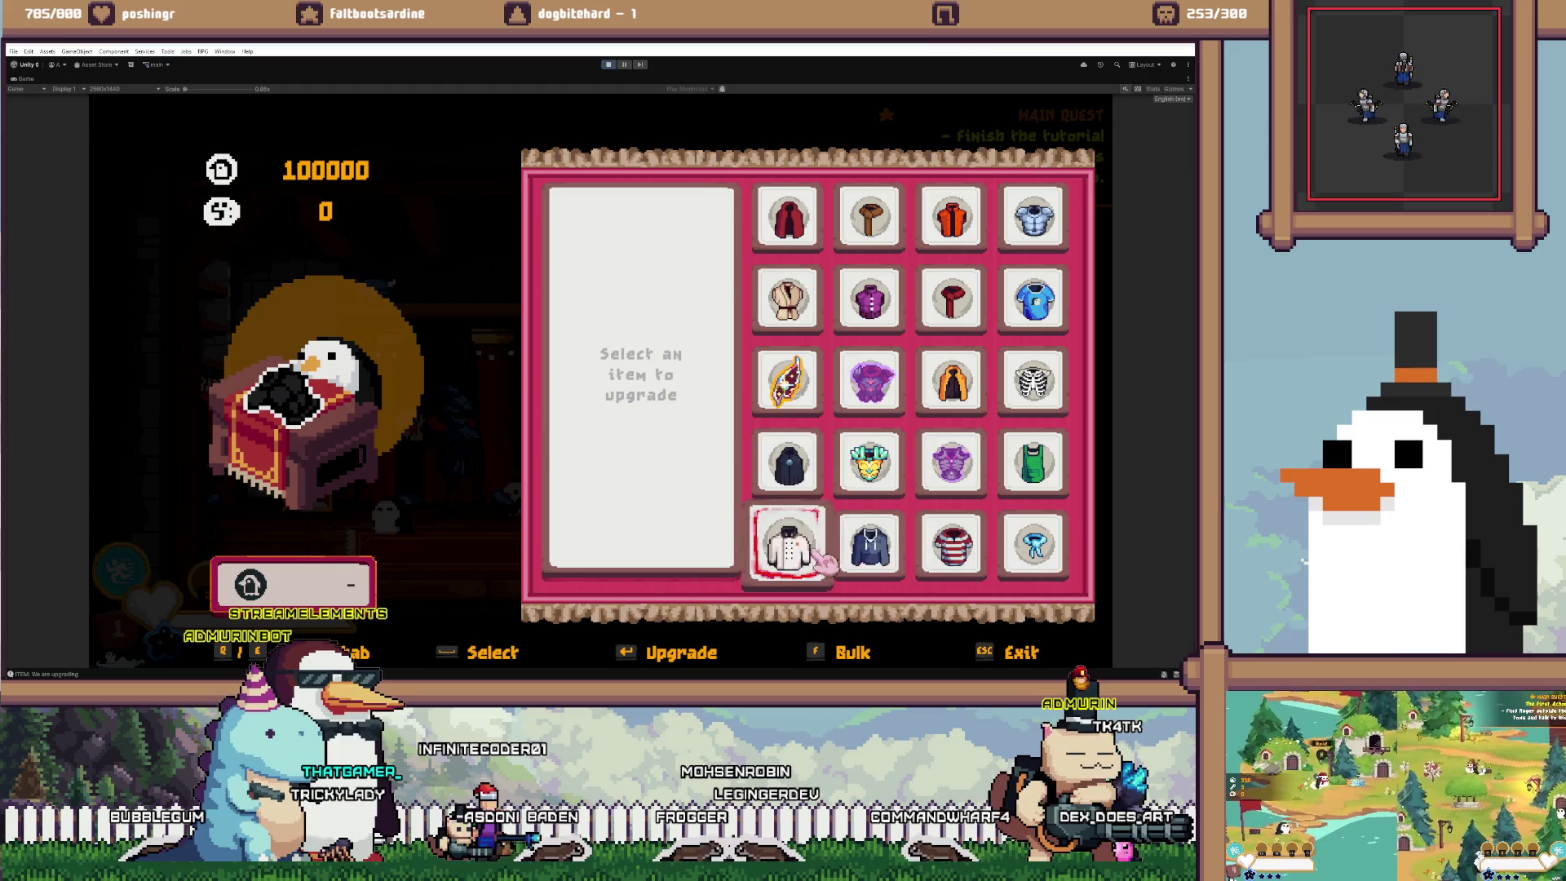
key("Return")
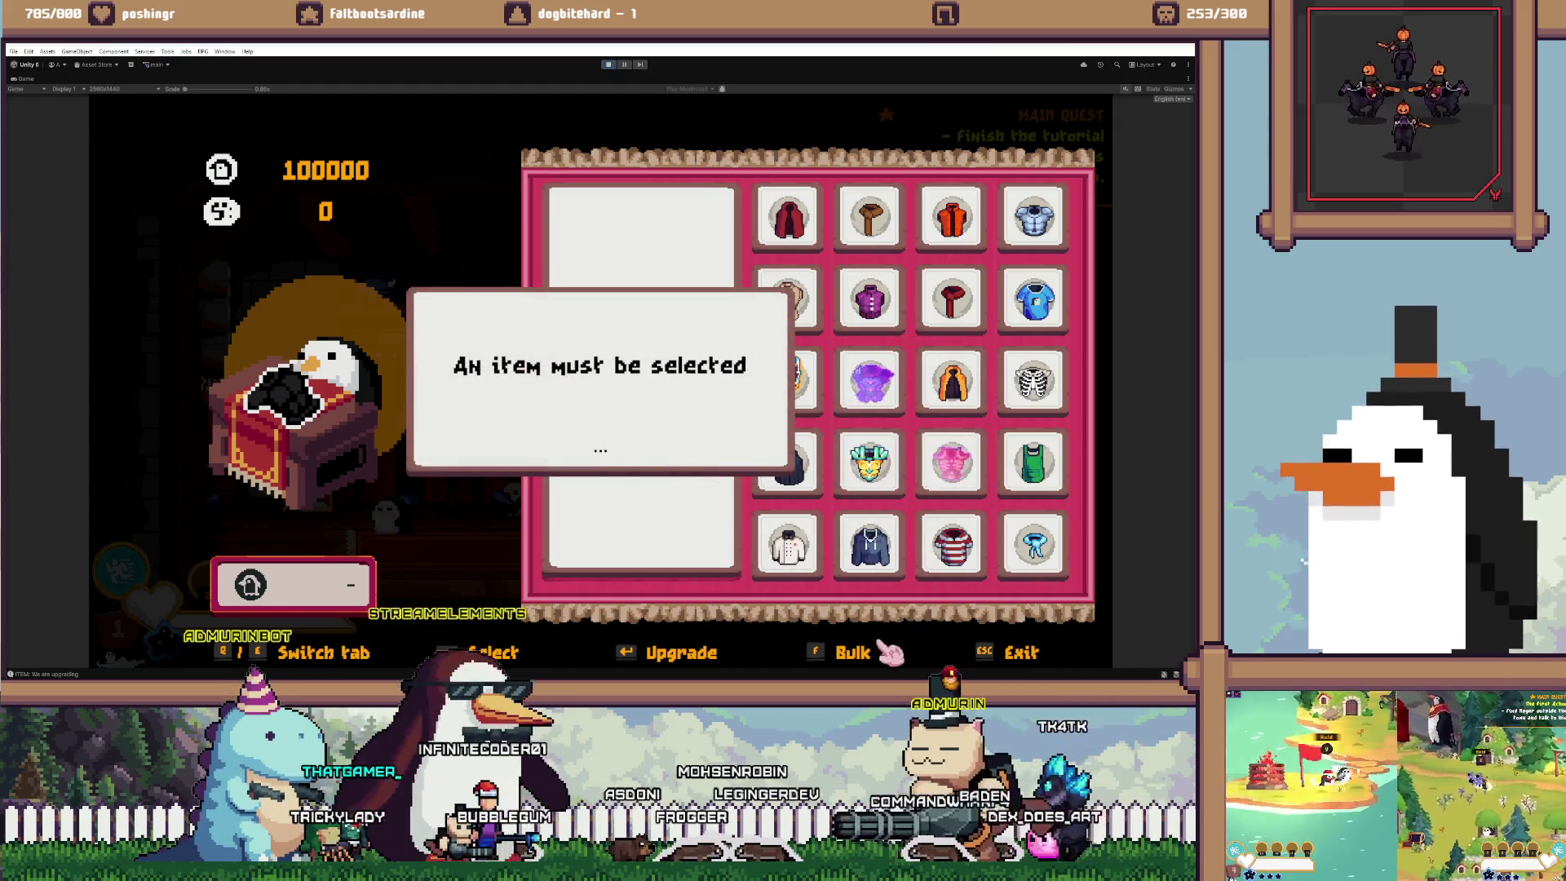
left_click(956, 391)
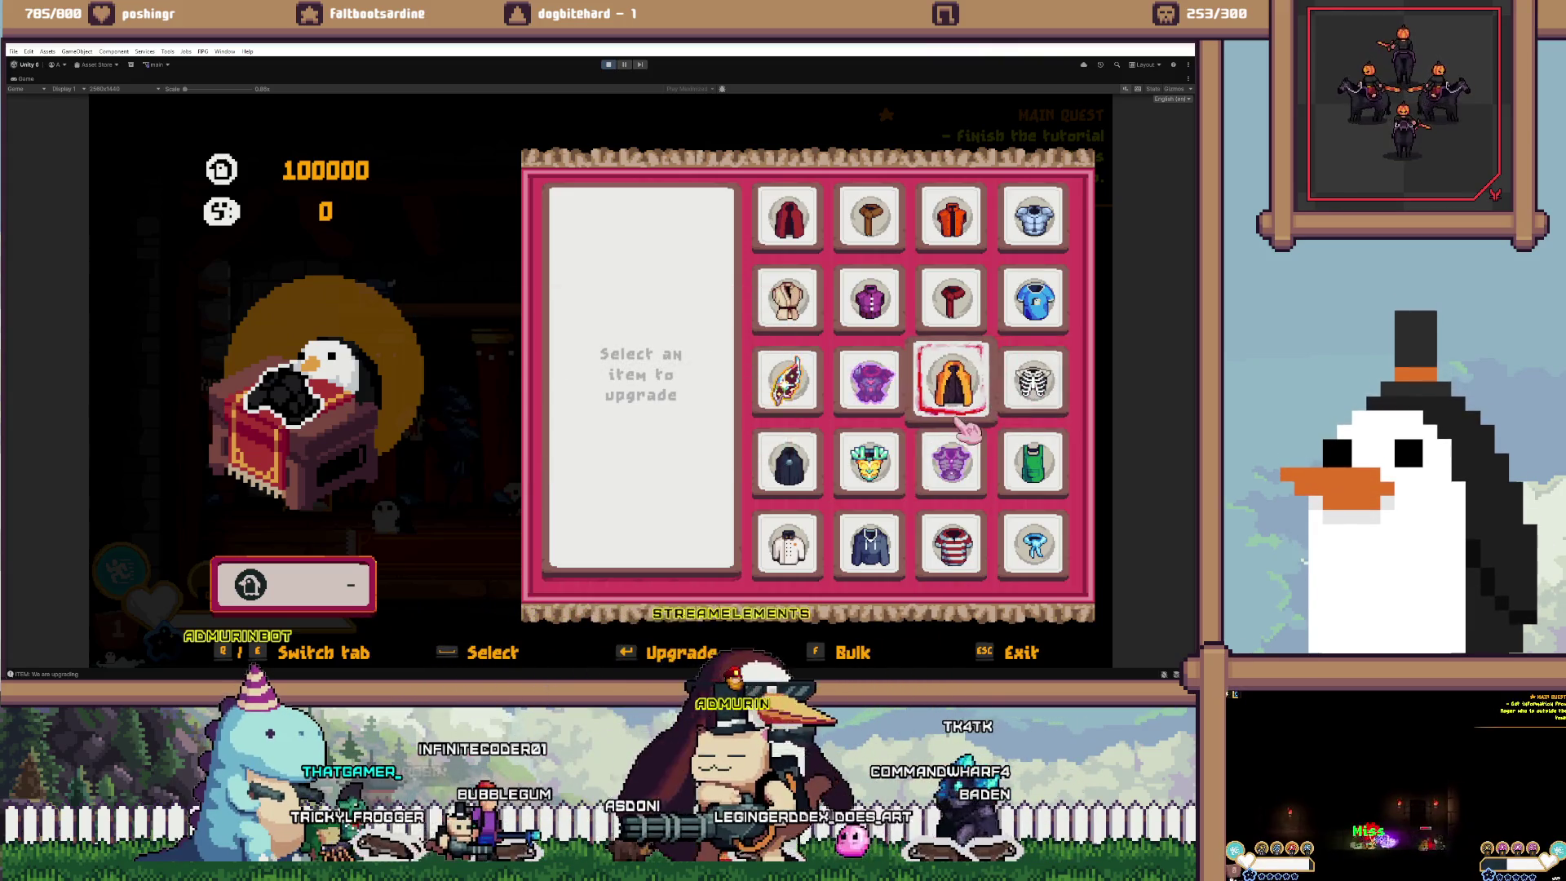
left_click(949, 305)
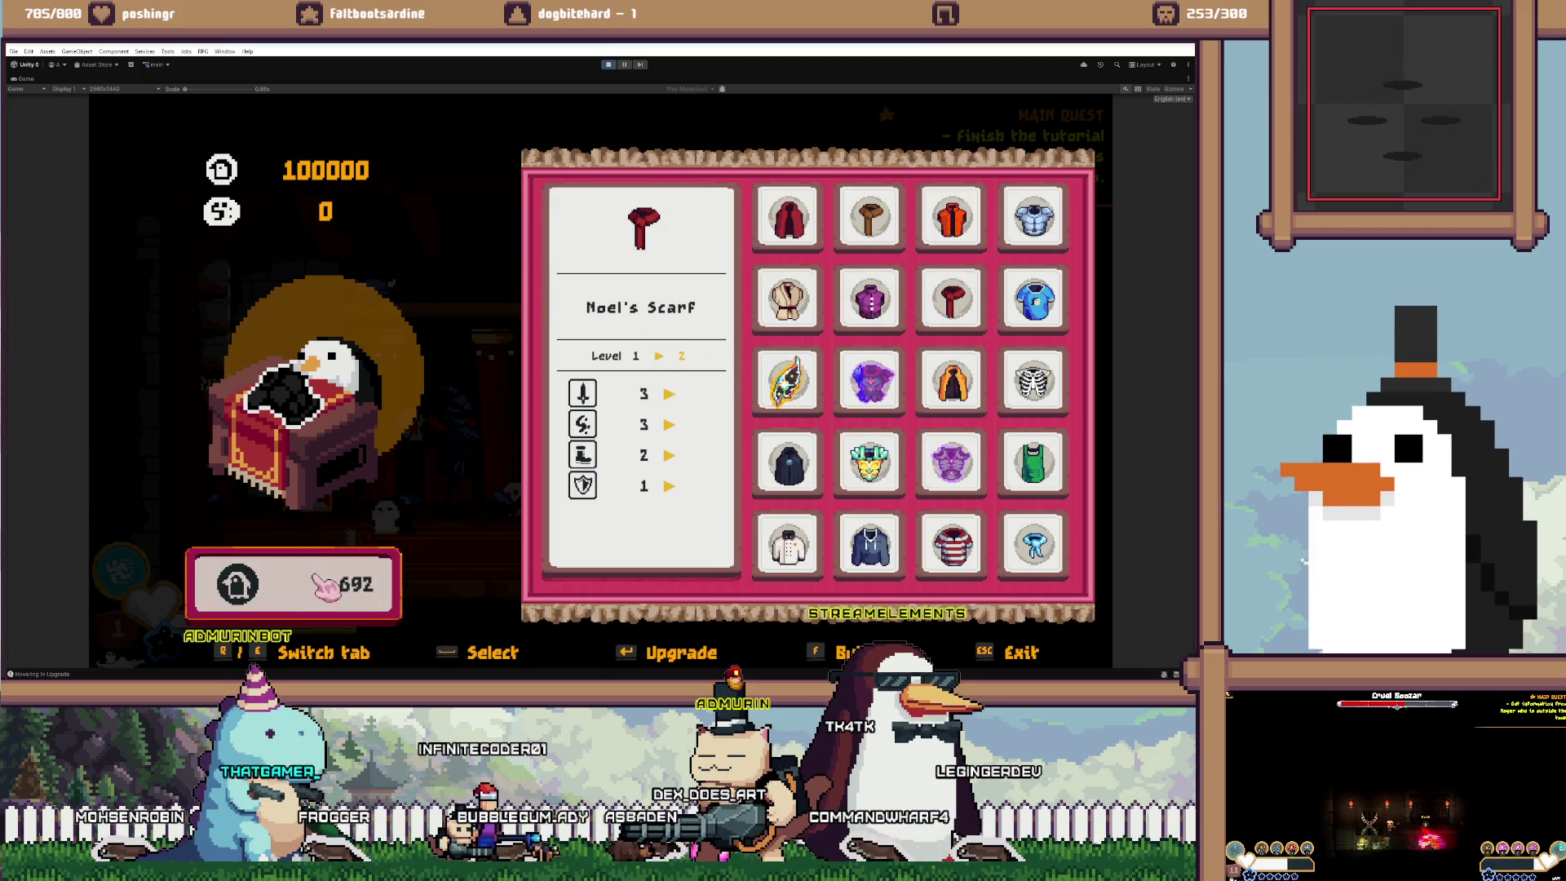
Upgrade Noel's Scarf level by level to 14, leaving 78043 coins, then open the bulk chooser
left_click(314, 608)
left_click(314, 618)
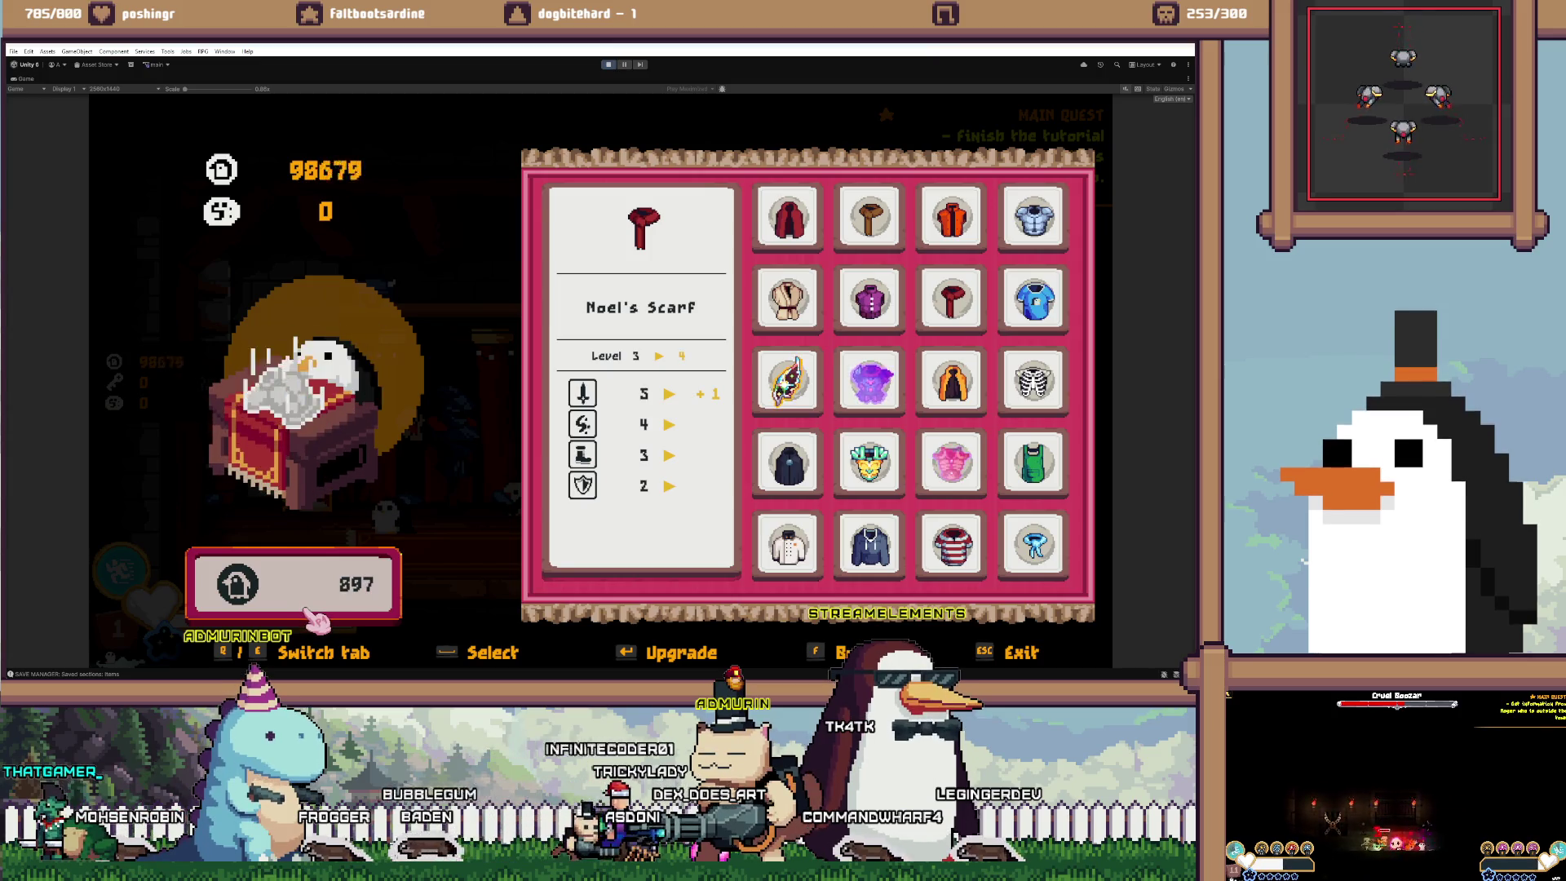
left_click(318, 617)
left_click(318, 617)
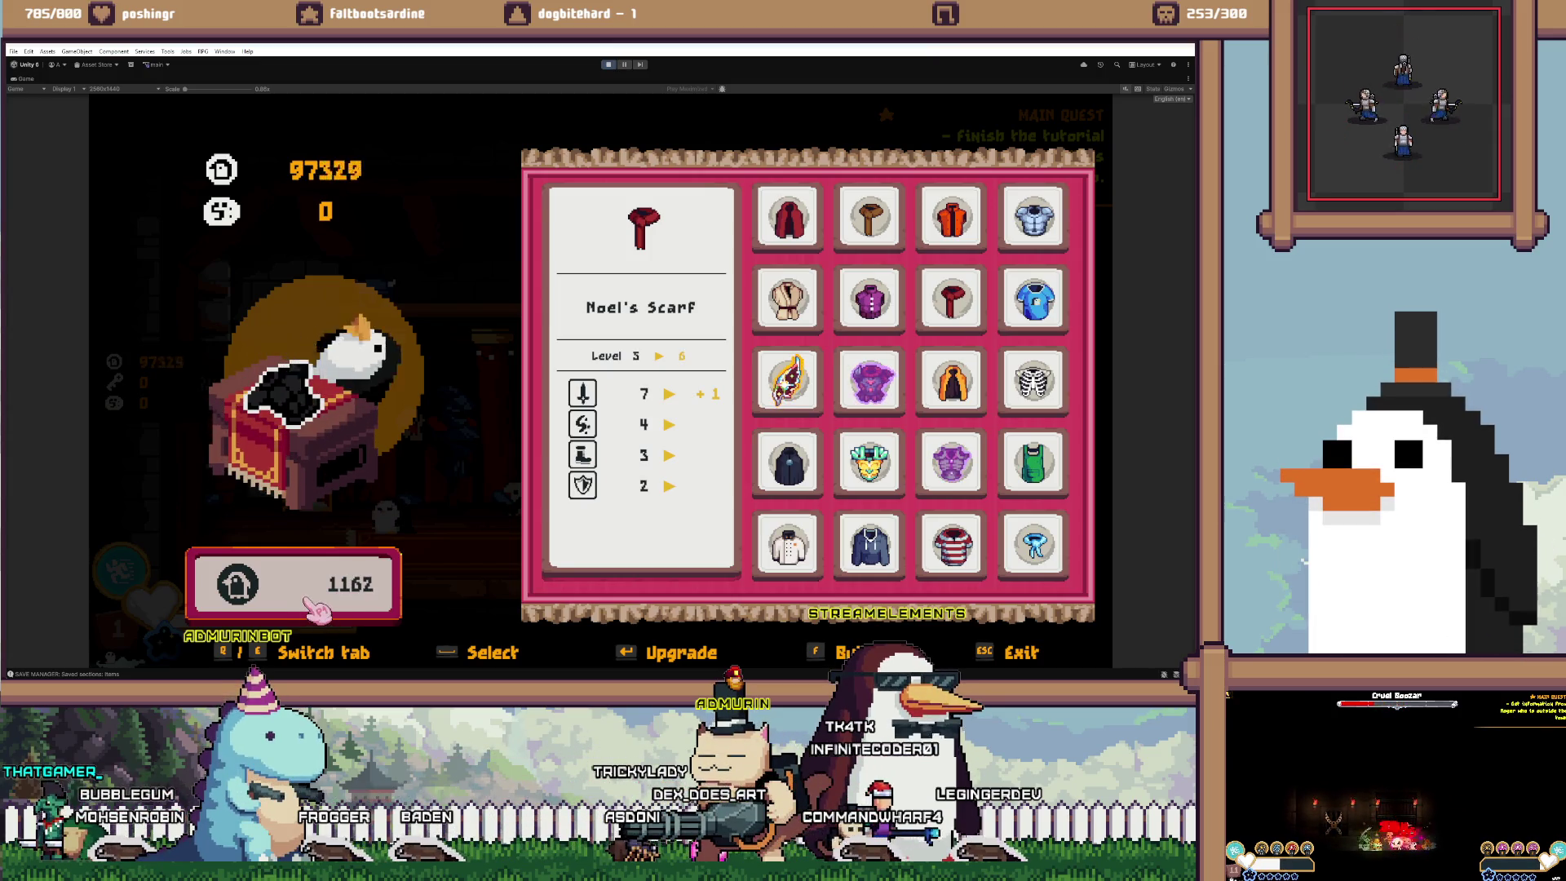
left_click(318, 610)
left_click(316, 608)
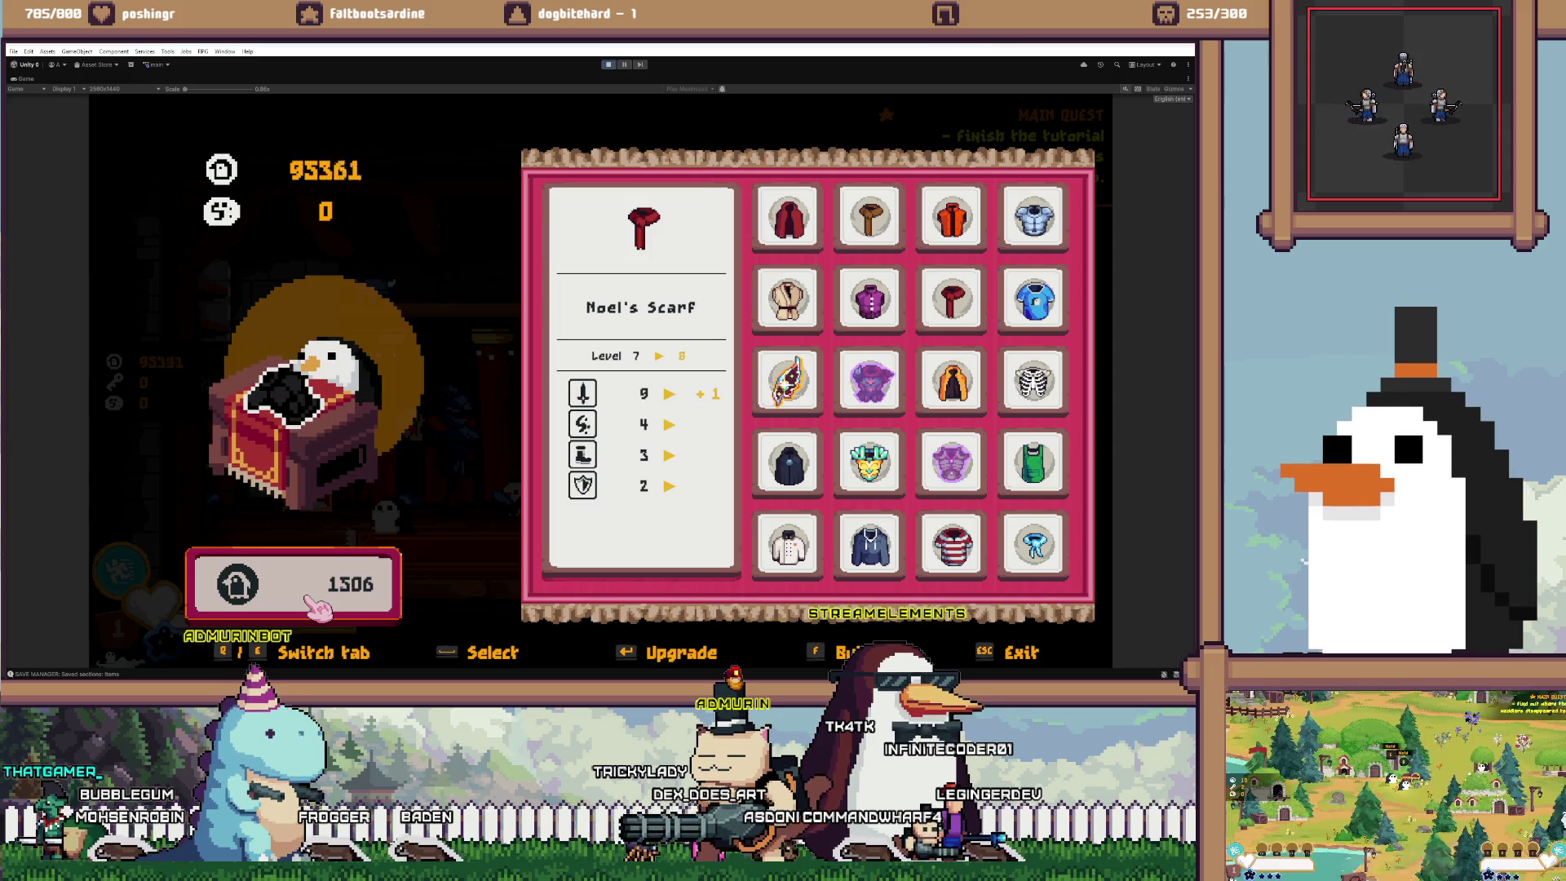
left_click(317, 608)
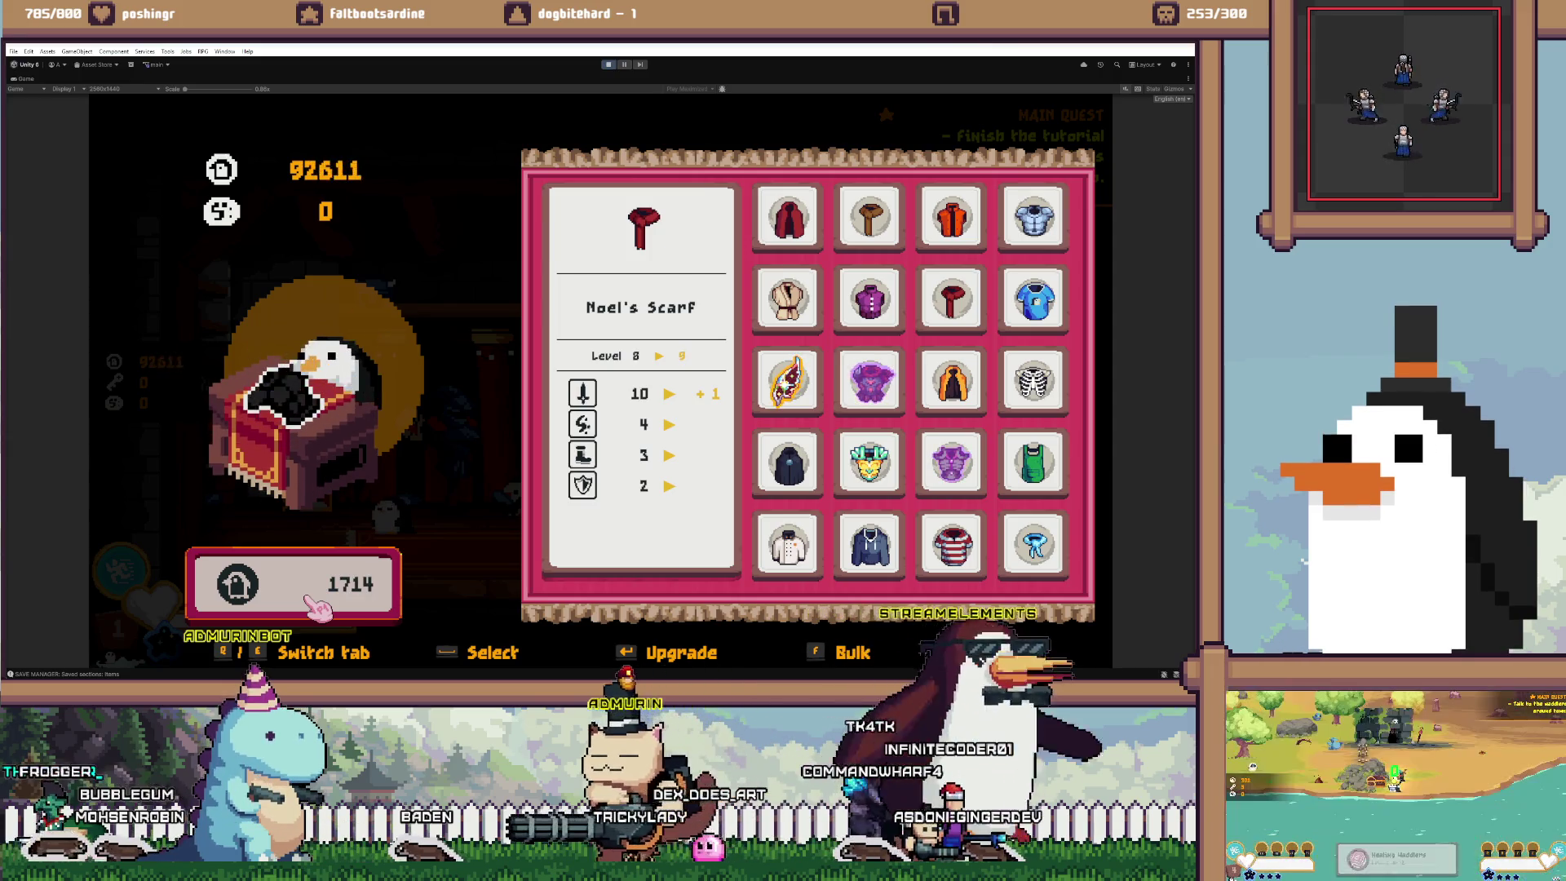
left_click(317, 608)
left_click(316, 607)
left_click(316, 608)
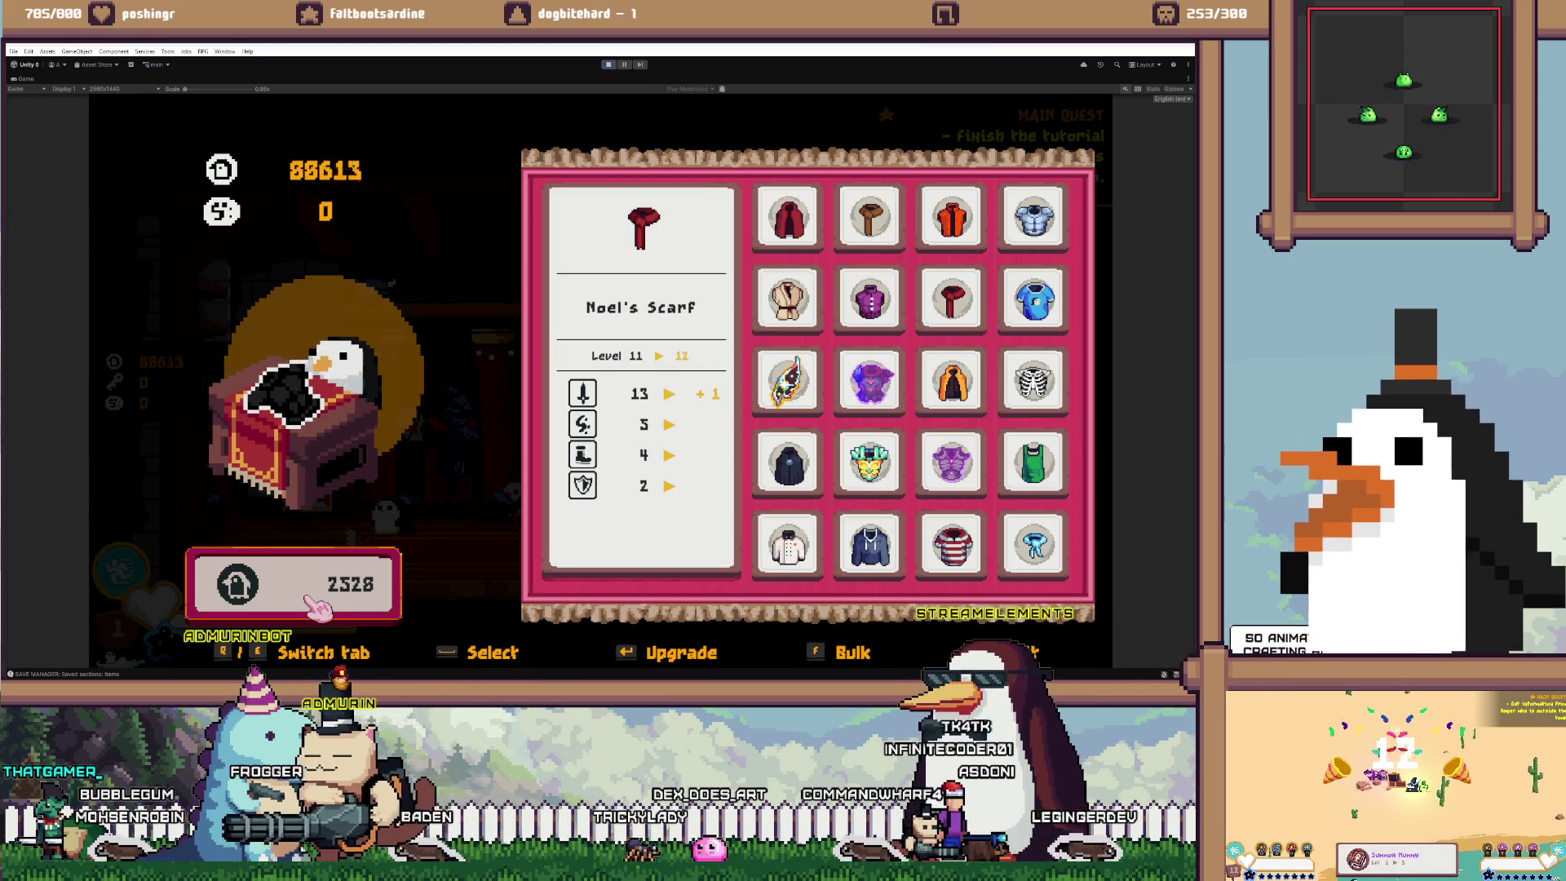
left_click(316, 608)
left_click(317, 607)
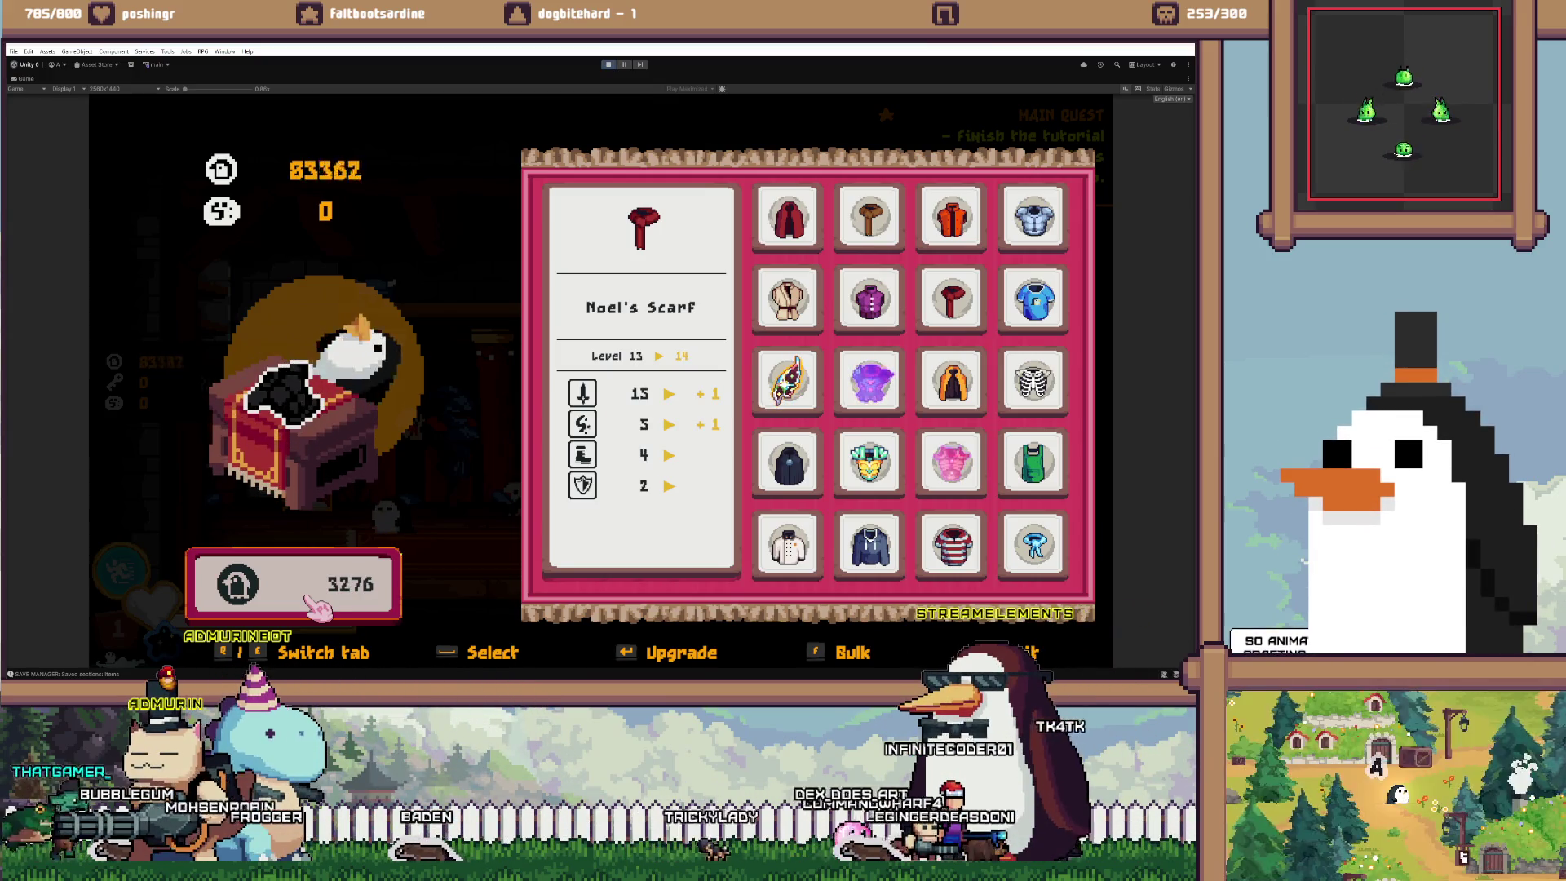
left_click(316, 607)
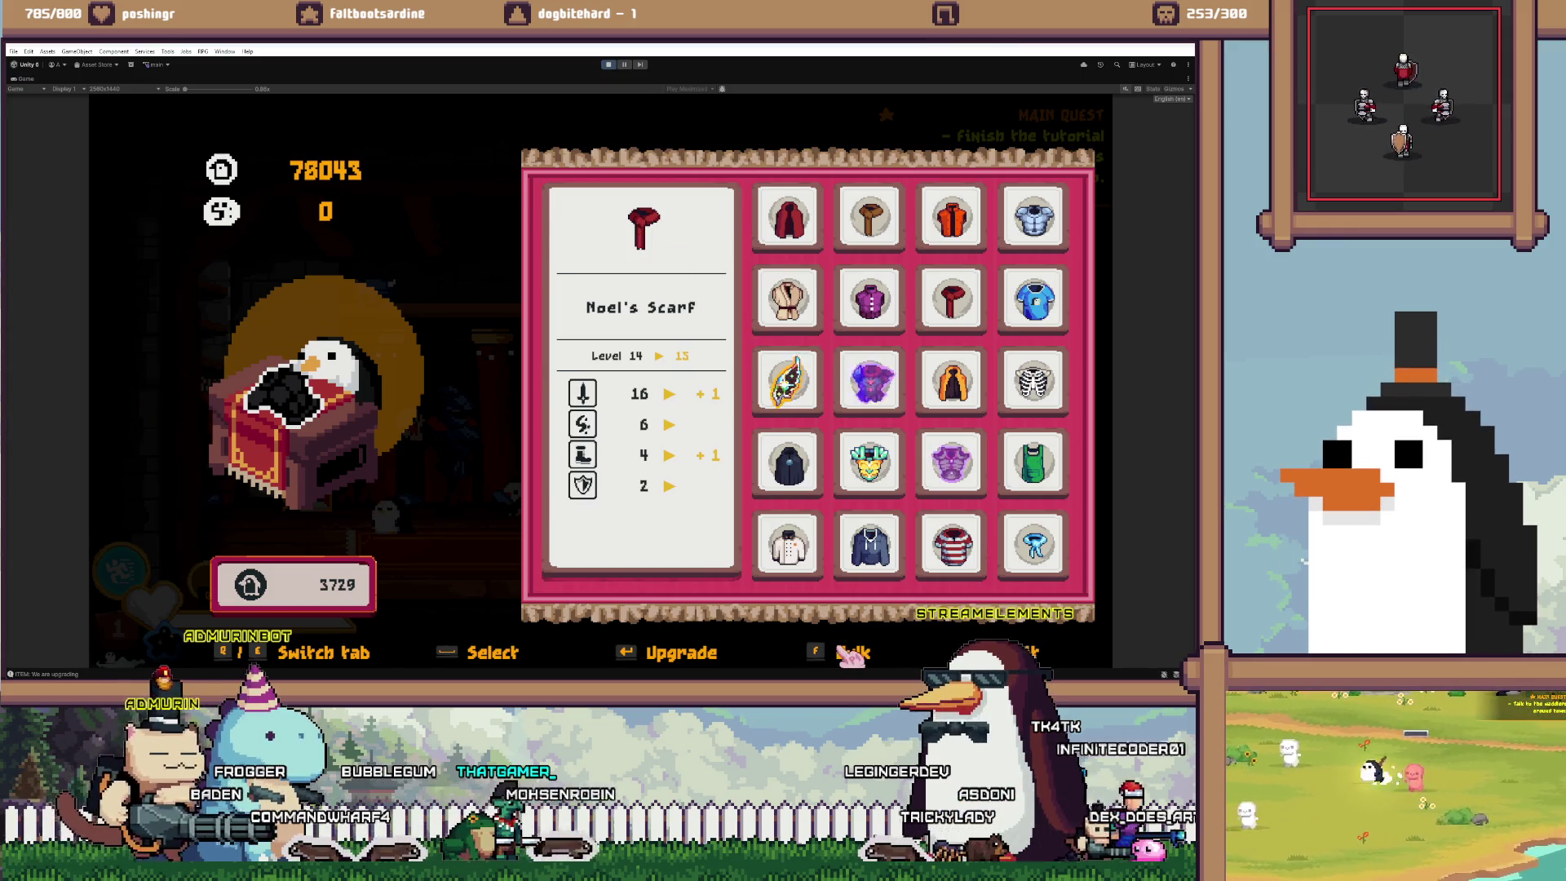
left_click(828, 648)
Bulk-upgrade Noel's Scarf by 10 levels to level 25, leaving 6531 coins, and close the panel
key("e")
key("e")
key("e")
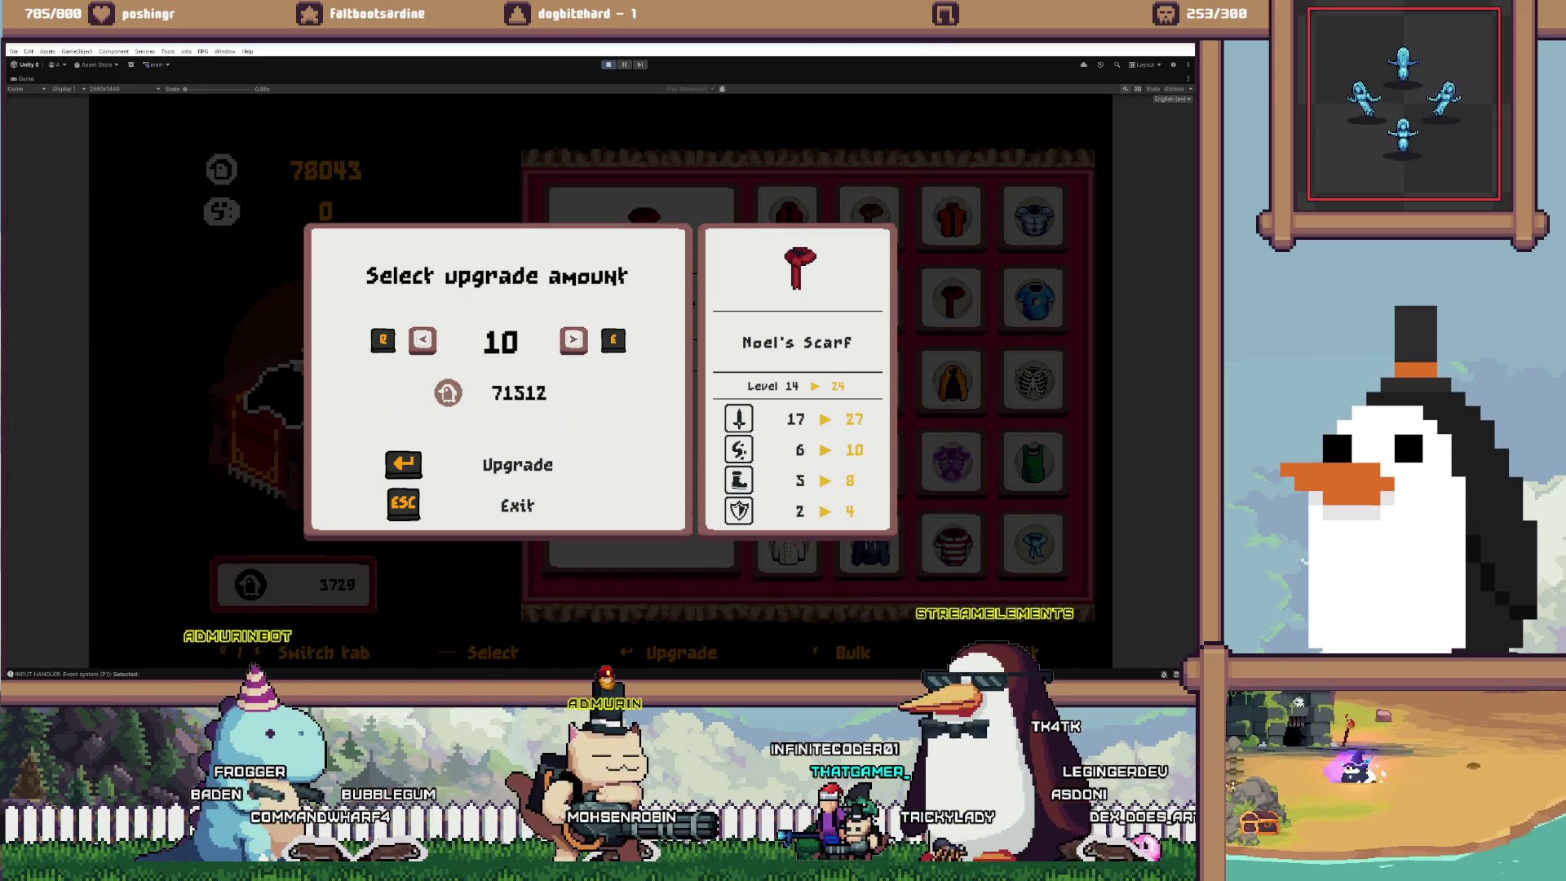
key("e")
key("e")
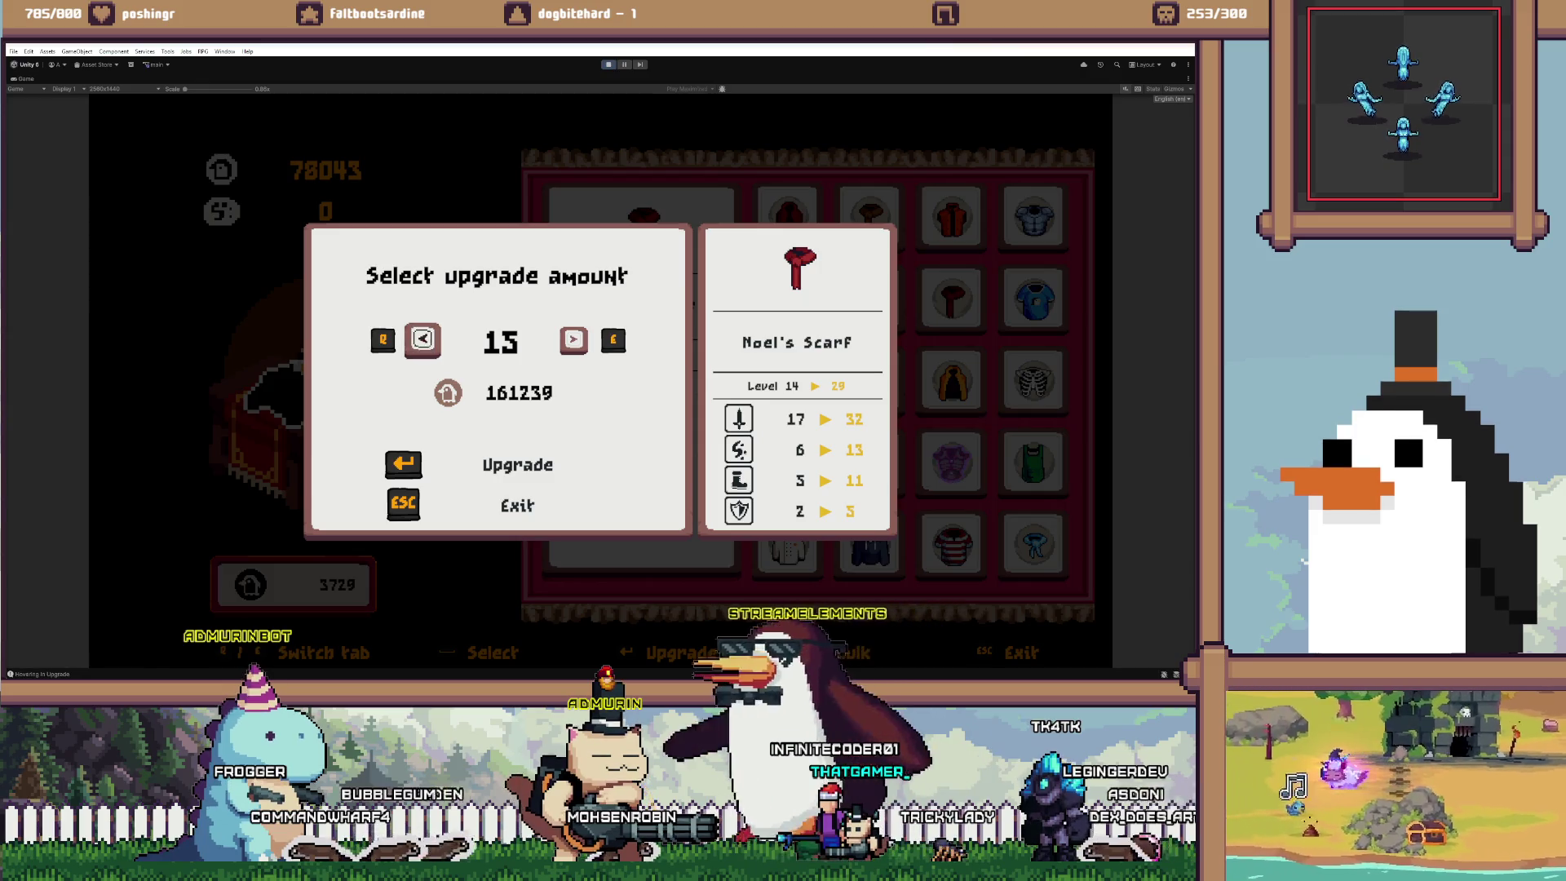
key("e")
key("q")
key("q")
key("q")
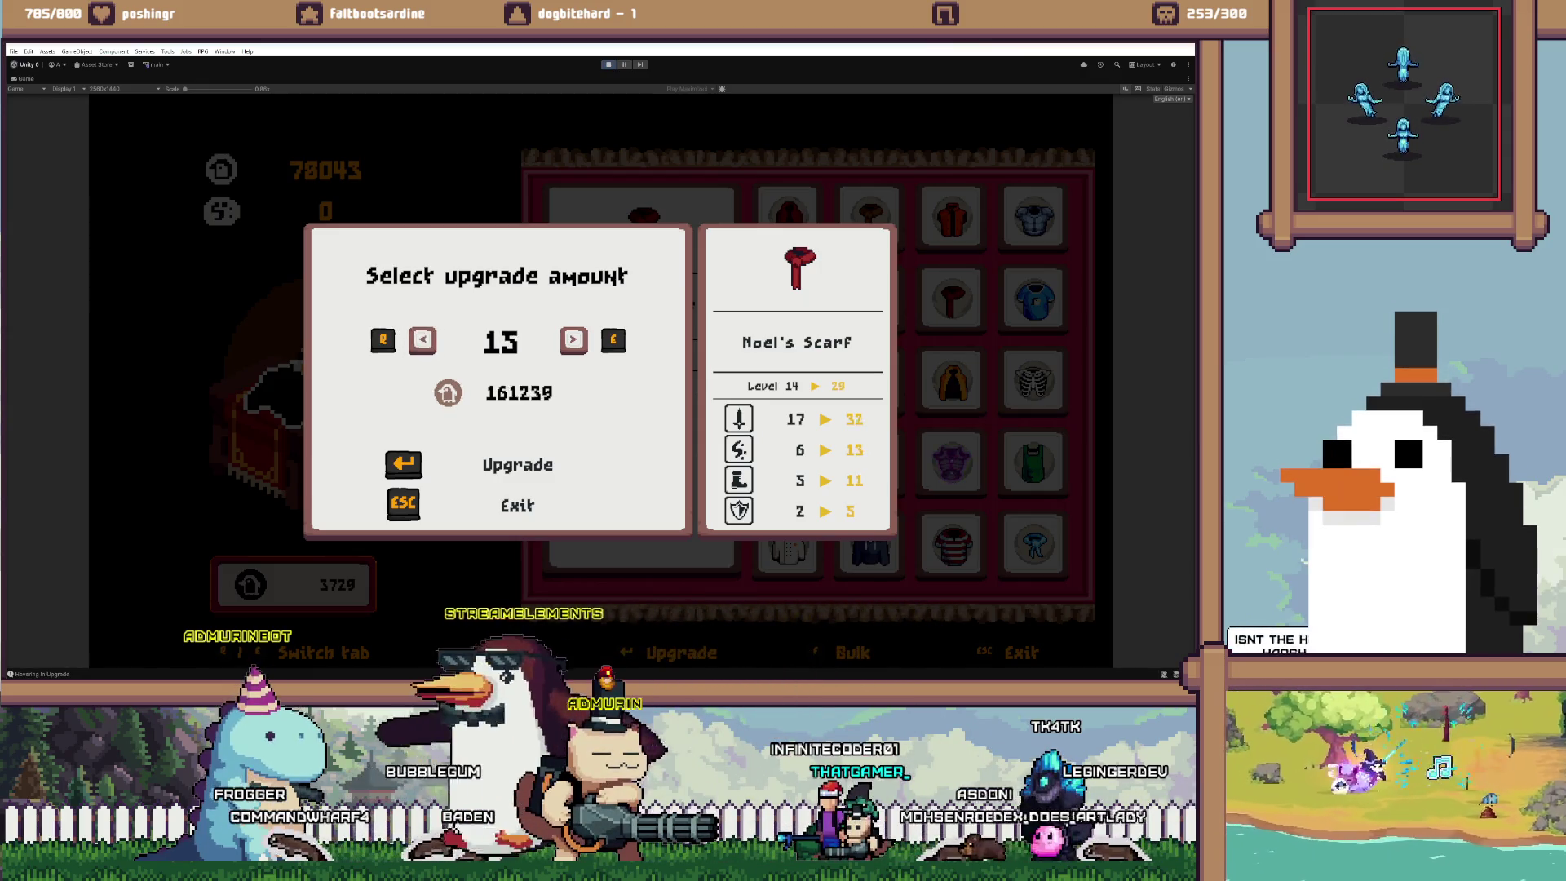
key("q")
key("q")
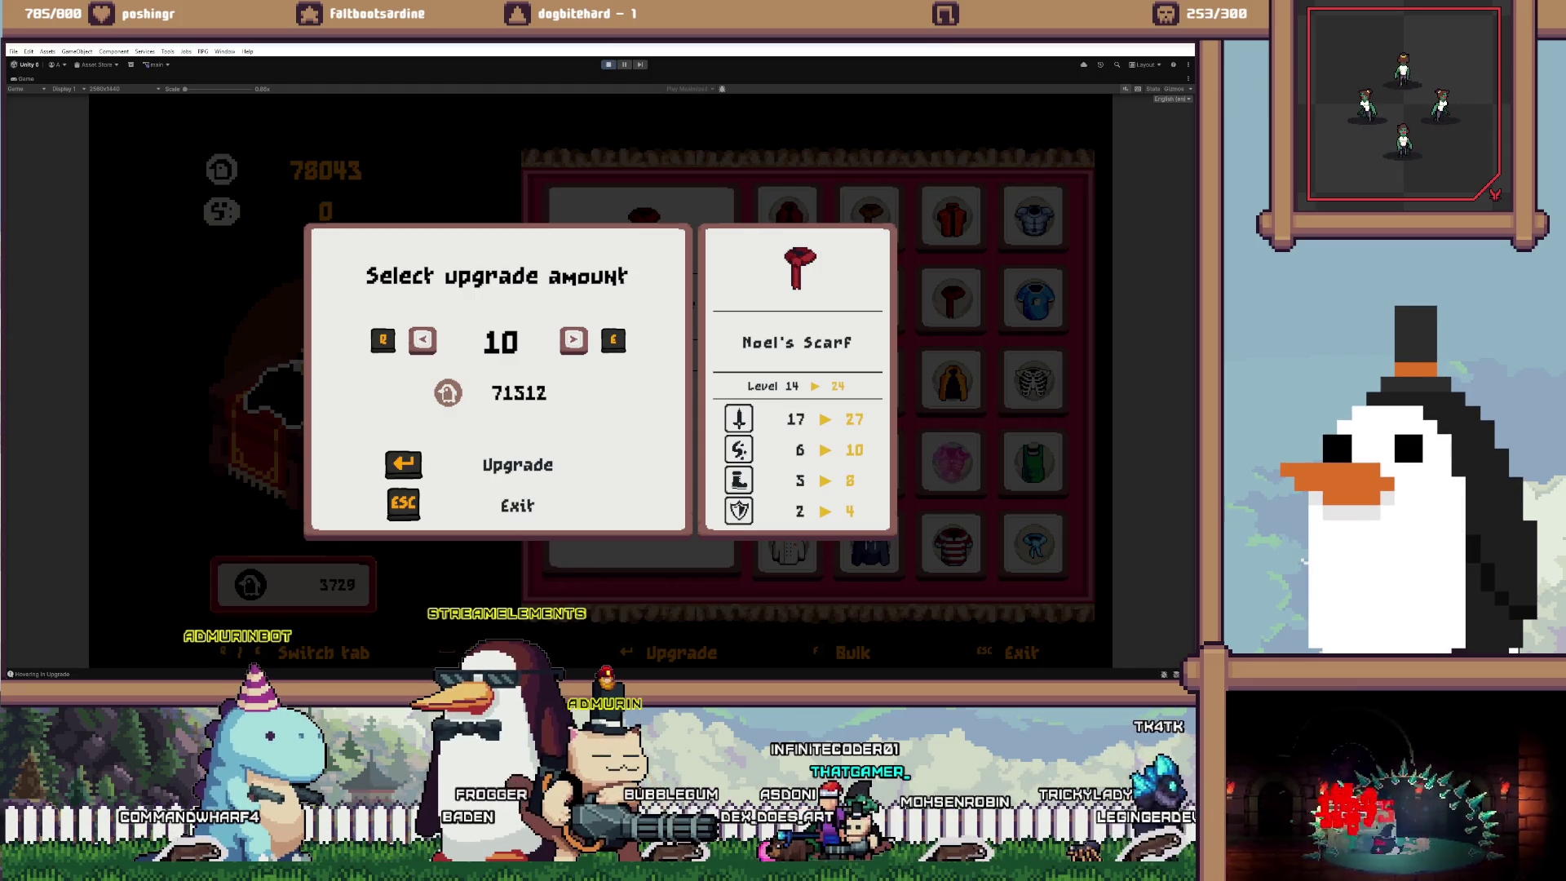
key("Return")
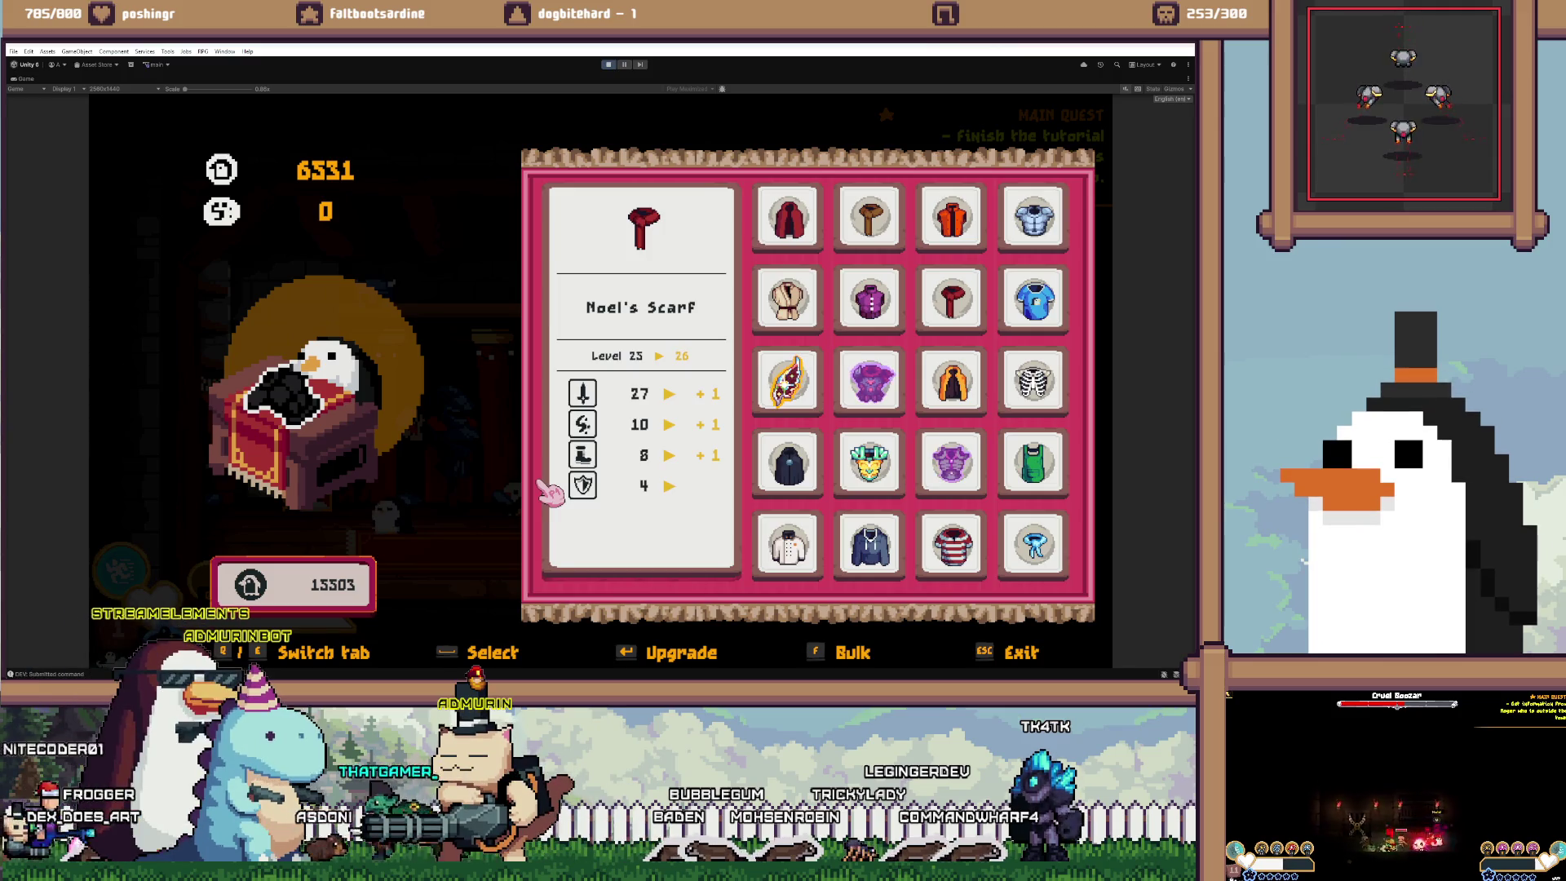
key("Escape")
key("d")
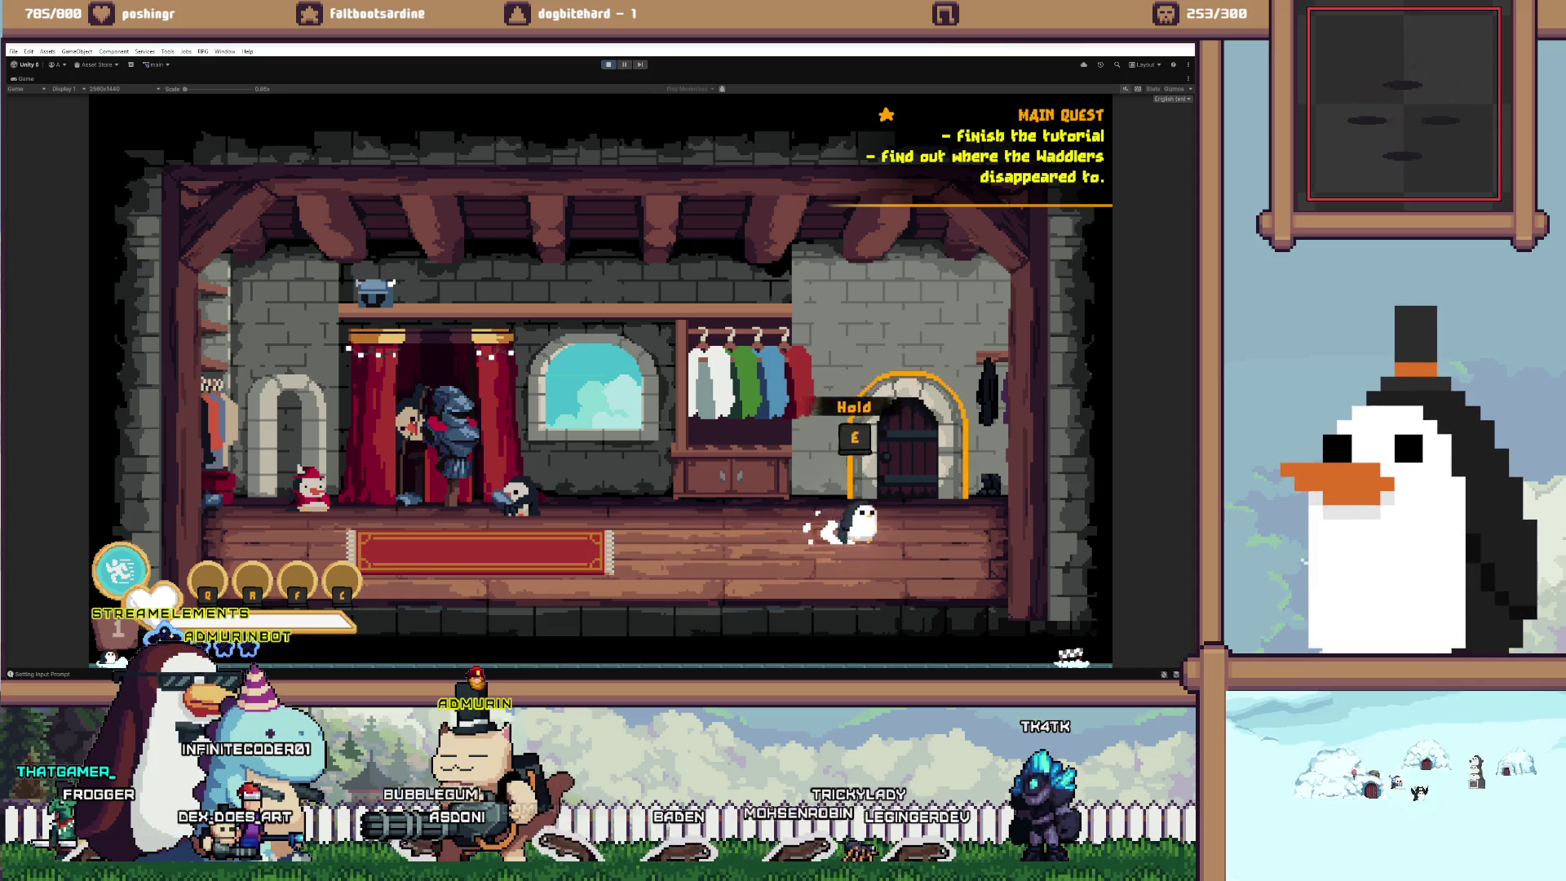
Walk from the shop to the hillside smithy and talk to Laycee to reach weapon upgrades
key("e")
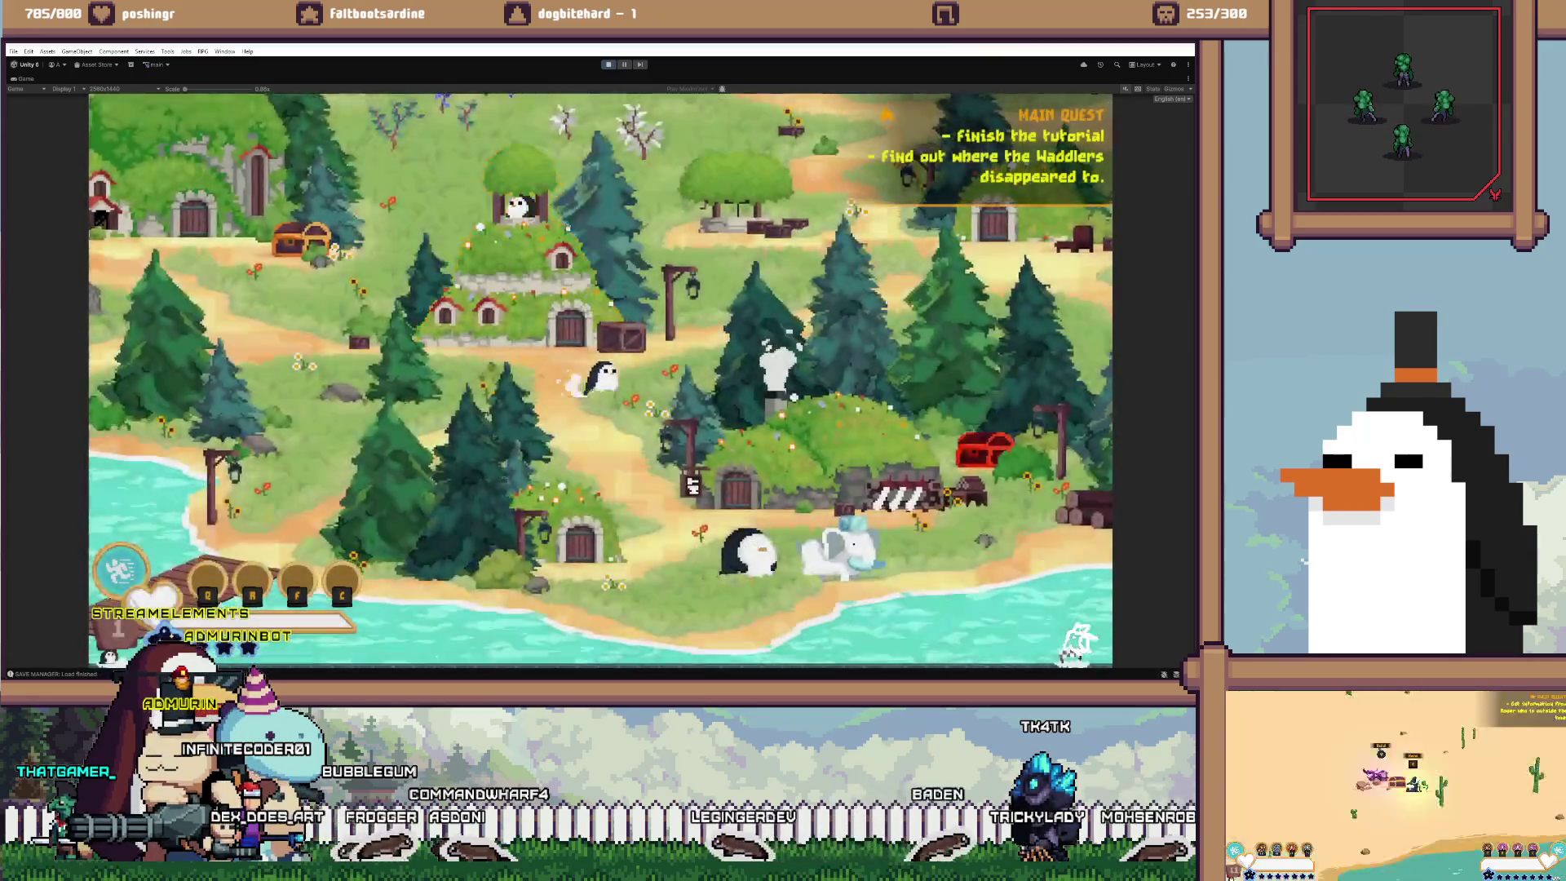
key("d")
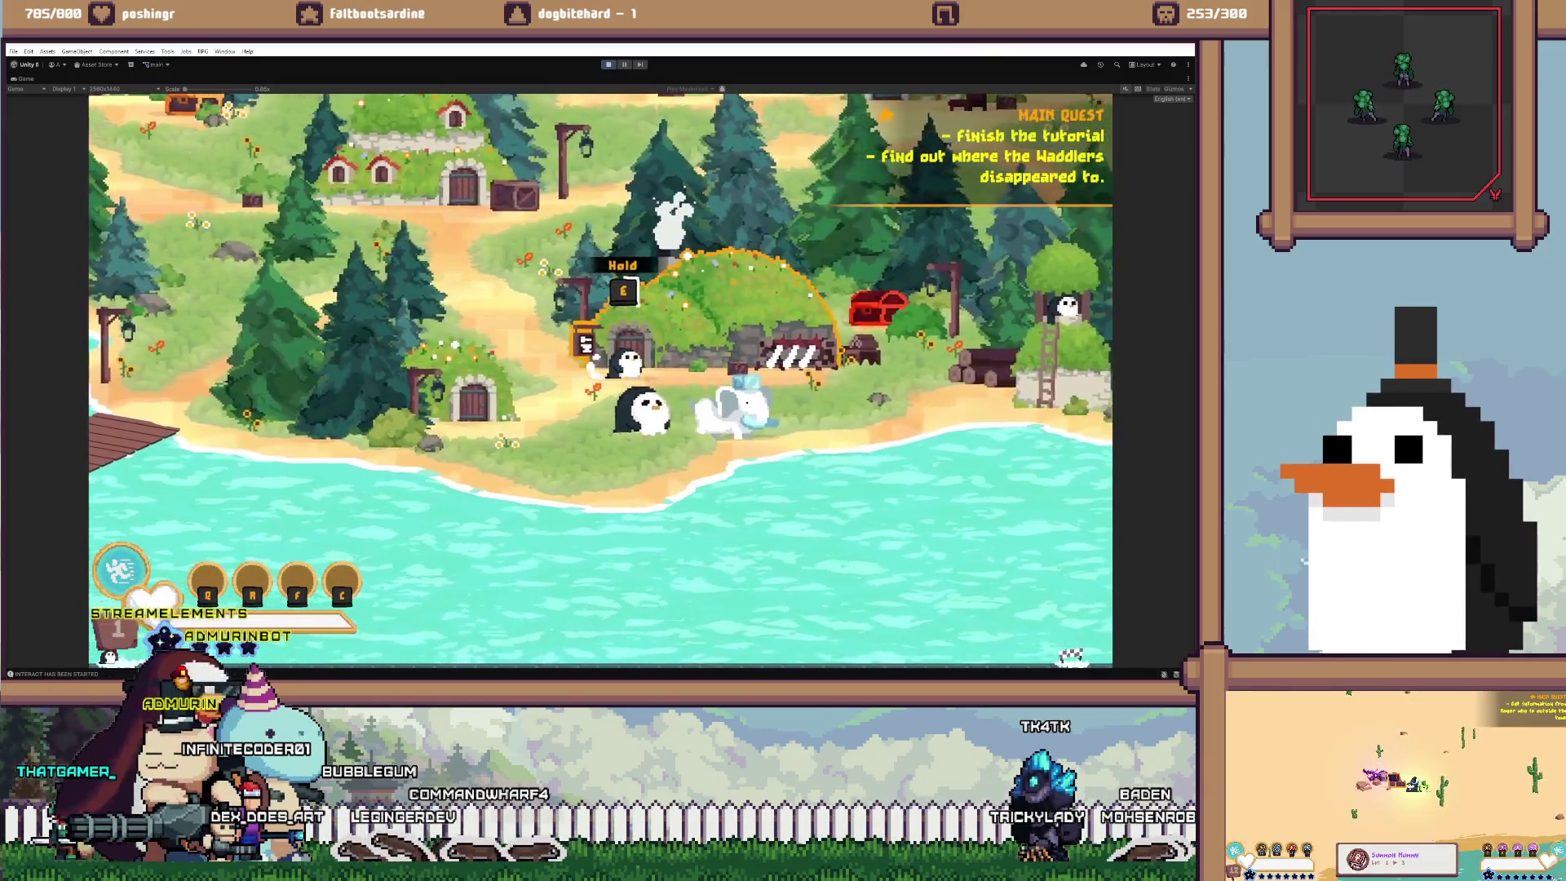
key("e")
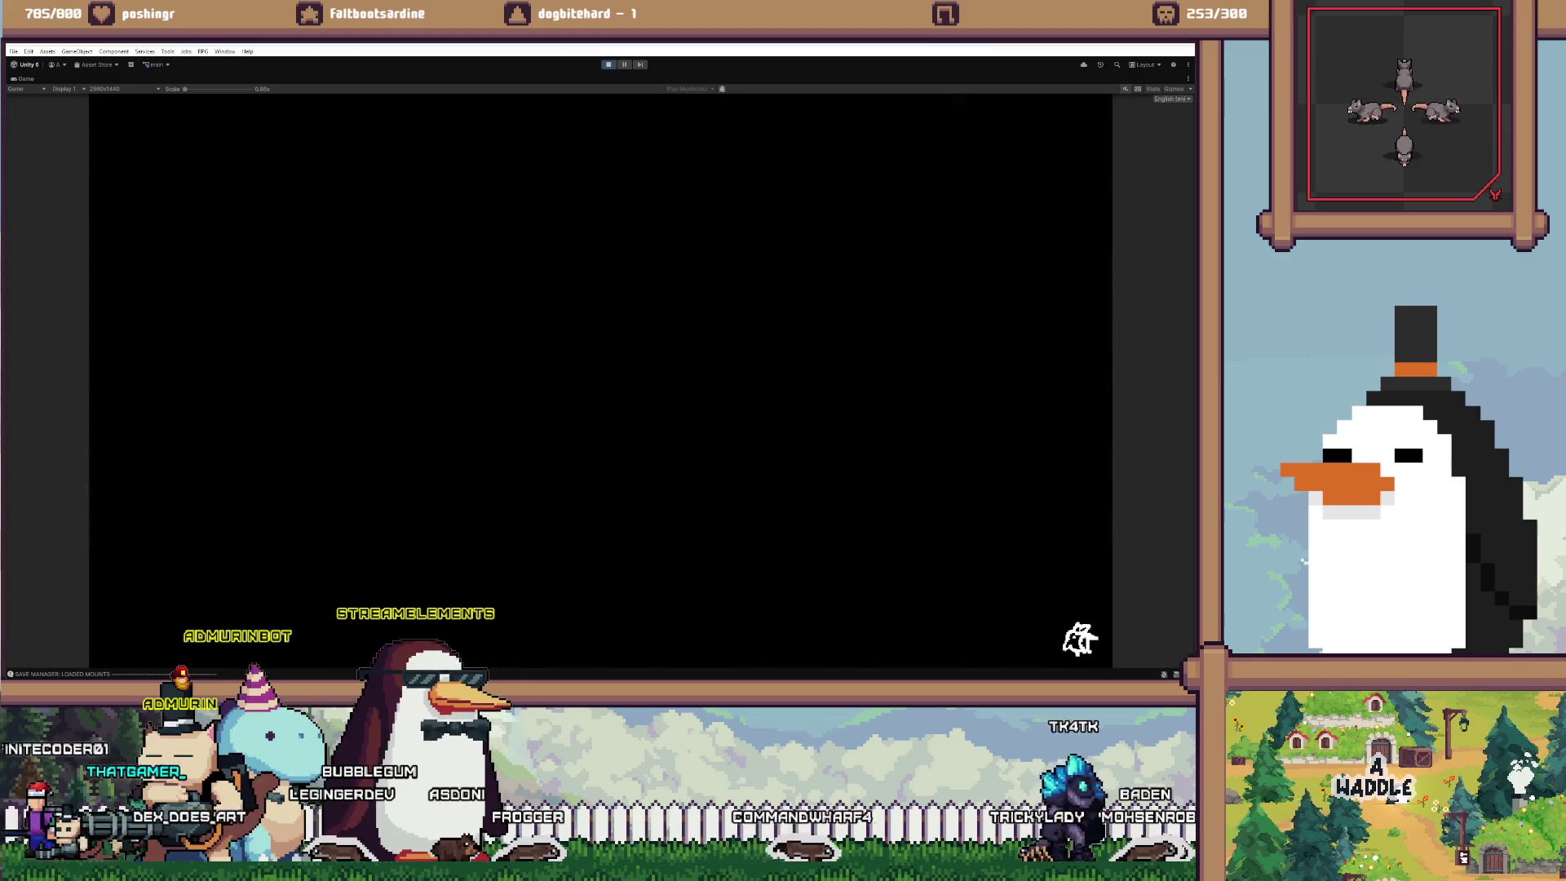
key("e")
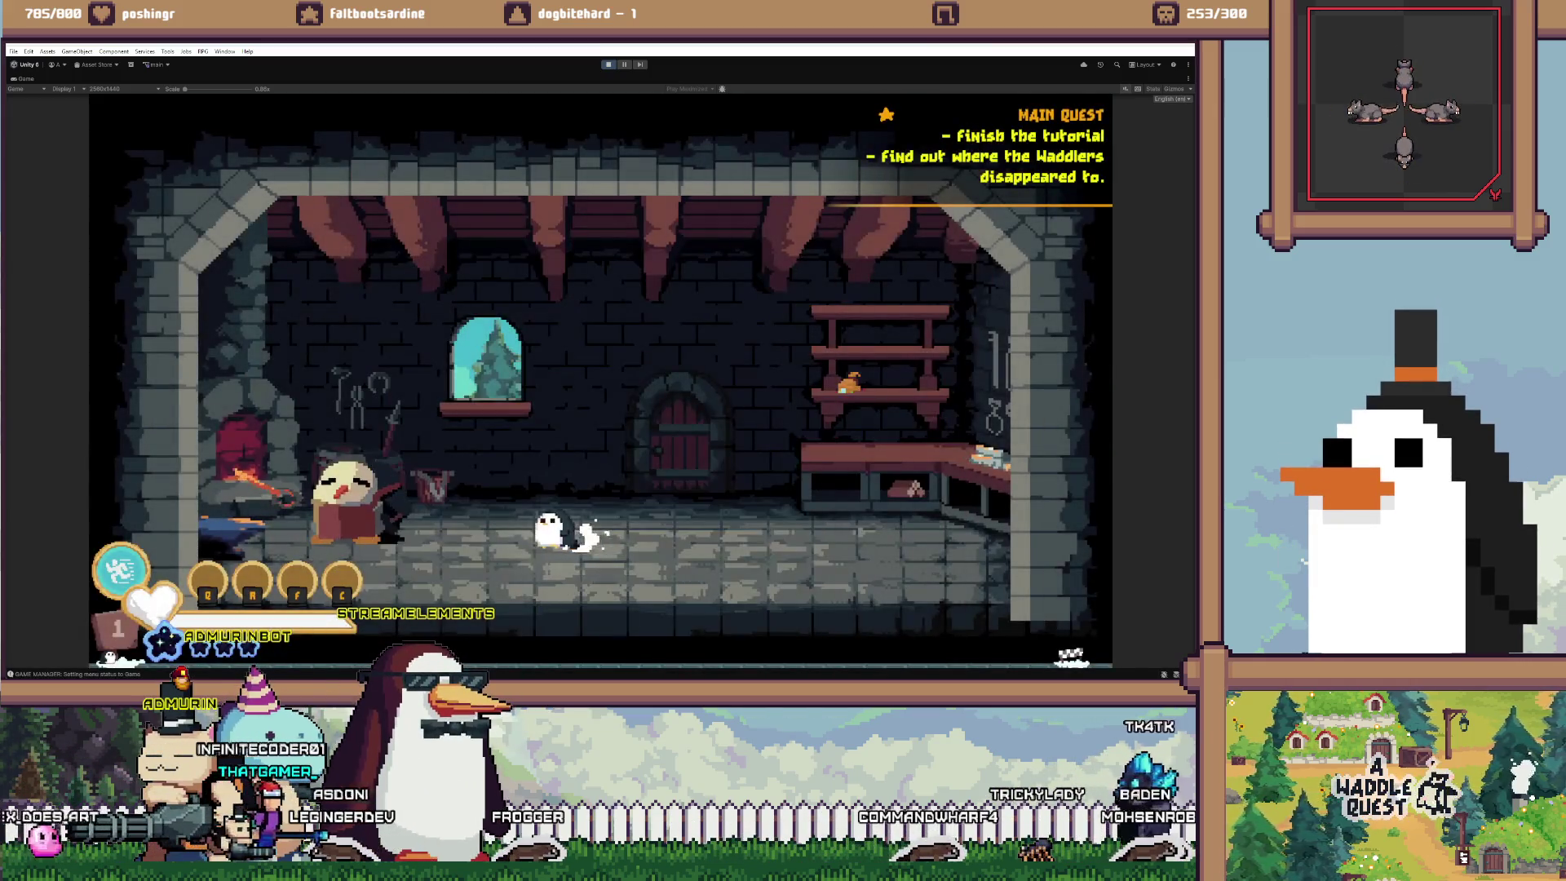
key("a")
key("e")
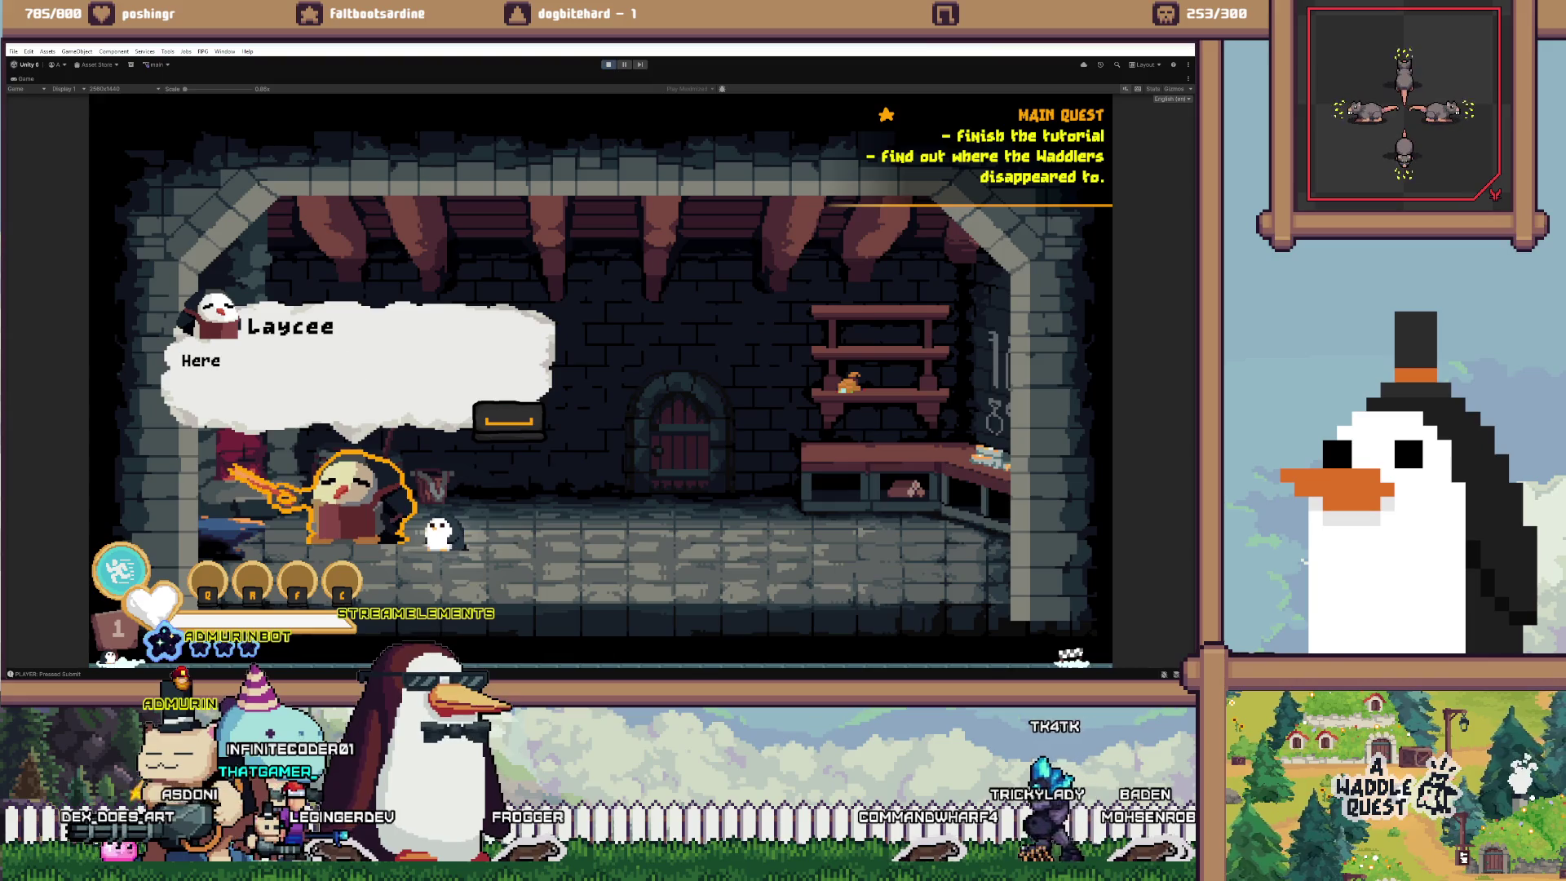
key("e")
key("e")
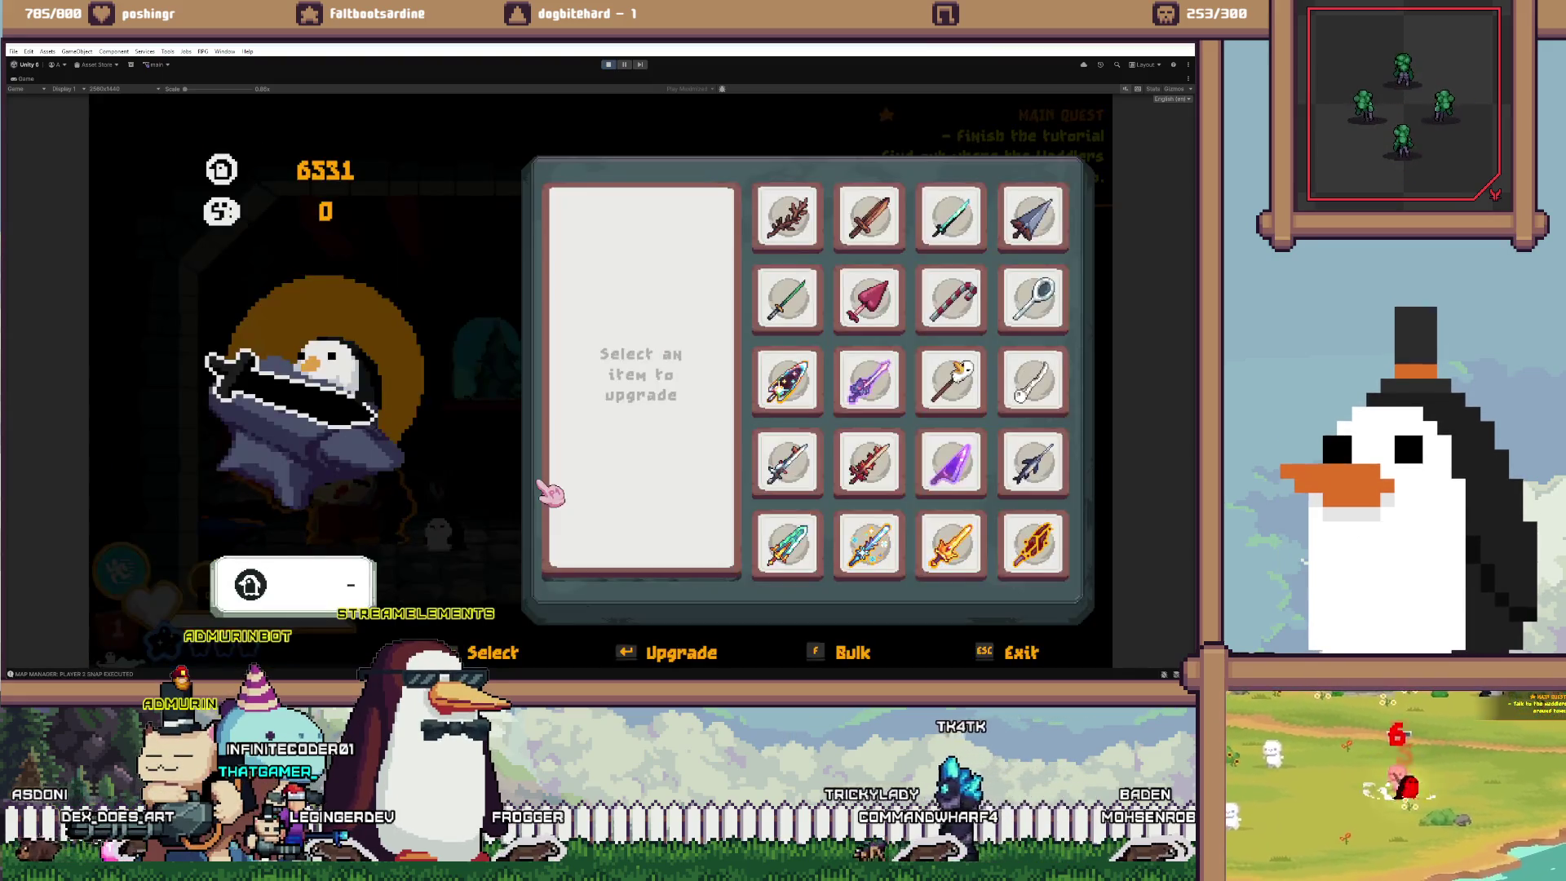
Upgrade Starfall to level 4 with 3624 coins left, stop play mode, and switch to VS Code
left_click(787, 379)
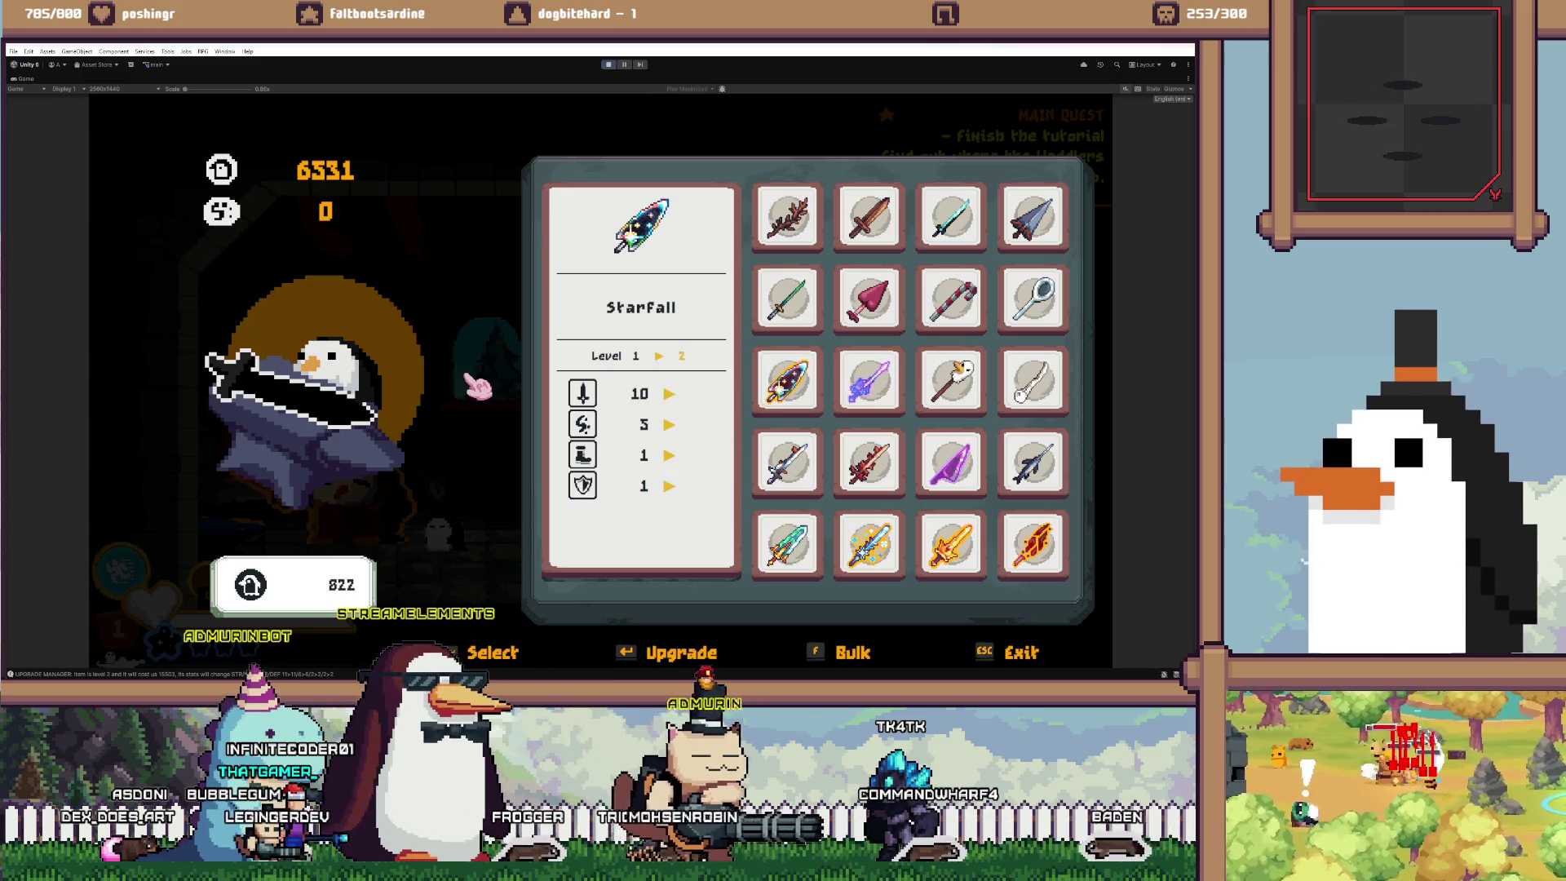
key("Return")
key("Return")
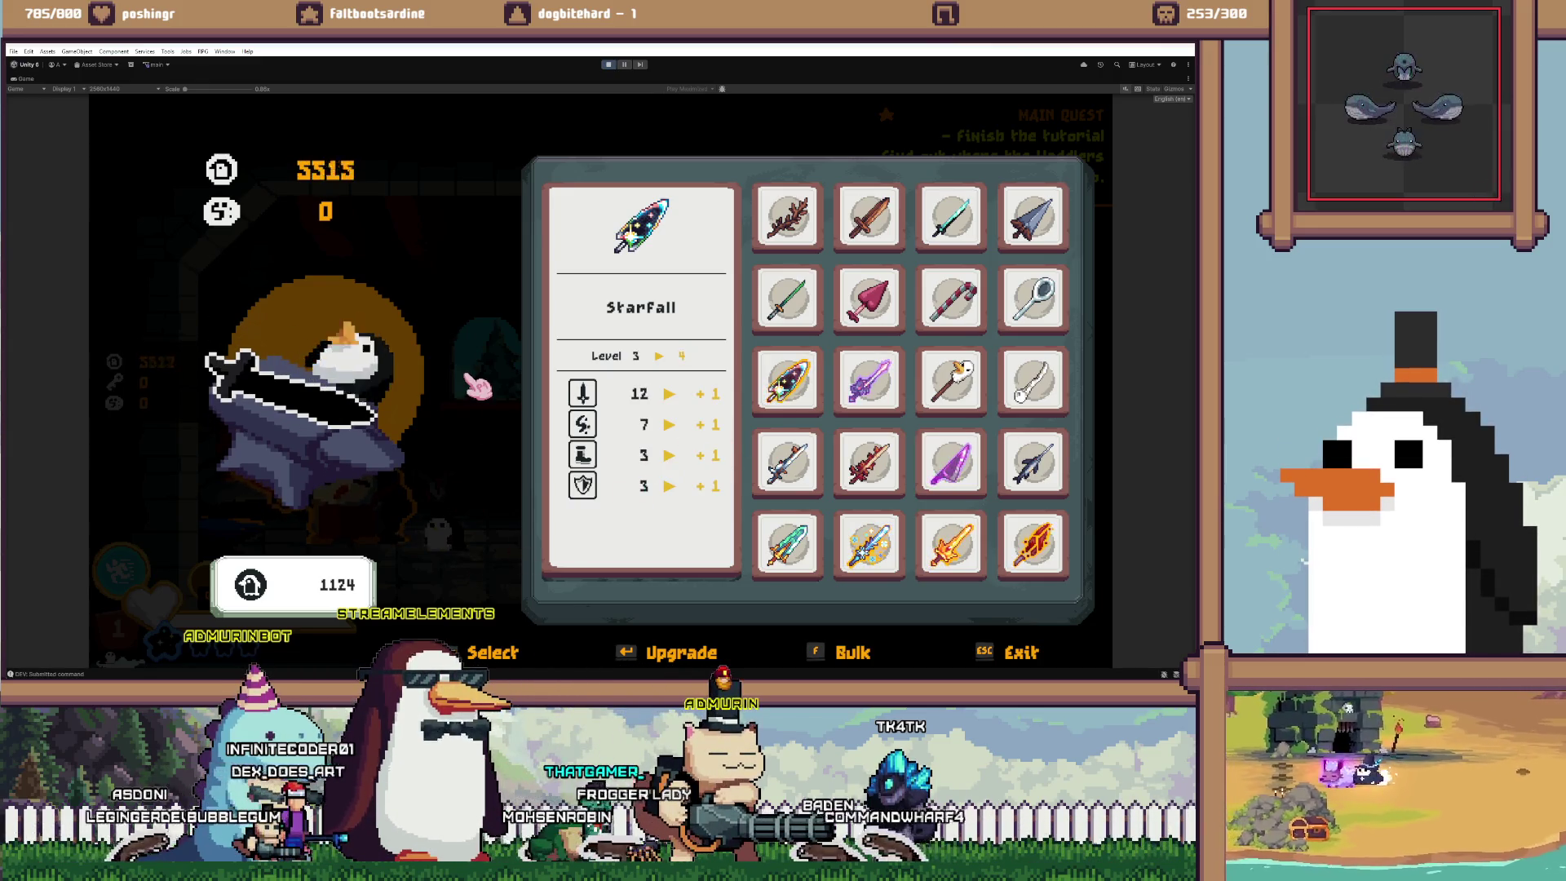
key("Return")
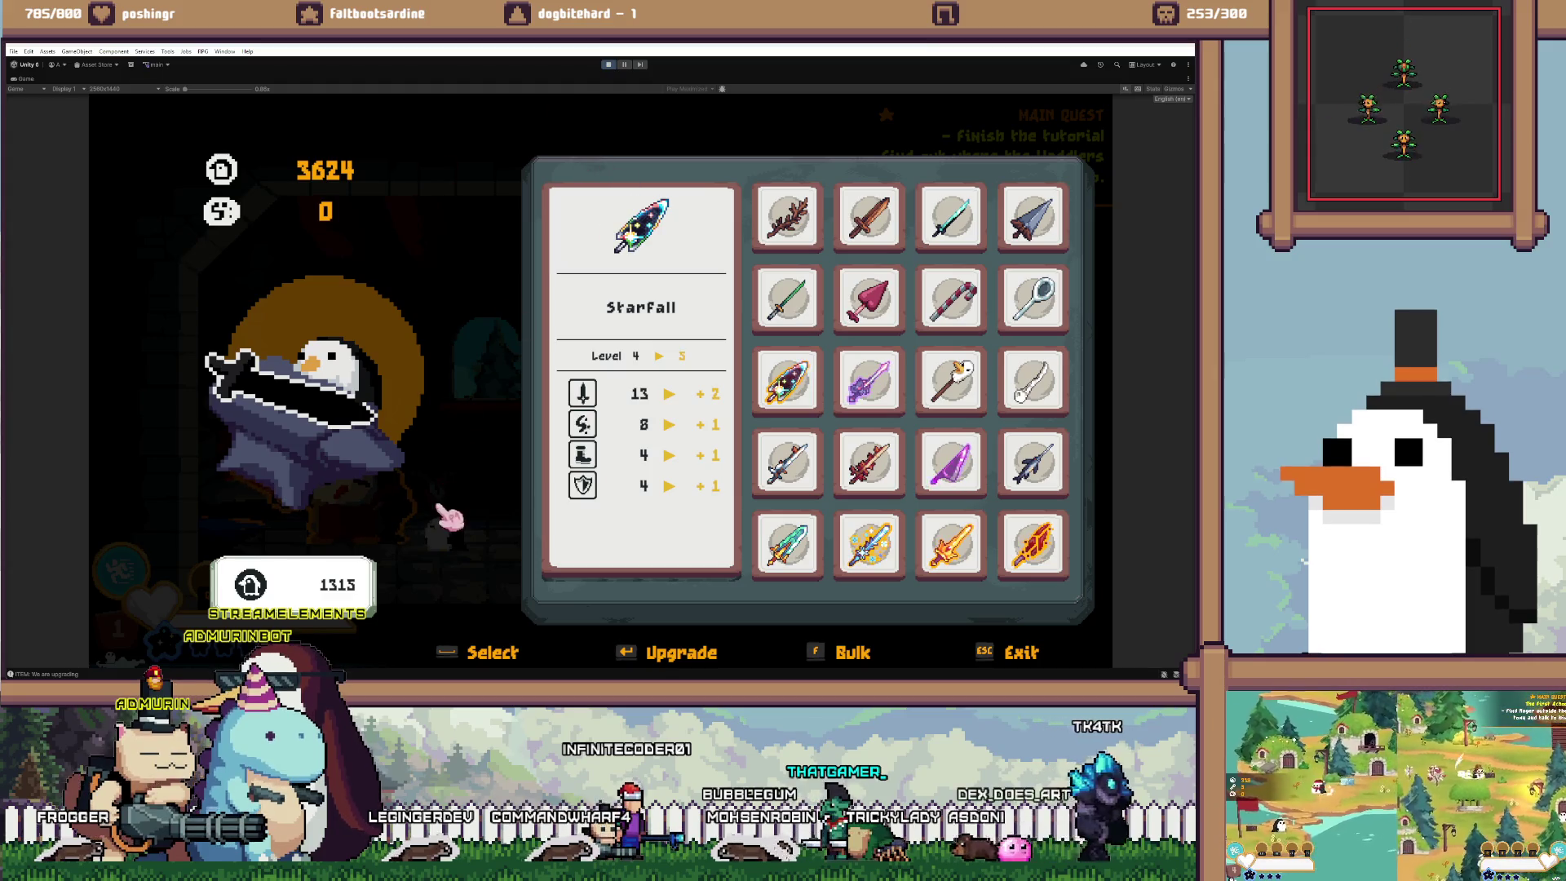
key("Escape")
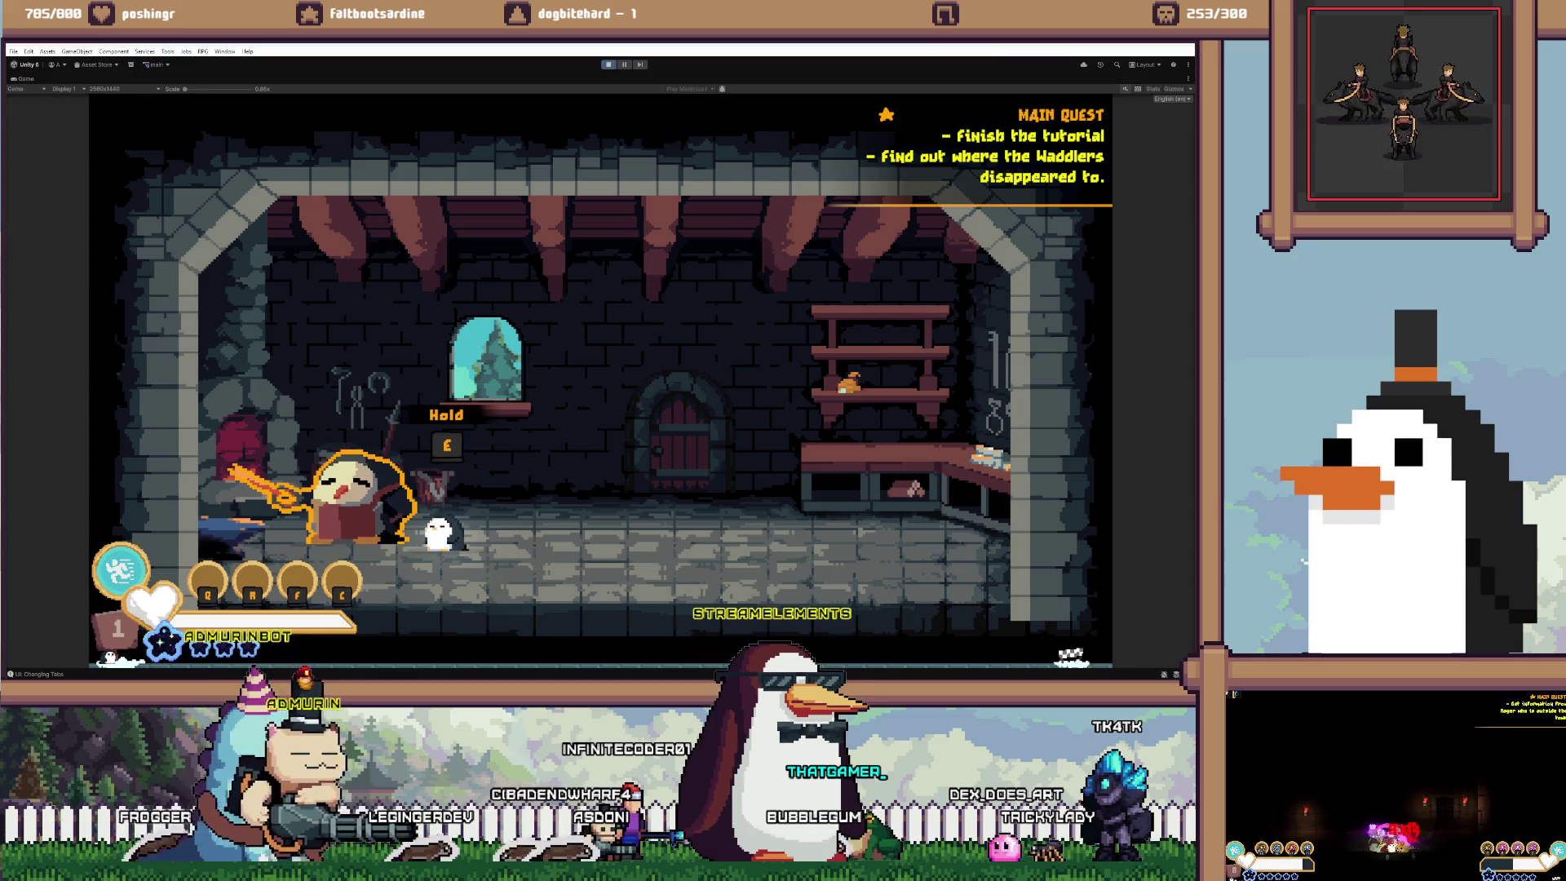
key("ctrl+p")
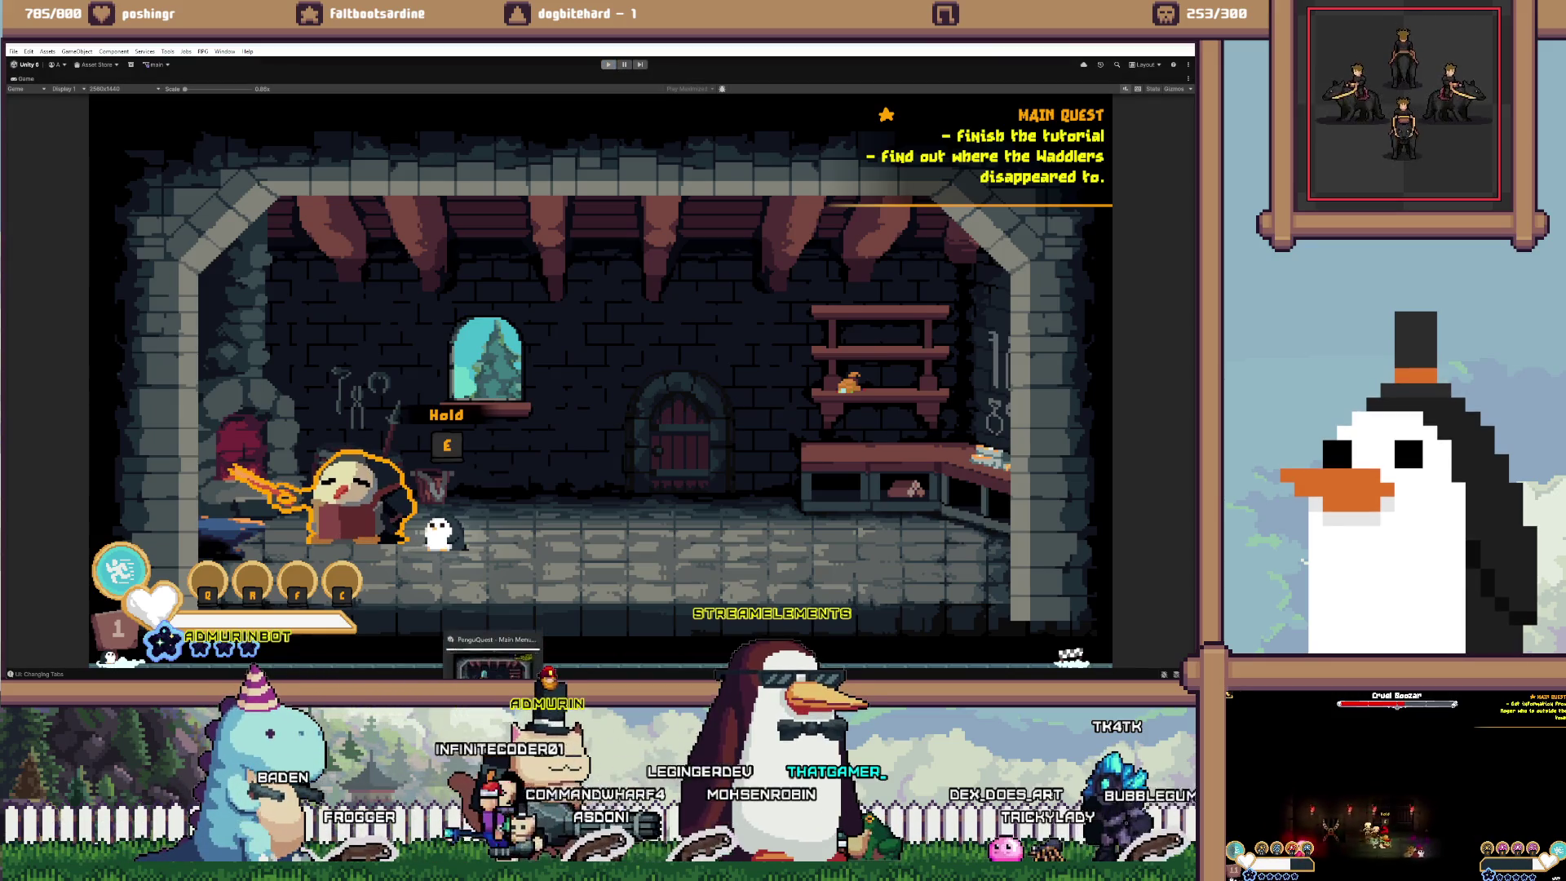
key("alt+Tab")
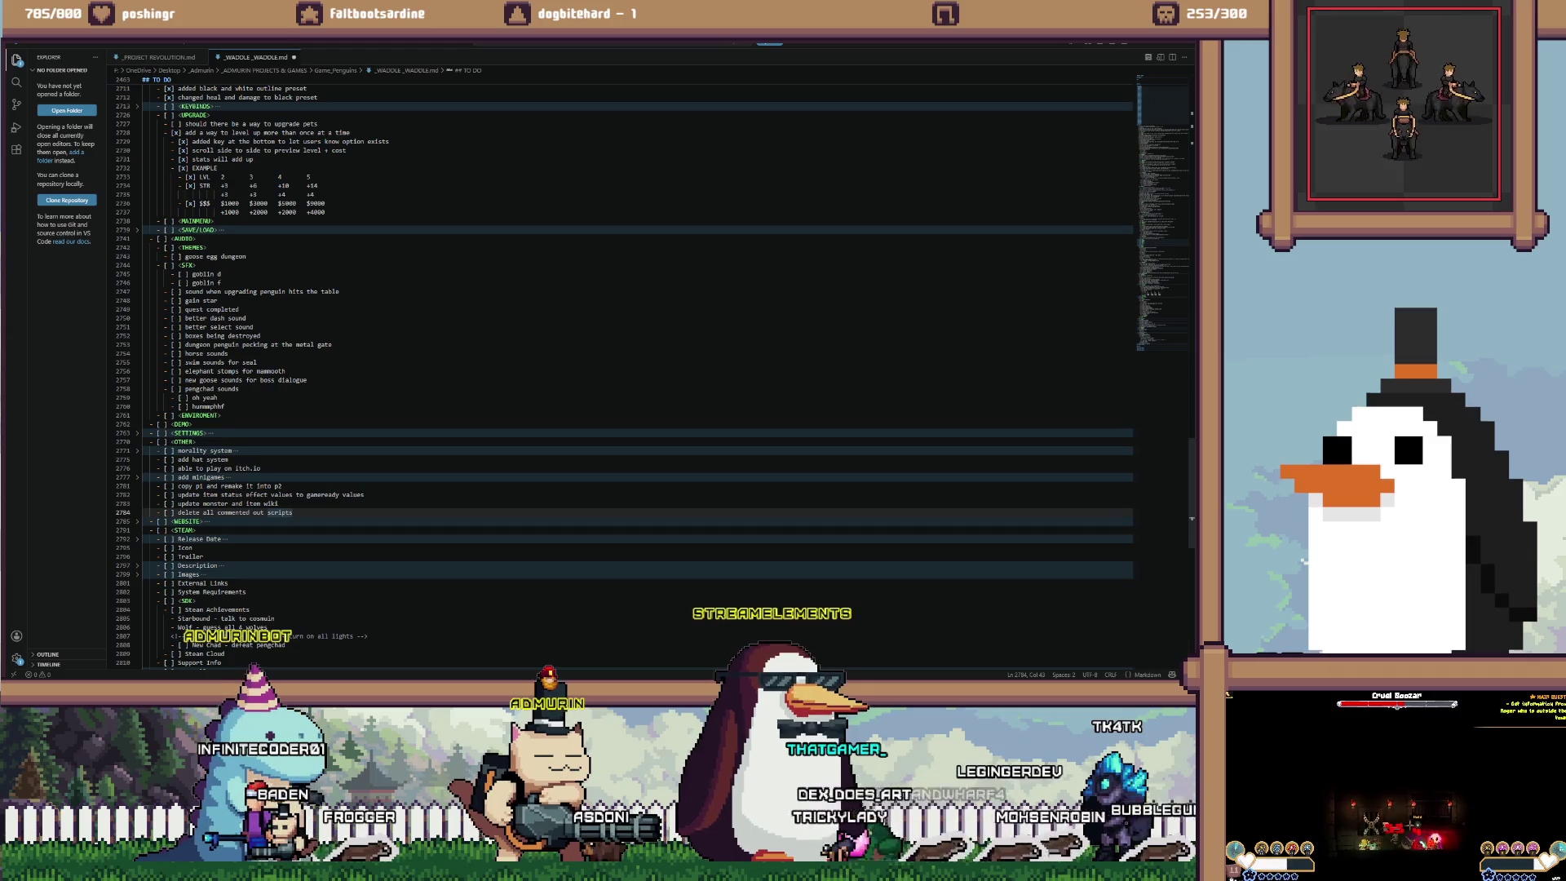
Review _WADDLE_WADDLE.md from the goose boss dialogue sound task up to the TO DO header, then return to Unity
left_click(306, 380)
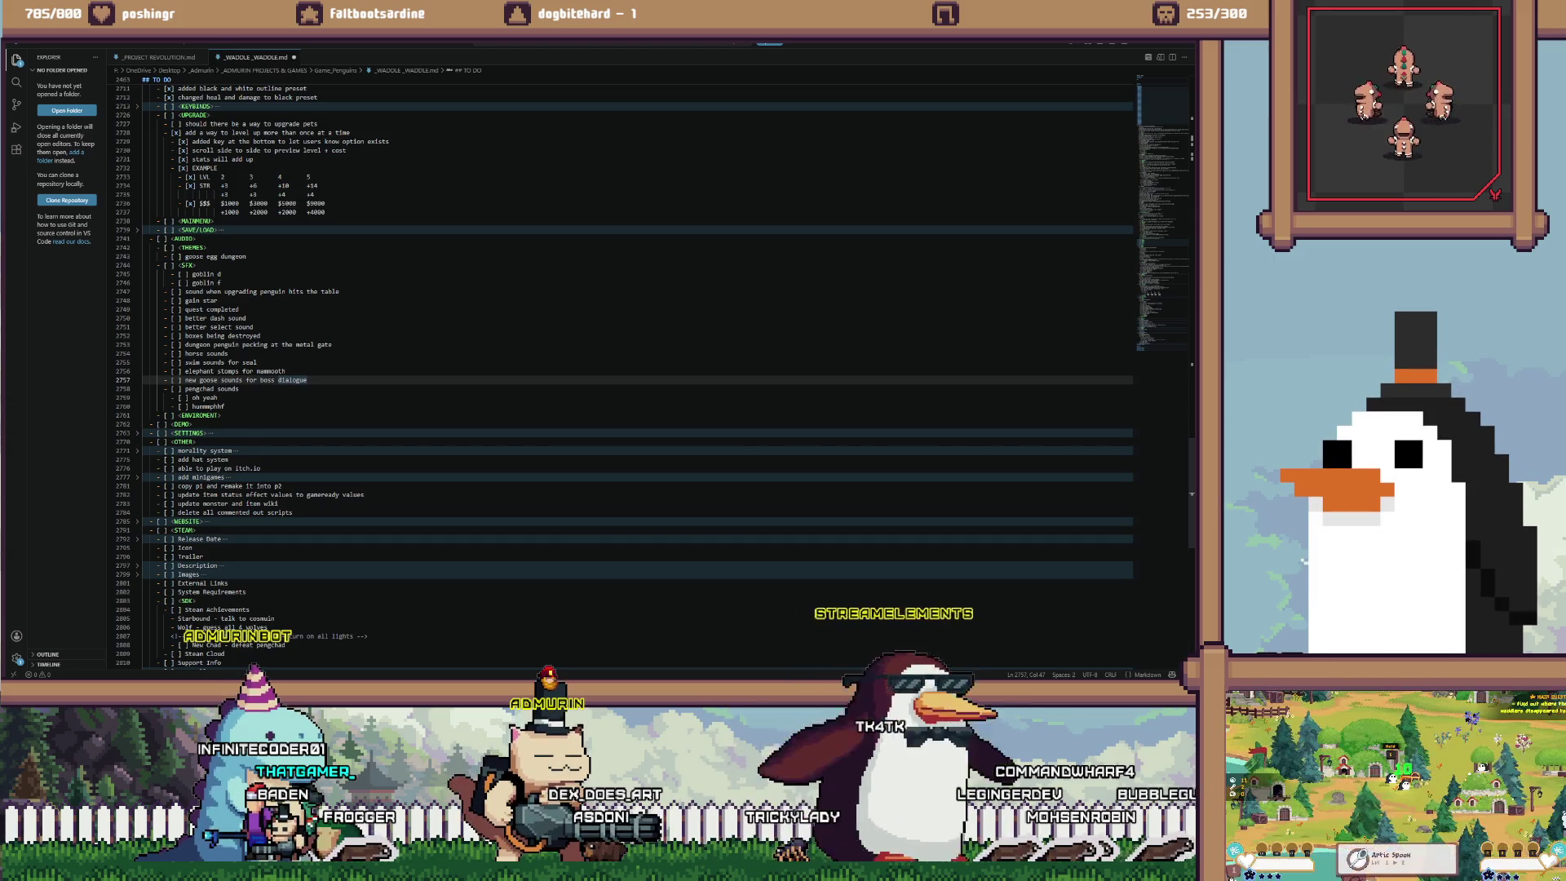
scroll(636, 367, "up", 5)
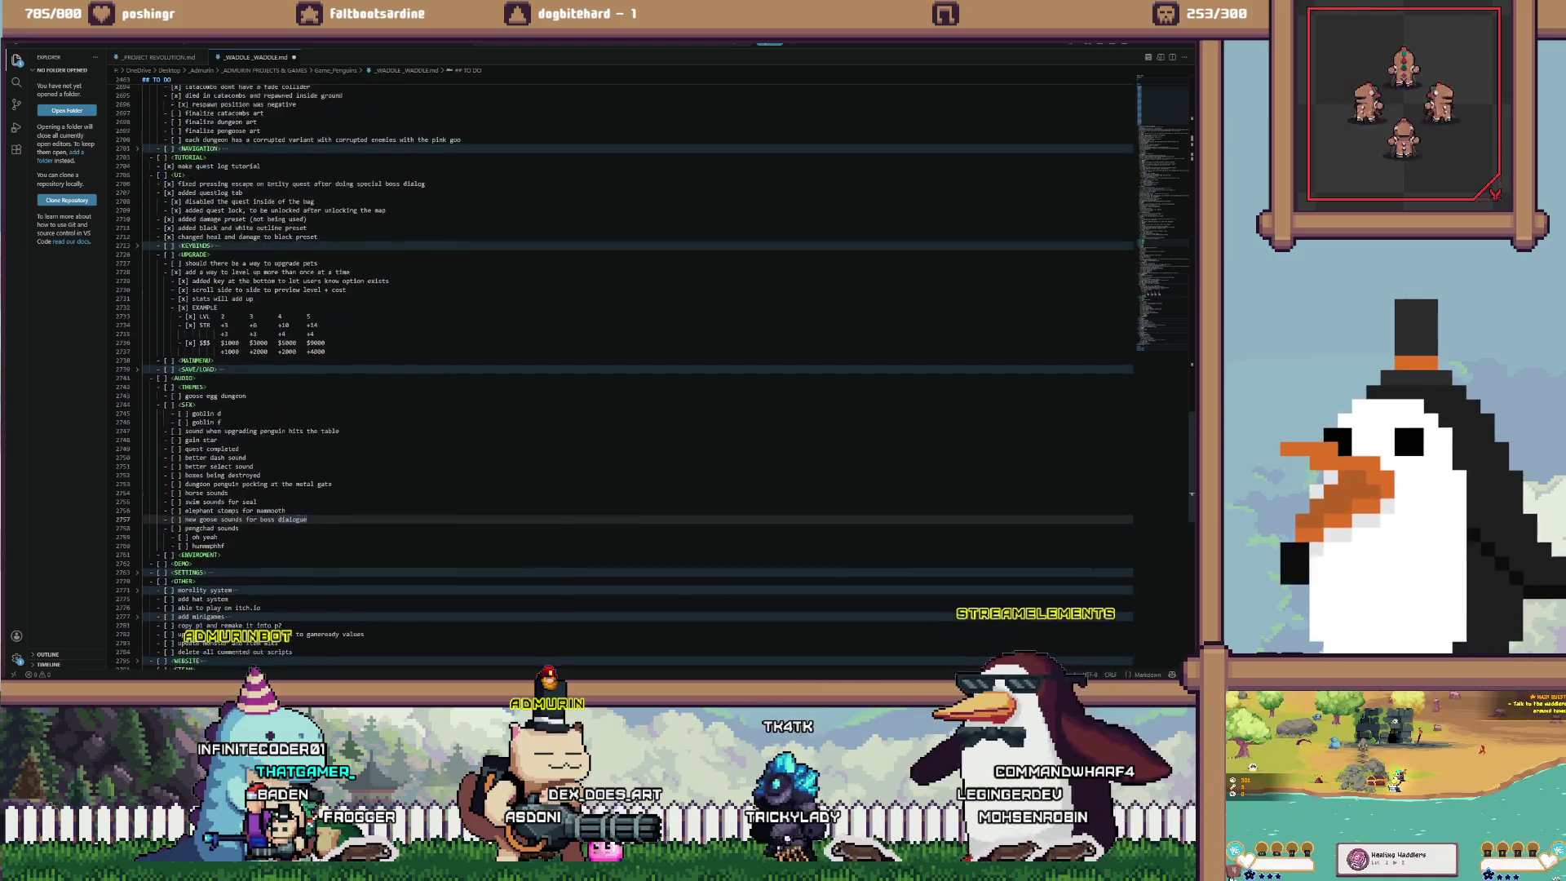
scroll(637, 367, "up", 20)
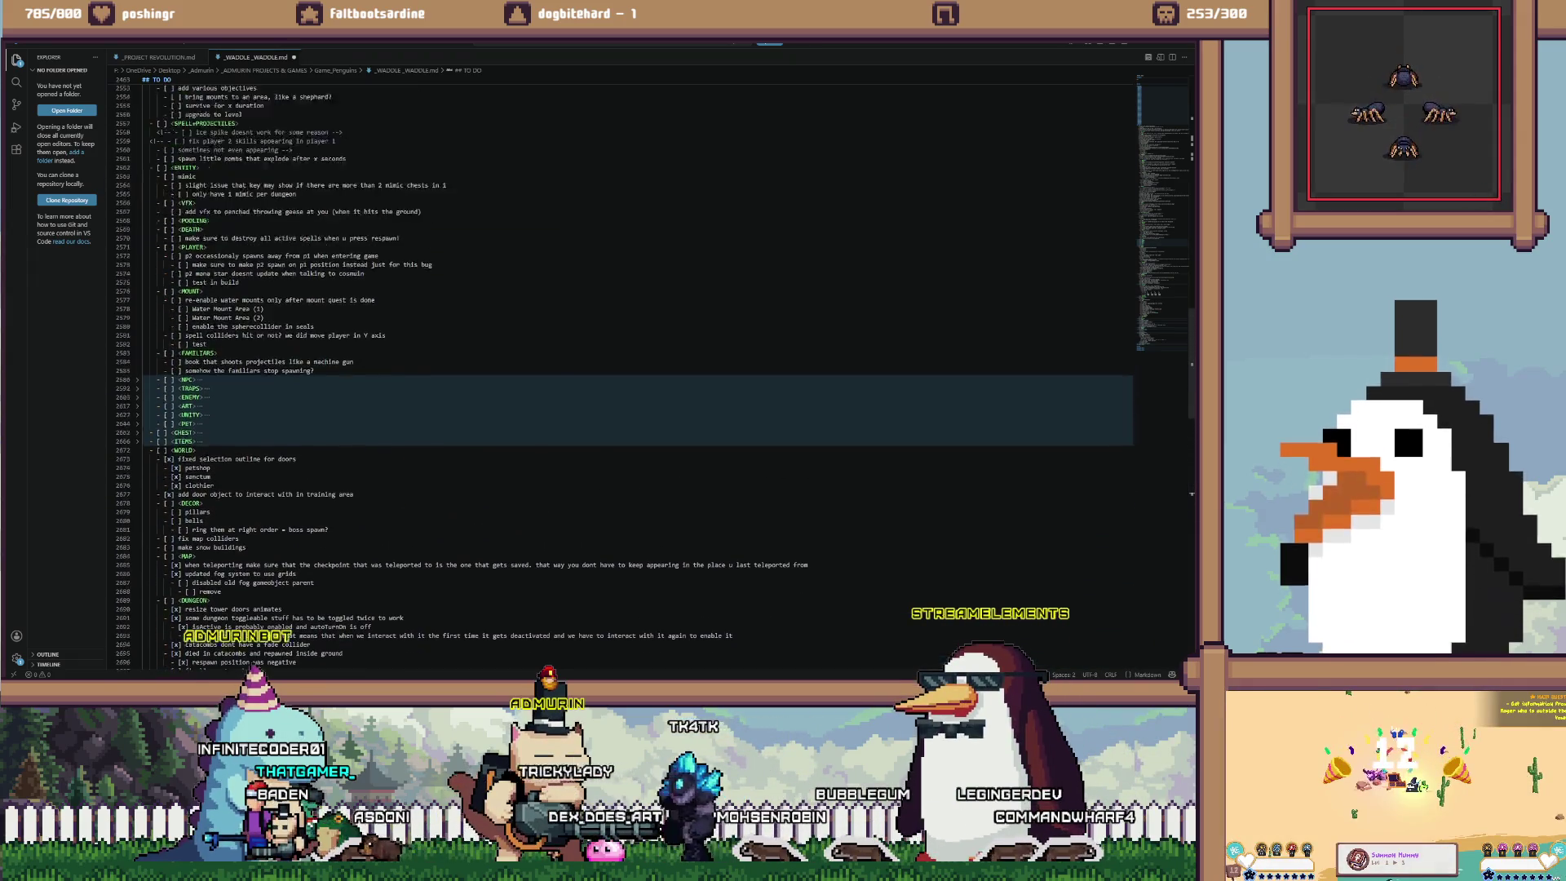
scroll(636, 367, "up", 20)
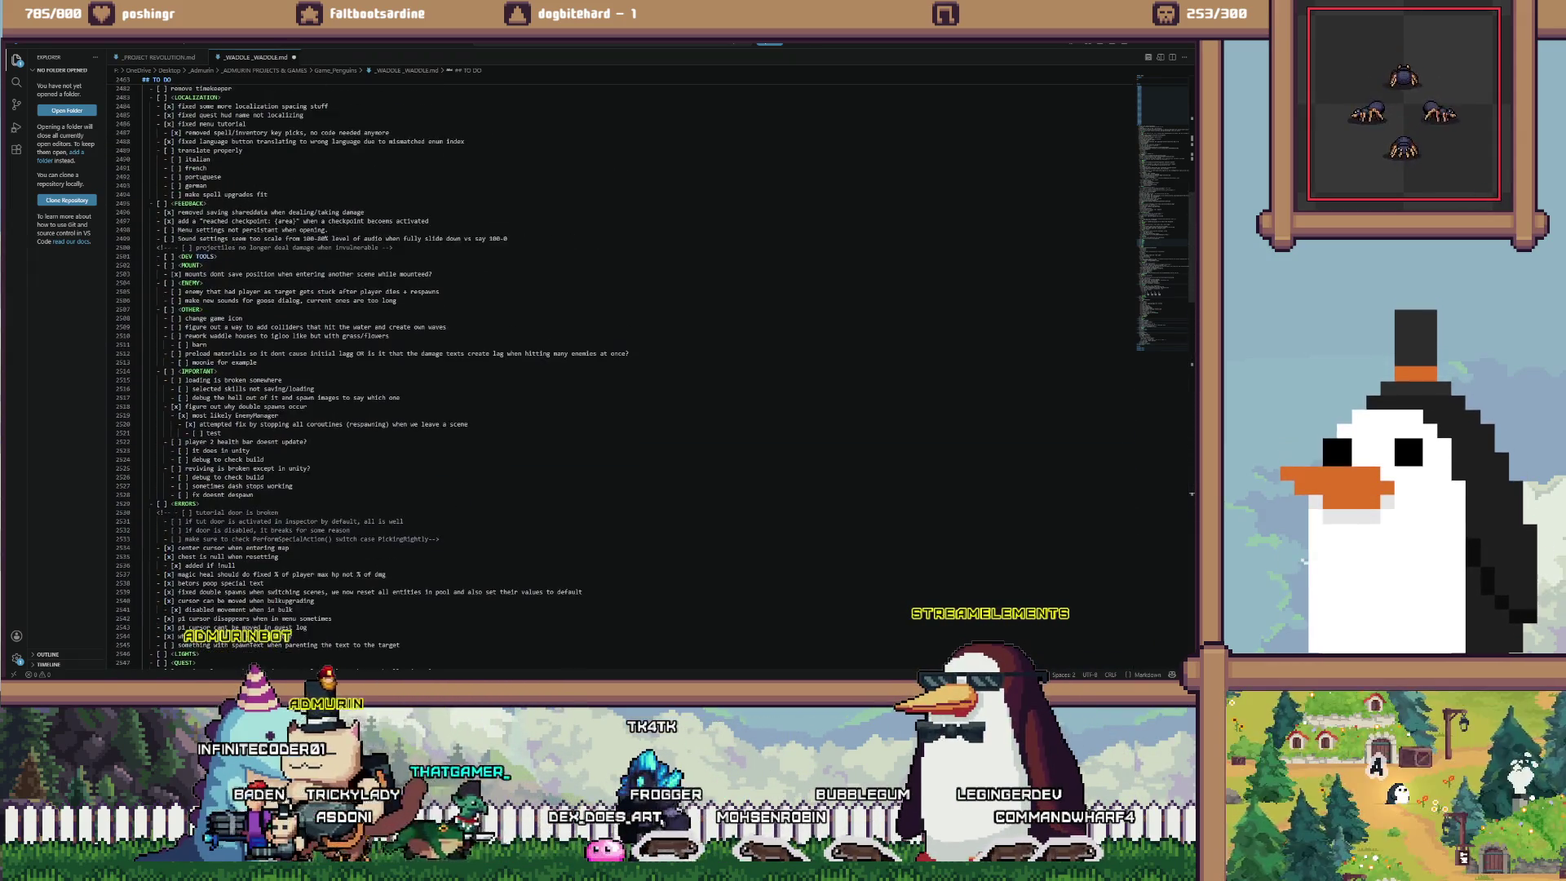
scroll(637, 367, "up", 10)
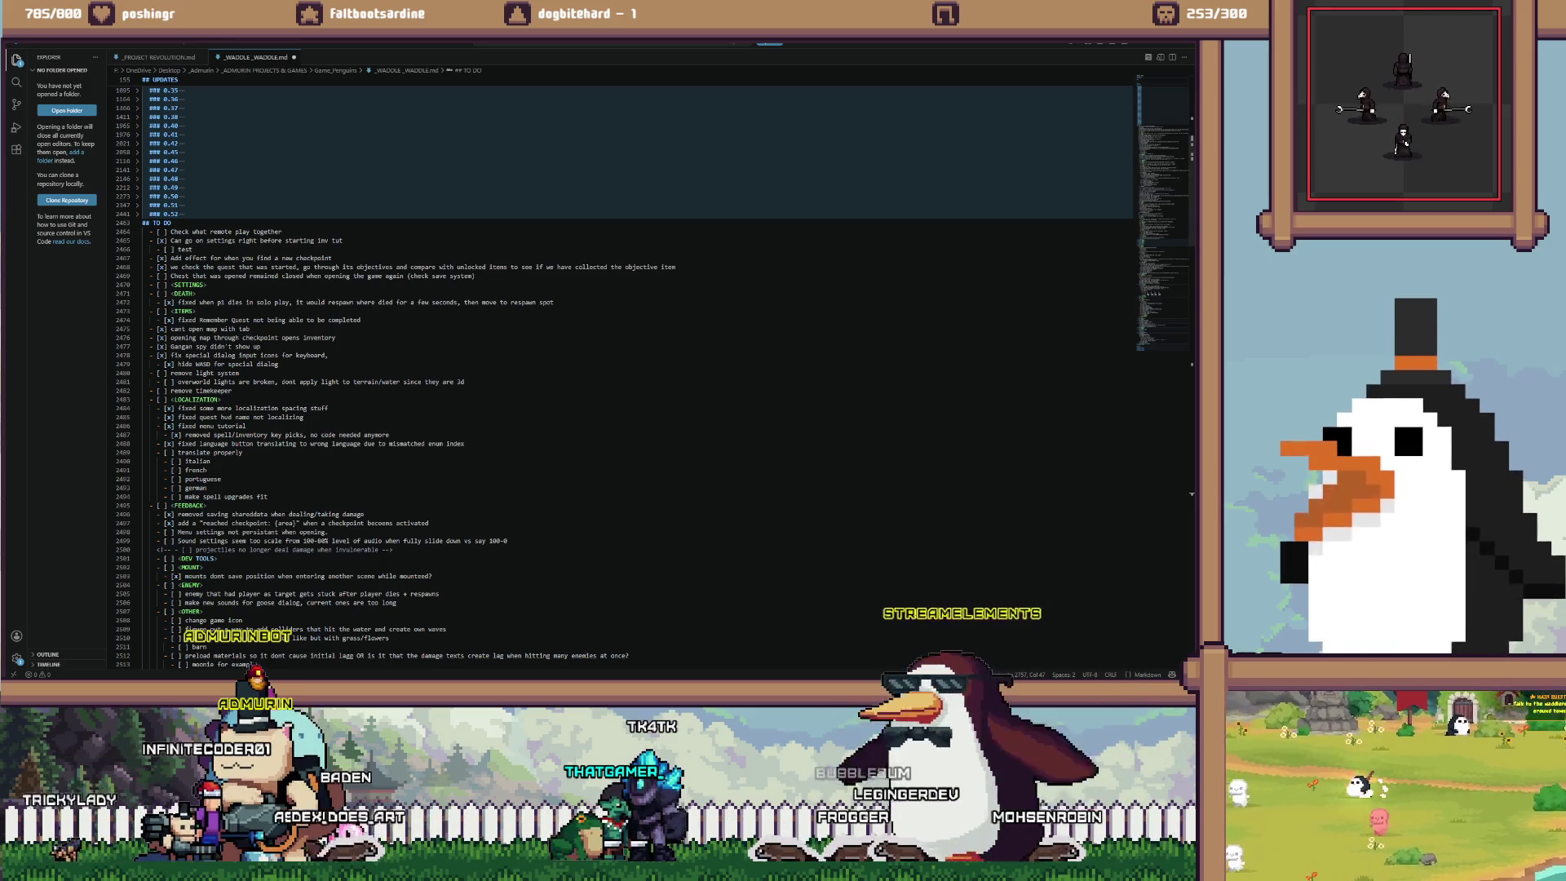
left_click(493, 684)
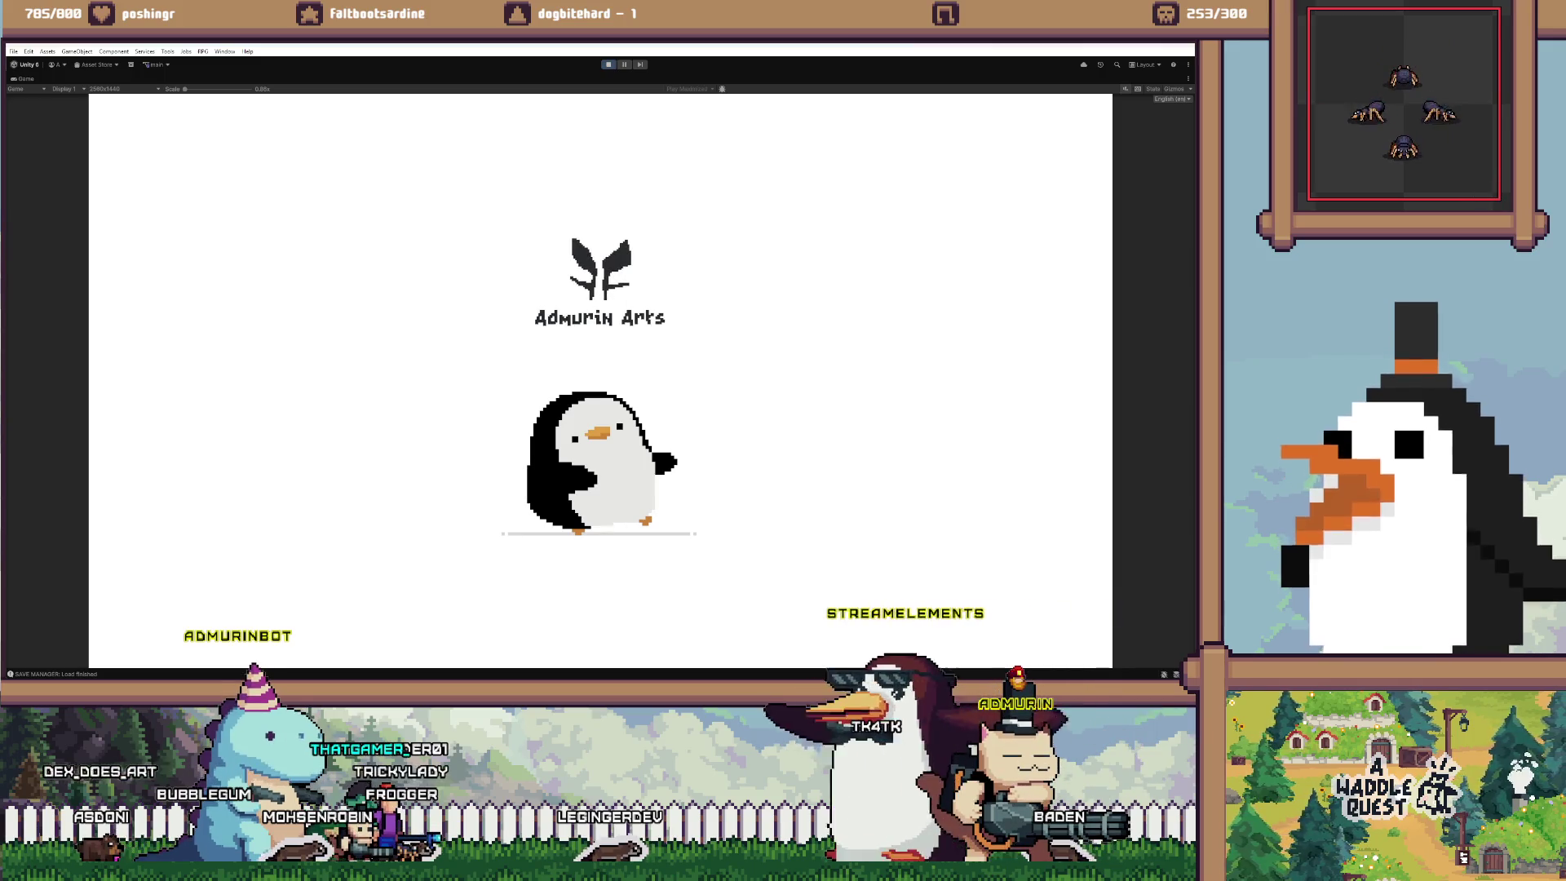
Start a solo game as Player One on keyboard and open the dev tools console
key("Return")
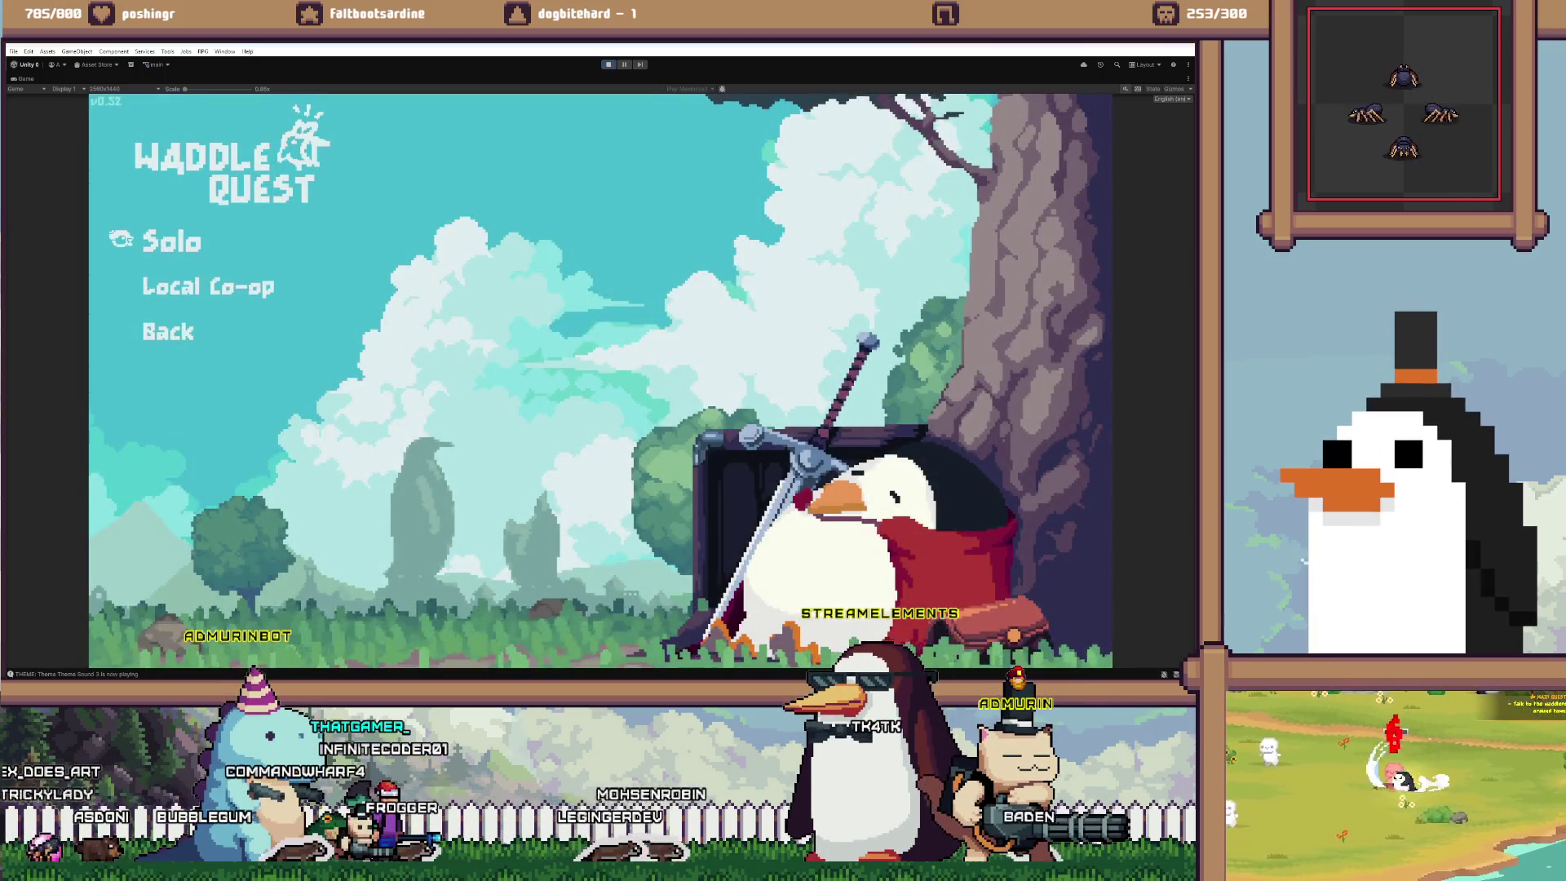
key("Return")
key("Return")
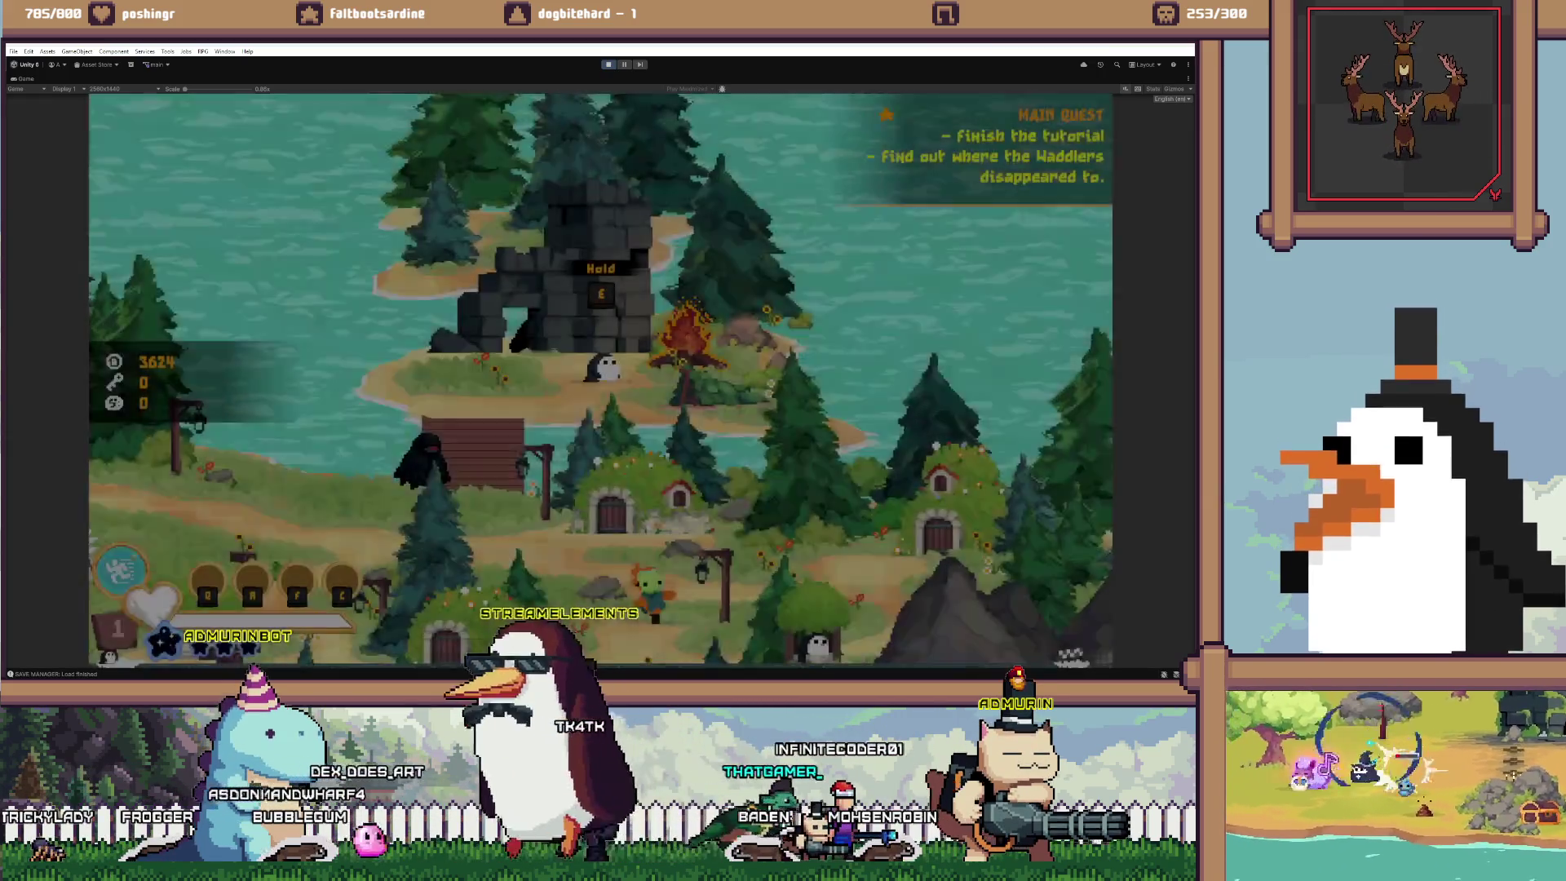
key("grave")
Teleport to the desert village with the /tp dry console command
type("/wm")
key("BackSpace")
key("BackSpace")
key("BackSpace")
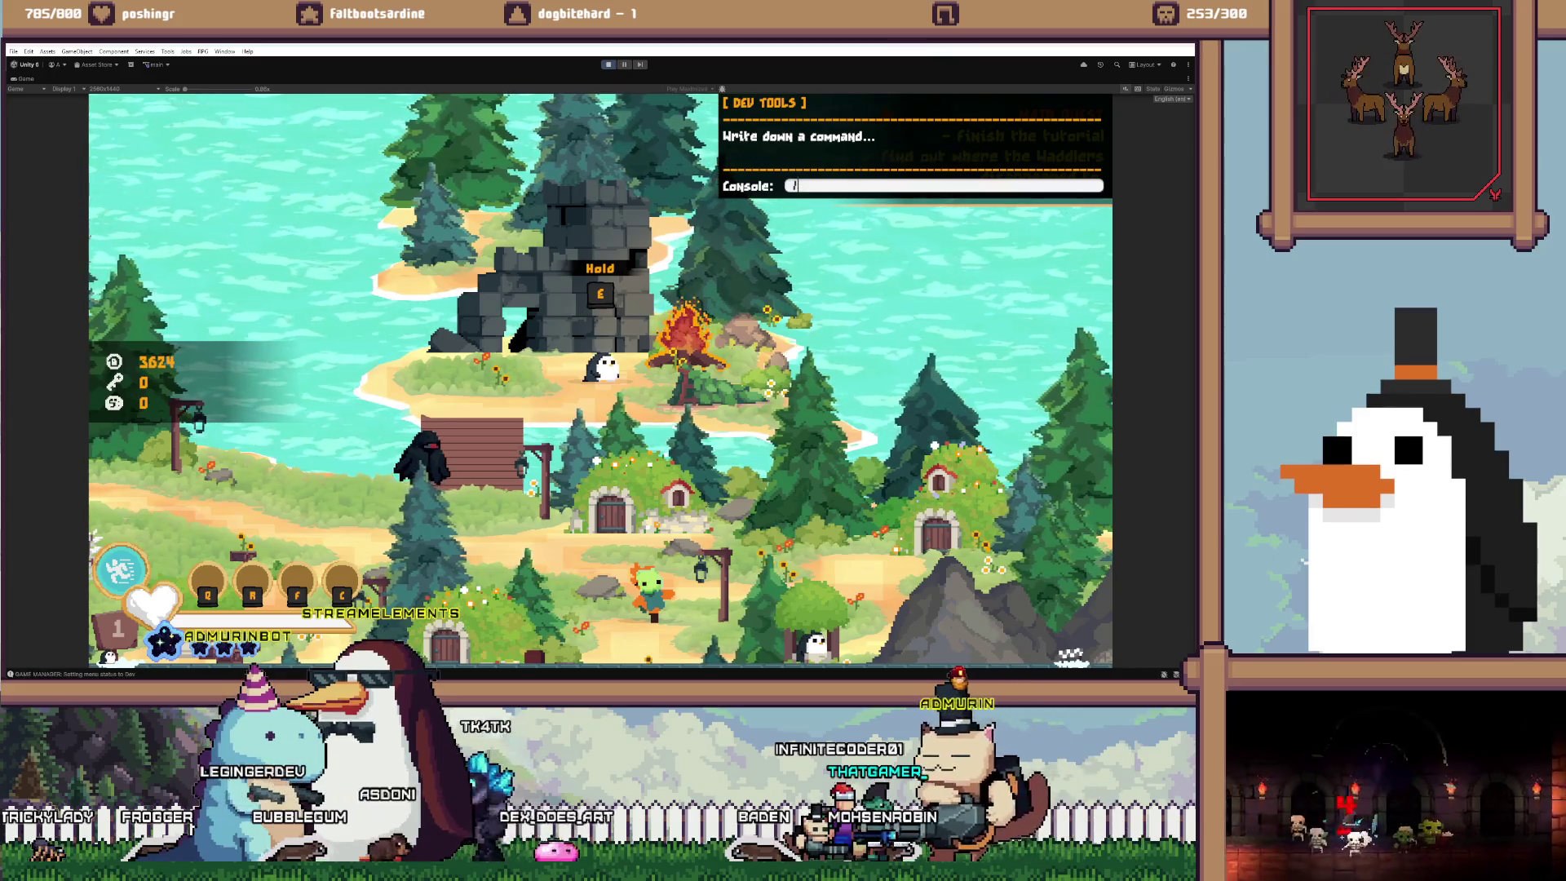
type("/tp")
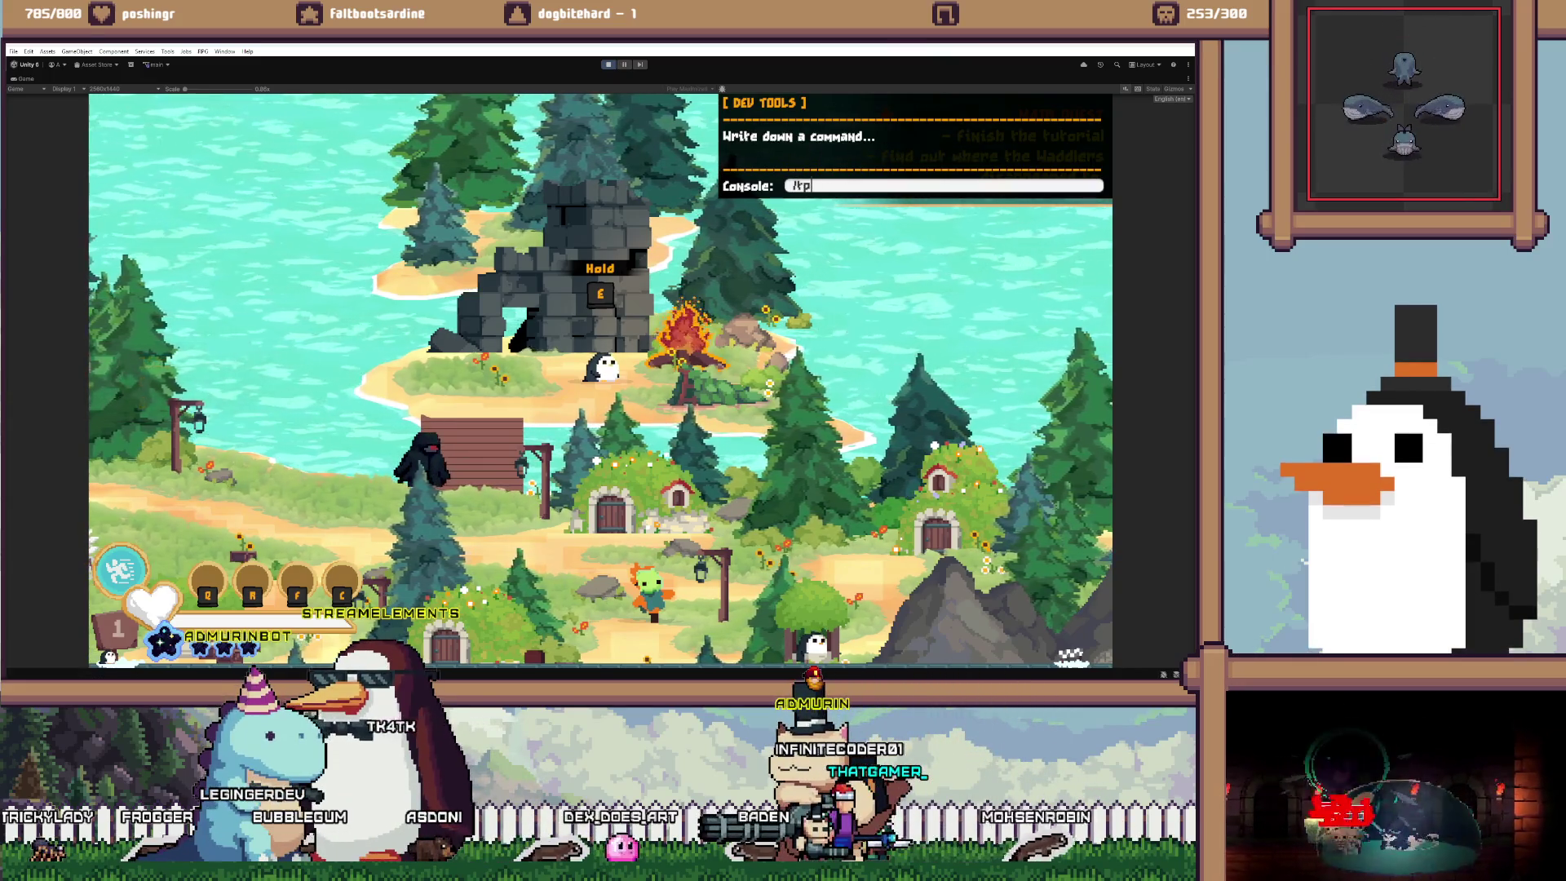
type(" drywadd")
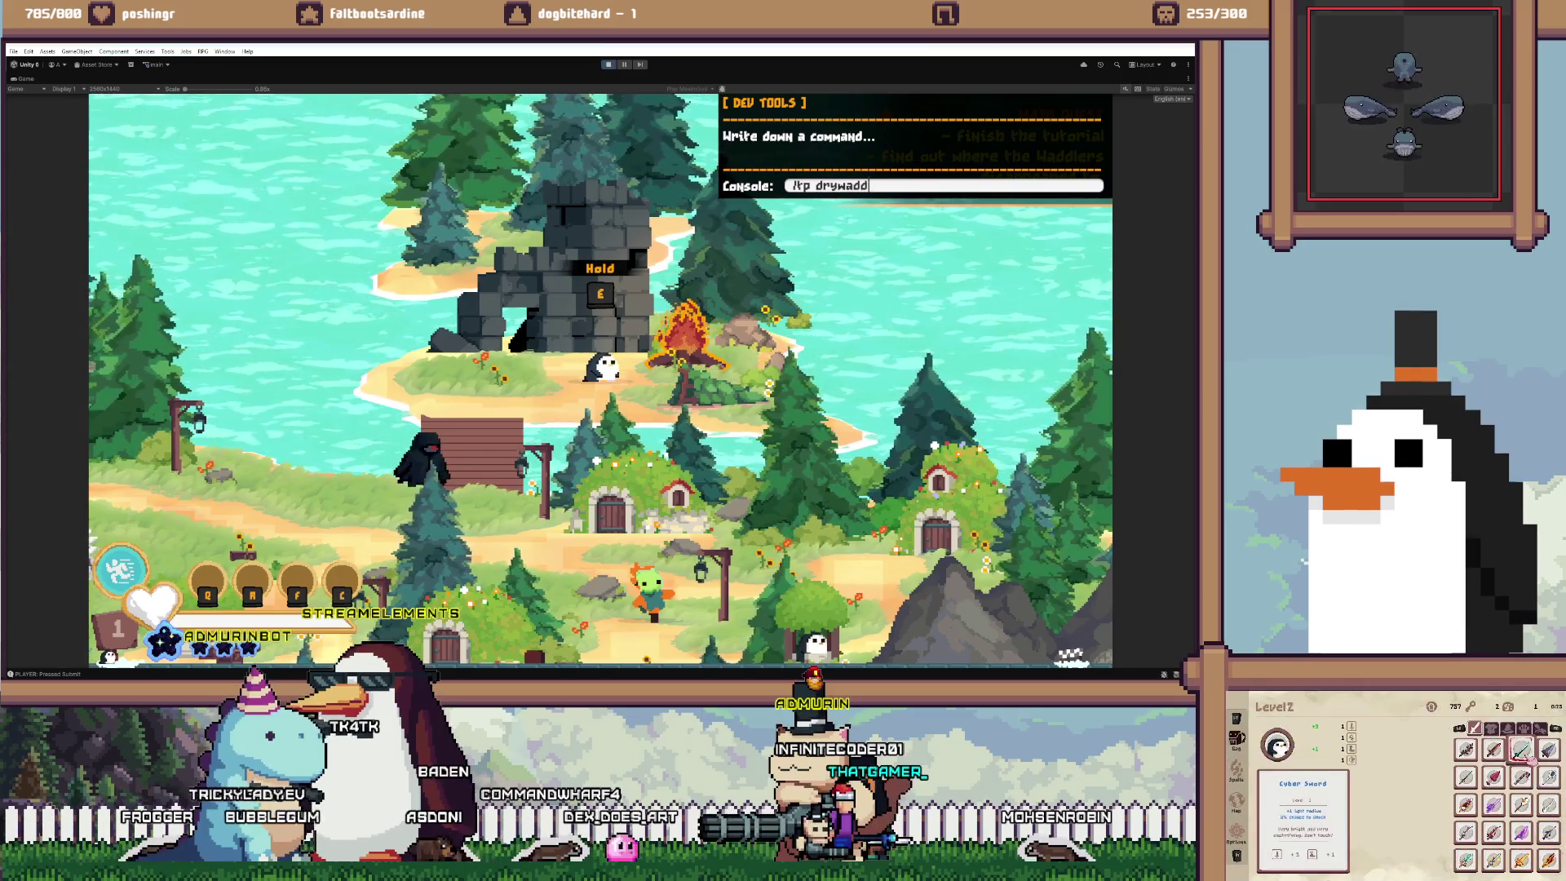
key("Return")
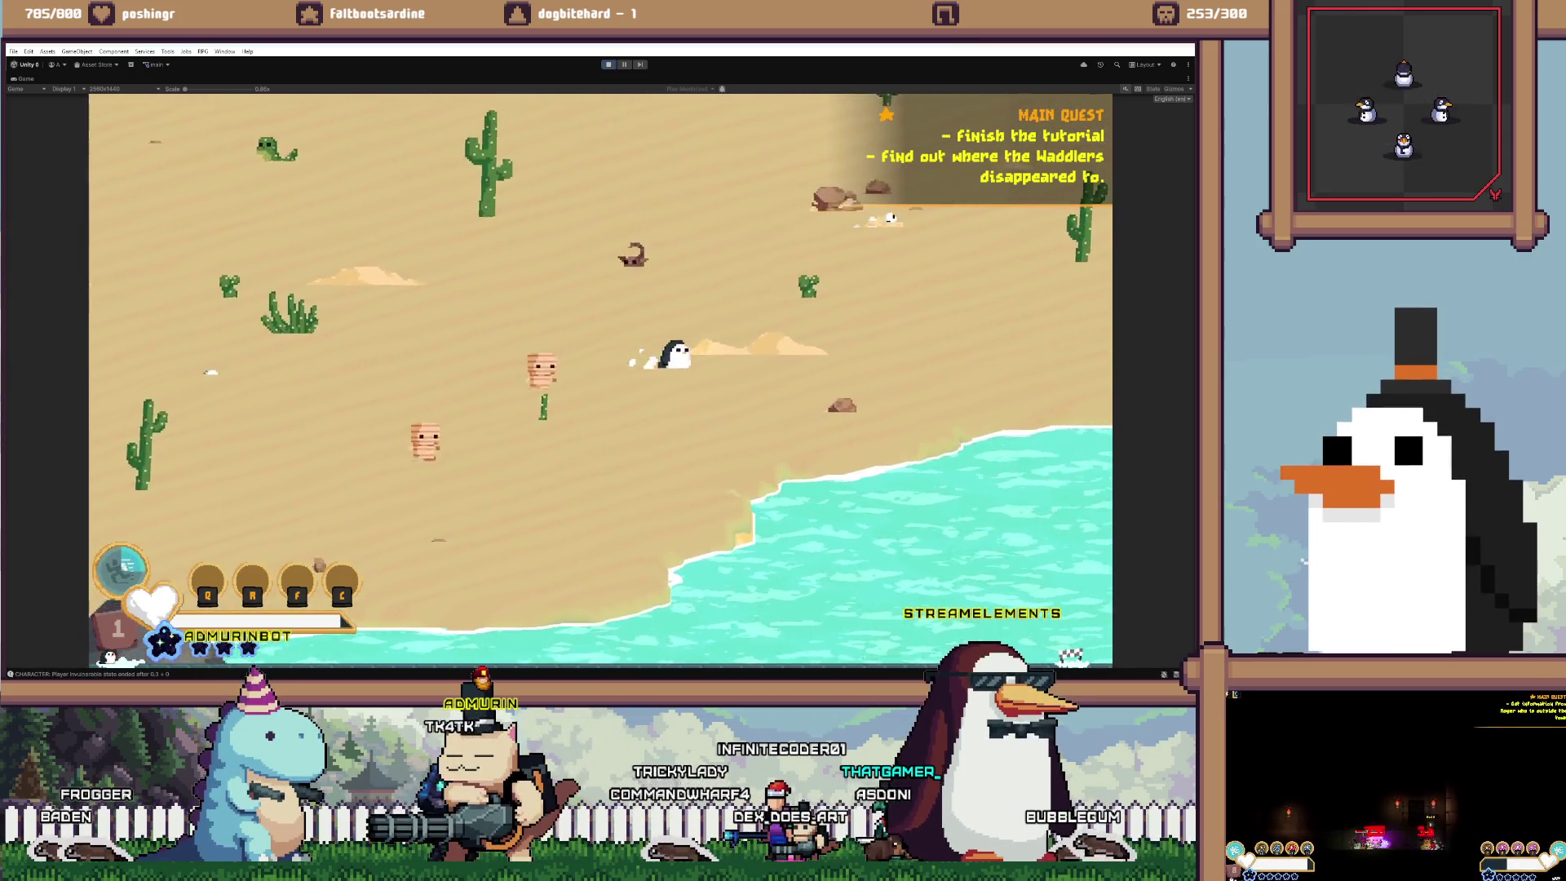
Walk the penguin east along the beach and north-east to the sandstone building entrance
key("d")
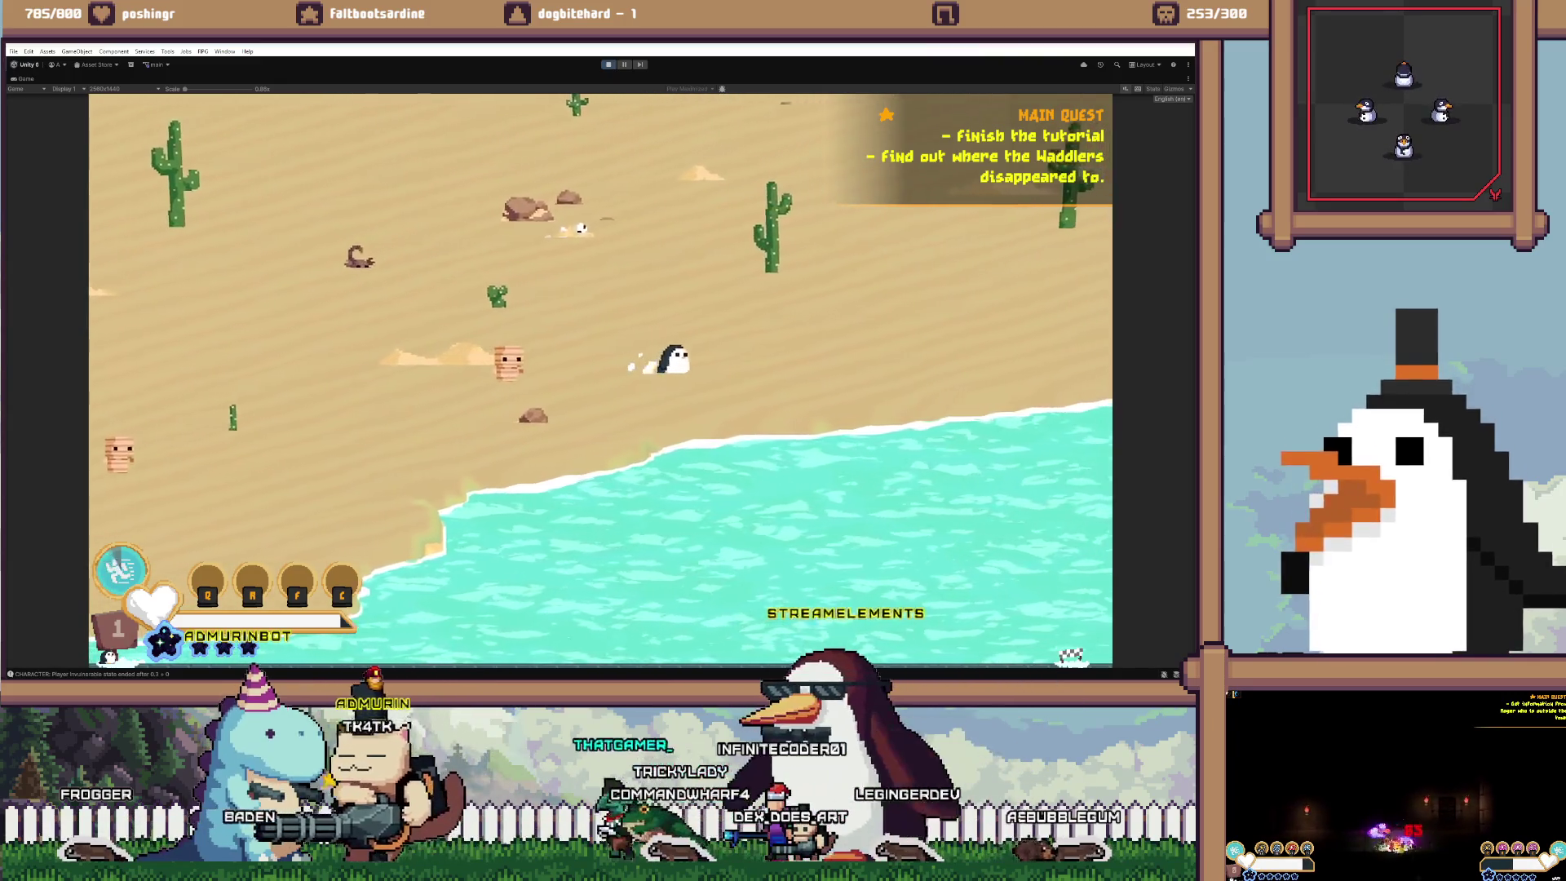
key("d")
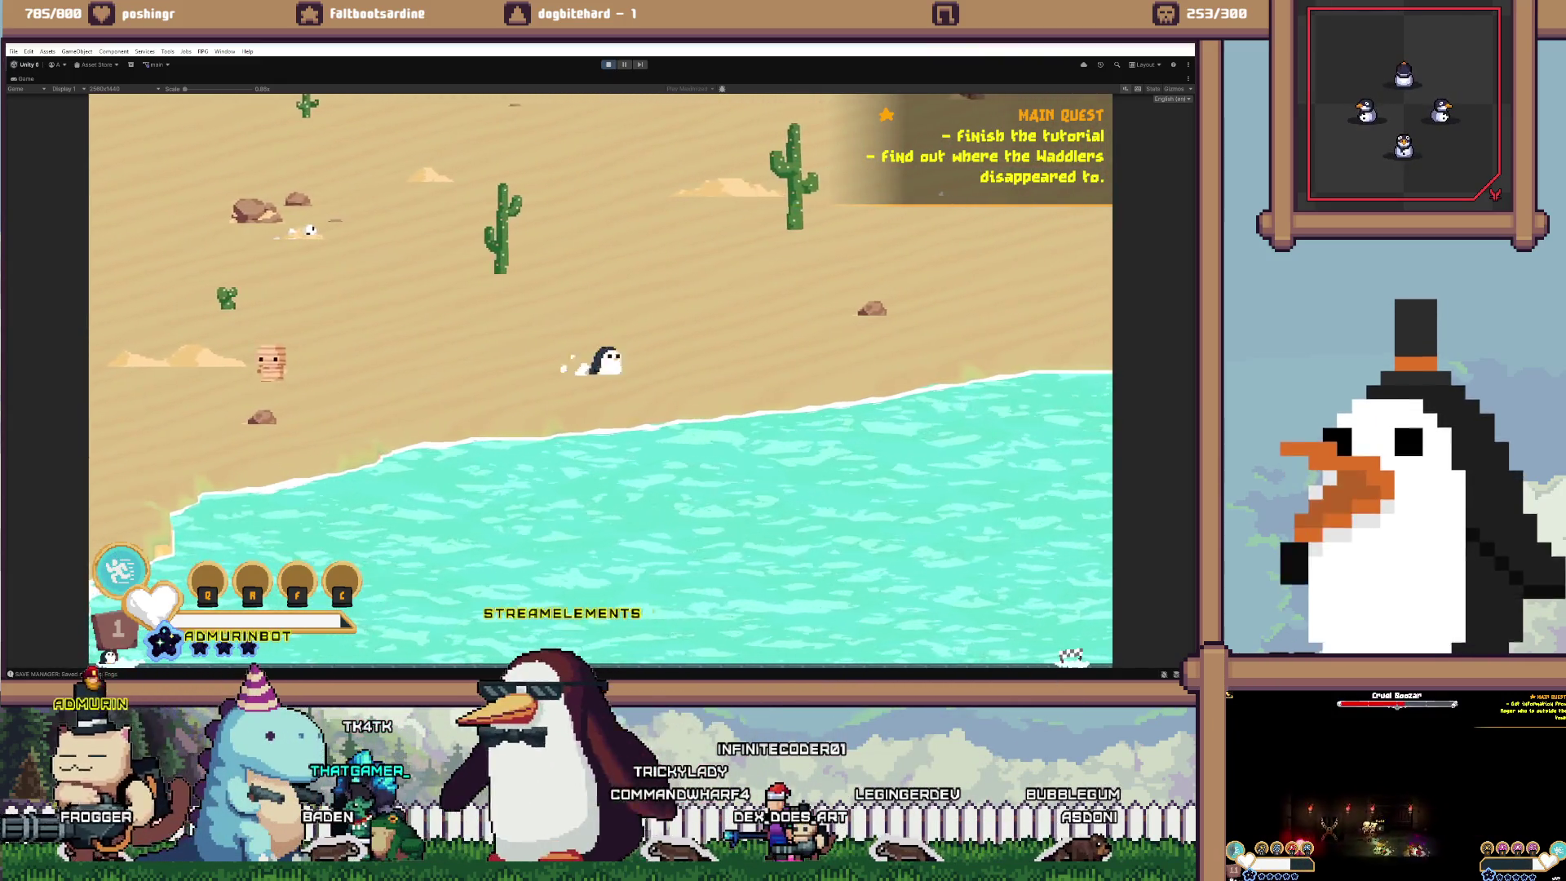
key("d")
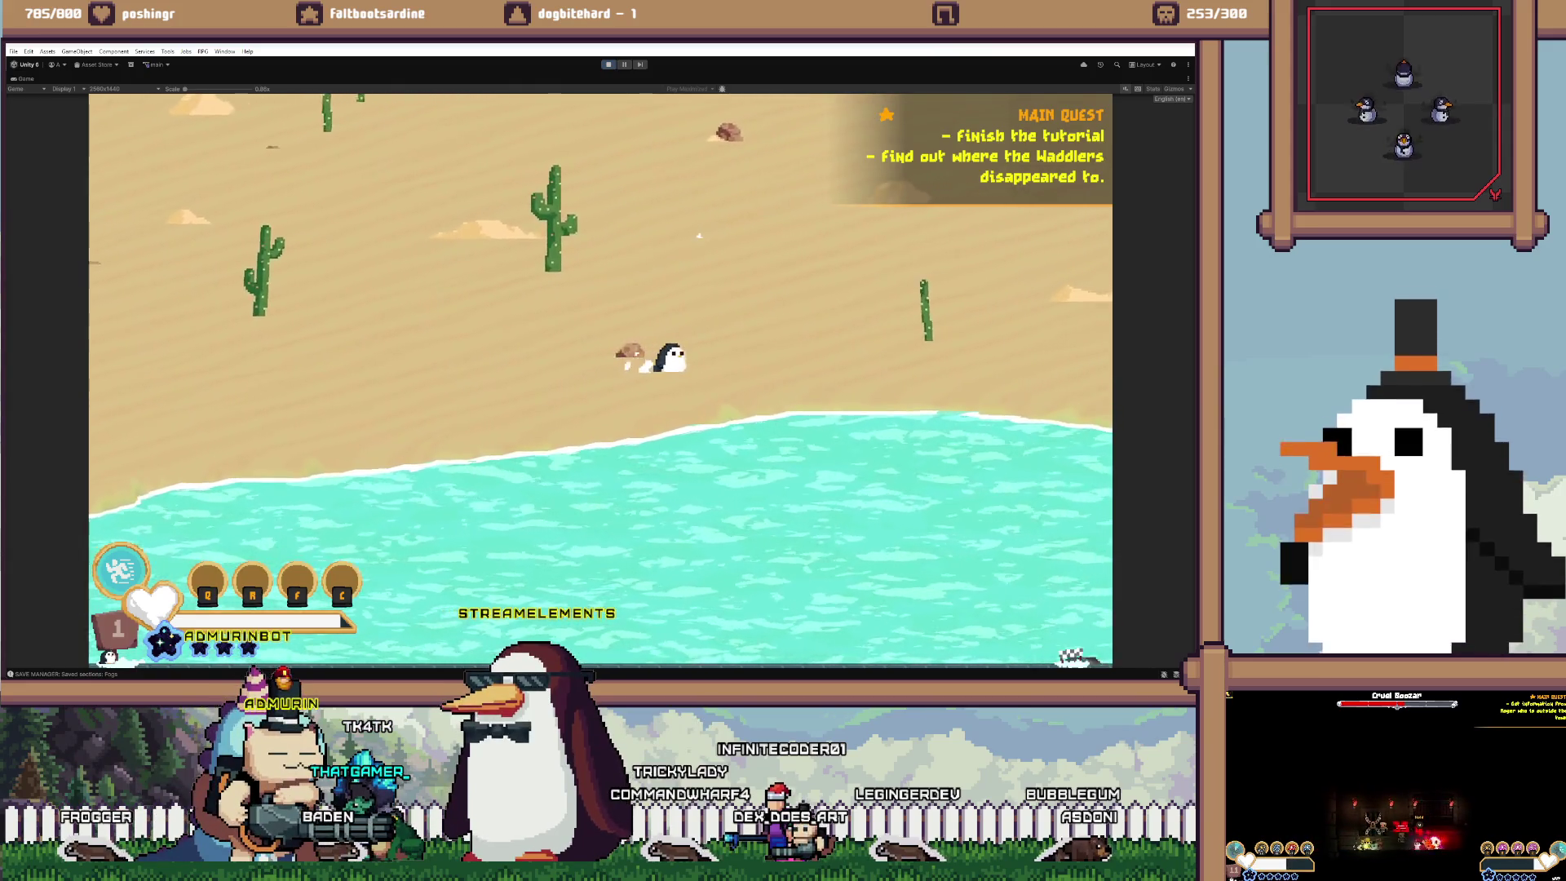
key("d")
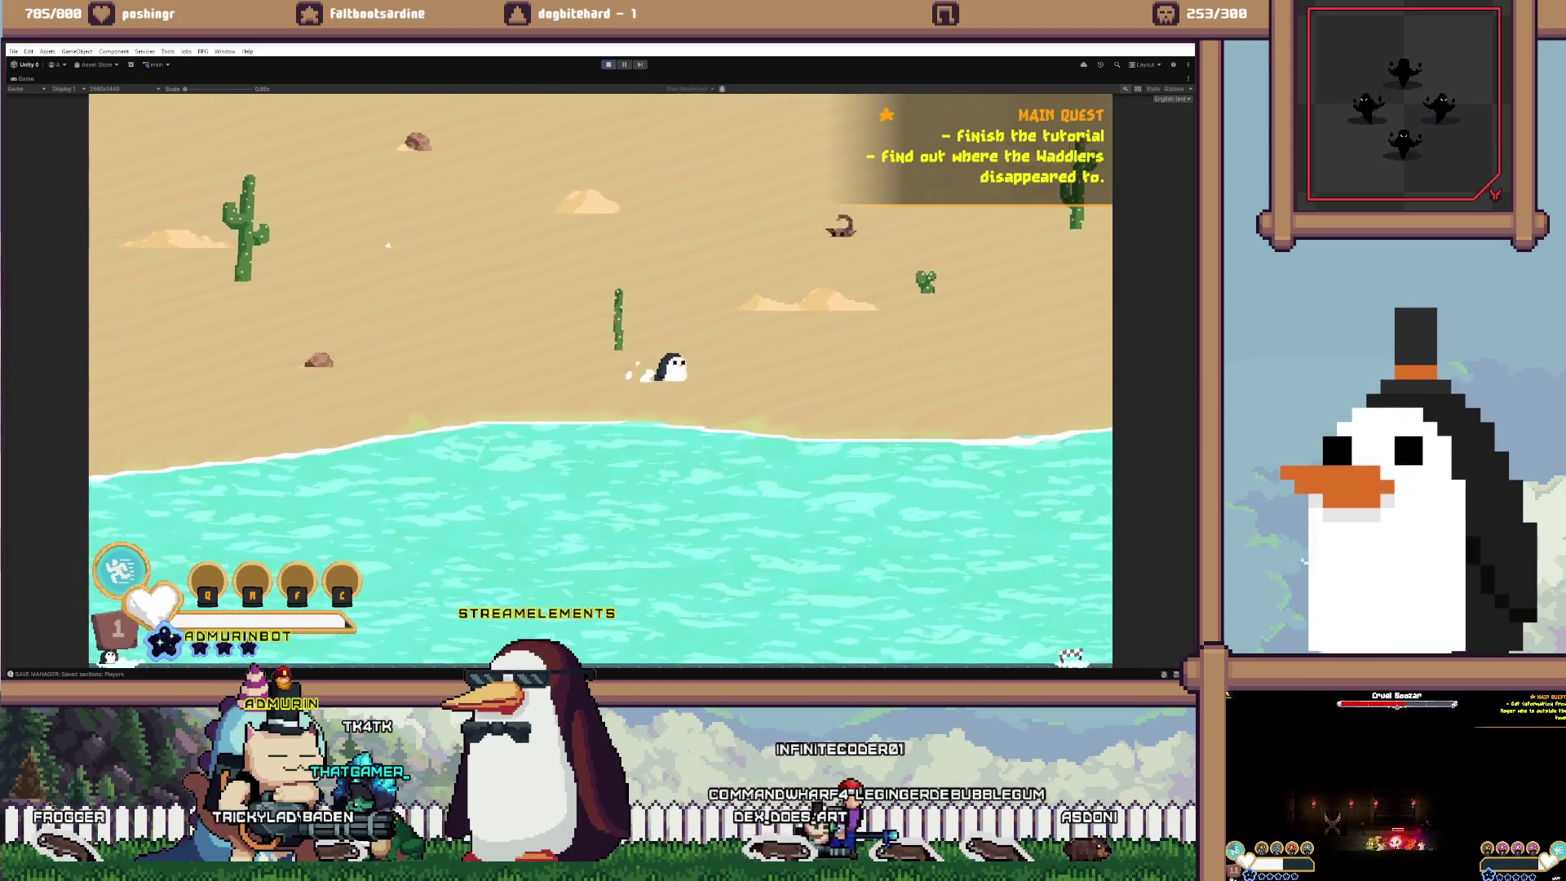
key("d")
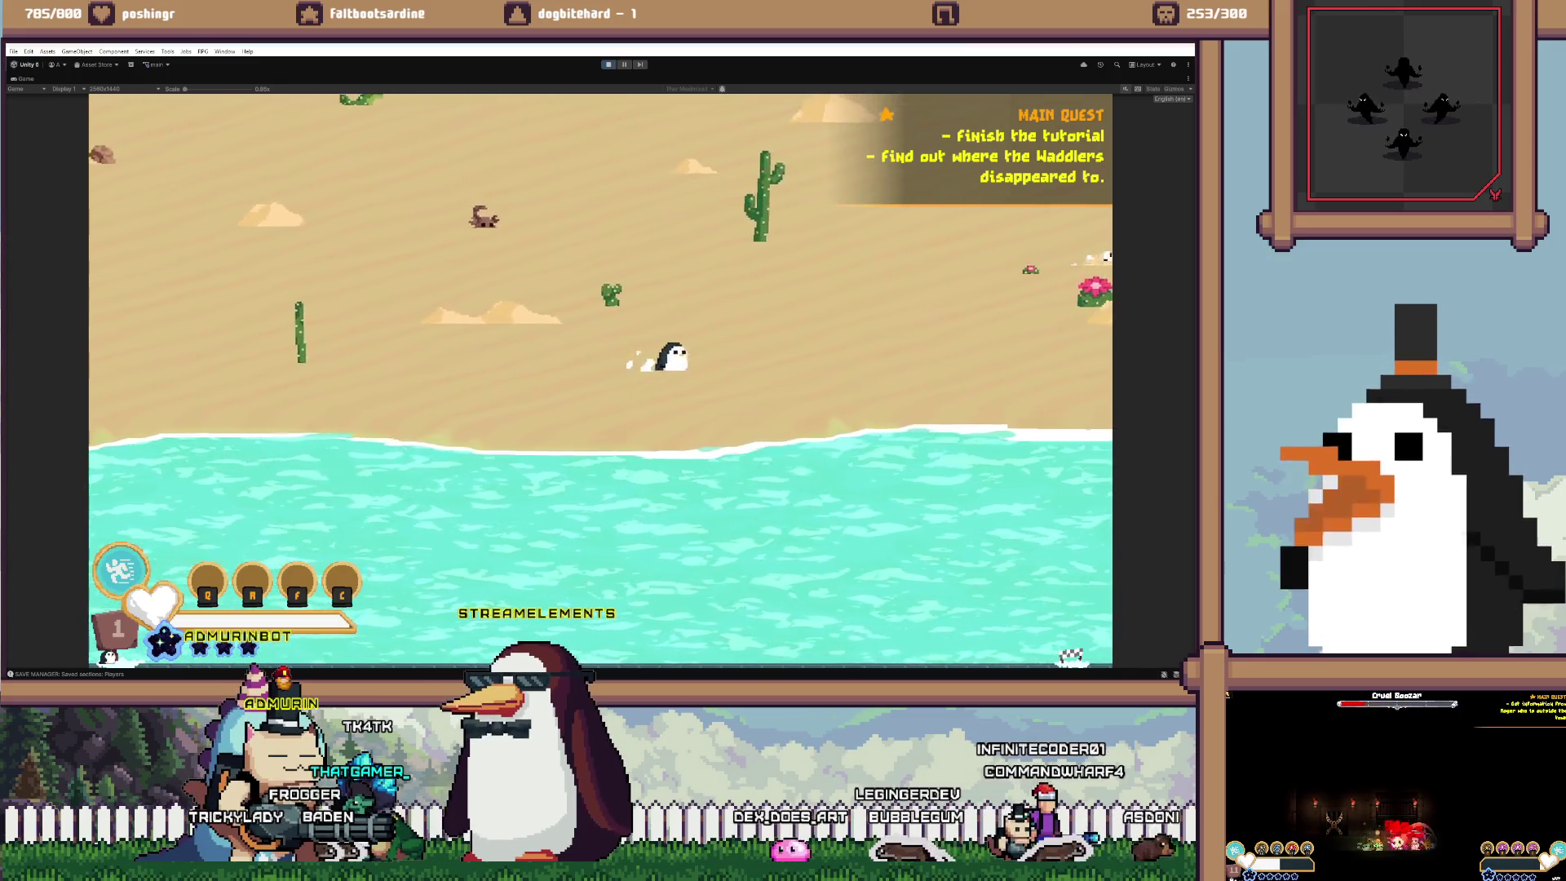
key("d")
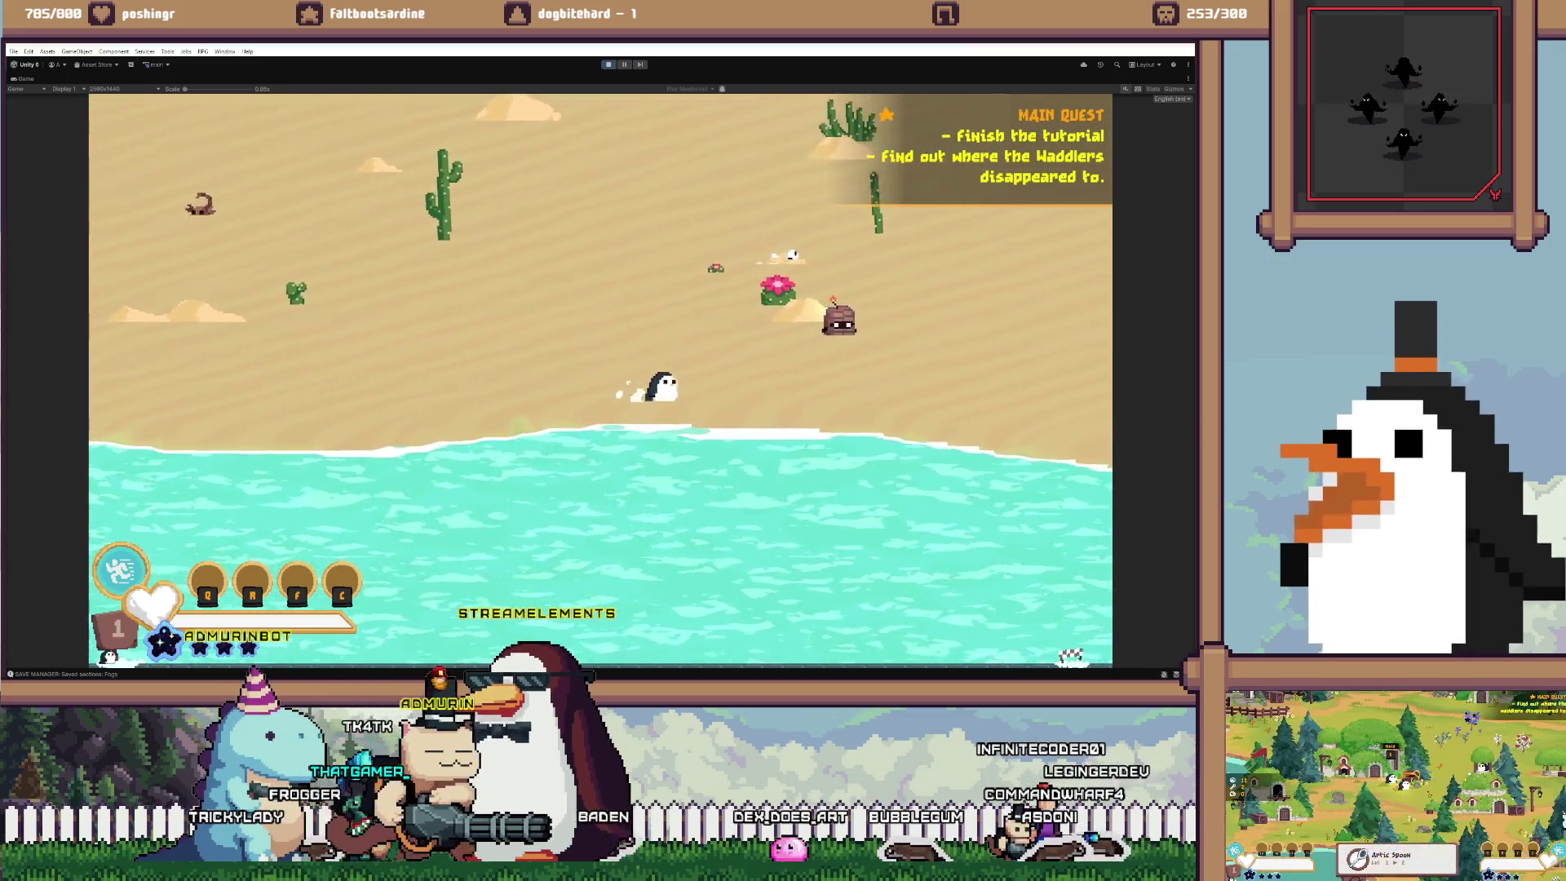
key("d")
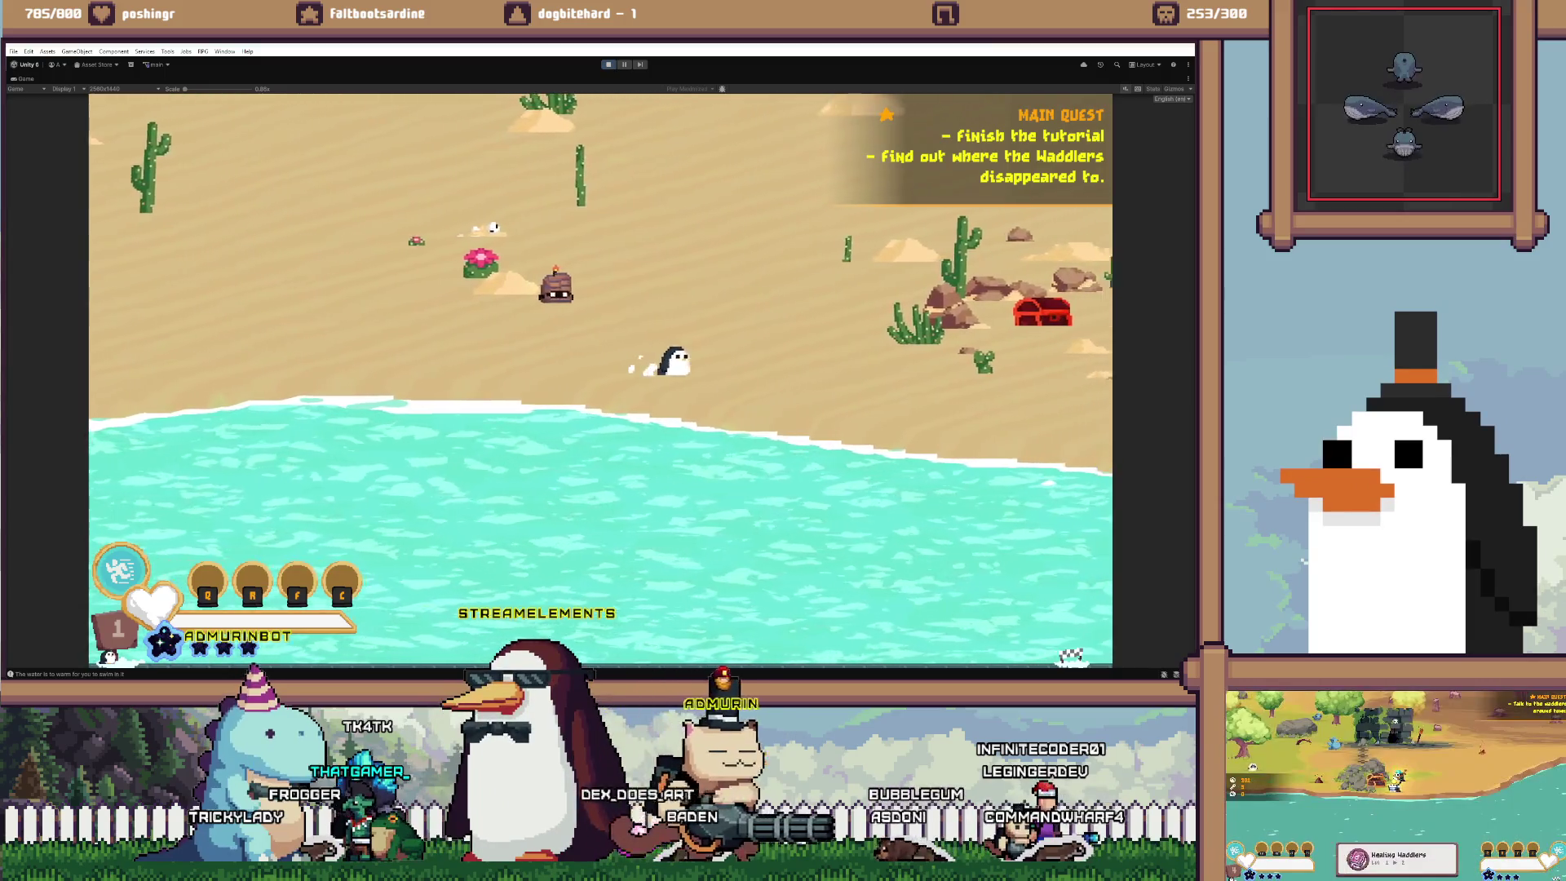
key("d")
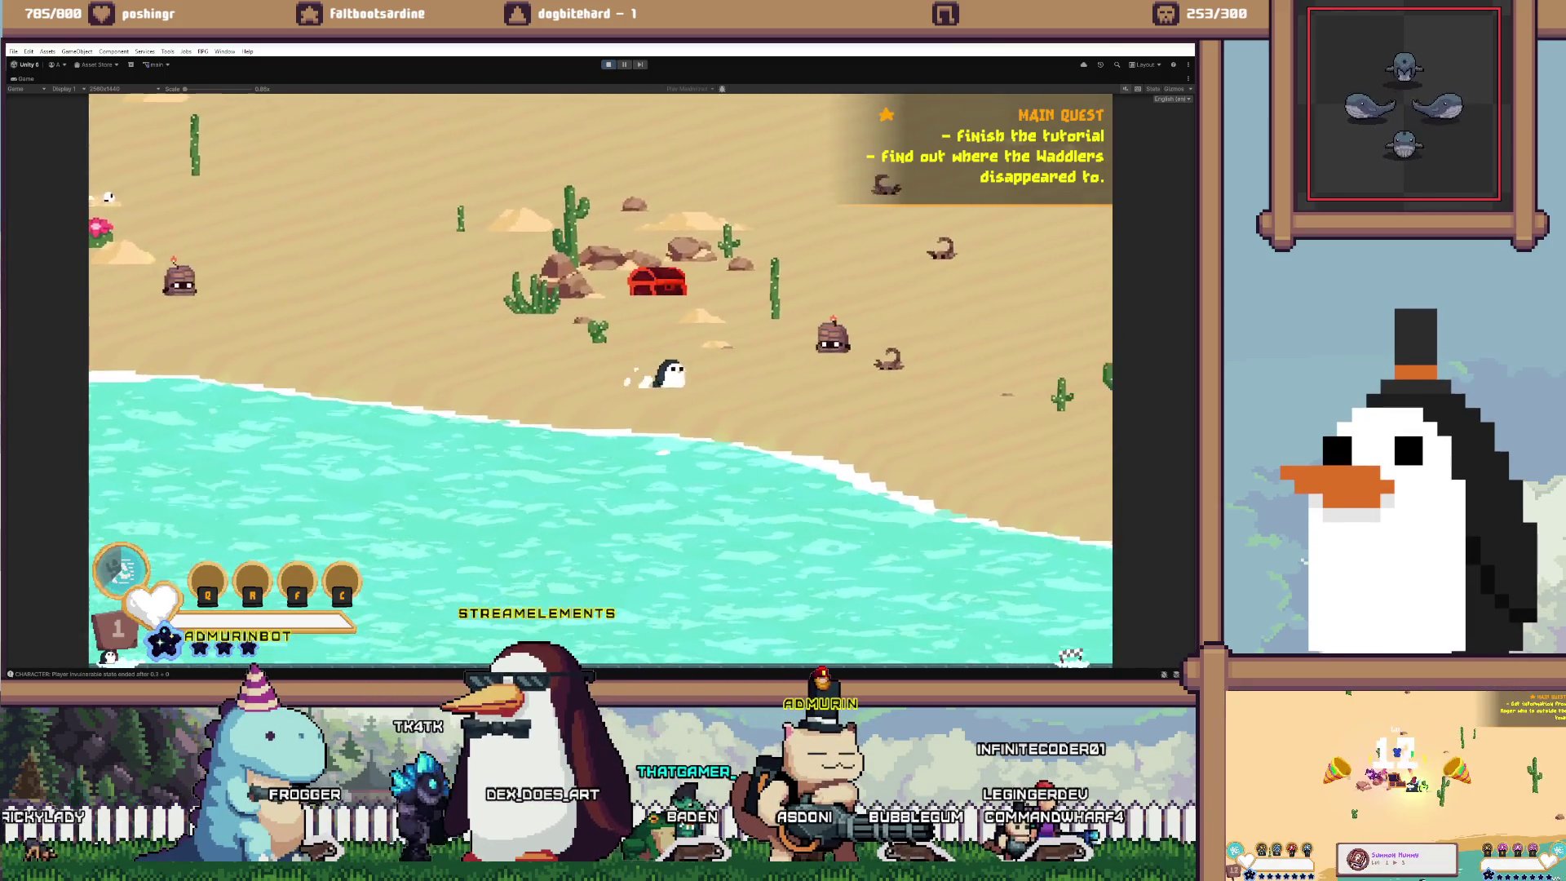
key("w")
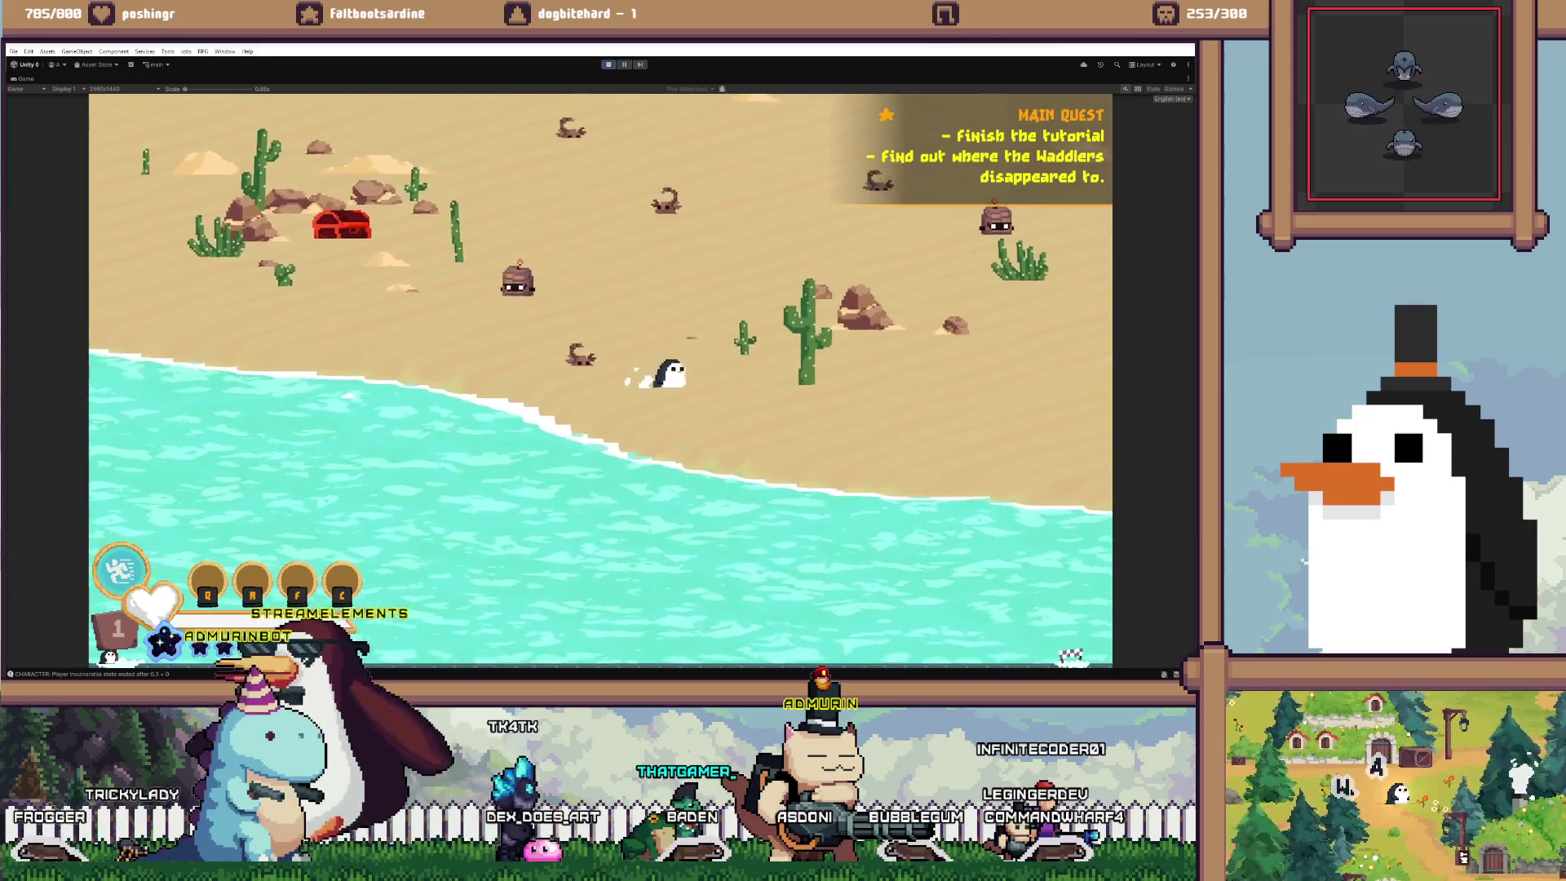
key("w")
key("d")
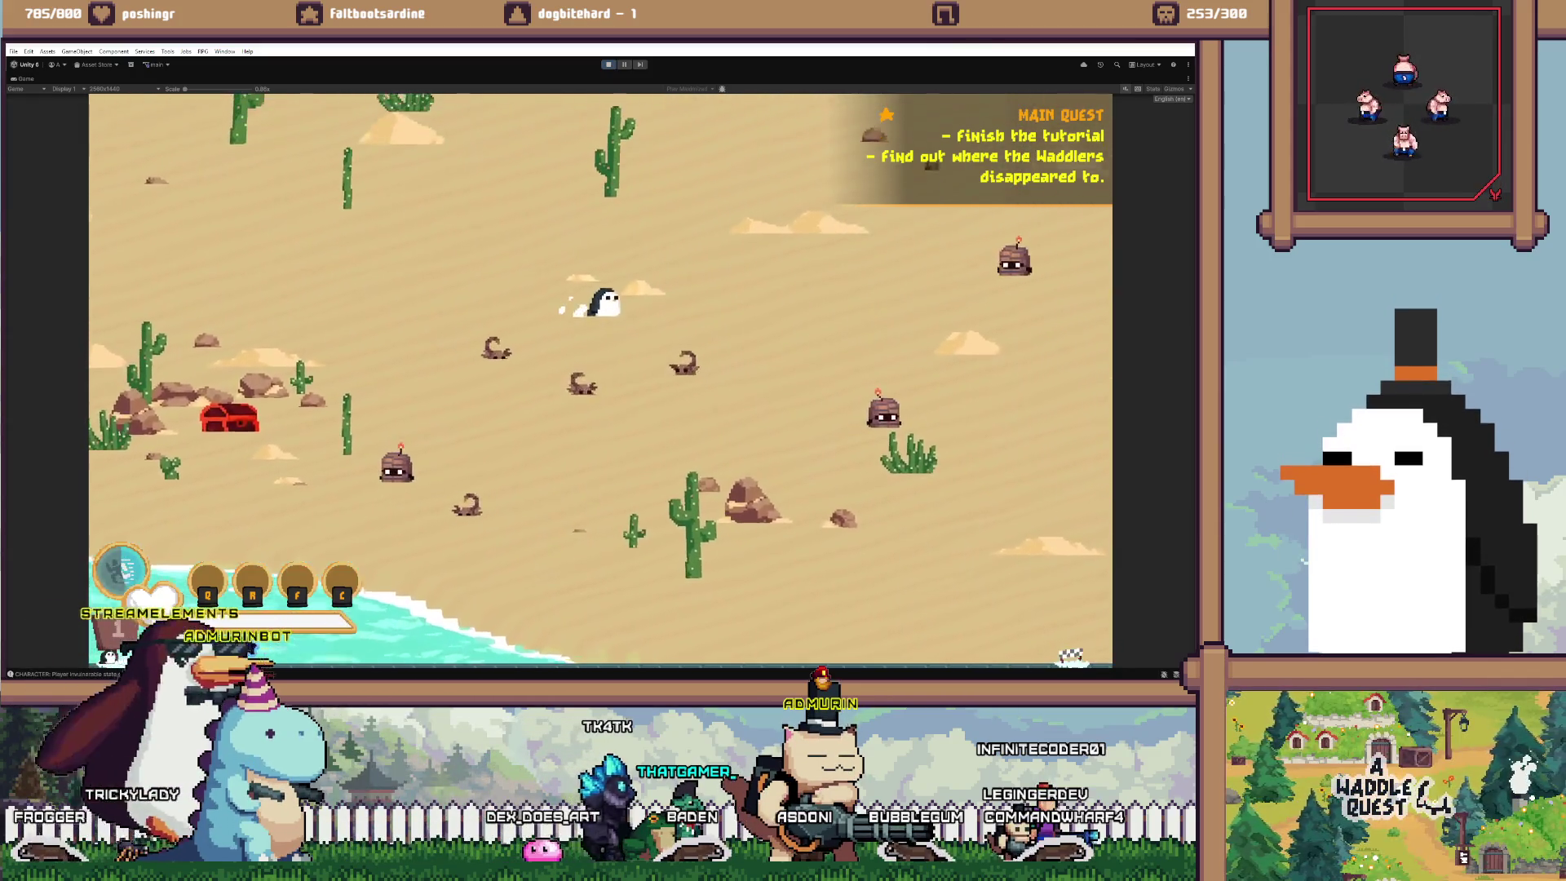
key("w")
key("d")
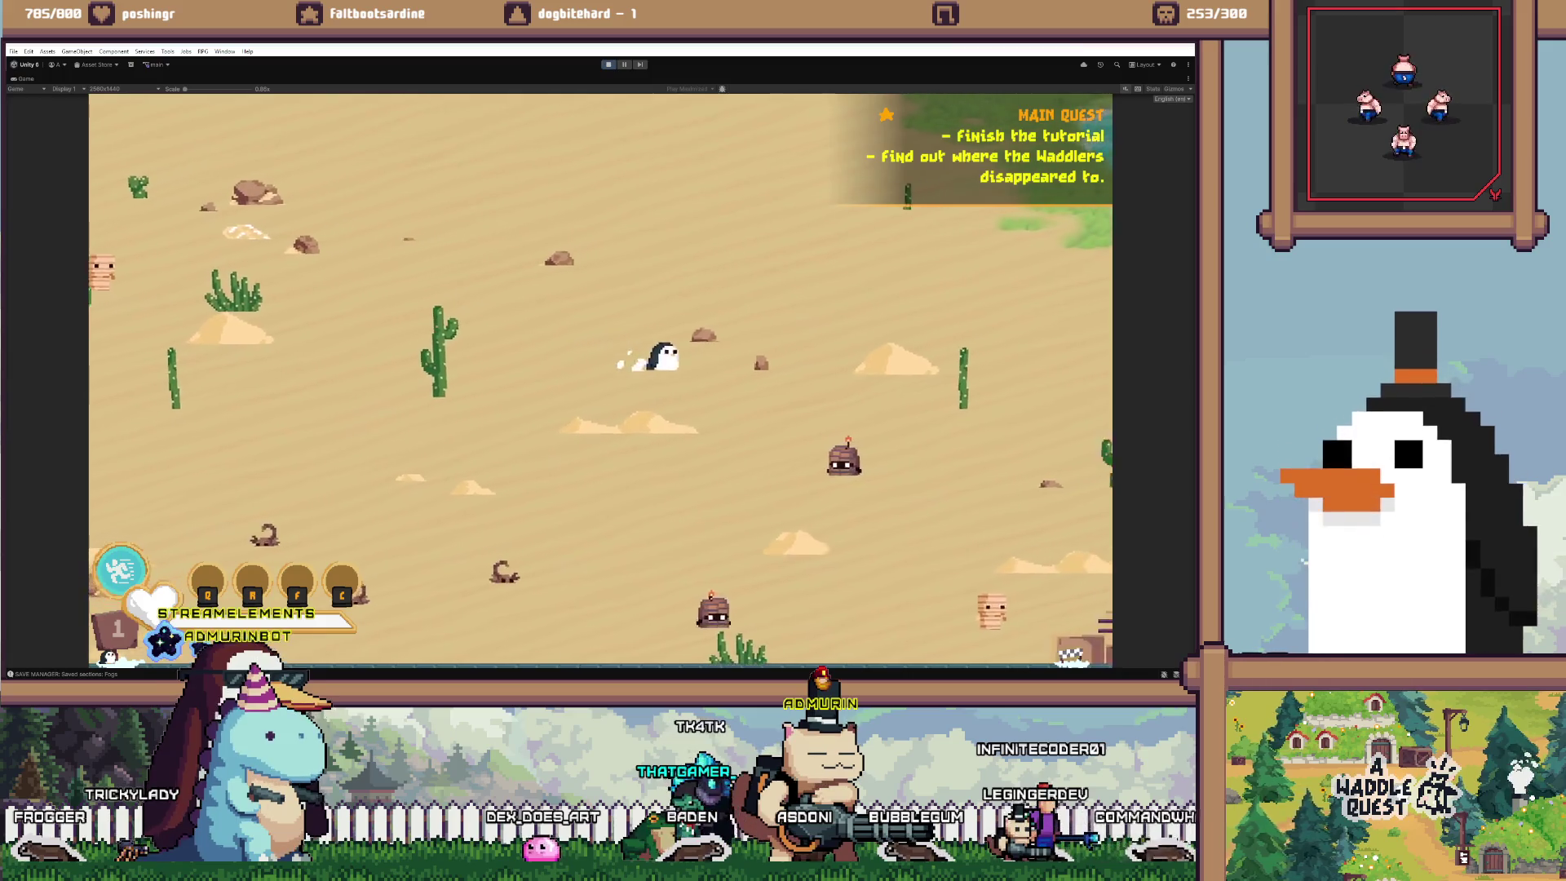
key("s")
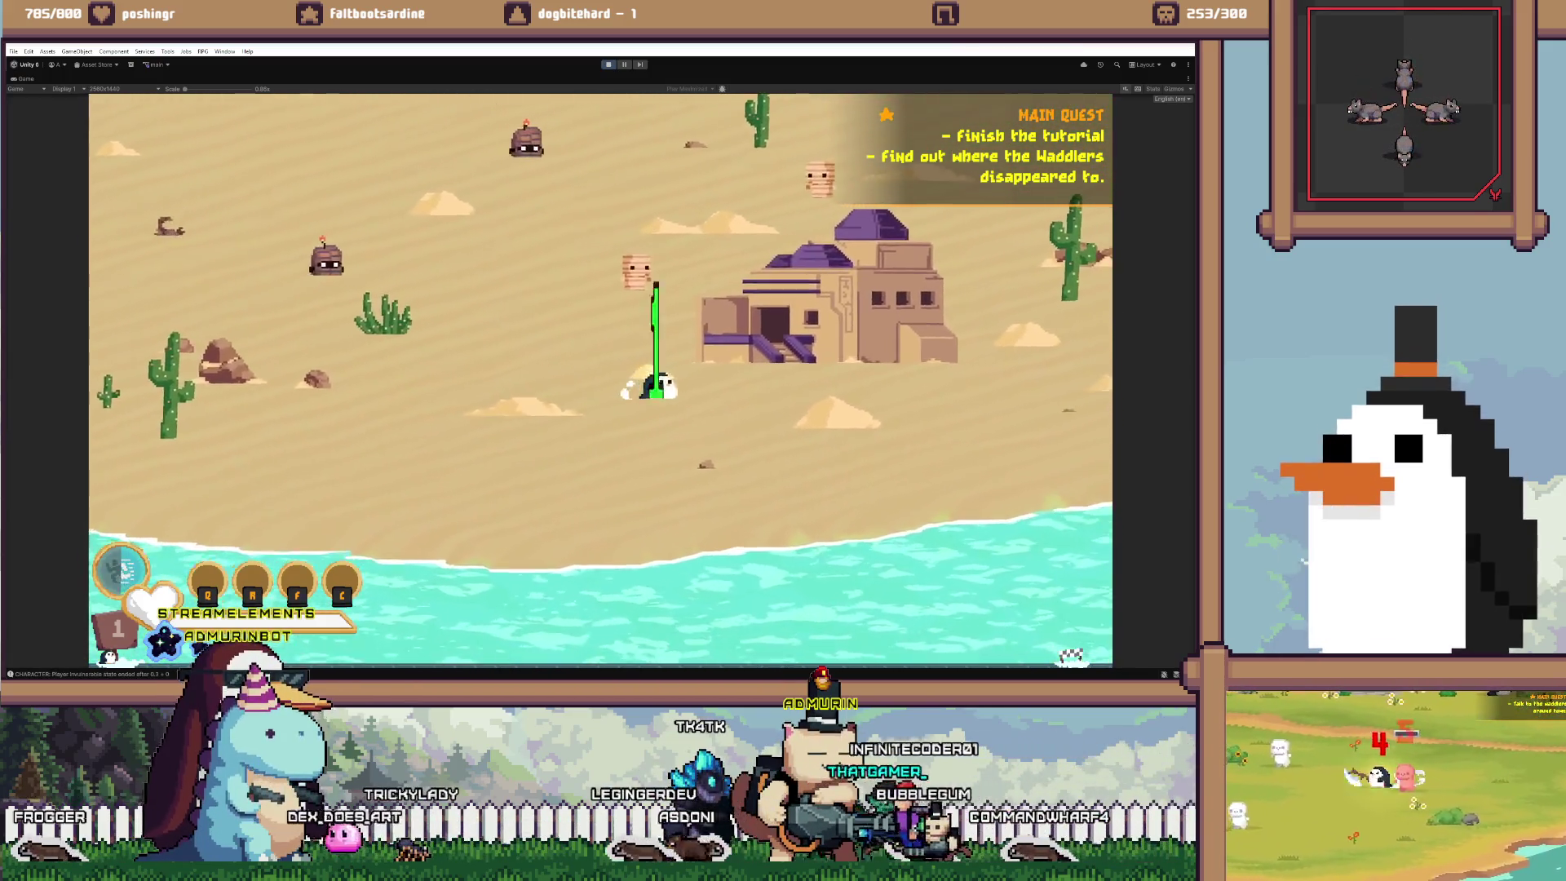
key("d")
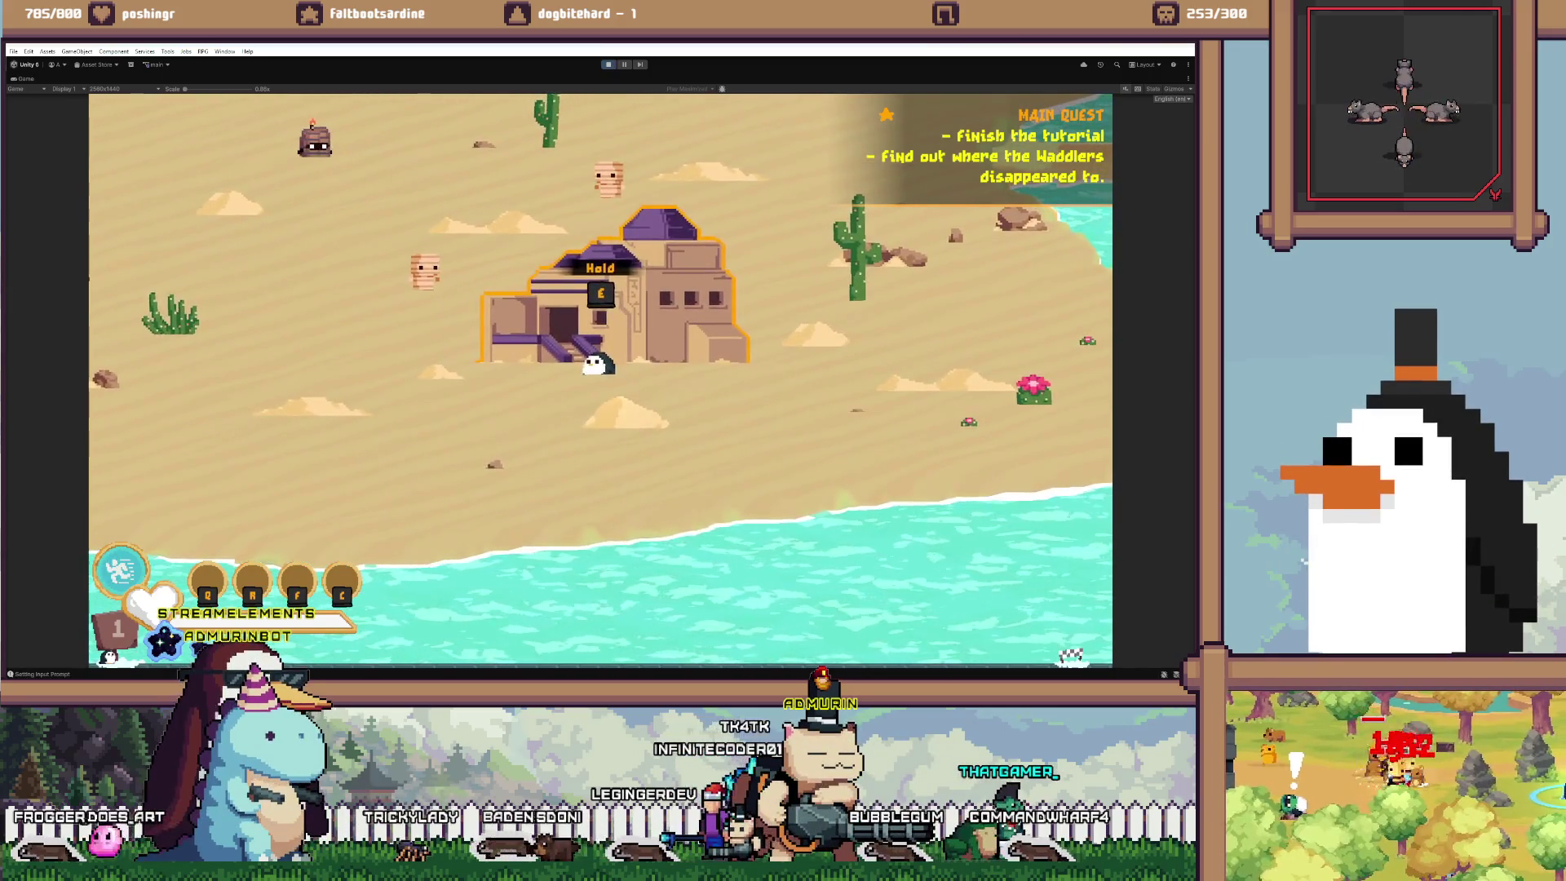
Try entering the sandstone building, then raise the player level with /set lvl 25
key("a")
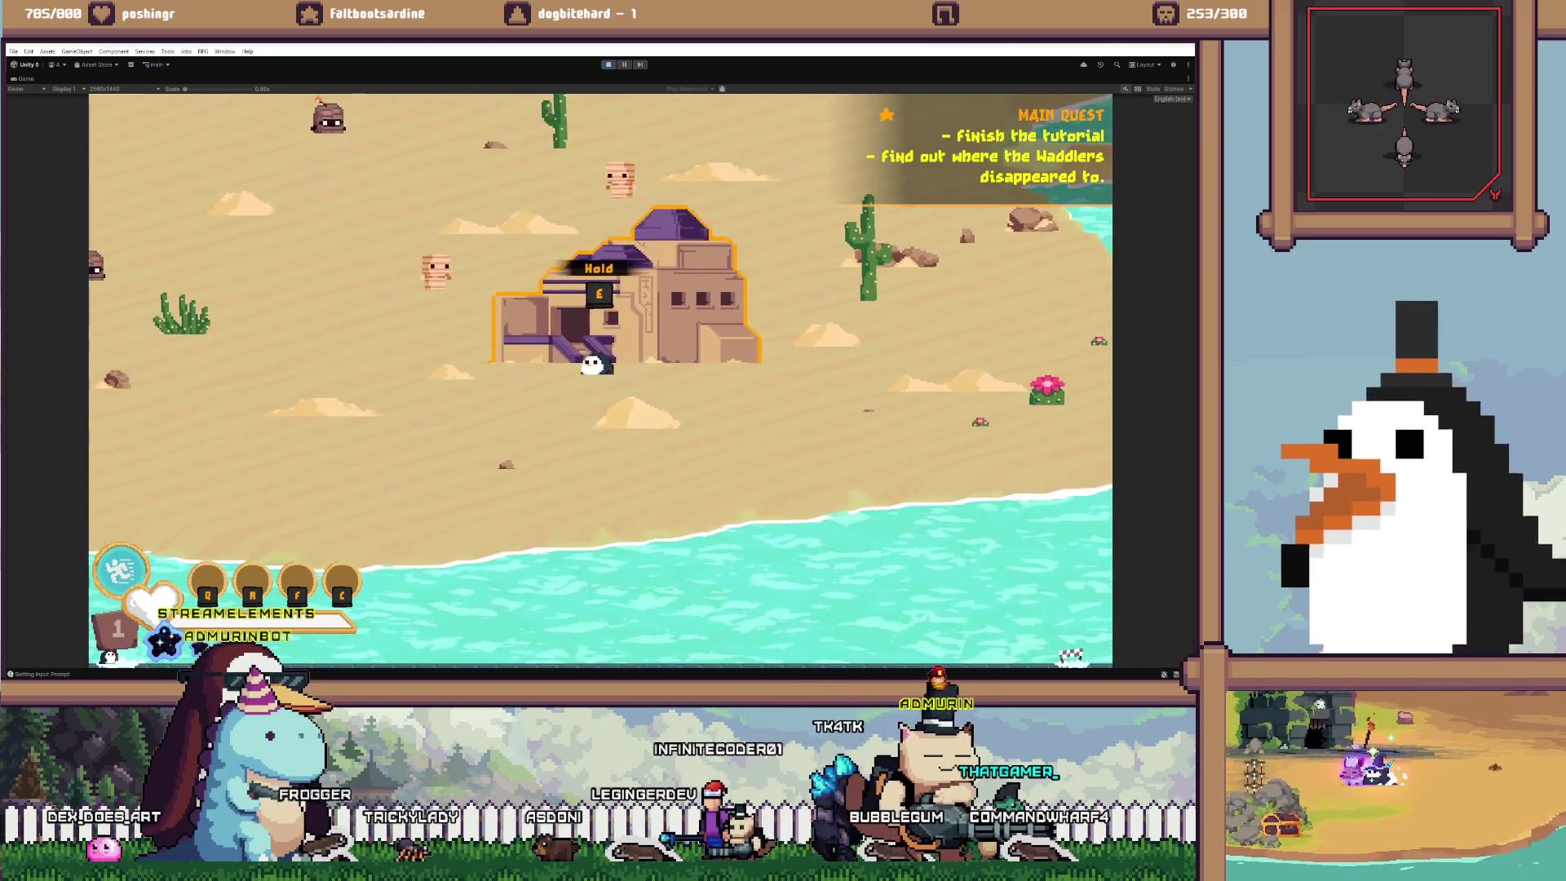
key("e")
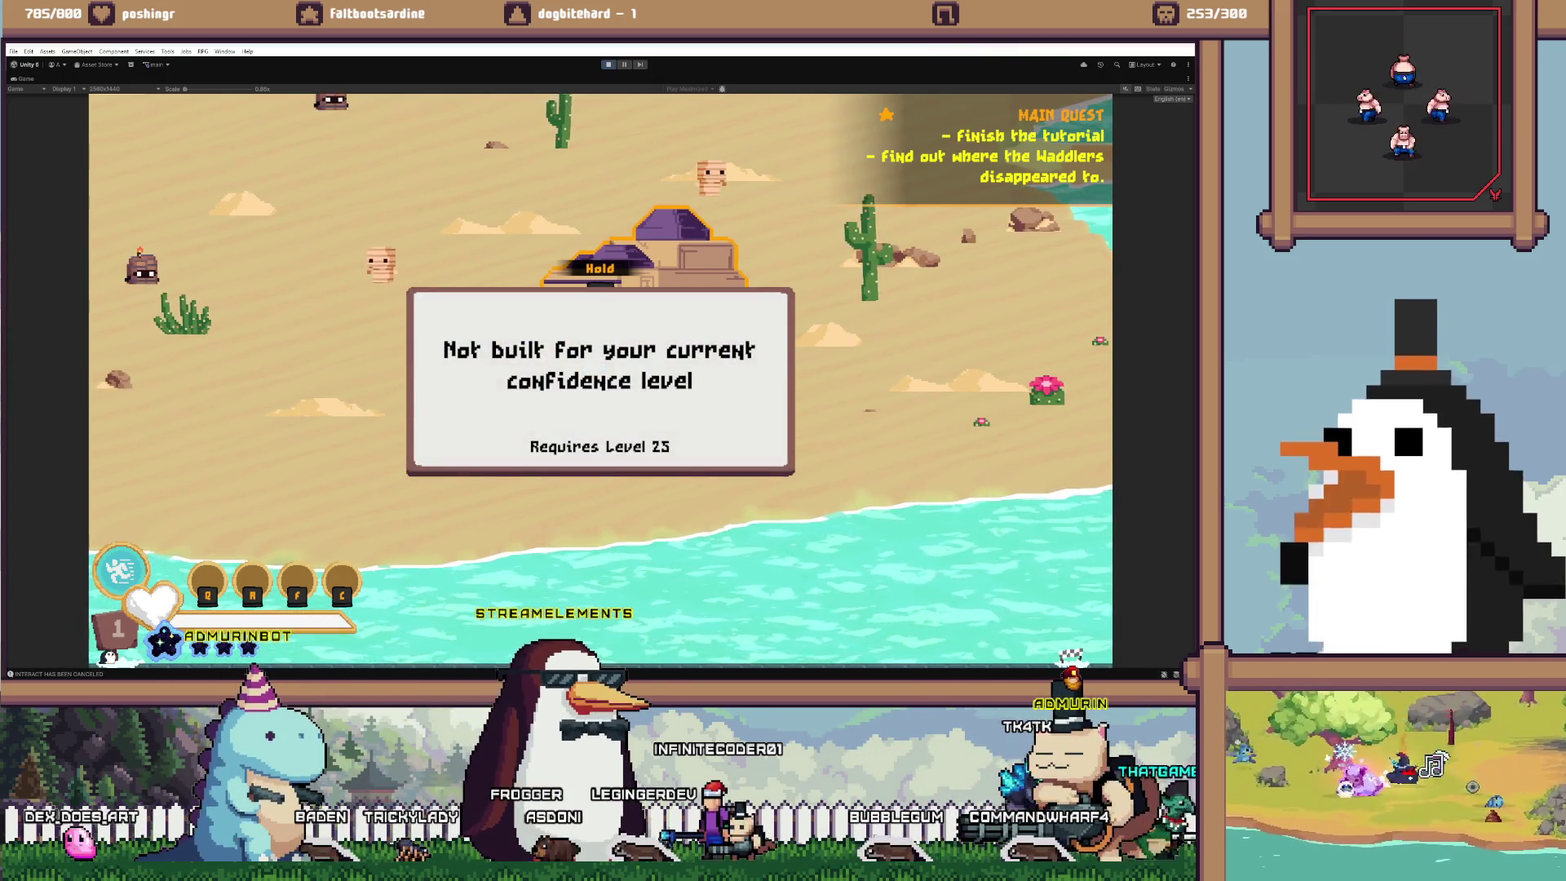
key("grave")
type("/set")
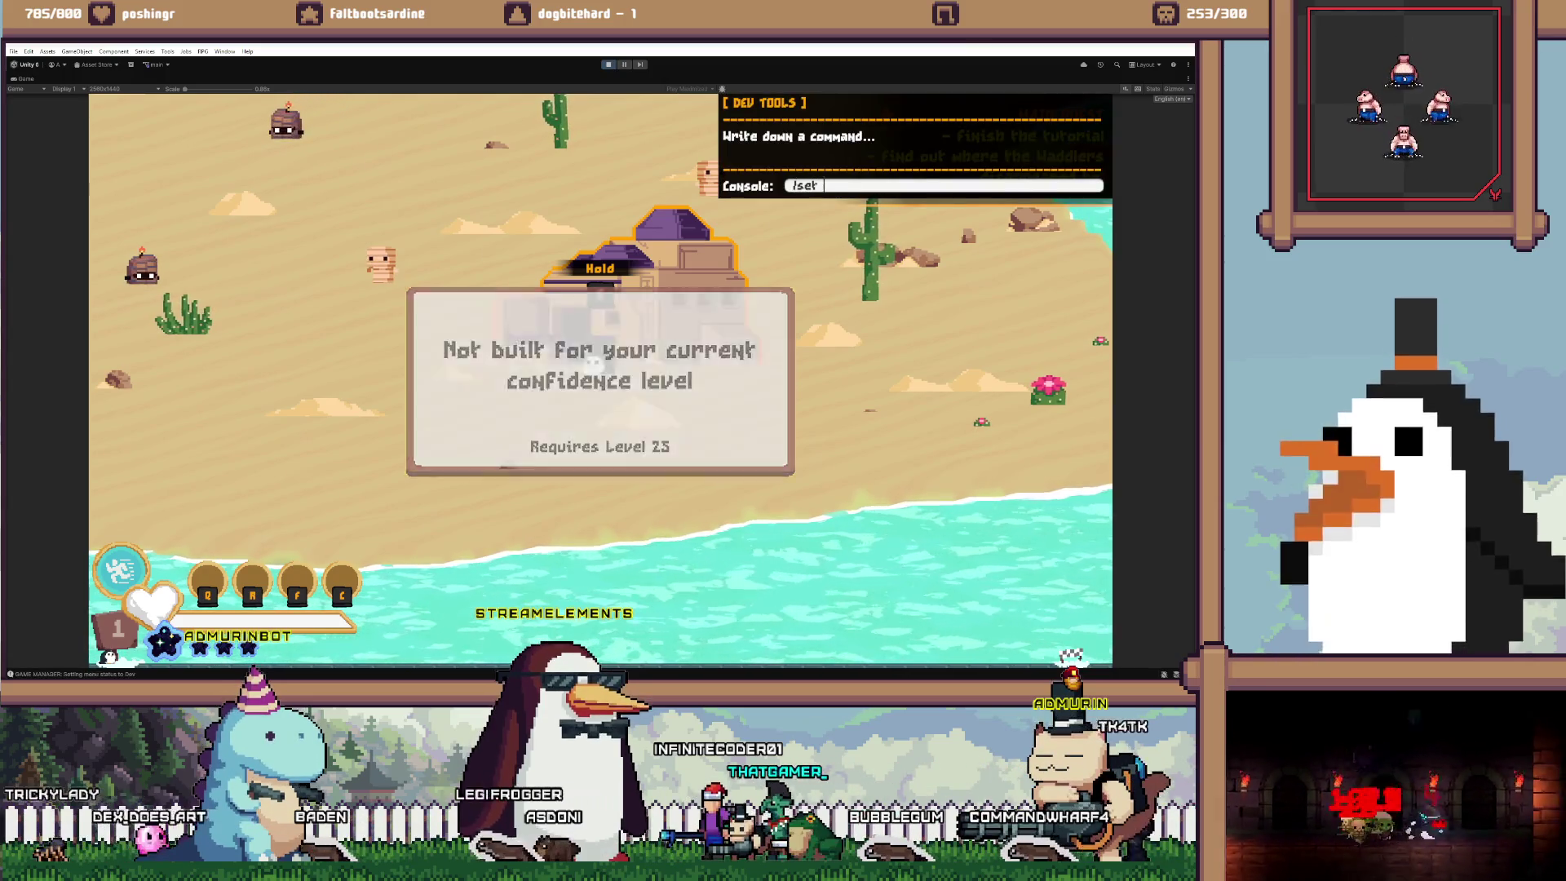
type(" lvl 25")
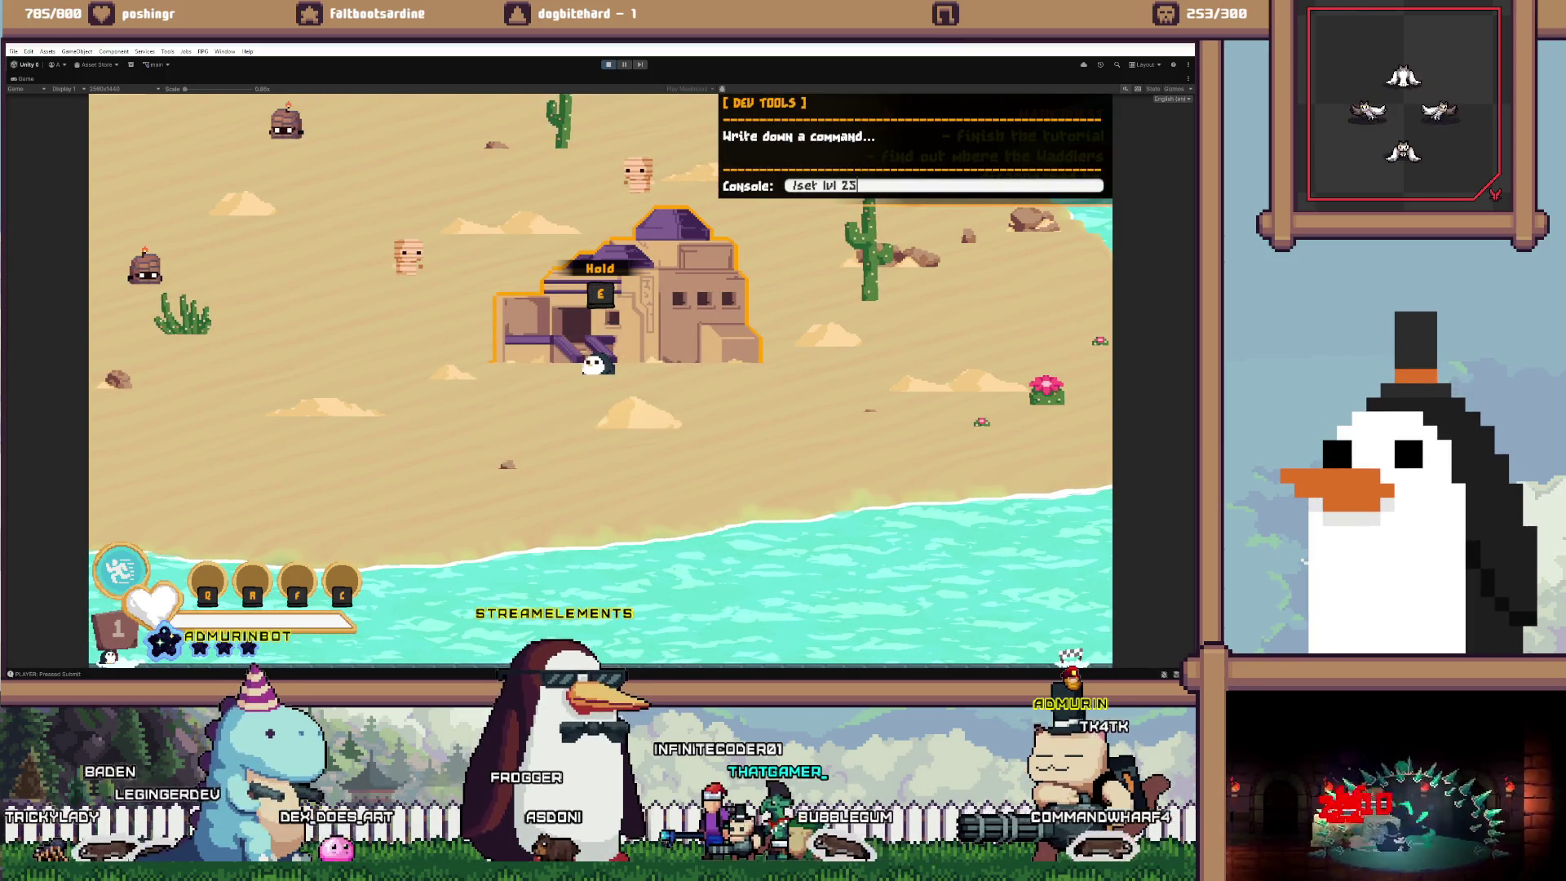
key("Return")
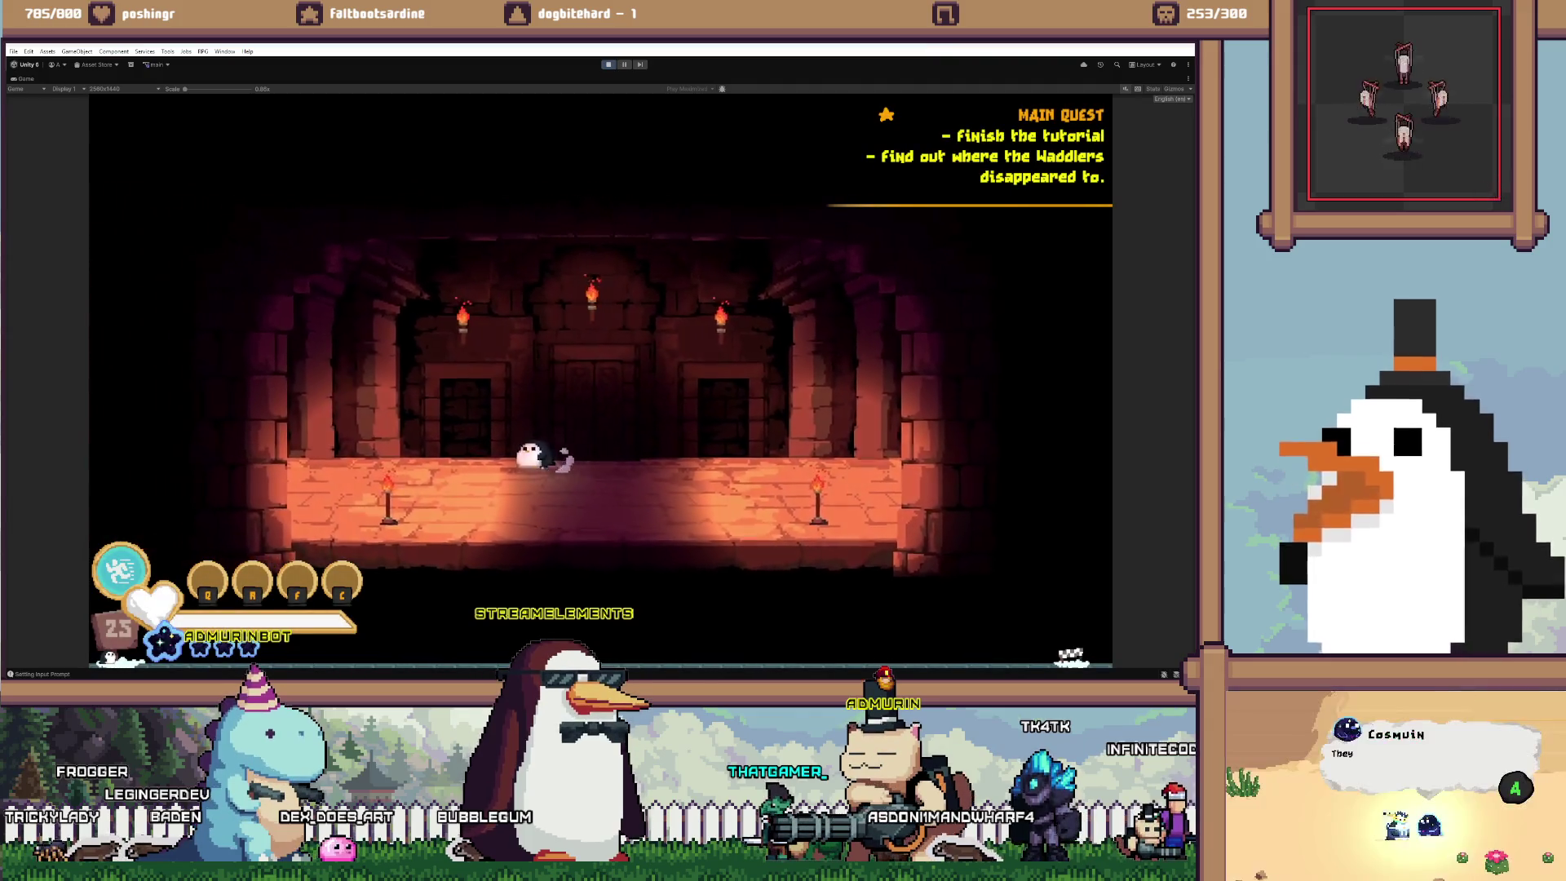
Walk the penguin back and forth between the dungeon hall's left and centre doors
key("d")
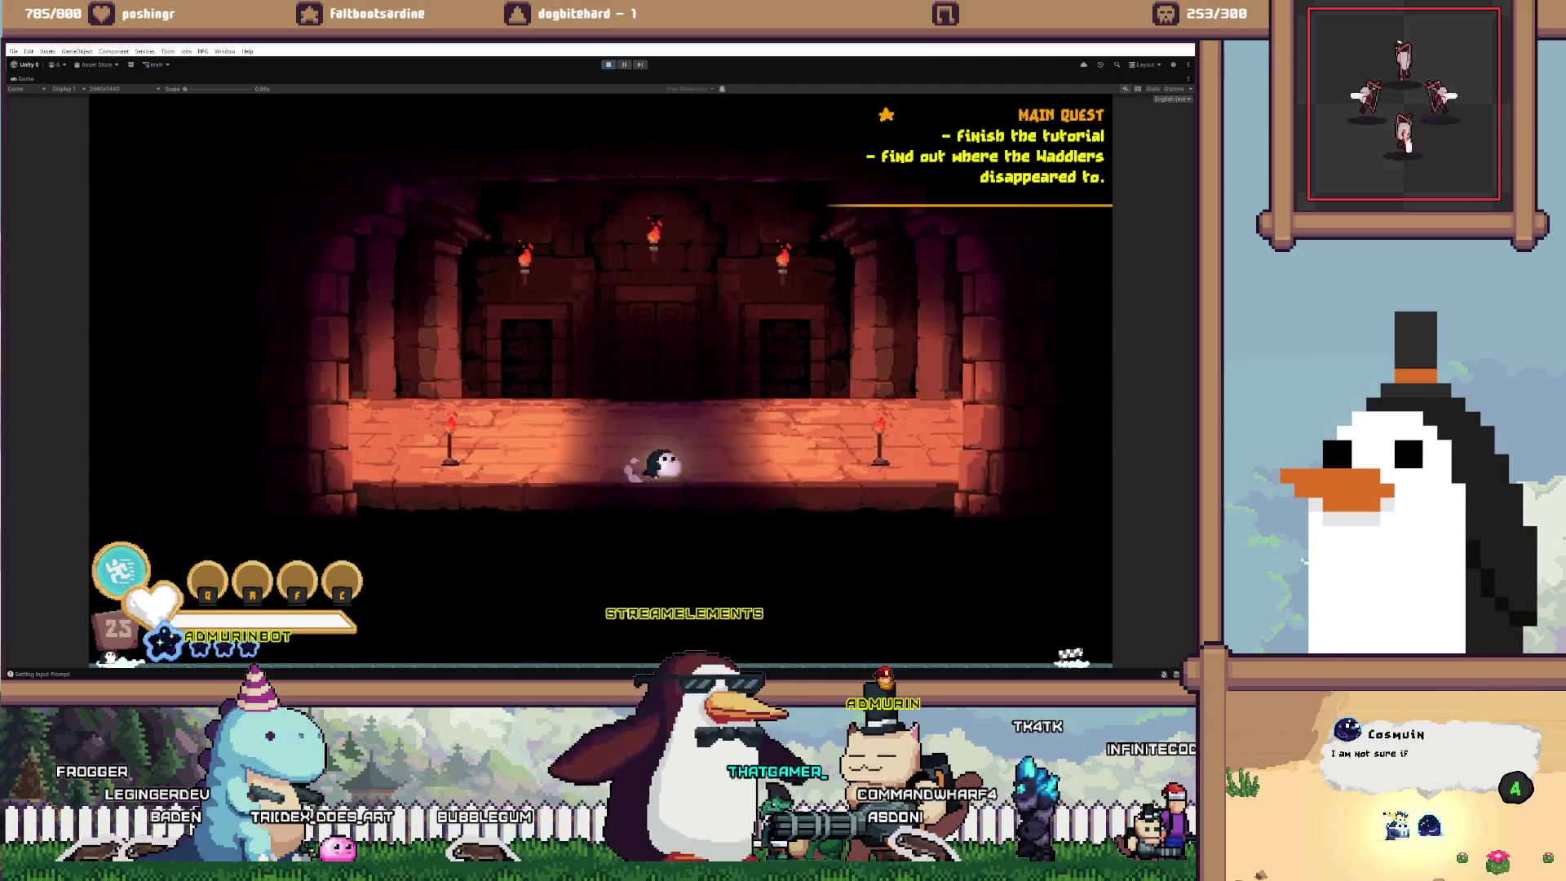
key("a")
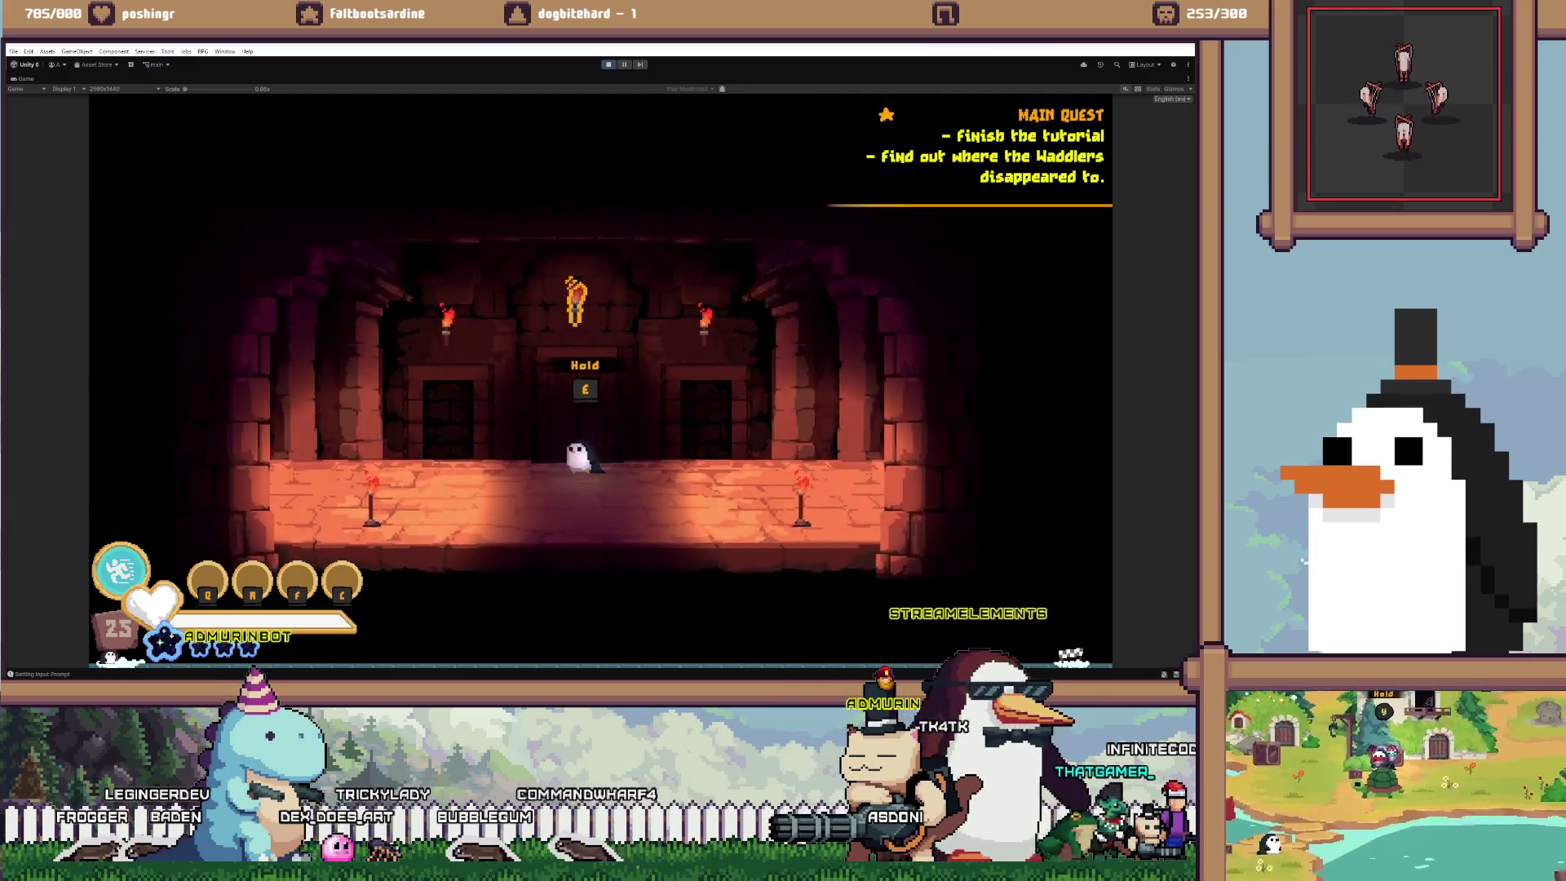
key("d")
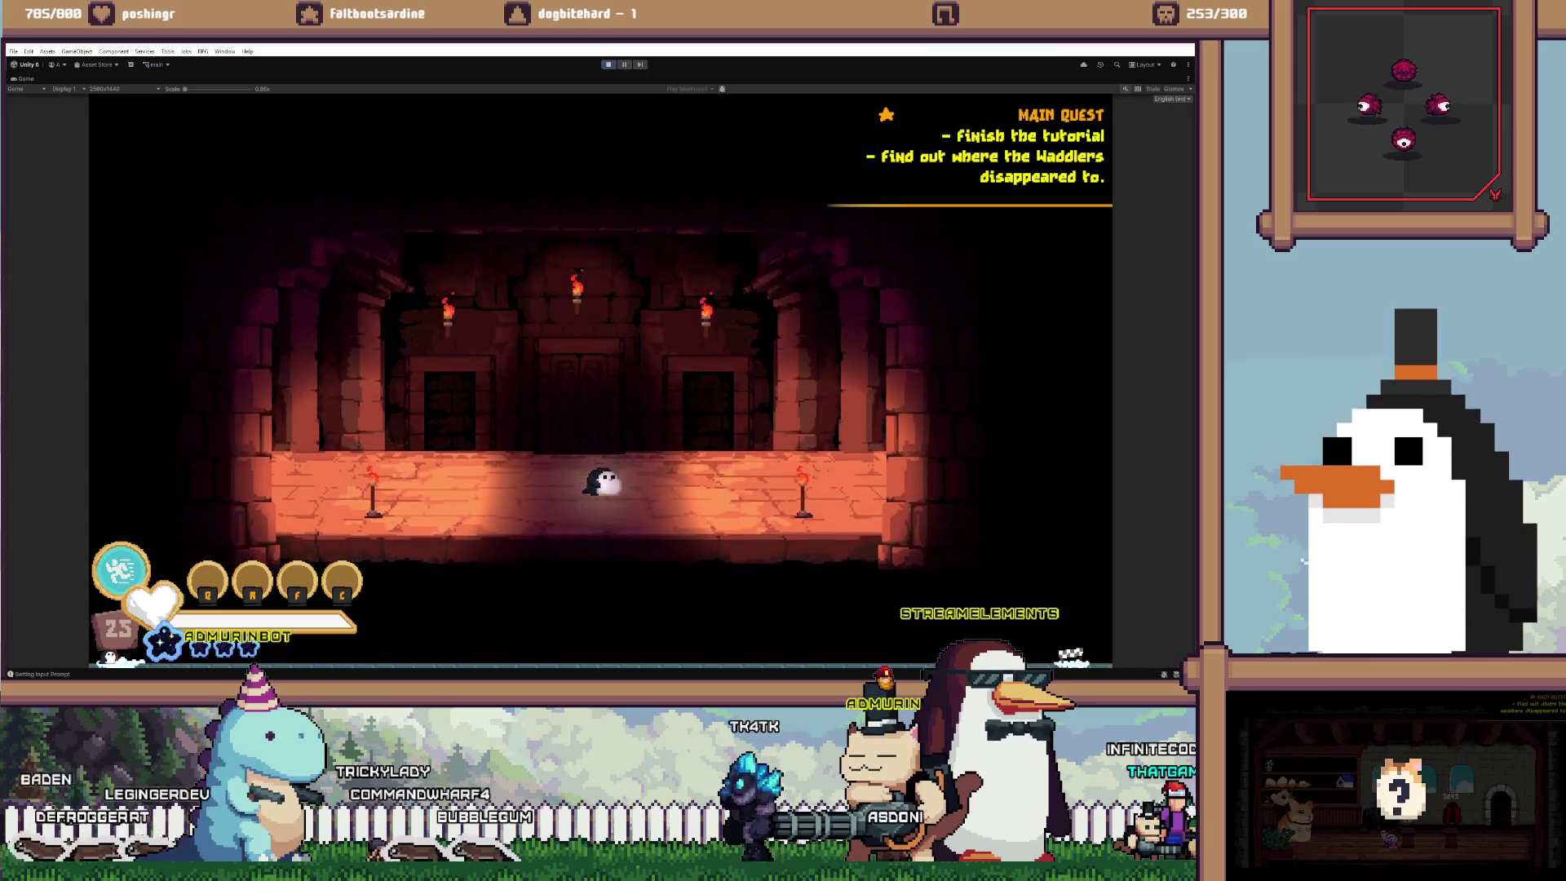
key("a")
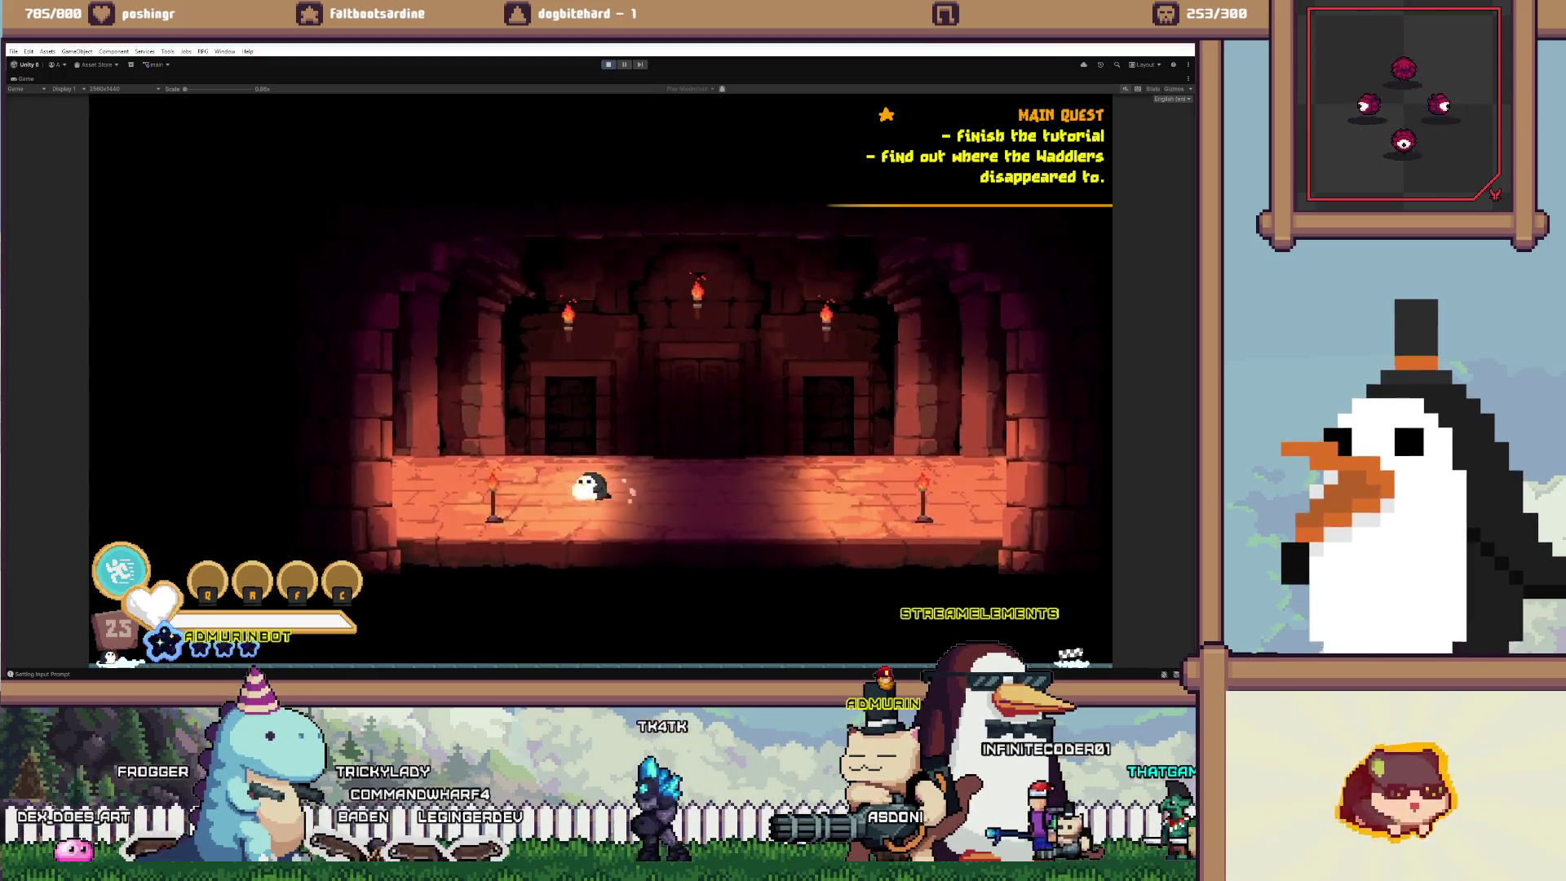
key("a")
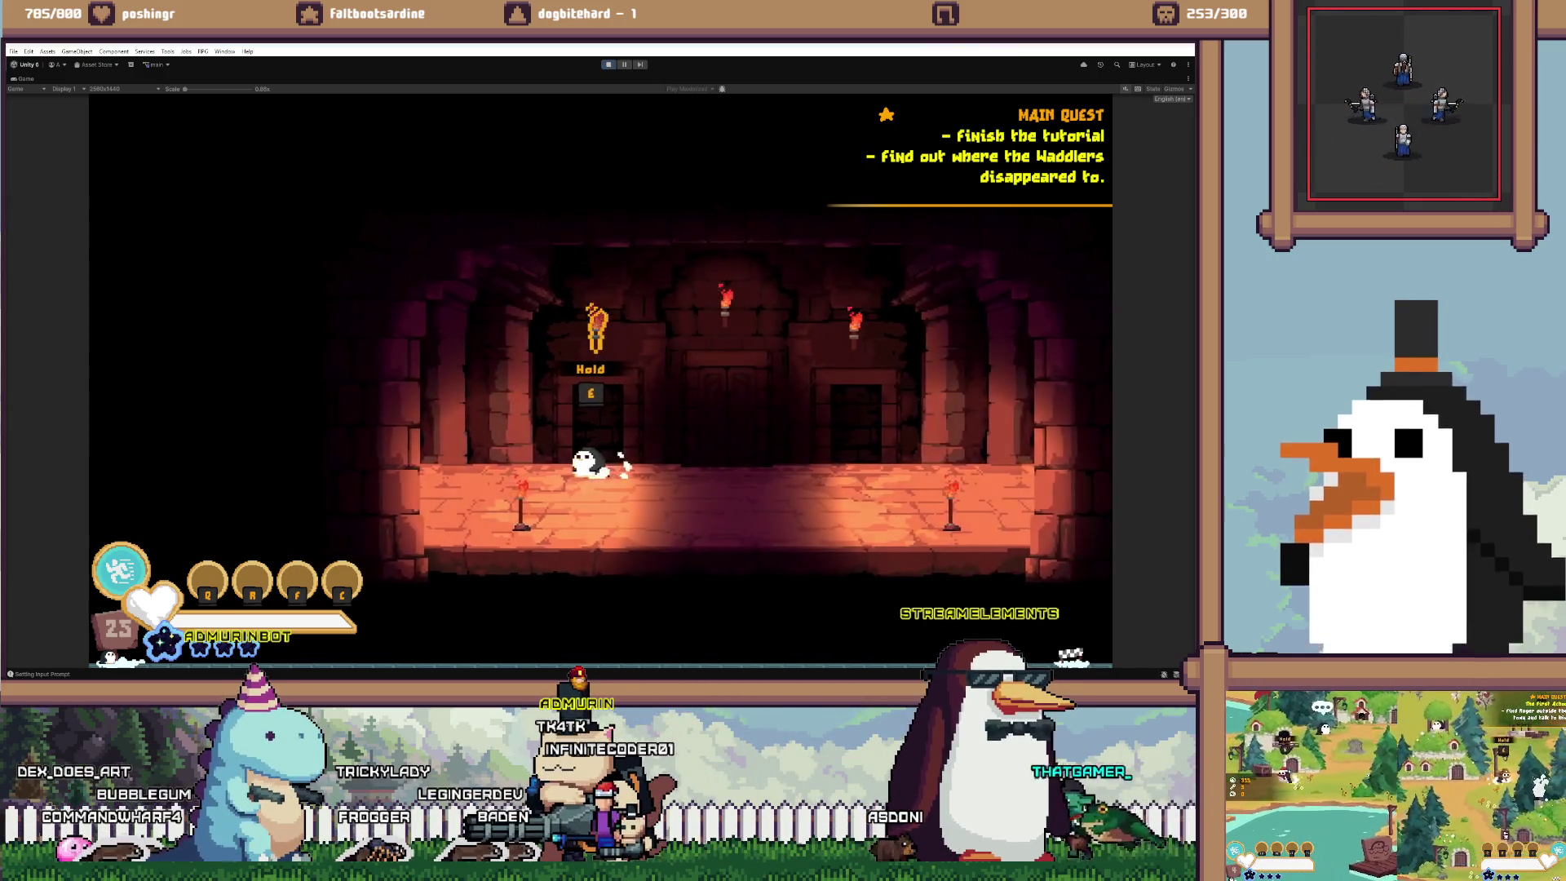
key("a")
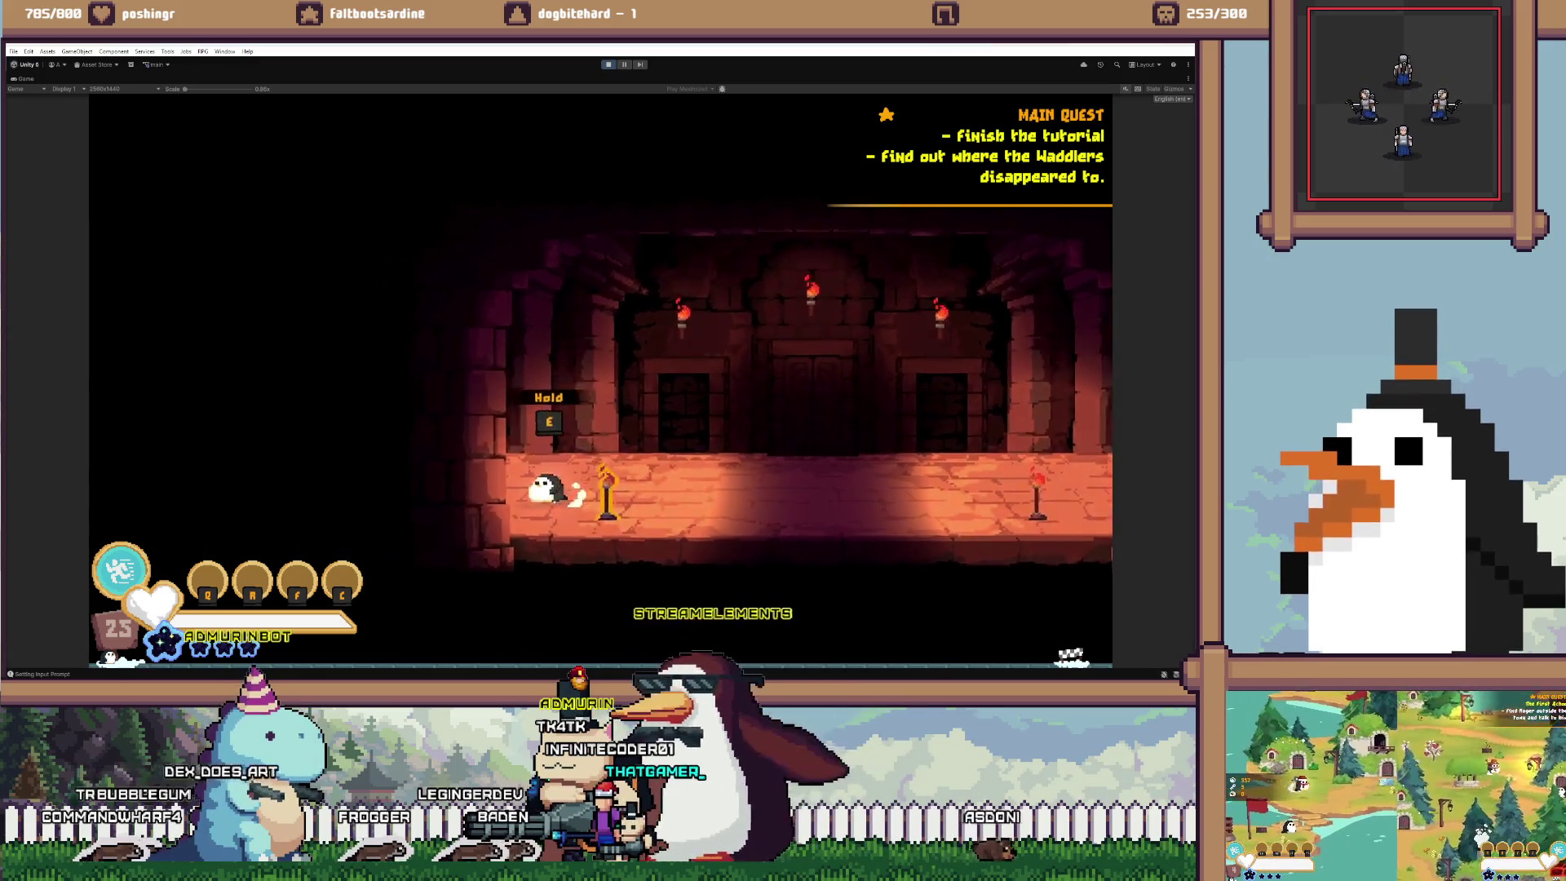
key("d")
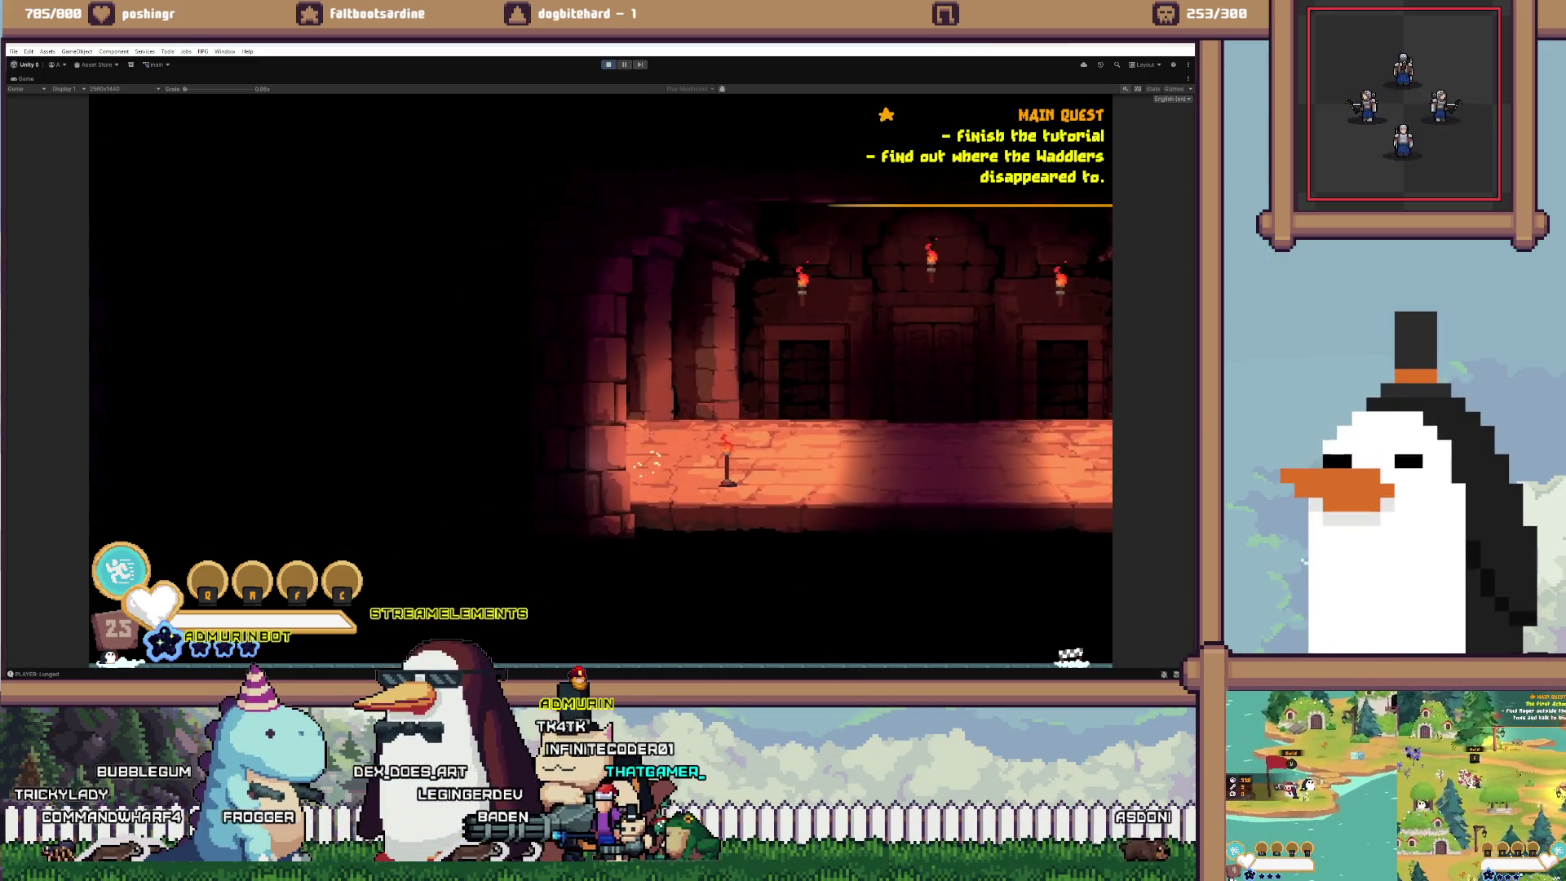
key("e")
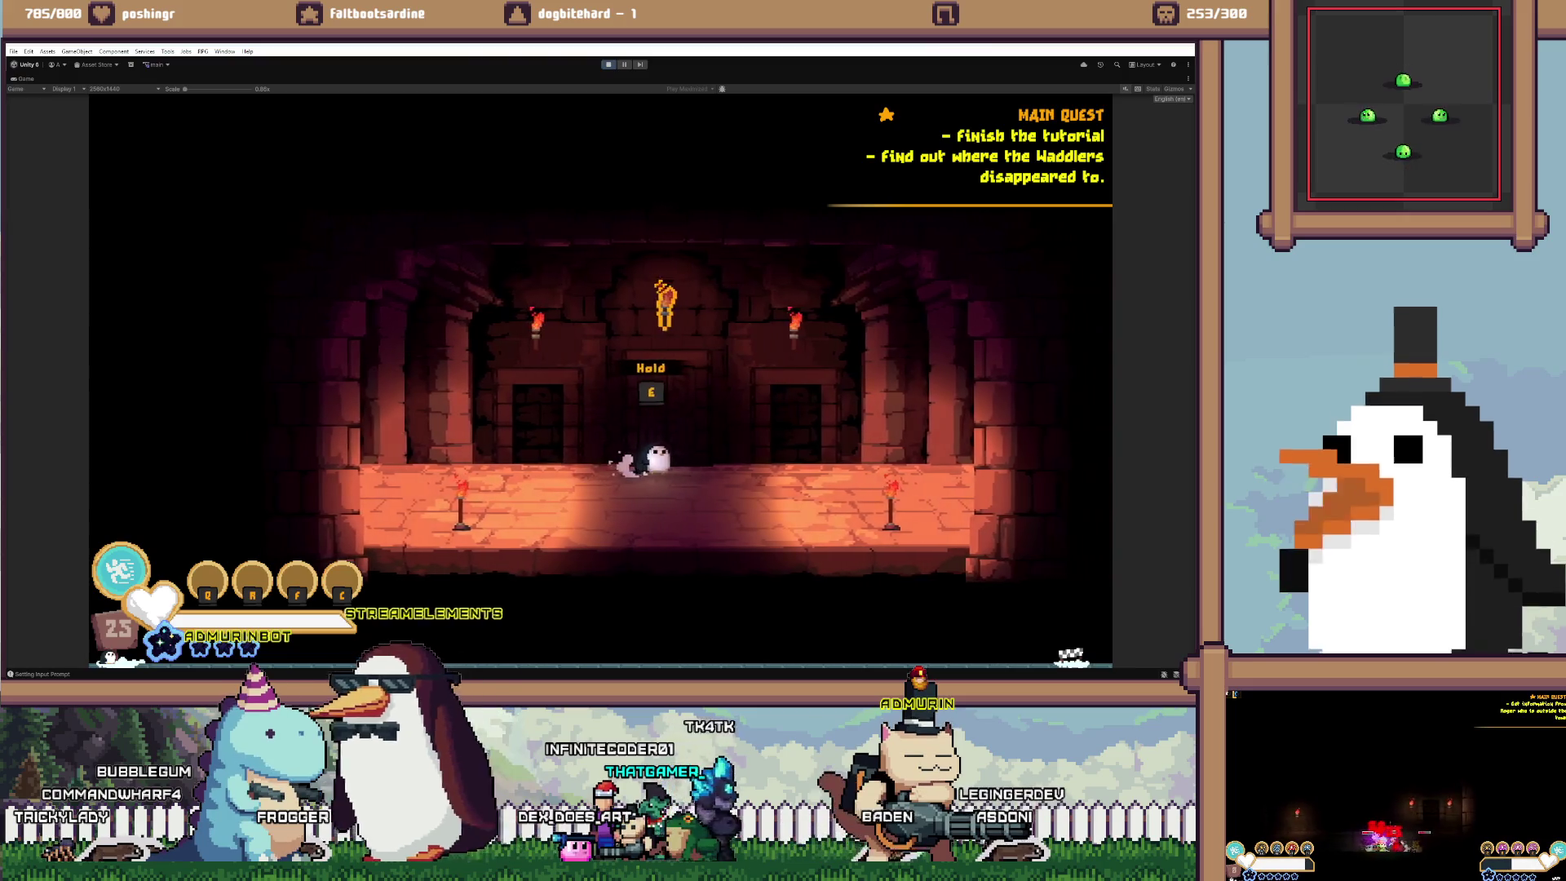
key("d")
key("w")
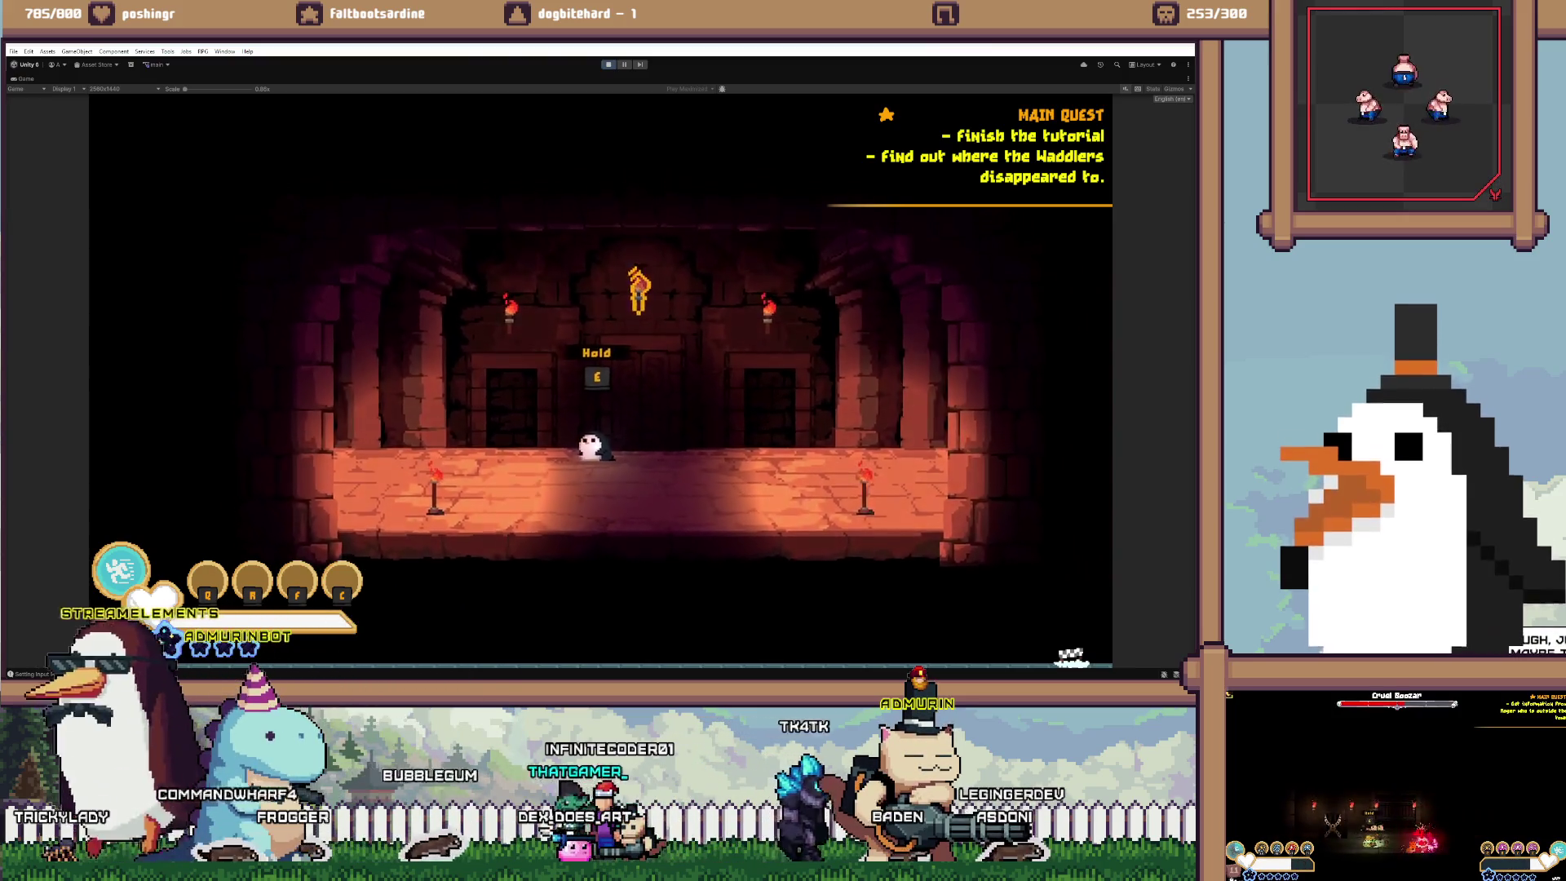
key("d")
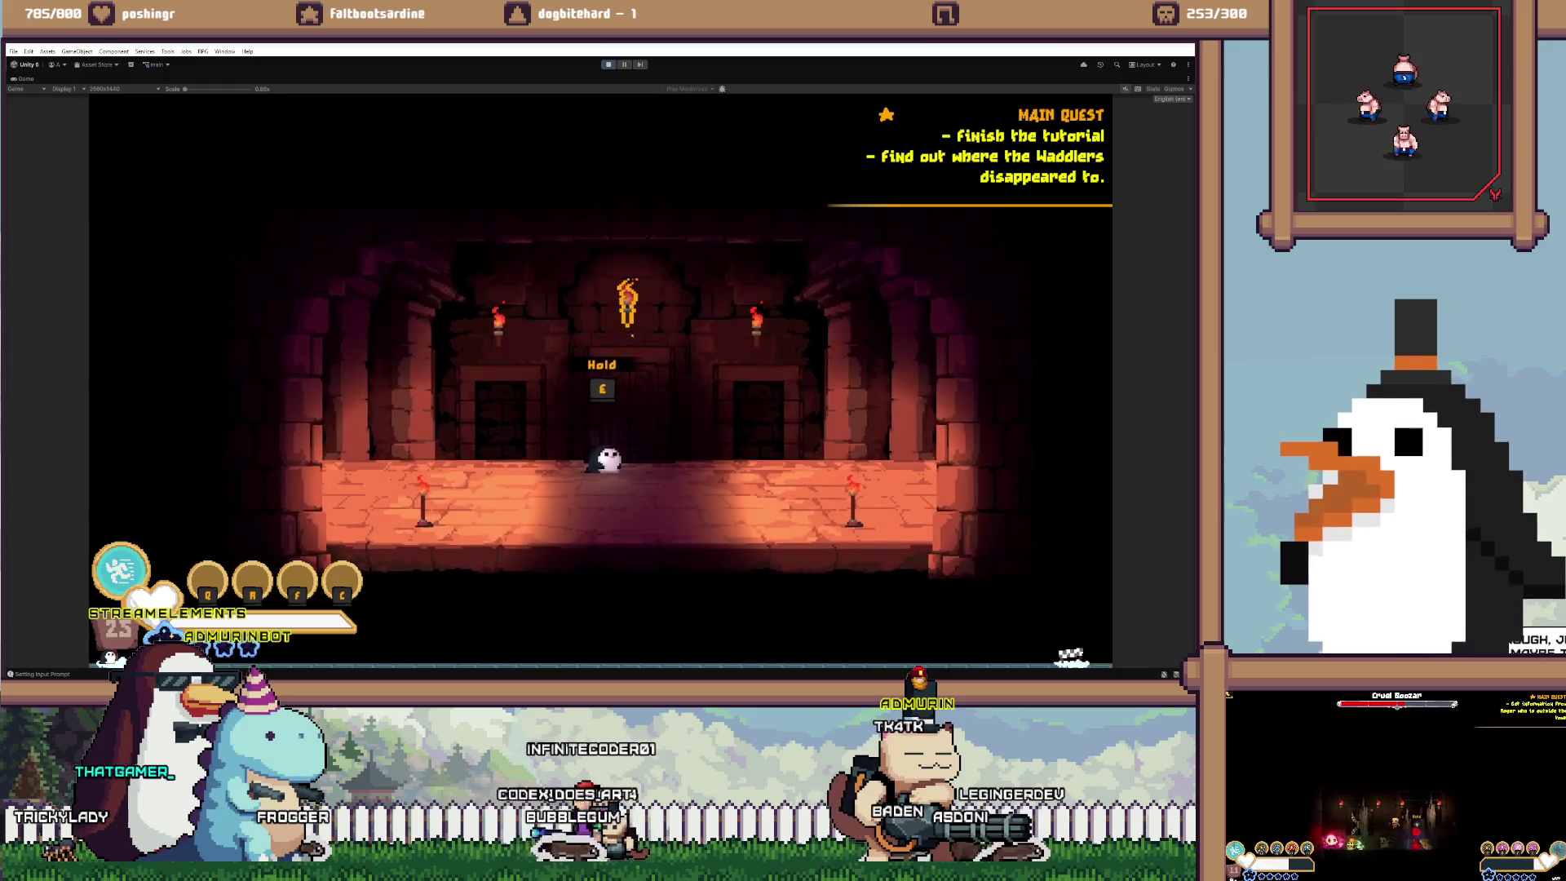
key("a")
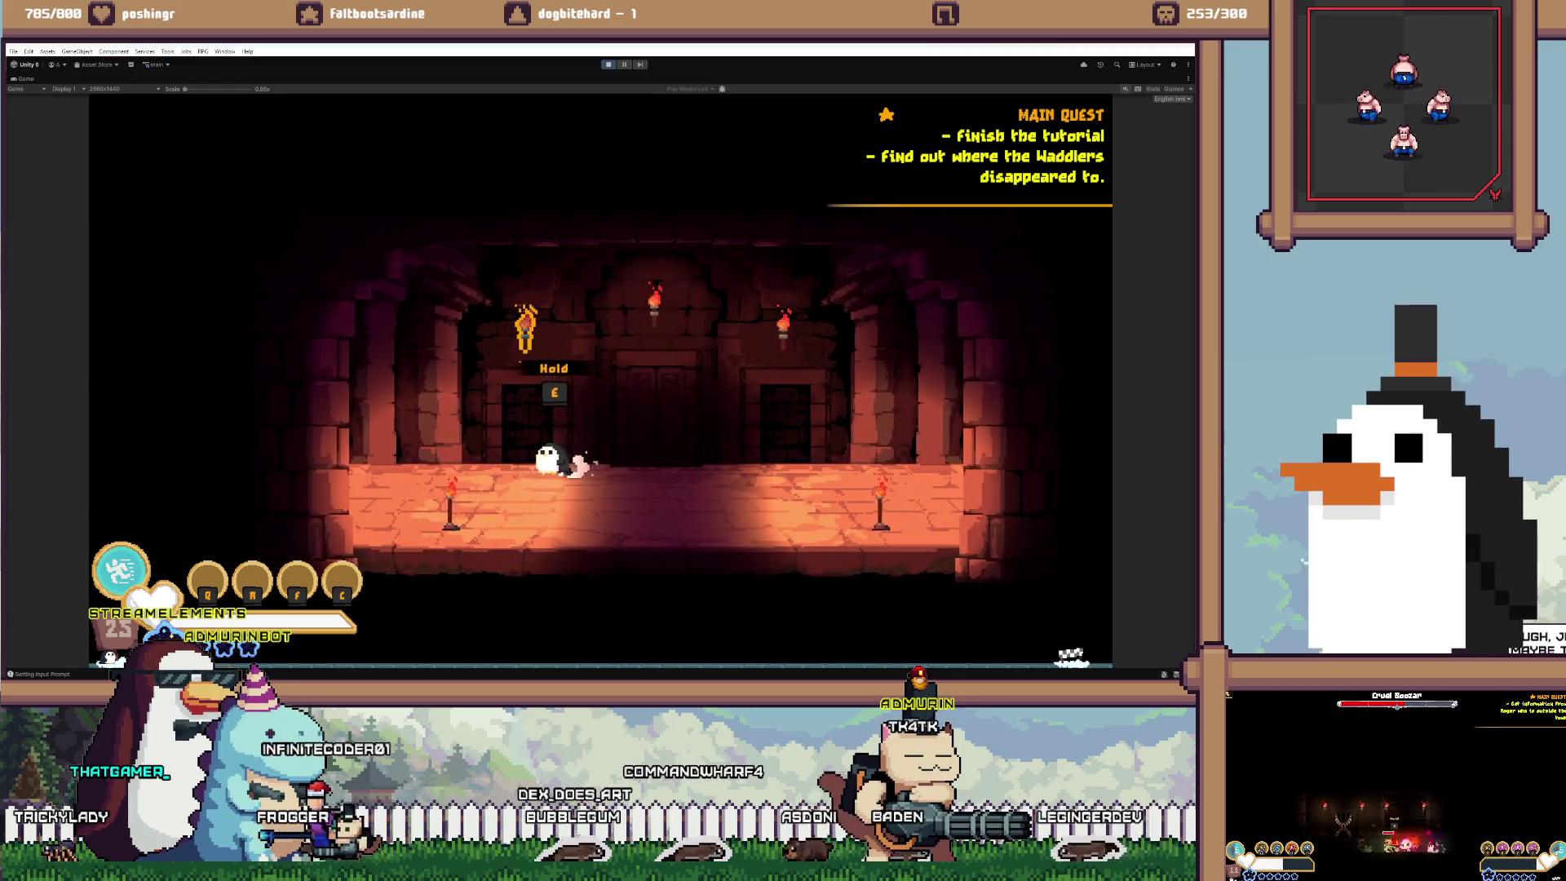
key("d")
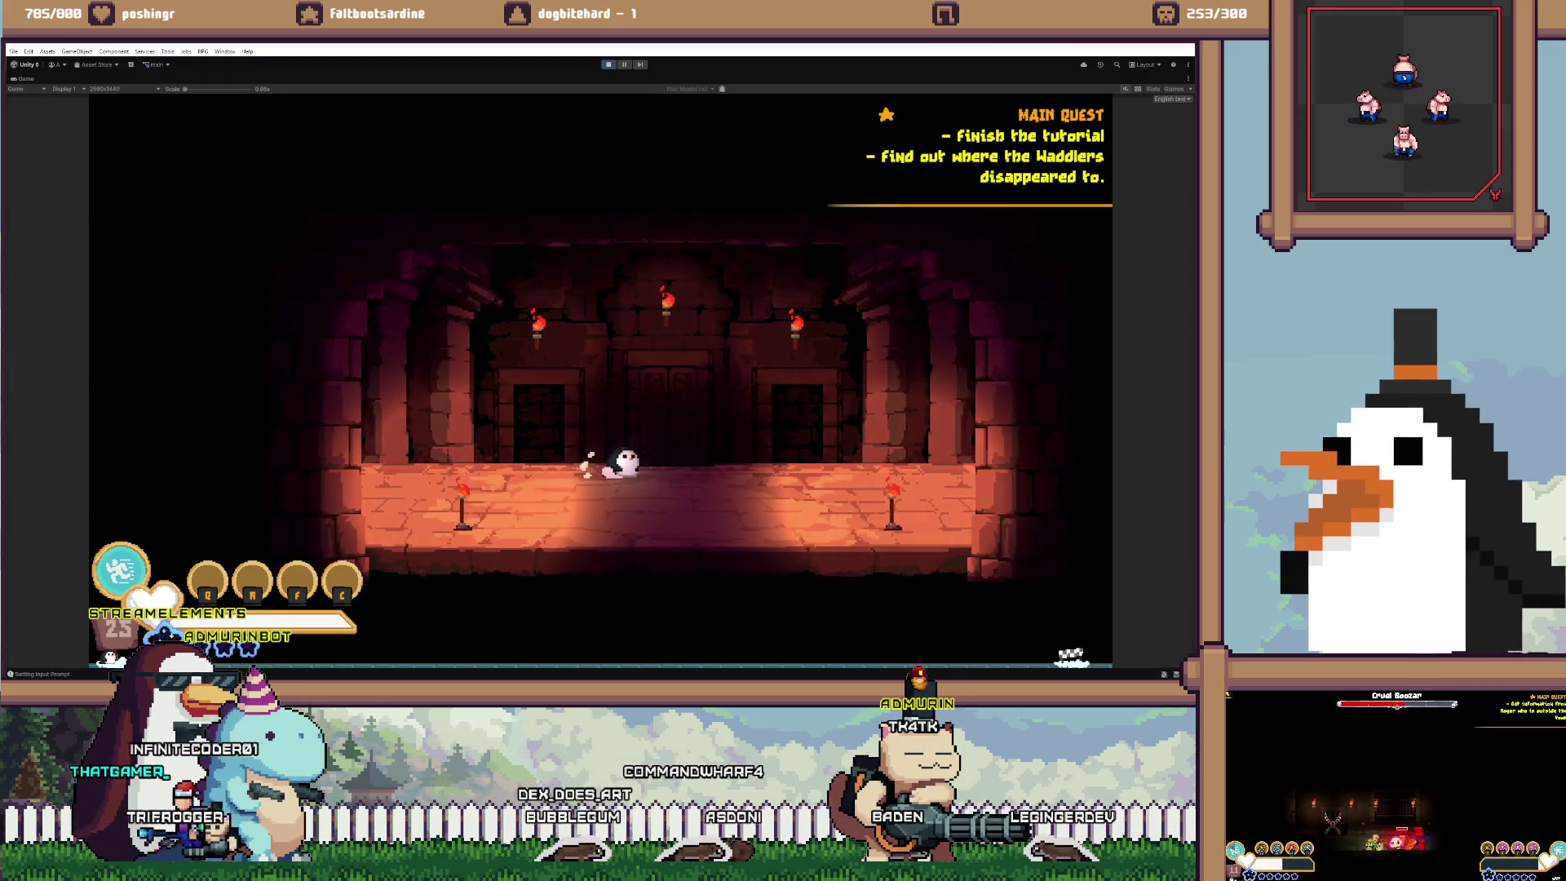
key("a")
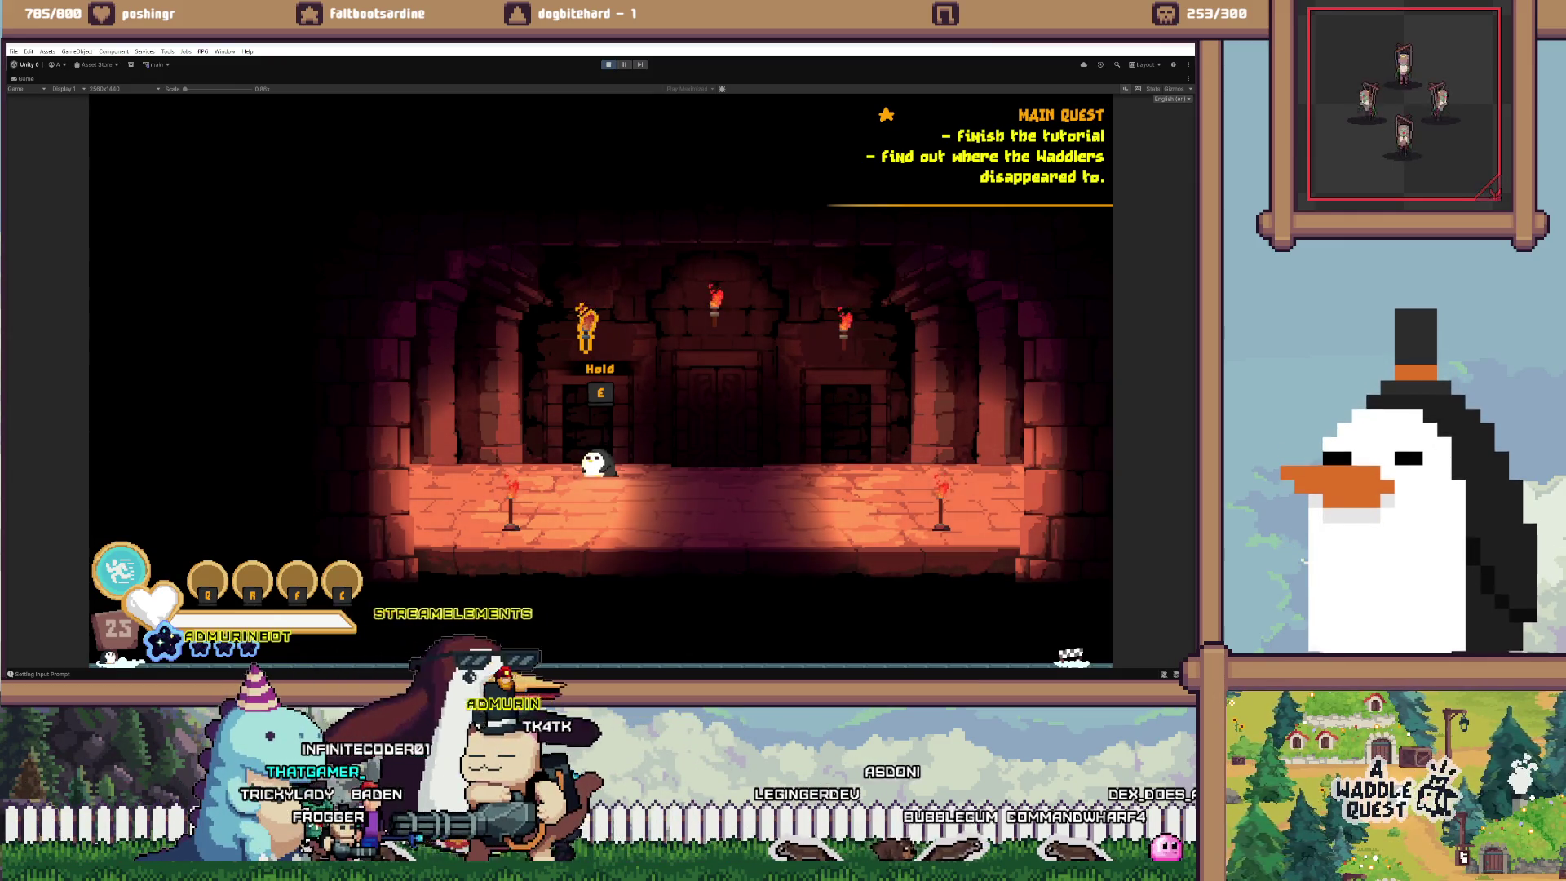
Run right past the door, lunge, and interact with the door to leave the room
key("d")
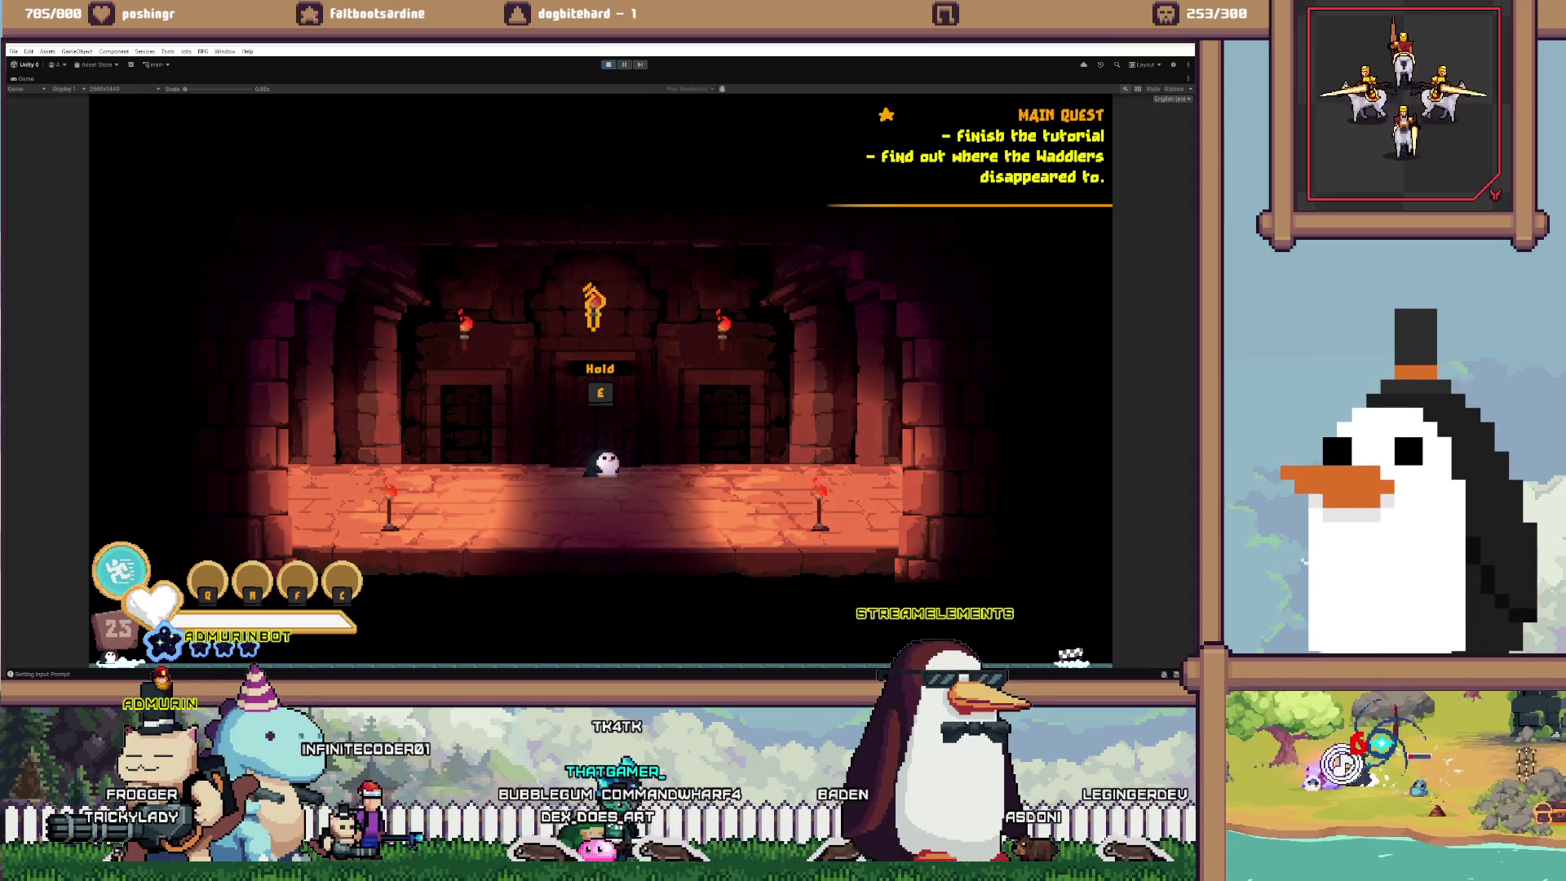
key("space")
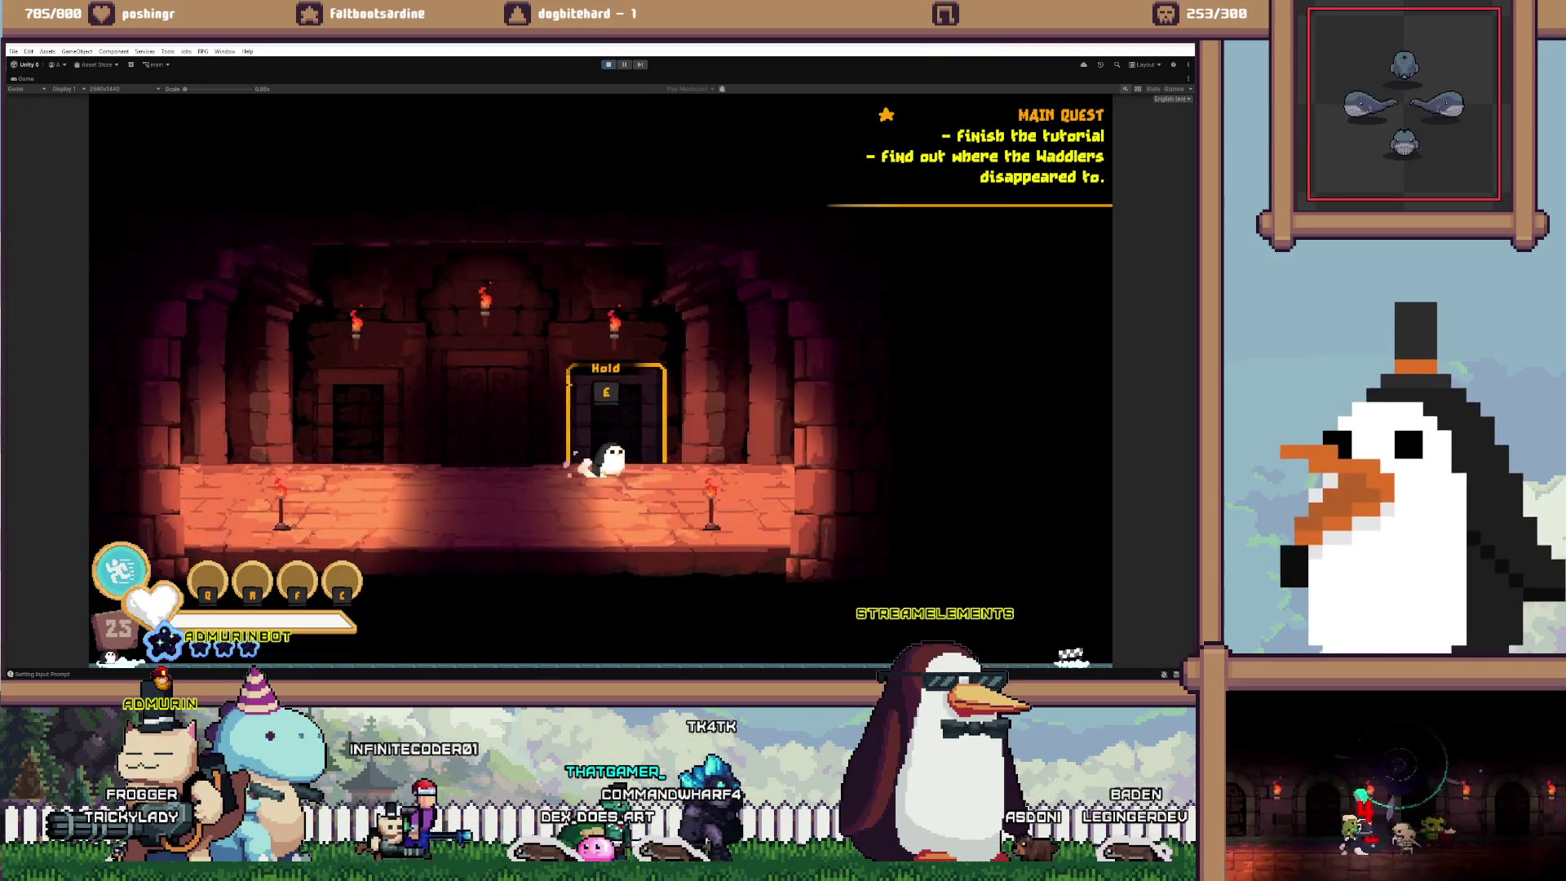
key("e")
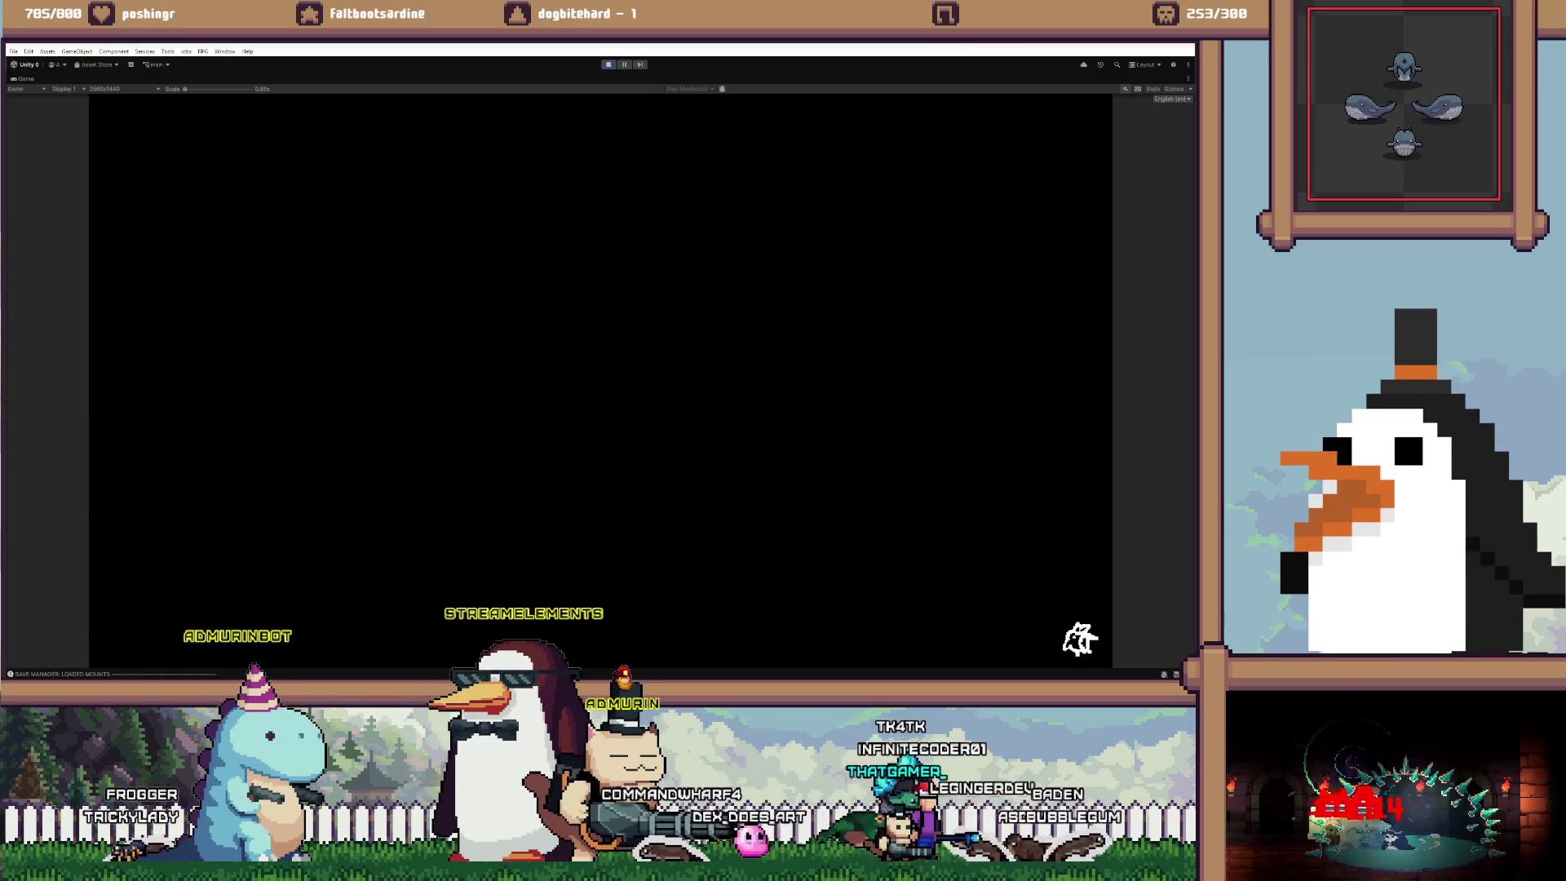
Open the developer console, walk right through the camp, and attack the boar and rat
key("slash")
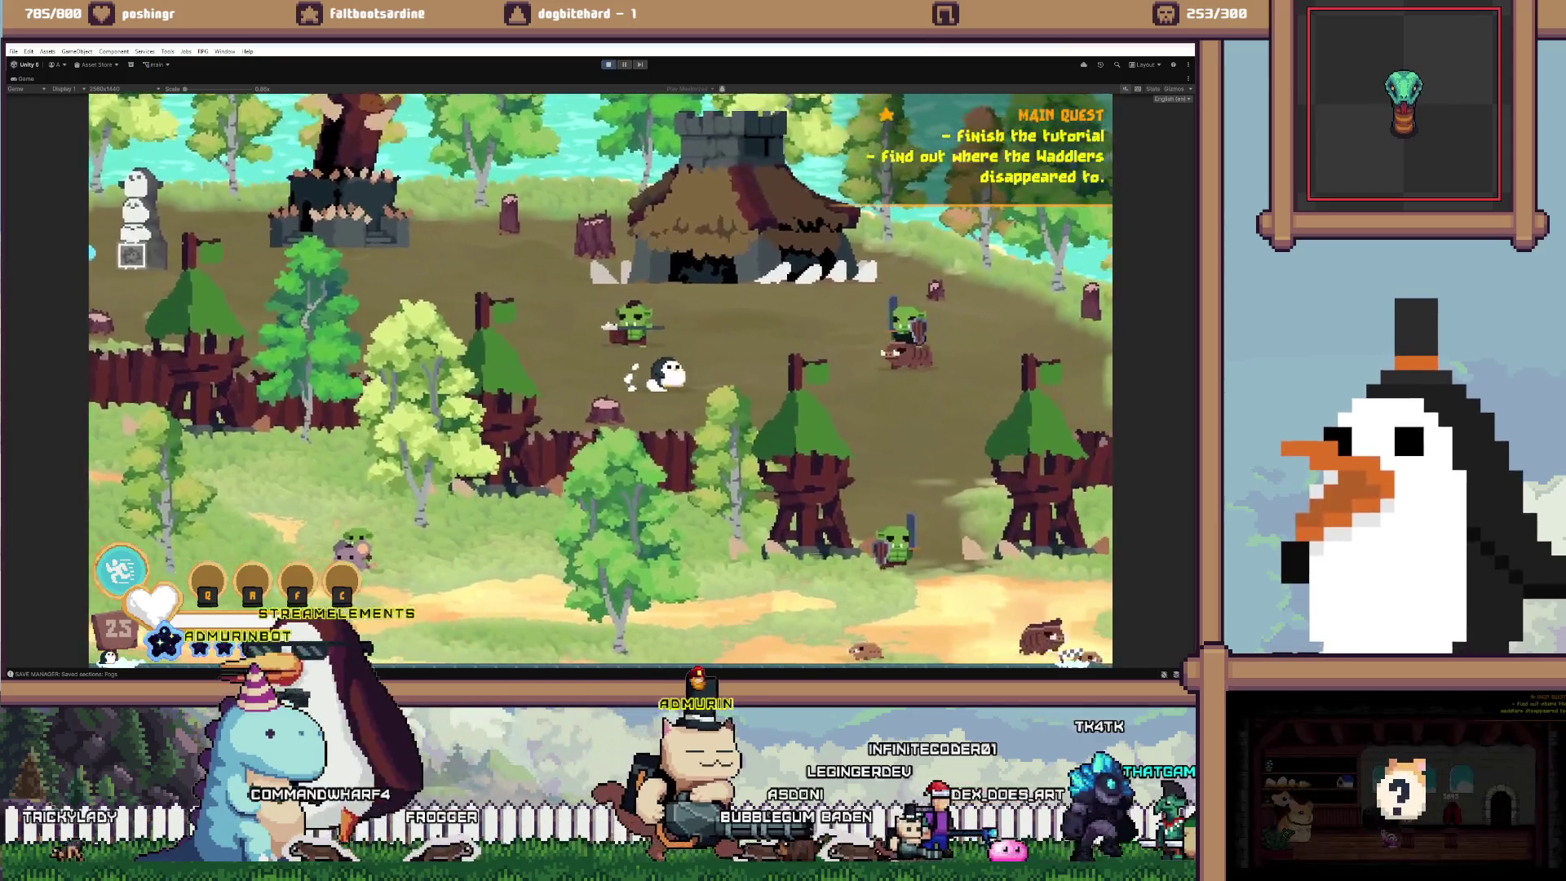
key("d")
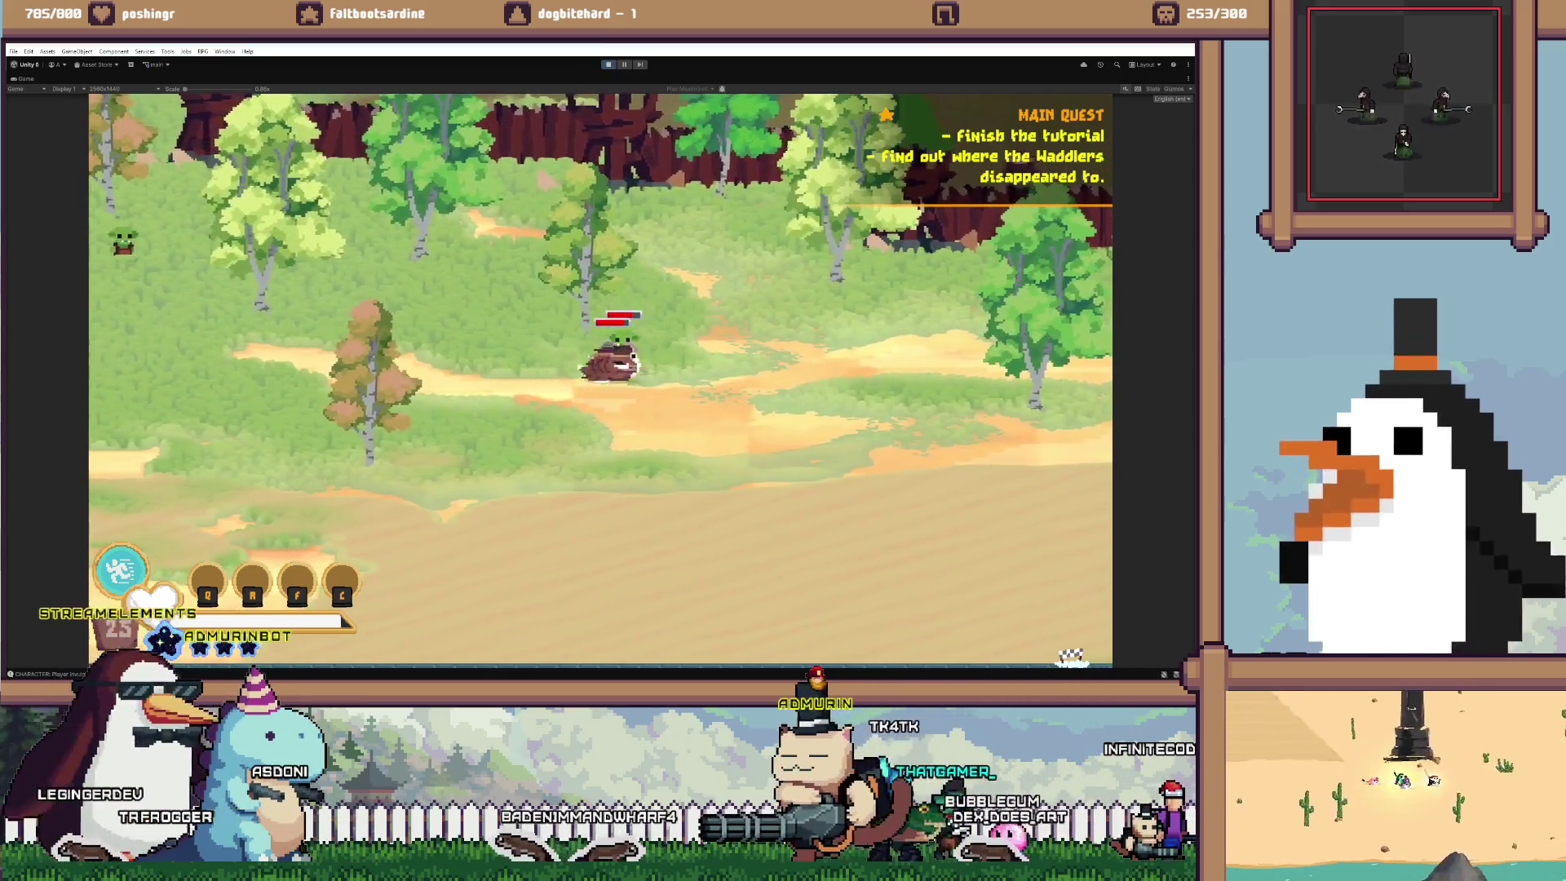
key("space")
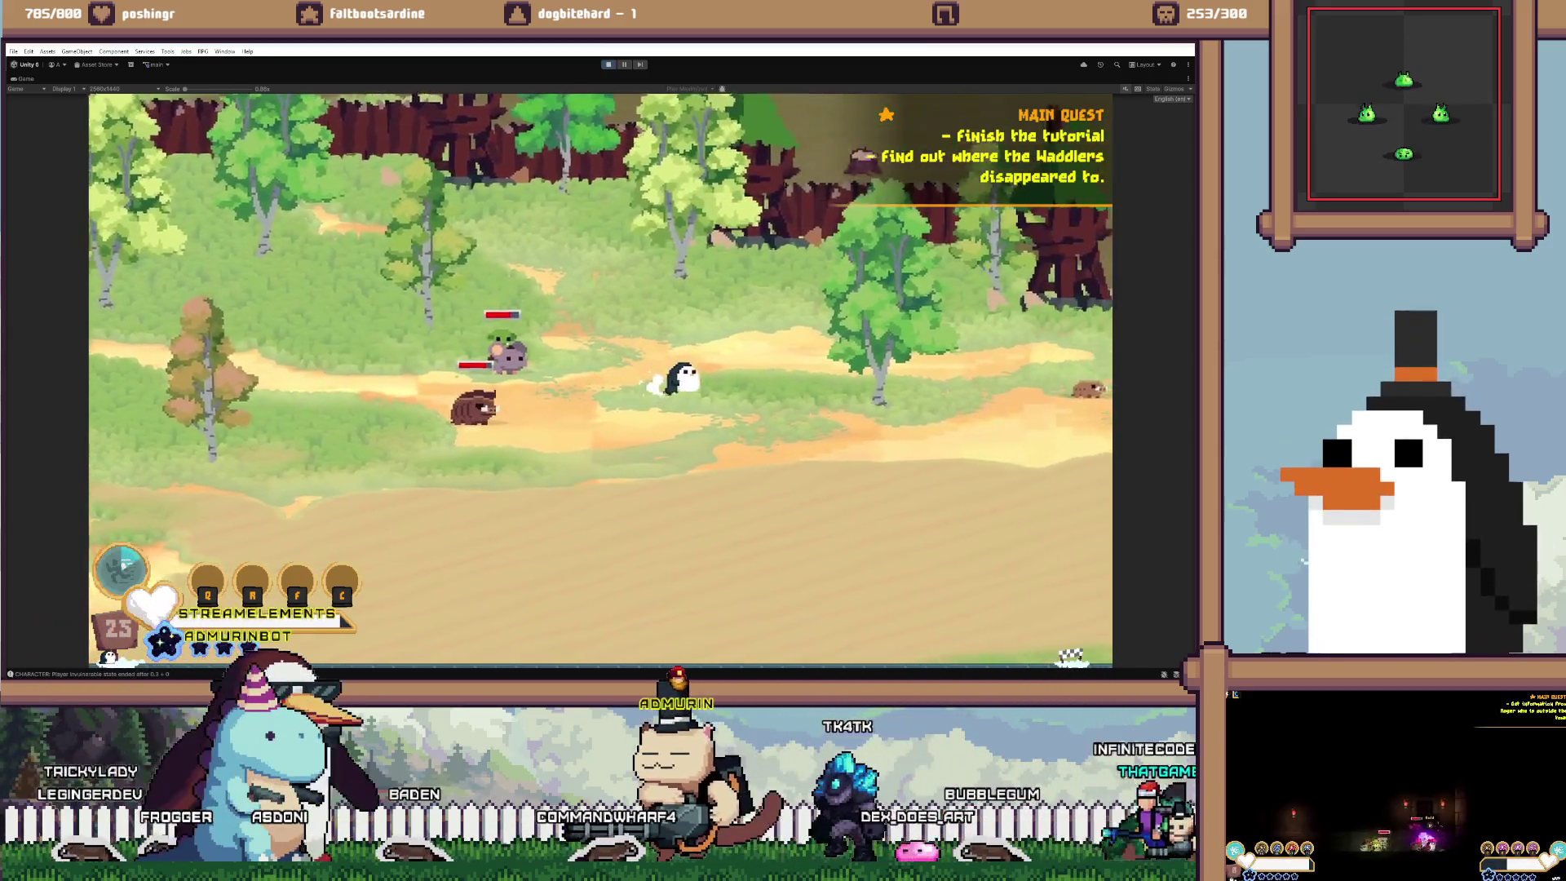
key("a")
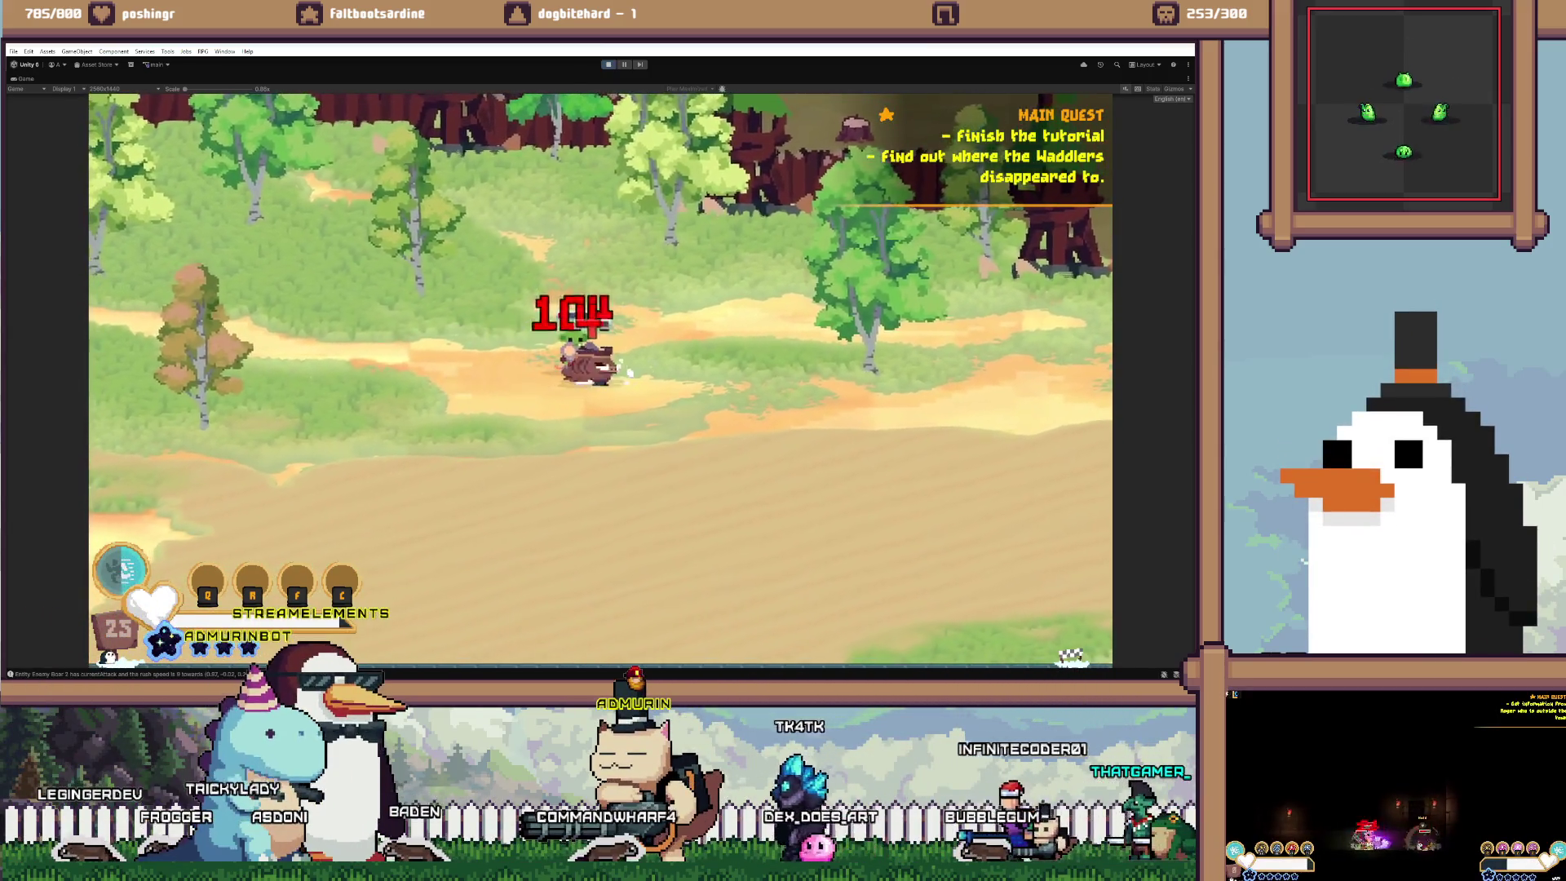
key("j")
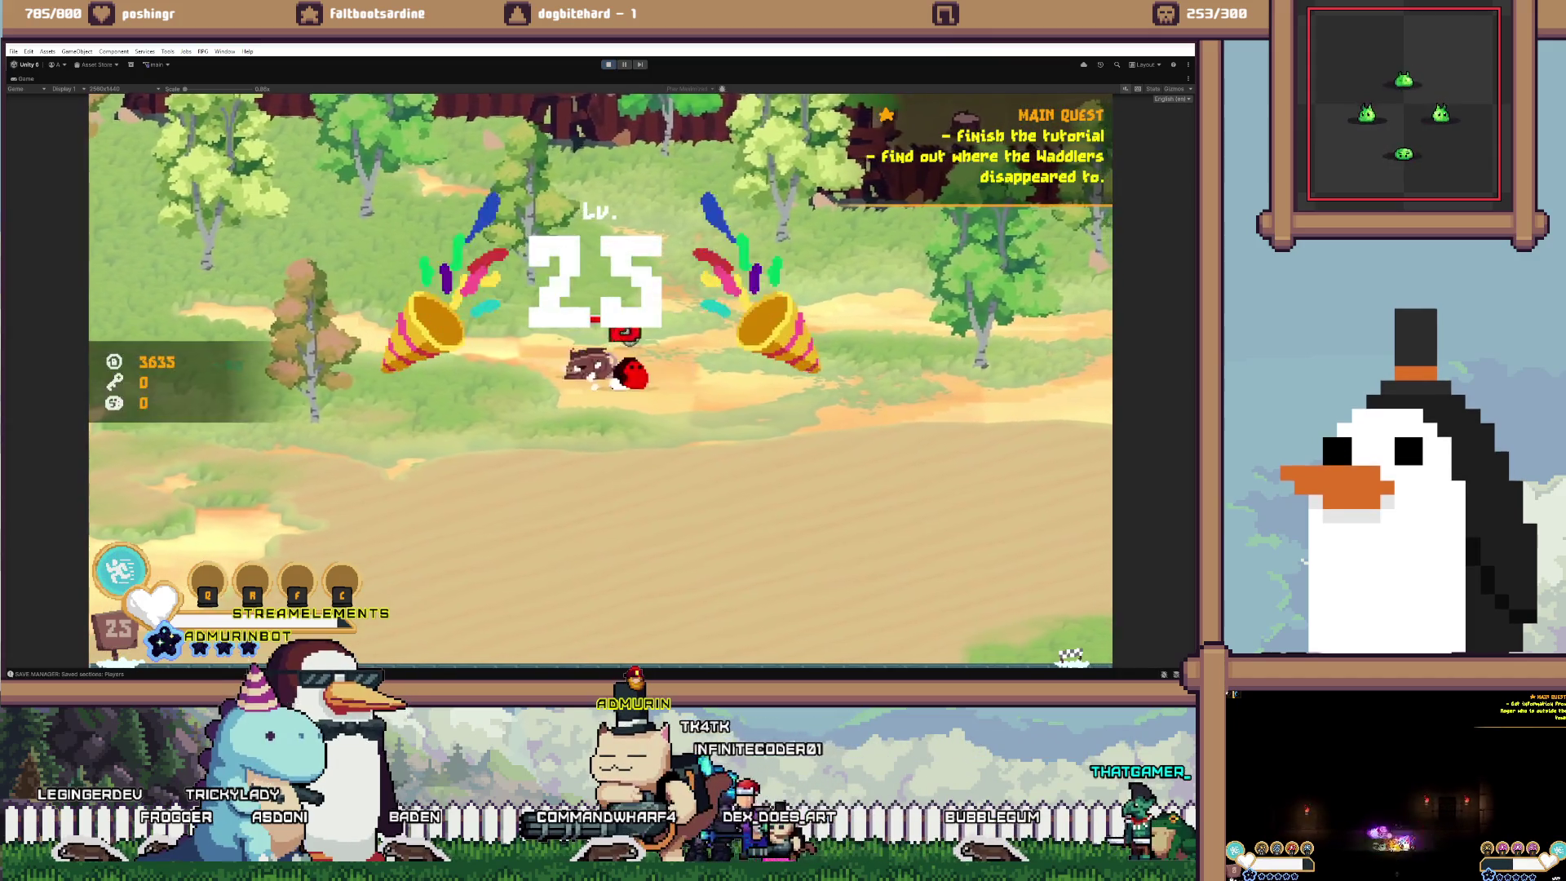
key("d")
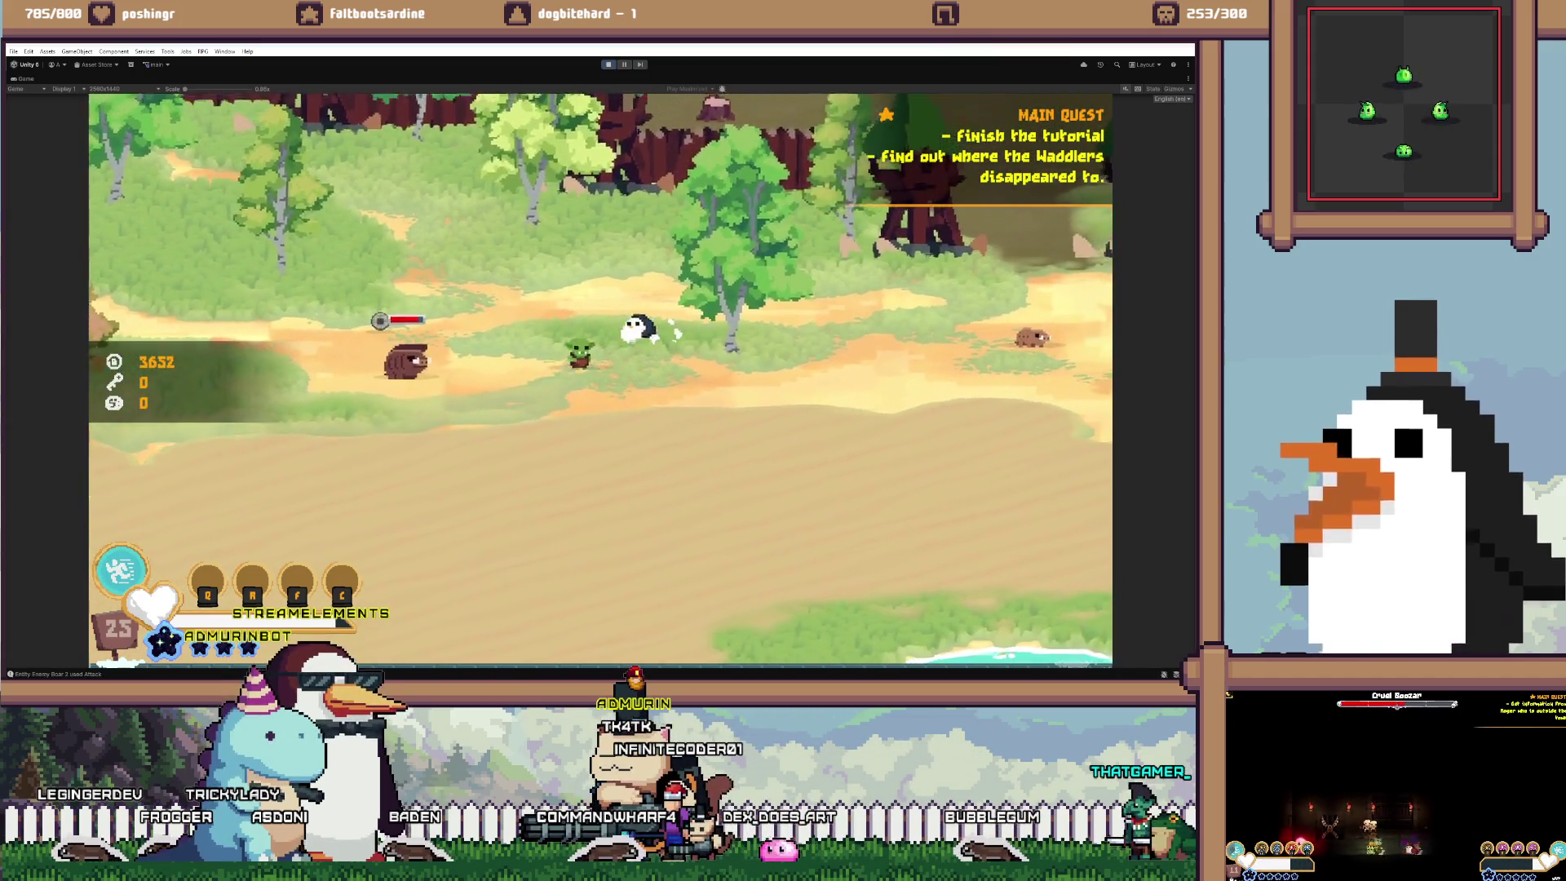
Head up-left through the forest, keep attacking the boar, then go after the goblin
key("w")
key("a")
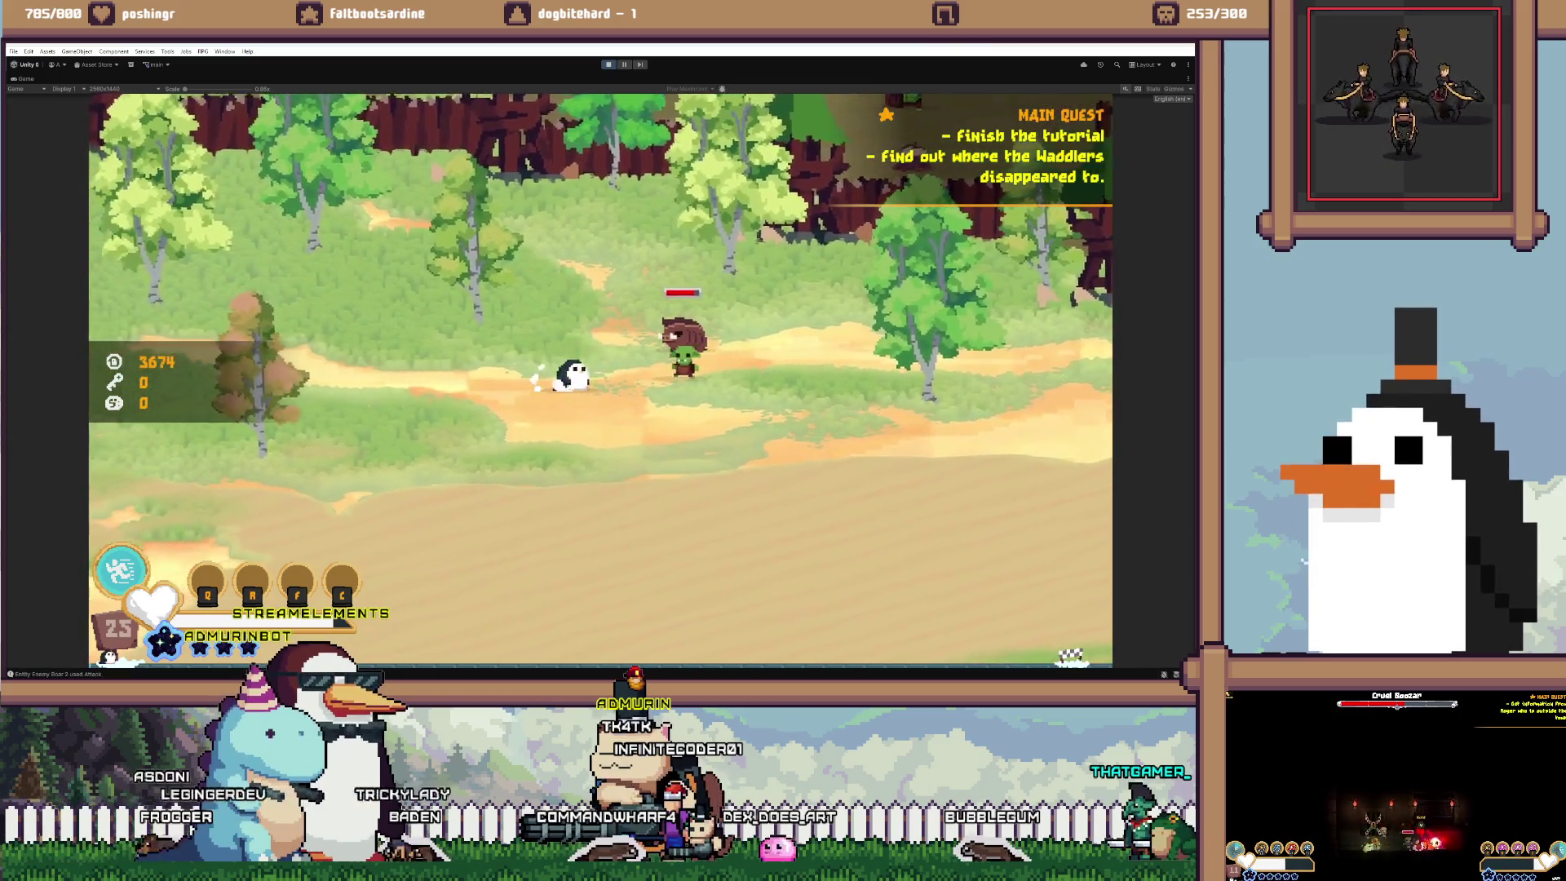
key("d")
key("j")
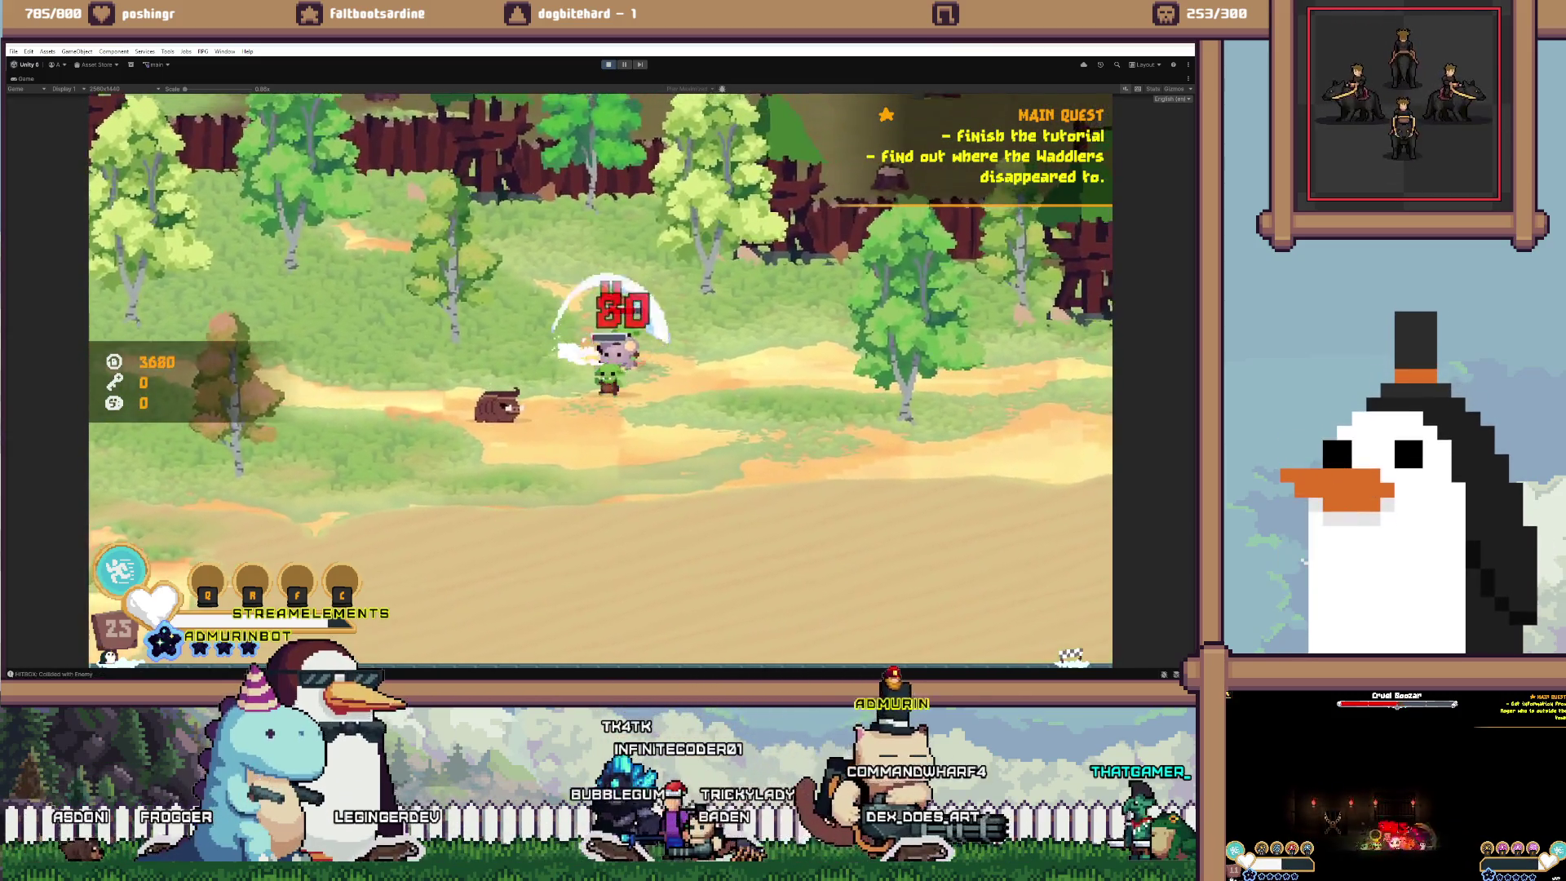
key("j")
key("j")
key("j")
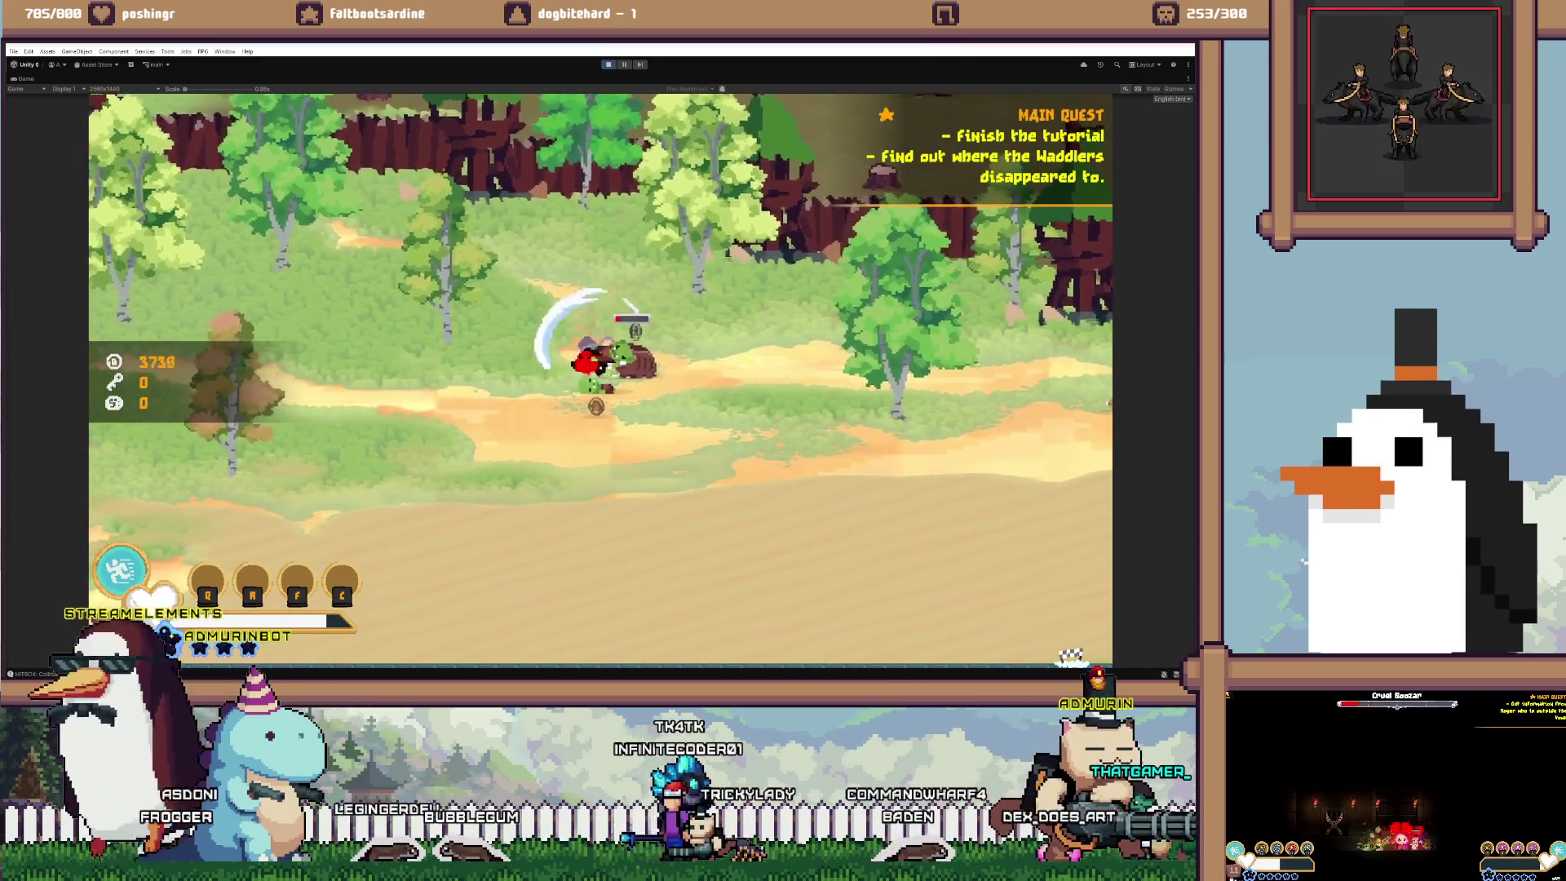
key("d")
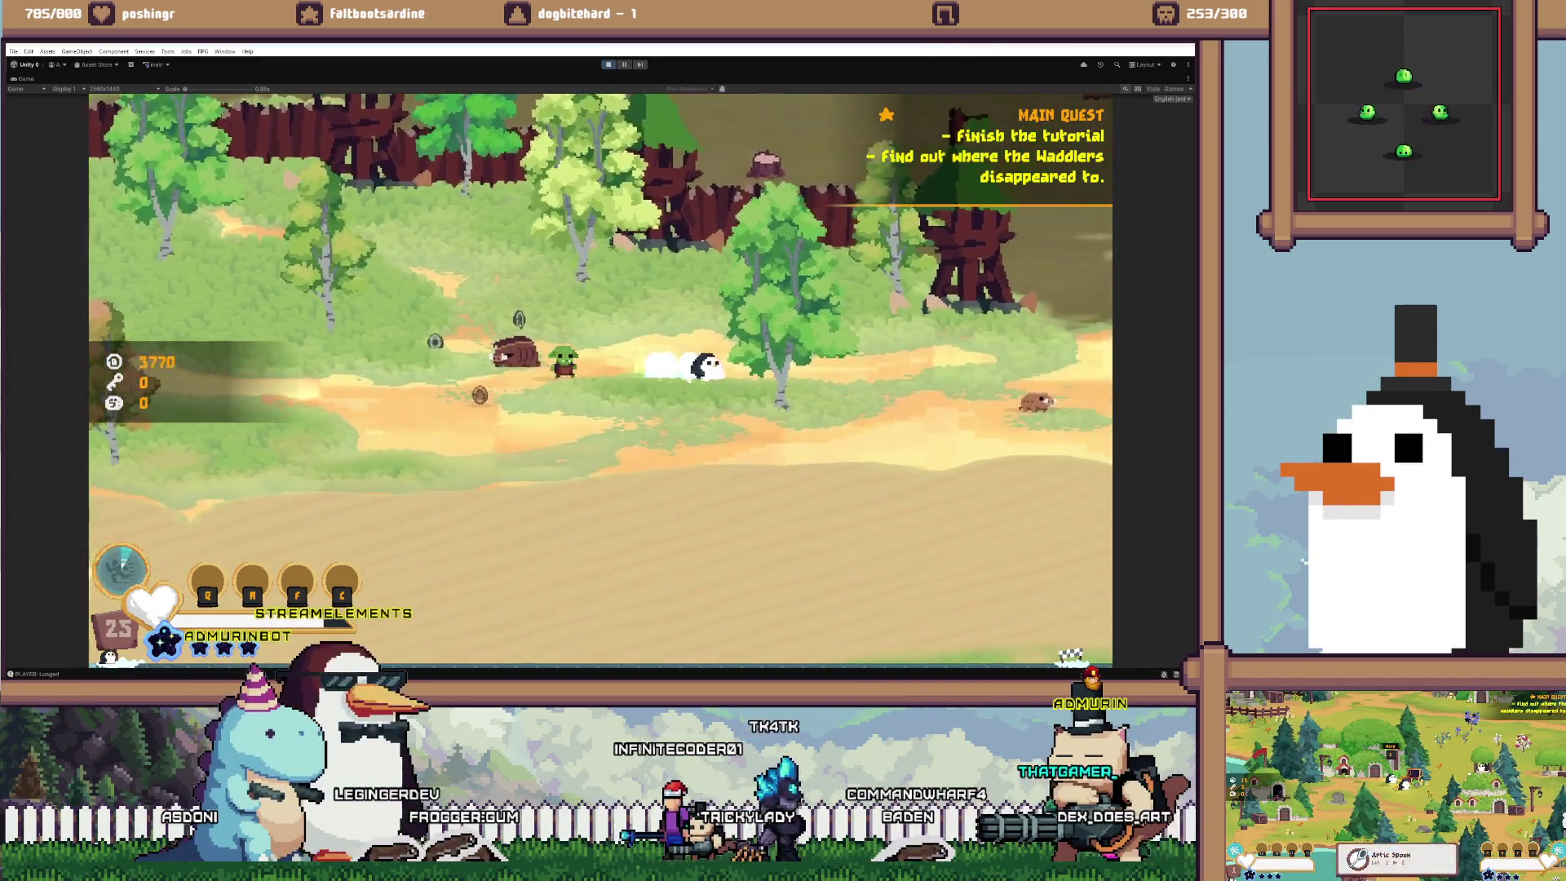
key("a")
key("j")
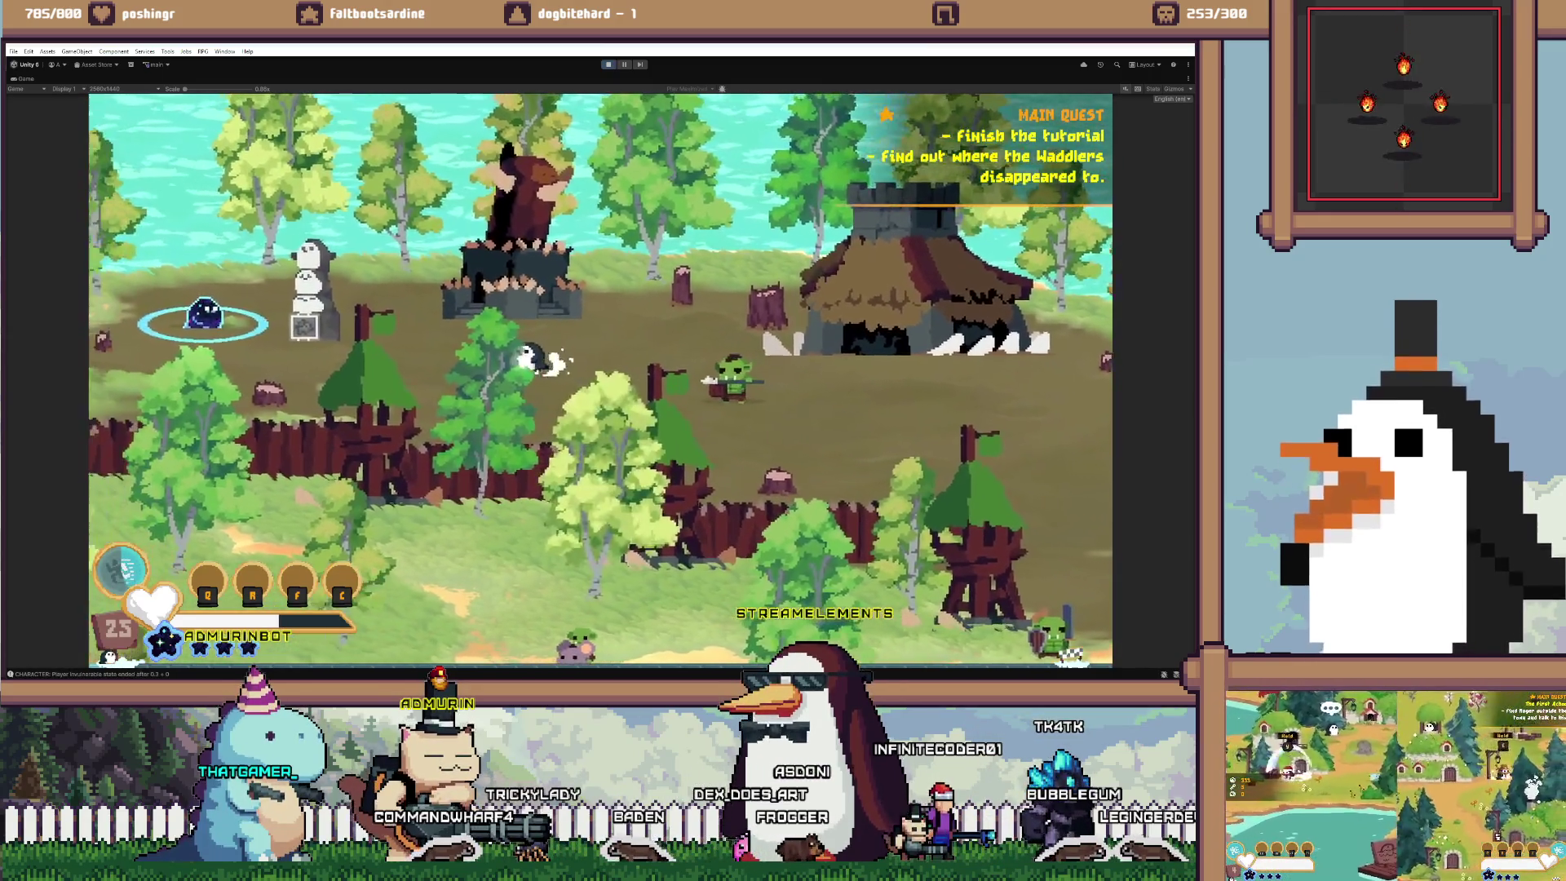
Walk the penguin to the statue's Hold E prompt, then restore the full editor layout with Shift+Space
key("d")
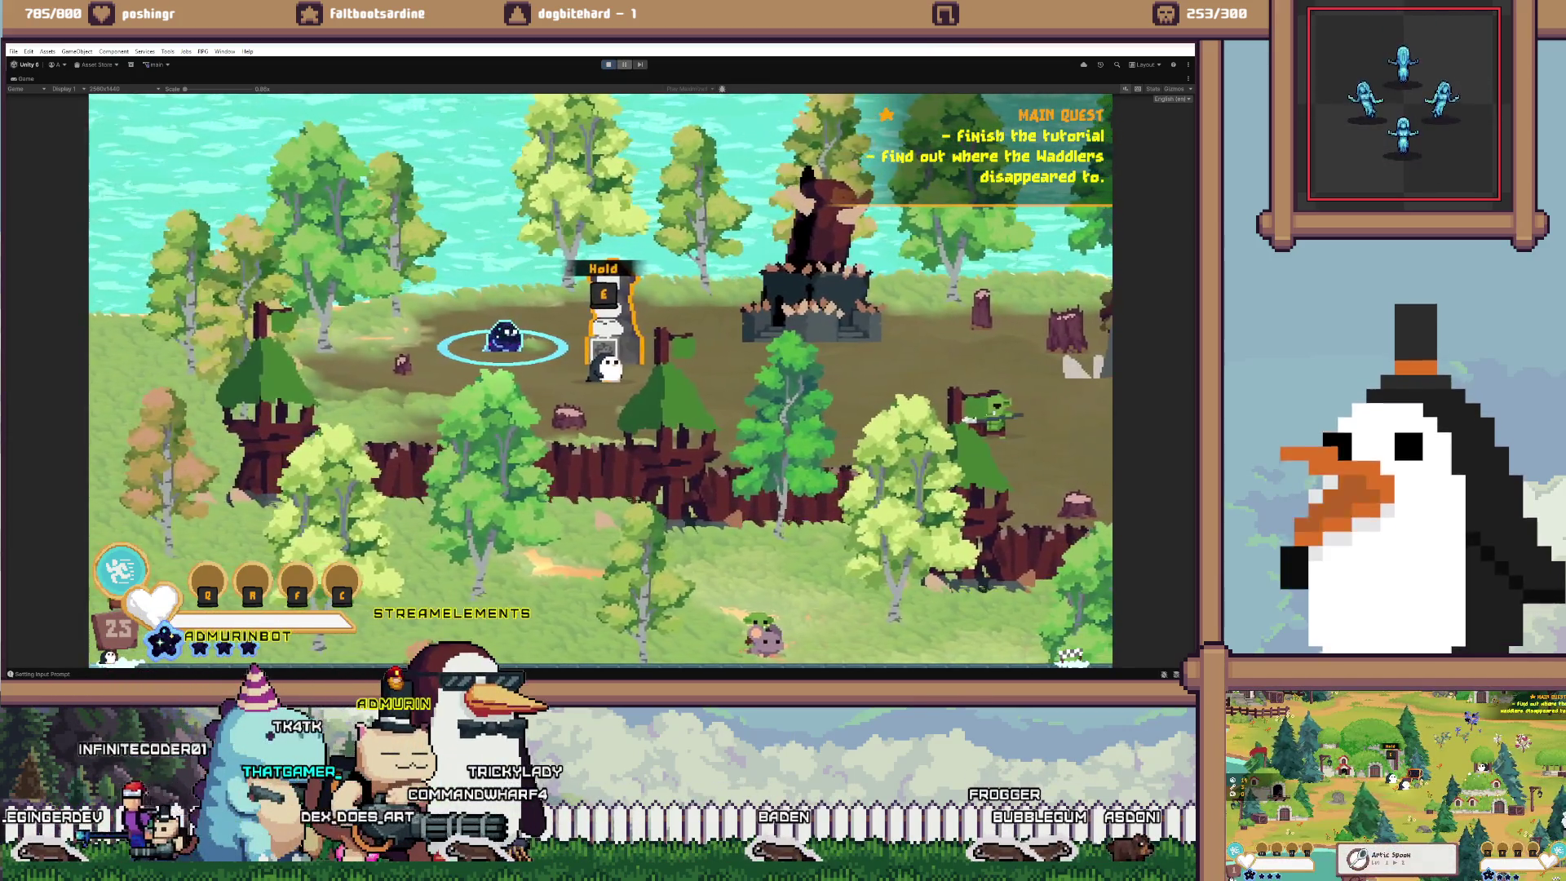
key("shift+space")
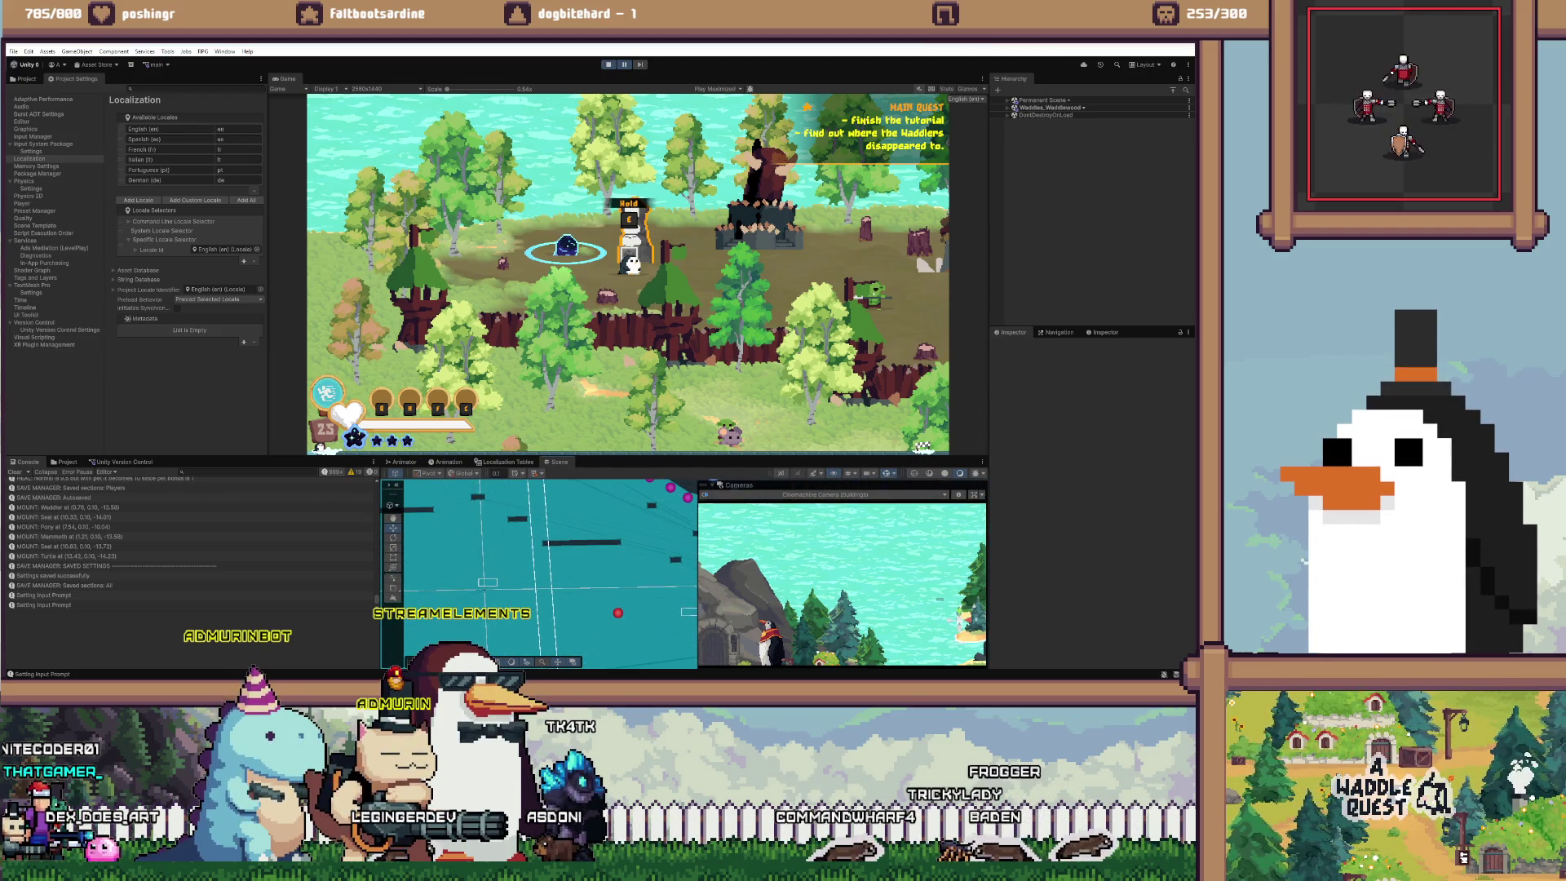
left_click(487, 582)
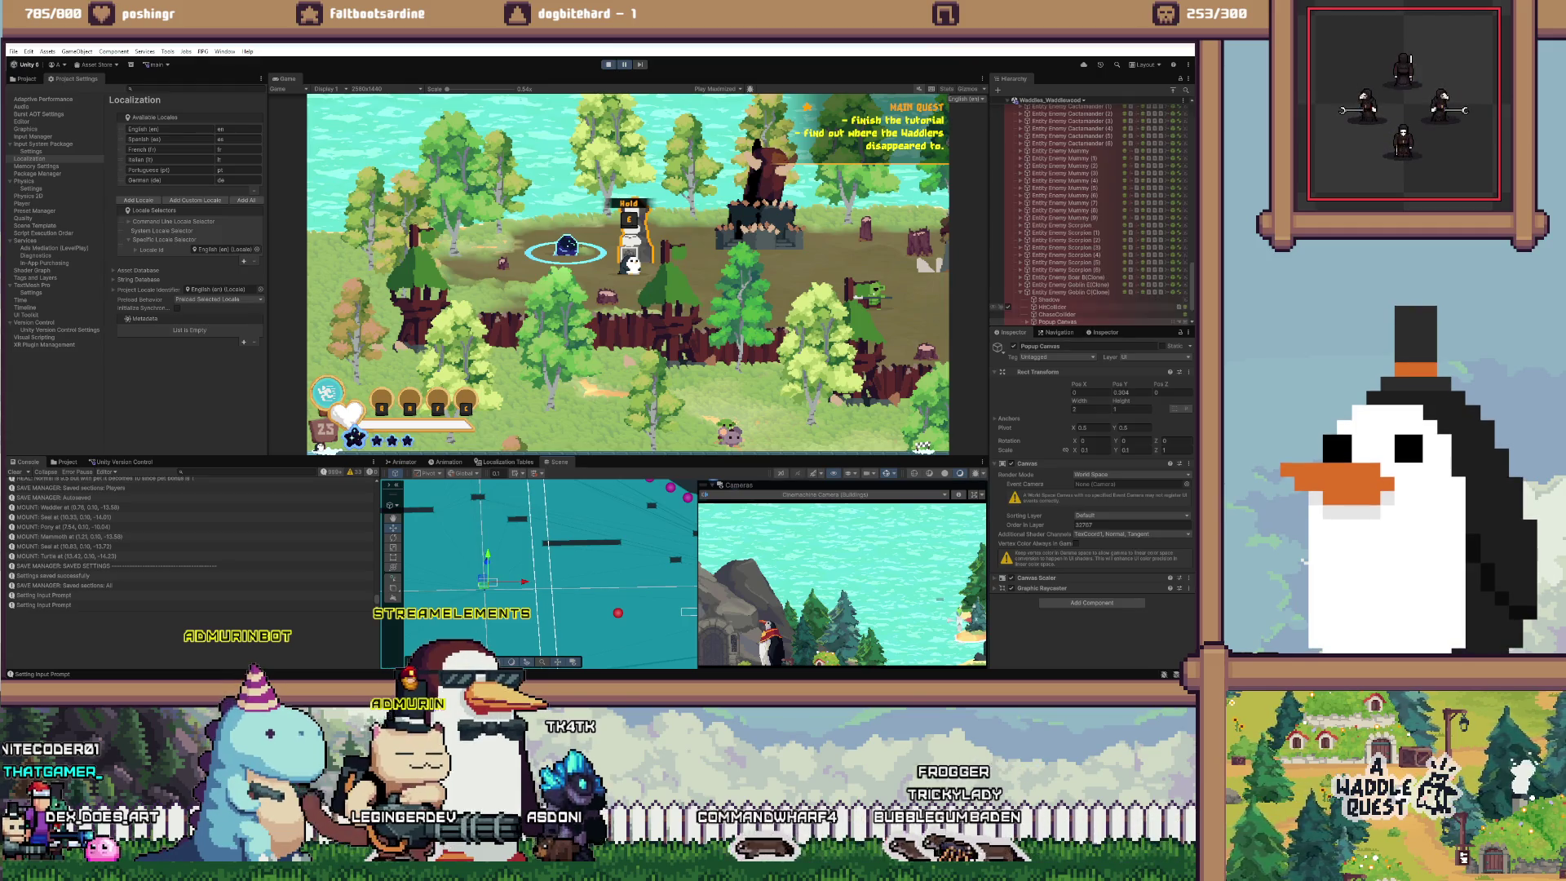
double_click(1069, 291)
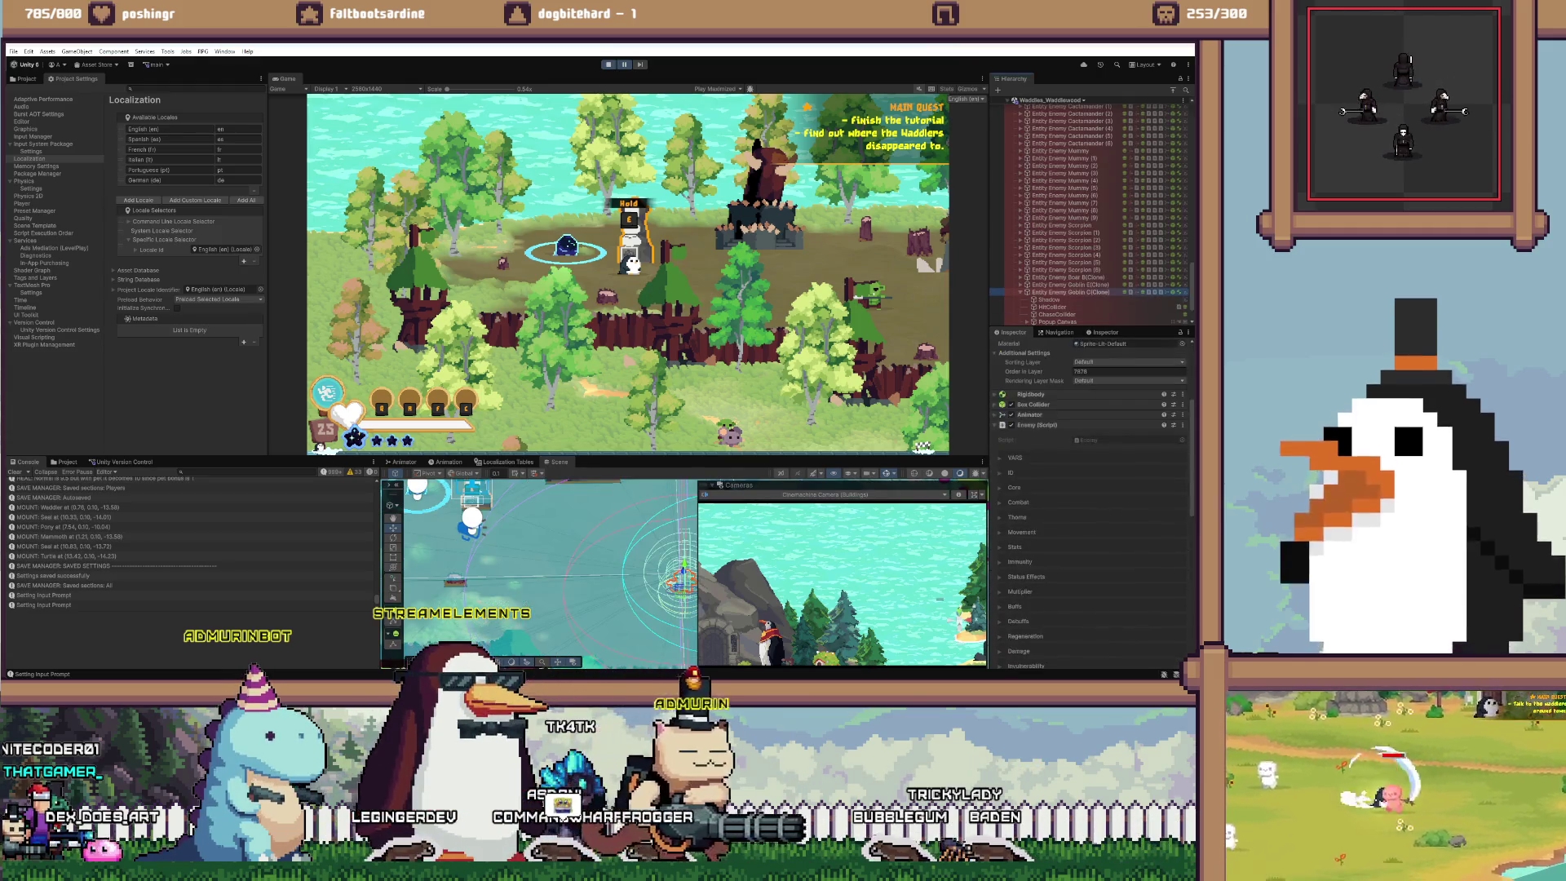
left_click(1018, 501)
scroll(1084, 489, "down", 1)
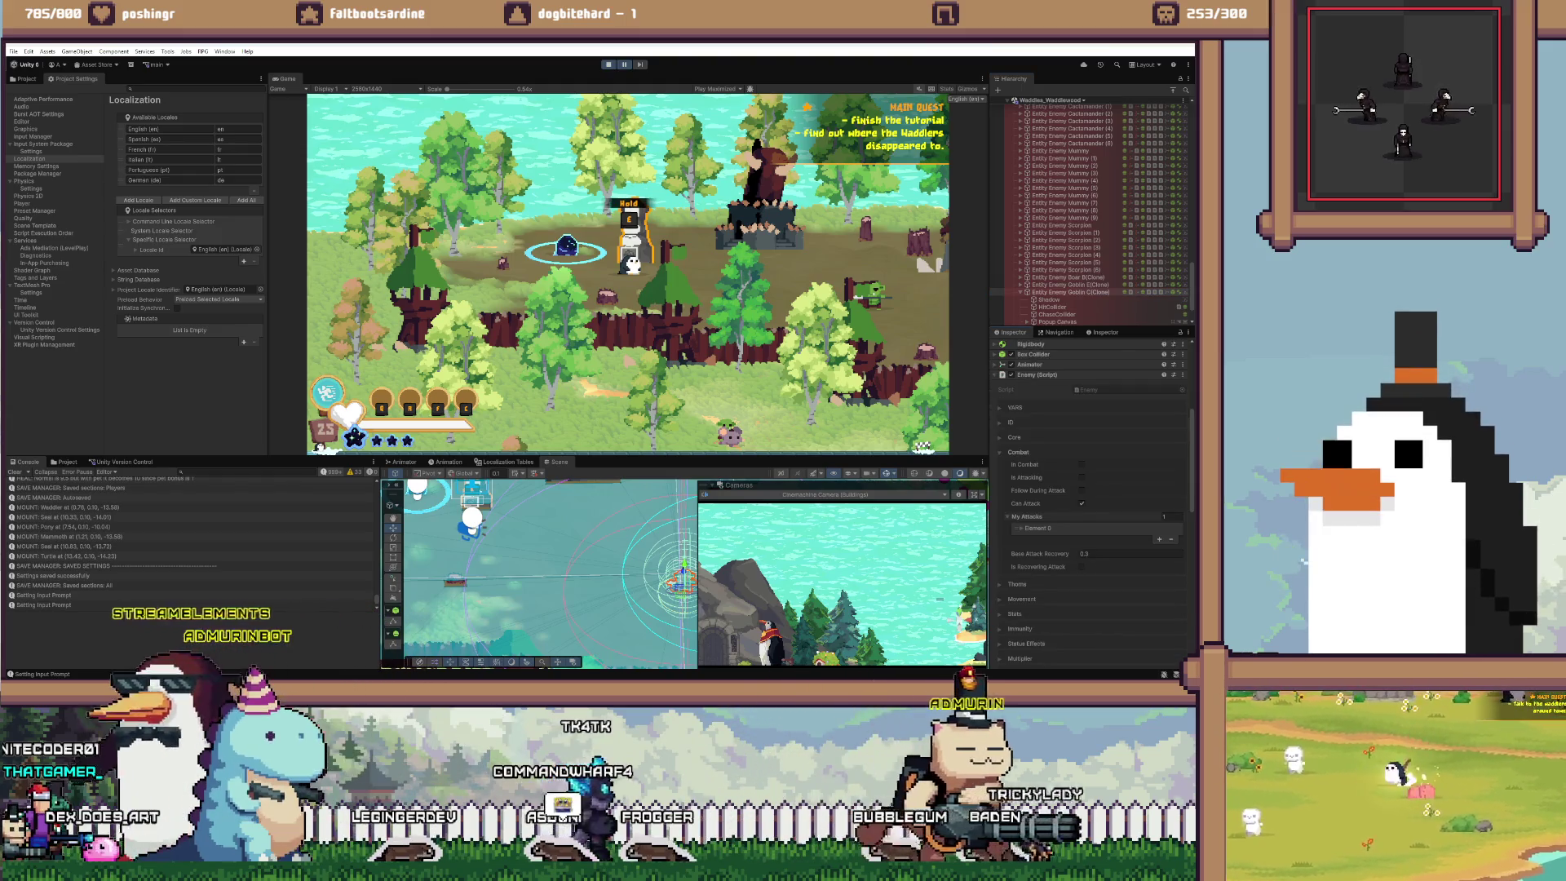
left_click(1018, 452)
left_click(1013, 437)
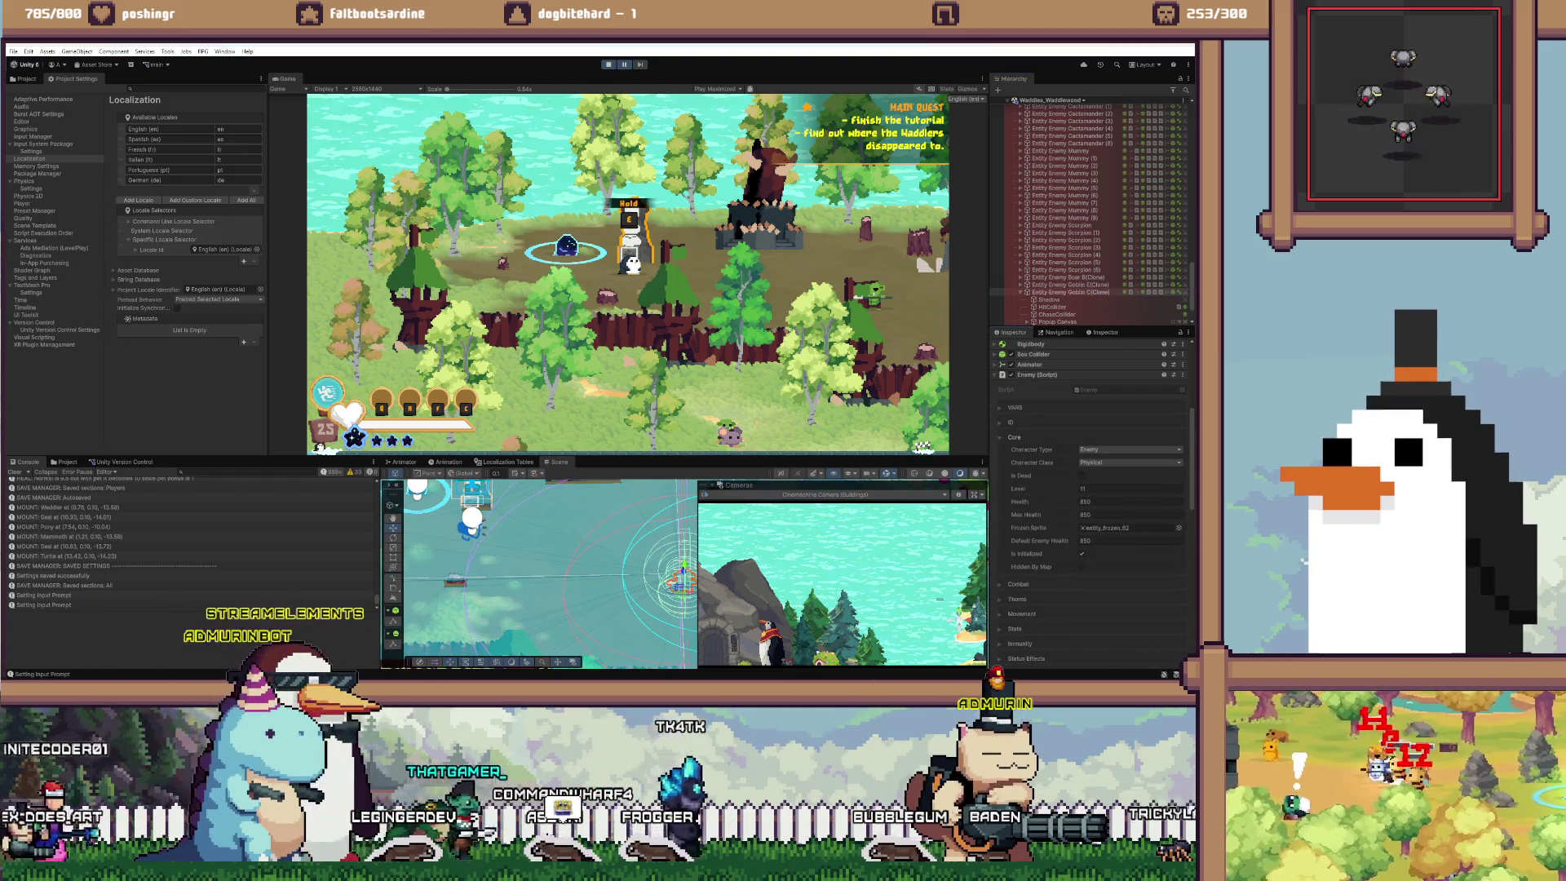
left_click(1014, 437)
left_click(1015, 496)
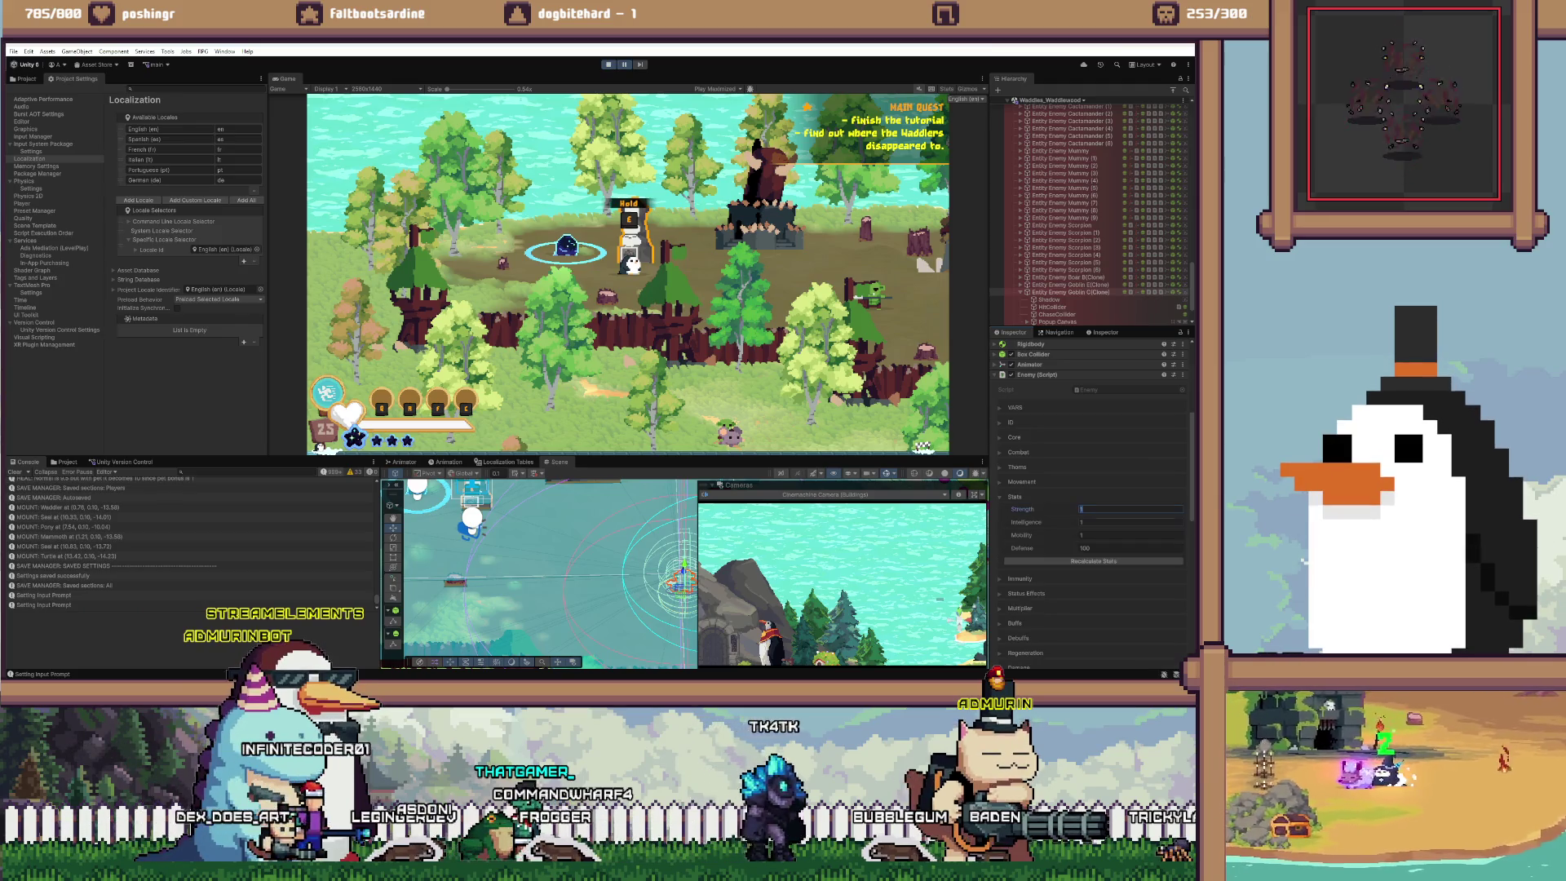
type("50")
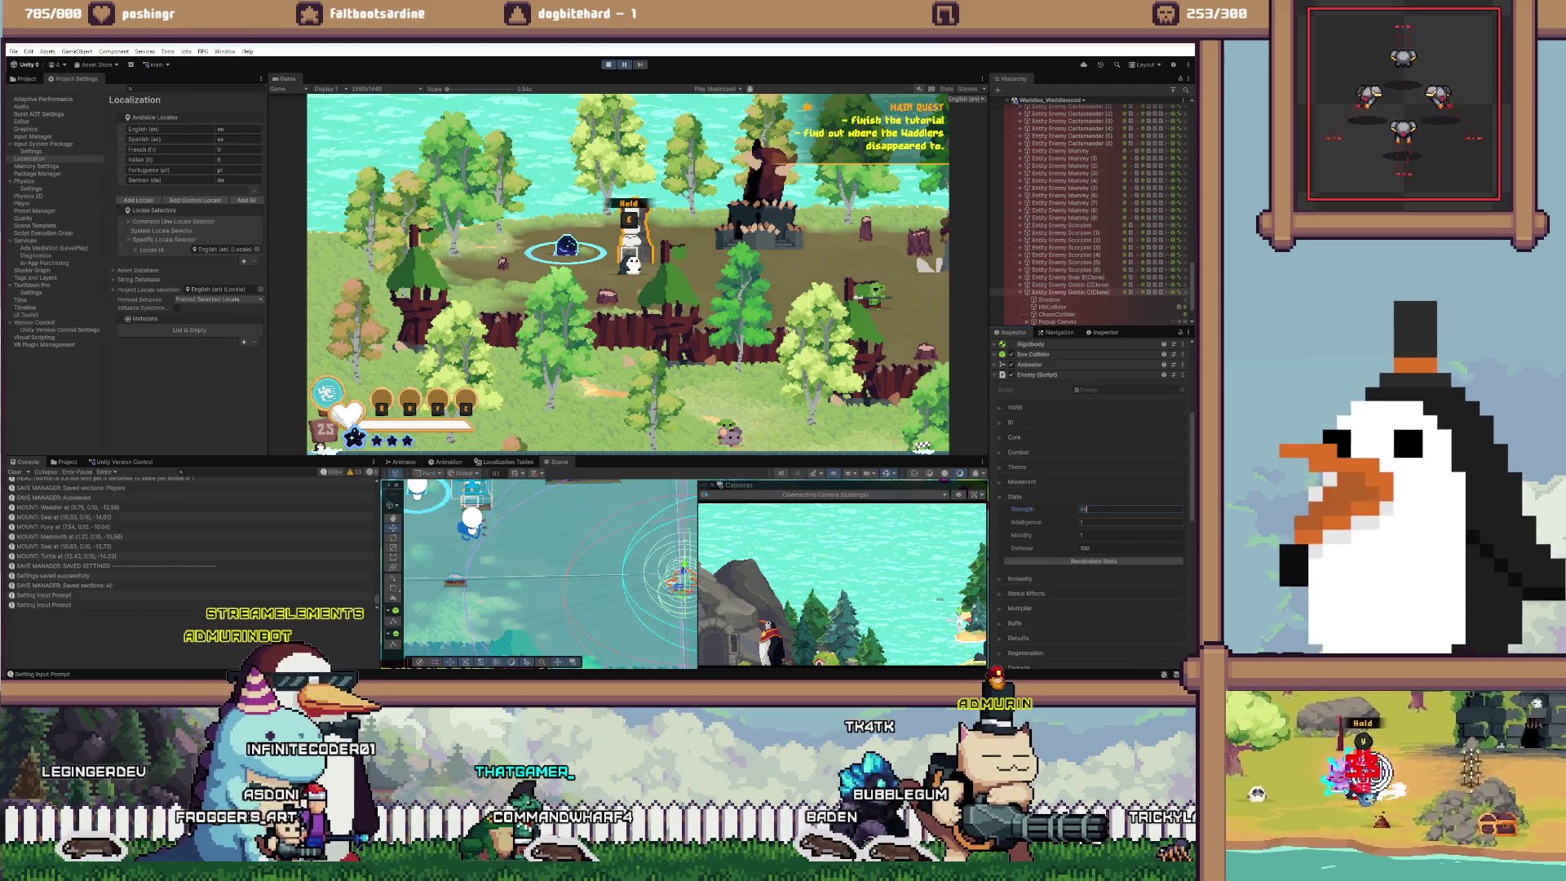
key("shift+space")
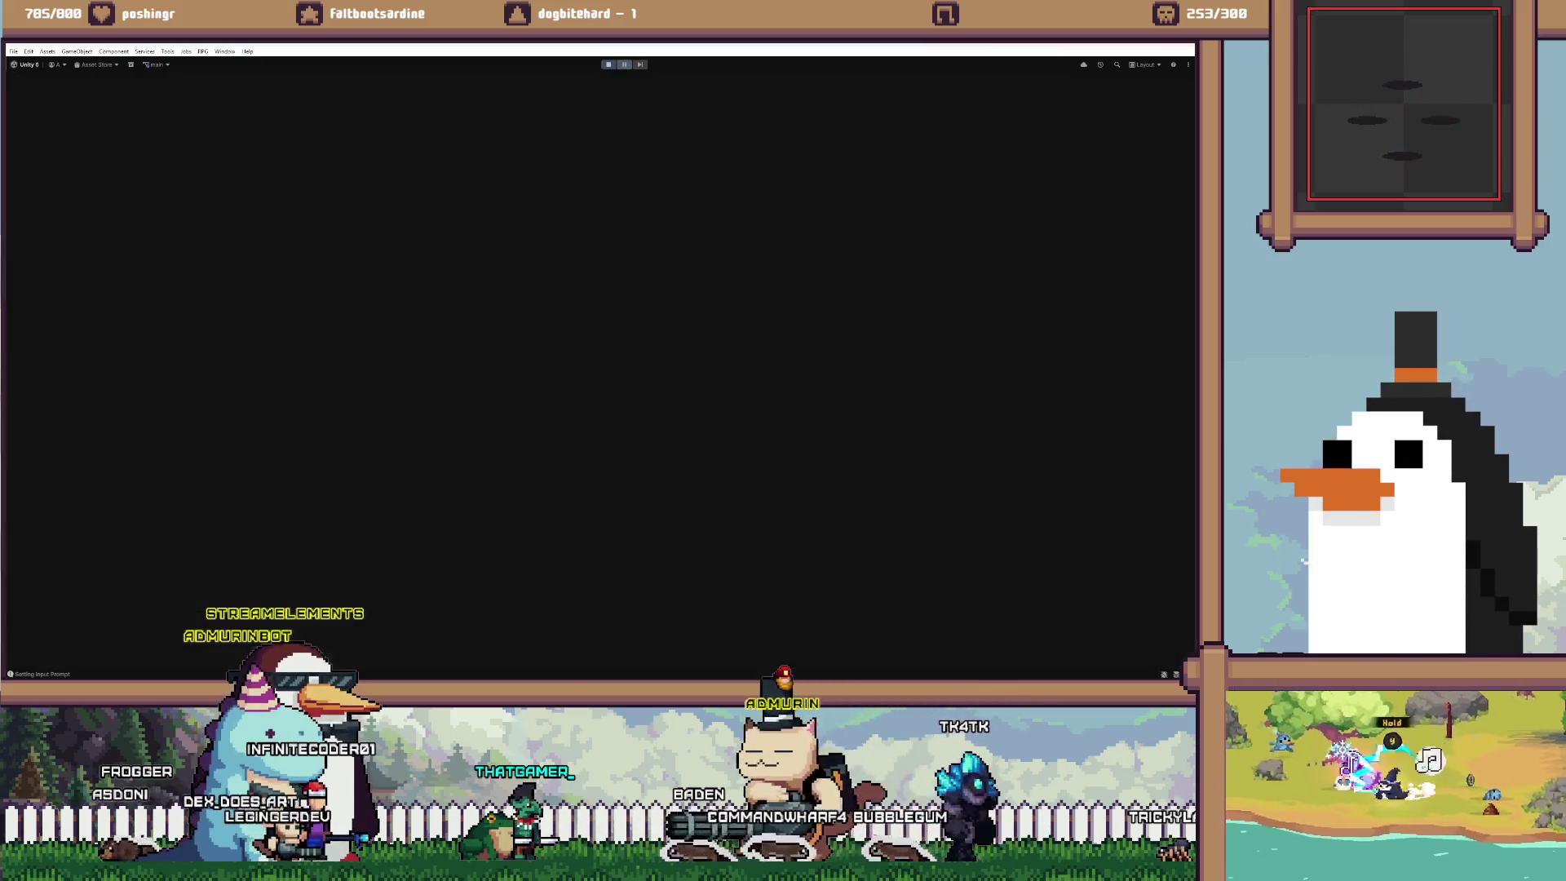
key("d")
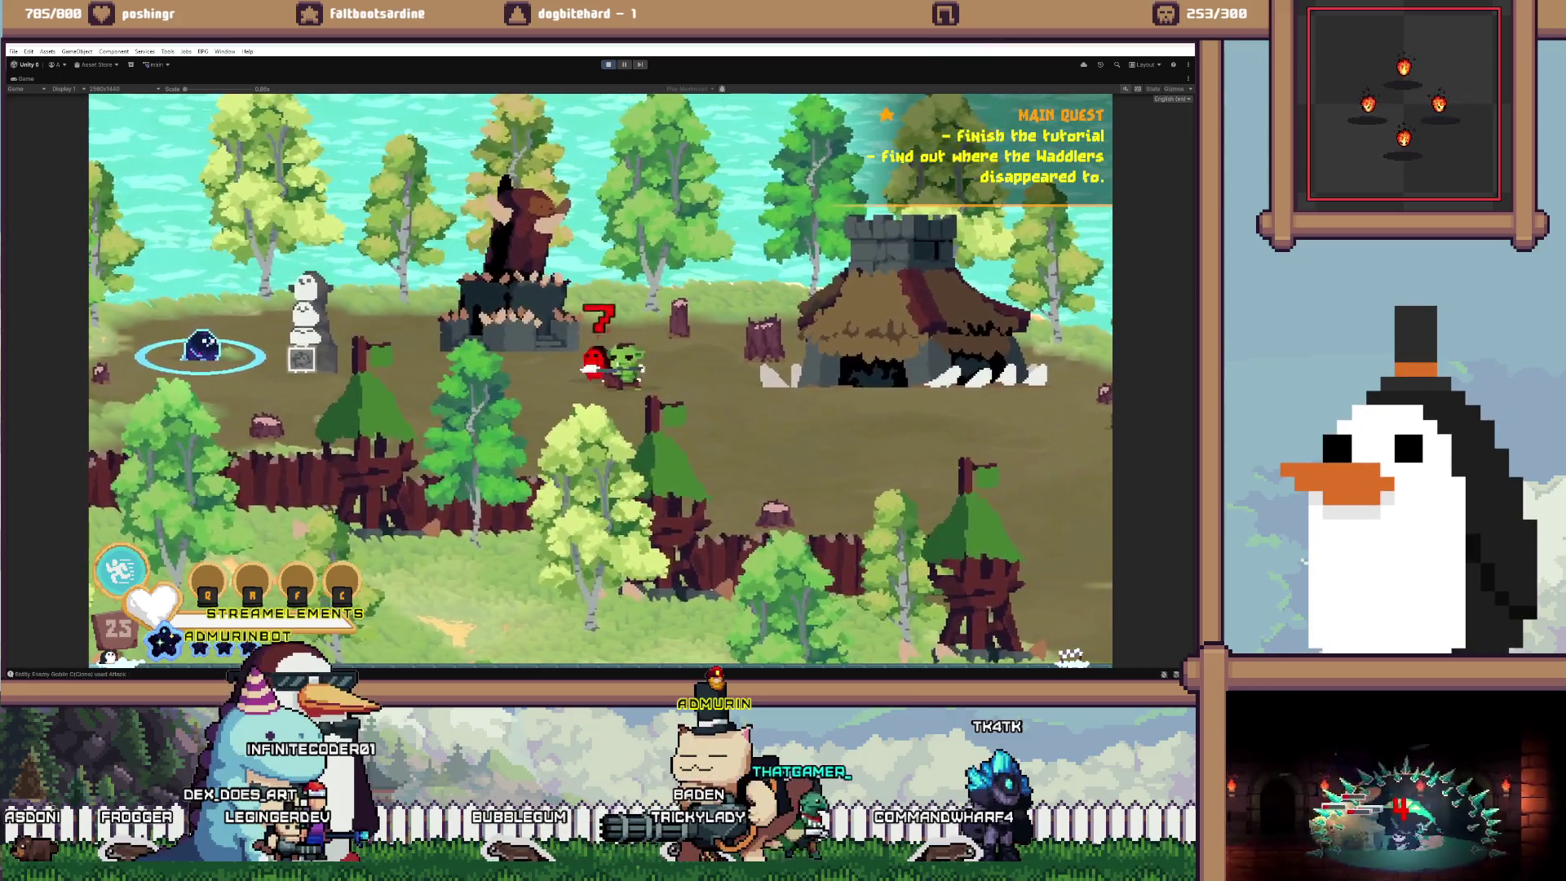
key("shift+space")
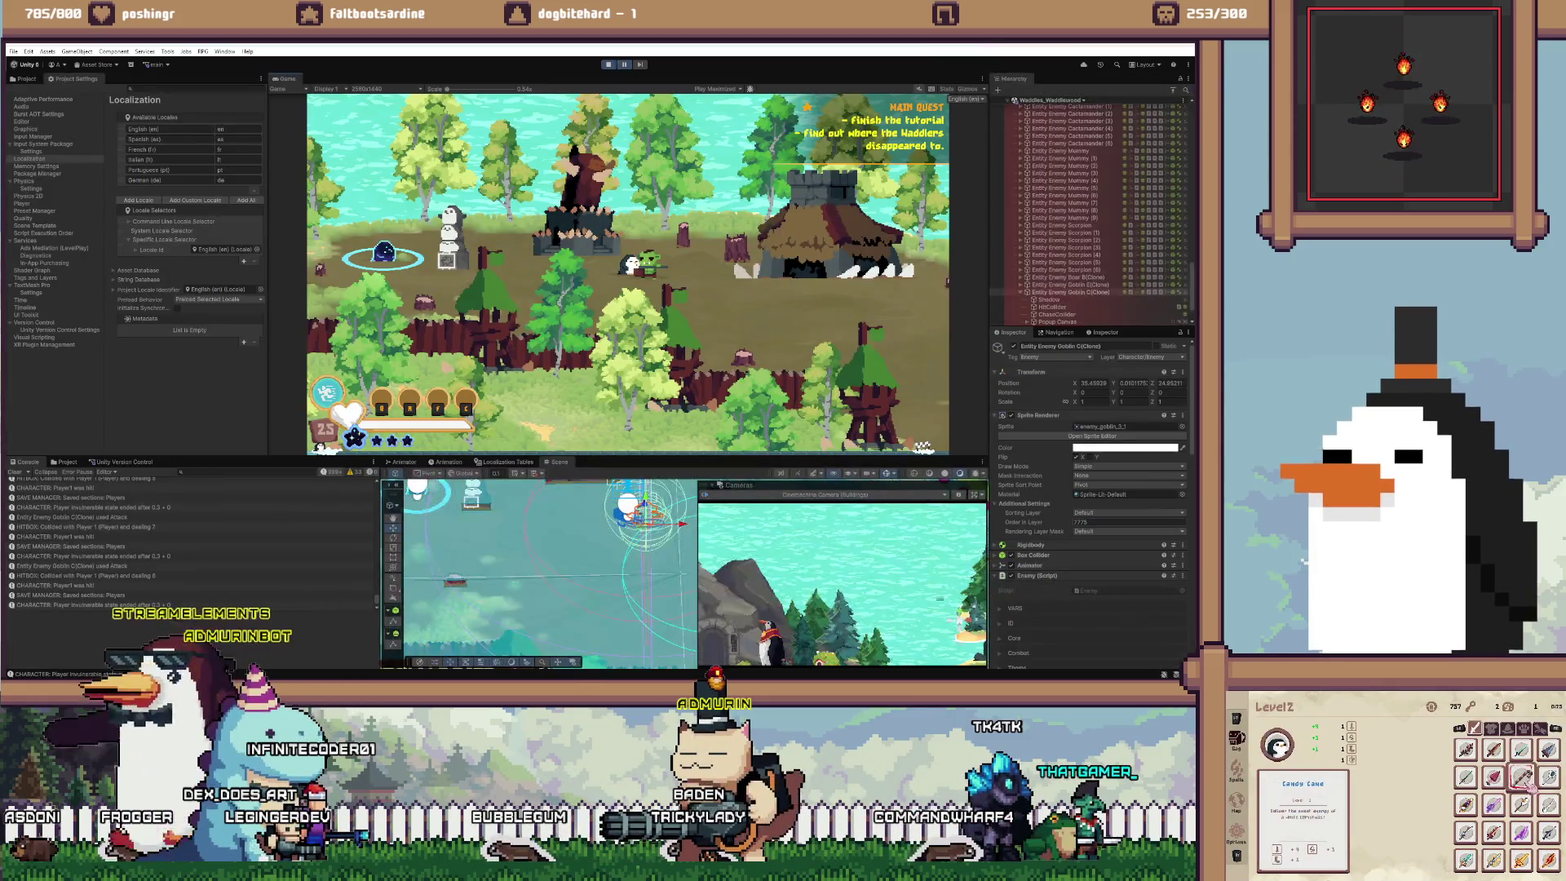
scroll(1088, 505, "down", 5)
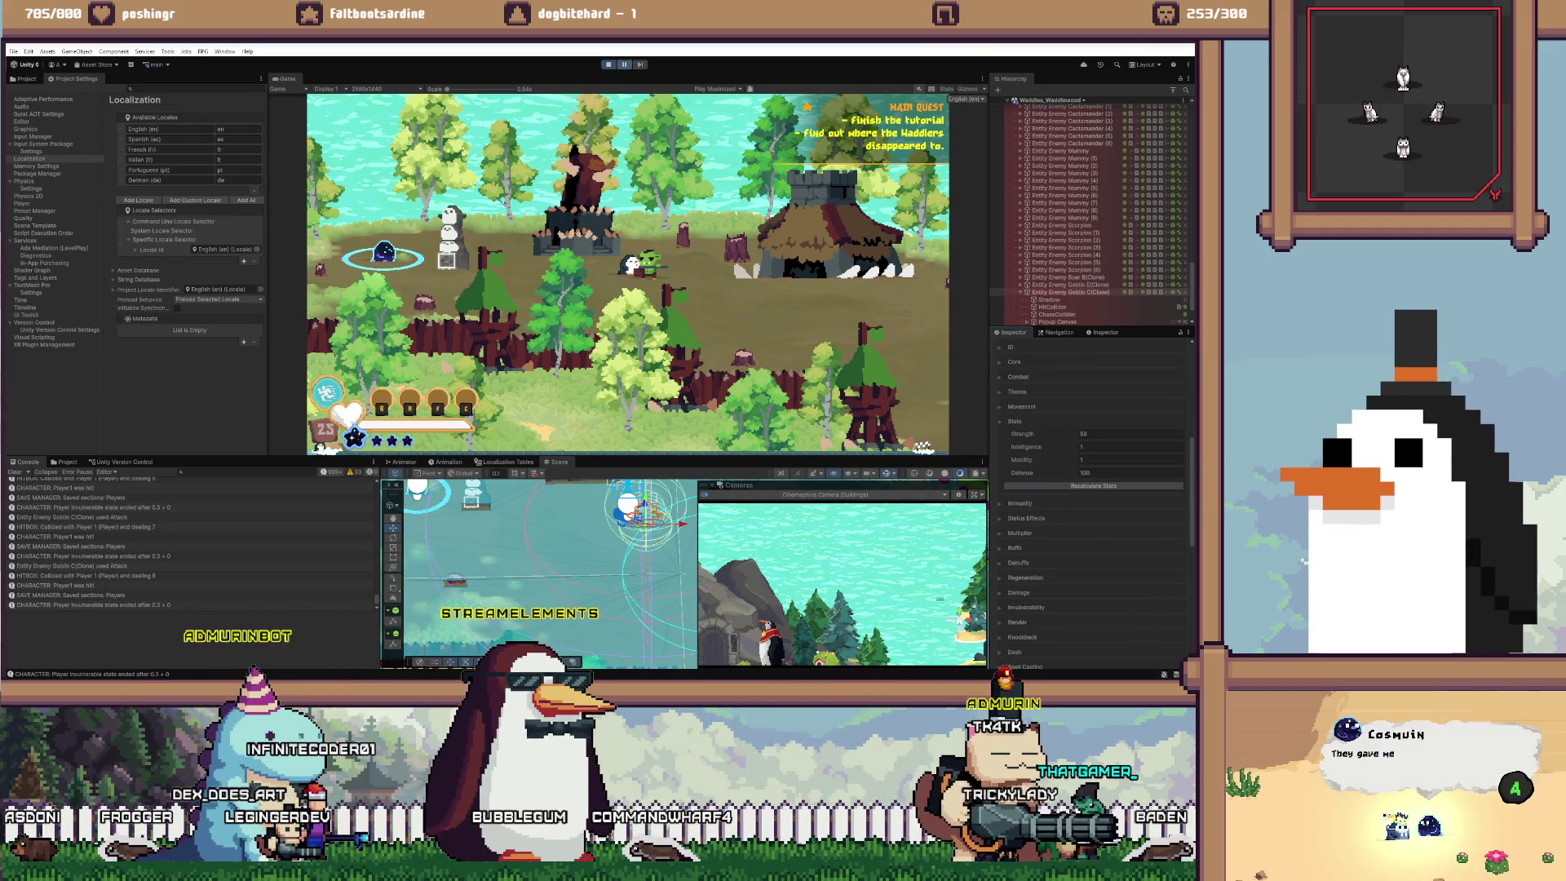
key("shift+space")
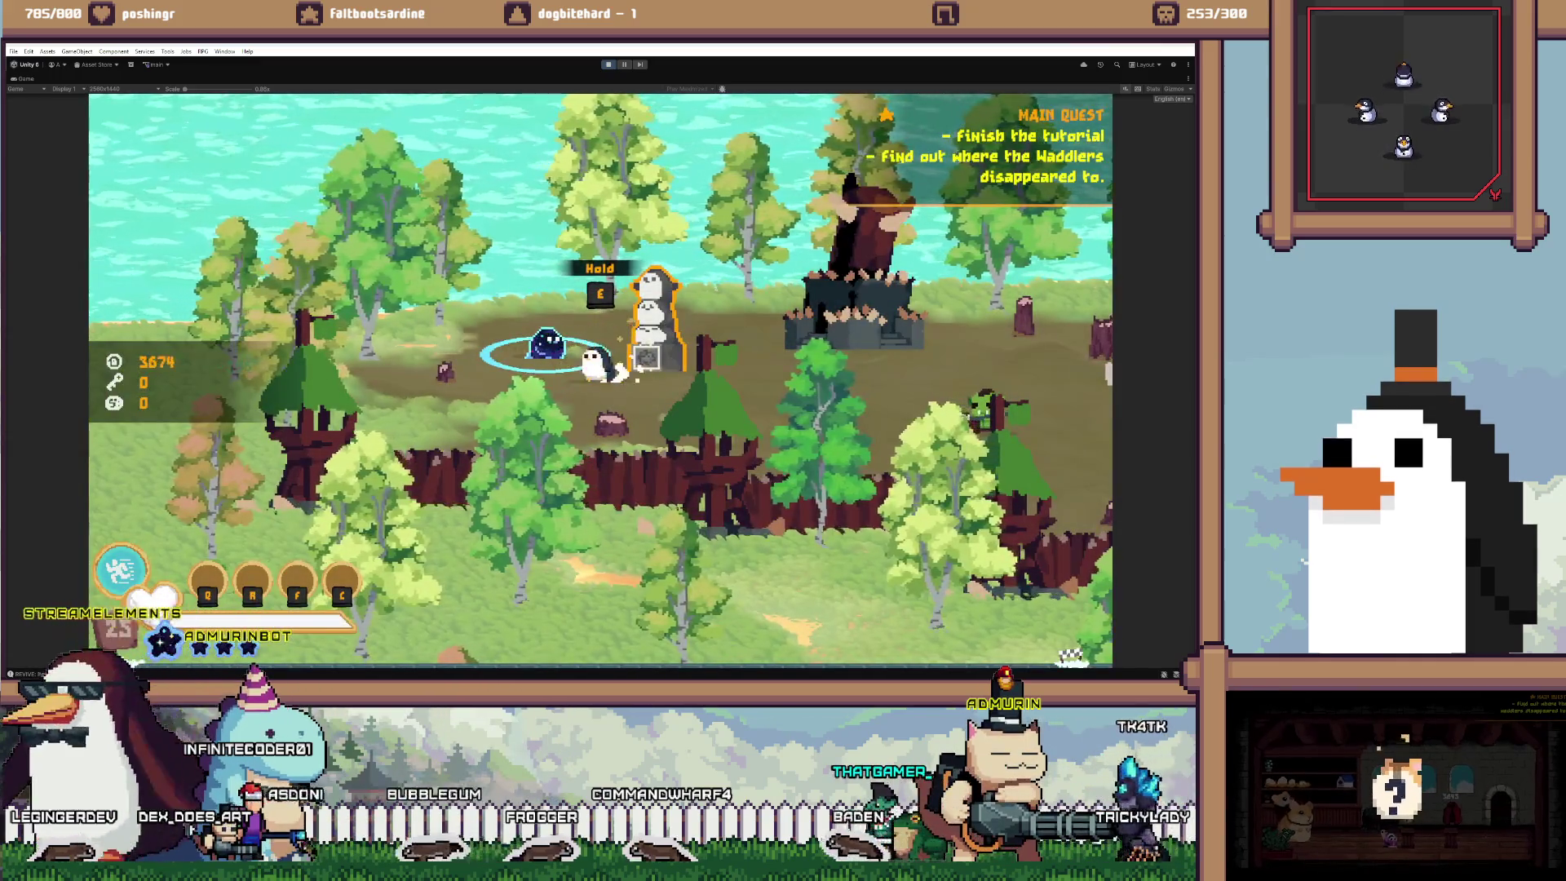
Walk the penguin to the stone statue, then use Ctrl+P to return to the full editor
key("d")
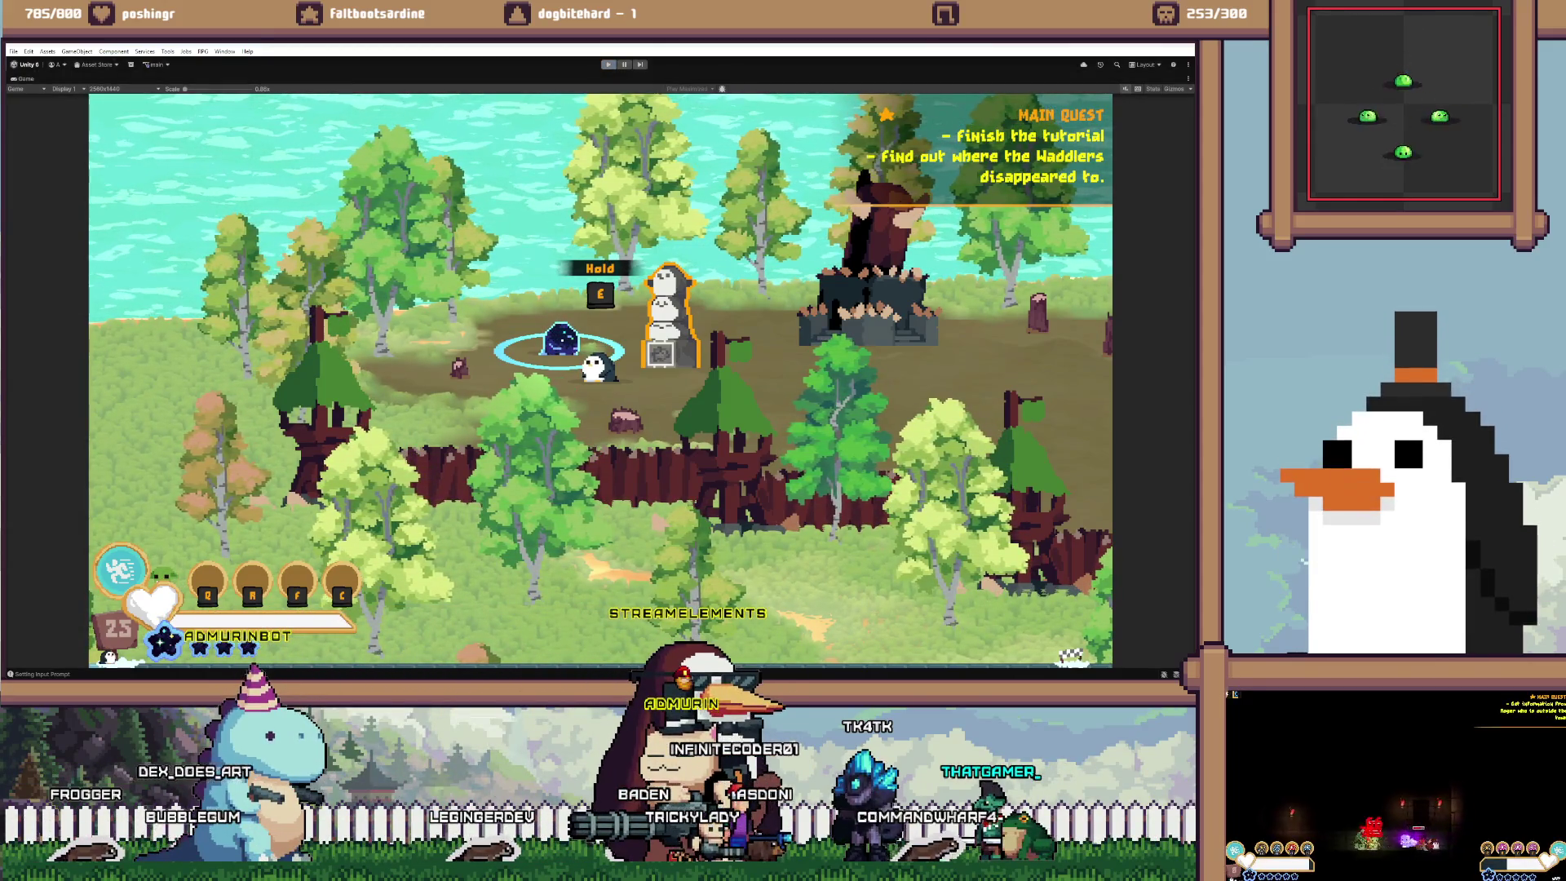
key("ctrl+p")
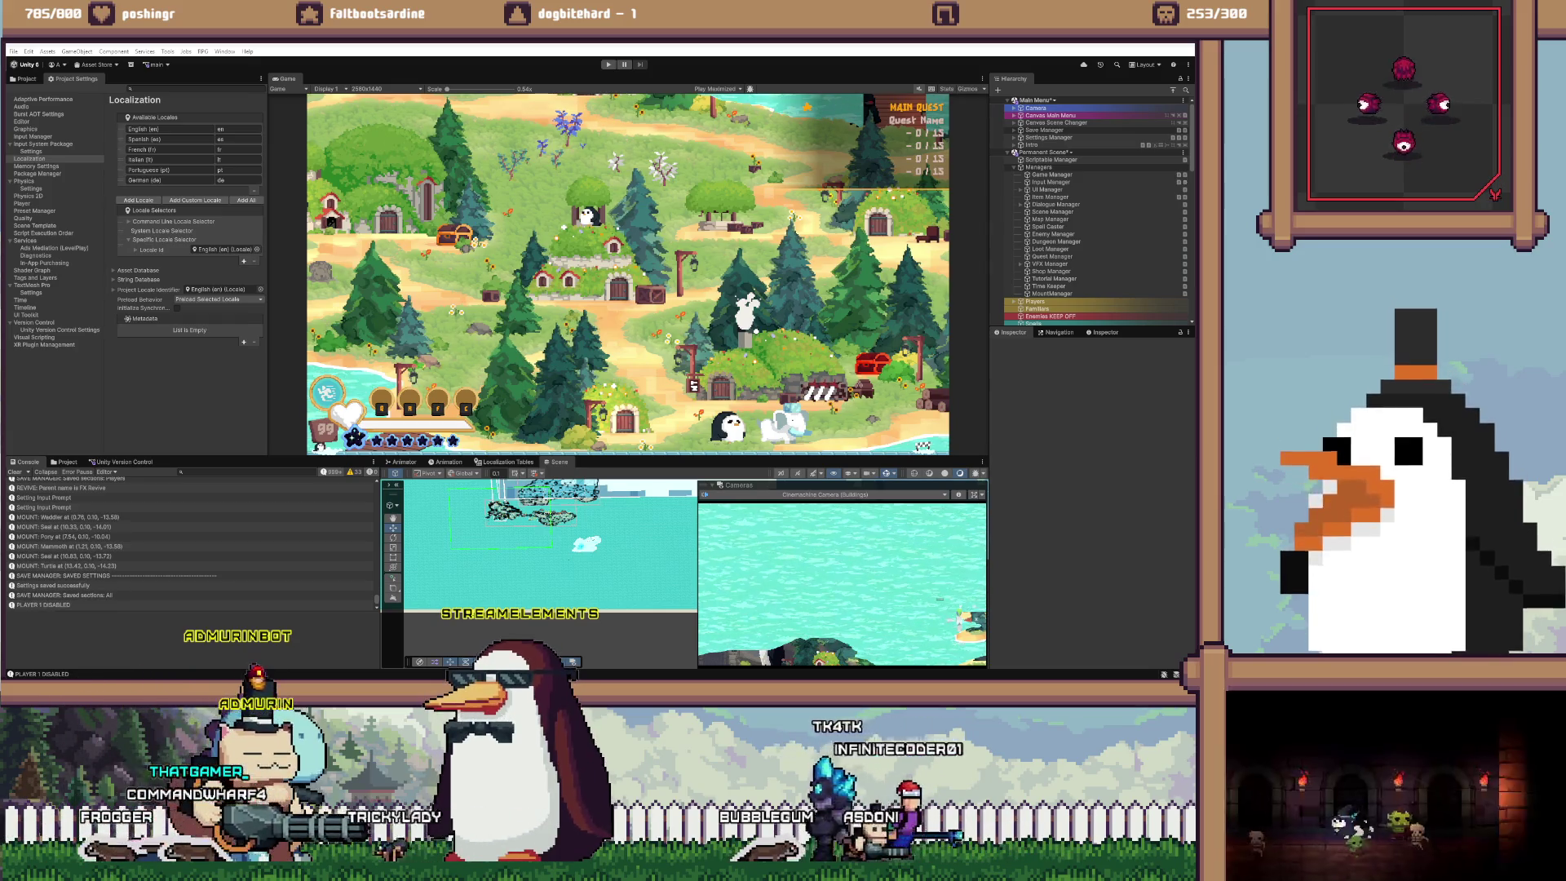
Switch to the VS Code markdown TO DO list and scroll through it
key("alt+Tab")
scroll(624, 414, "down", 3)
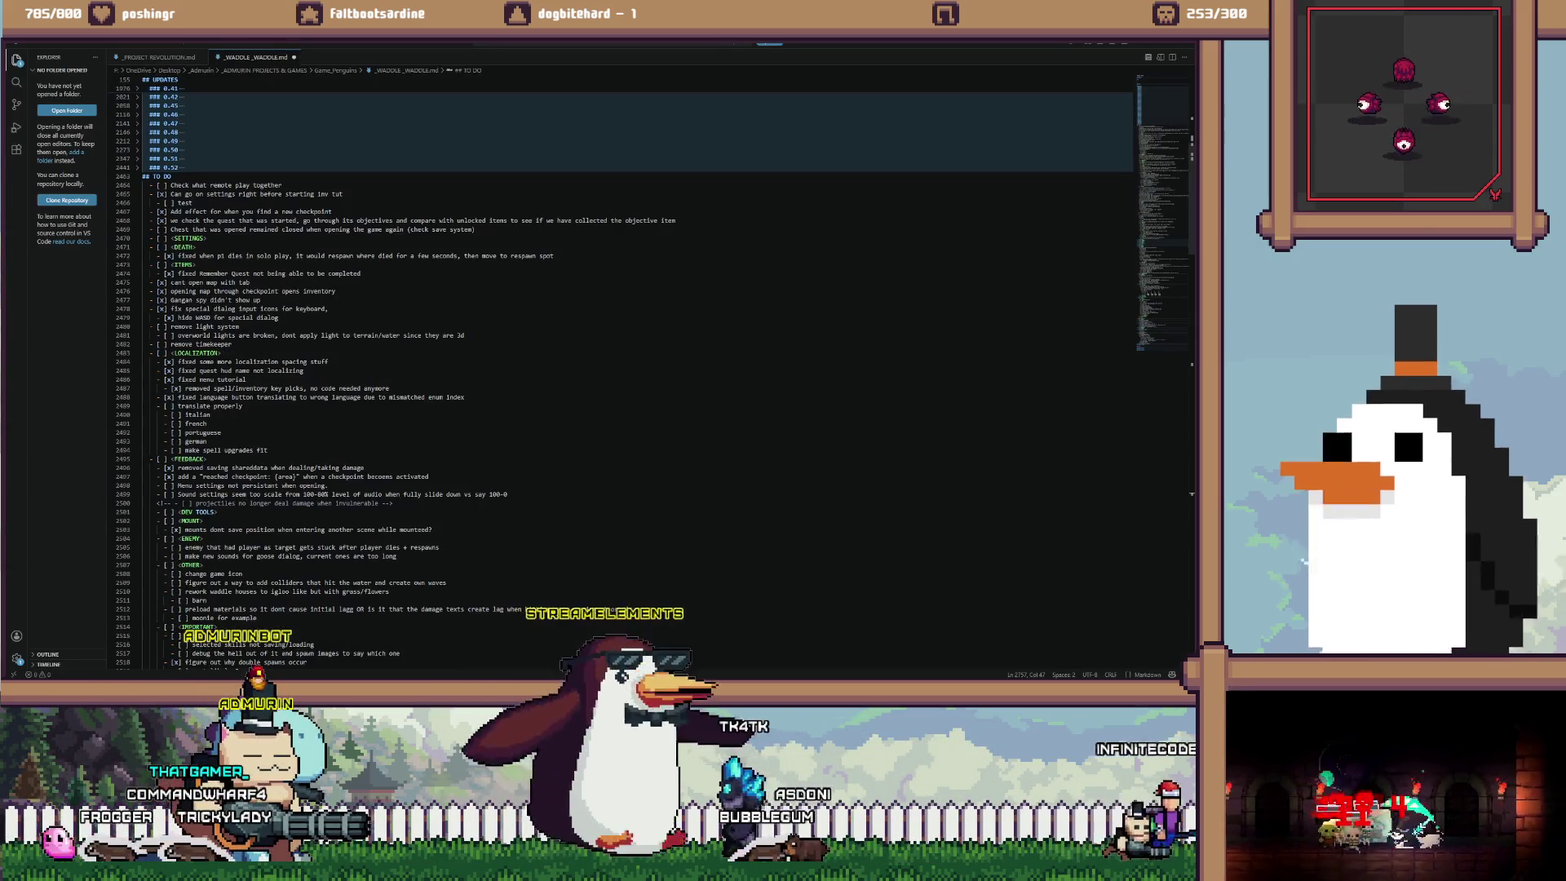
scroll(623, 375, "down", 10)
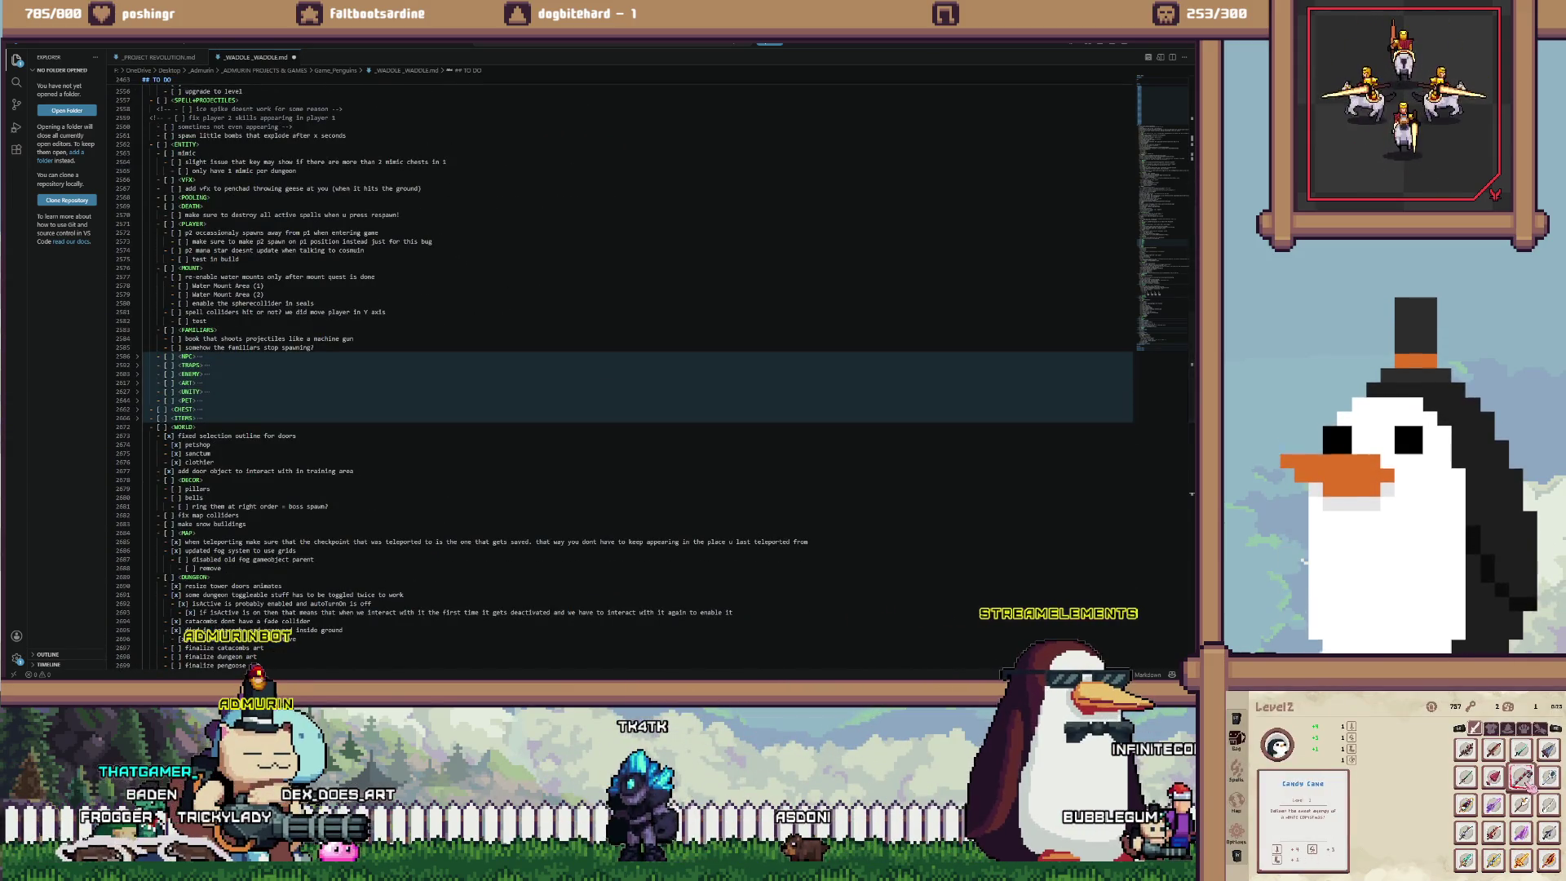
mouse_move(513, 679)
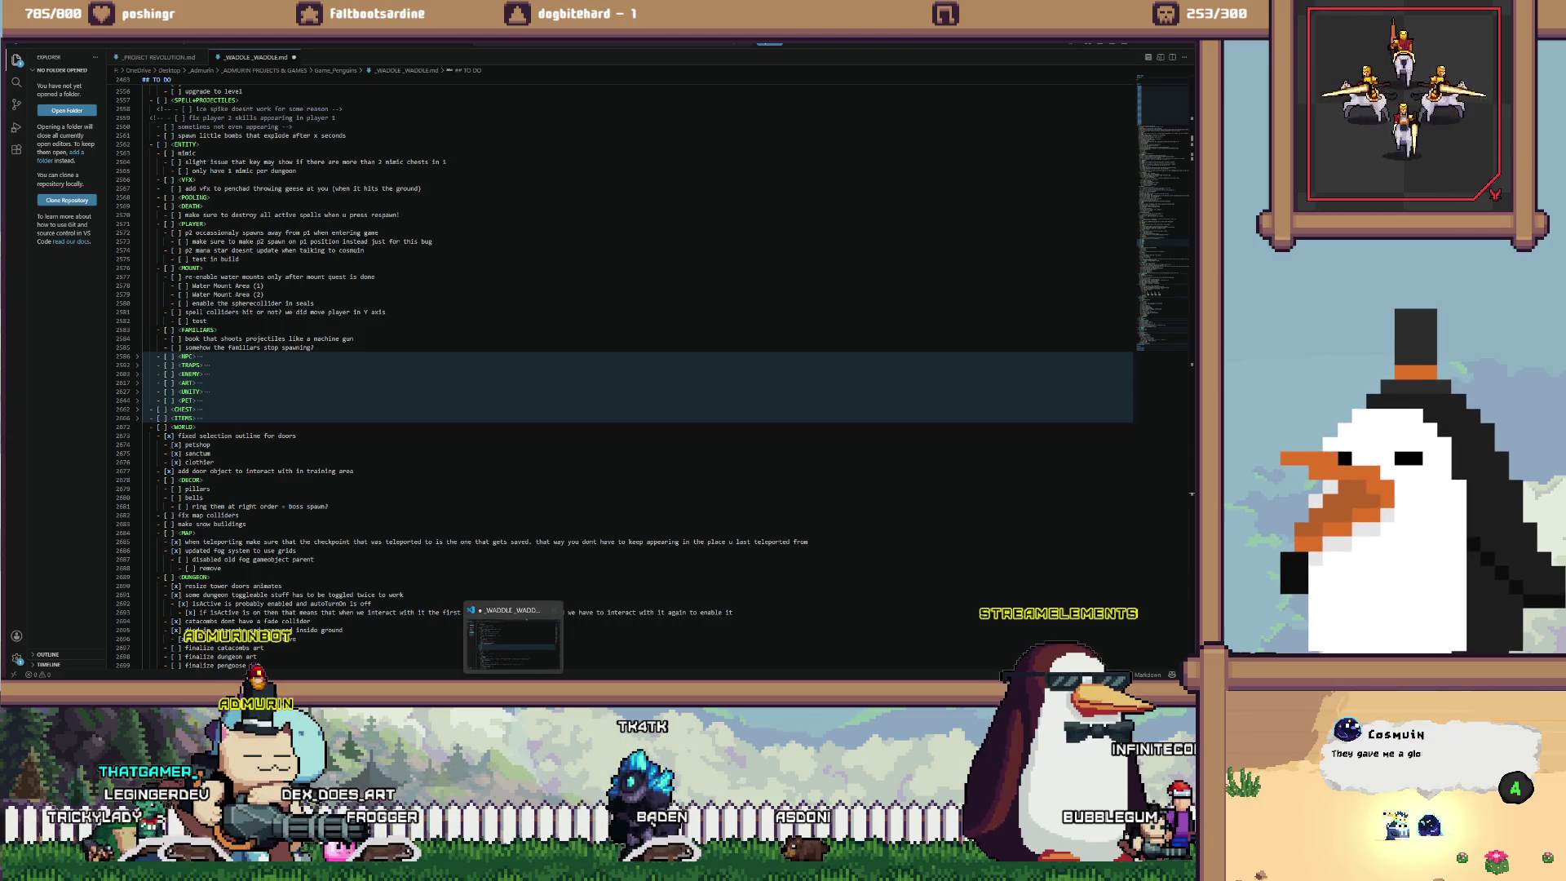
scroll(636, 359, "up", 5)
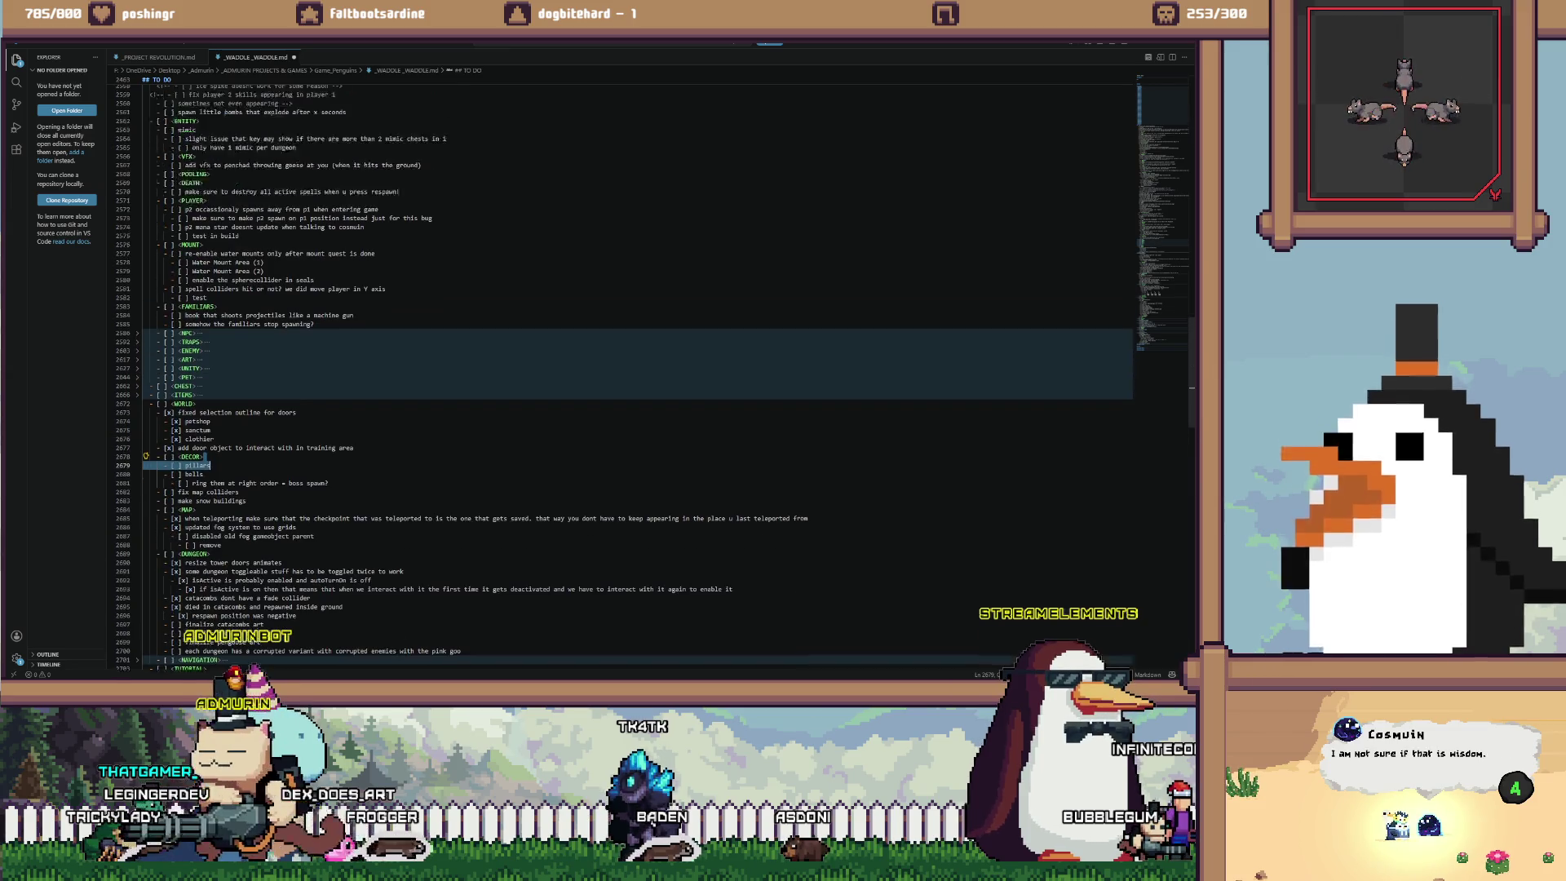
scroll(636, 359, "up", 20)
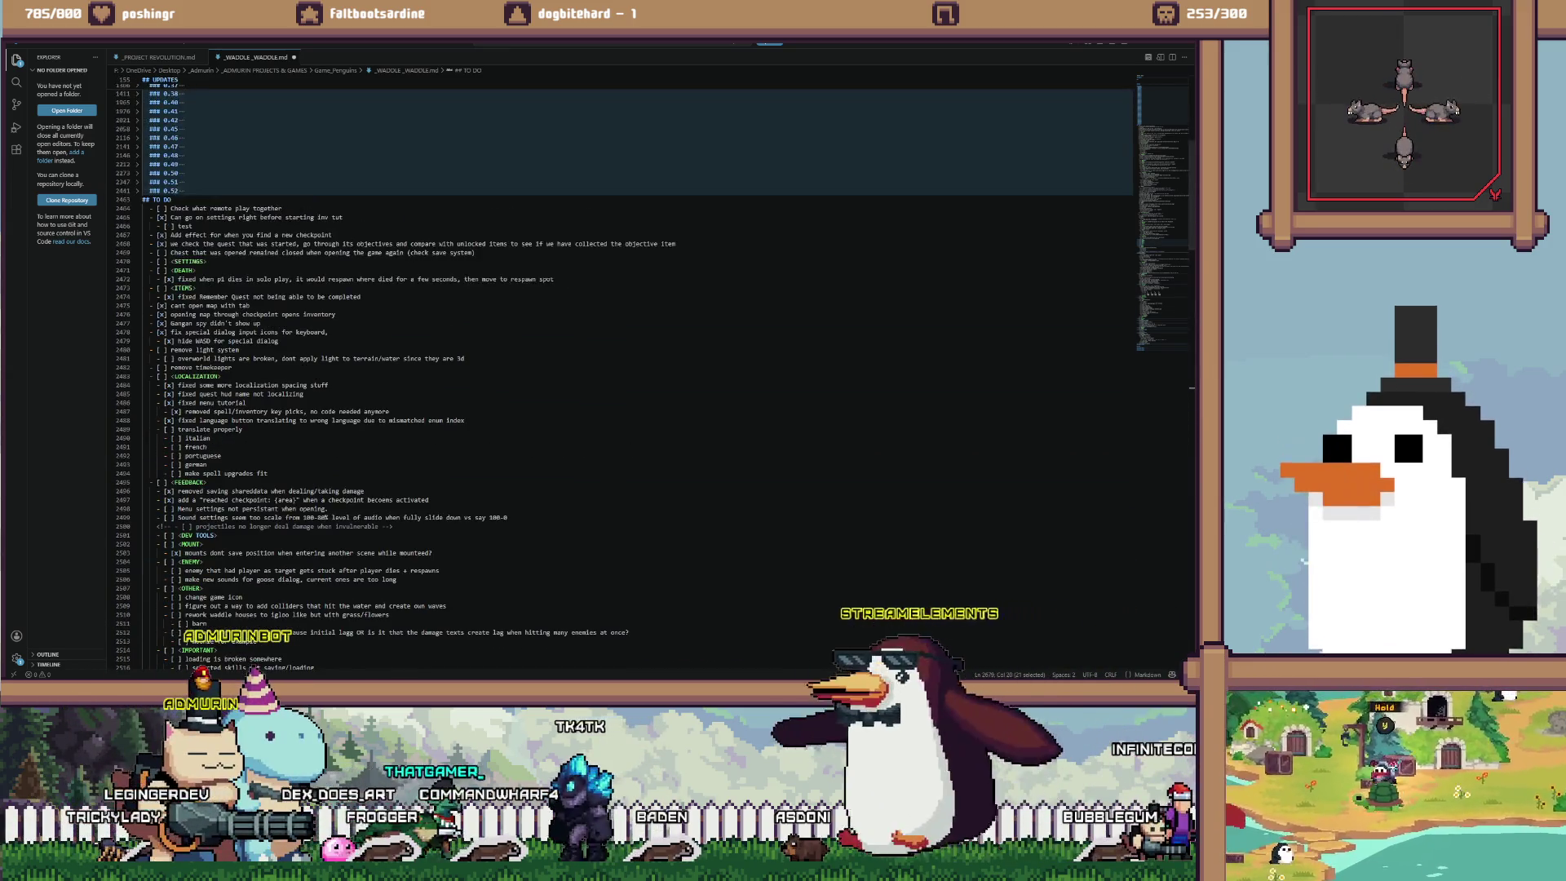
scroll(636, 359, "down", 7)
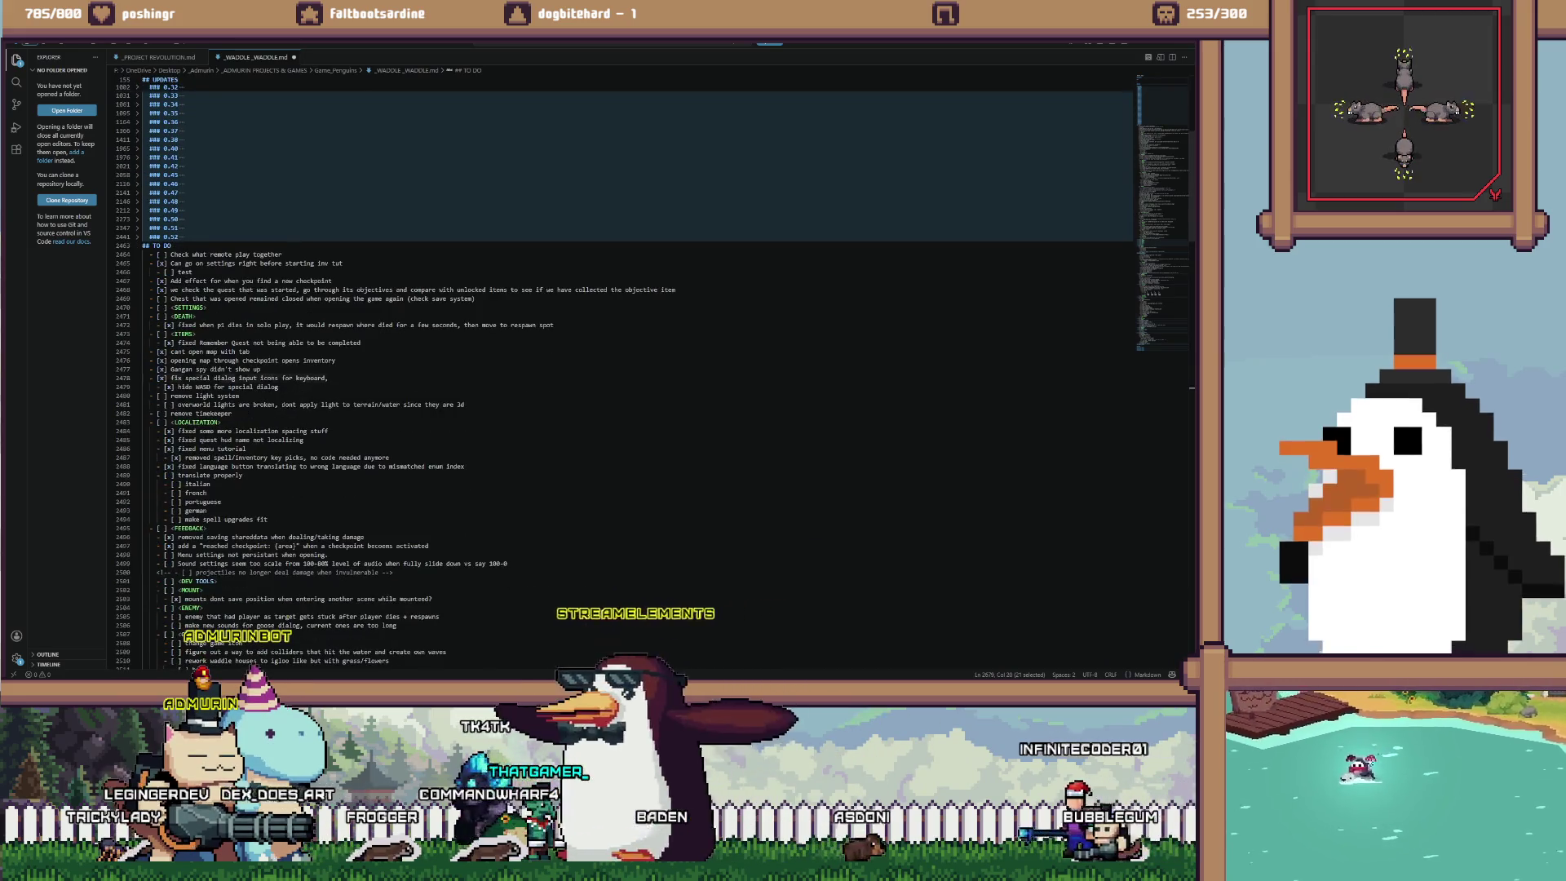
Review the dialog input icons, light system, menu settings and damage items, then bring up Visual Studio
left_click(213, 378)
left_click(186, 395)
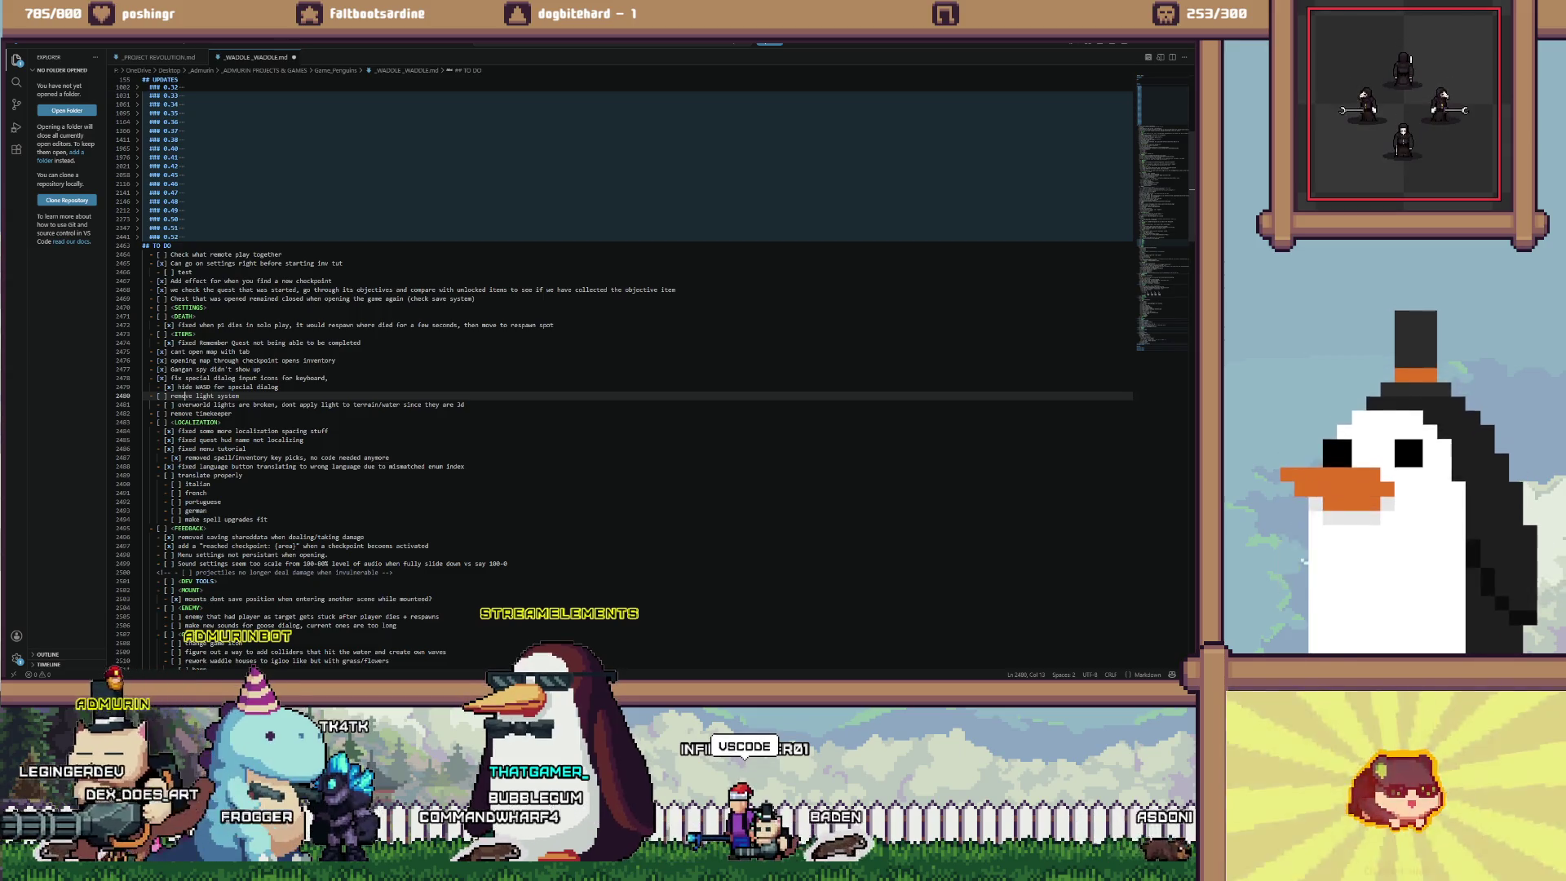
scroll(637, 359, "up", 5)
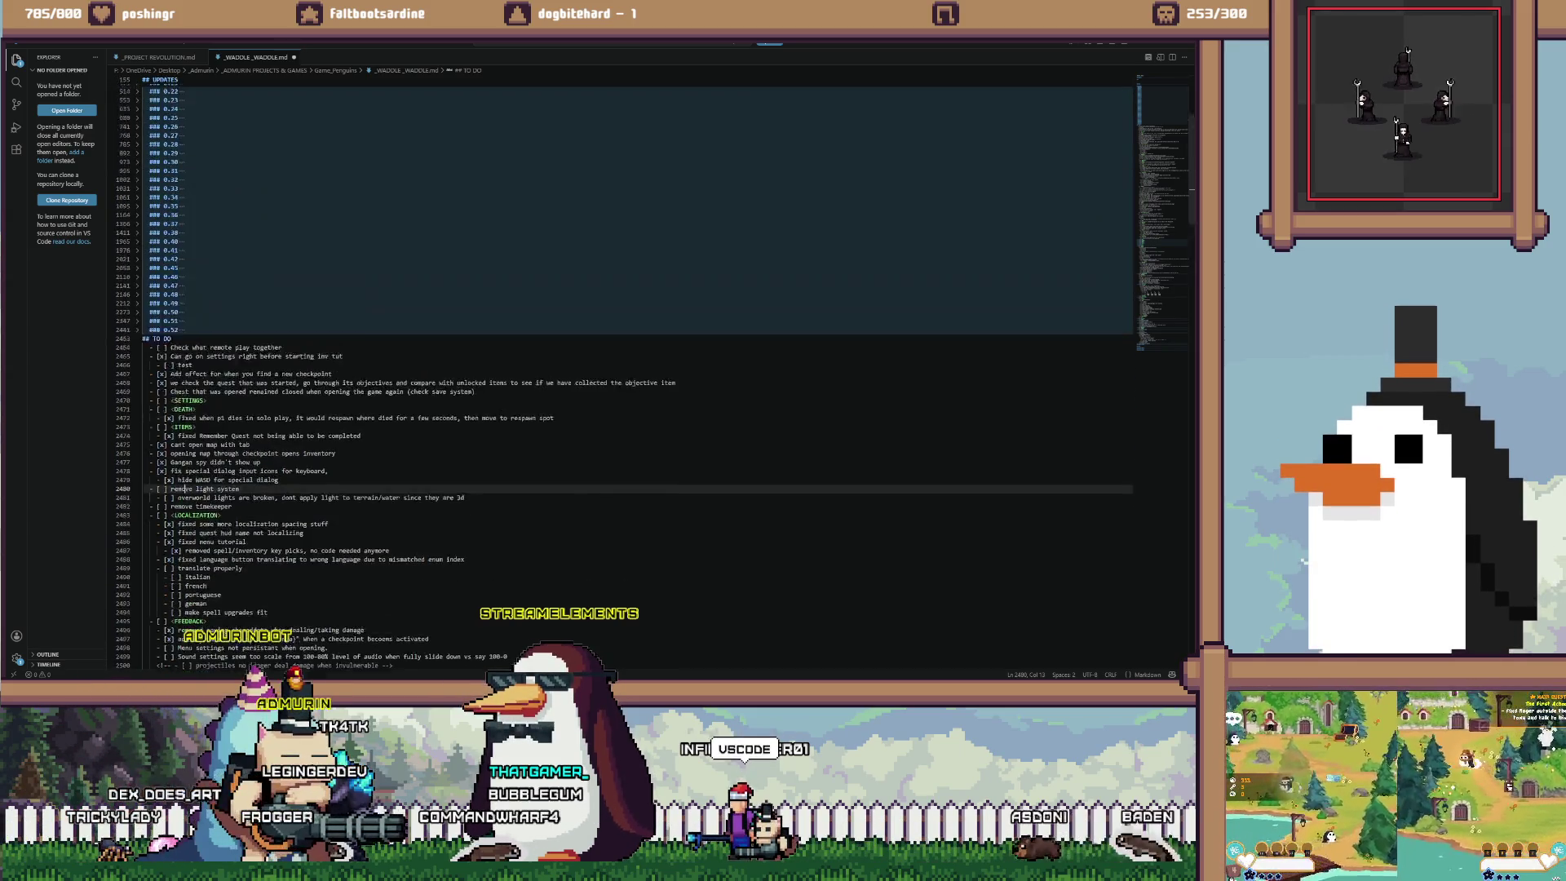
scroll(624, 367, "down", 10)
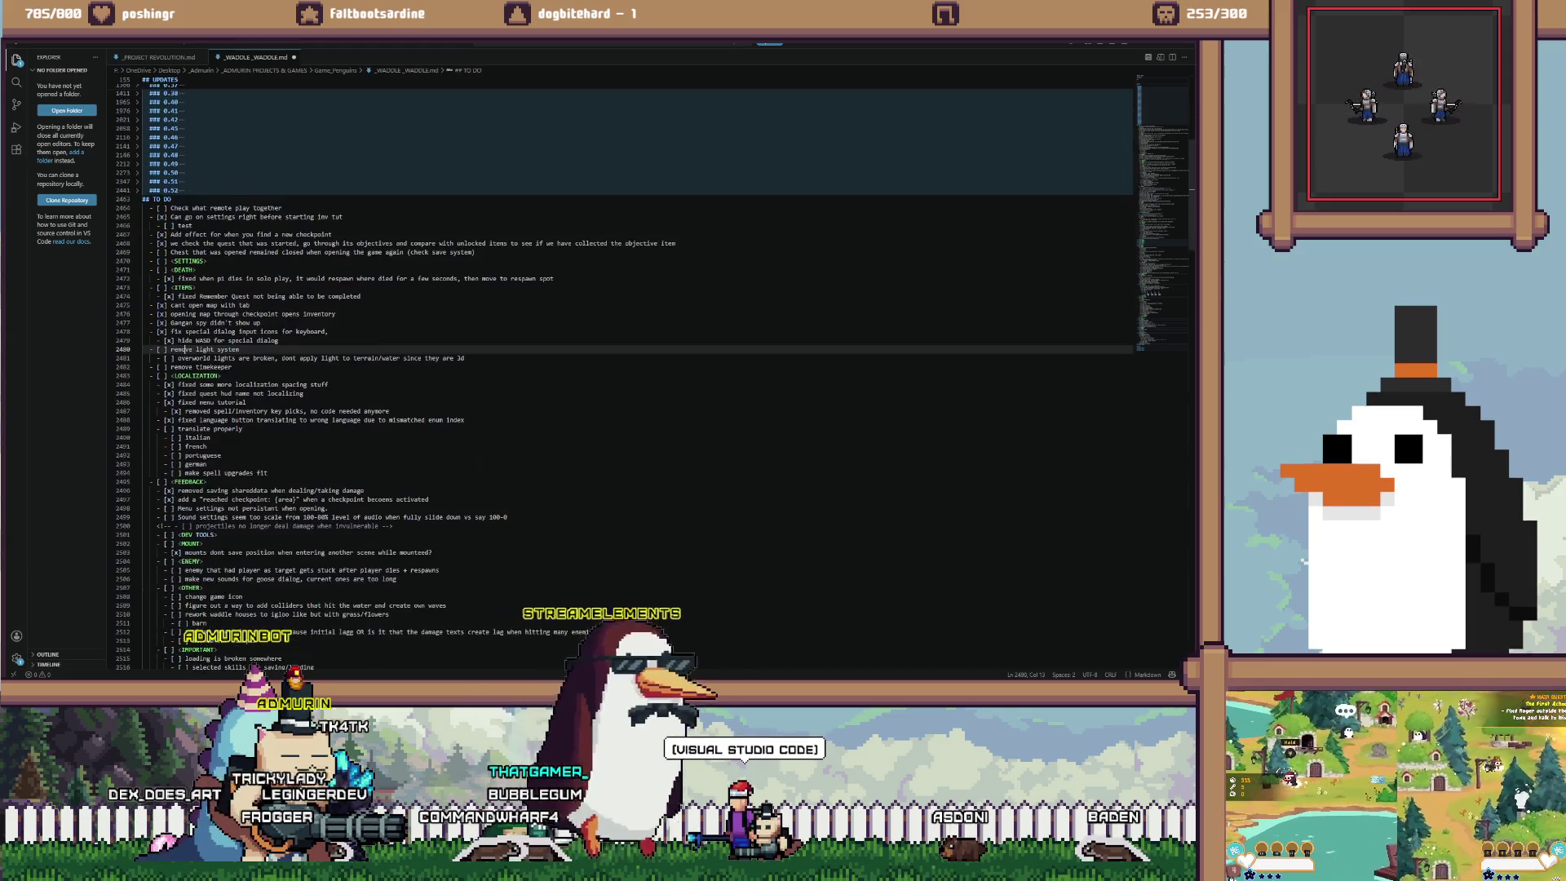
left_click(328, 462)
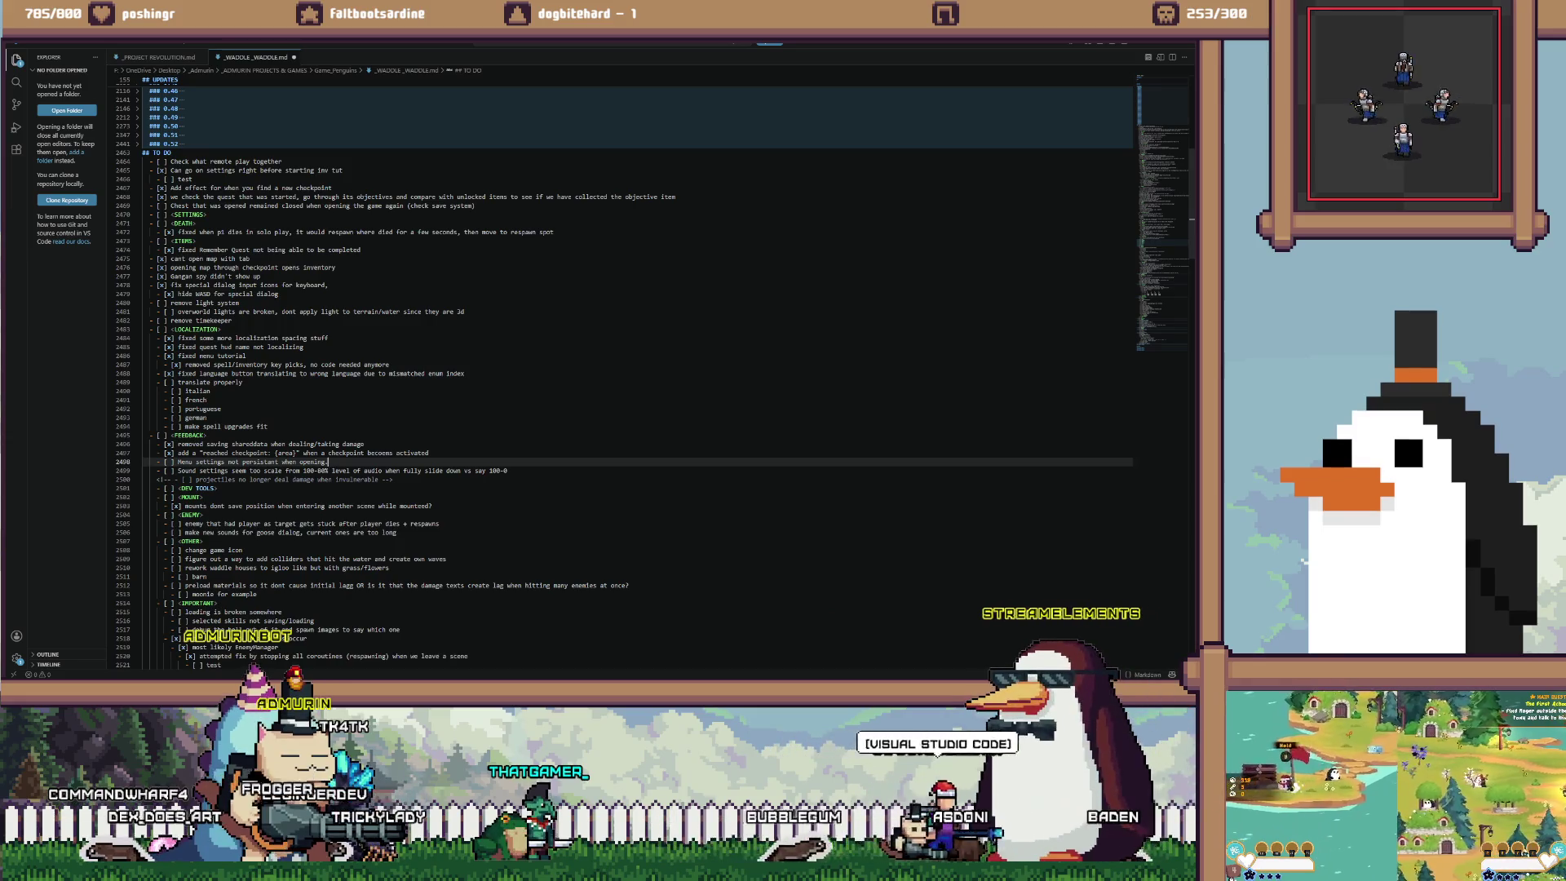
left_click(364, 444)
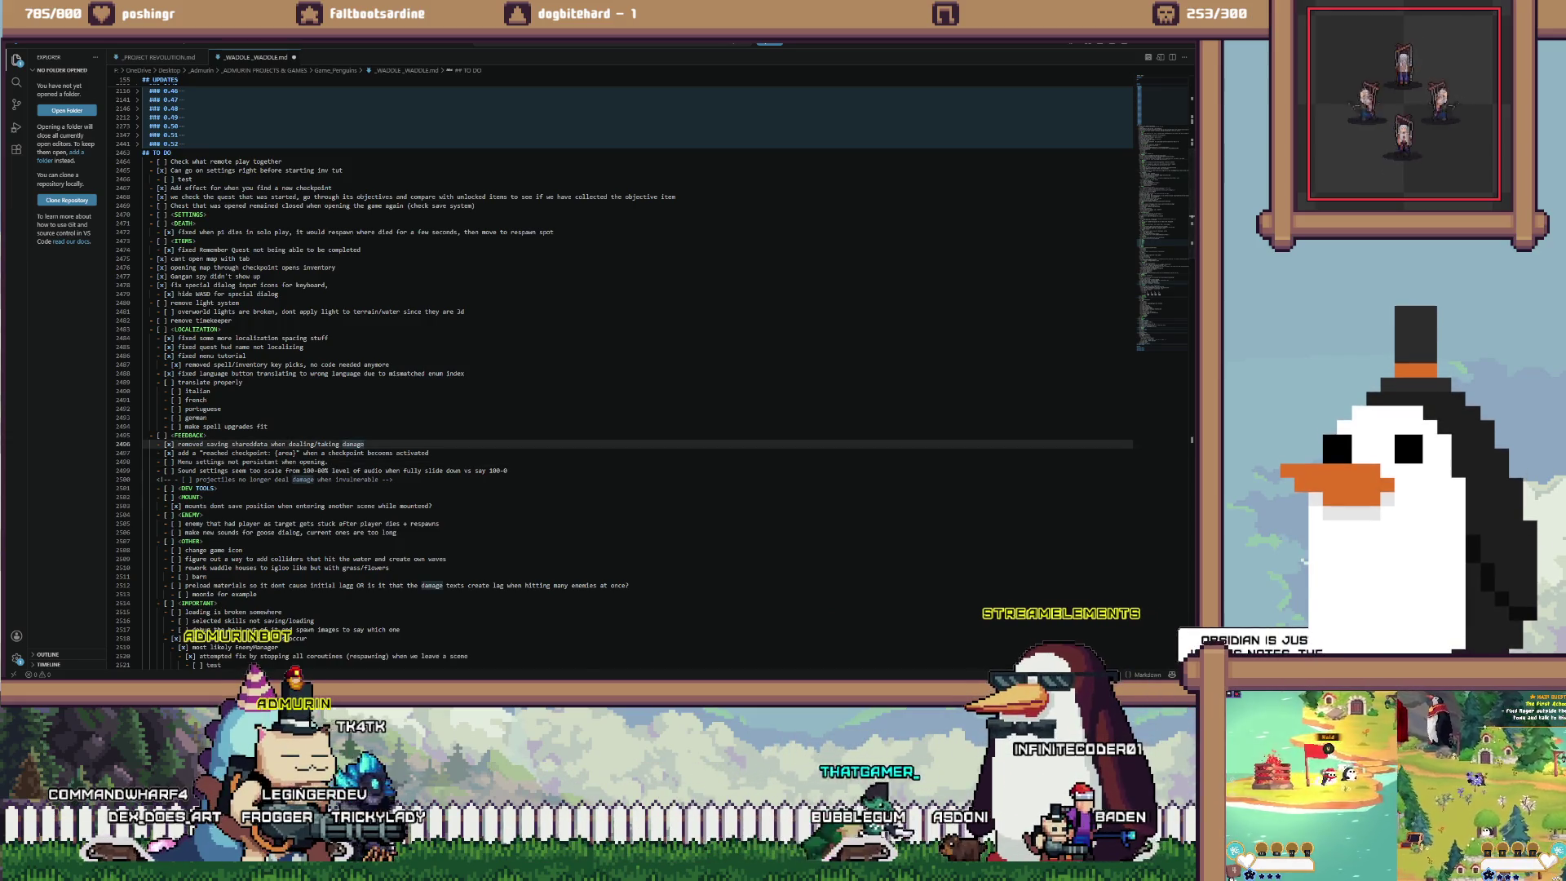
left_click(533, 640)
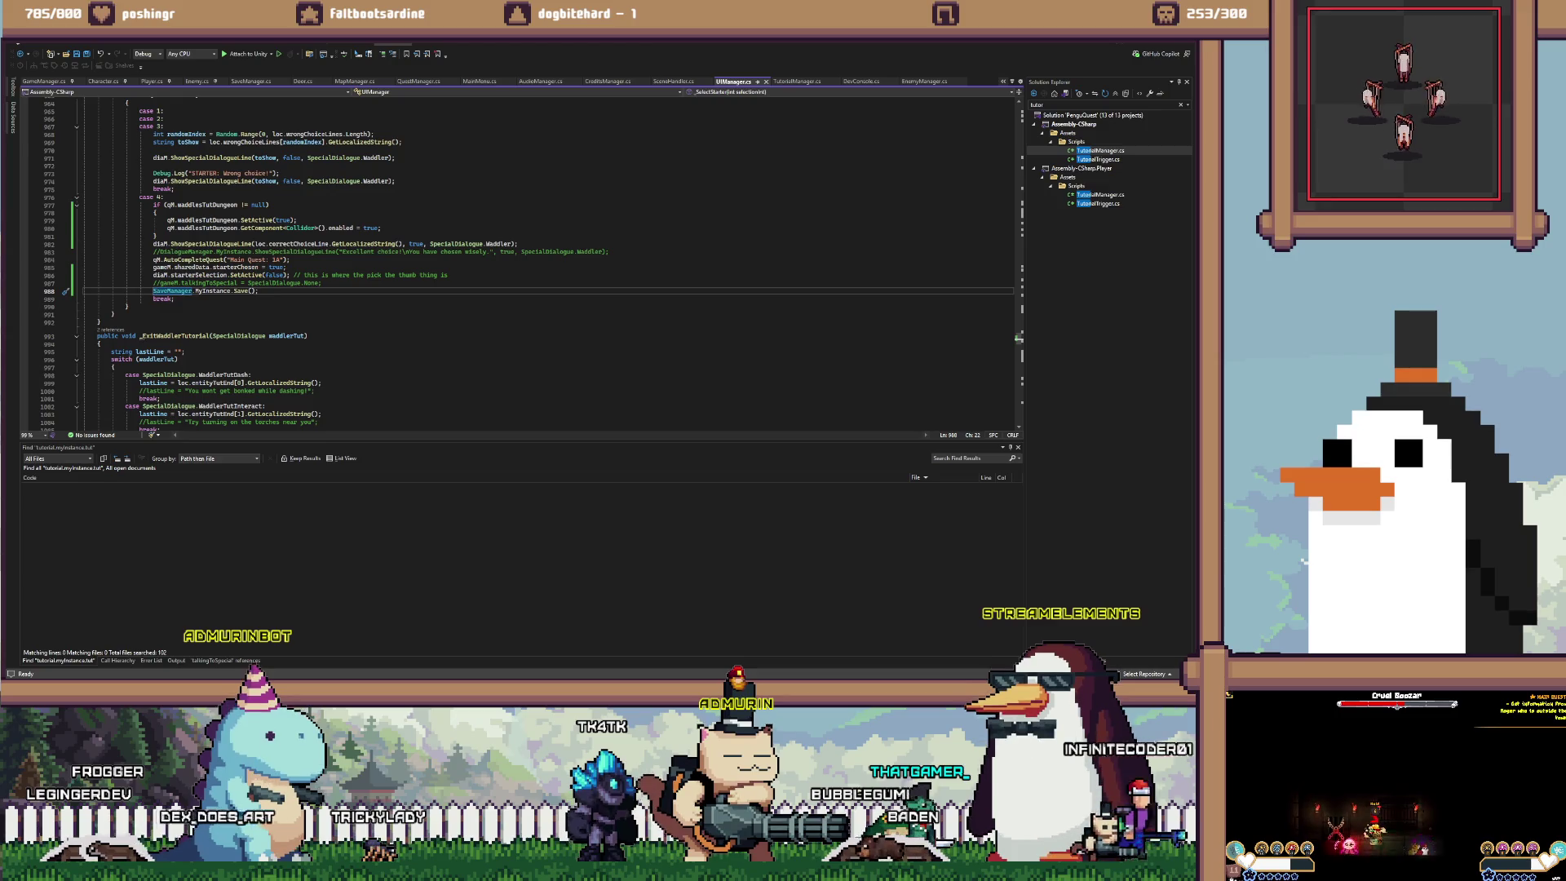
key("super")
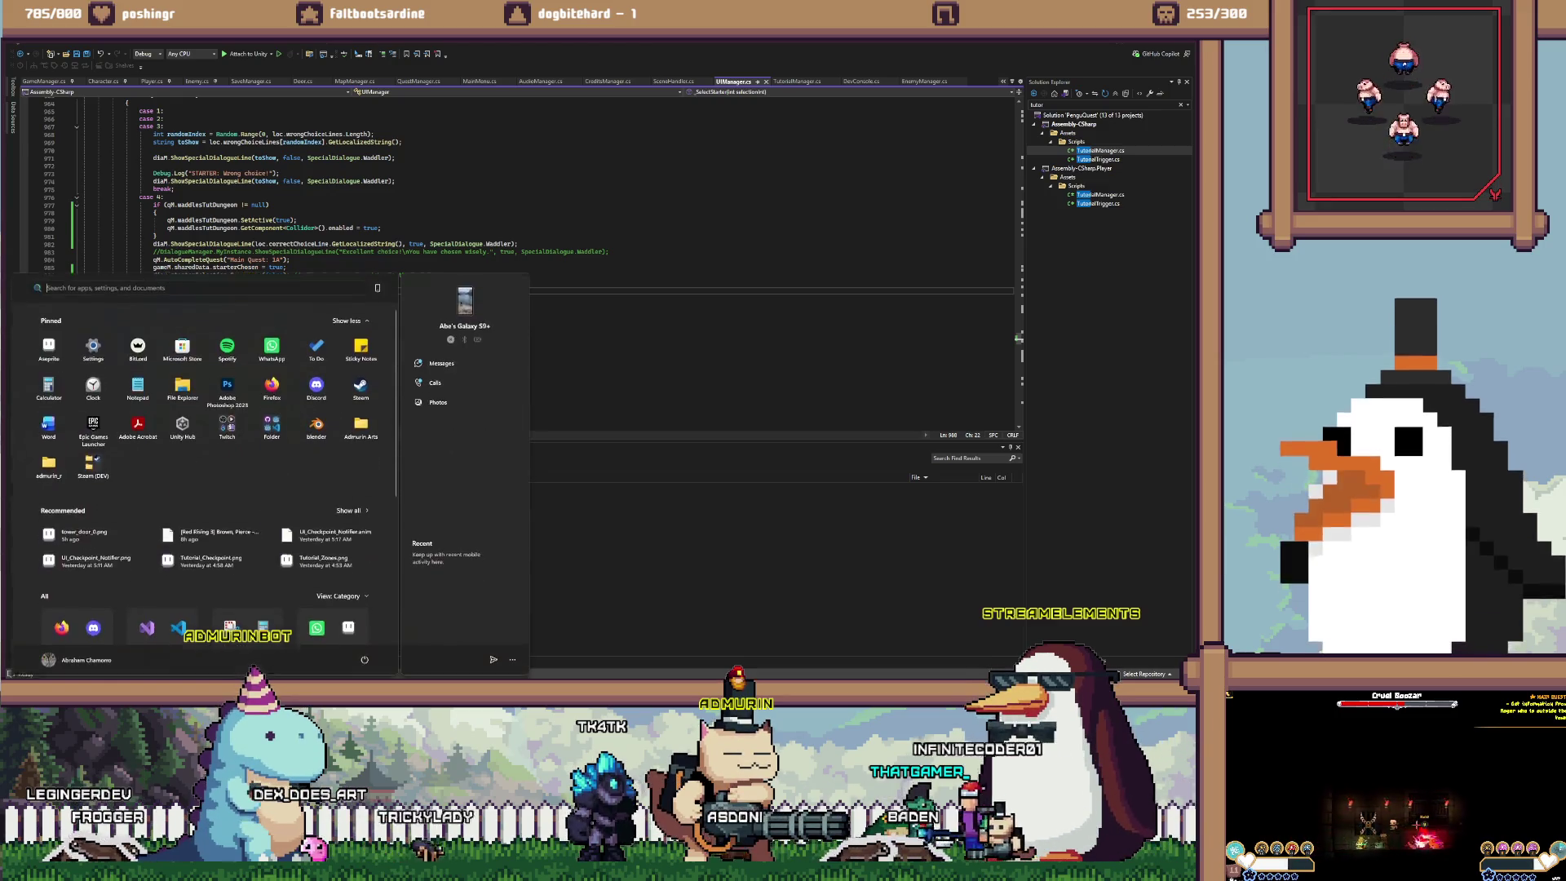
scroll(147, 522, "down", 1)
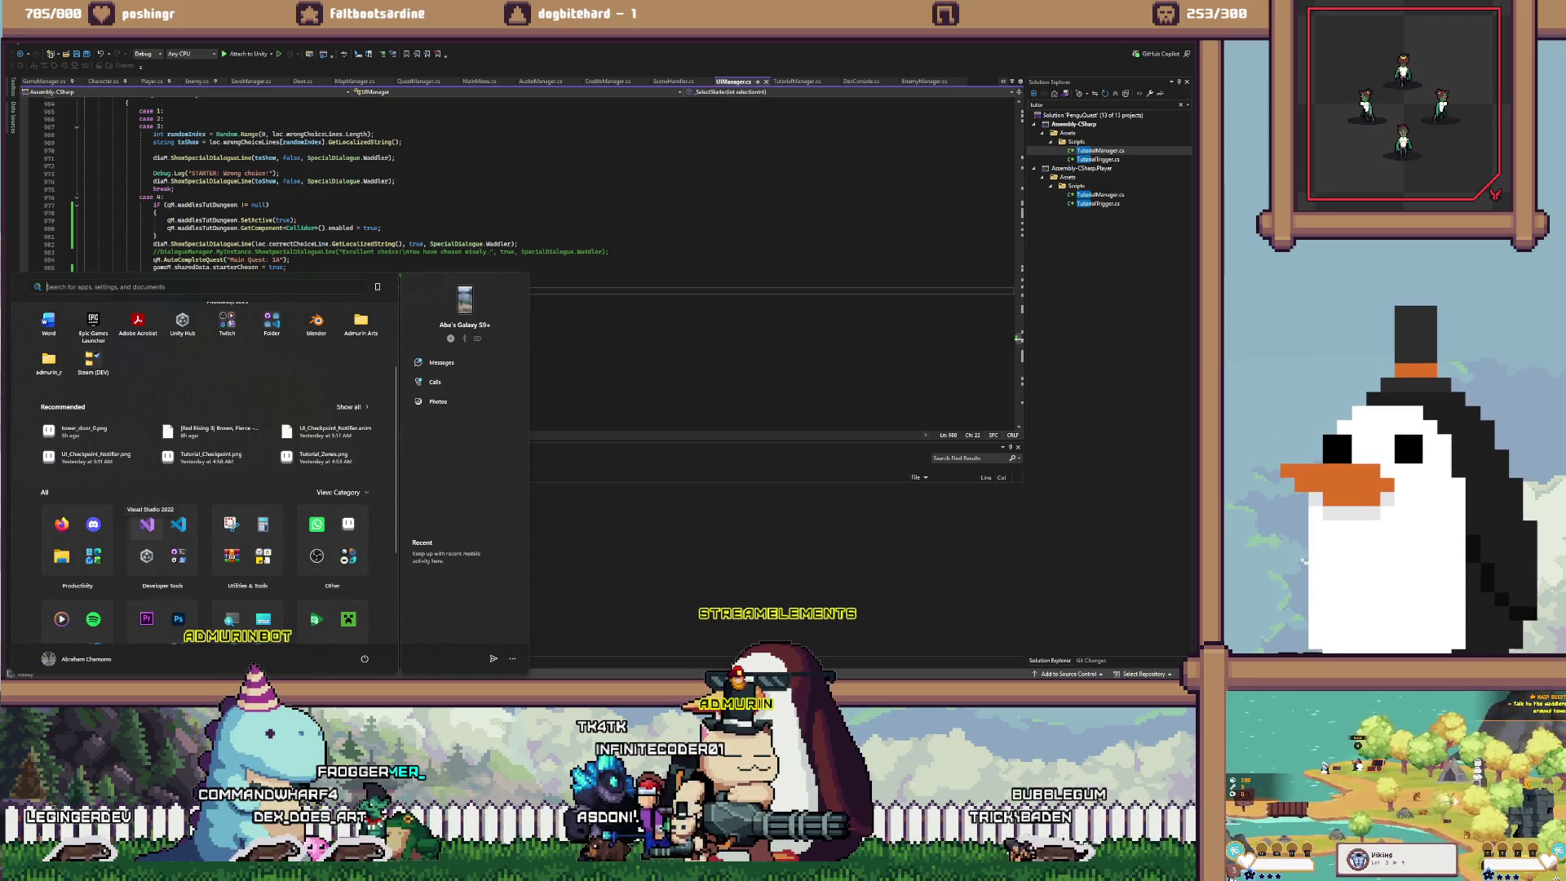
left_click(161, 398)
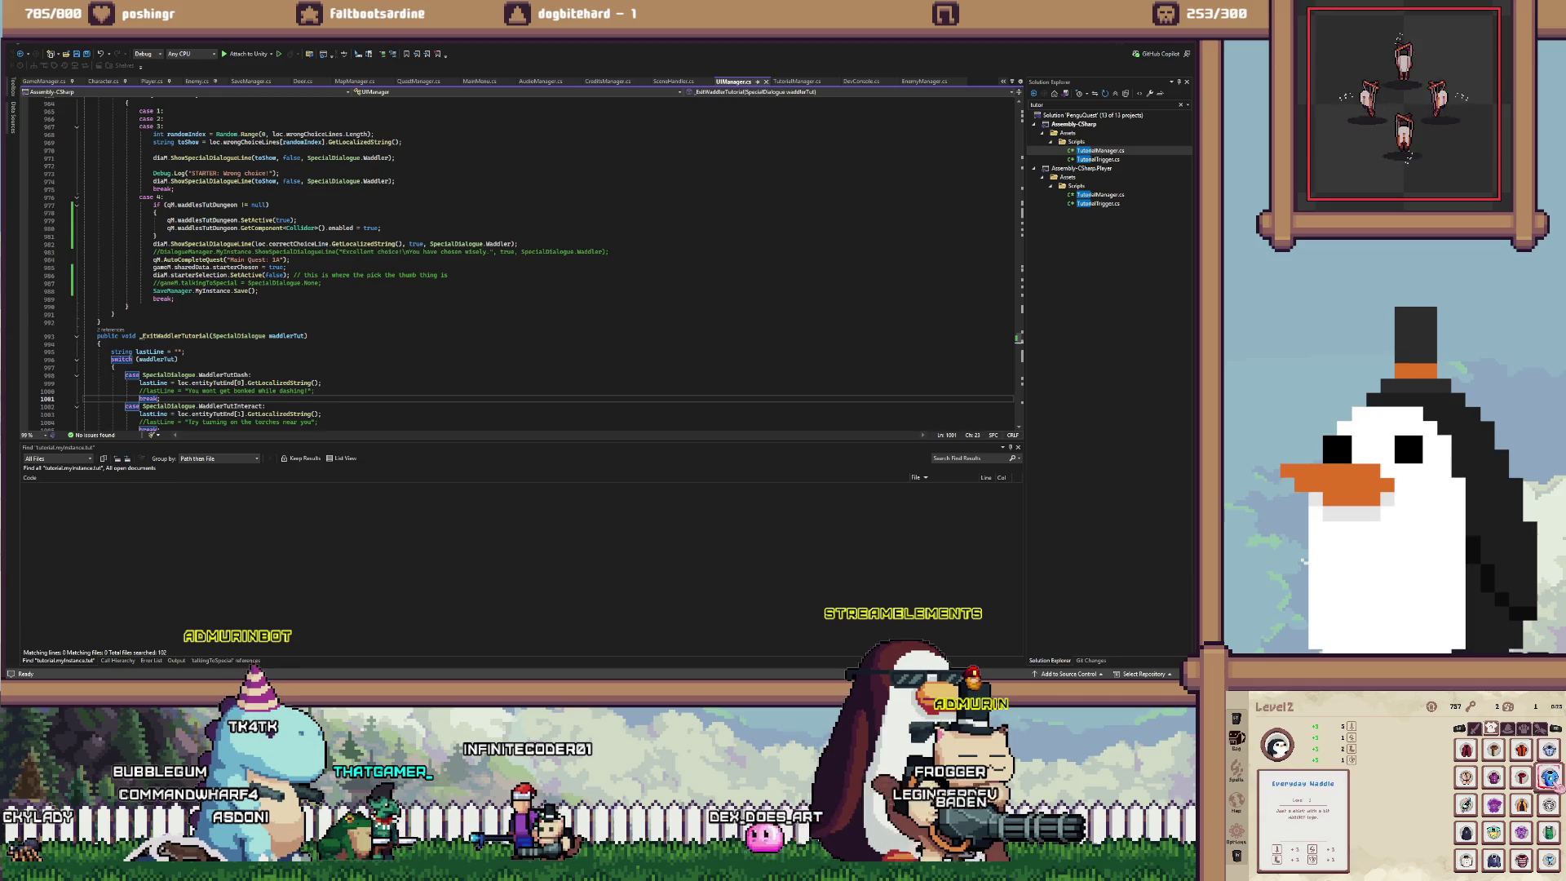
key("Escape")
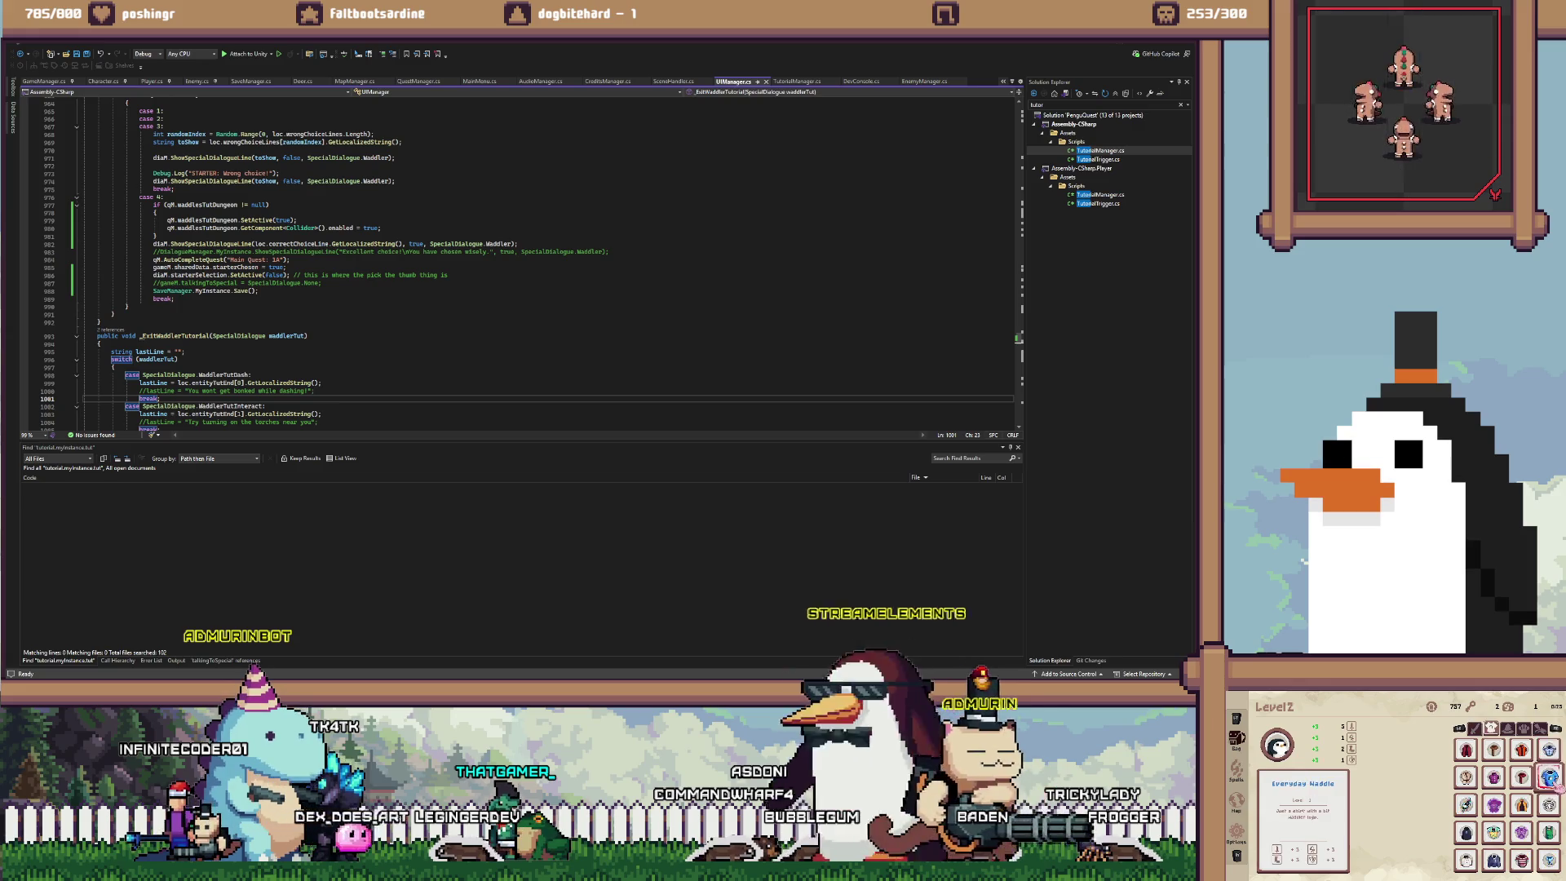
Press Escape in UIManager.cs at the _ExitWaddleTutorial method
key("Escape")
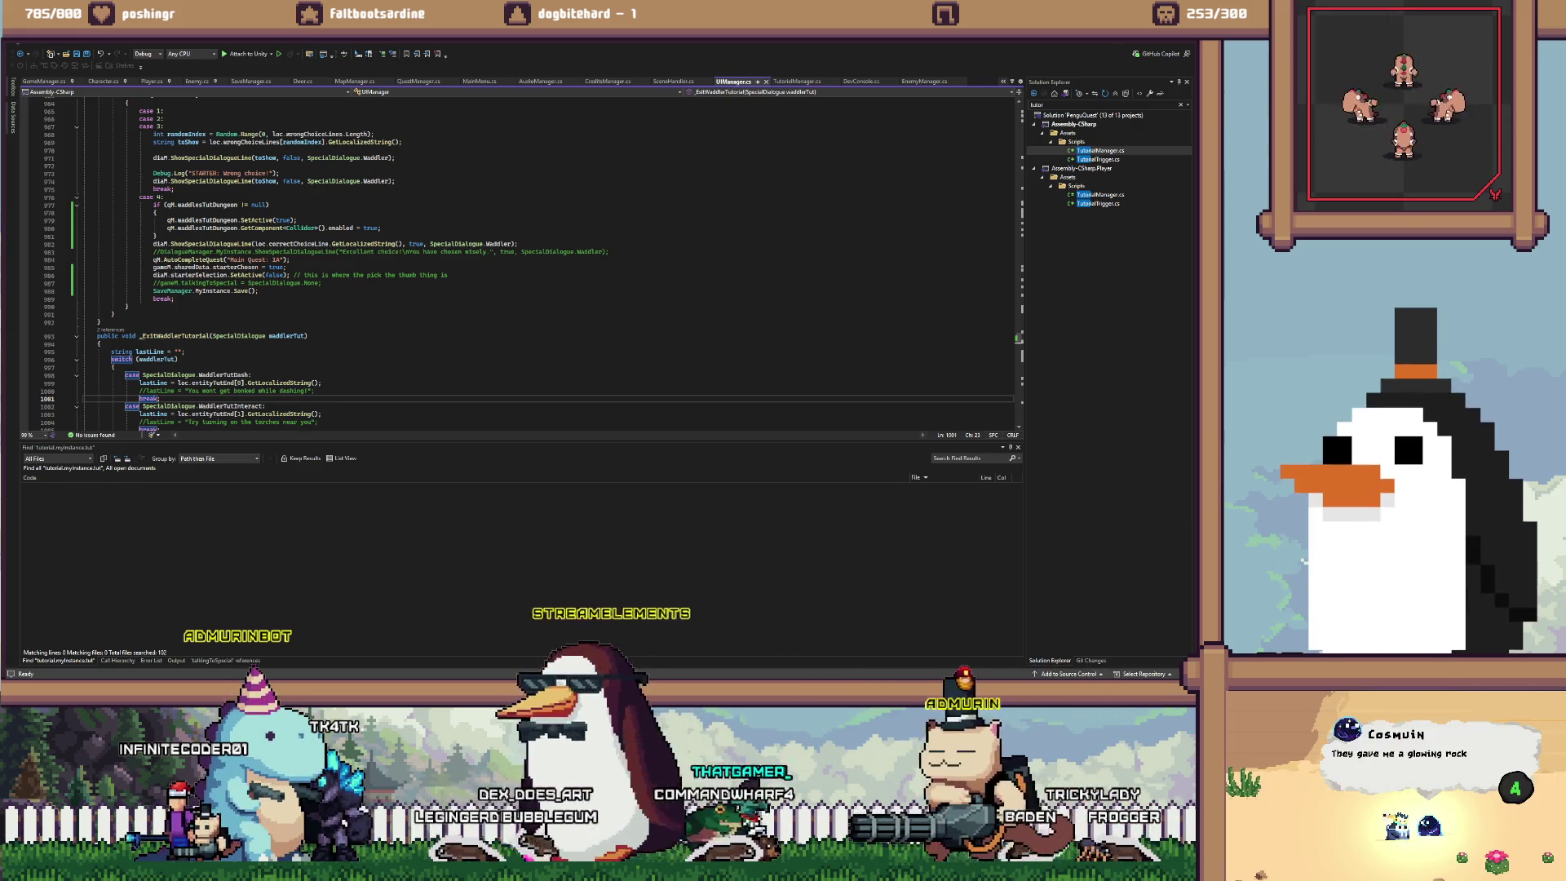
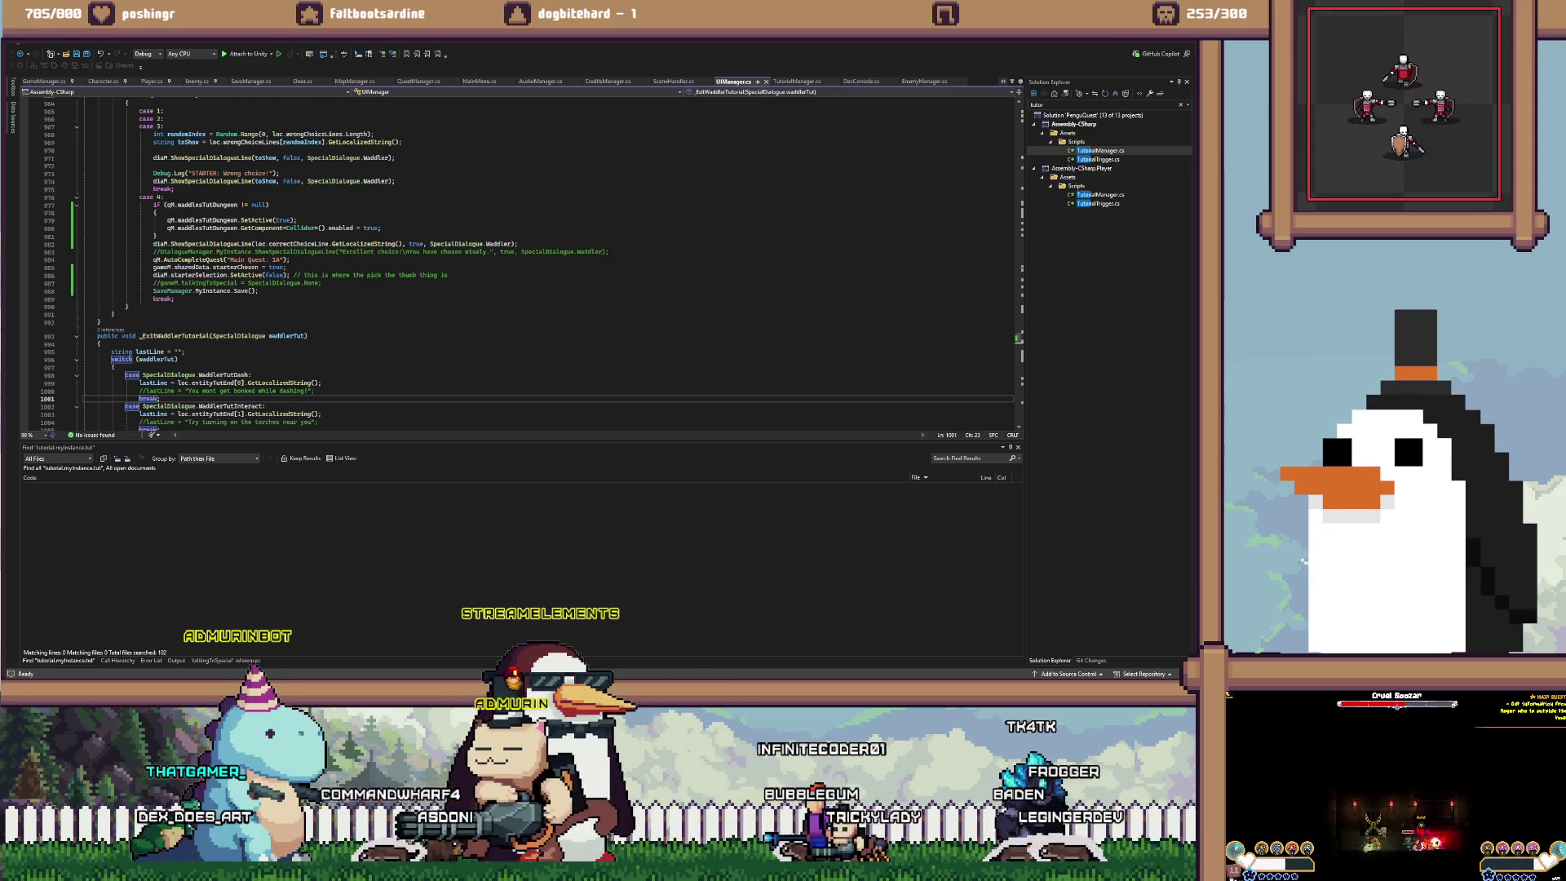
In Firefox, search Google for 'wheel of names' and open the Wheel of Names site
key("alt+Tab")
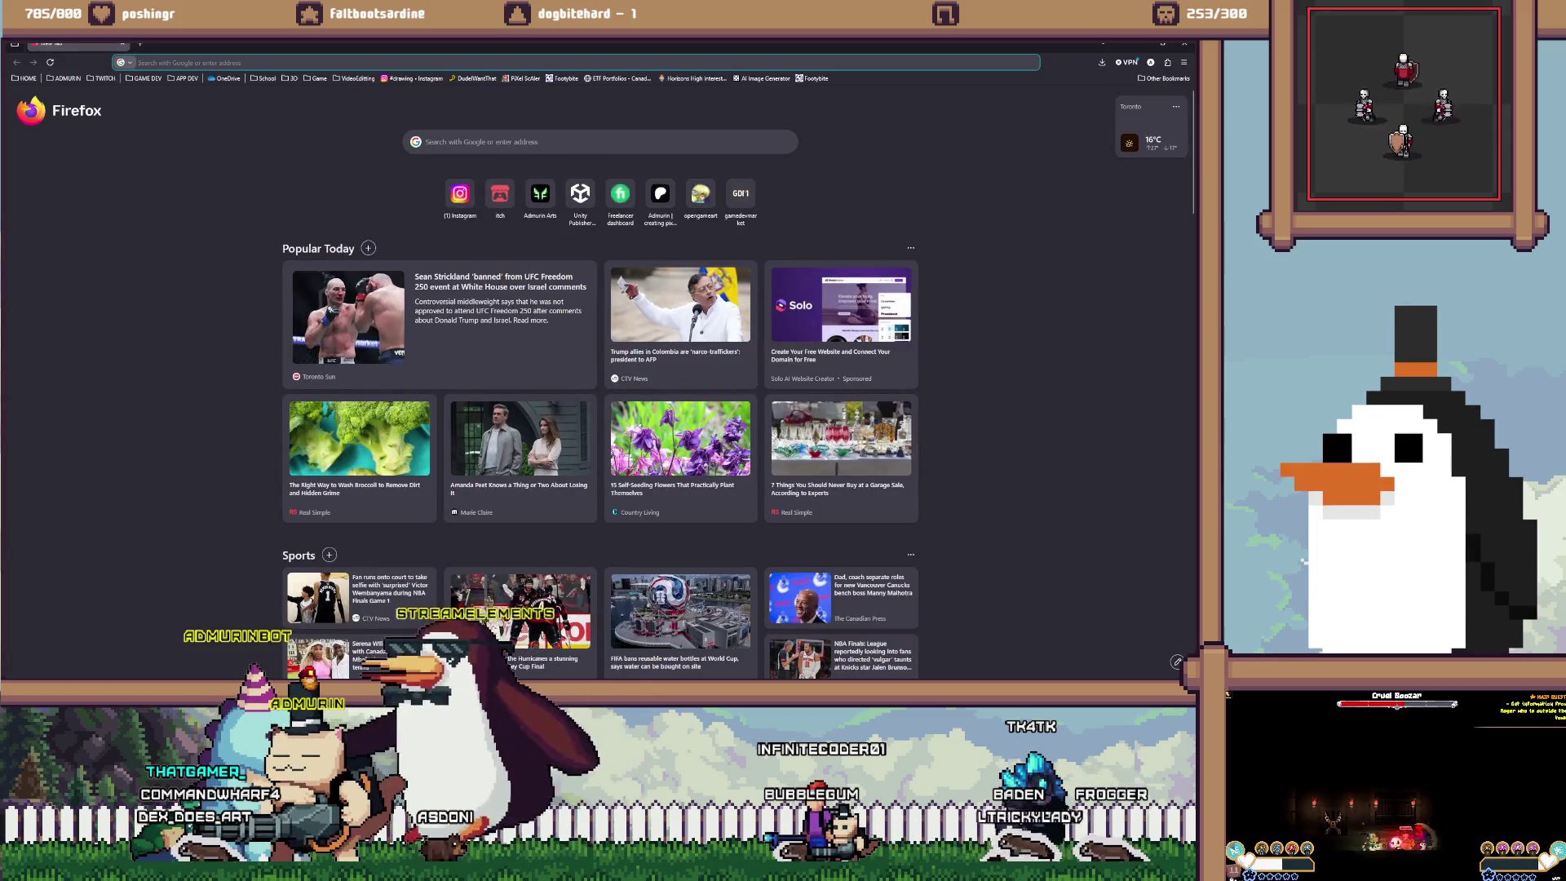
type("wheel of fortune host")
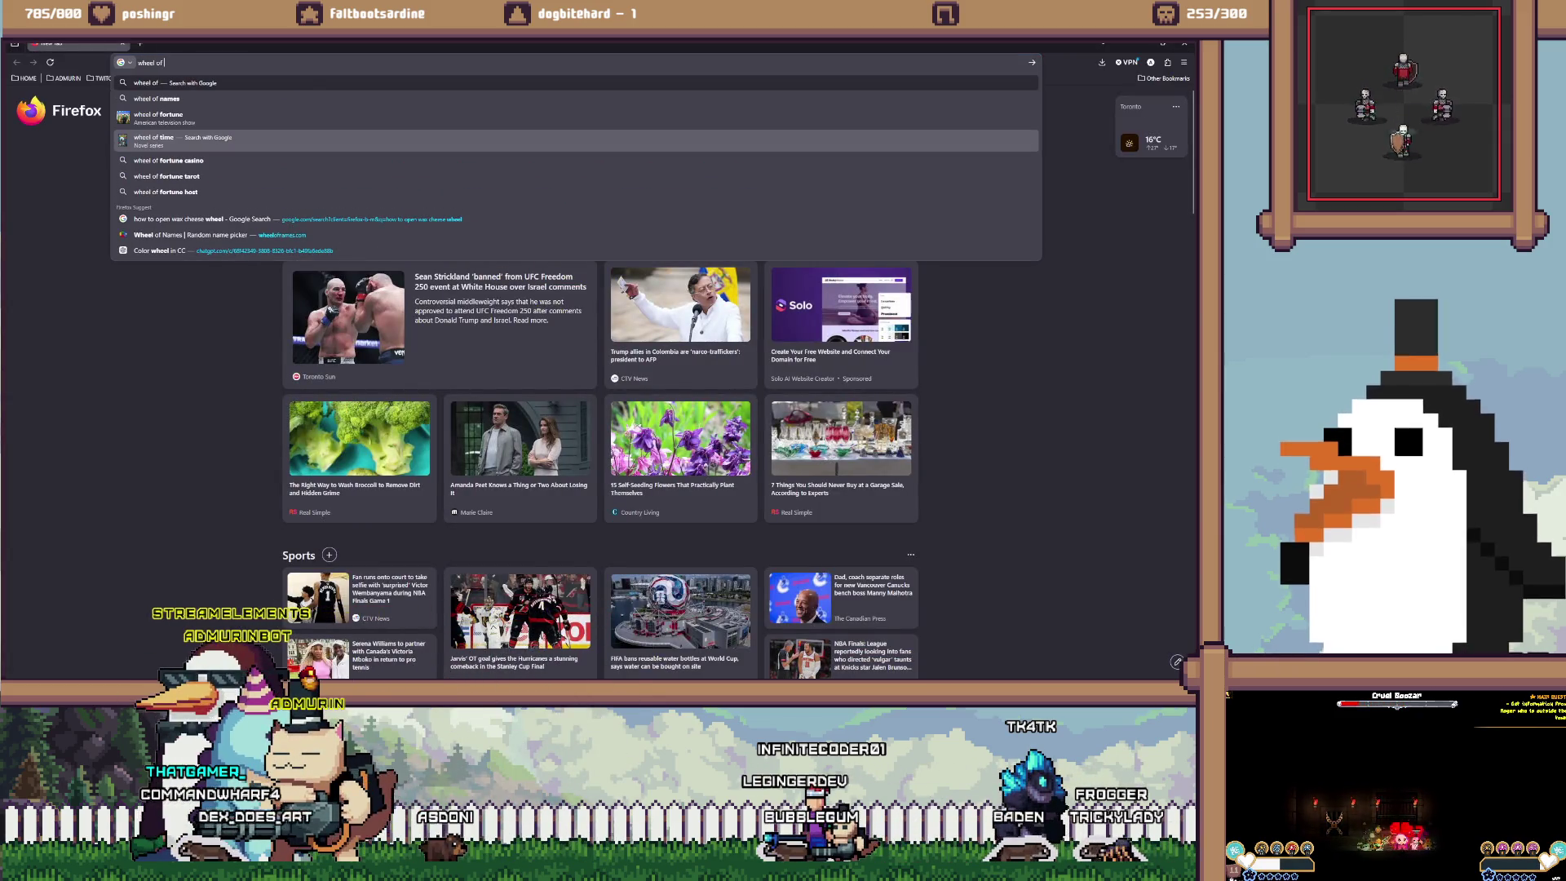
key("Up")
key("Up")
key("Up")
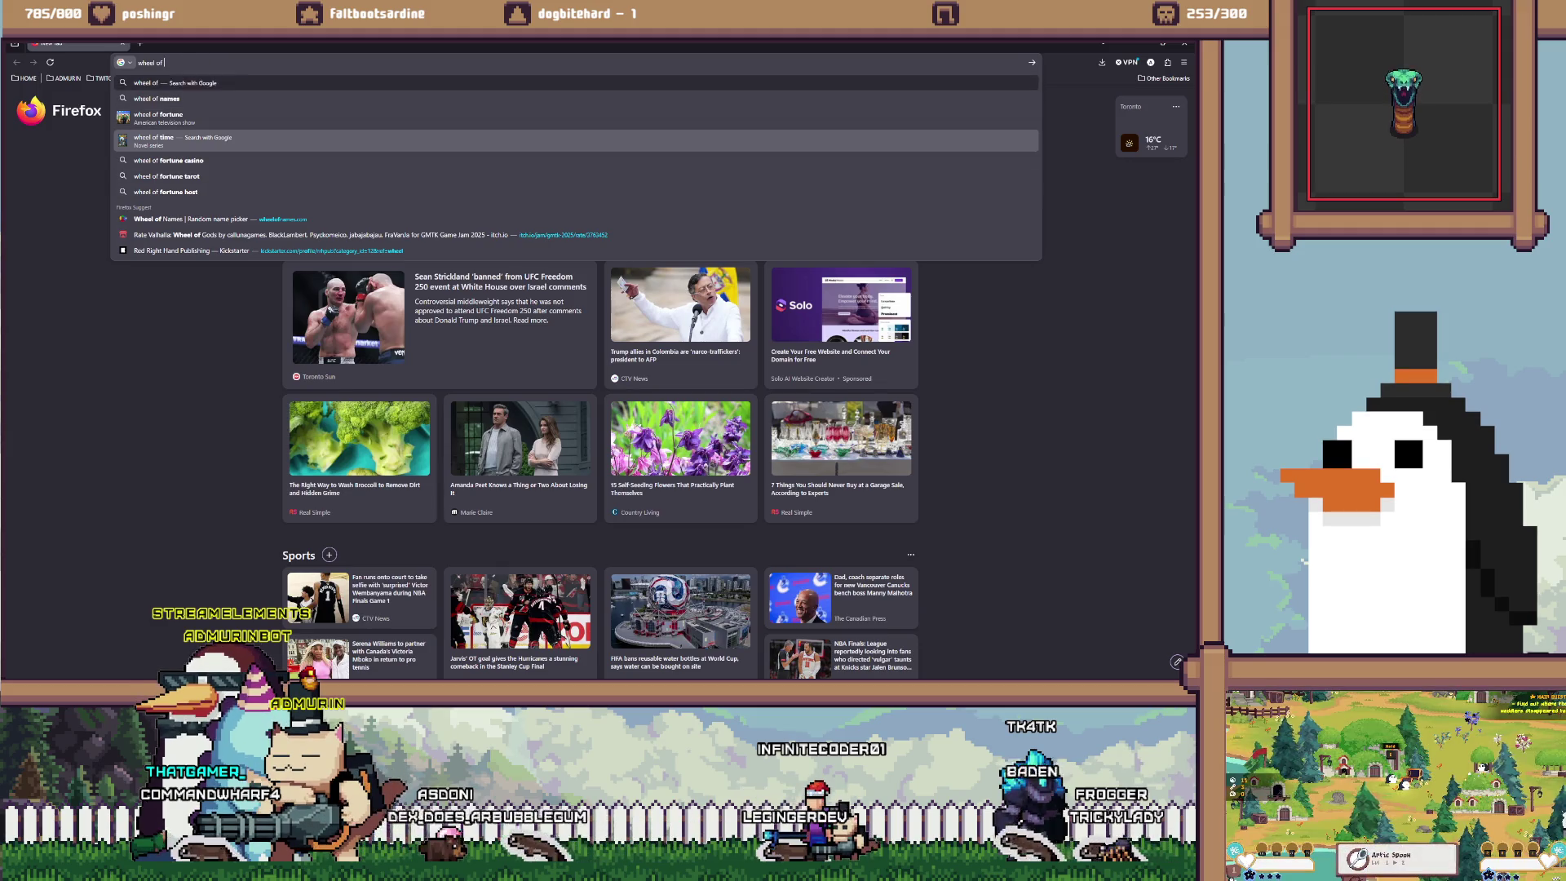
key("Return")
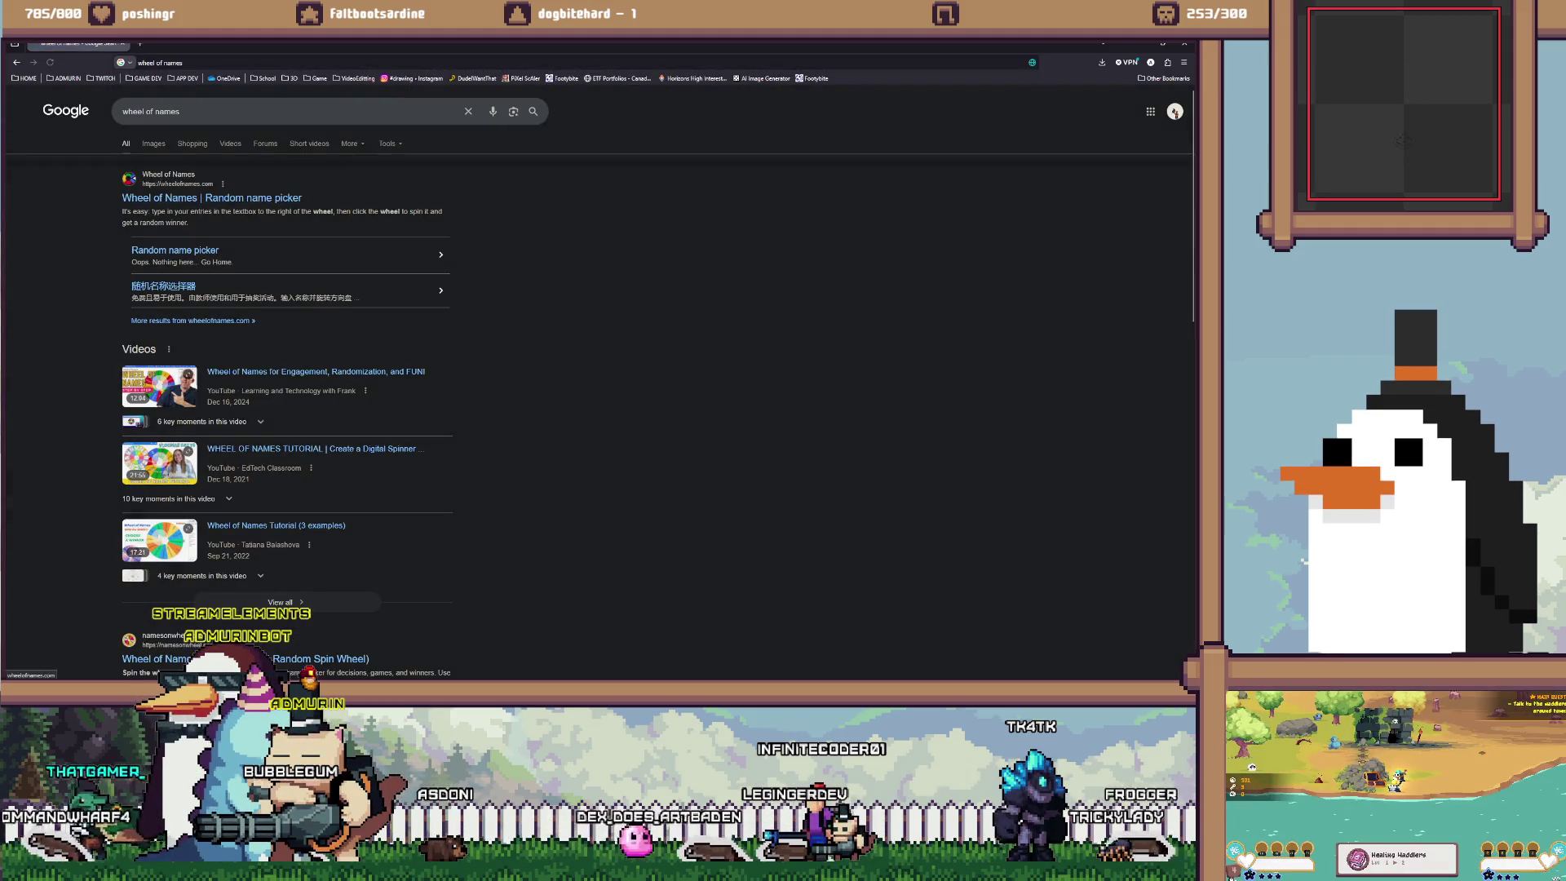
left_click(245, 198)
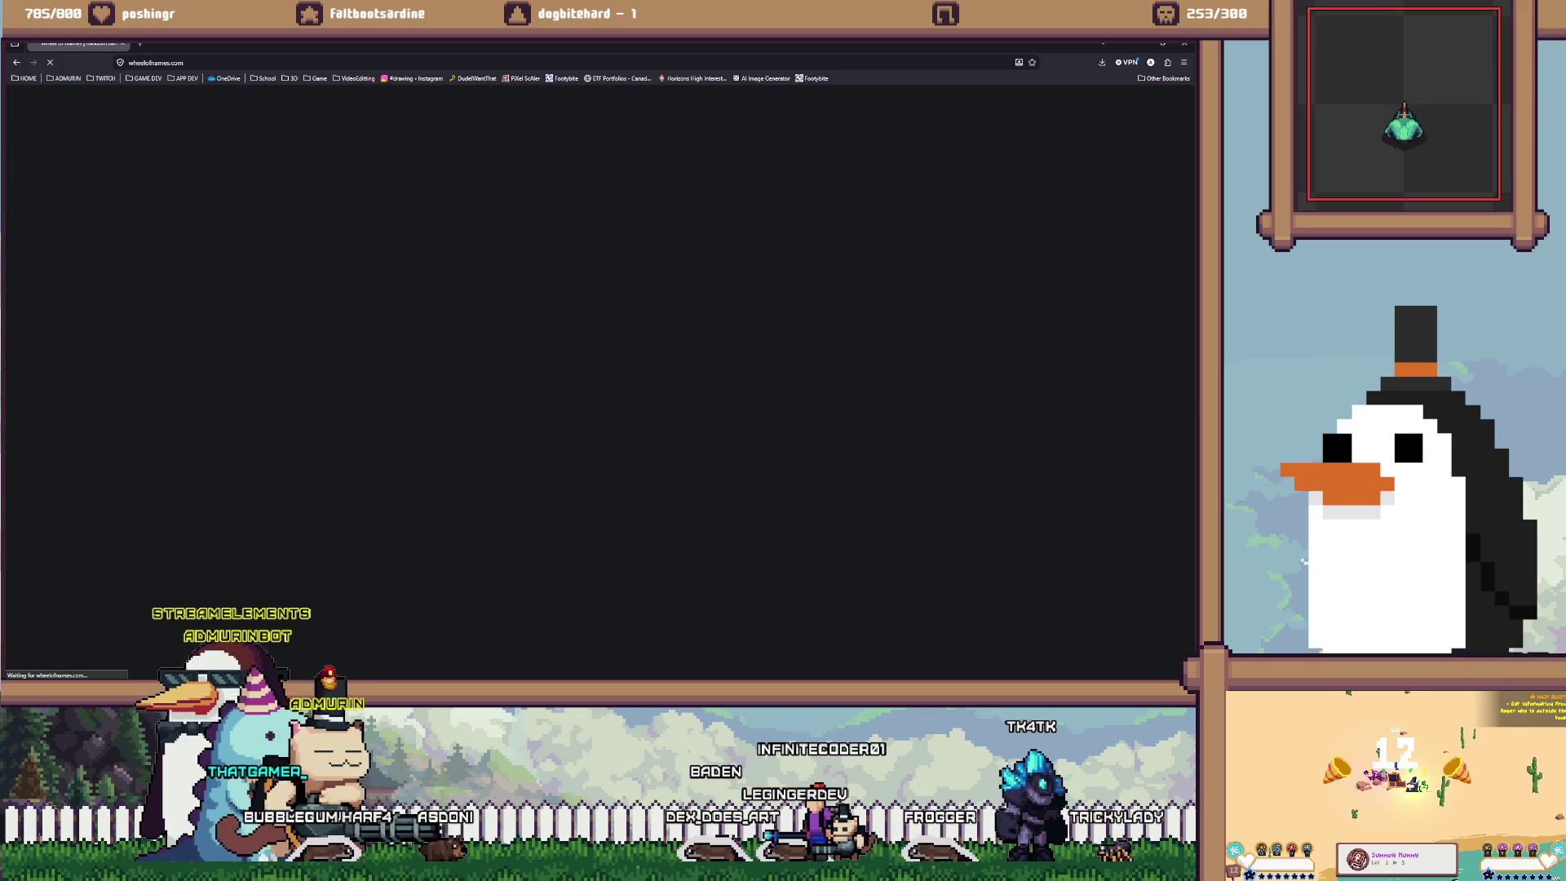
Clear all the sample names from the Entries list
right_click(10, 92)
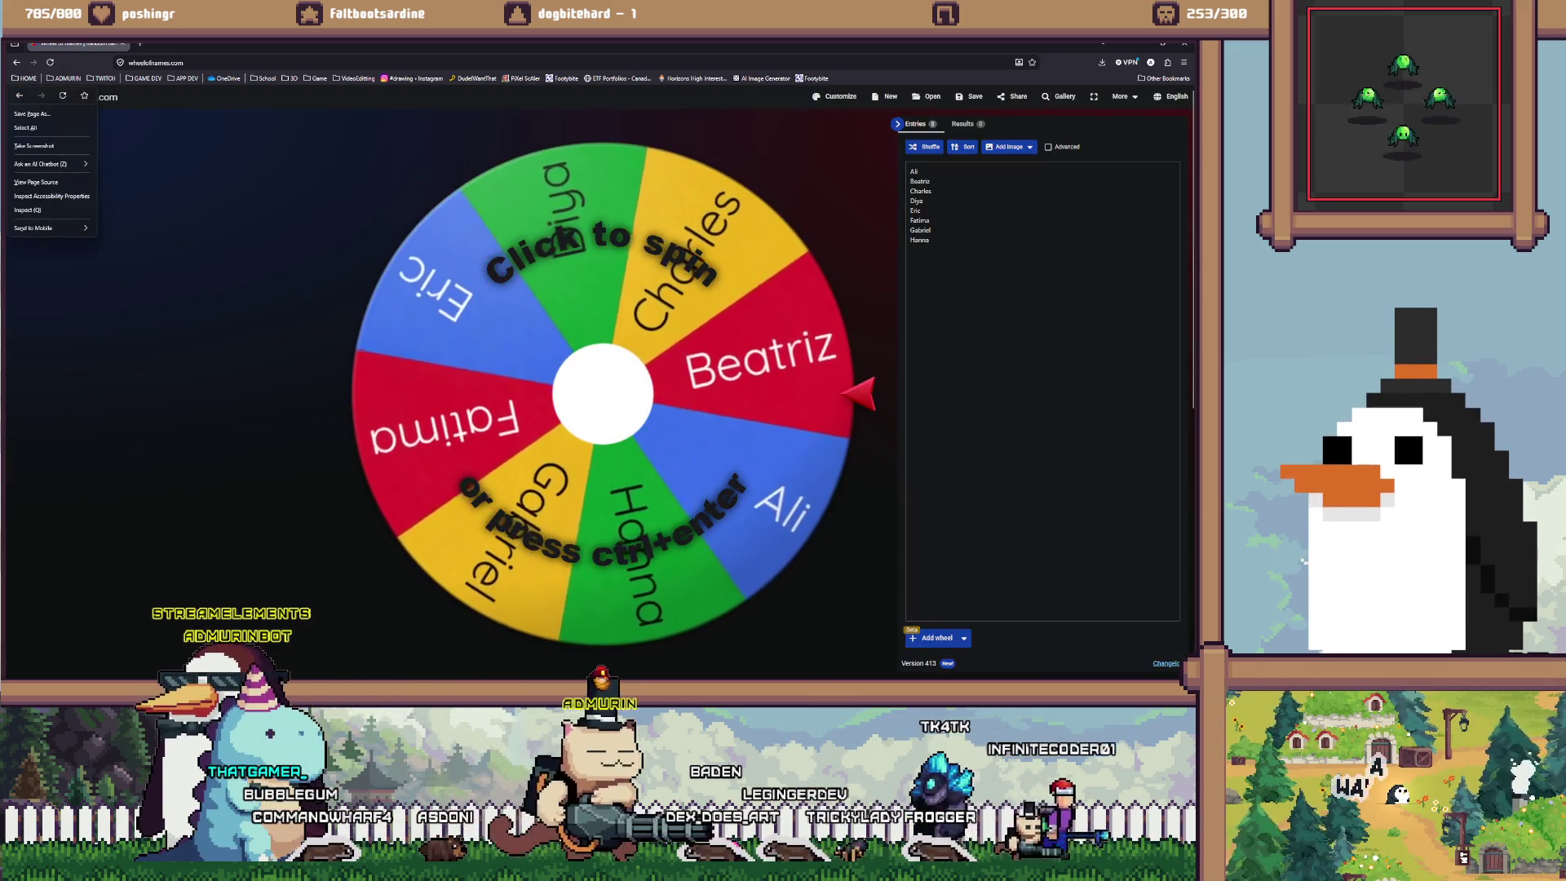
left_click(25, 127)
key("BackSpace")
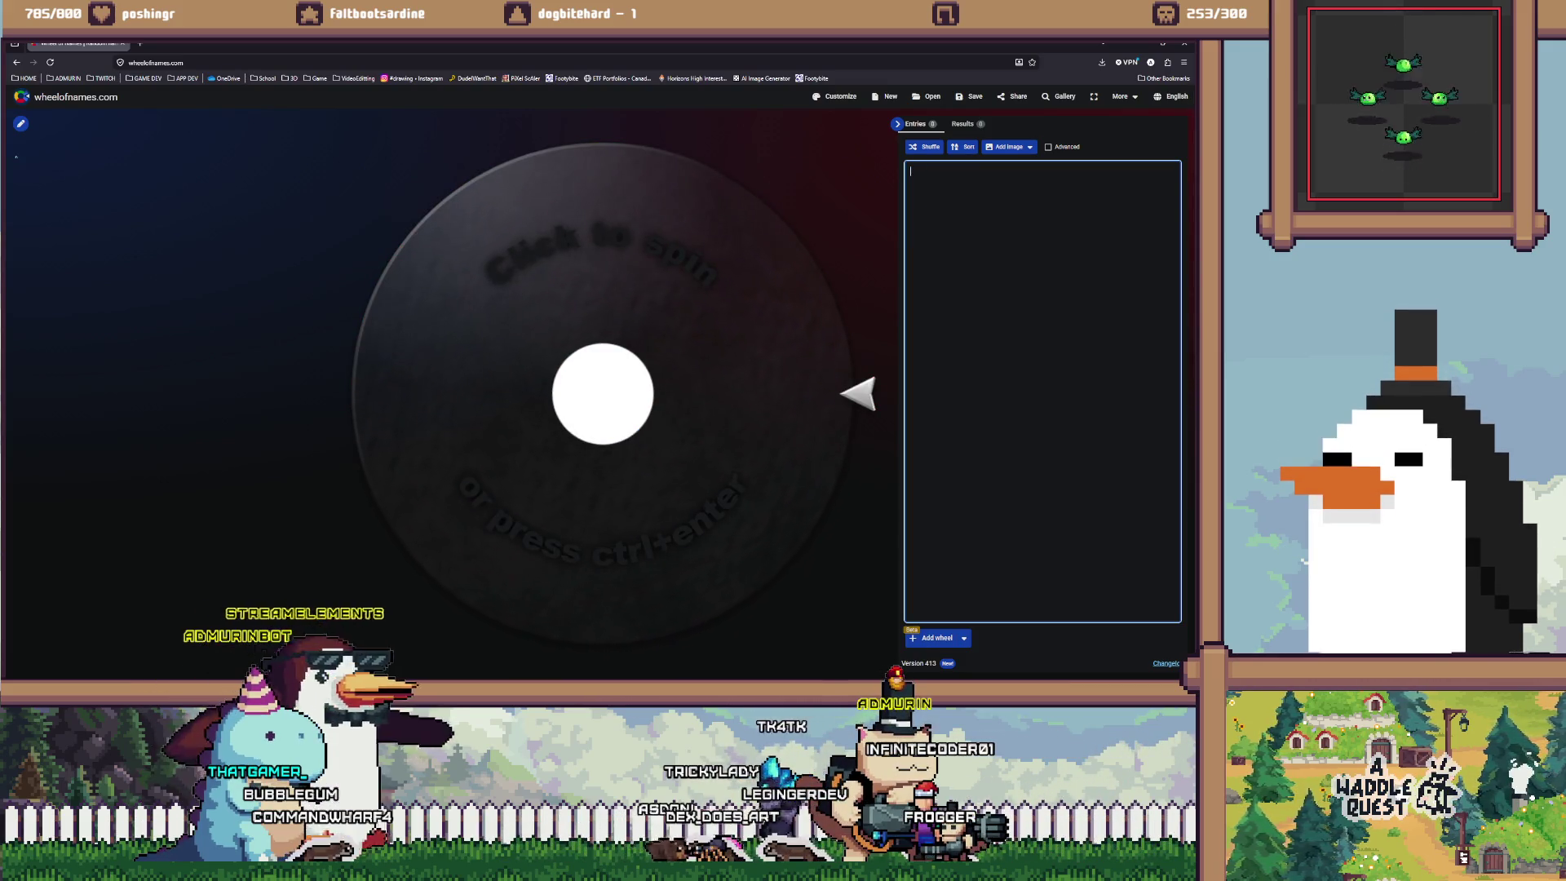
Enter suited, jackie, maggatron and grymble on separate lines, then spin the wheel
type("suited")
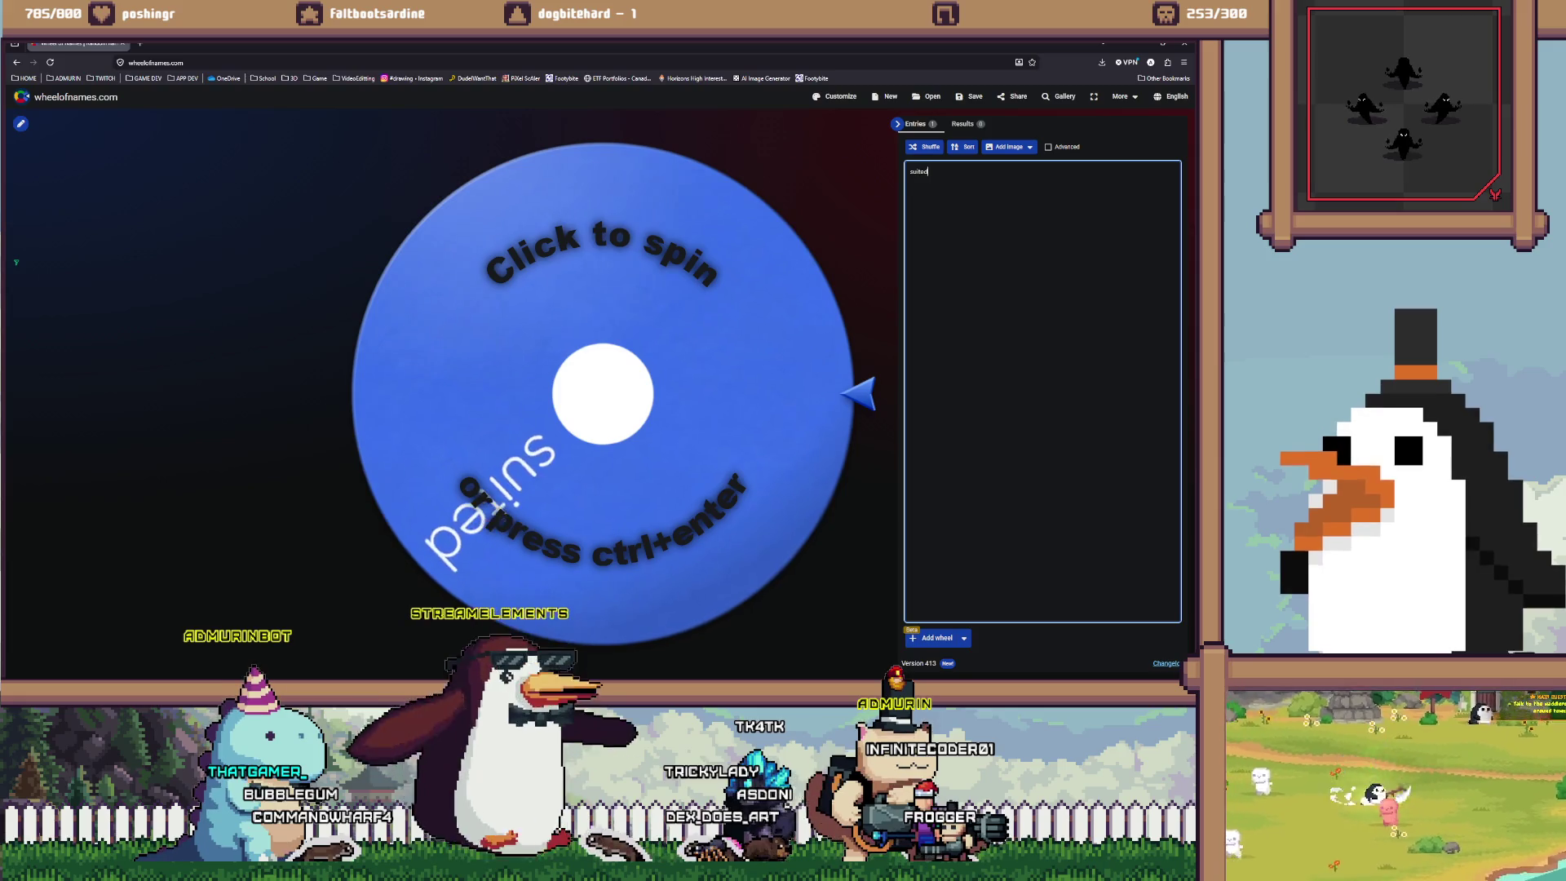
key("Return")
type("jackie")
key("Return")
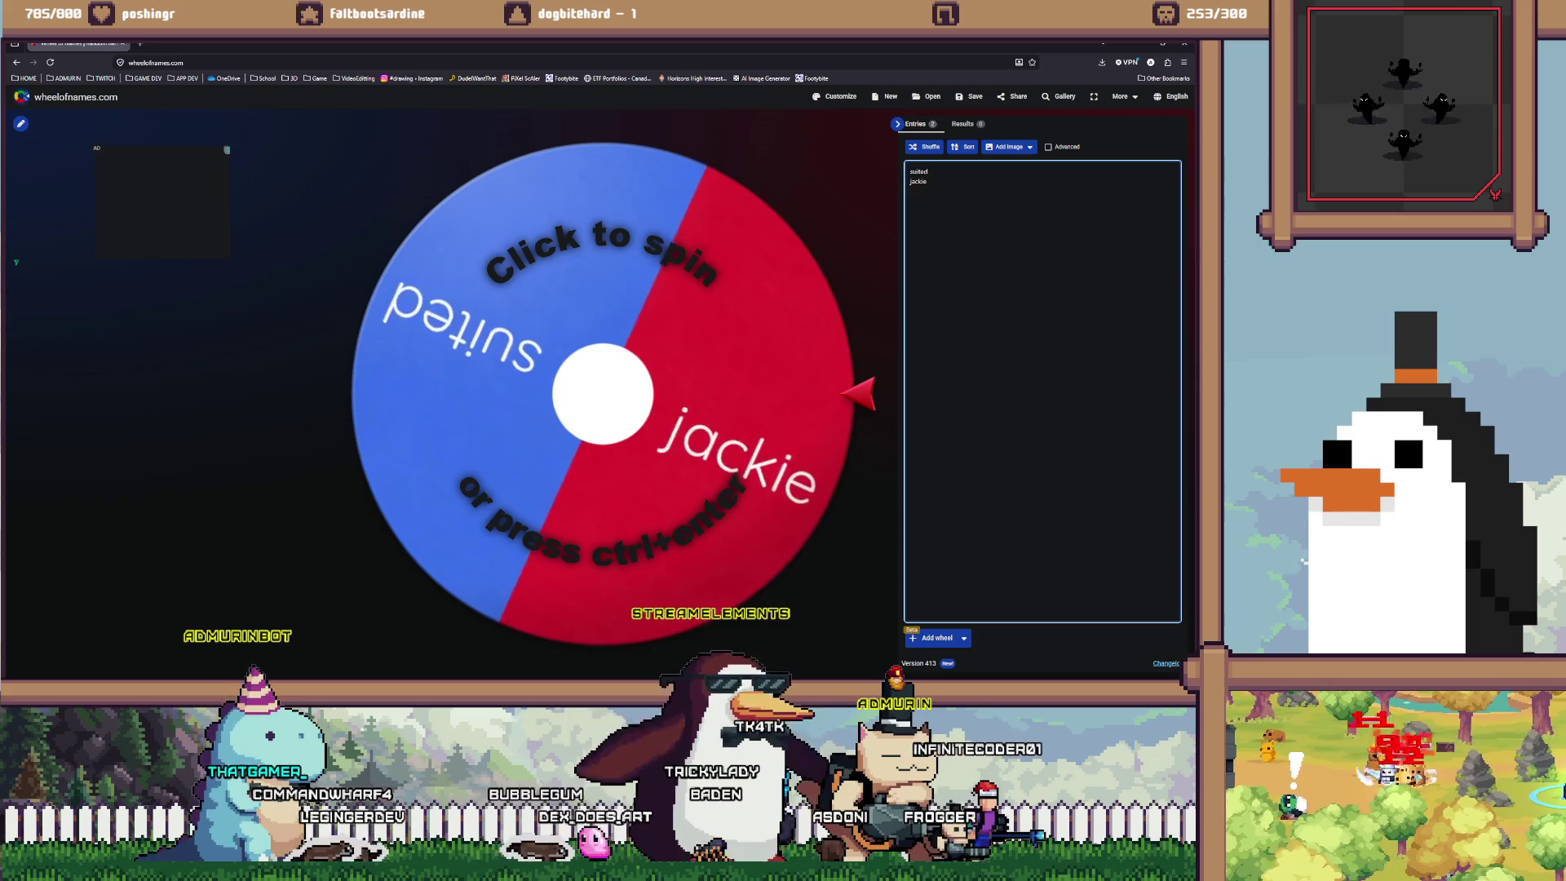
type("maggatron")
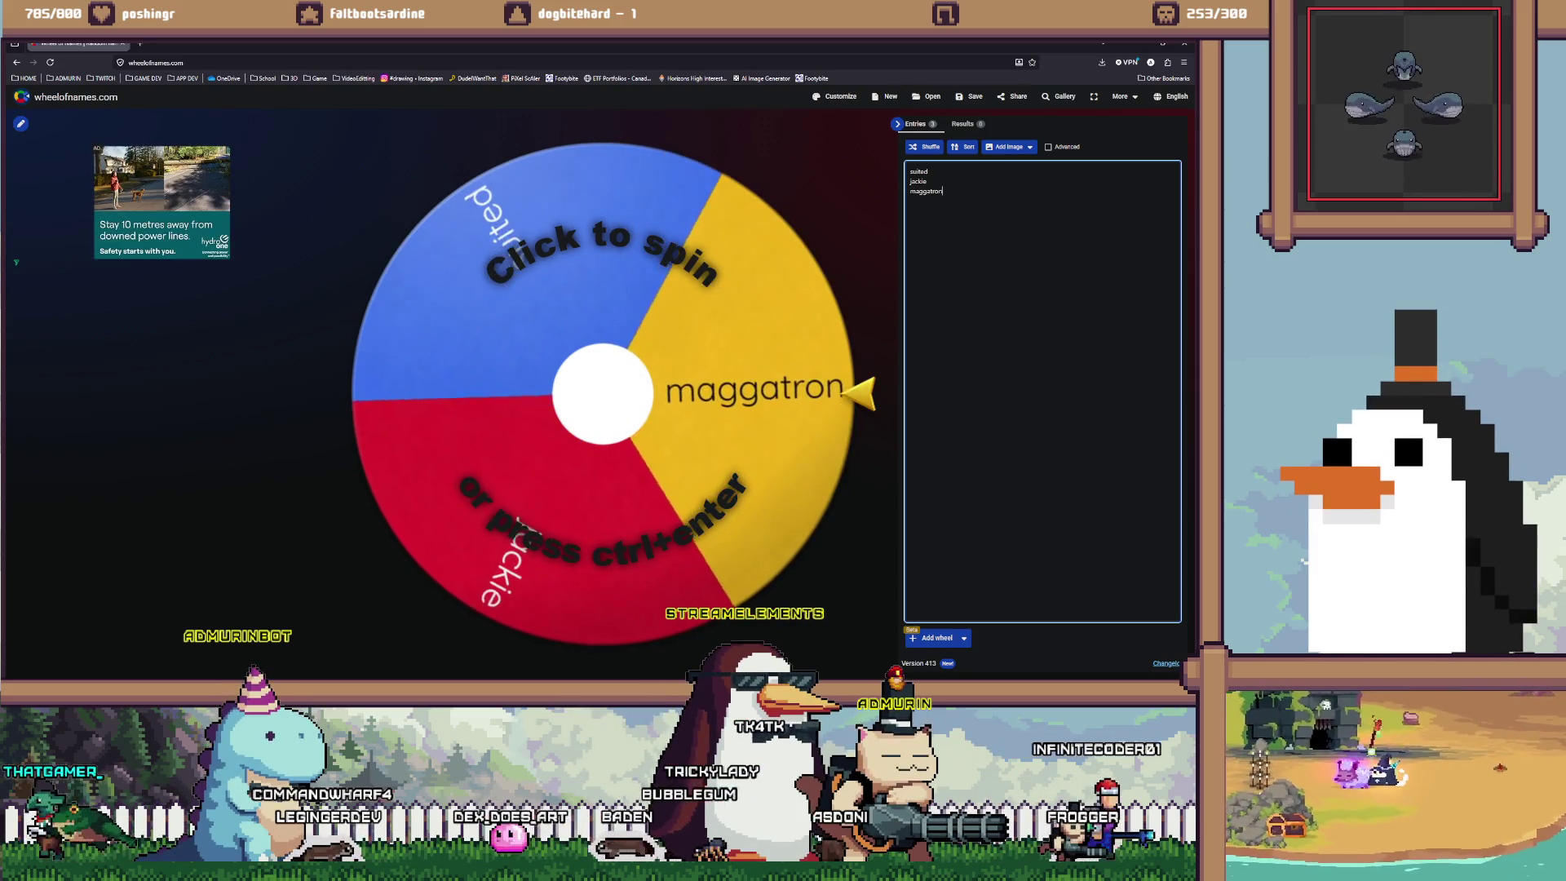
key("Return")
type("grymble")
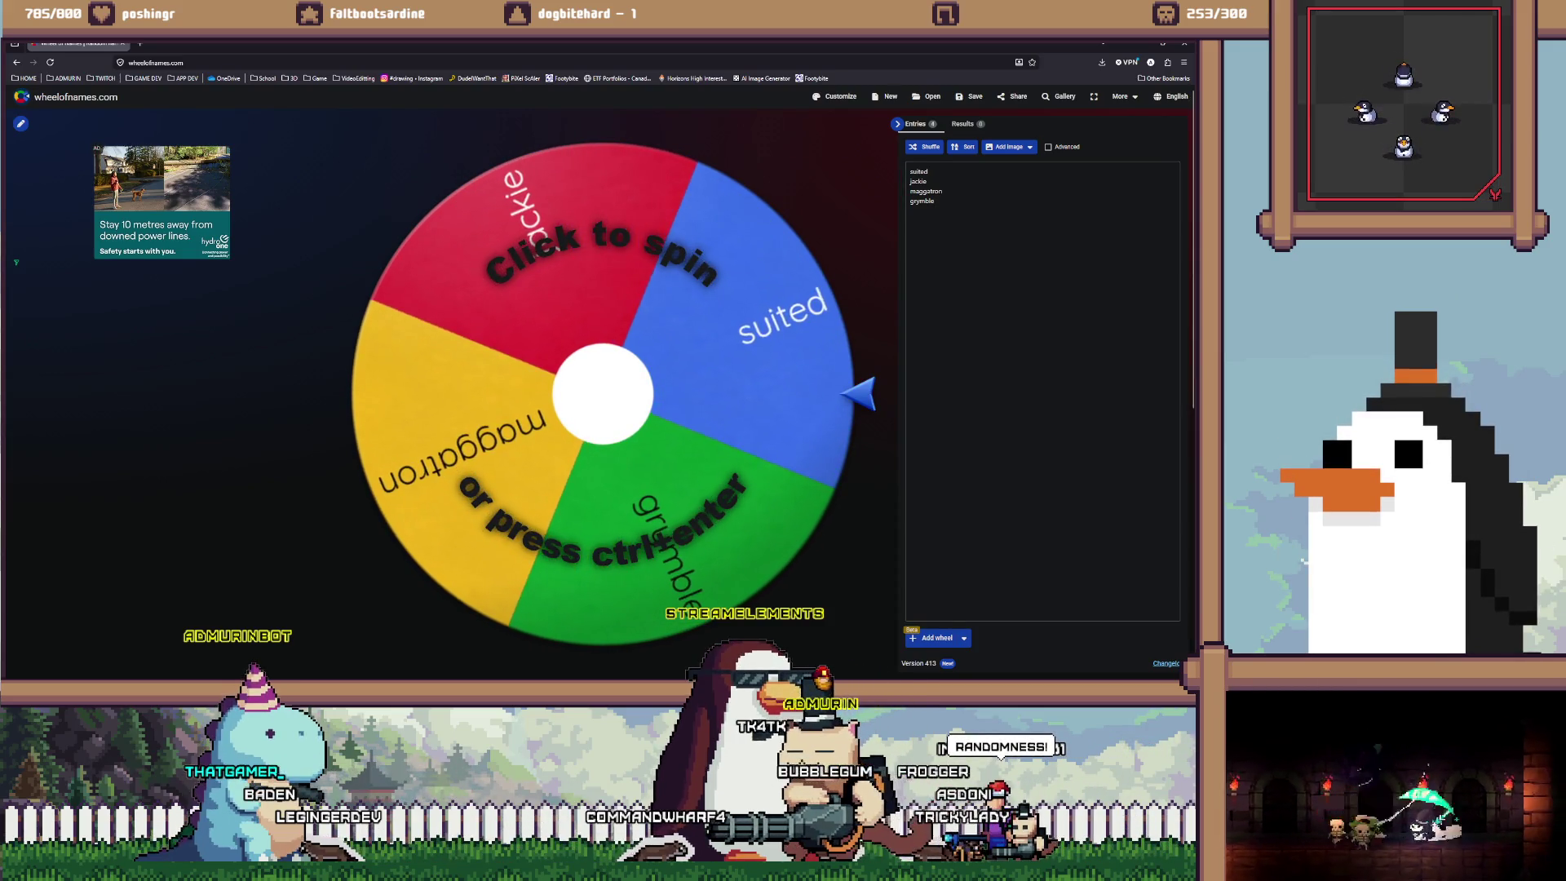
key("ctrl+Return")
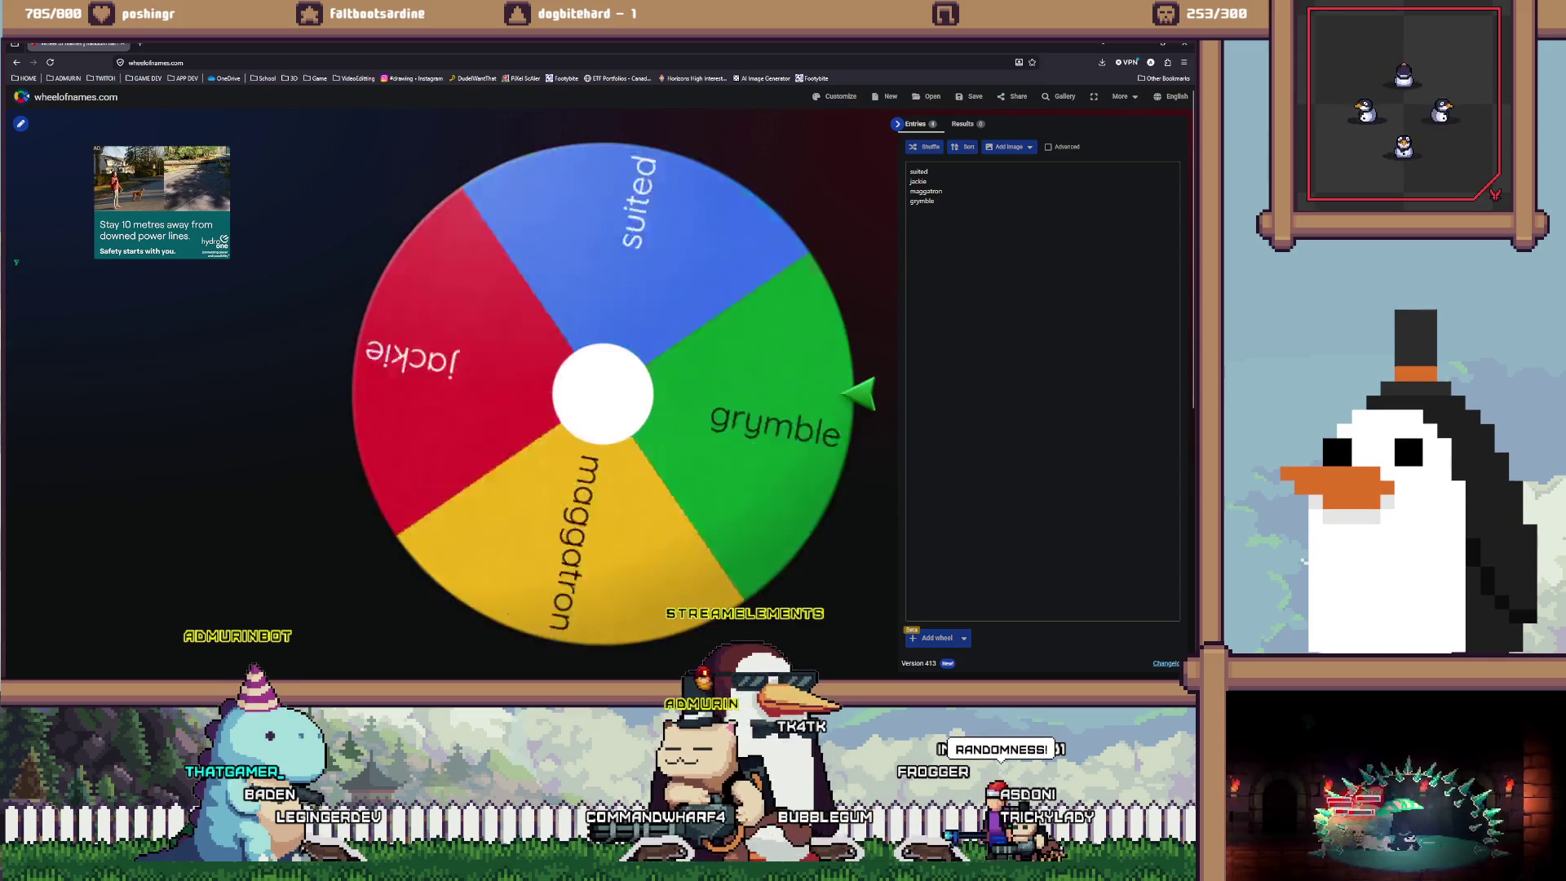